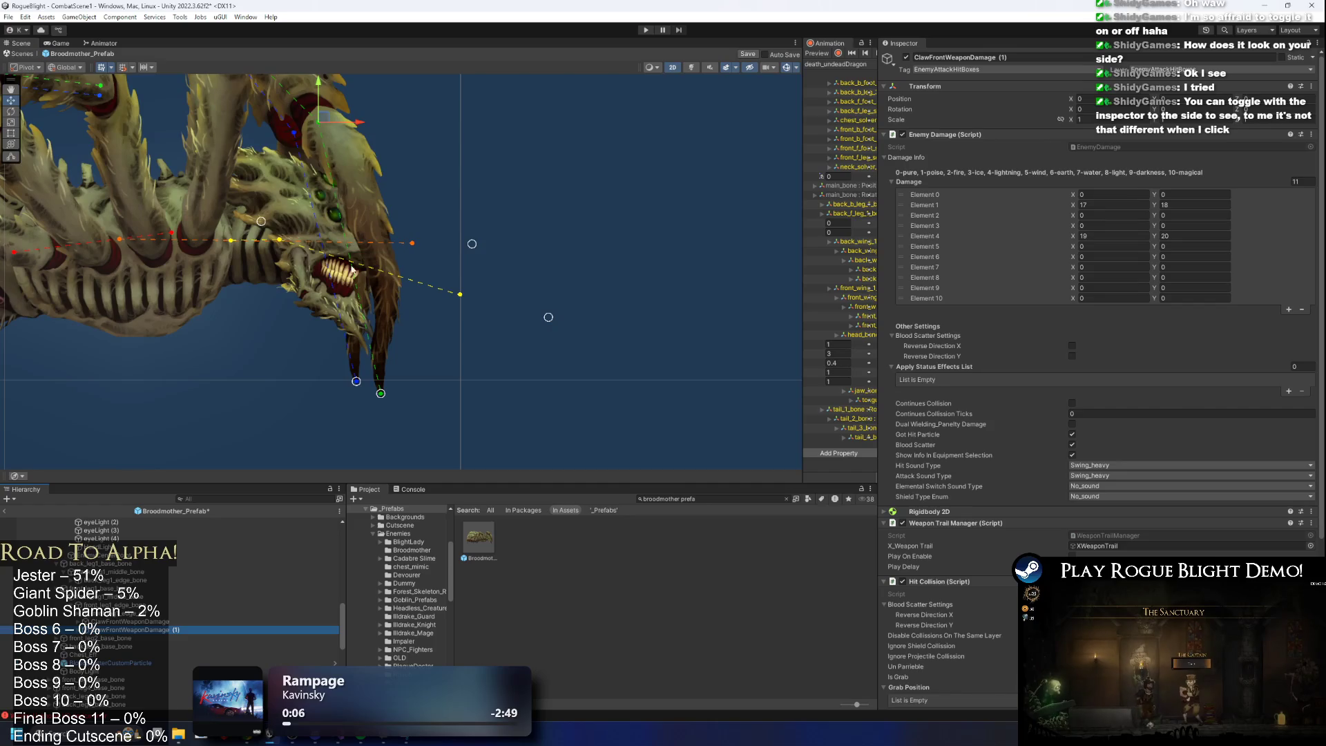
Turn on the SpriteSkin bone gizmos in the Scene view.
left_click(366, 378)
left_click(797, 67)
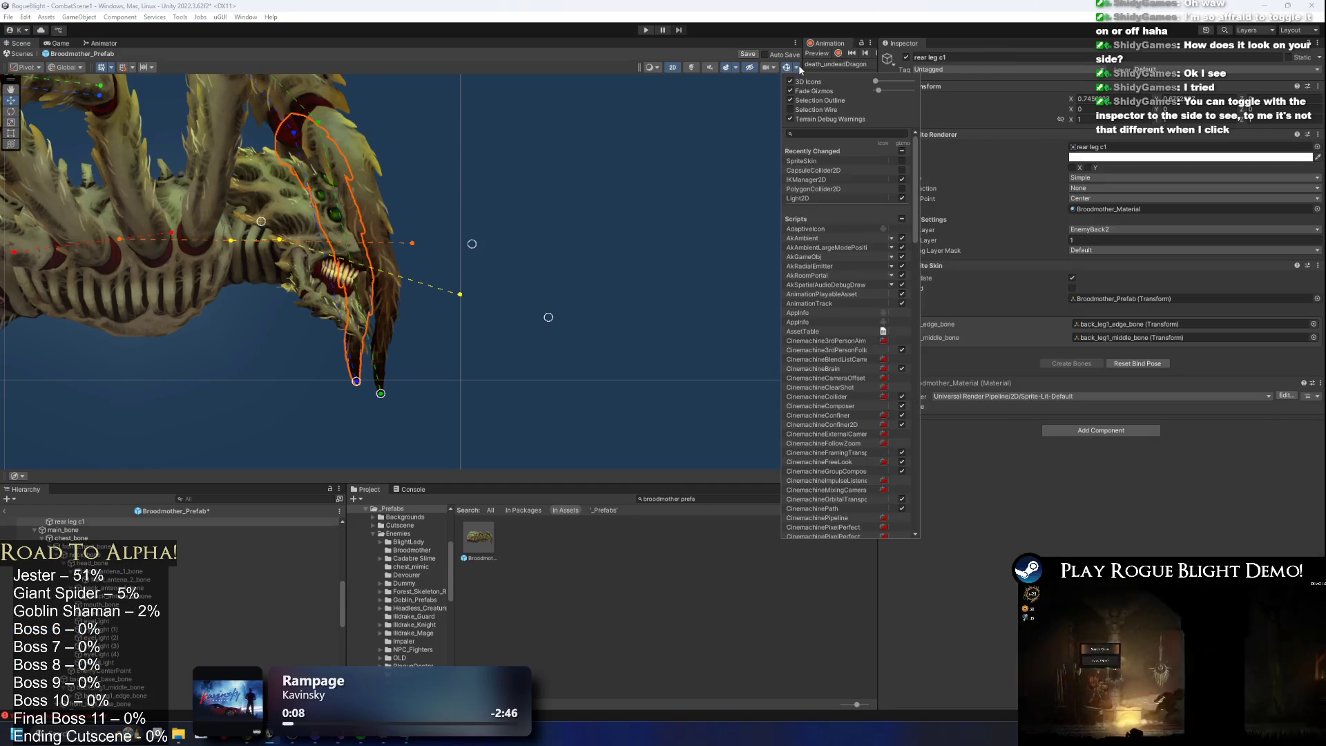
left_click(901, 161)
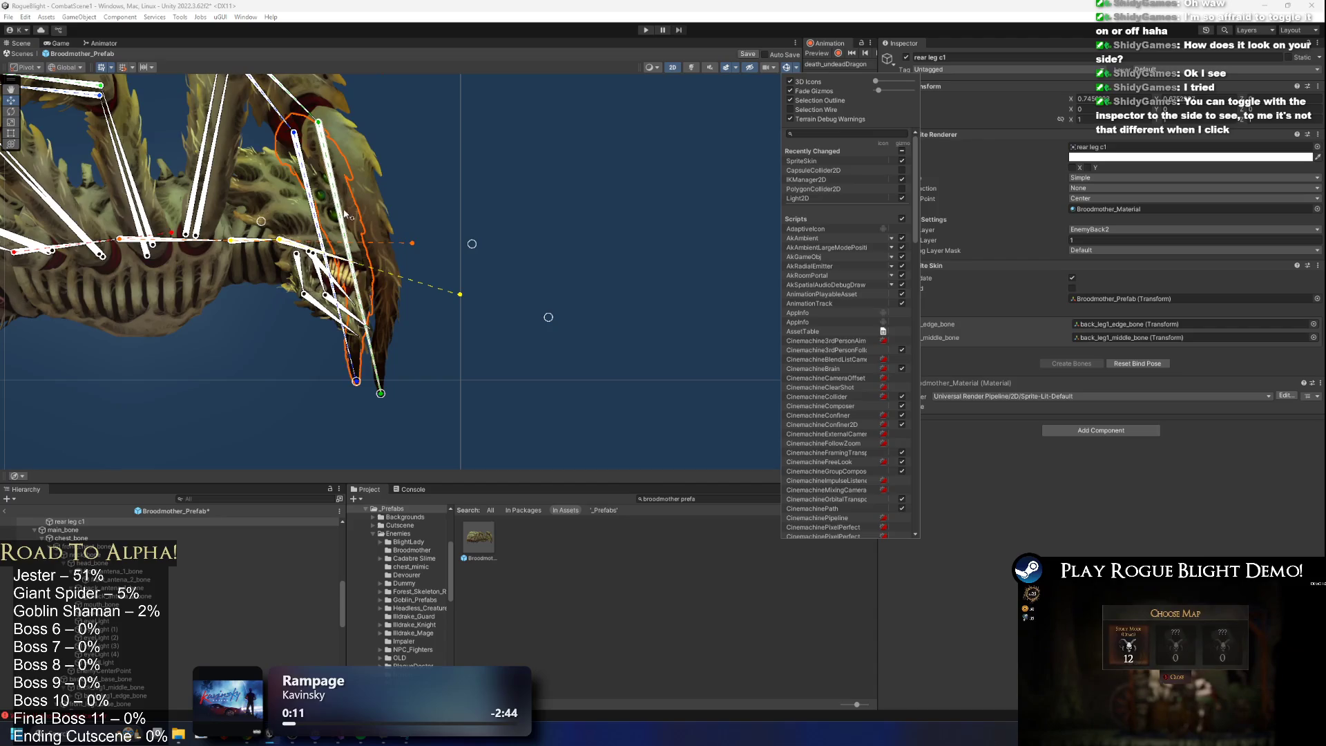
Select ClawFrontWeaponDamage (1) and move it higher in the Hierarchy.
left_click(314, 210)
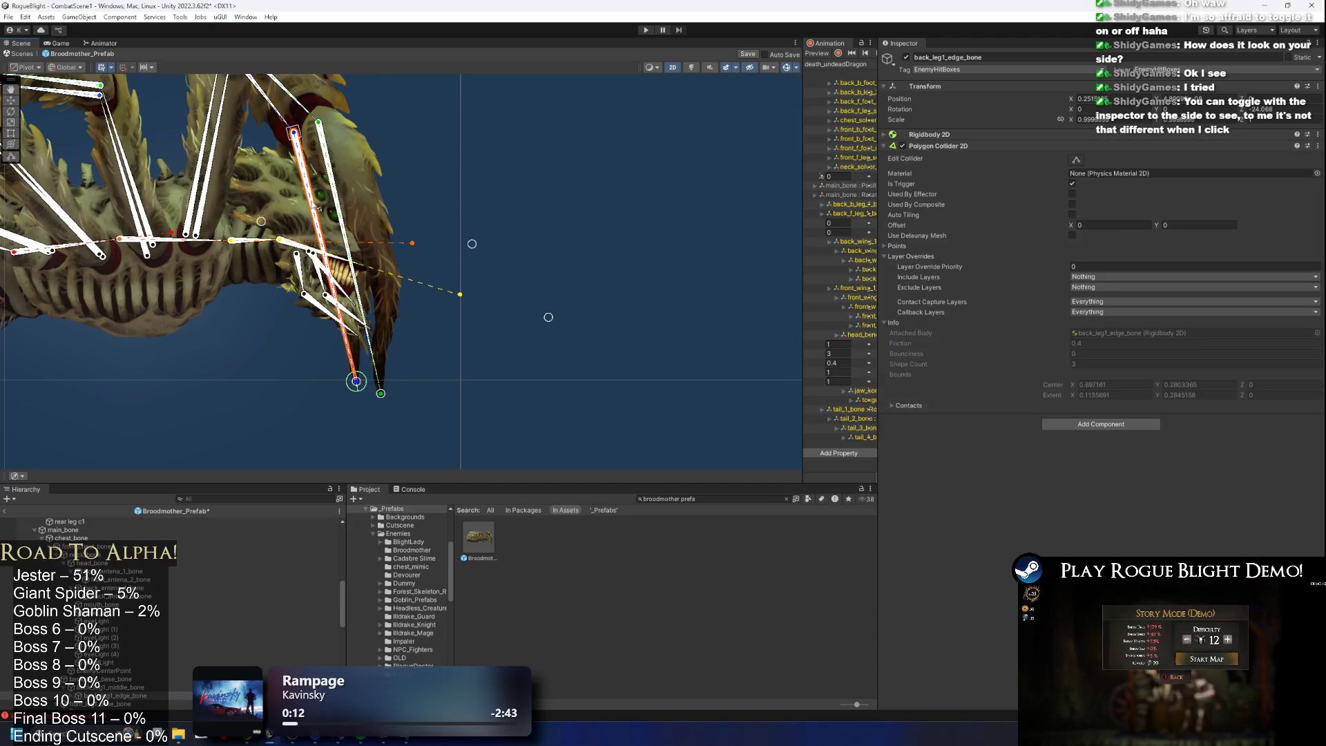
left_click(138, 650)
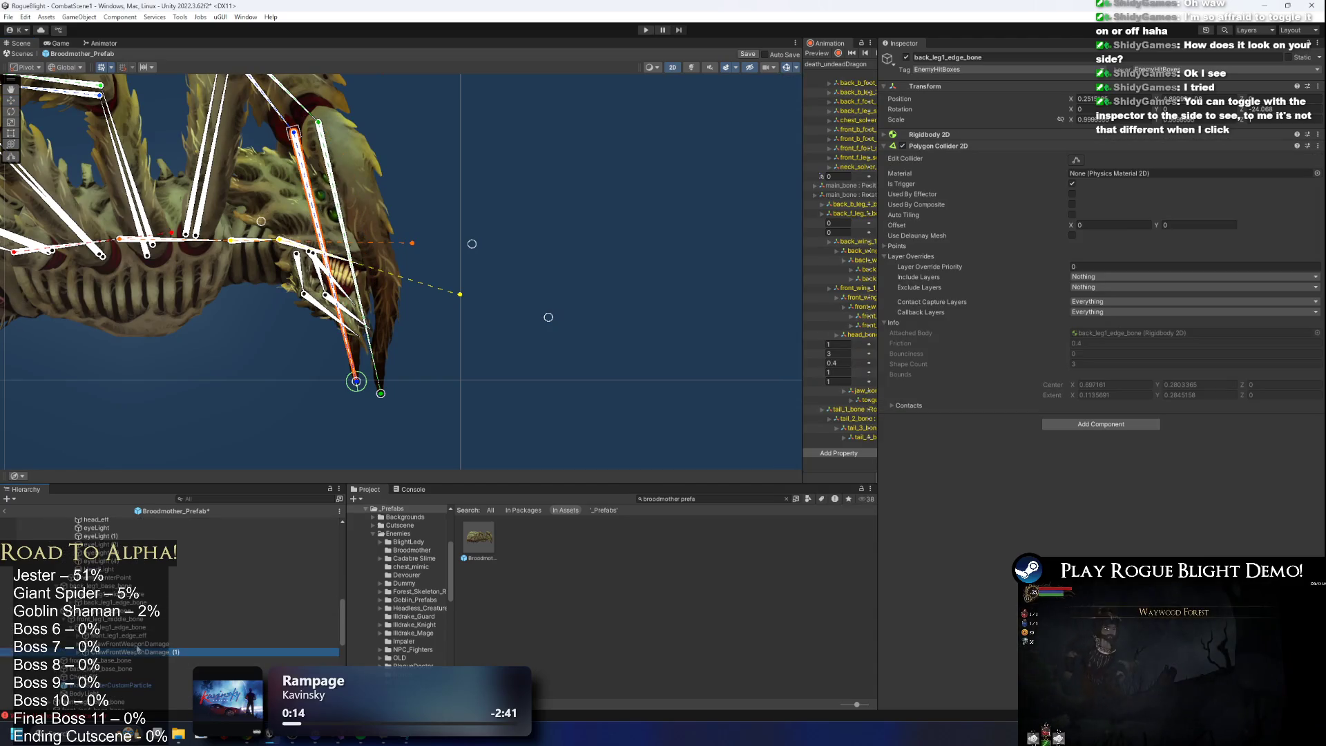
left_click_drag(138, 652, 138, 619)
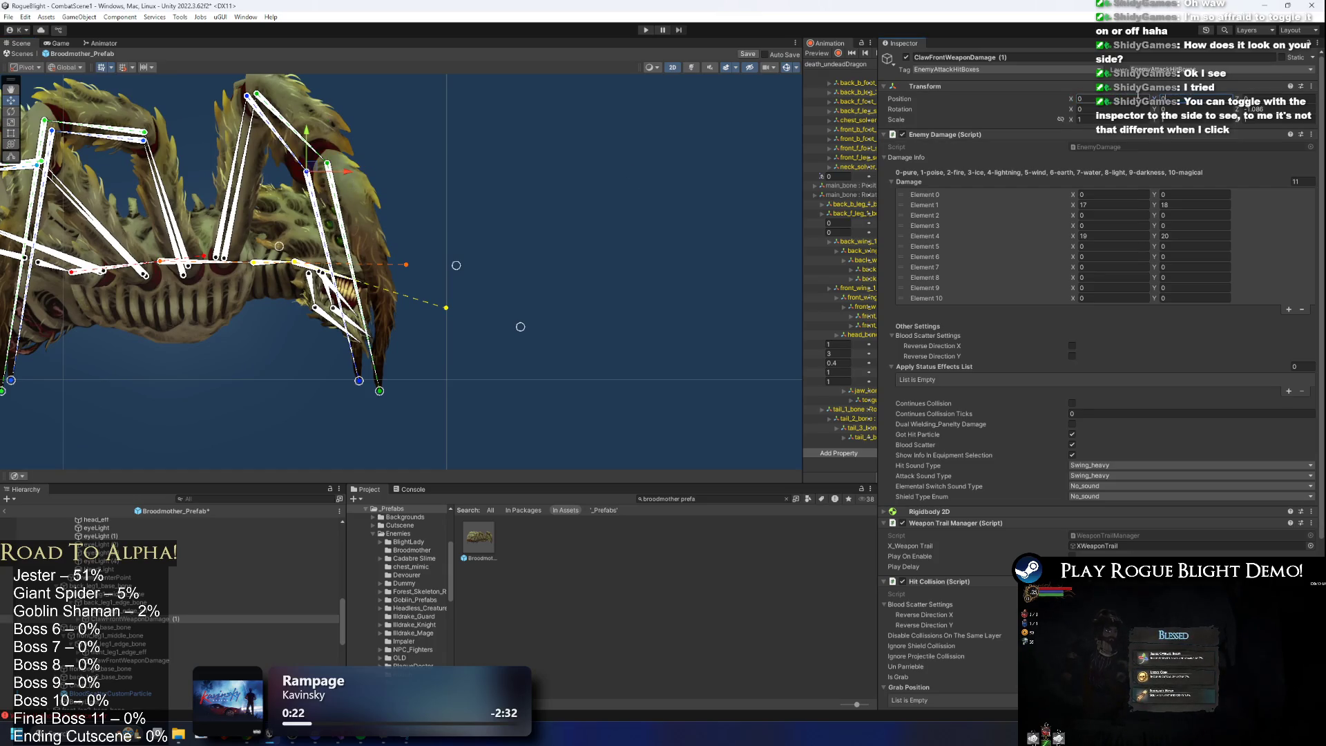
scroll(1098, 552, "down", 6)
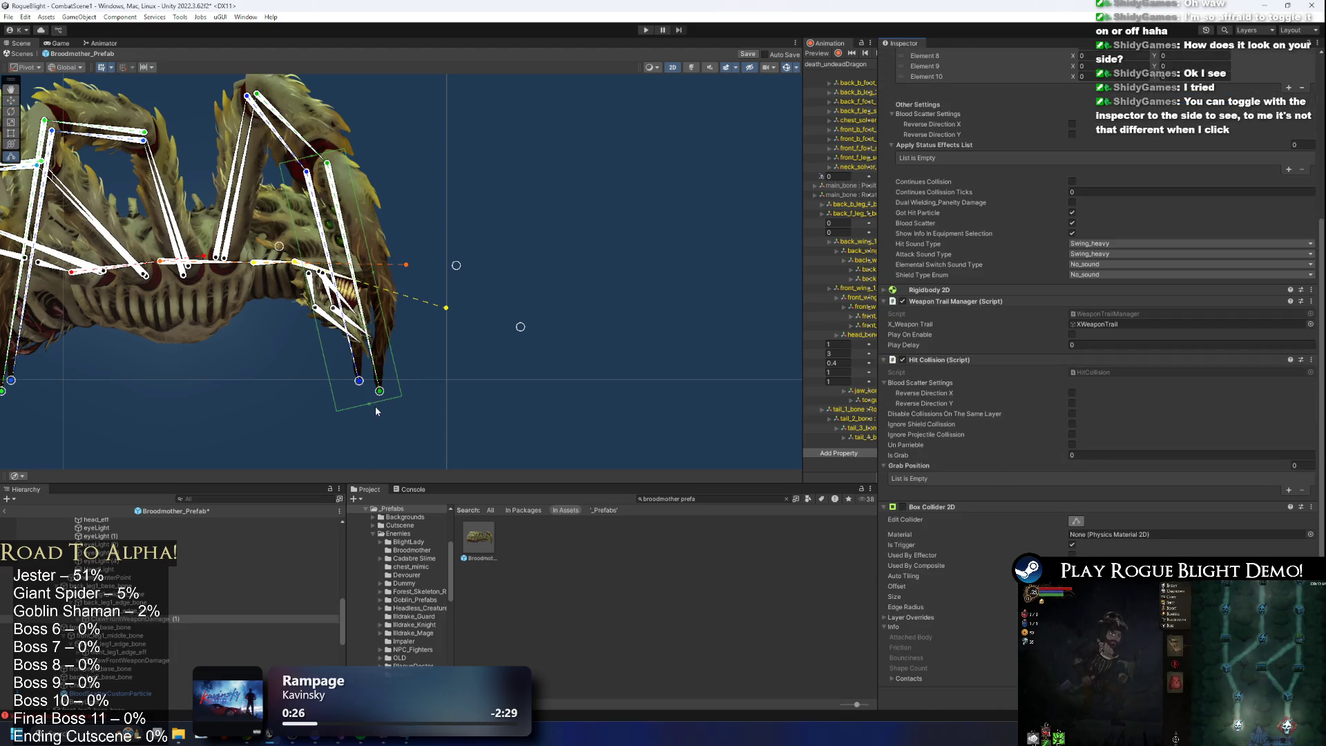
Raise the bottom edge of ClawFrontWeaponDamage (1)'s Box Collider 2D to the fang tips.
left_click_drag(371, 400, 366, 381)
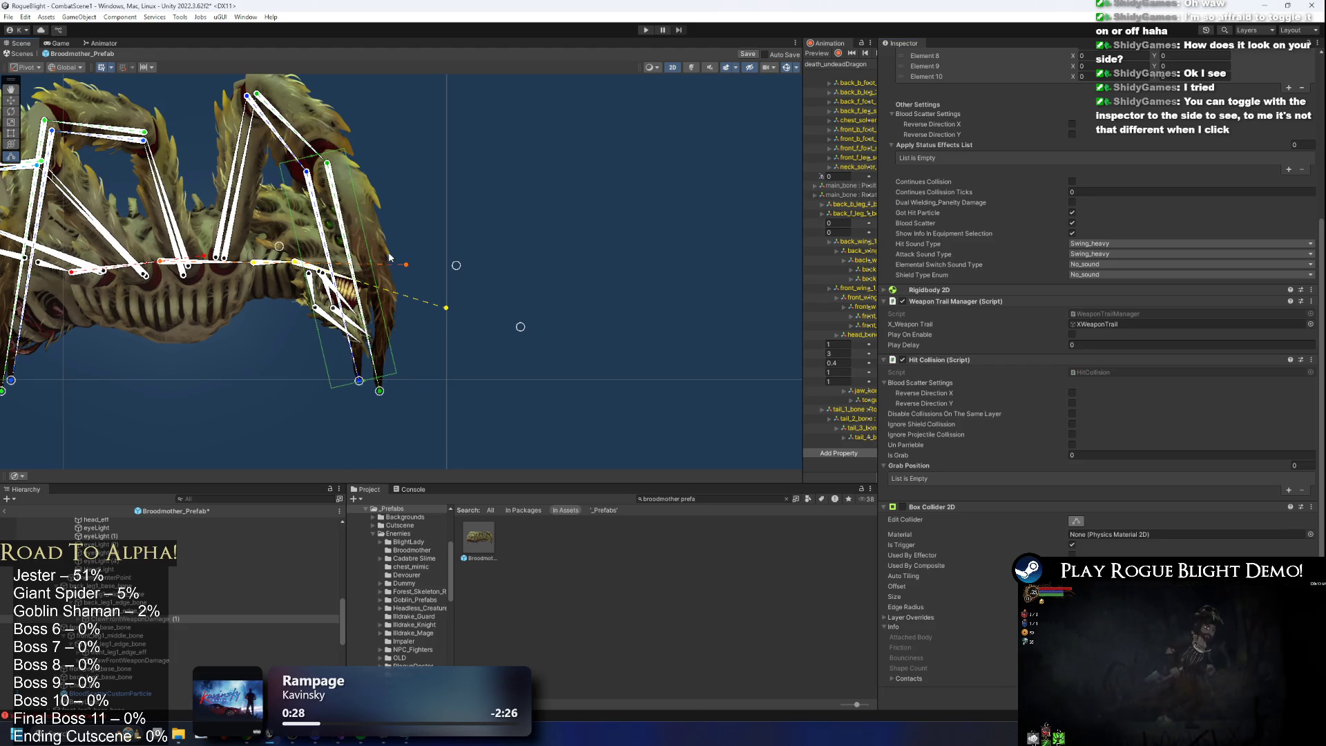
scroll(308, 277, "up", 3)
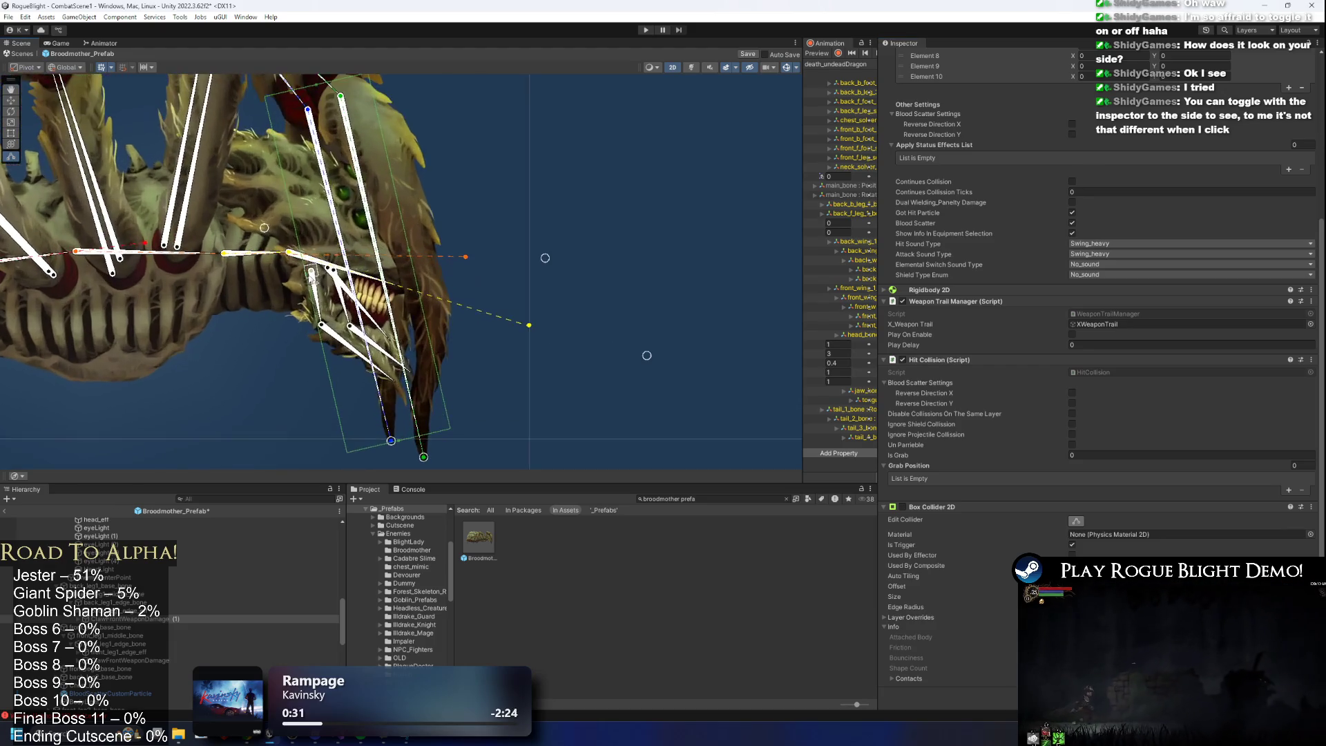
scroll(307, 283, "down", 2)
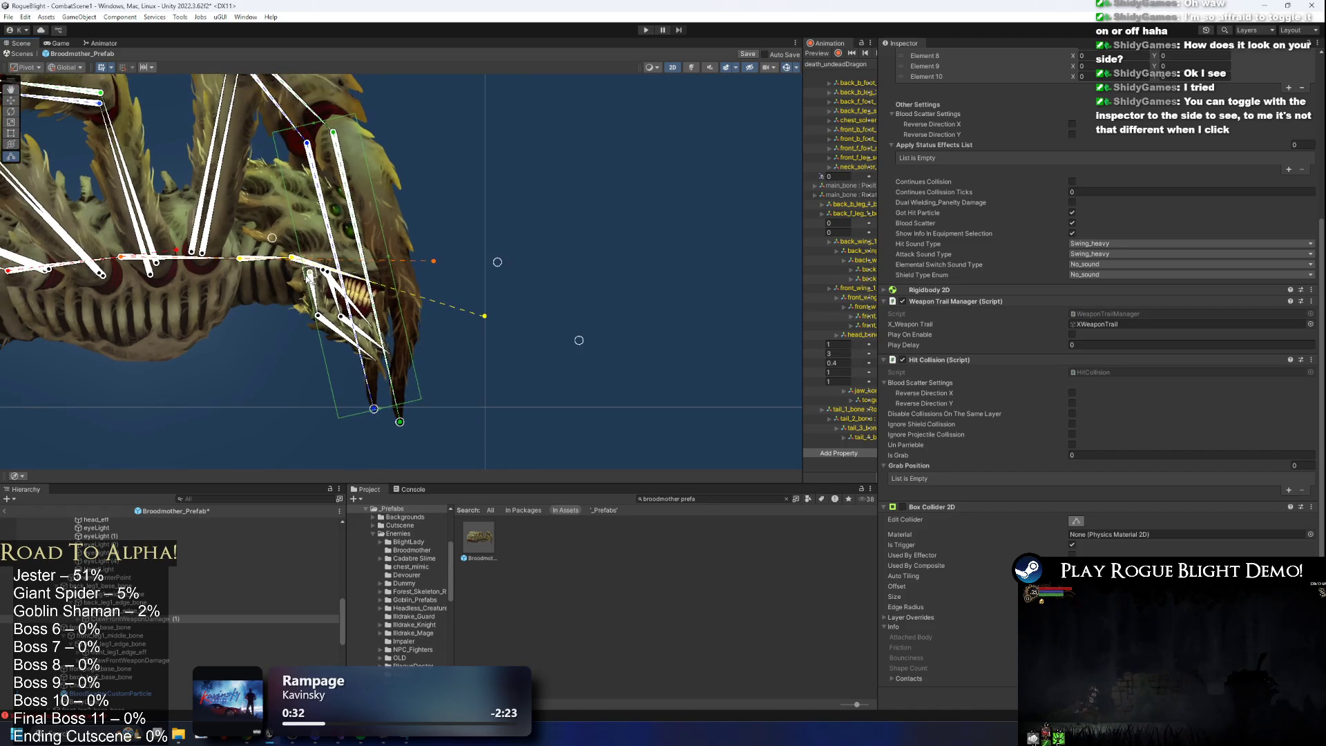
left_click(276, 282)
left_click(316, 296)
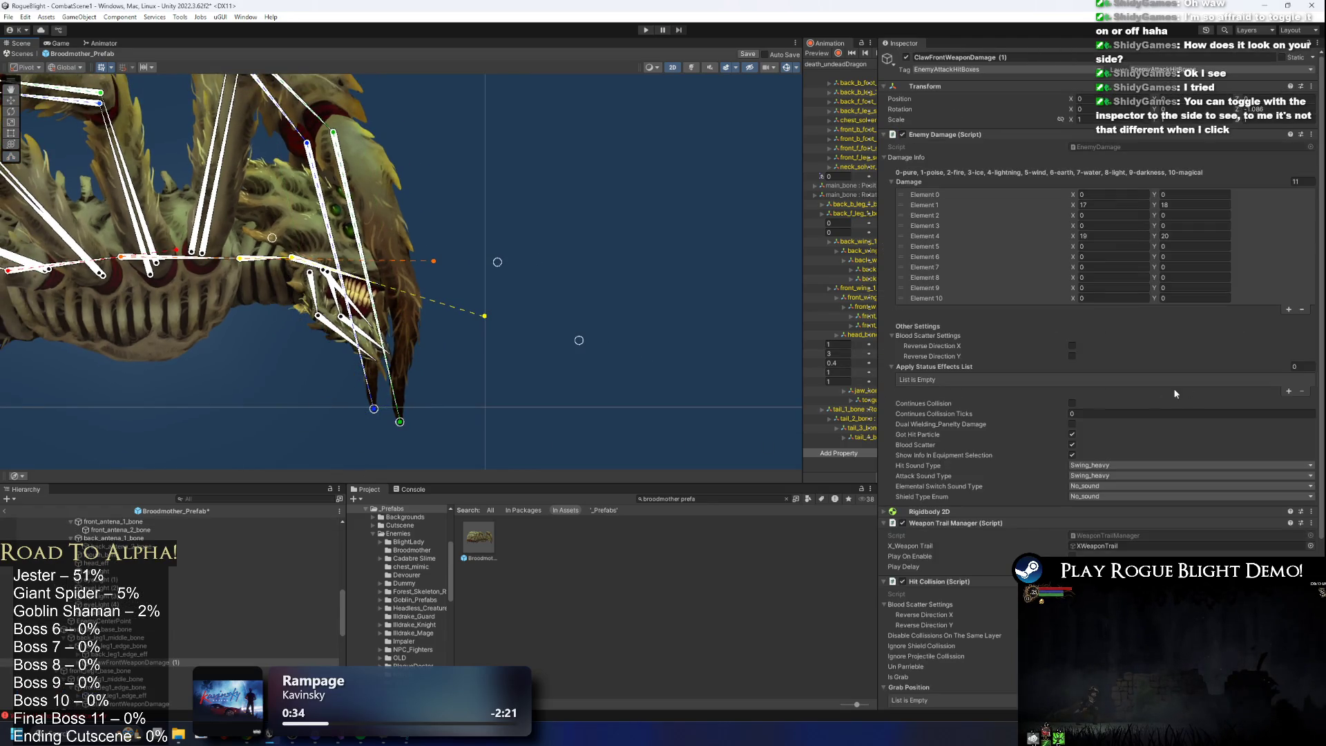
scroll(1036, 529, "down", 3)
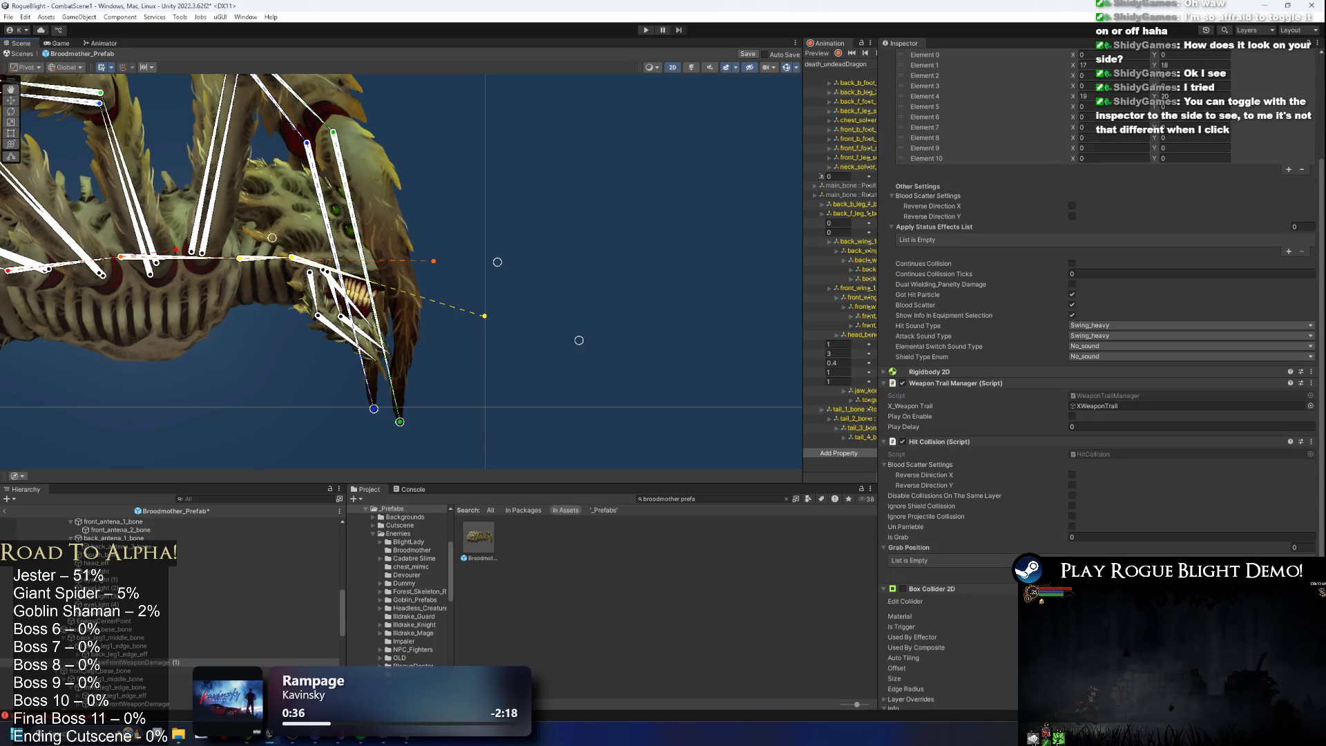
scroll(307, 276, "up", 4)
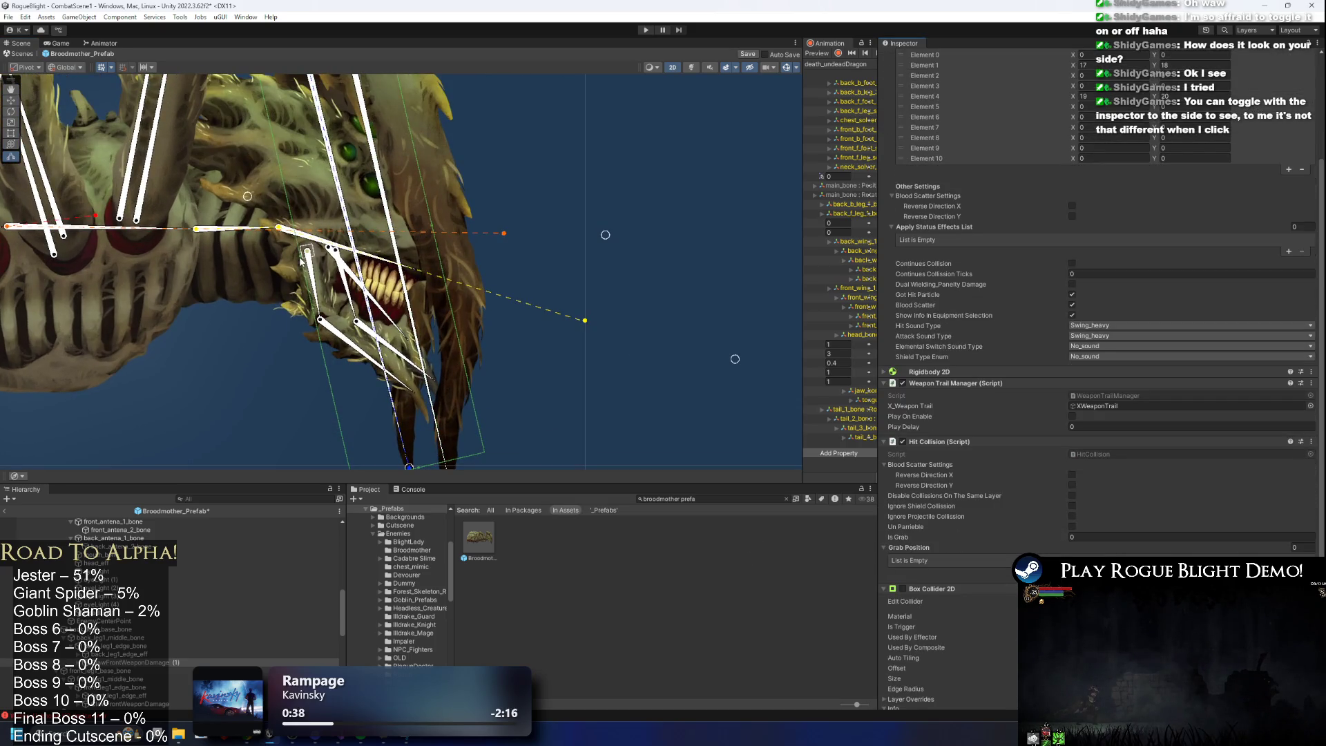
scroll(199, 276, "down", 3)
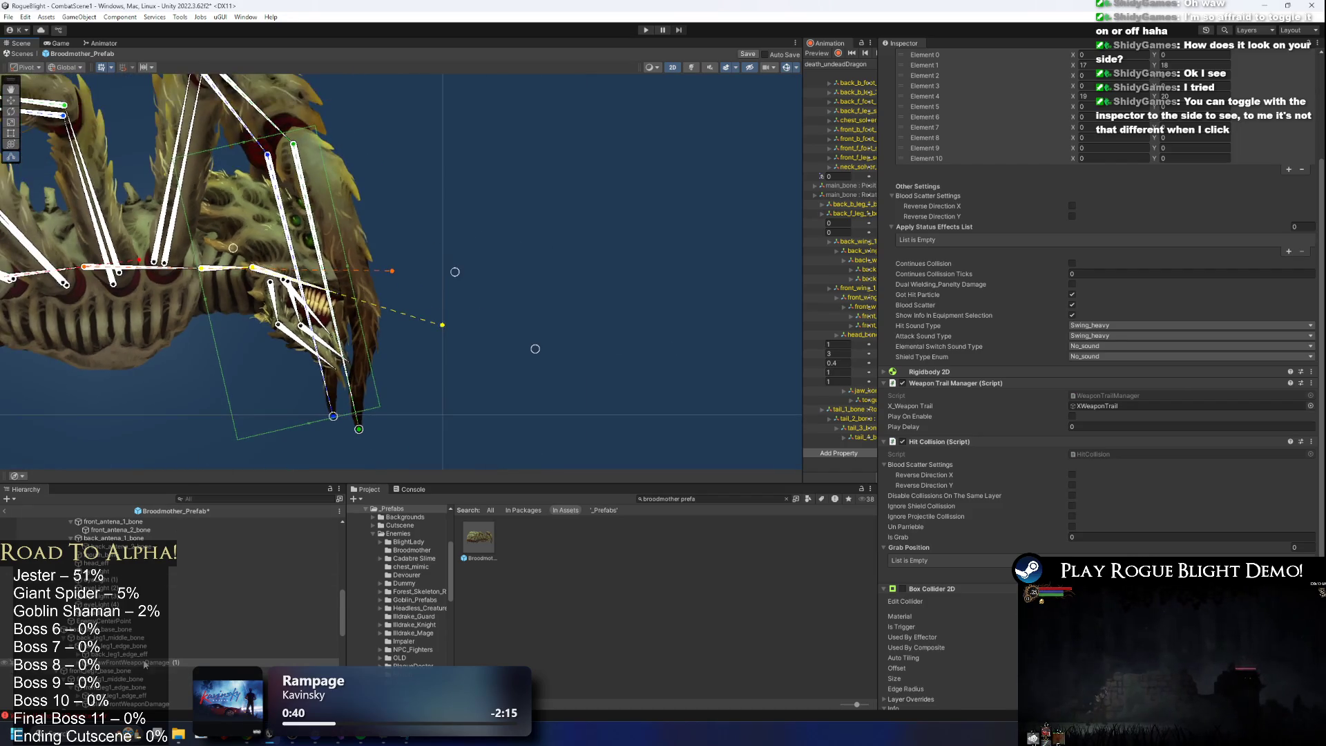
scroll(172, 643, "down", 3)
left_click(287, 295)
scroll(289, 295, "up", 3)
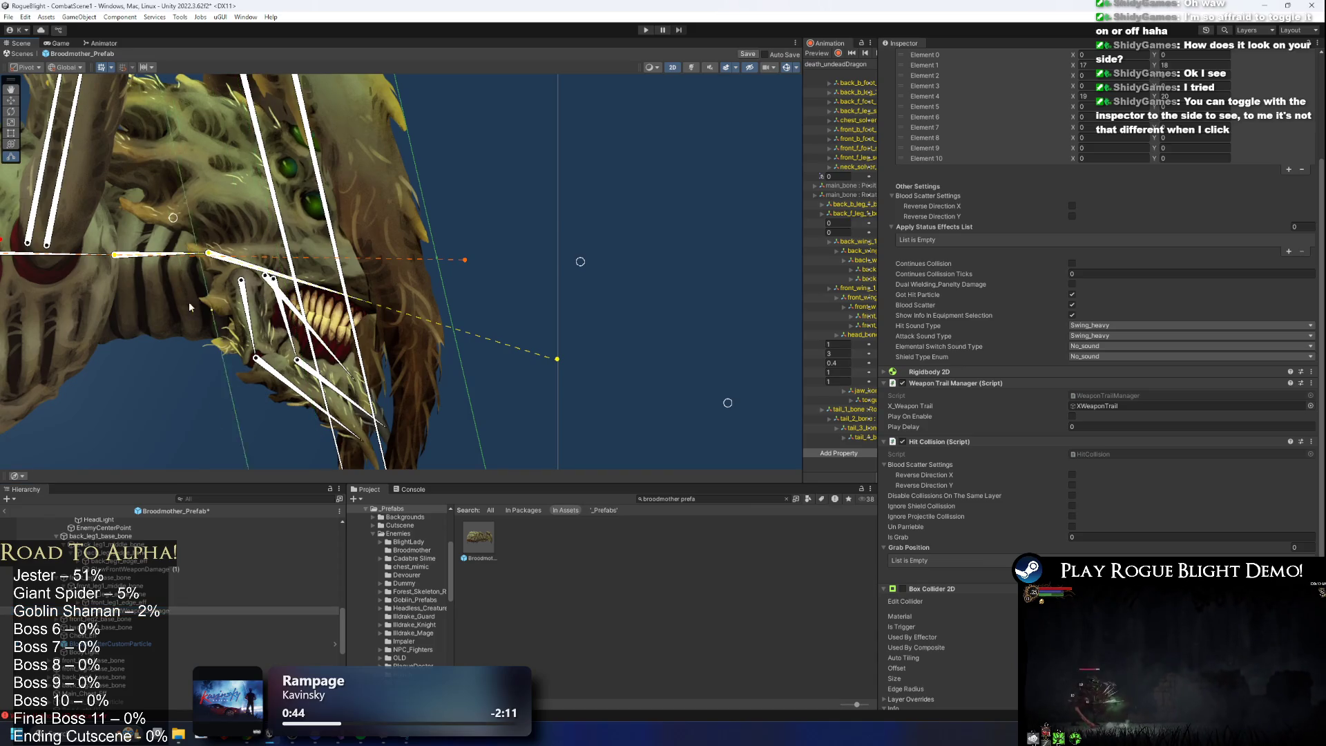
scroll(190, 307, "down", 5)
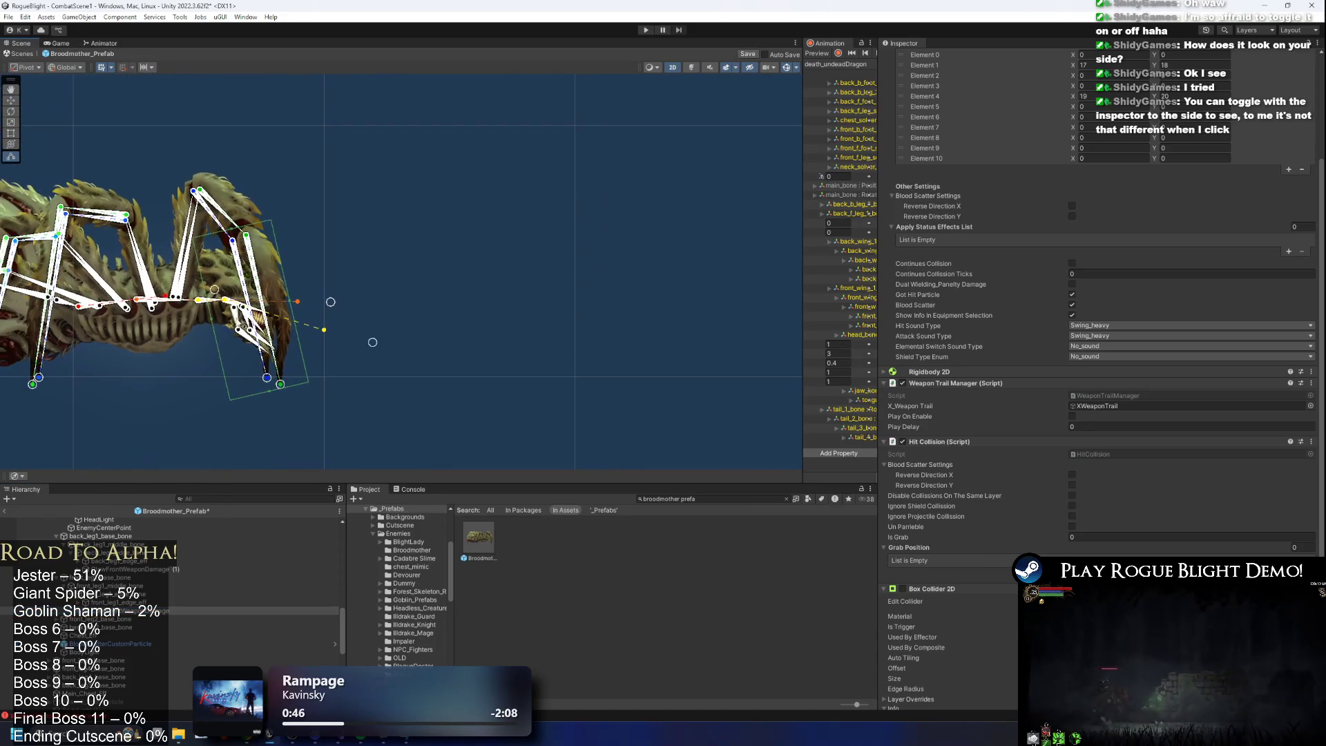
Remove ' (1)' from the back weapon-damage hitbox's name, then inspect XWeaponTrail's EndPoint and StartPoint.
left_click(150, 570)
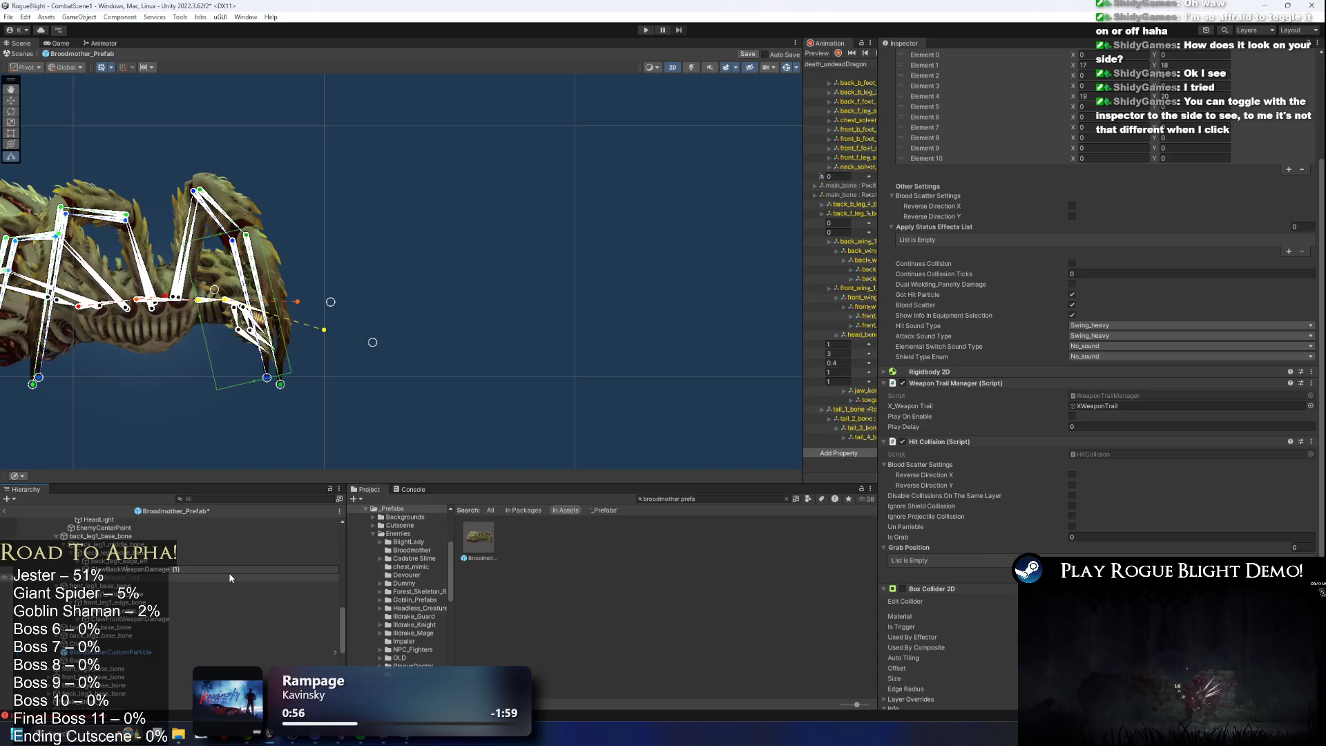
key("BackSpace")
key("BackSpace")
key("BackSpace")
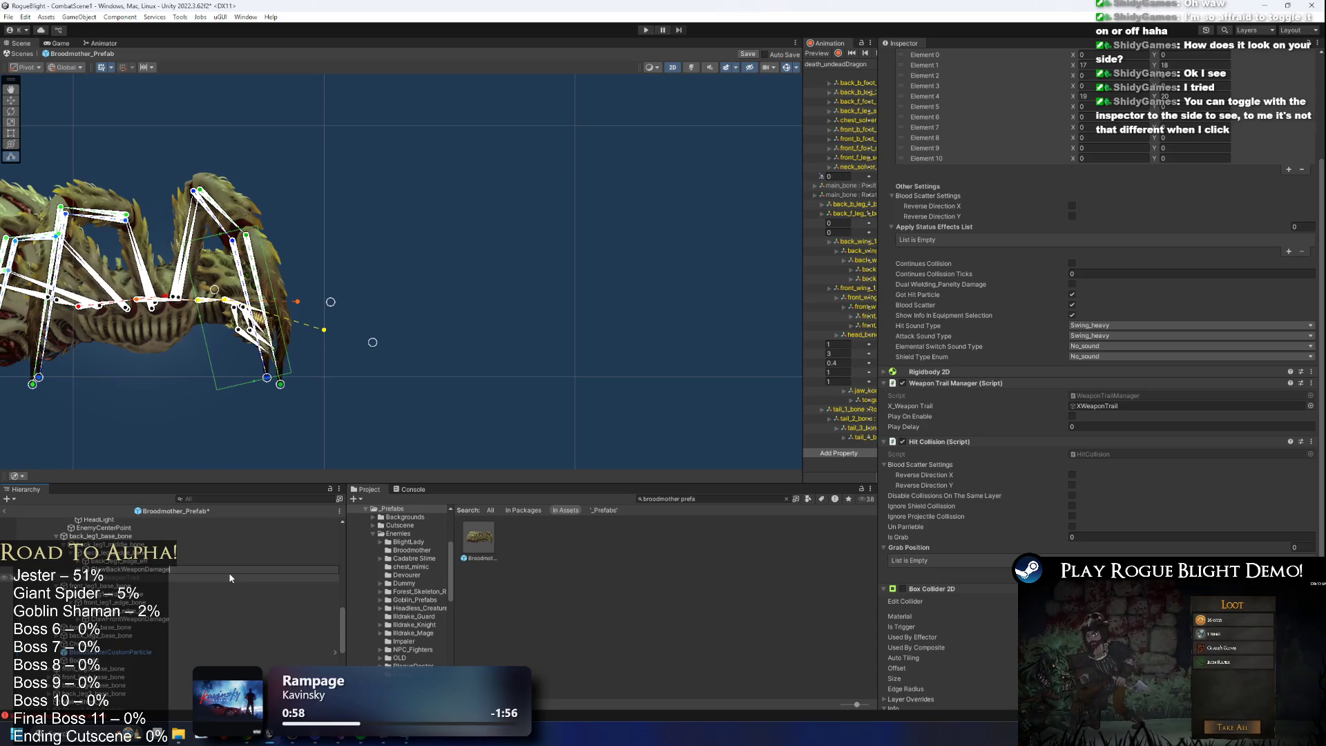
left_click(230, 577)
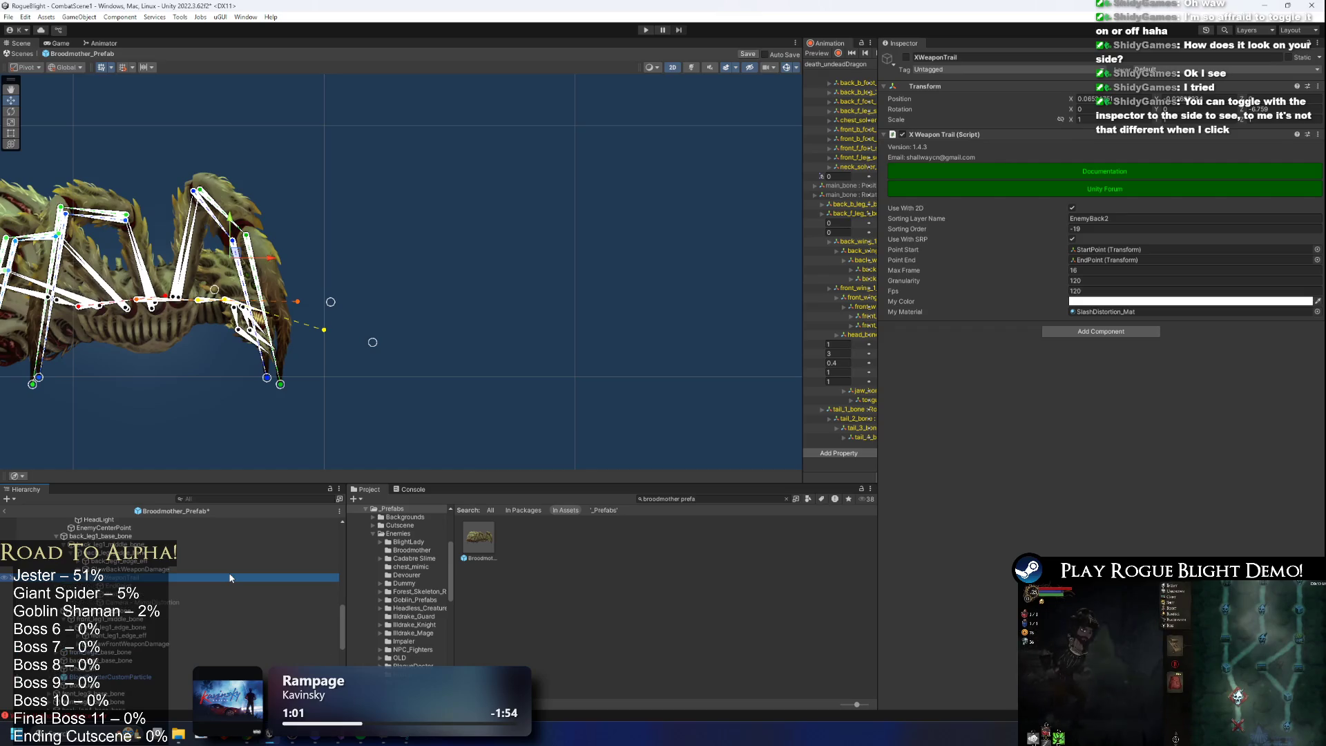
key("Down")
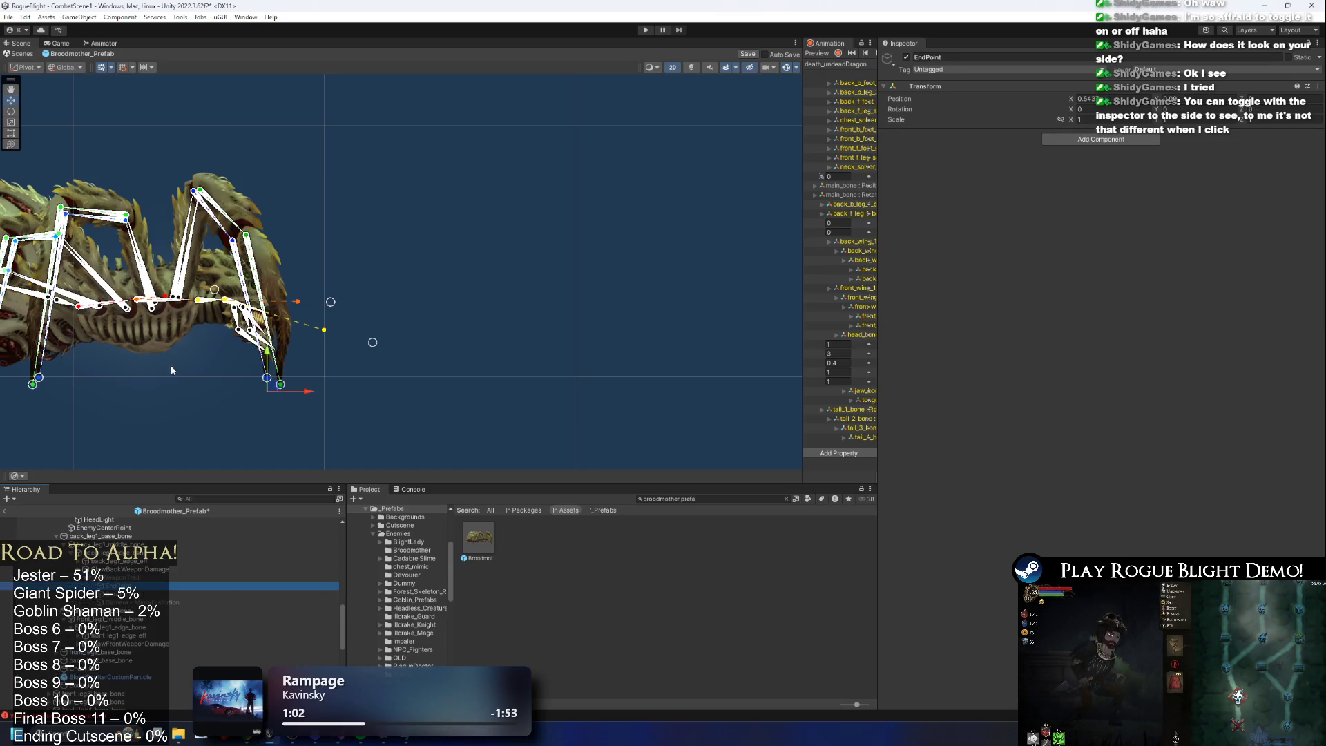
scroll(269, 408, "up", 10)
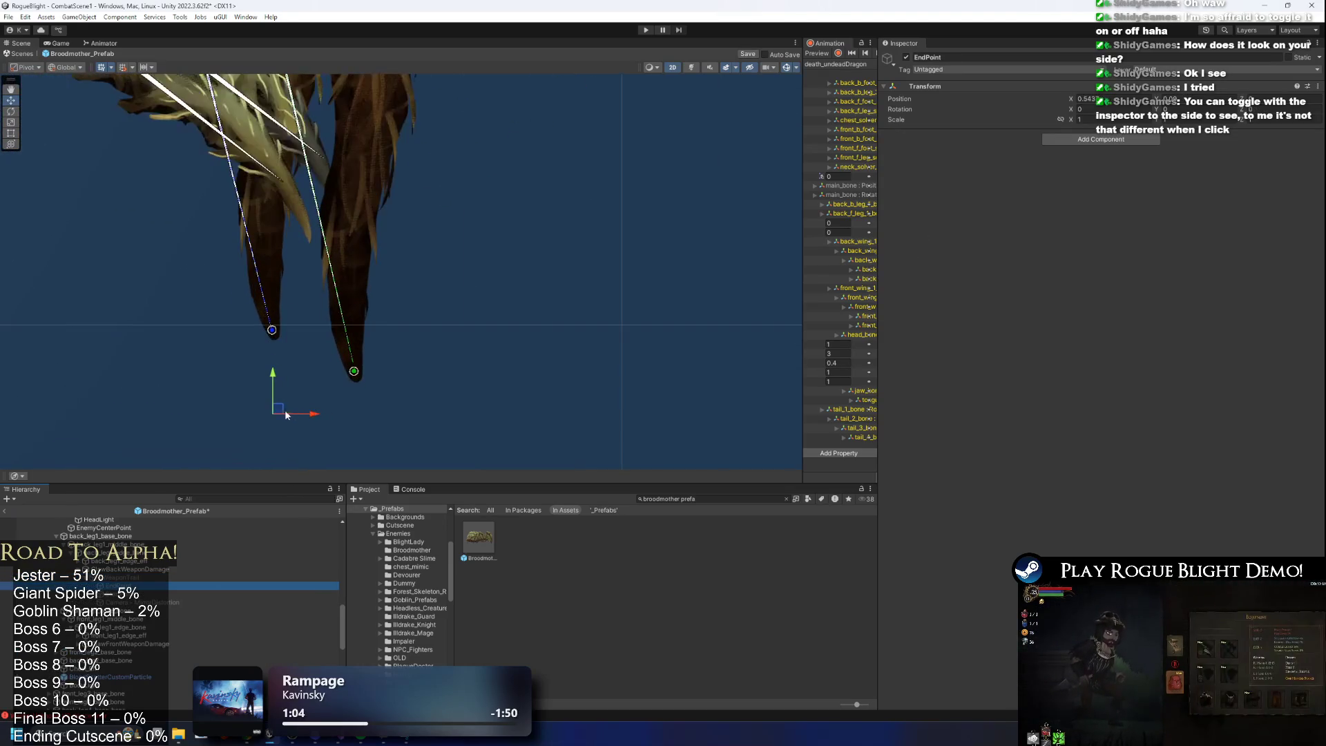
key("Up")
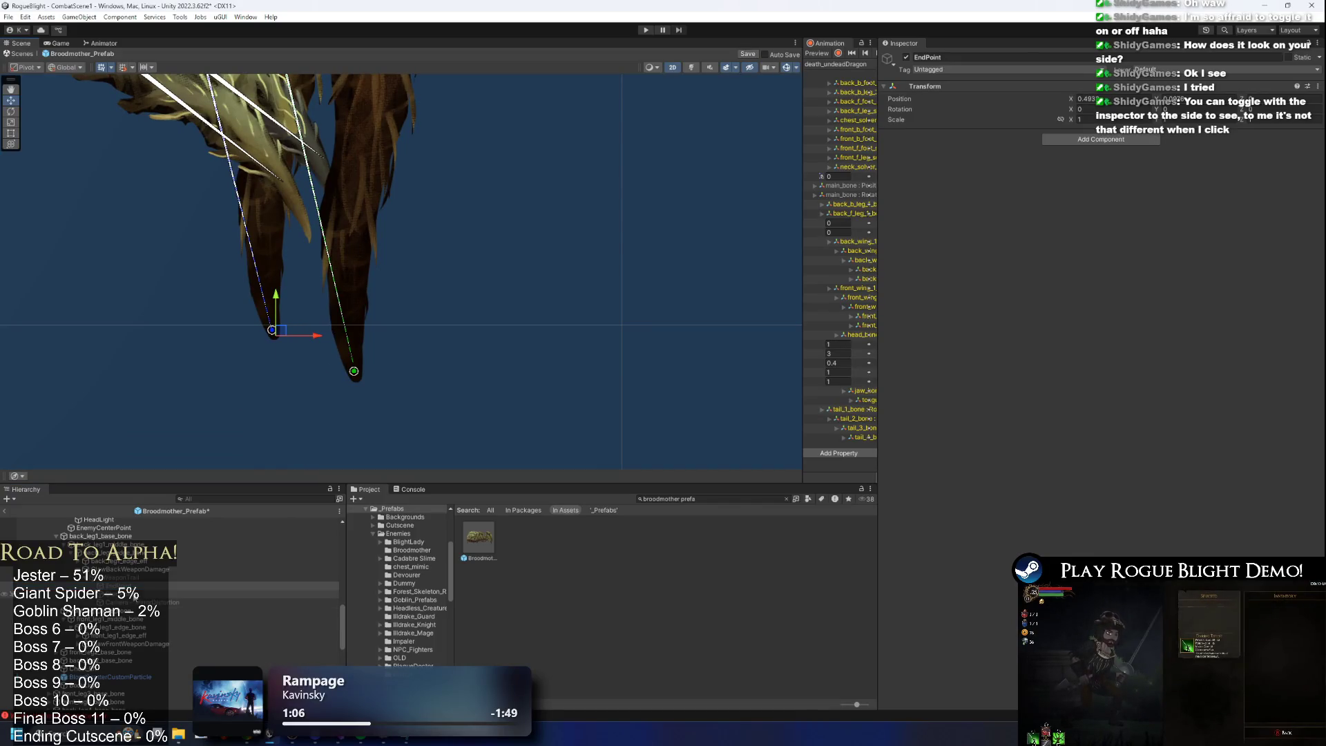
scroll(209, 151, "down", 2)
scroll(210, 150, "down", 5)
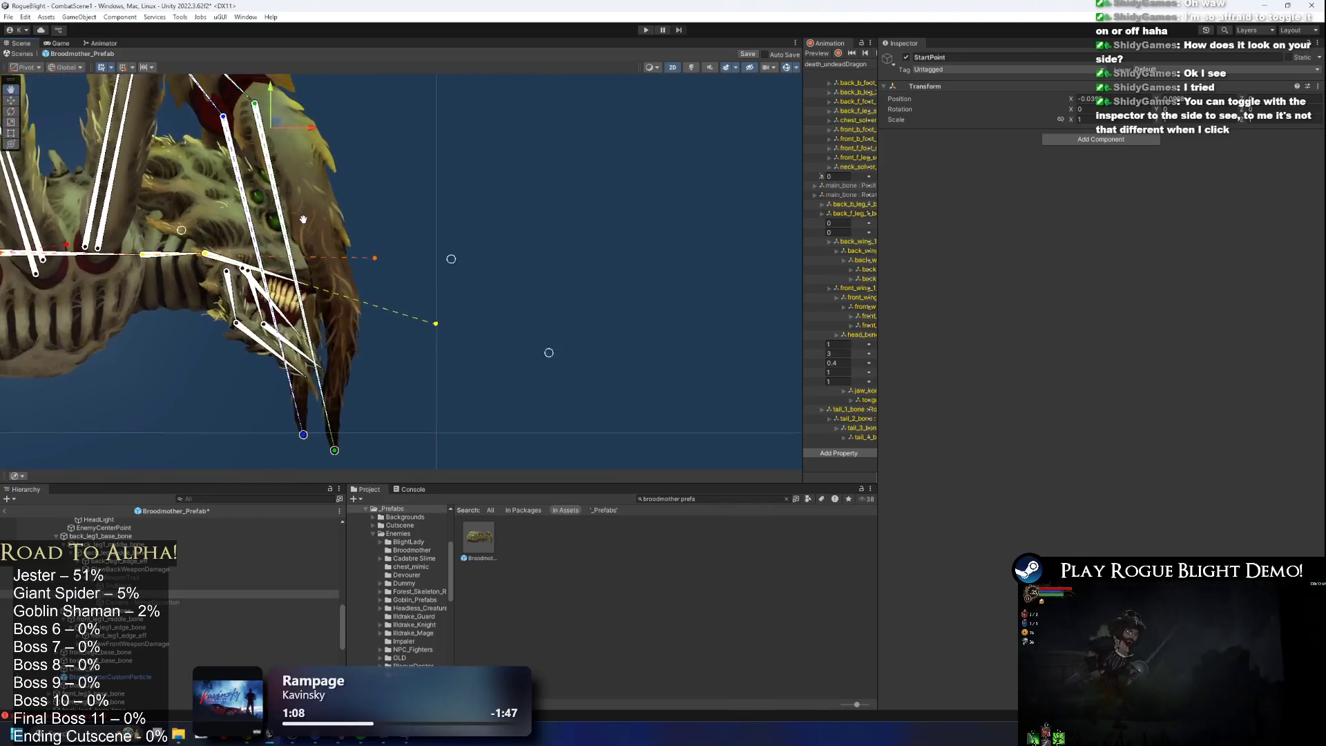
left_click(321, 171)
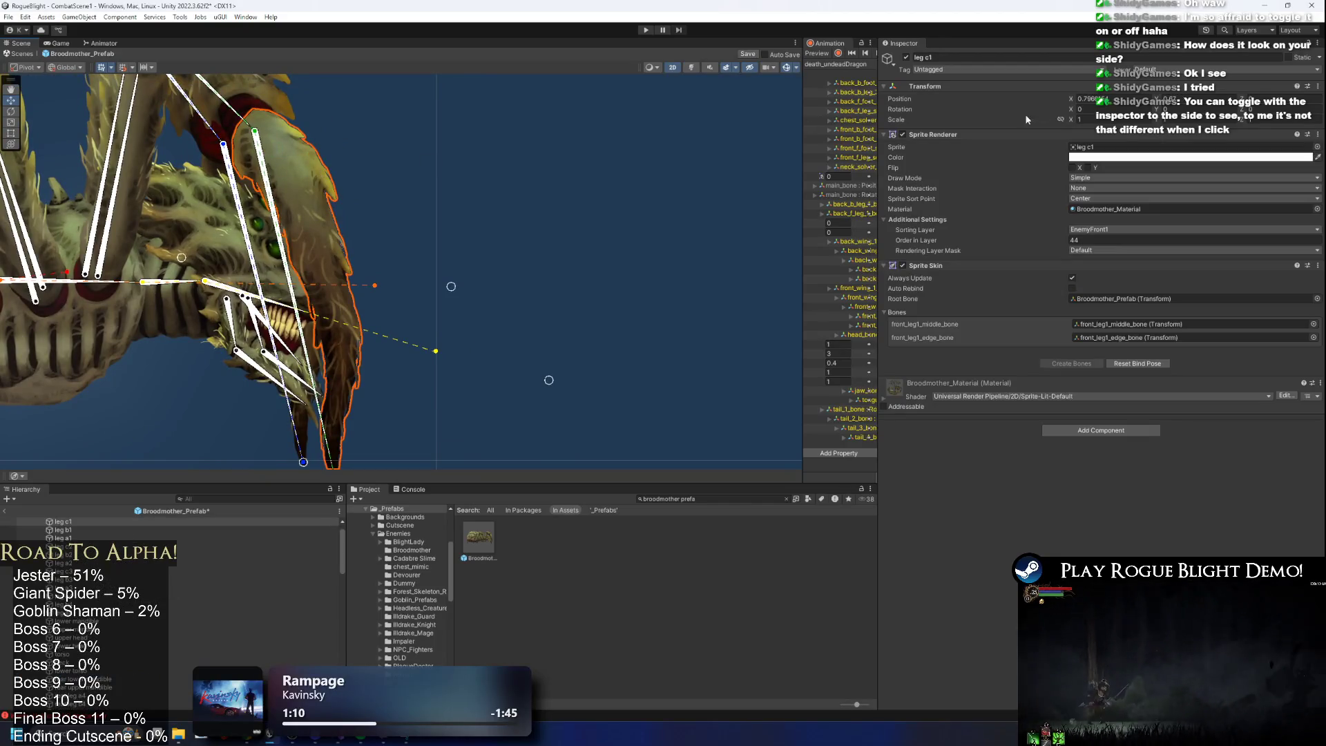
Hide the leg c1 sprite and inspect the trail's EndPoint and StartPoint.
left_click(908, 57)
scroll(170, 667, "down", 10)
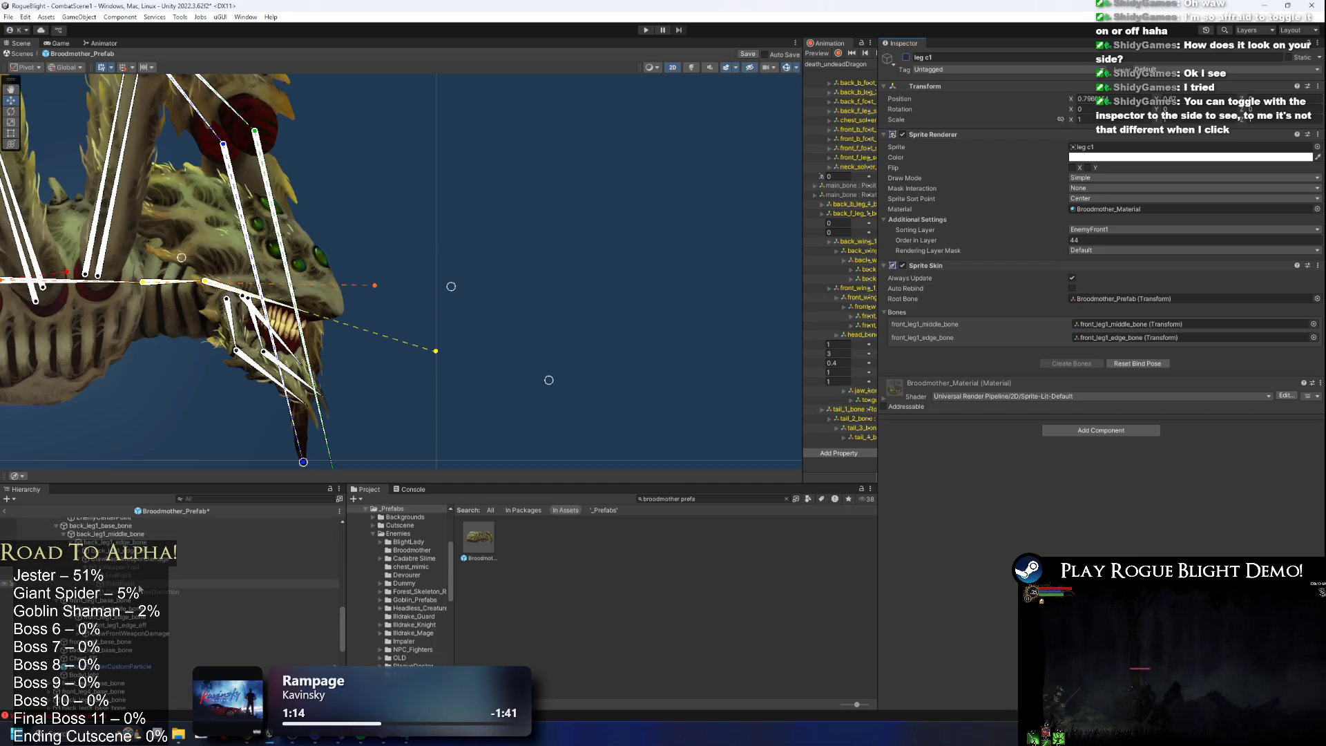
left_click(142, 578)
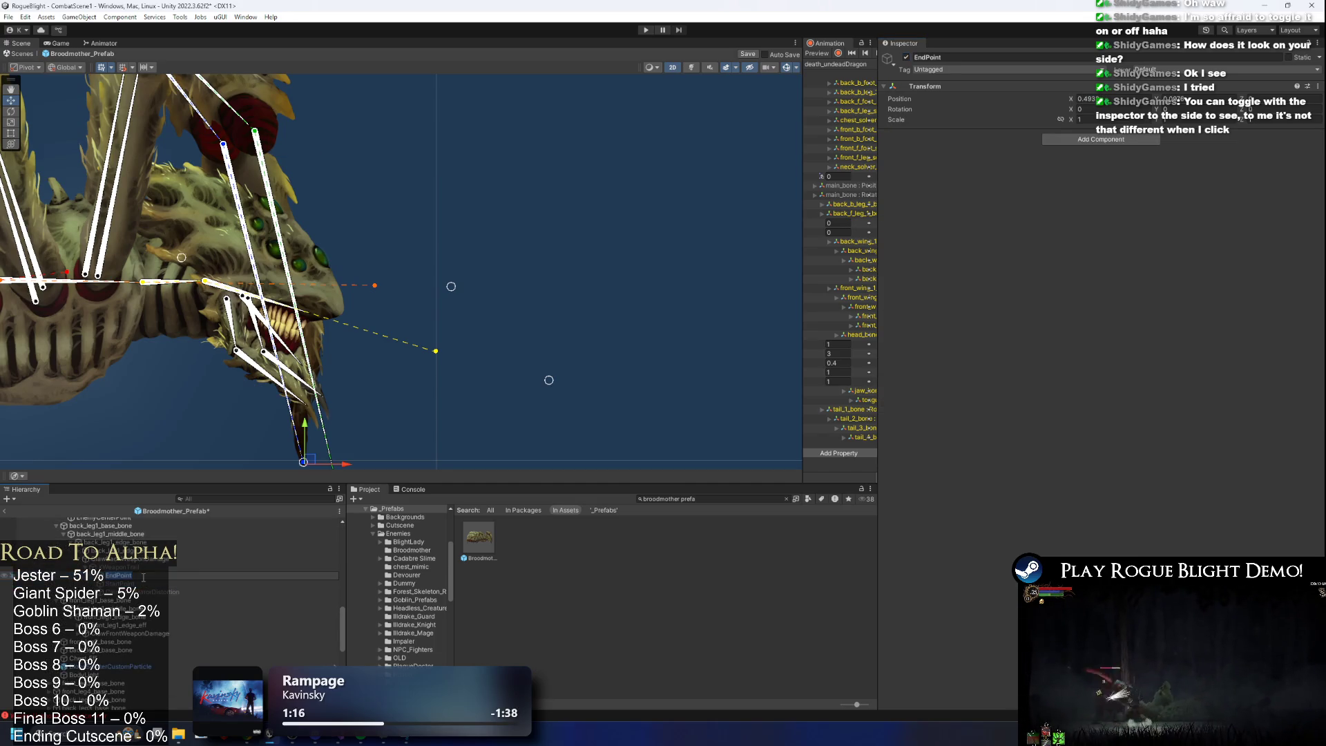
left_click(142, 584)
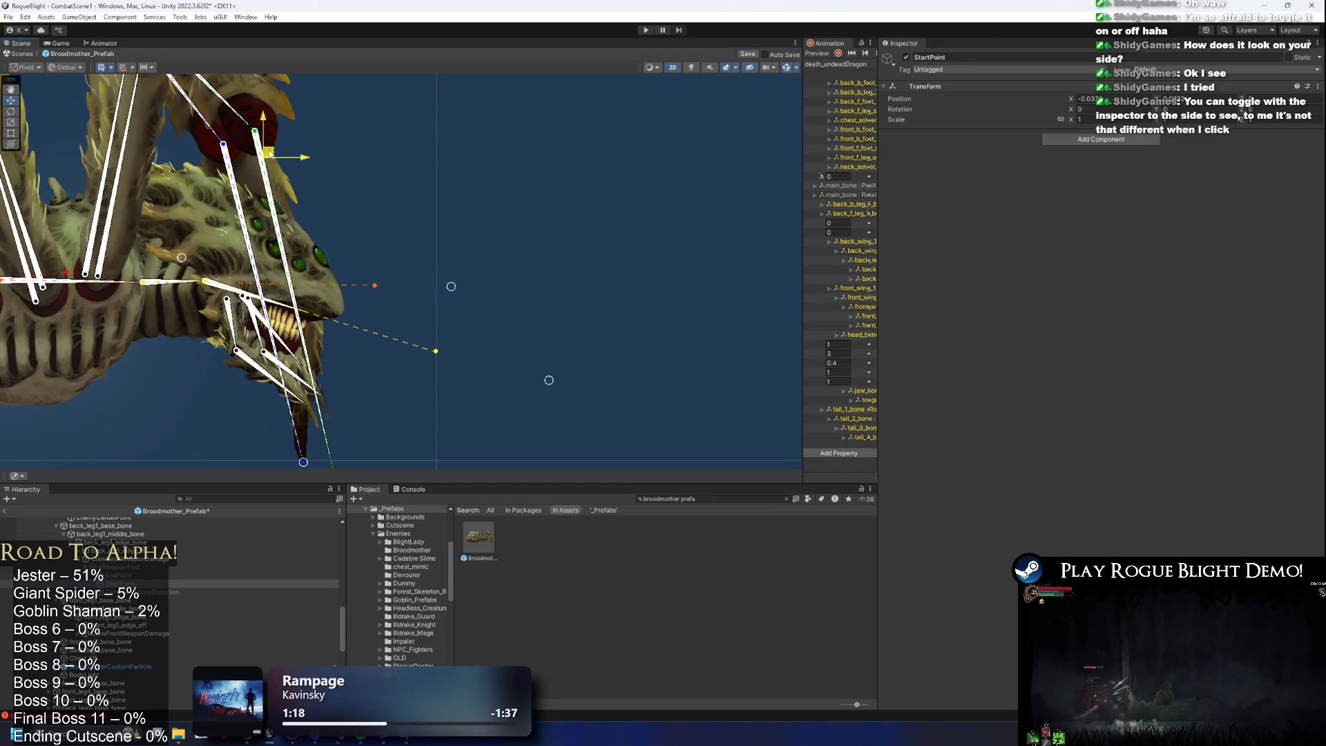
scroll(142, 584, "up", 10)
Show leg c1 again, save the Broodmother prefab, and clear the selection.
left_click(104, 538)
left_click(906, 58)
scroll(388, 200, "down", 5)
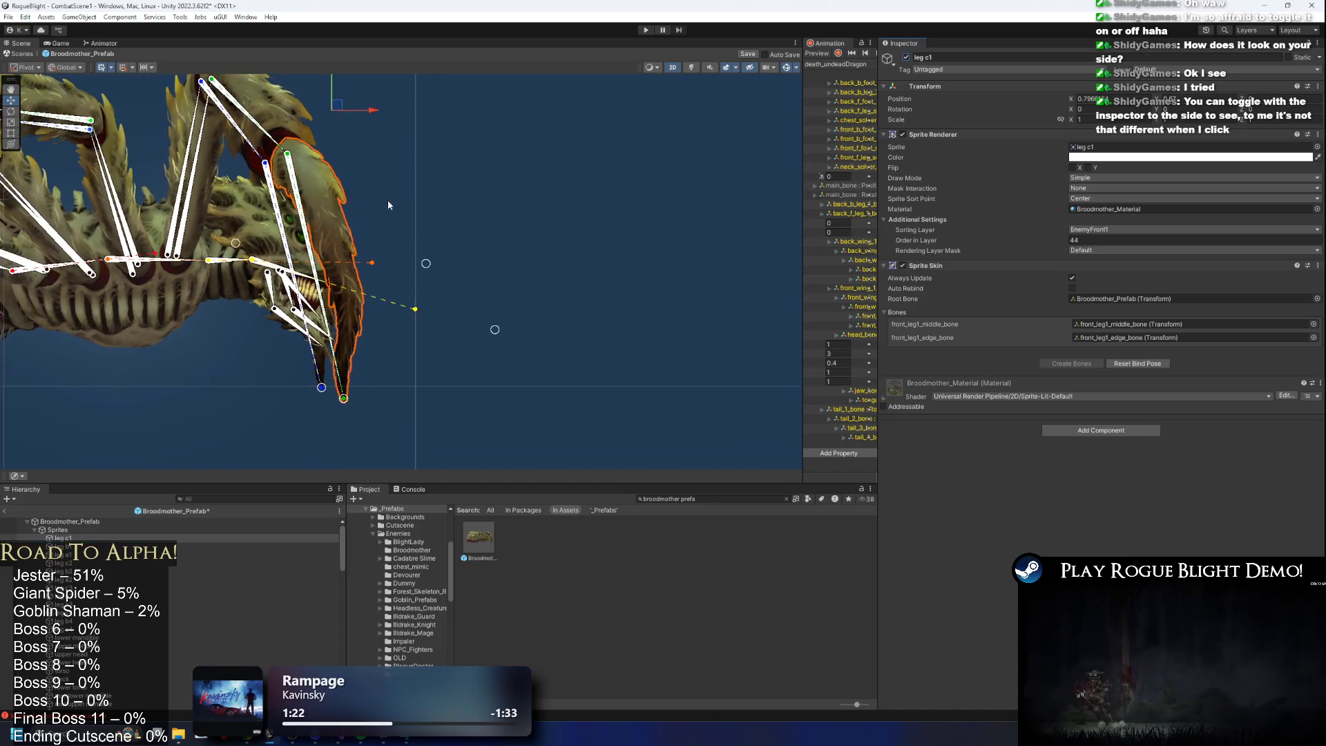
scroll(170, 575, "down", 10)
key("ctrl+s")
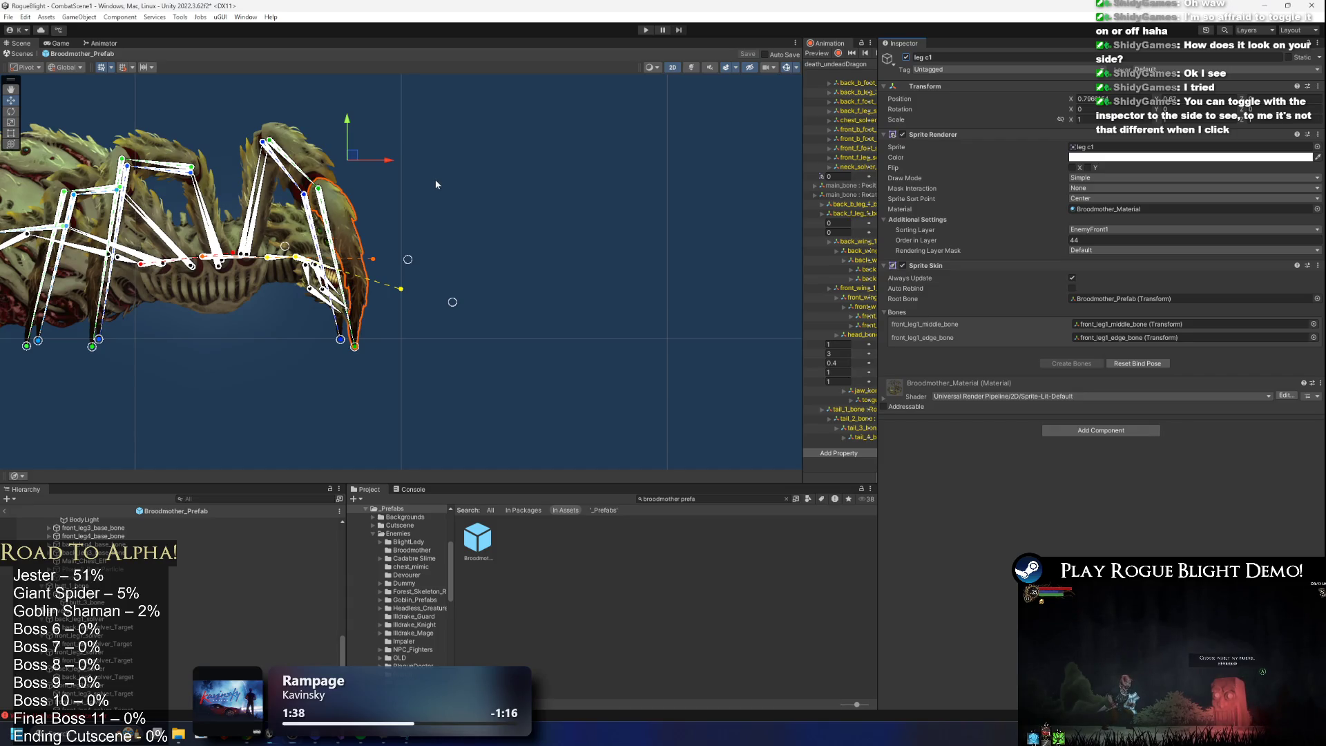
left_click(400, 214)
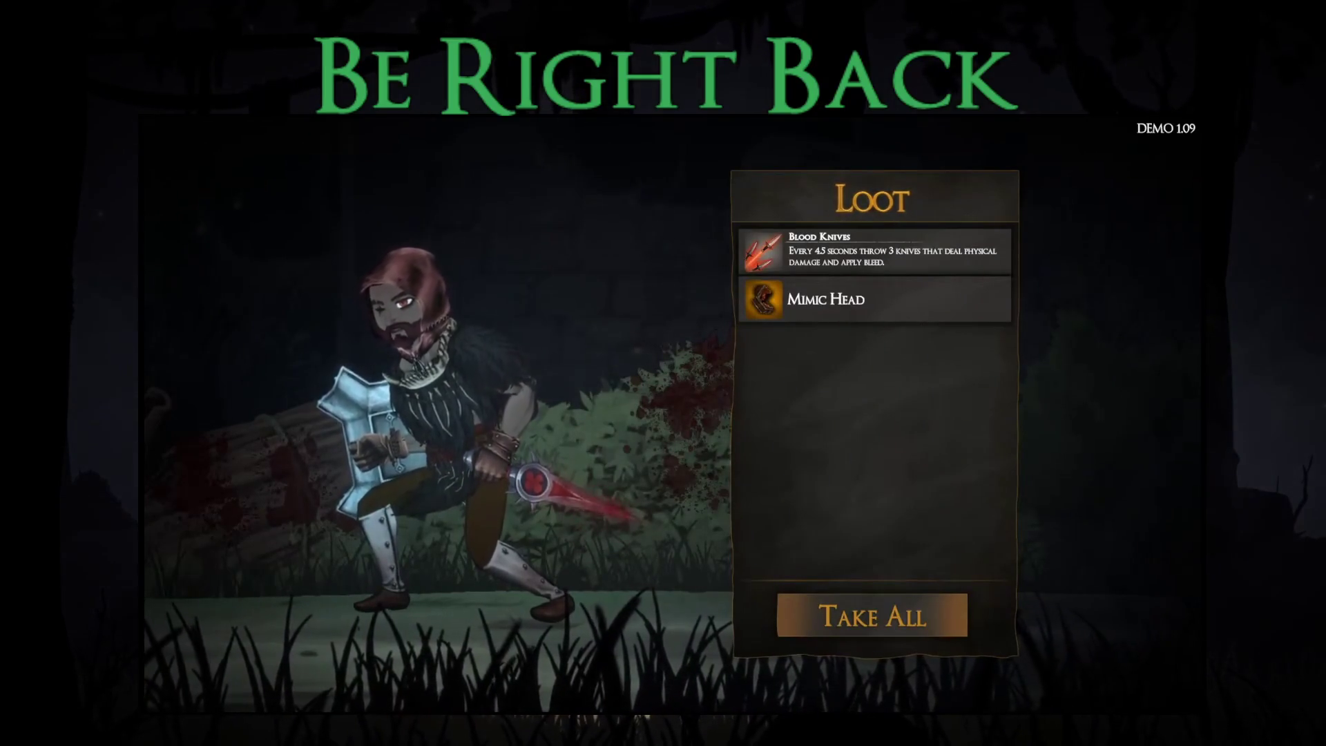
Equip the Mimic Head in the head slot from the pause menu.
key("a")
key("Escape")
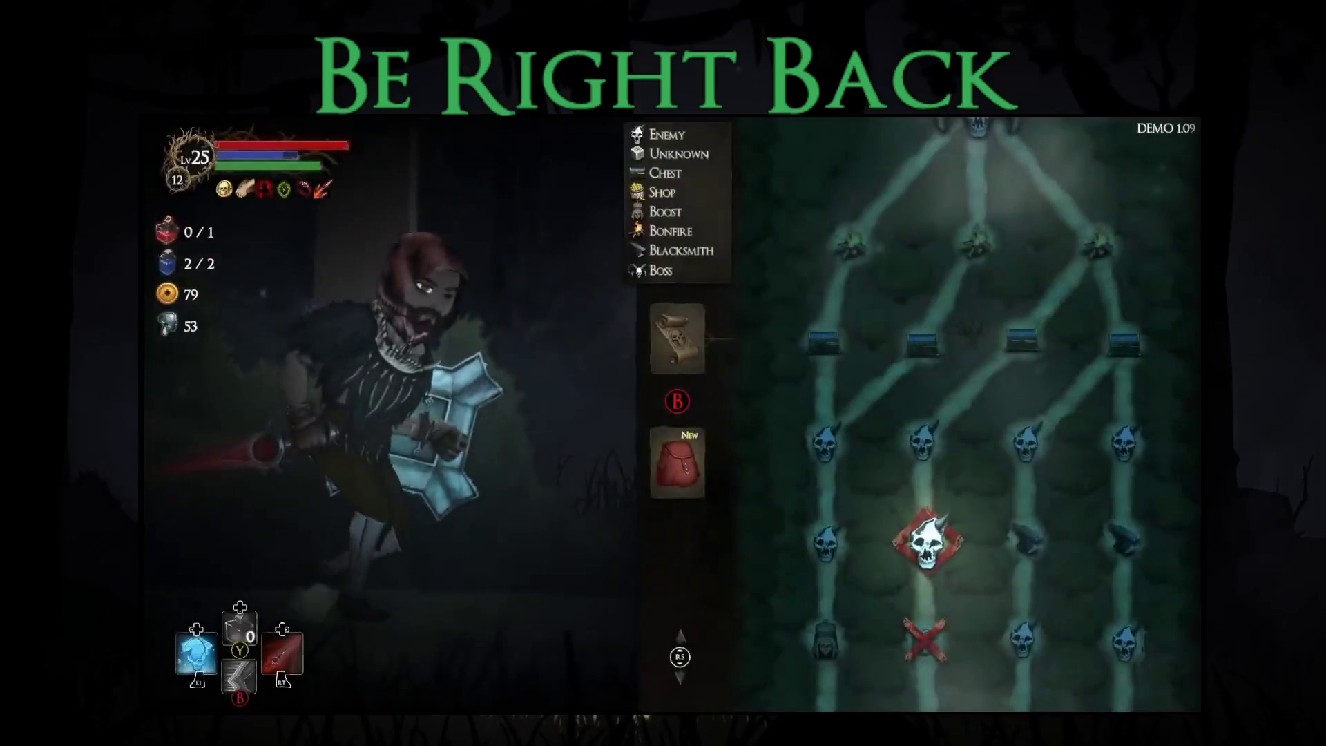
key("Down")
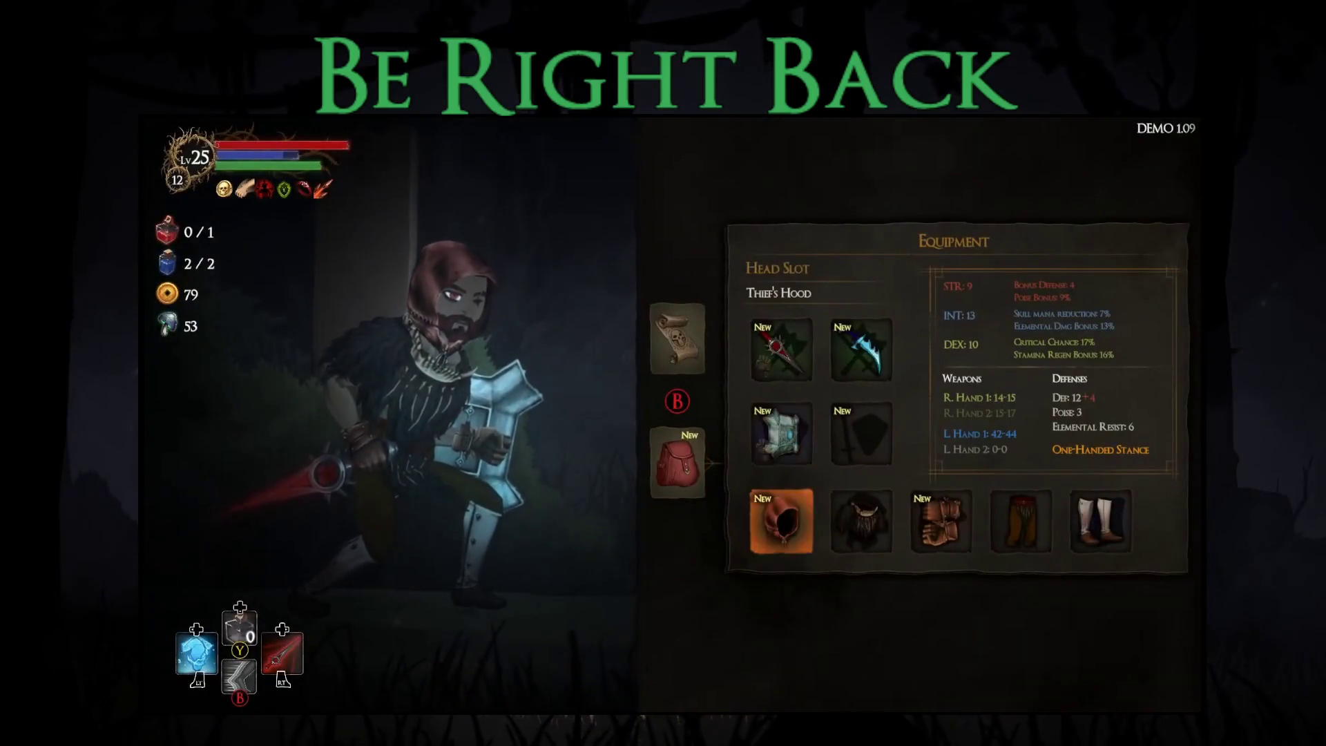
key("Down")
key("Return")
key("Right")
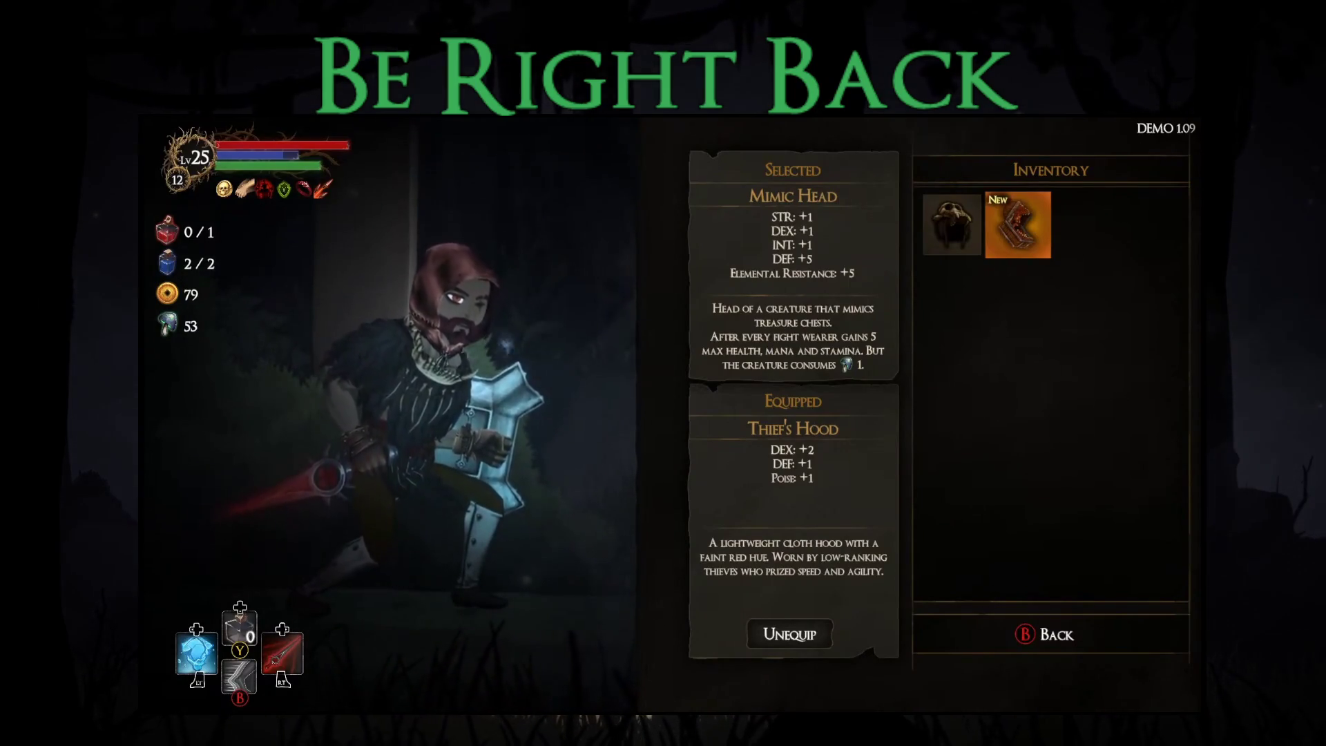
key("Return")
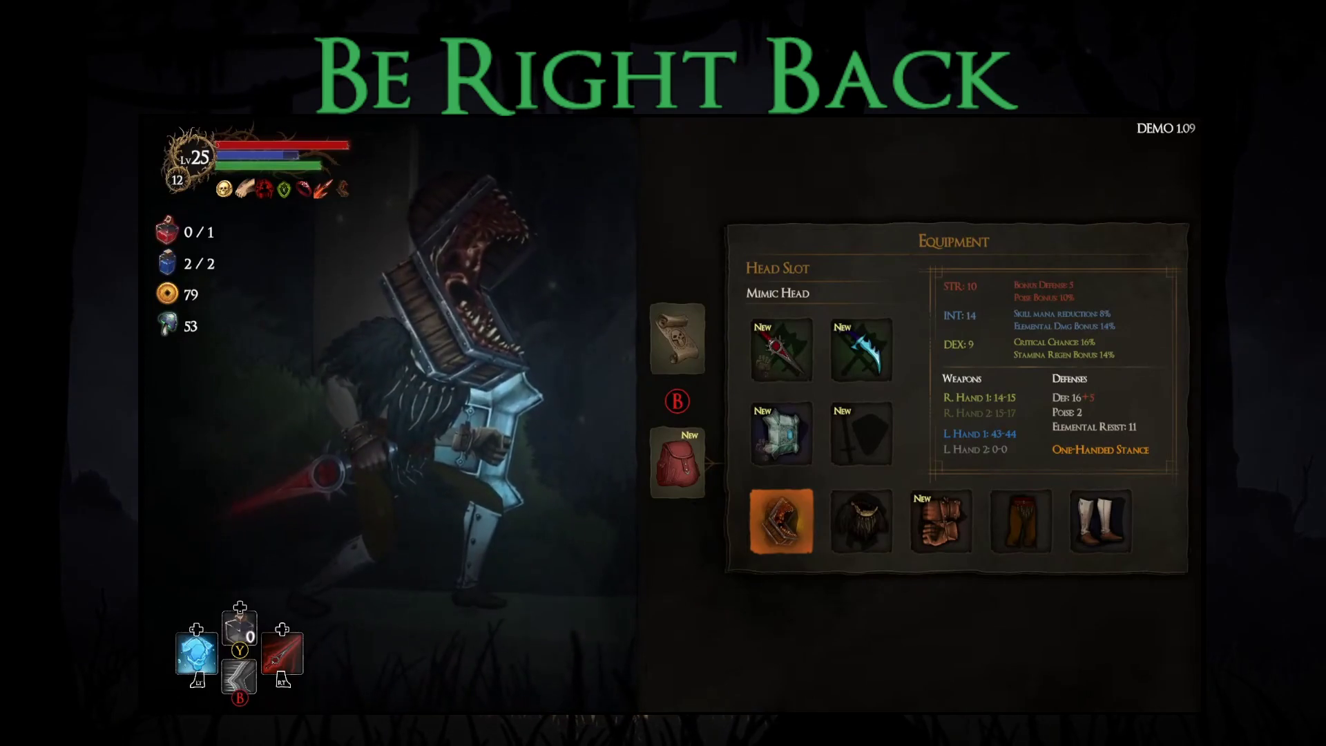
Equip the Thief's Gloves, check the Ice Shield slot, and resume play.
key("Right")
key("Right")
key("Return")
key("Right")
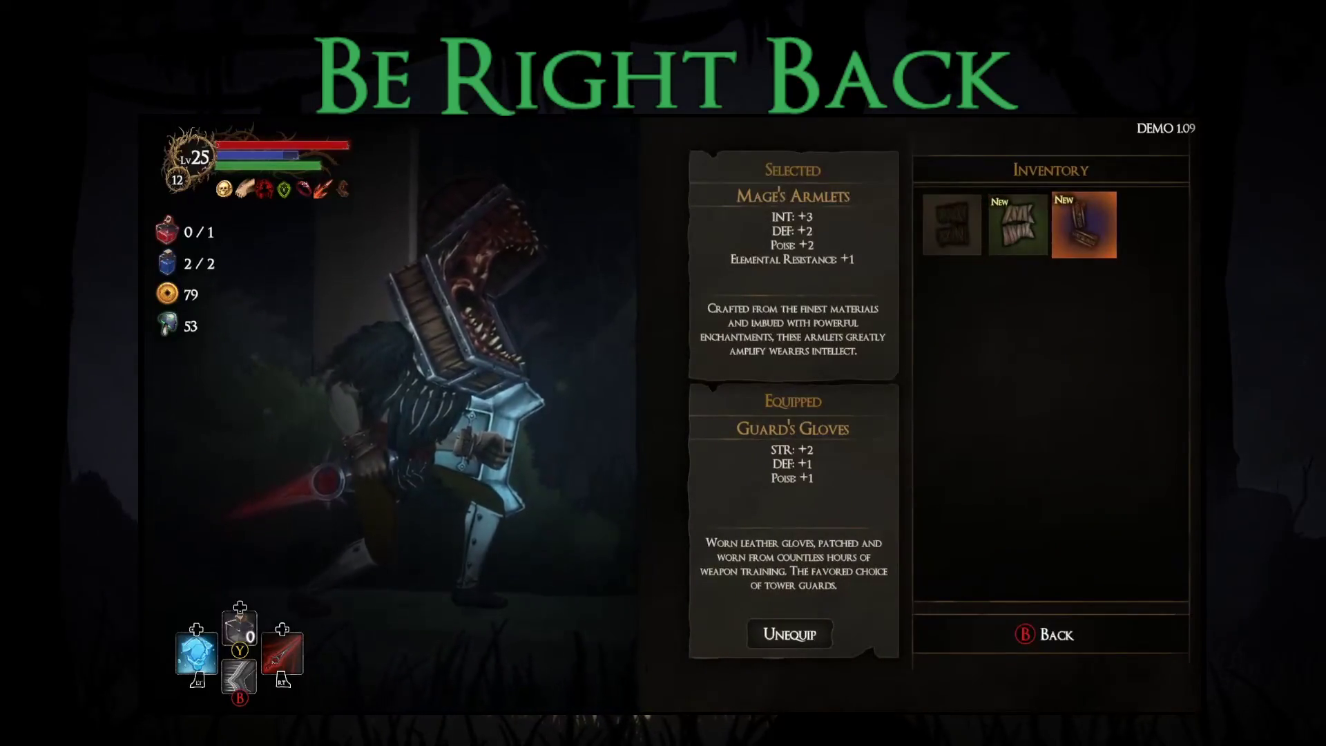
key("Left")
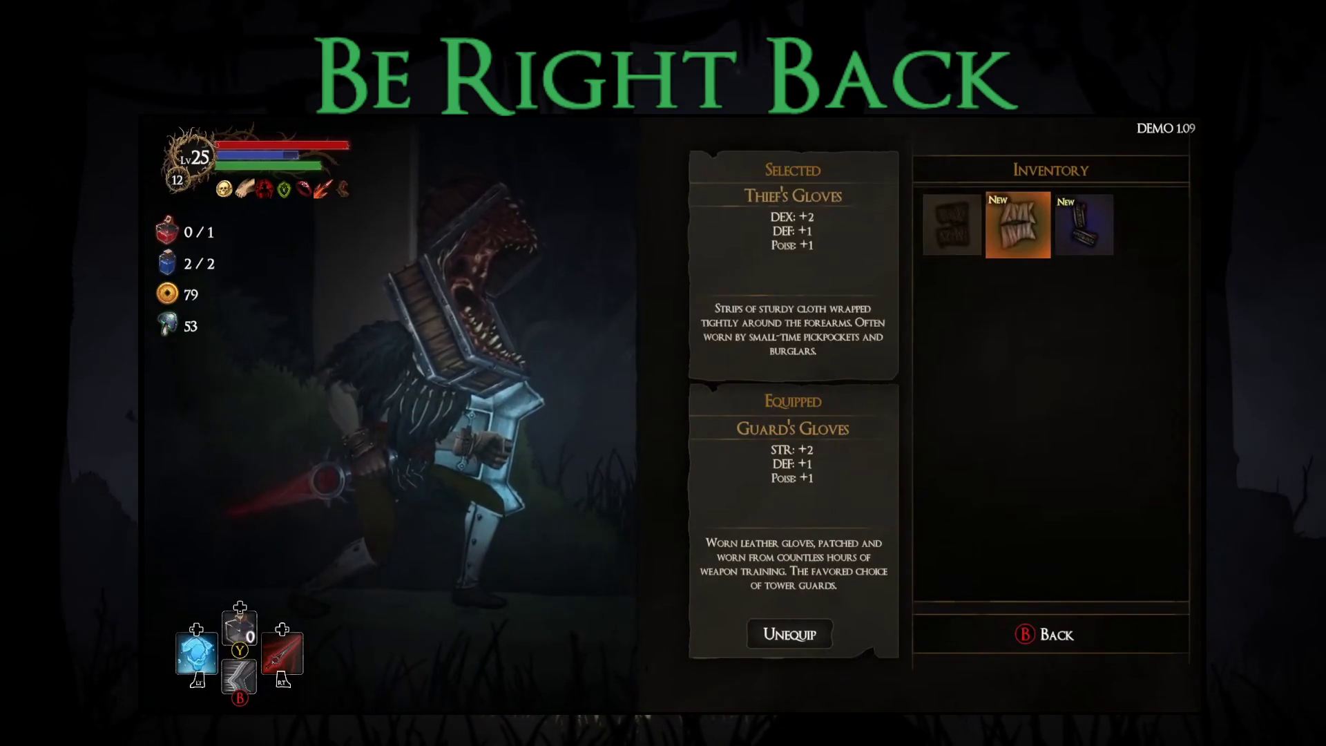
key("Return")
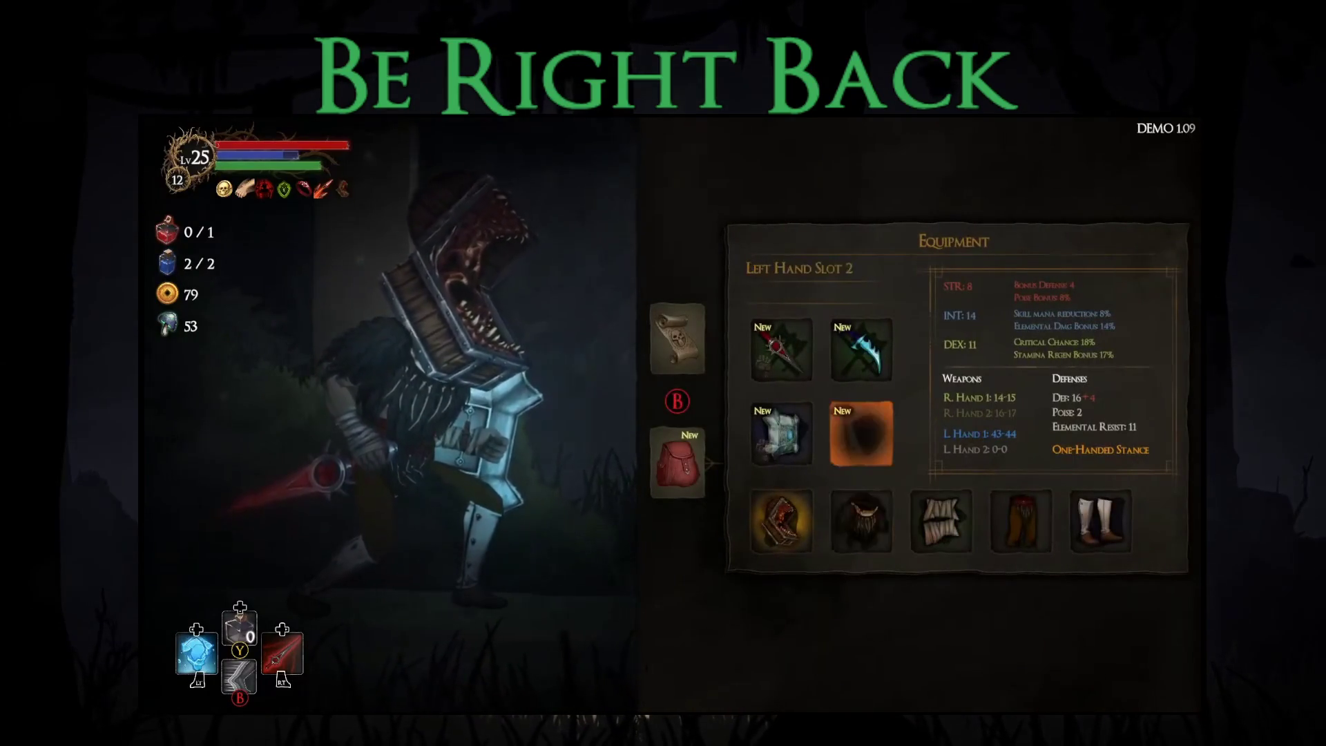
key("Left")
key("Return")
key("Escape")
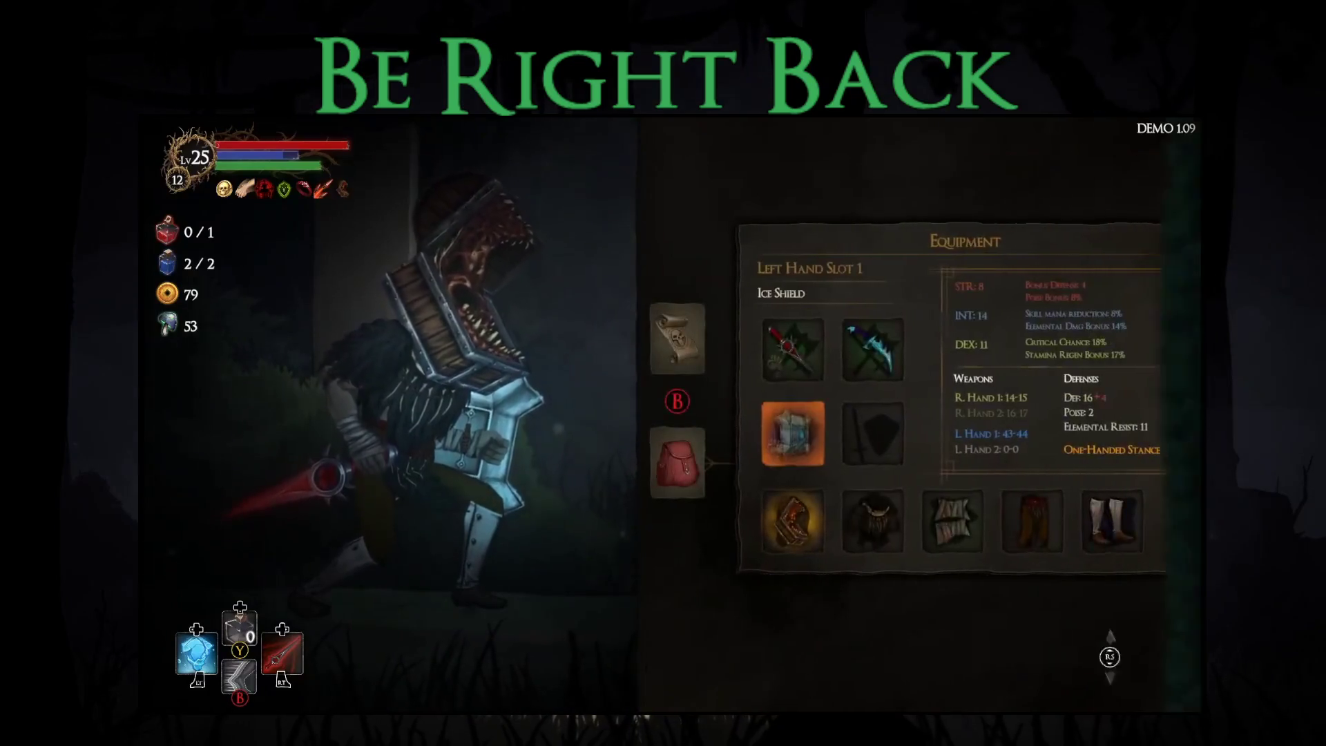
key("Up")
key("Escape")
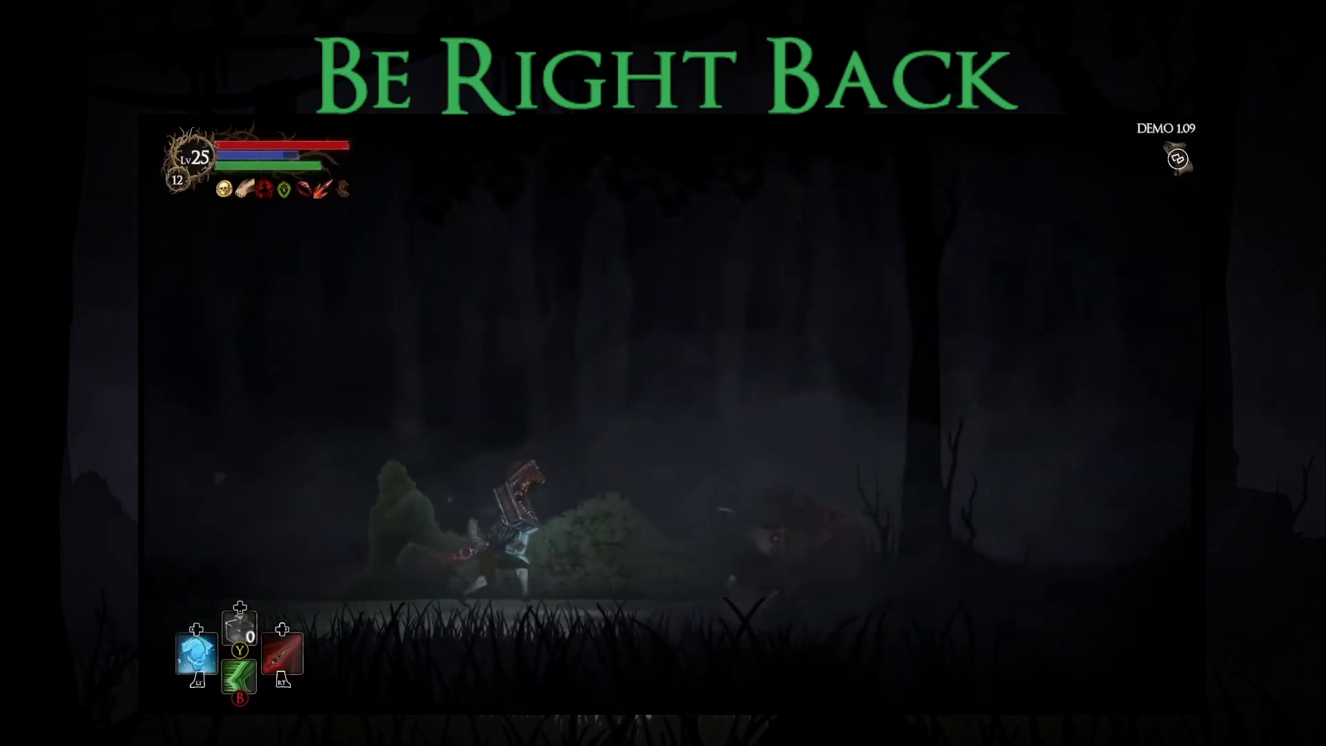
Fight and defeat the red skeletal enemy, then move on past the loot.
key("Right")
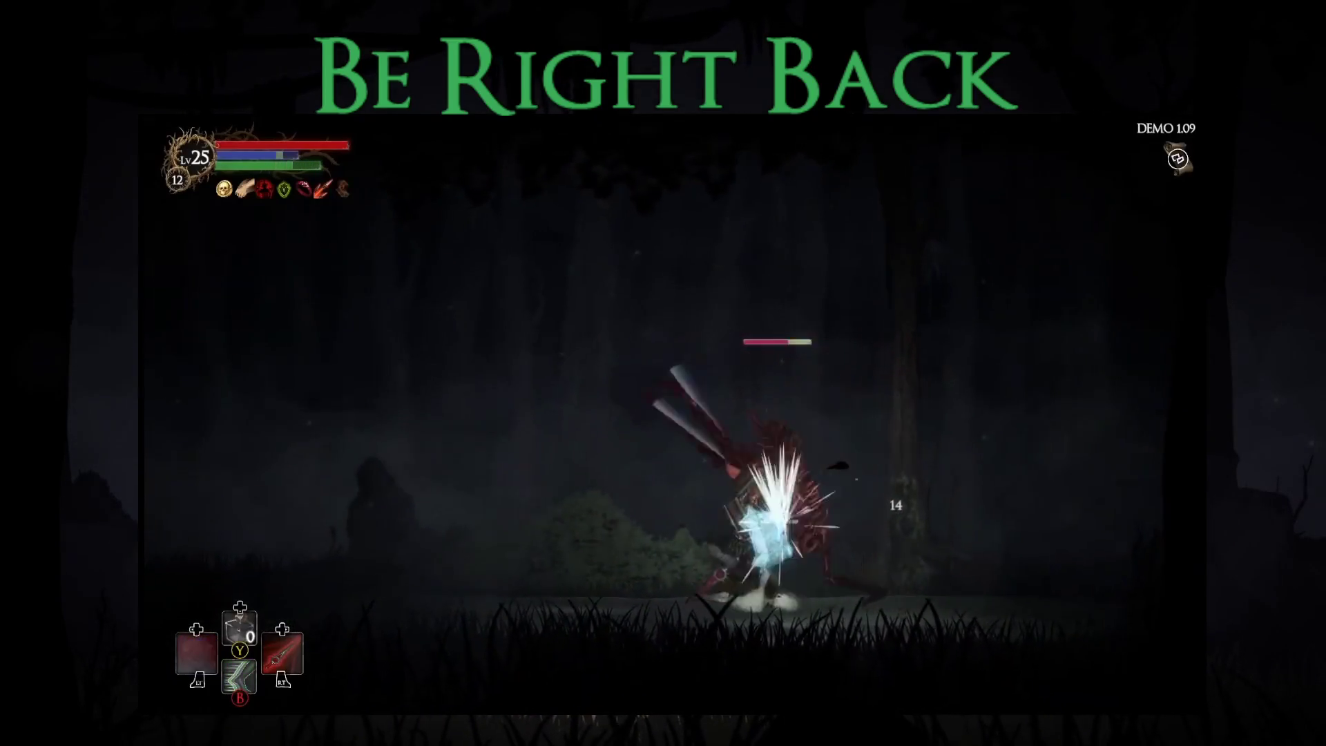
key("Right")
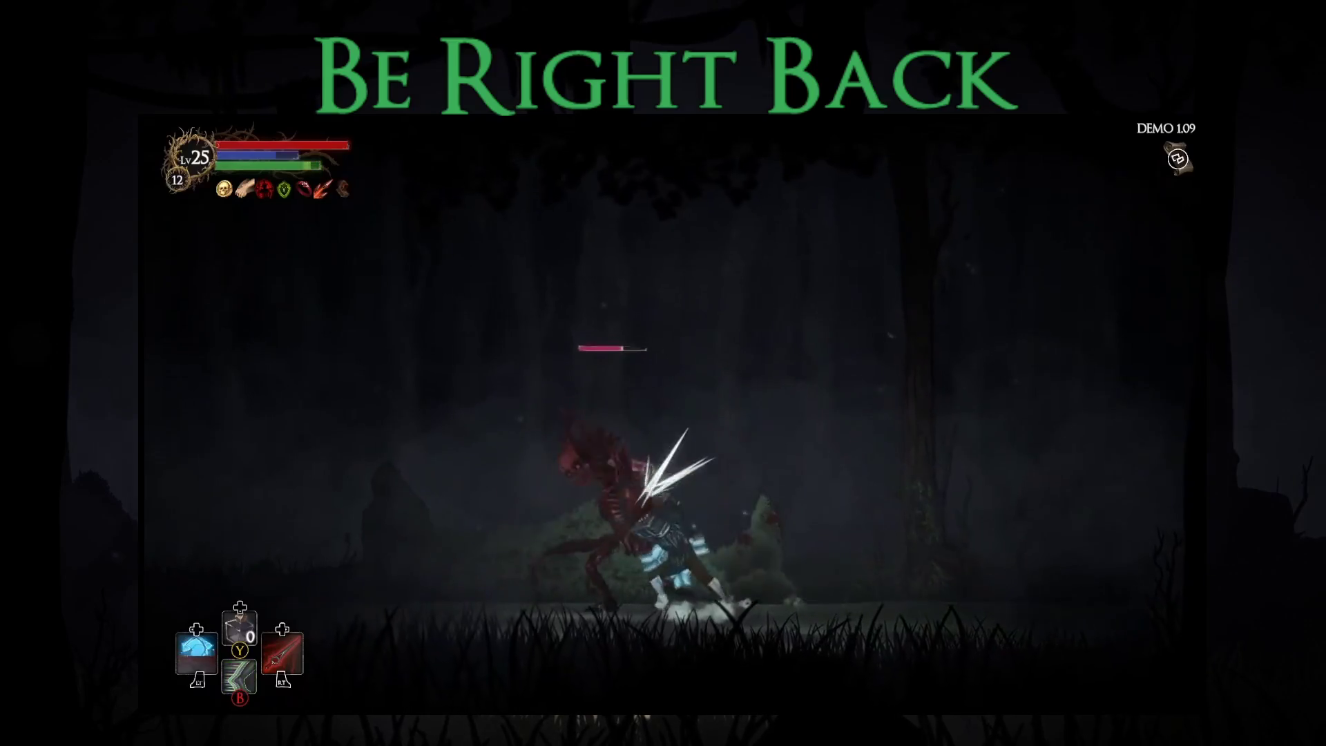
key("x")
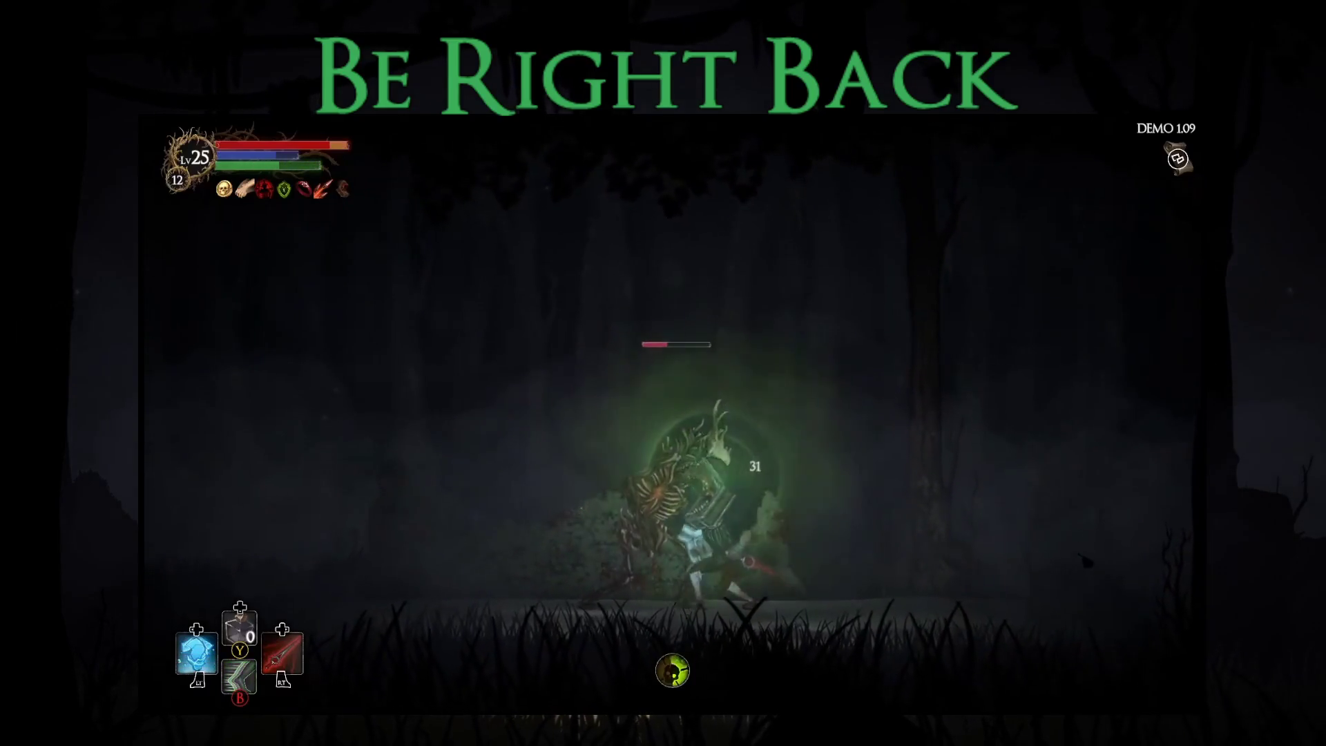
key("Left")
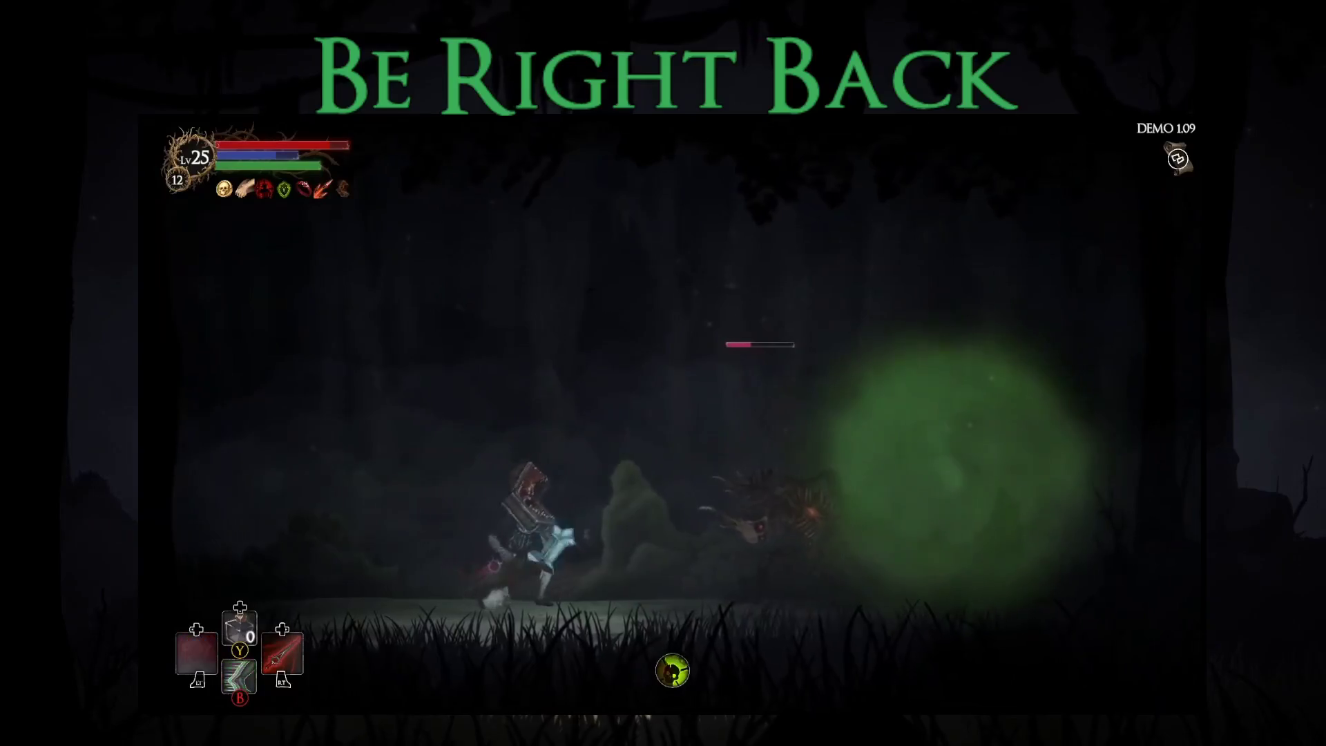
key("x")
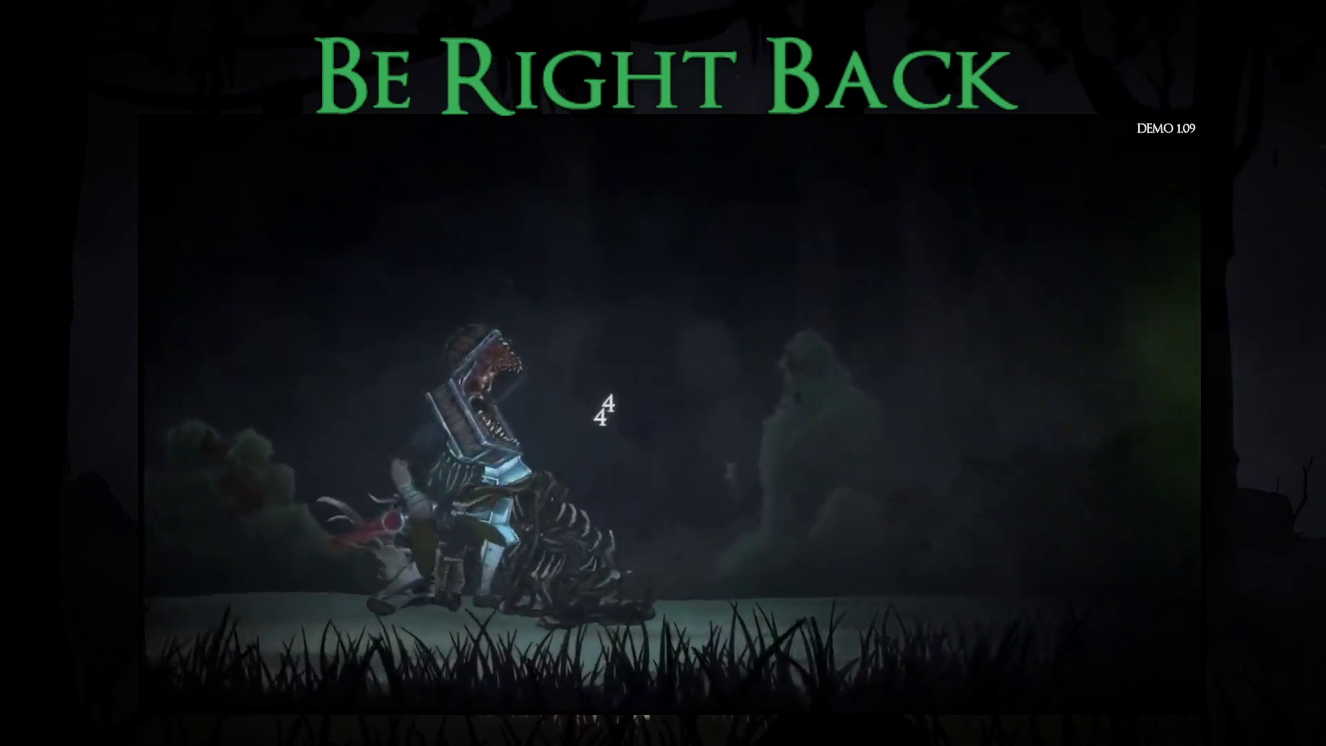
key("Right")
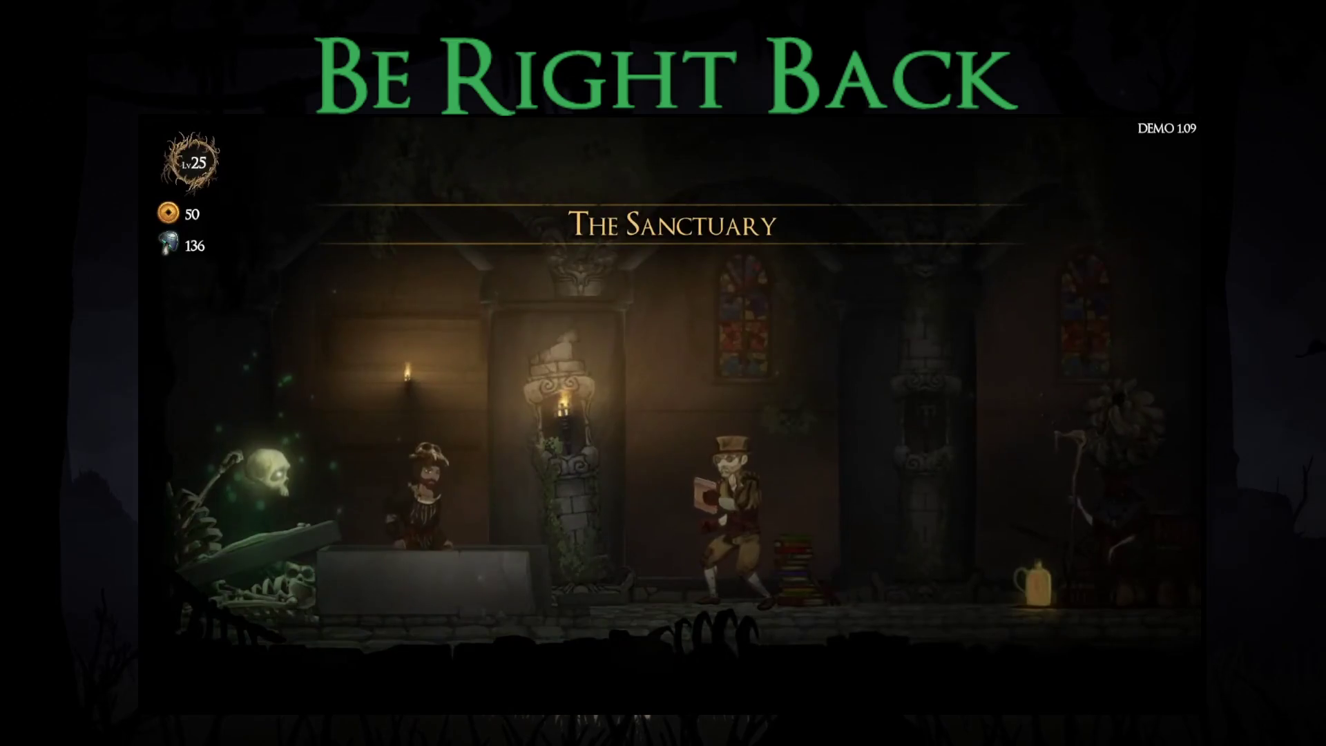
Buy Increase Dexterity at the shrine's Attribute Upgrades, raising it to 4/10.
key("d")
key("a")
key("d")
key("d")
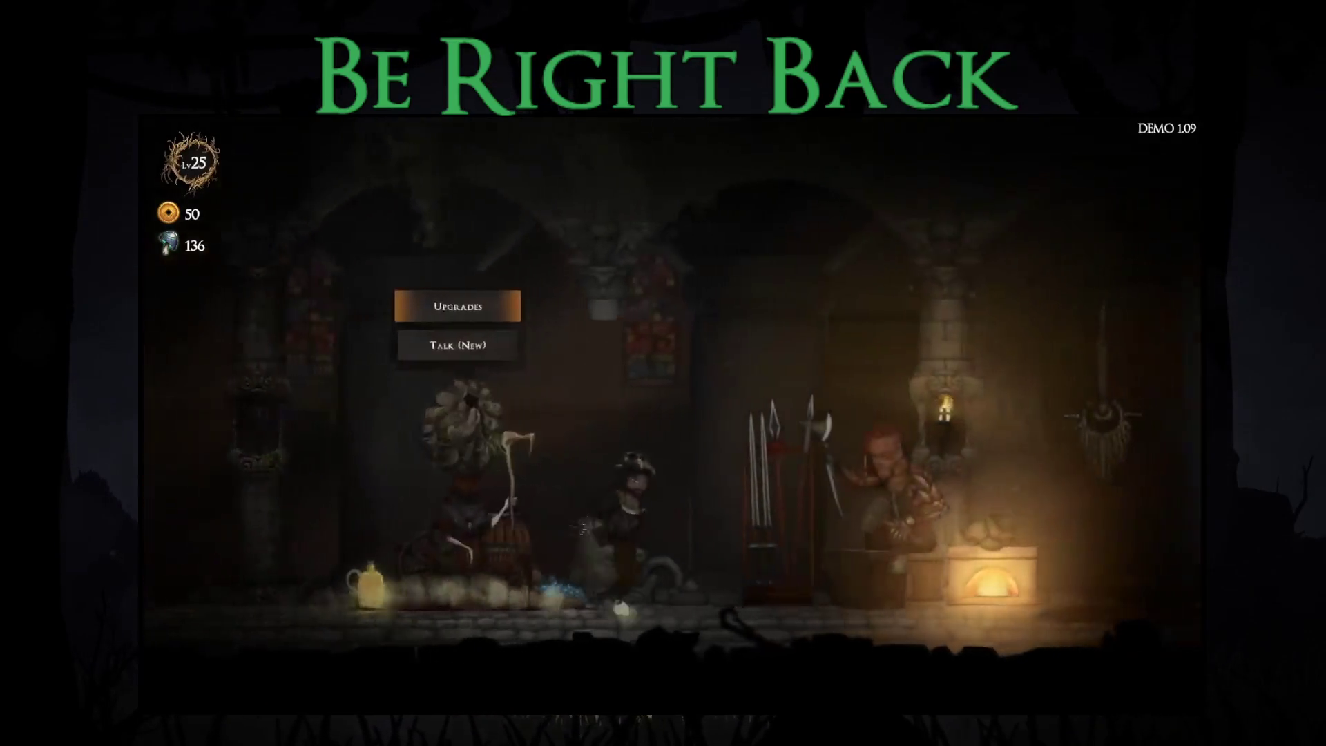
key("Return")
key("Left")
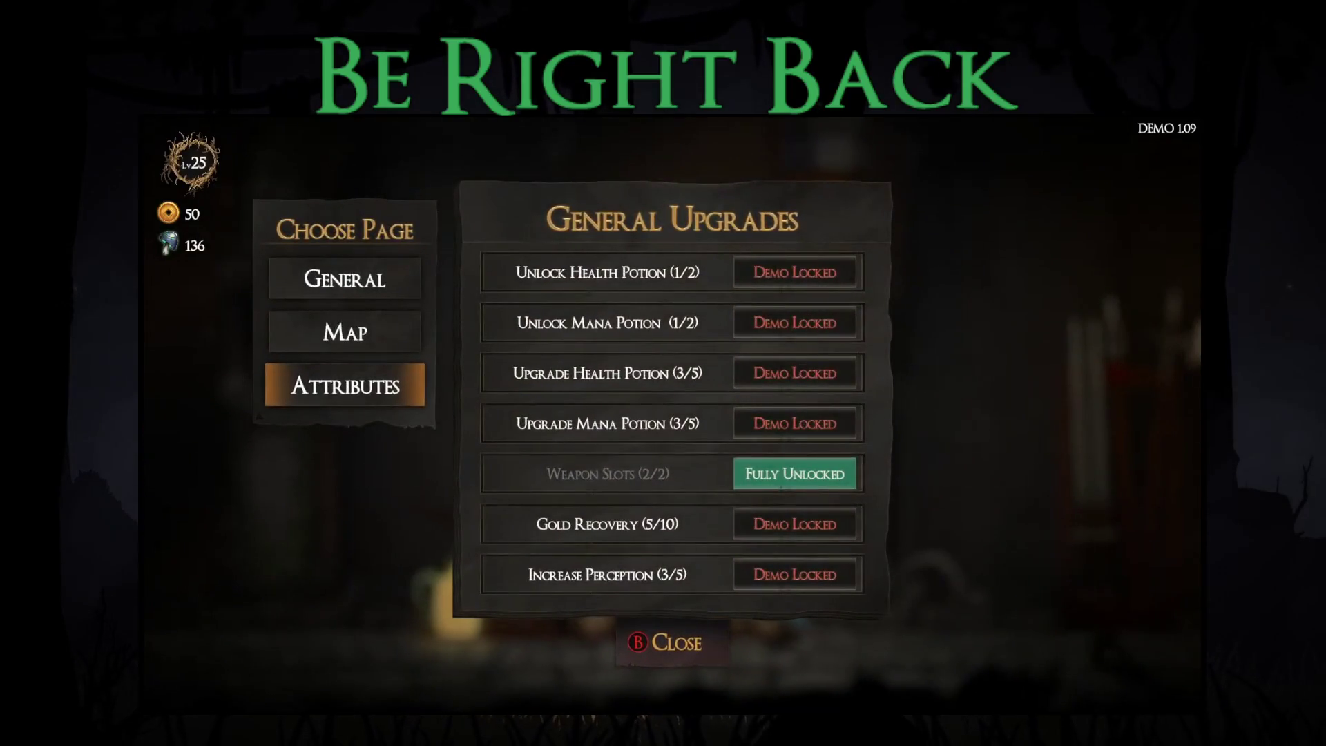
key("Return")
key("Up")
key("Up")
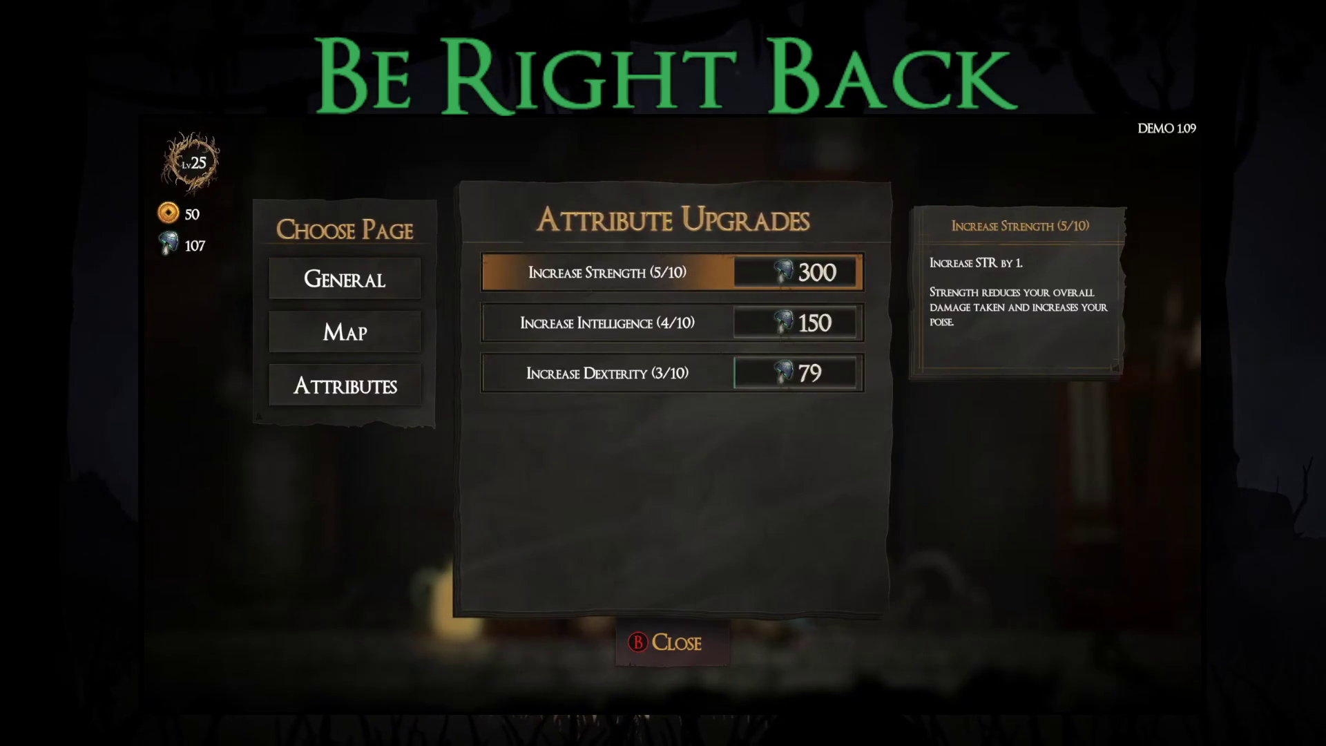
key("Down")
key("Down")
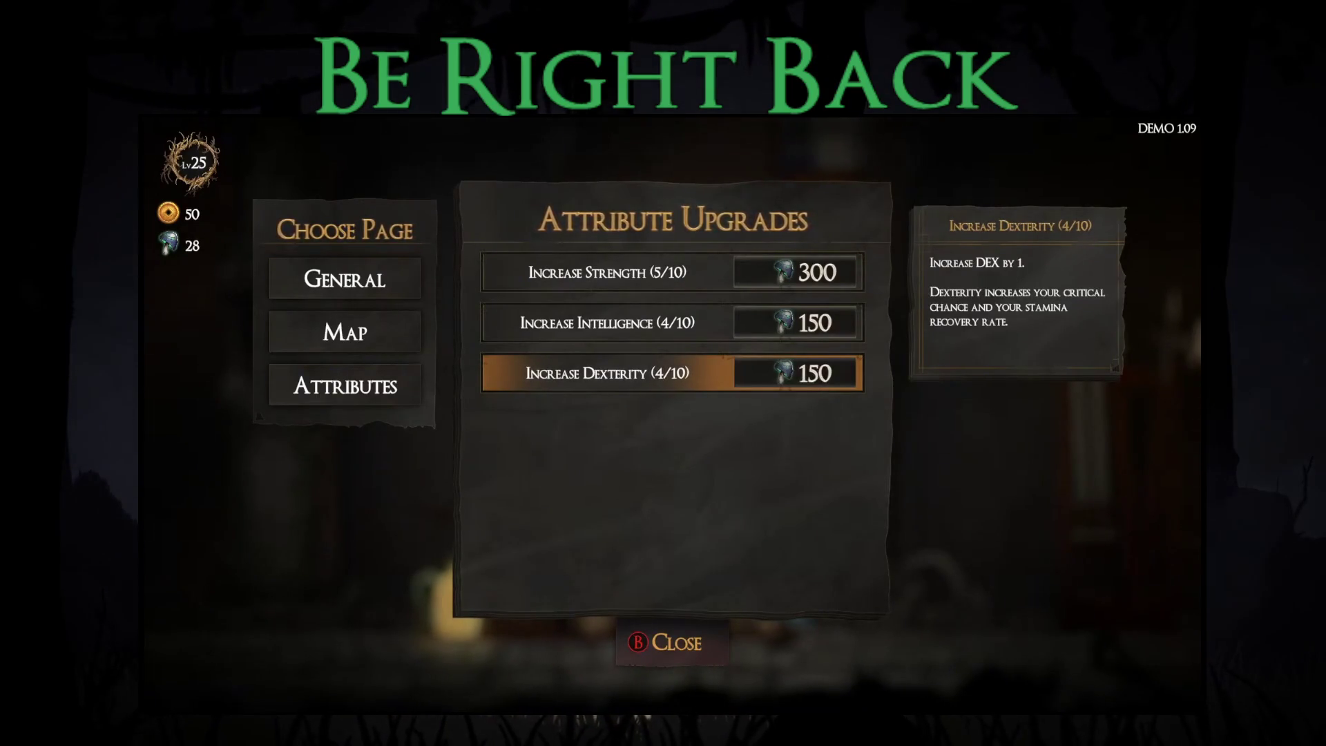
Choose Story Mode with the map NPC and start the map at difficulty 13.
key("Escape")
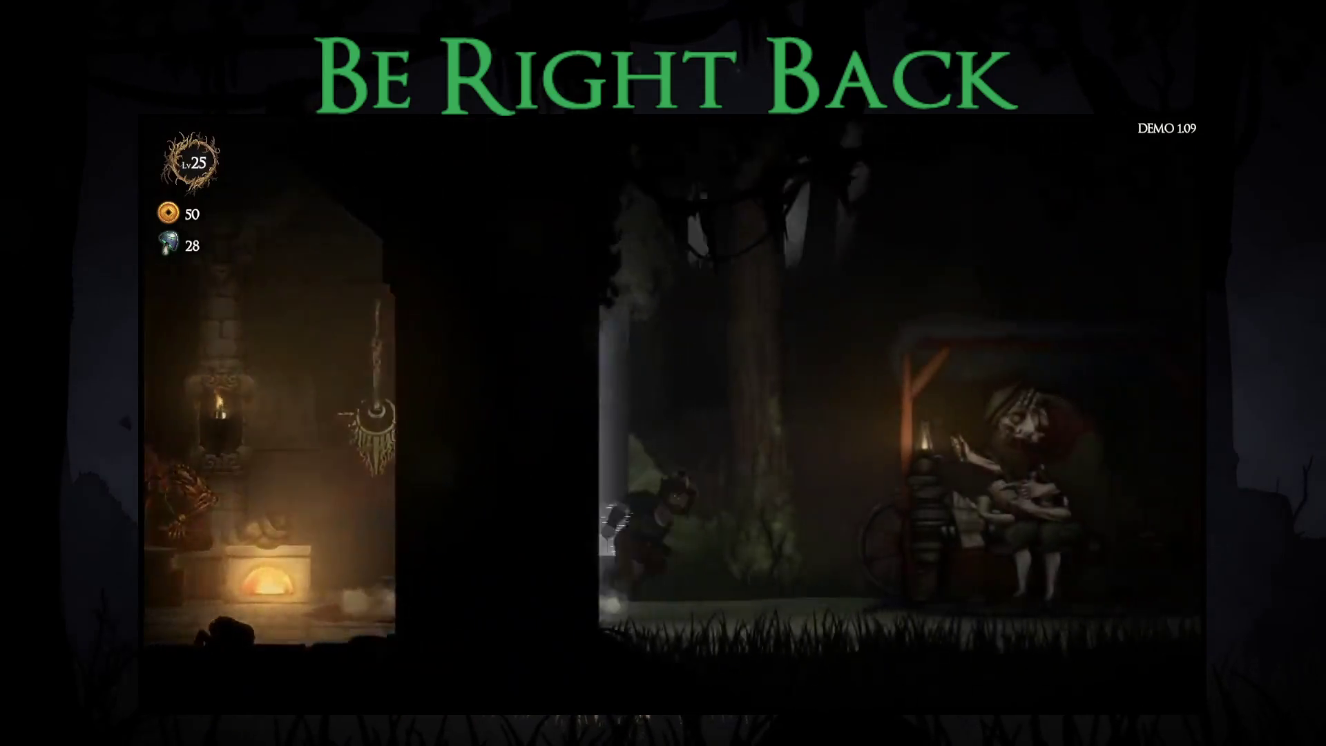
key("Return")
key("Return")
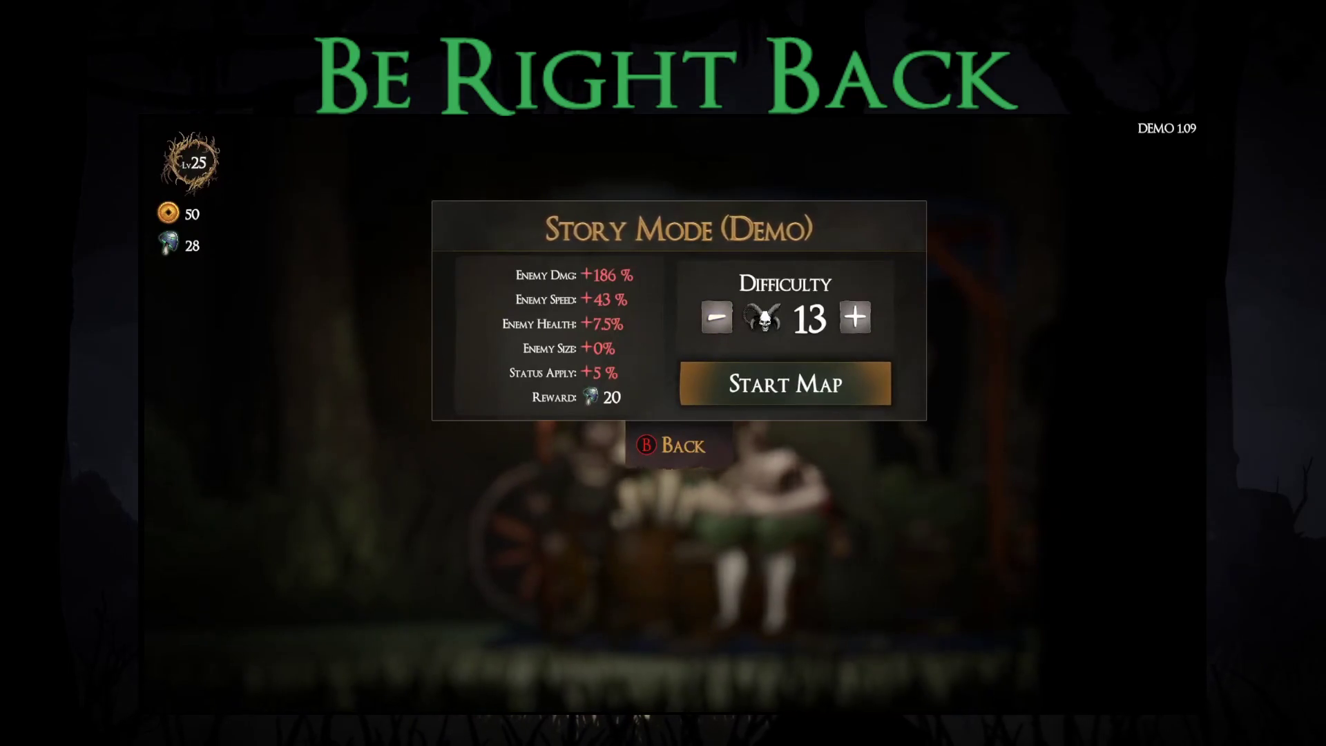
key("Return")
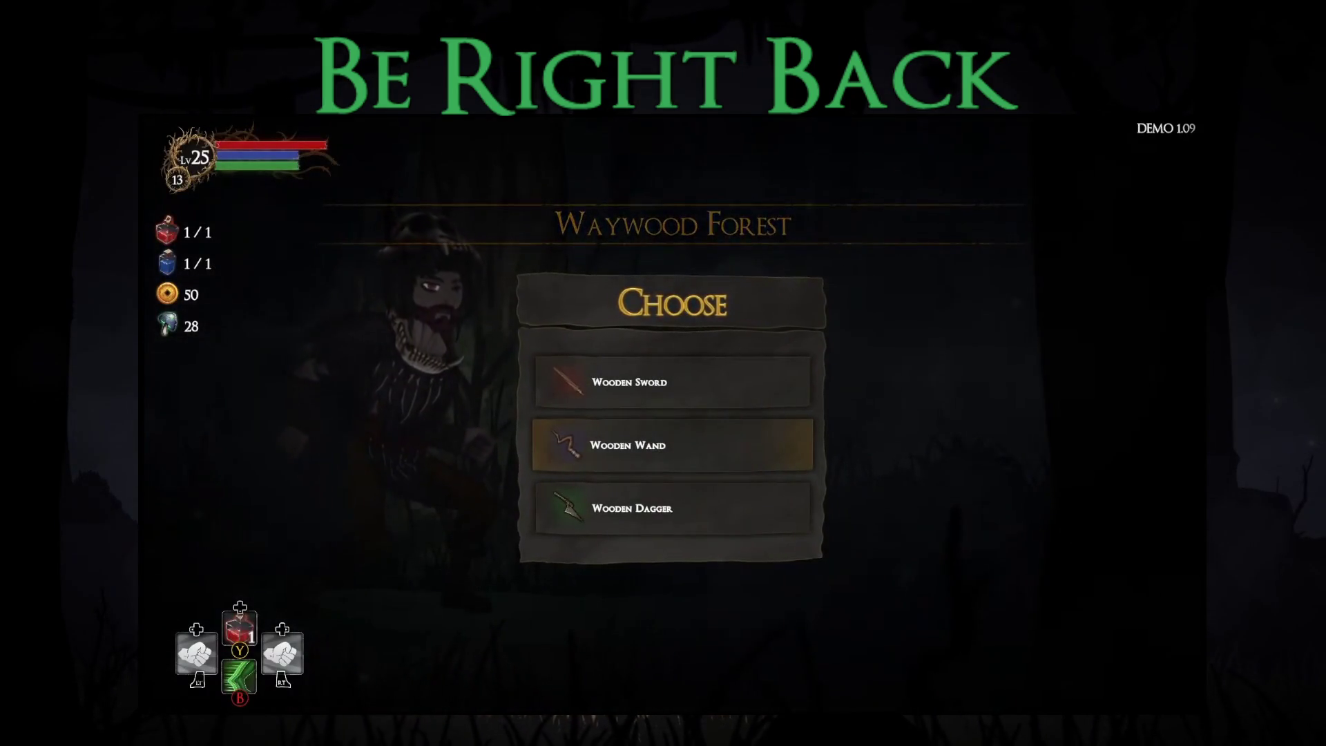
Take the Wooden Sword and Ancient Stone blessing, then travel to the skull node.
key("Up")
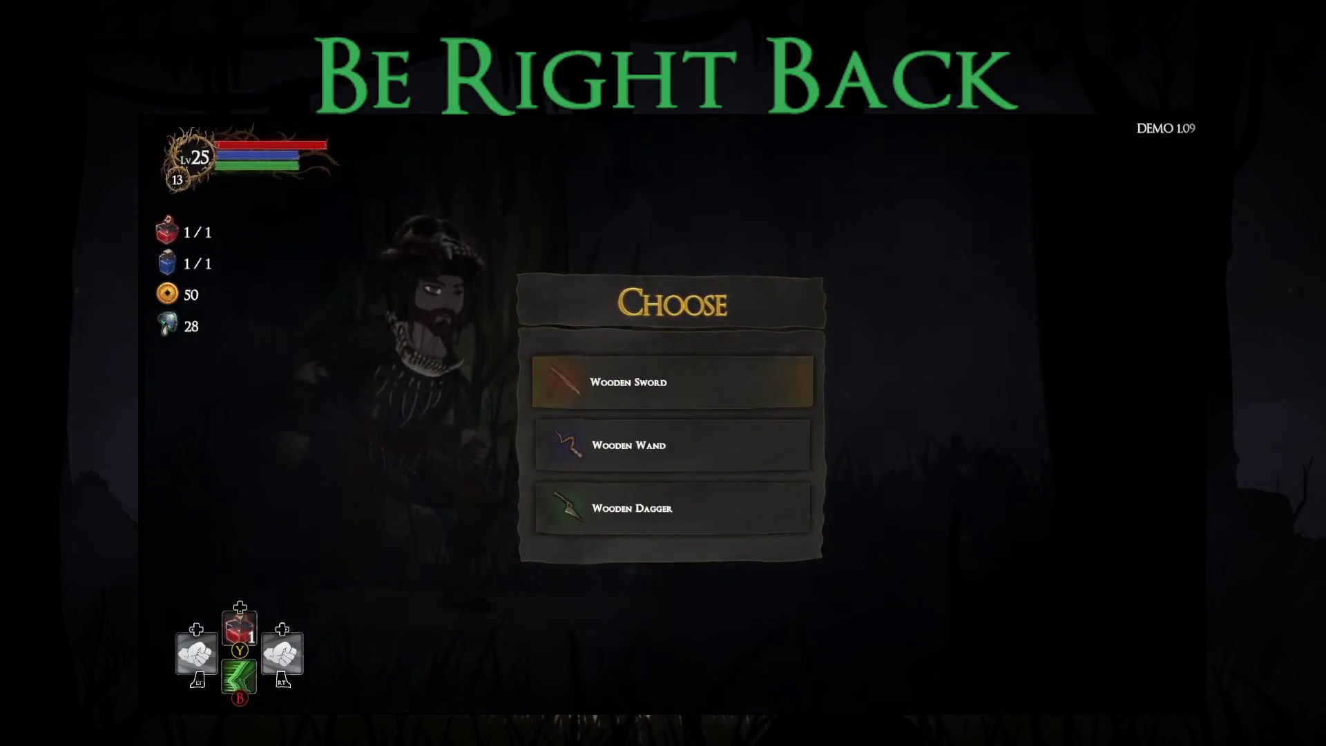
key("Return")
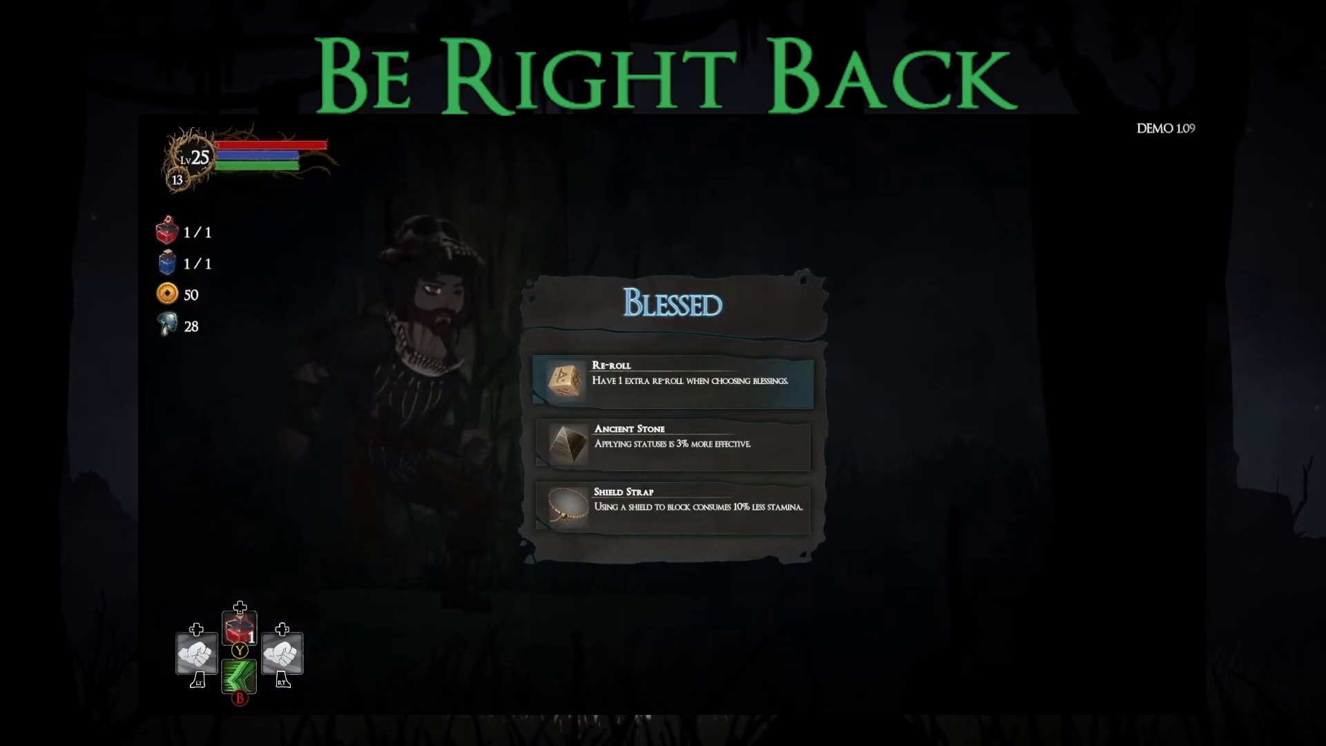
key("Down")
key("Down")
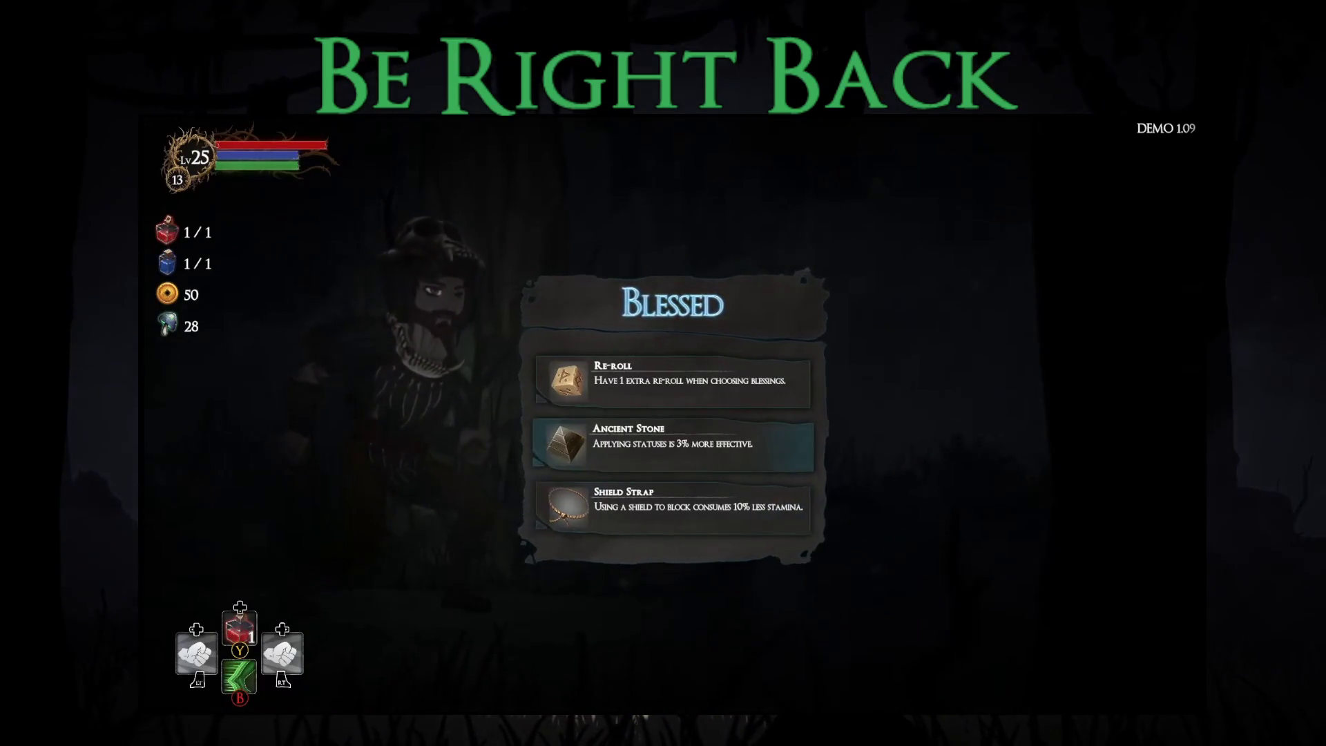
key("Return")
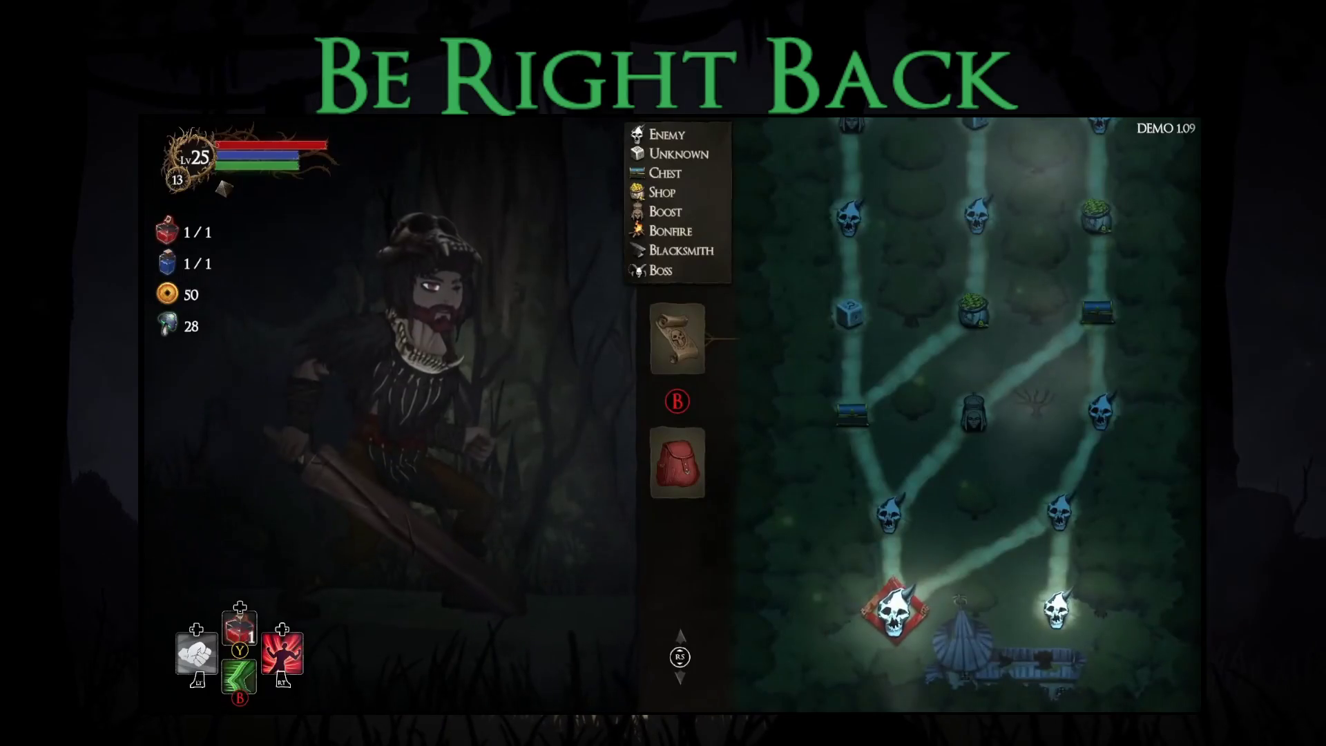
key("Return")
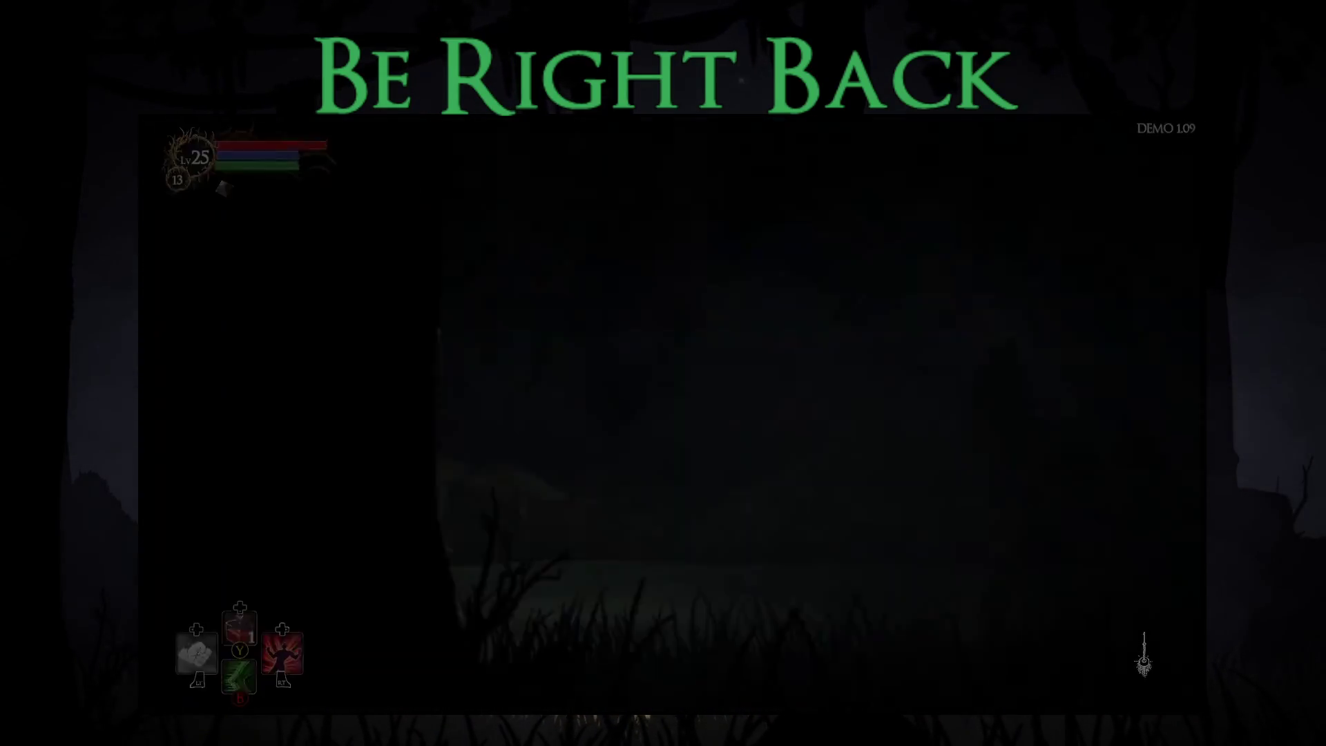
key("r")
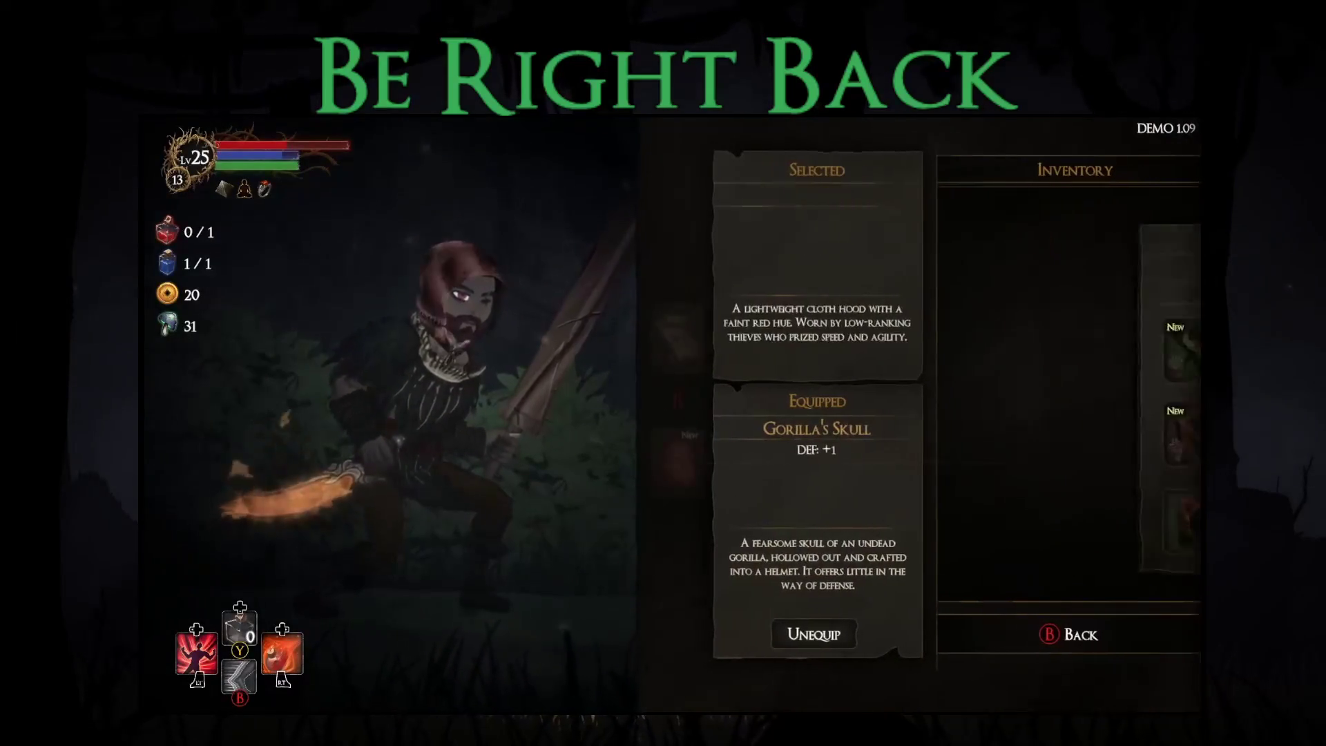
Equip the Thief's Armor in the body slot.
key("Return")
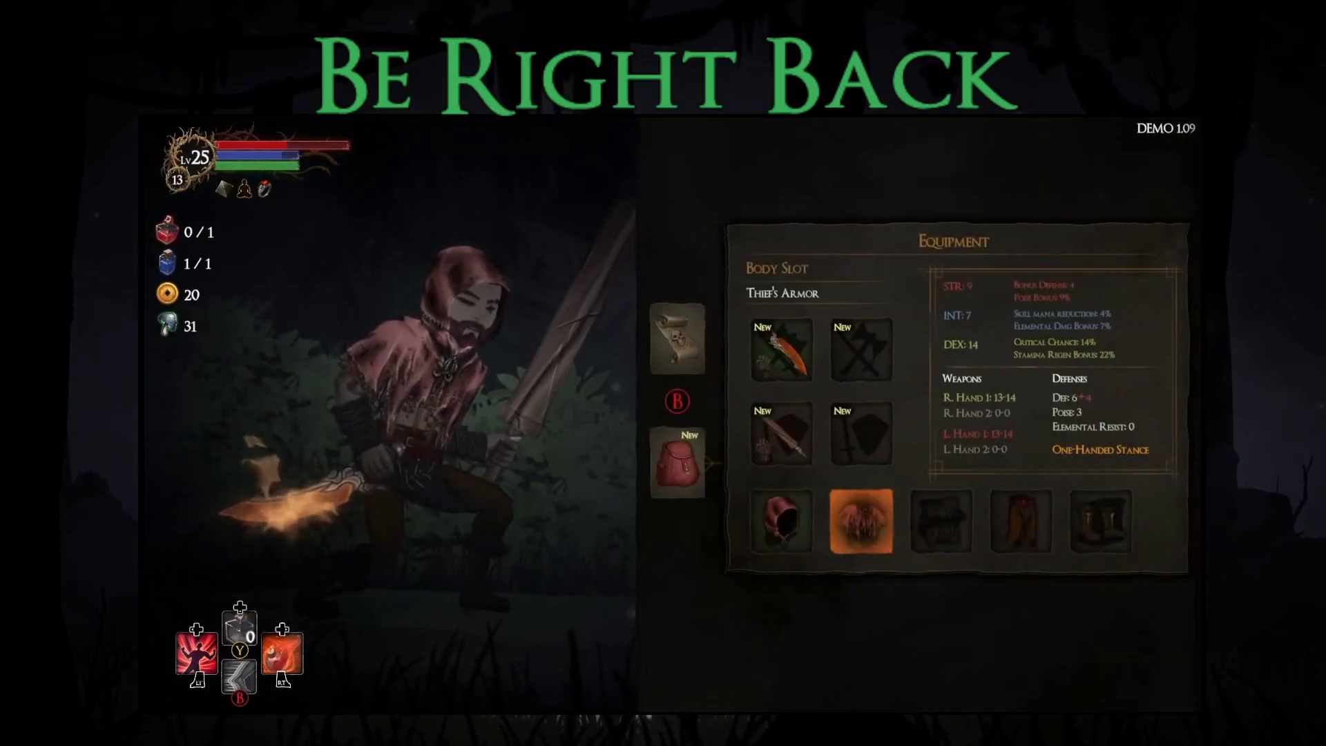
Walk into the forest, open the chest for the Backstab blessing, and handle the NPC's steal menu.
key("Up")
key("Escape")
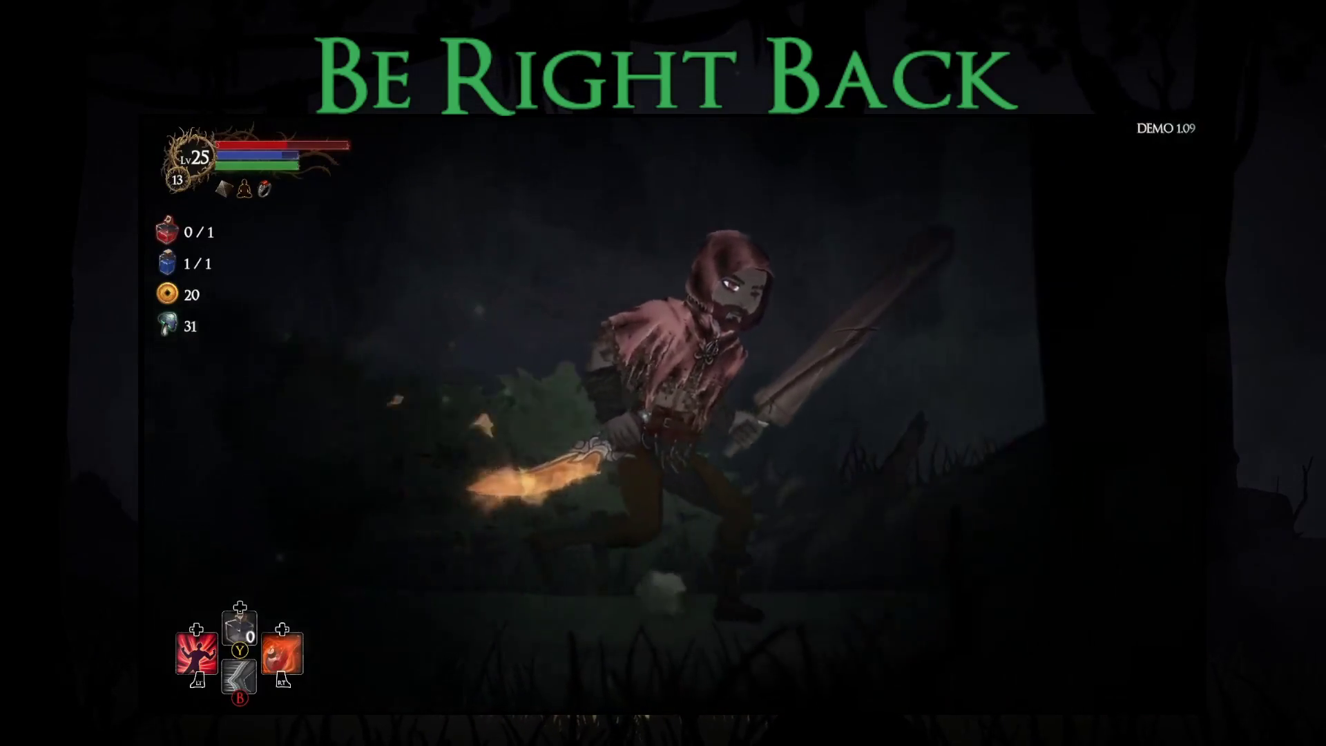
key("Right")
key("Right")
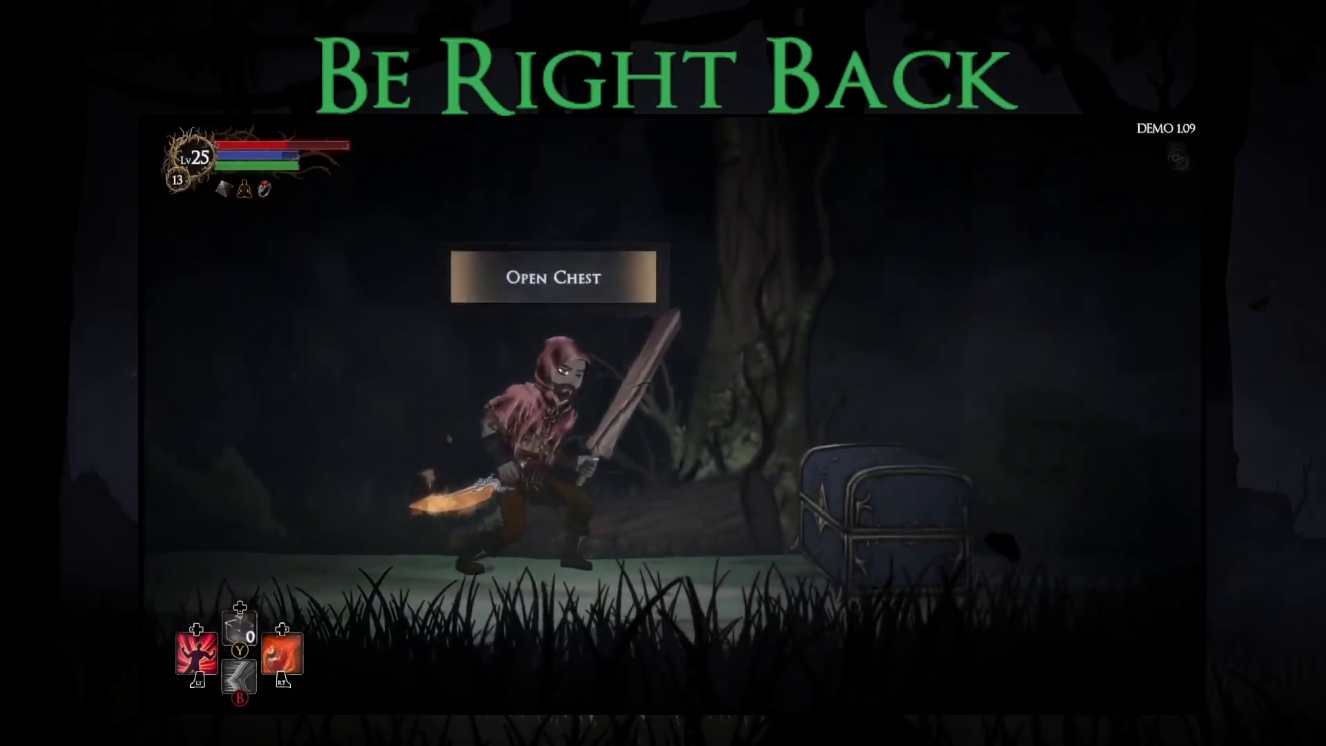
key("Up")
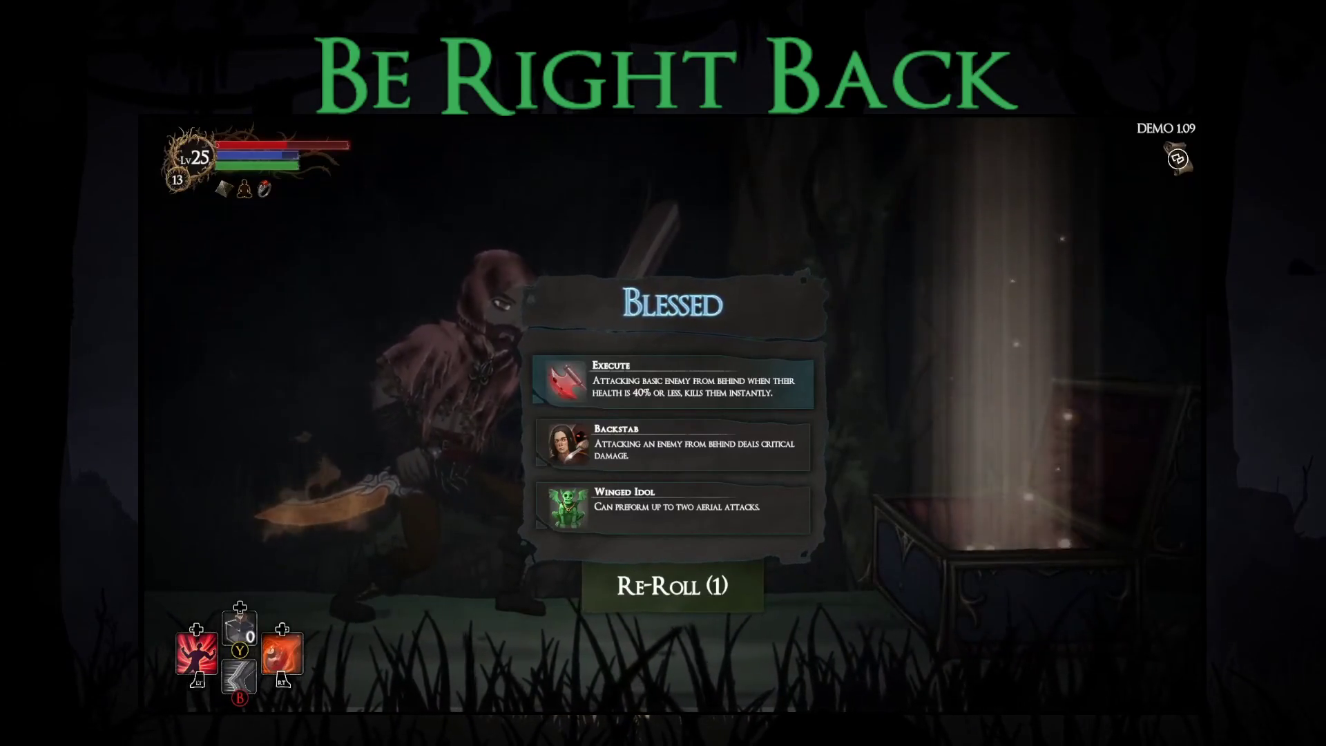
key("Down")
key("Return")
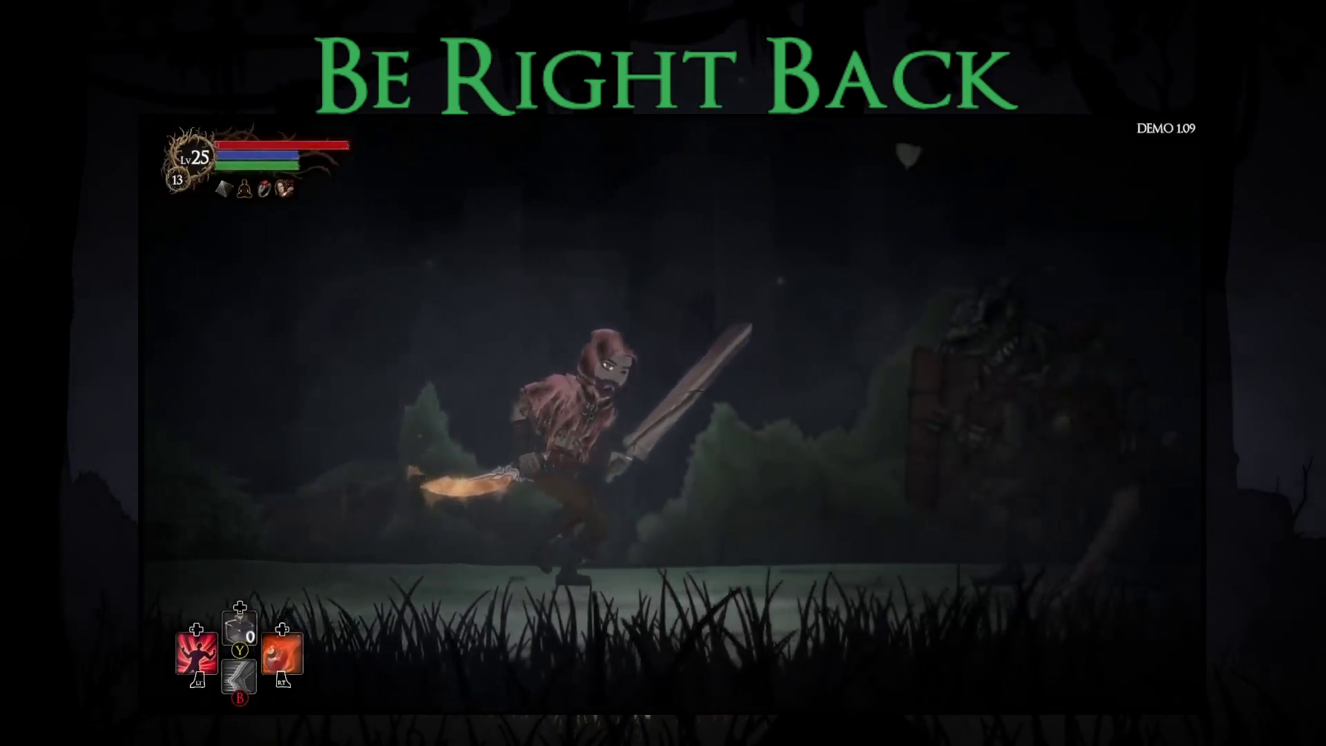
key("Return")
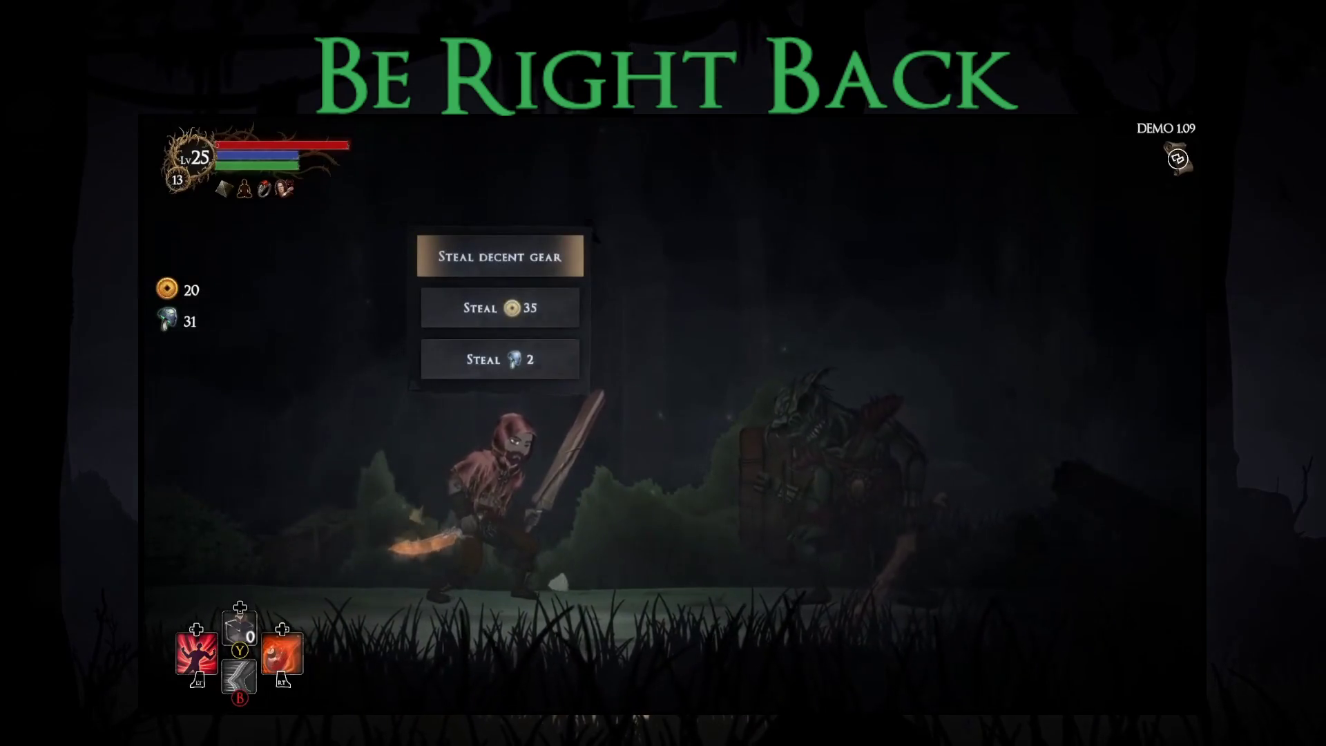
key("Return")
key("Return")
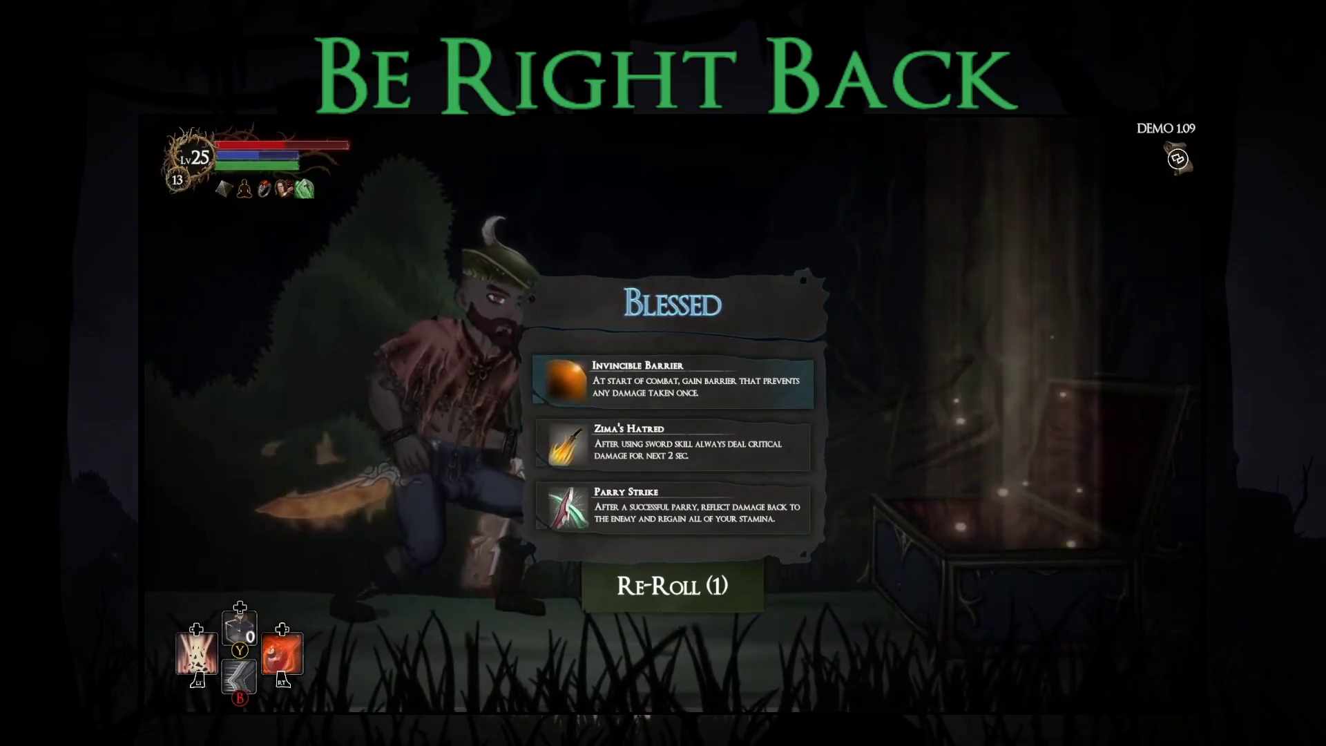
Take Invincible Barrier, restore health and mana at the campfire, and close the dungeon map.
key("Return")
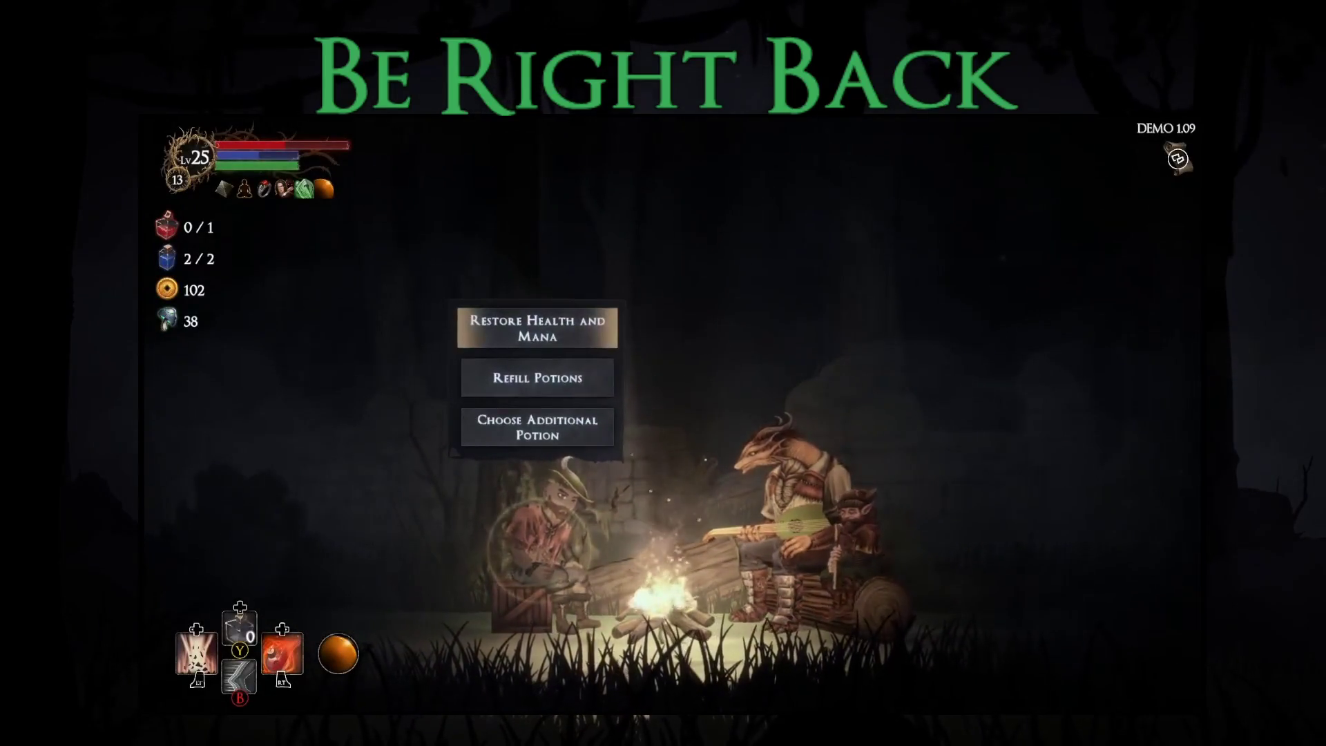
key("Return")
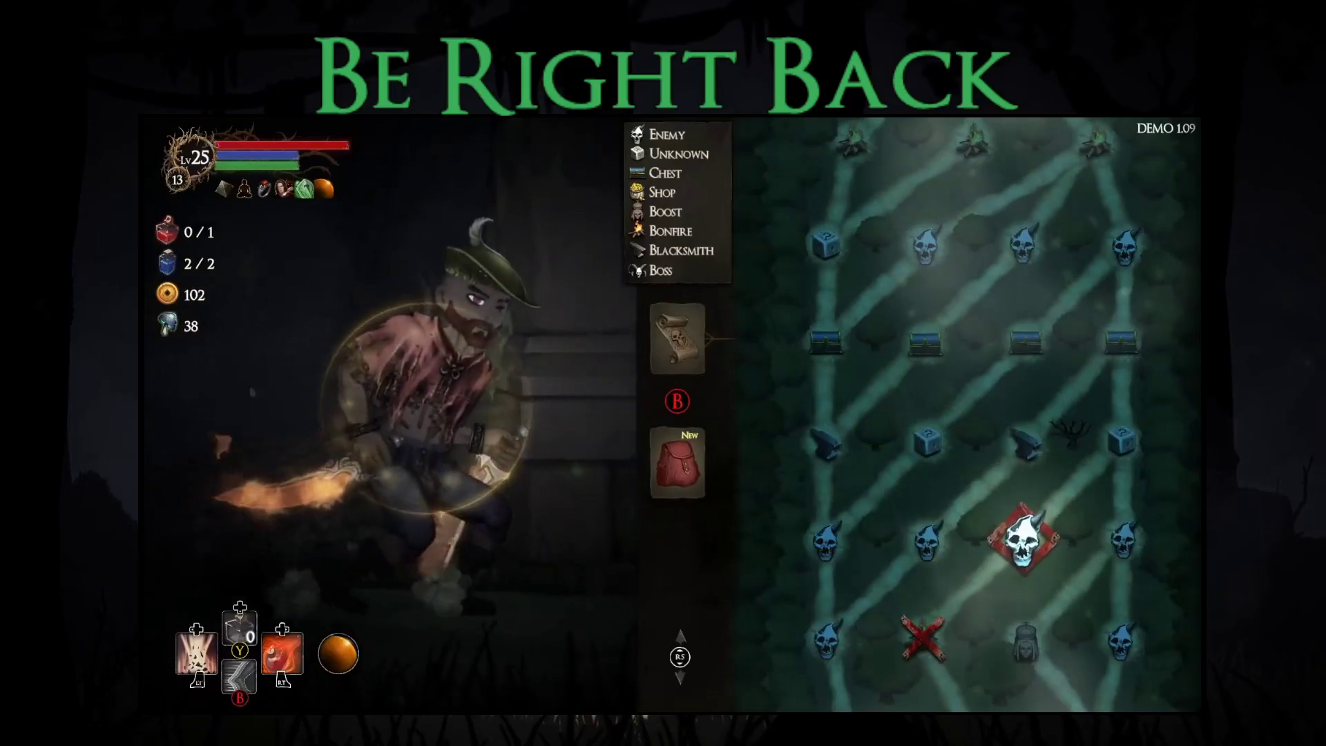
key("Escape")
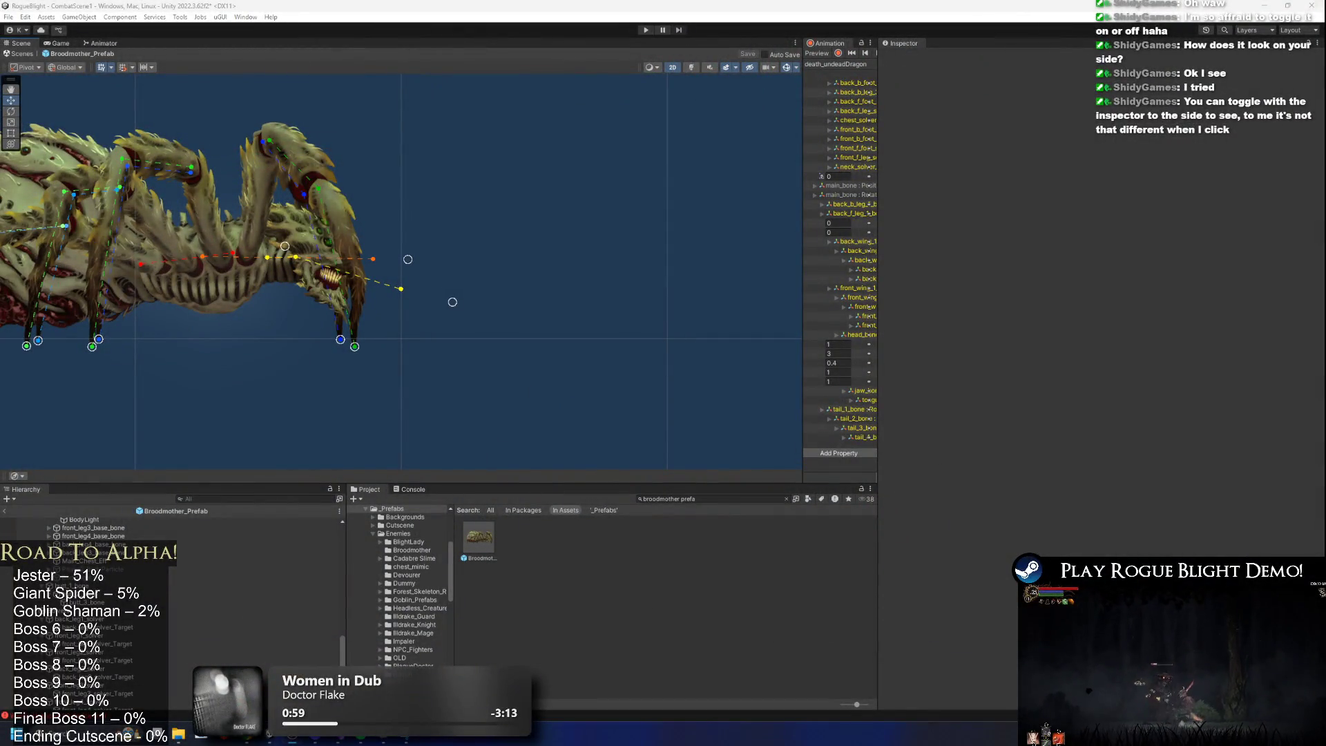
Select the Broodmother_Prefab root and collapse its Enemy Stats component.
scroll(442, 233, "down", 2)
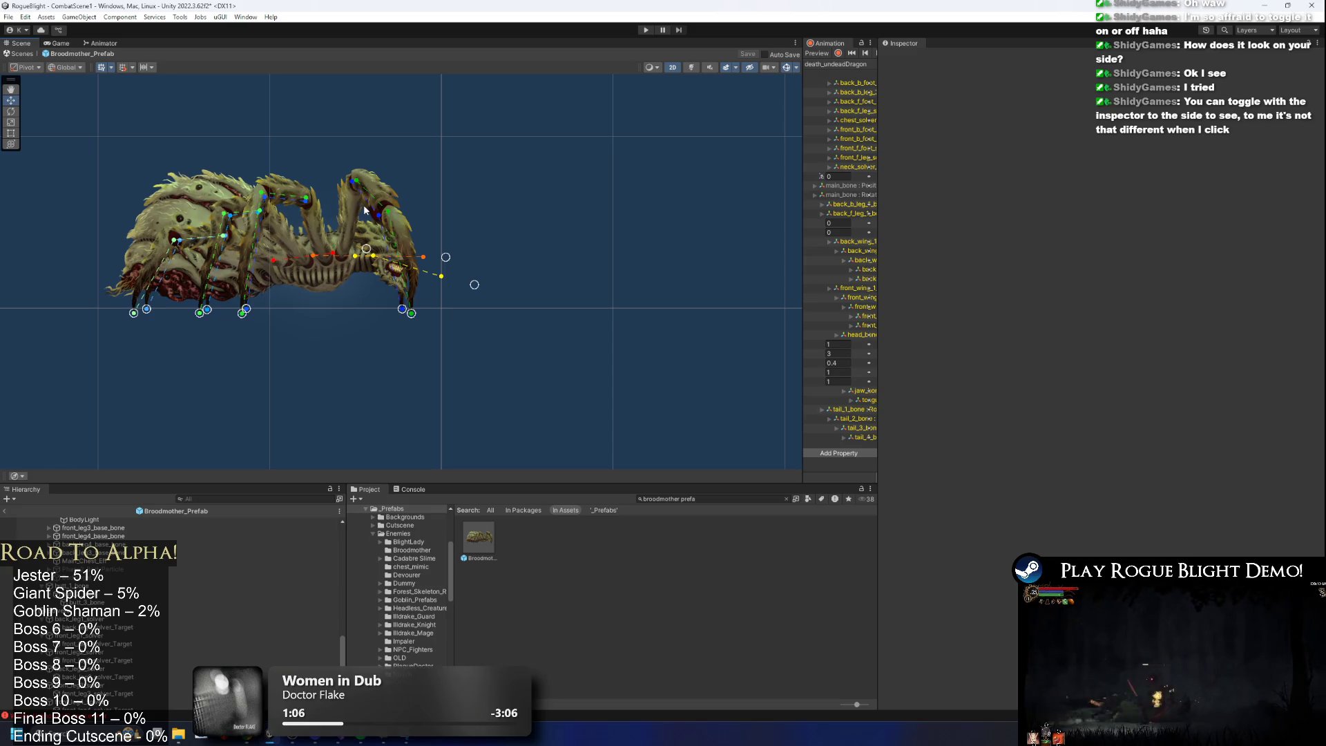
scroll(159, 550, "up", 10)
left_click(141, 522)
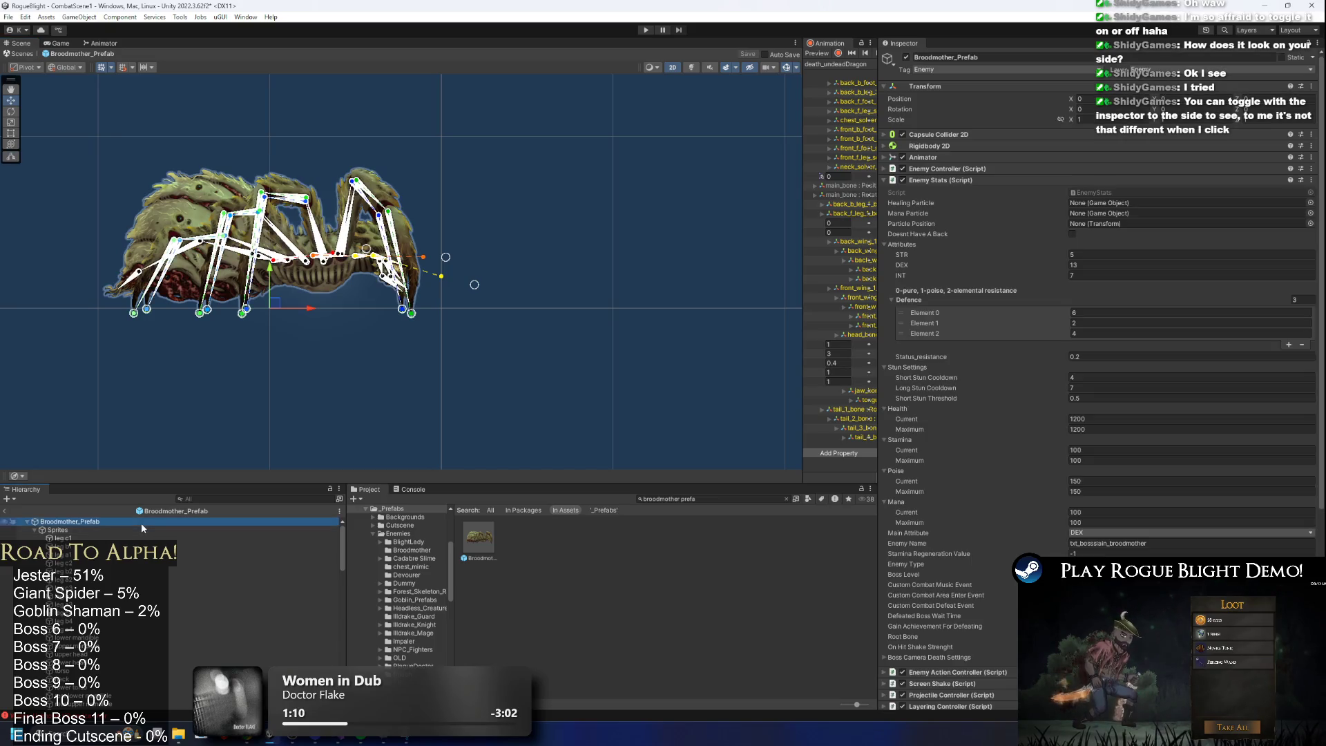
left_click(967, 181)
Collapse Cutscene Enemy Player and Toggle Game Objects By Tags, then expand Enemy Item Manager.
scroll(339, 253, "up", 1)
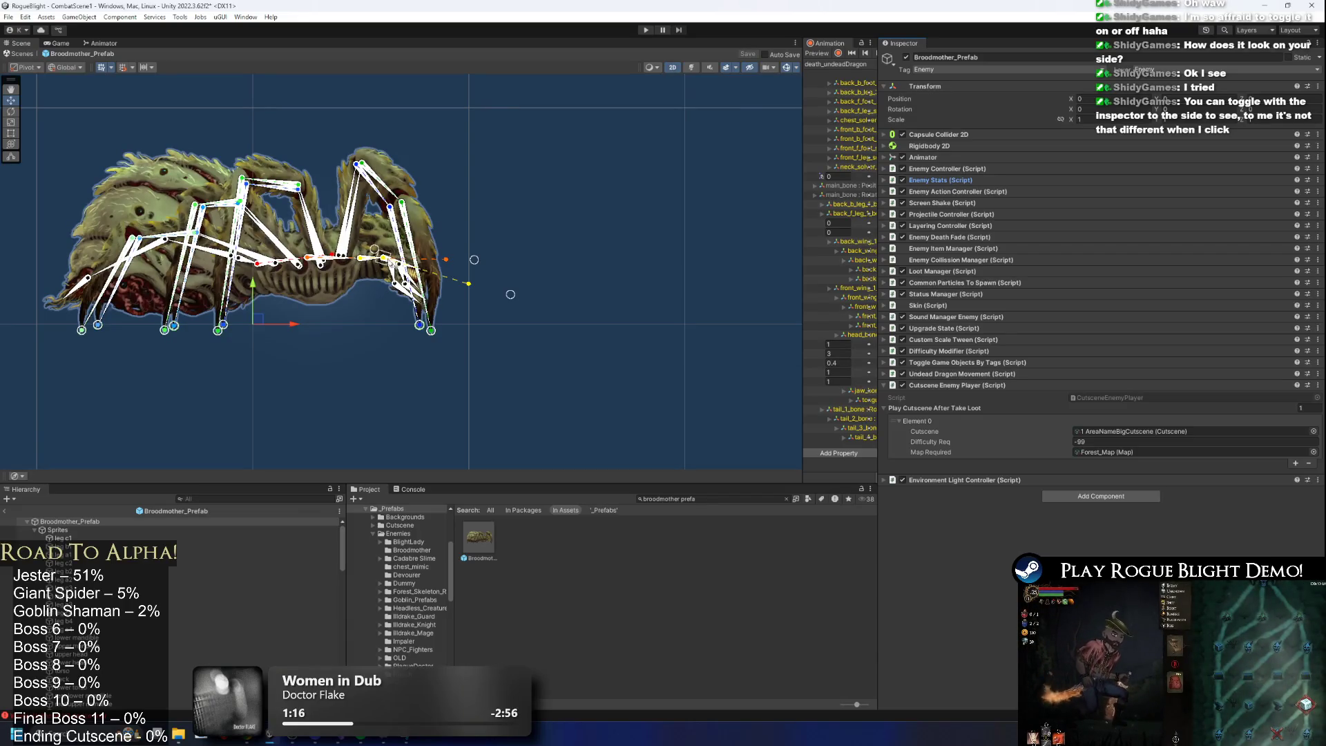
scroll(330, 233, "up", 1)
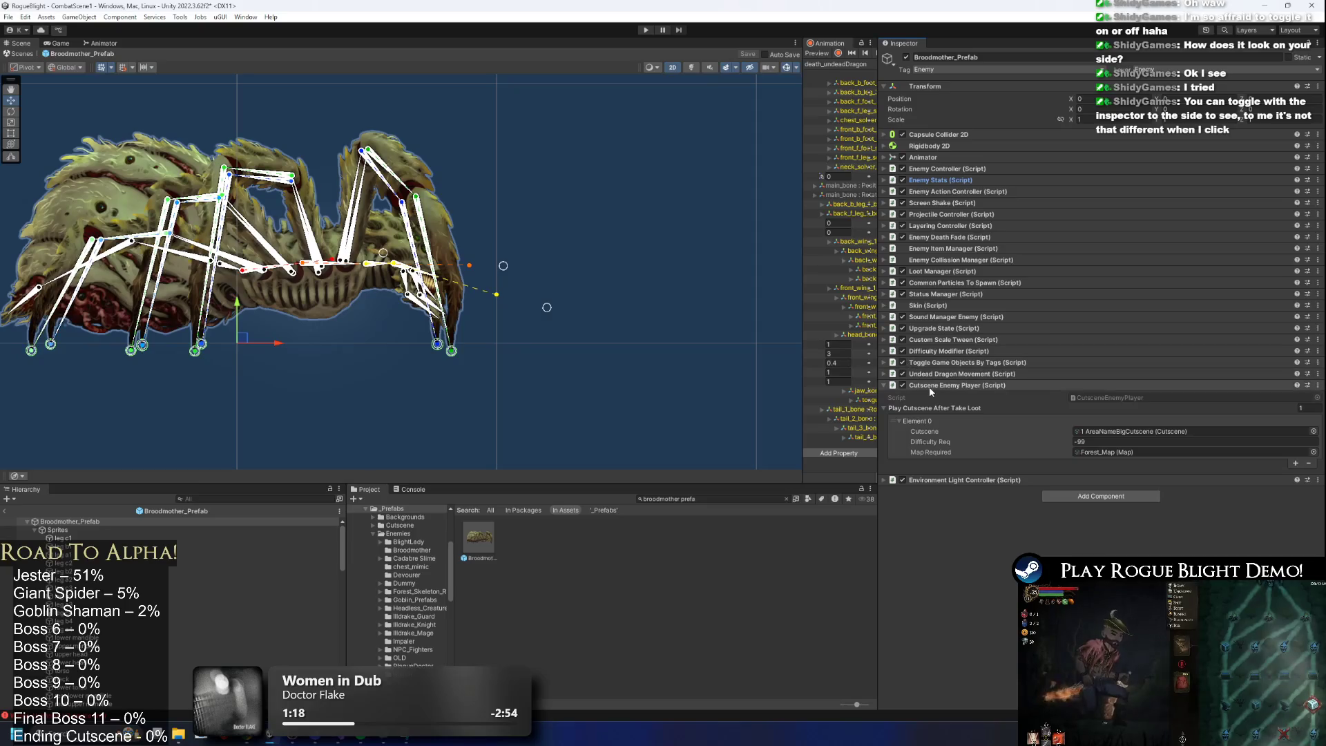
left_click(953, 385)
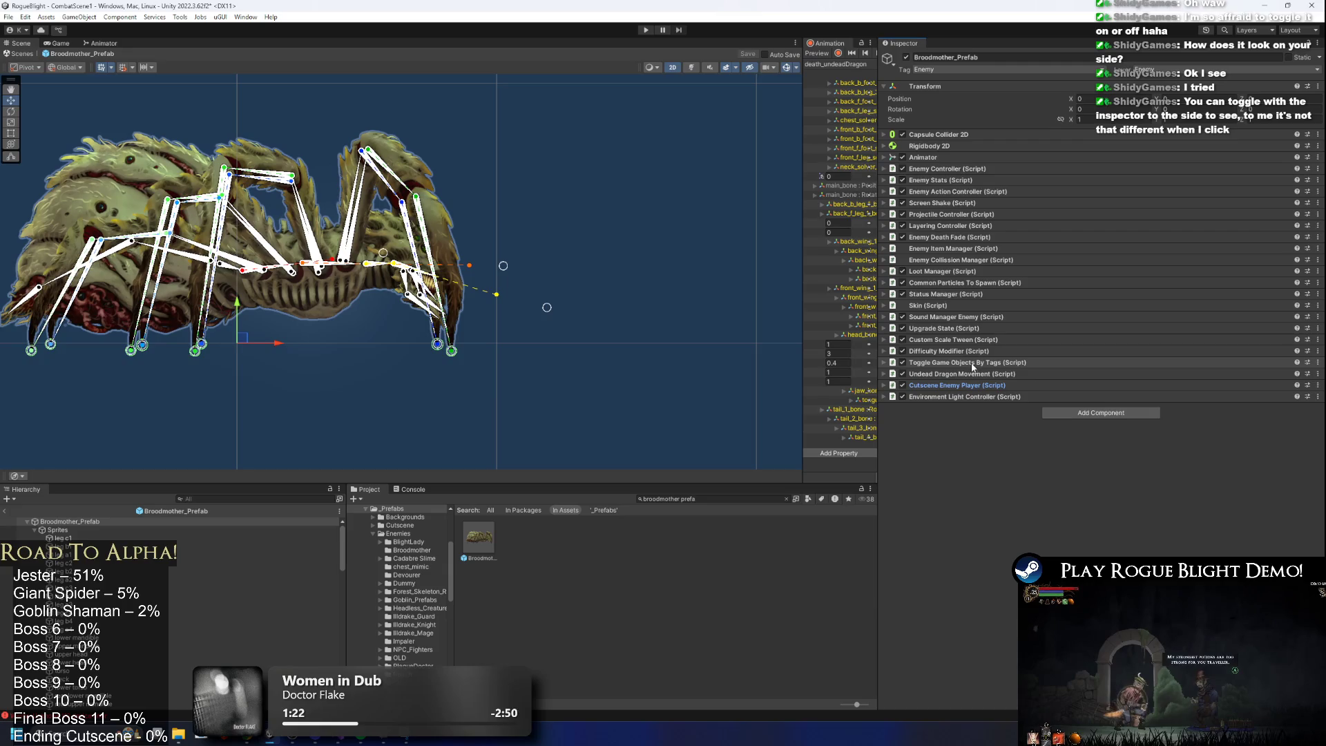
left_click(974, 363)
left_click(977, 364)
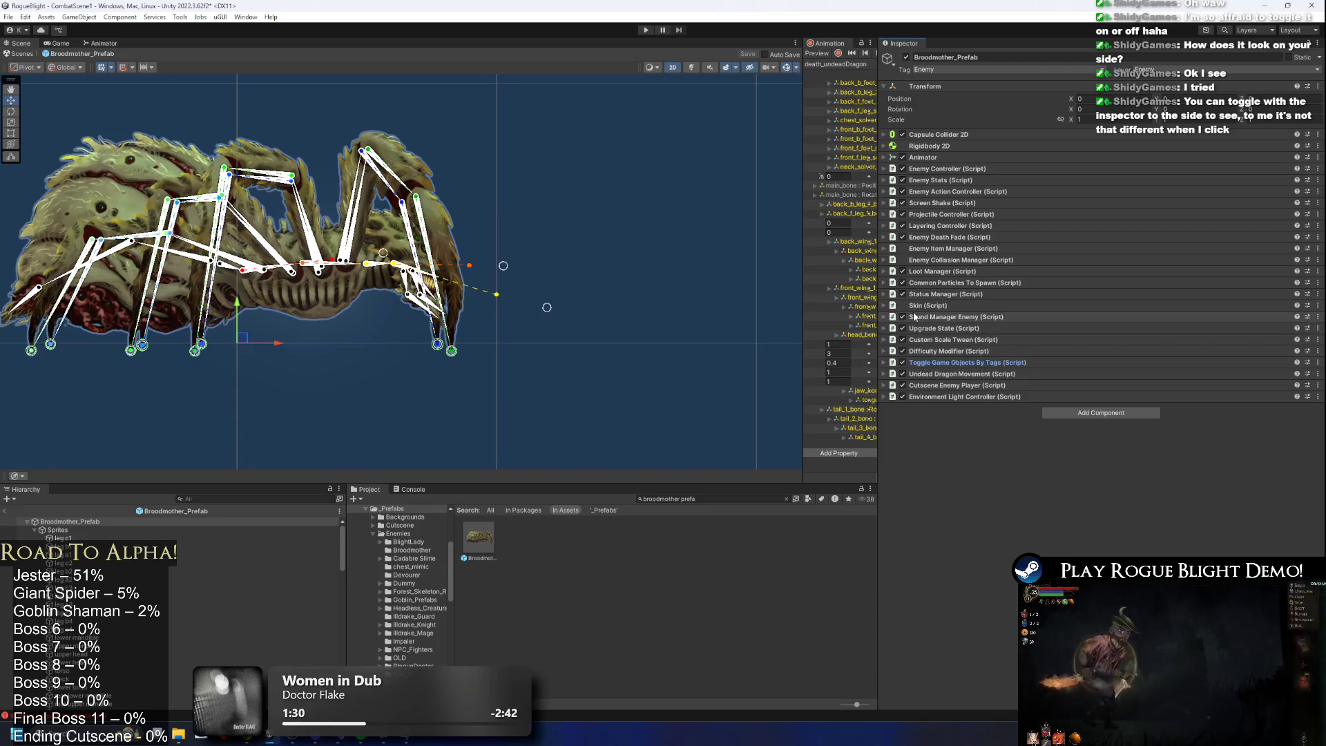
left_click(966, 250)
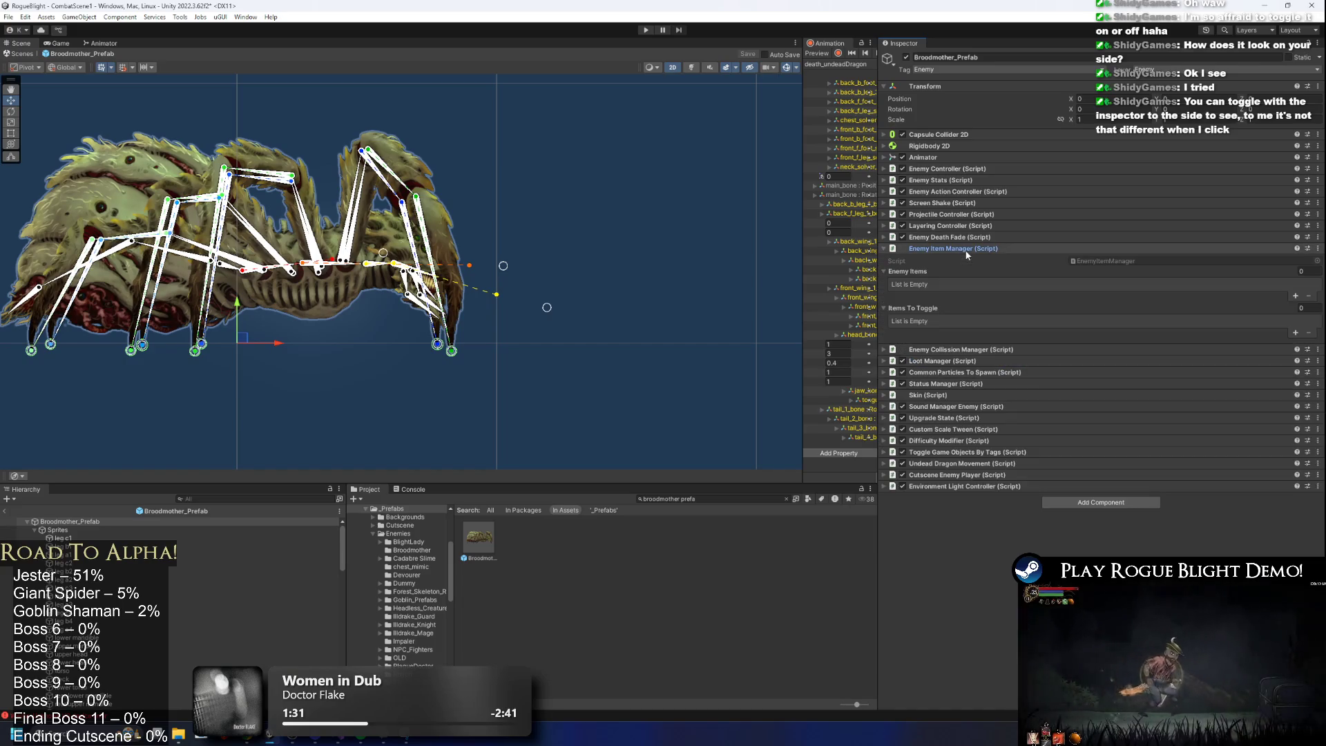
Collapse Enemy Item Manager, expand Sound Manager Enemy, and set Enemy Damage List size to 2.
left_click(969, 249)
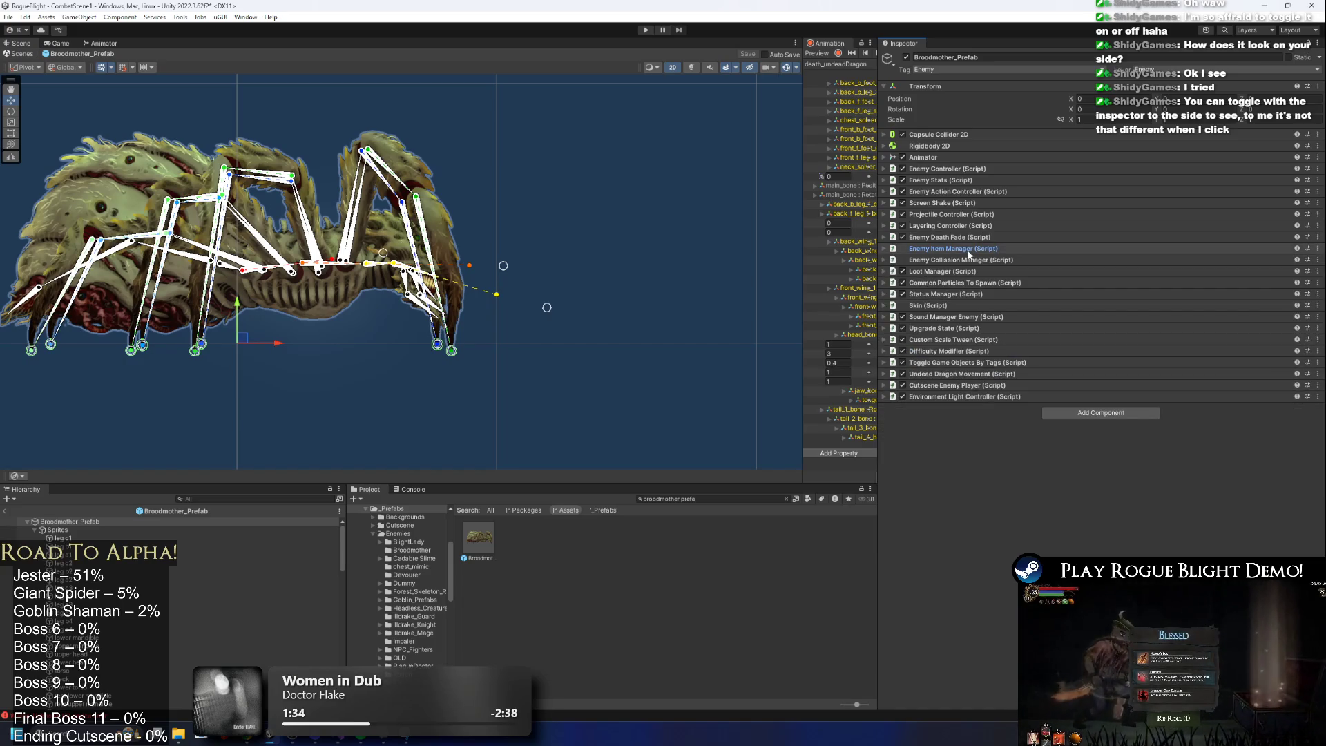
left_click(967, 317)
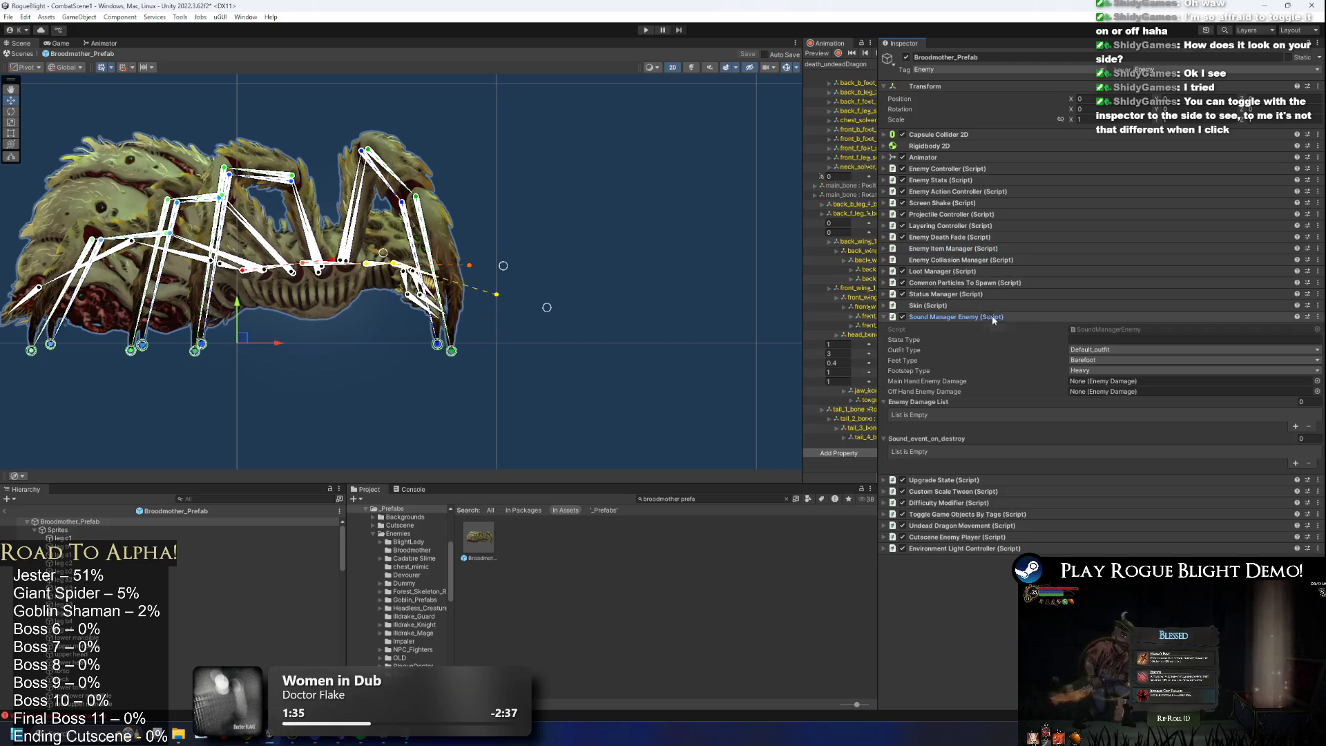
left_click(1296, 426)
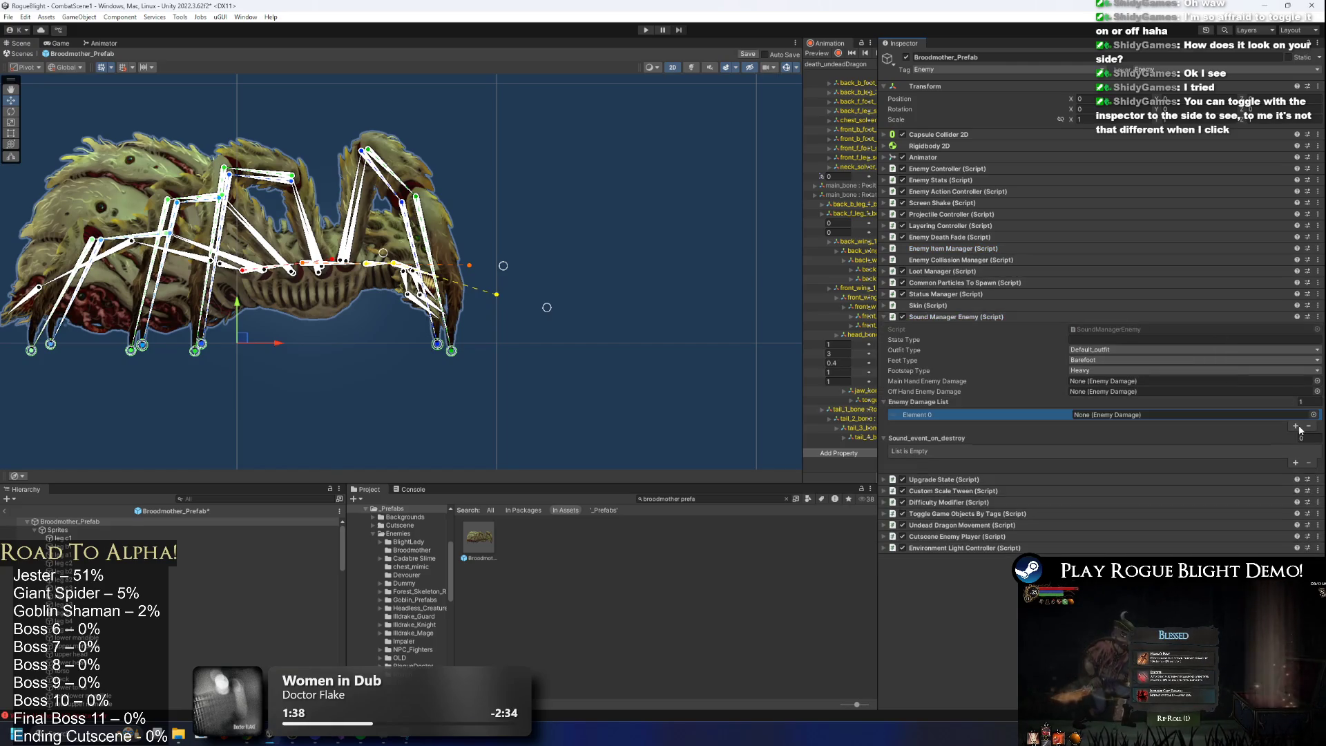
left_click(1302, 402)
type("12")
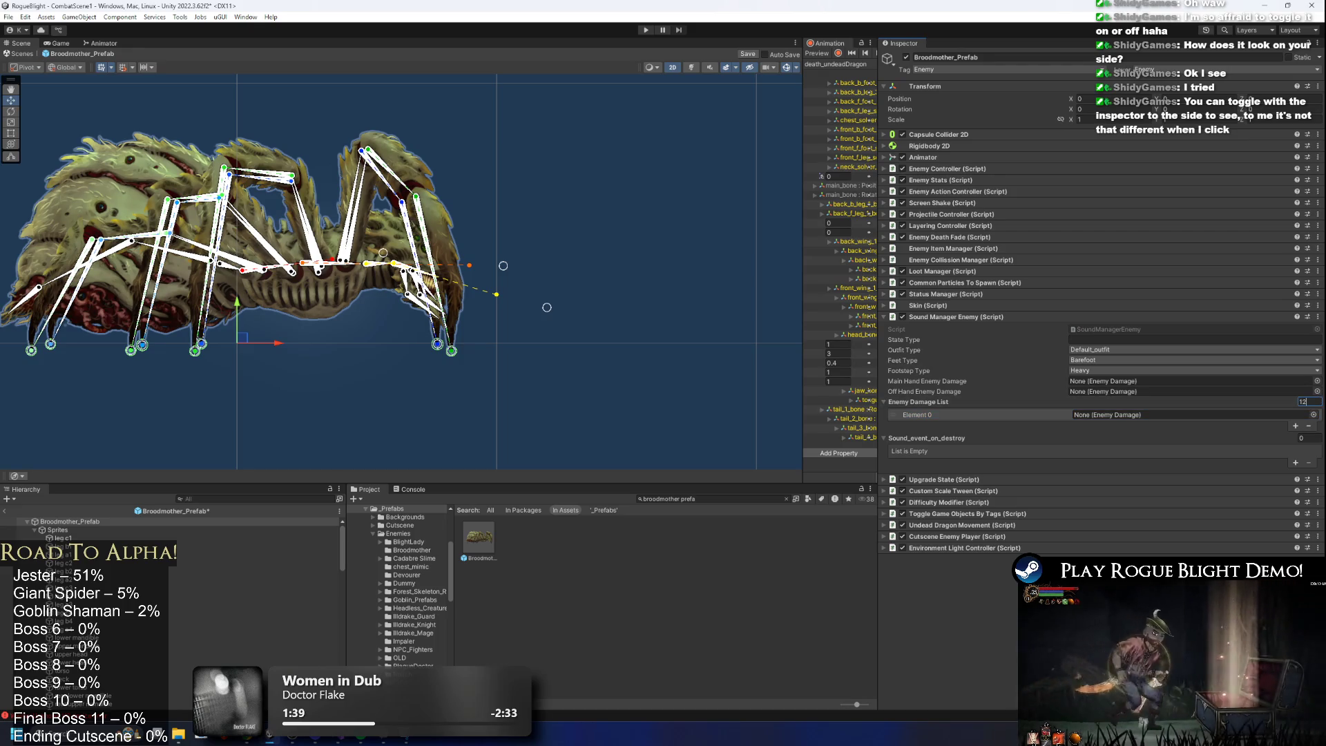
key("Return")
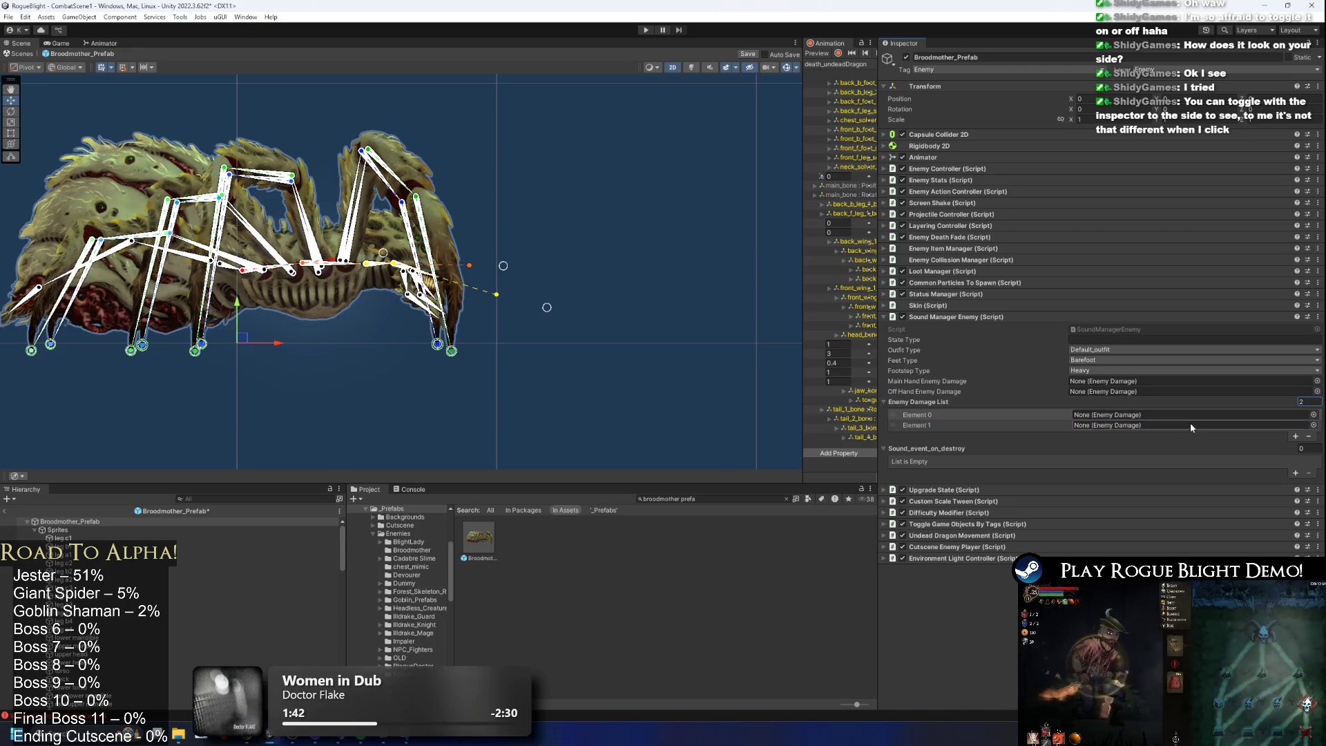
Fill the entries with ClawFrontWeaponDamage and ClawBackWeaponDamage, save, and fold Sound Manager Enemy.
left_click(1313, 414)
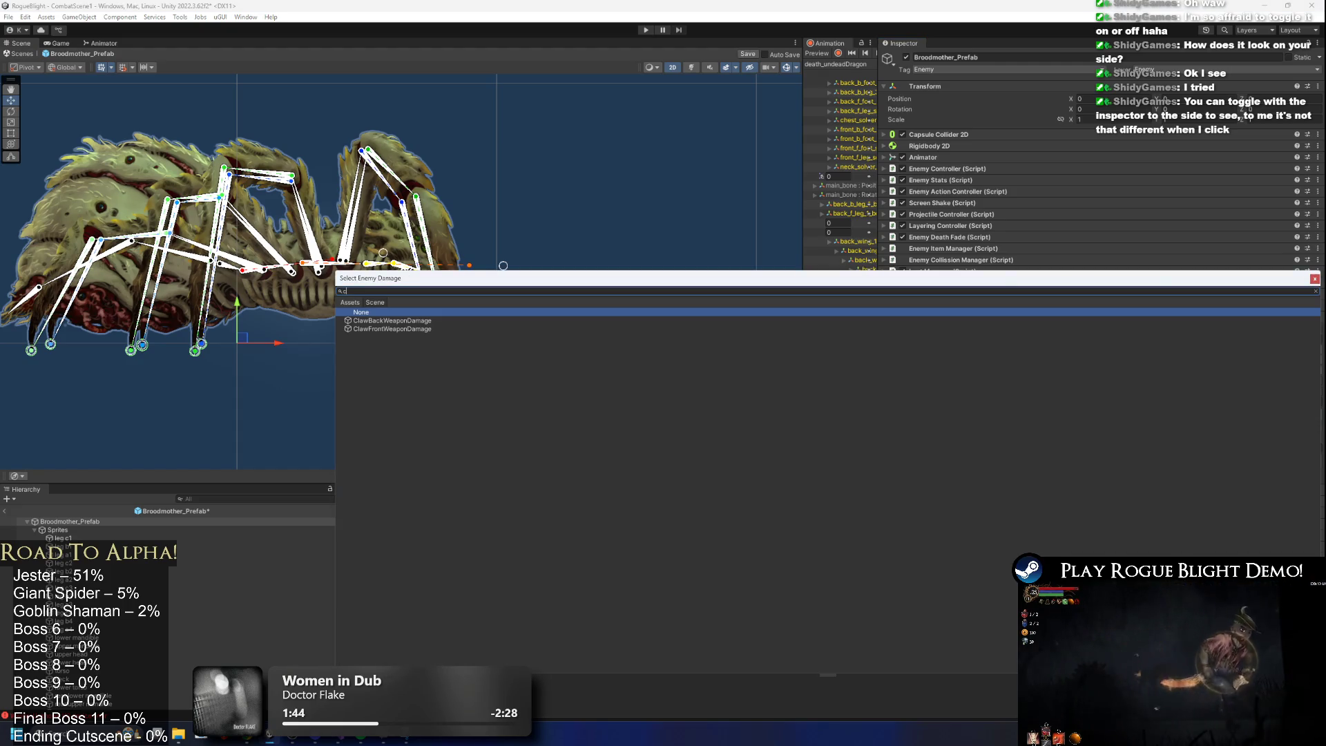
double_click(373, 329)
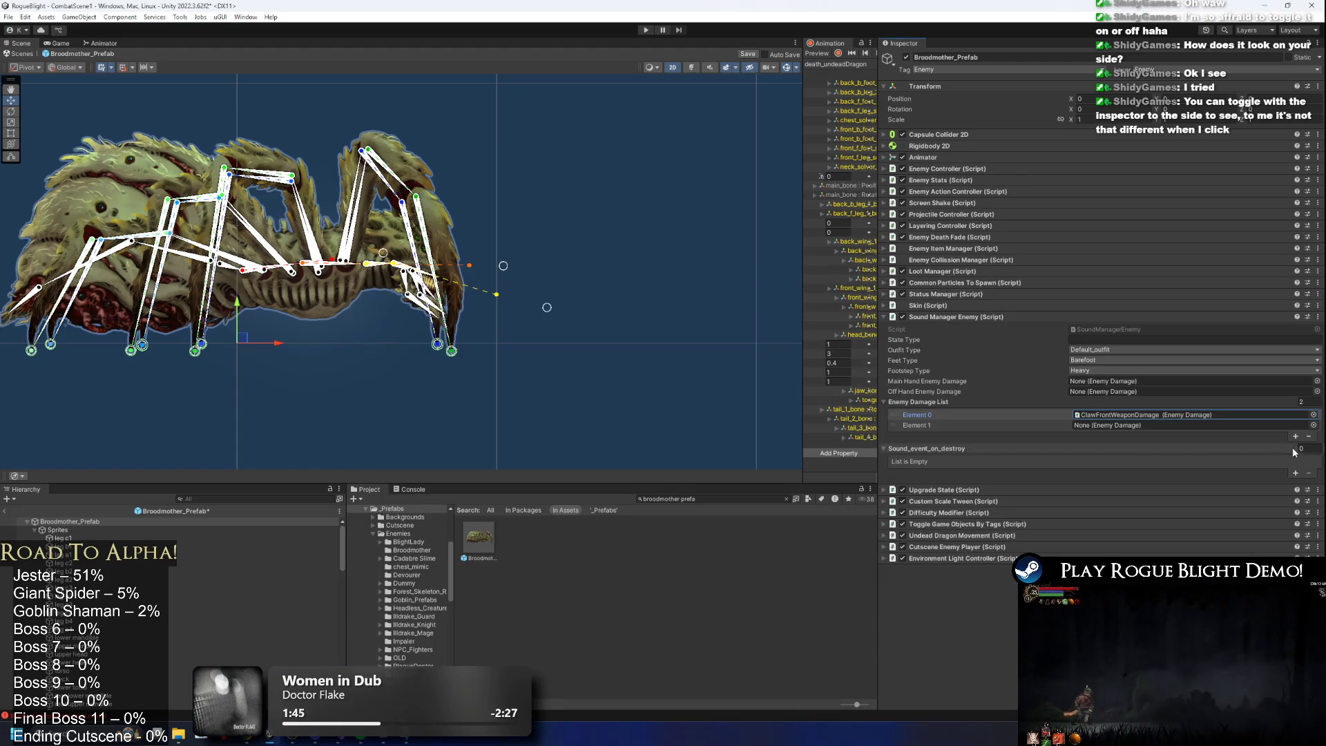
left_click(1314, 425)
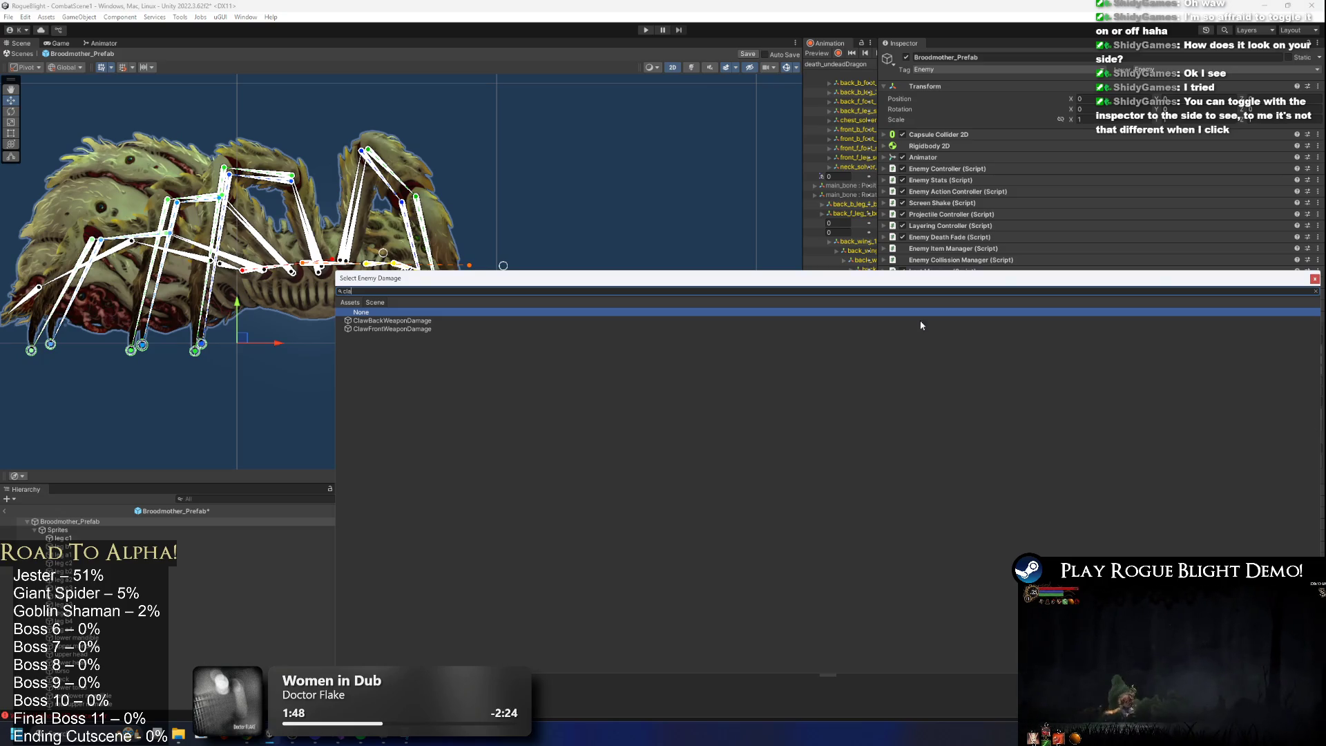
double_click(395, 320)
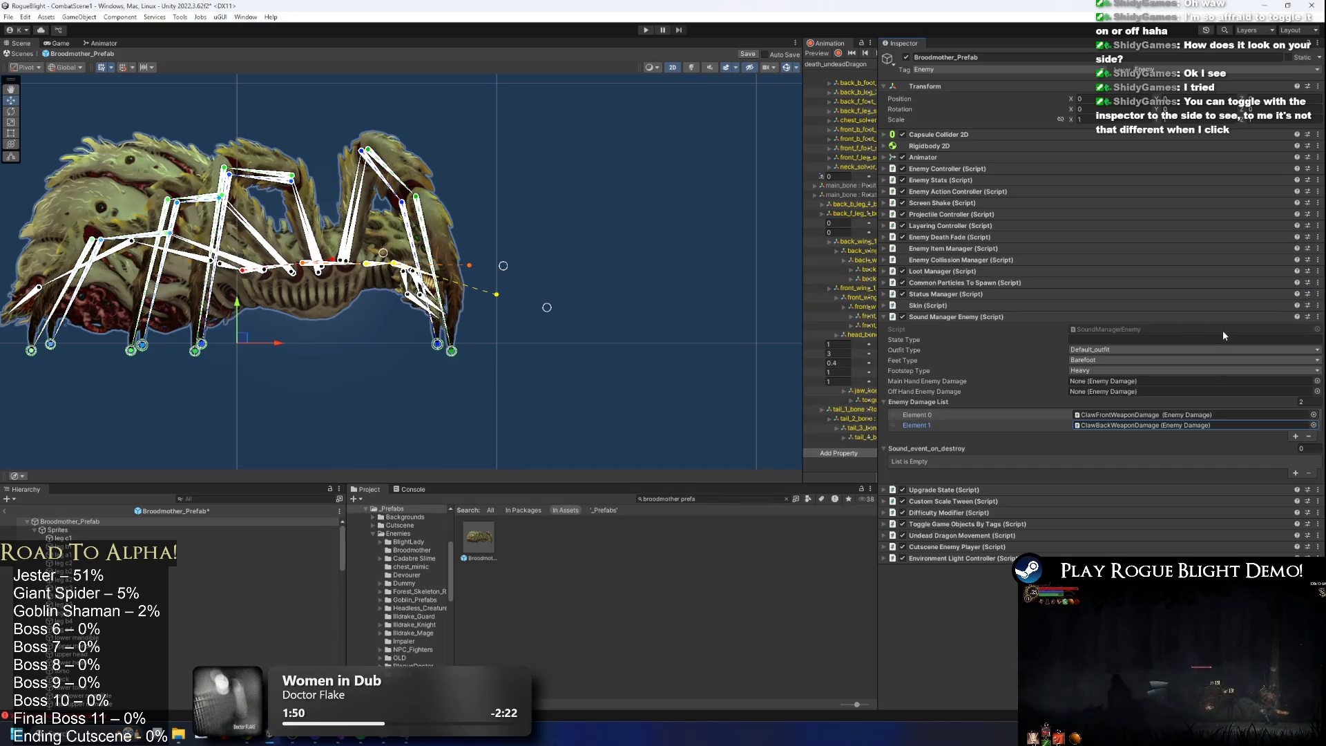
key("ctrl+s")
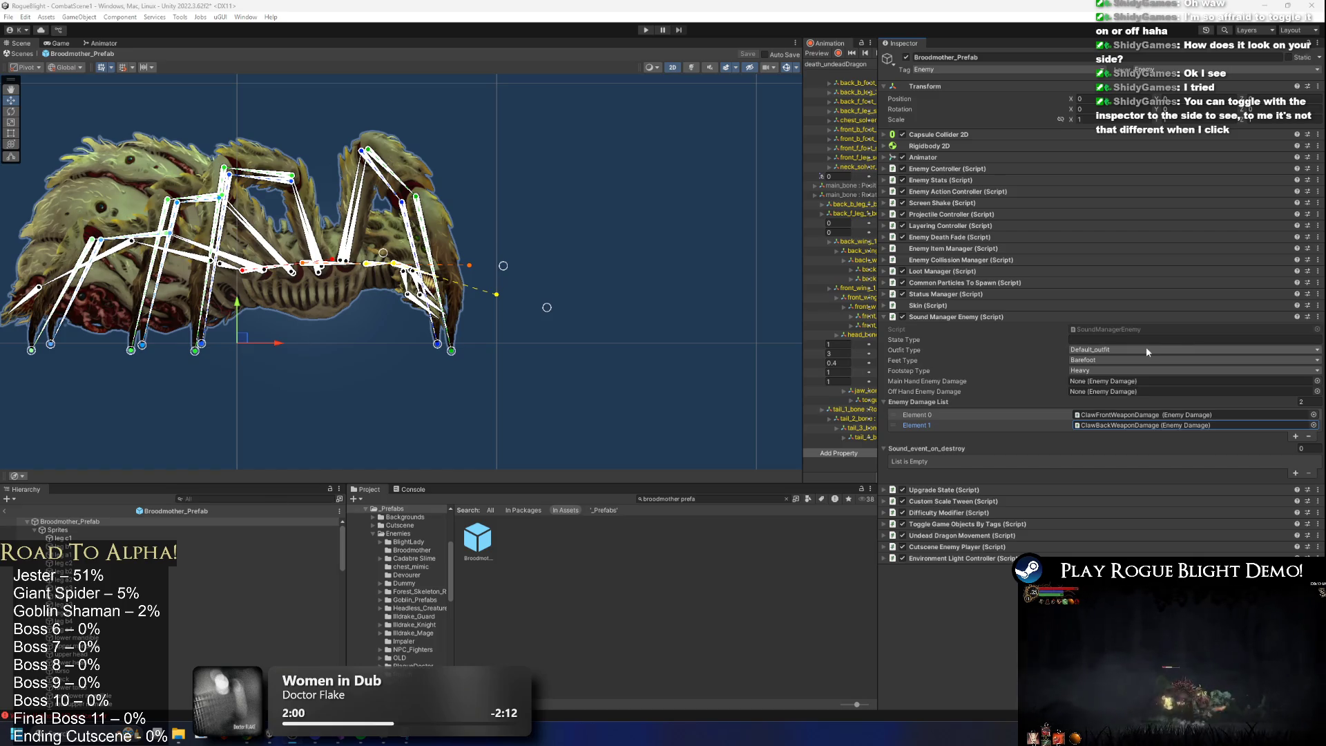
left_click(941, 317)
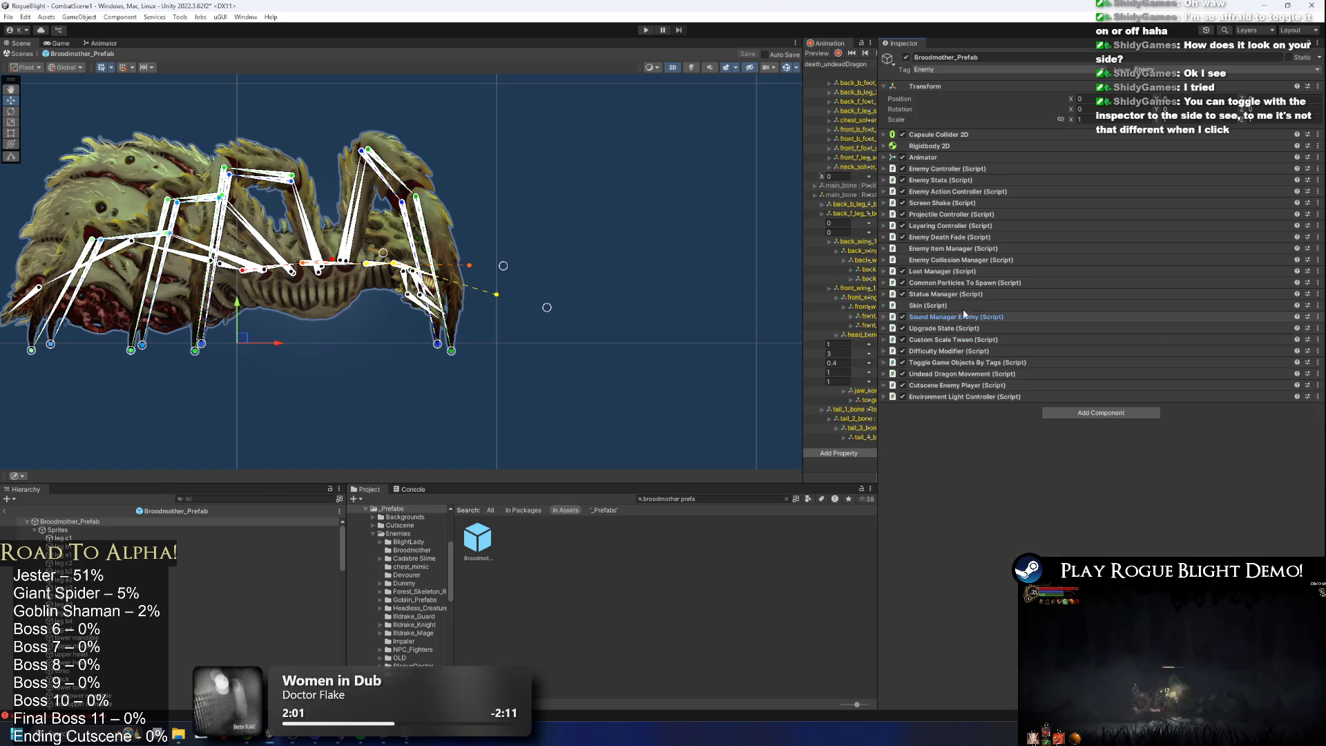
Expand Enemy Collision Manager and set its Attack Objs list size to 2.
left_click(978, 260)
left_click(1301, 303)
type("2")
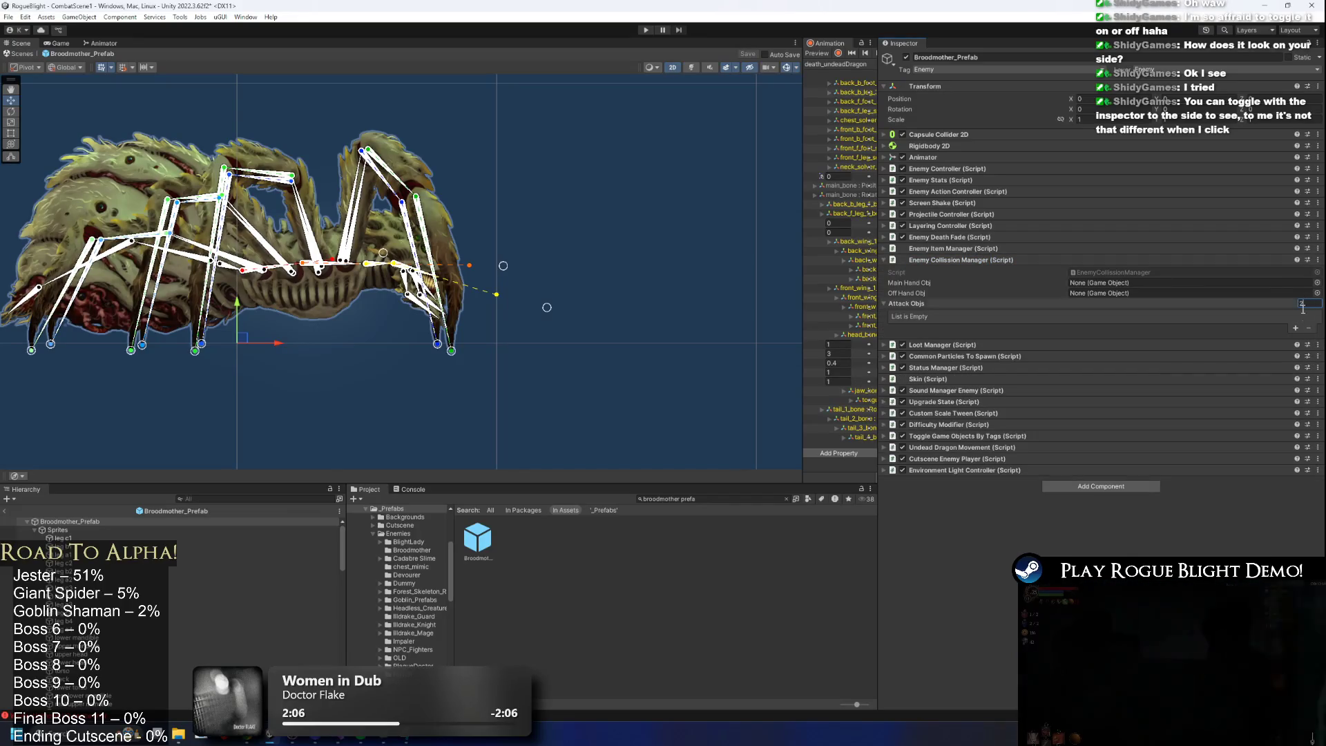
key("Return")
Assign ClawFrontWeaponDamage and ClawBackWeaponDamage as the two attack objects and save.
left_click(1314, 327)
type("cla")
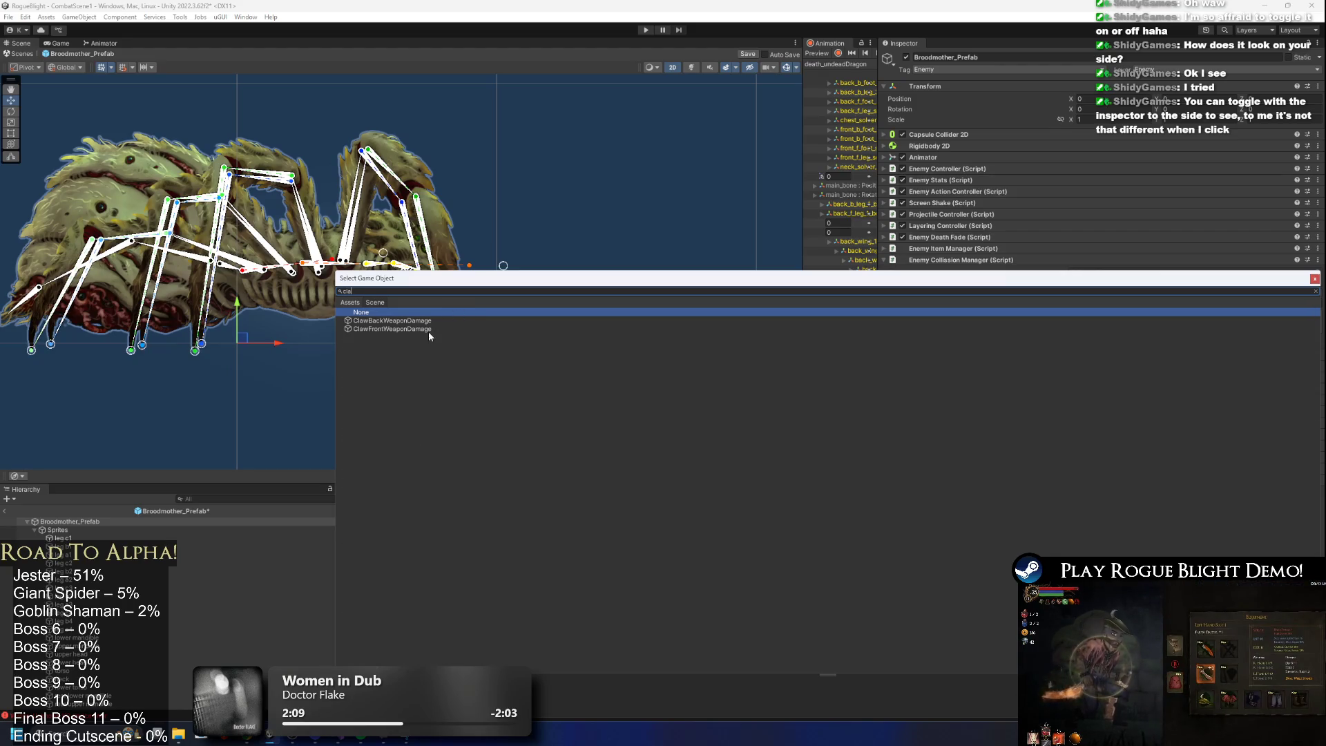
double_click(429, 329)
left_click(1313, 329)
type("c")
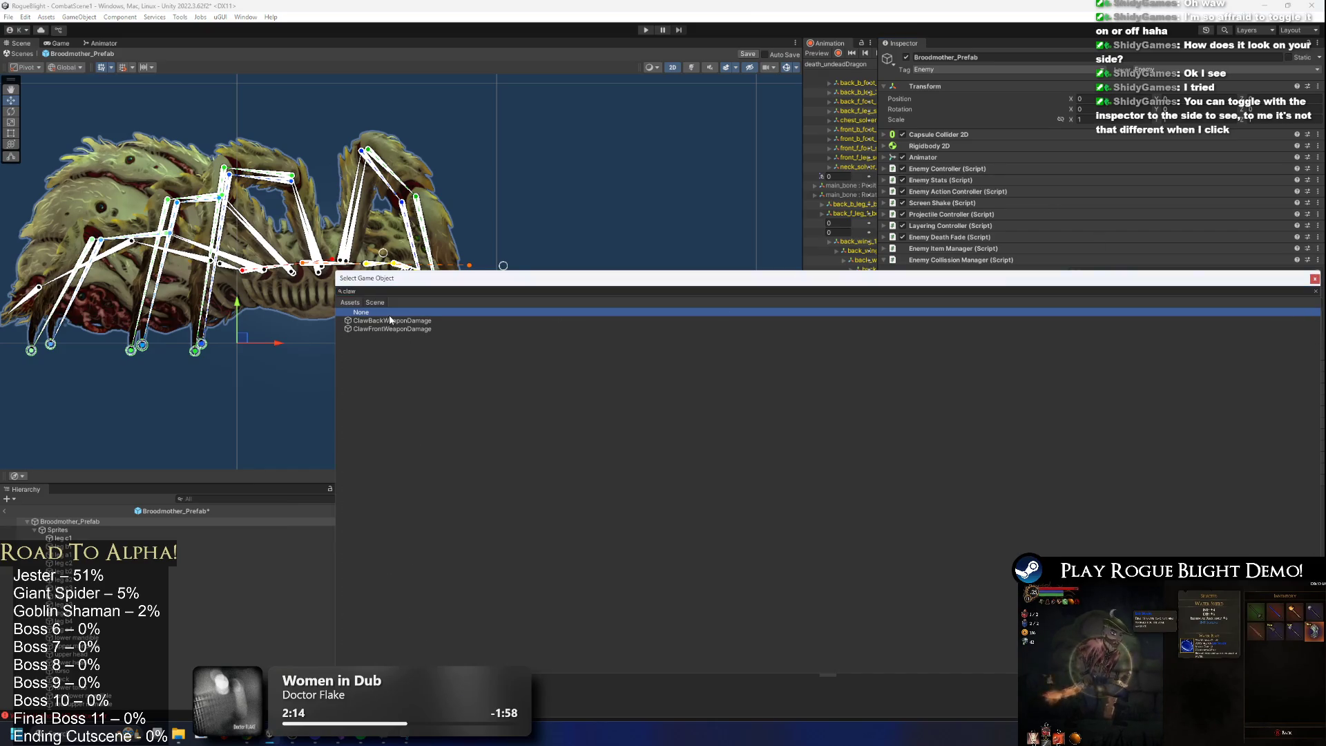
double_click(386, 320)
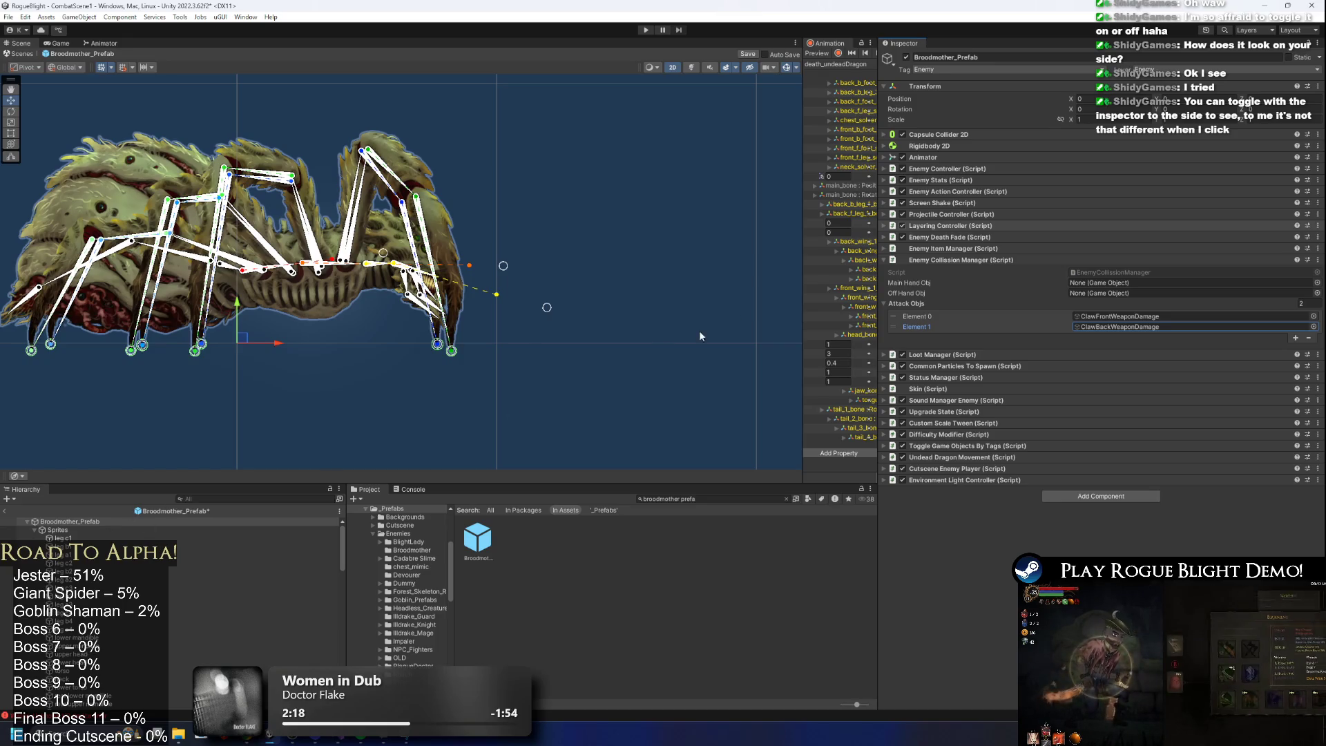
key("ctrl+s")
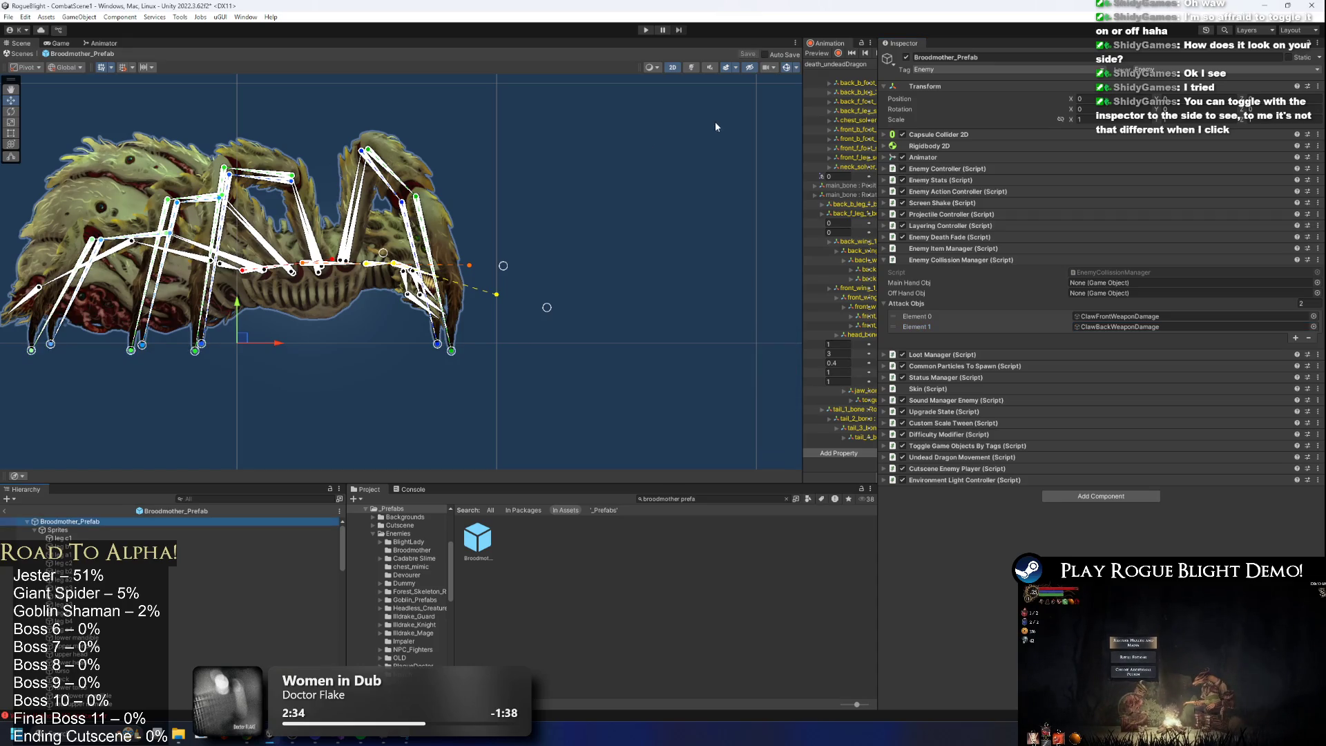
Widen the Animation window, switch to the claws_broodmother clip, and scrub through its preview.
left_click_drag(801, 99, 581, 99)
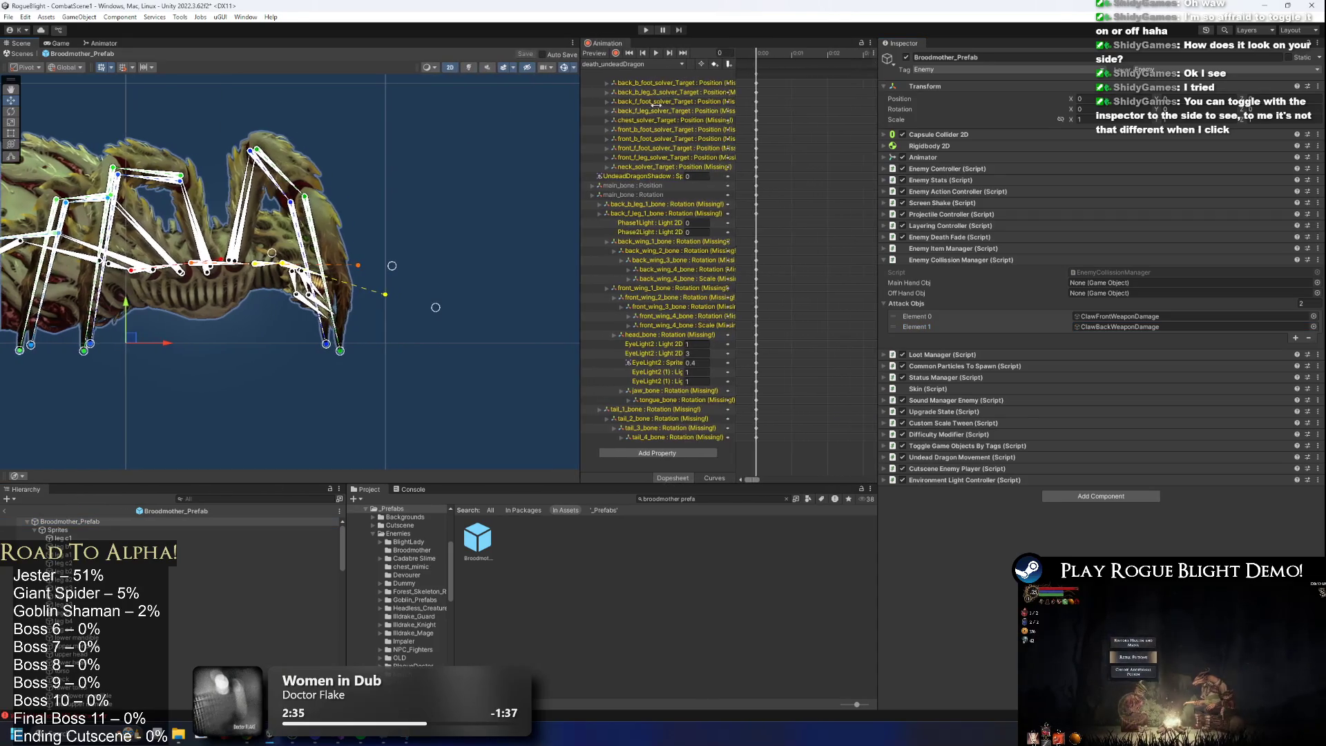
left_click(660, 64)
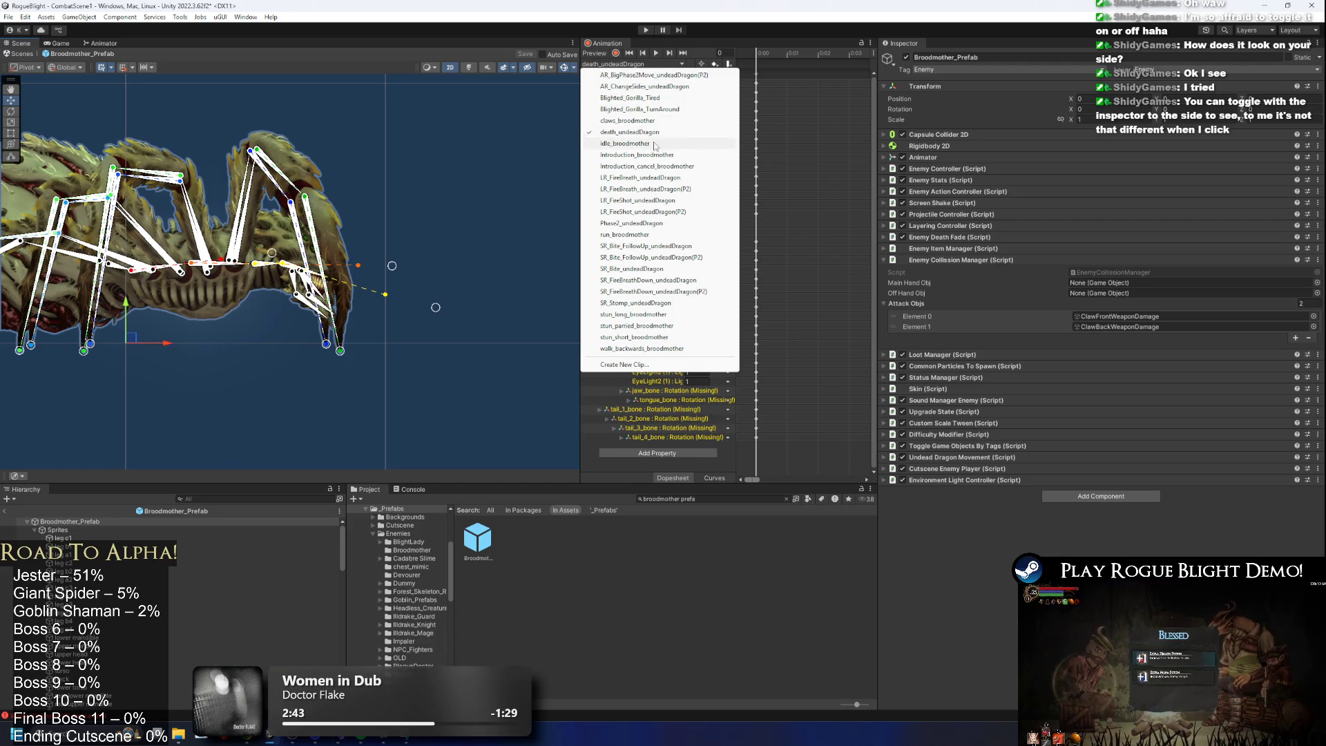
left_click(649, 120)
mouse_move(766, 62)
left_mouse_down()
mouse_move(784, 62)
mouse_move(734, 63)
mouse_move(796, 61)
mouse_move(758, 70)
mouse_move(772, 62)
left_mouse_up()
scroll(401, 226, "up", 5)
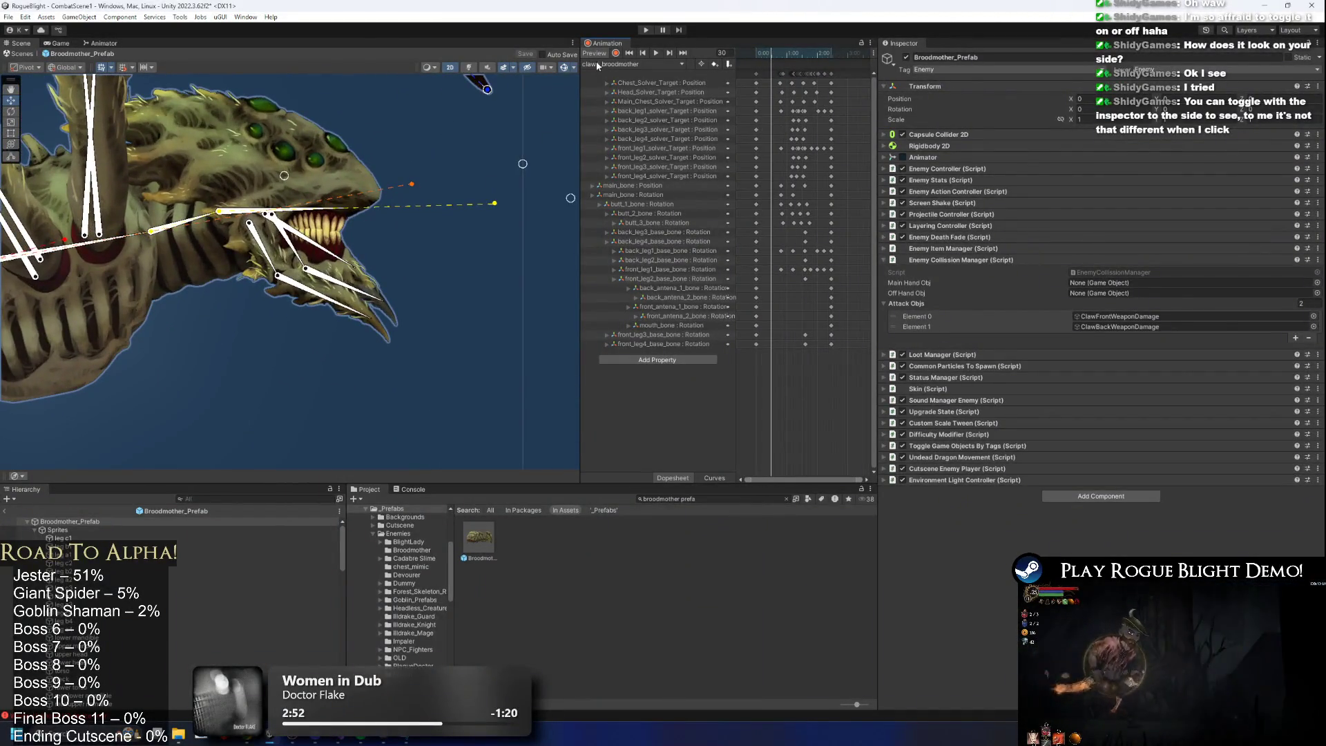
left_click(348, 279)
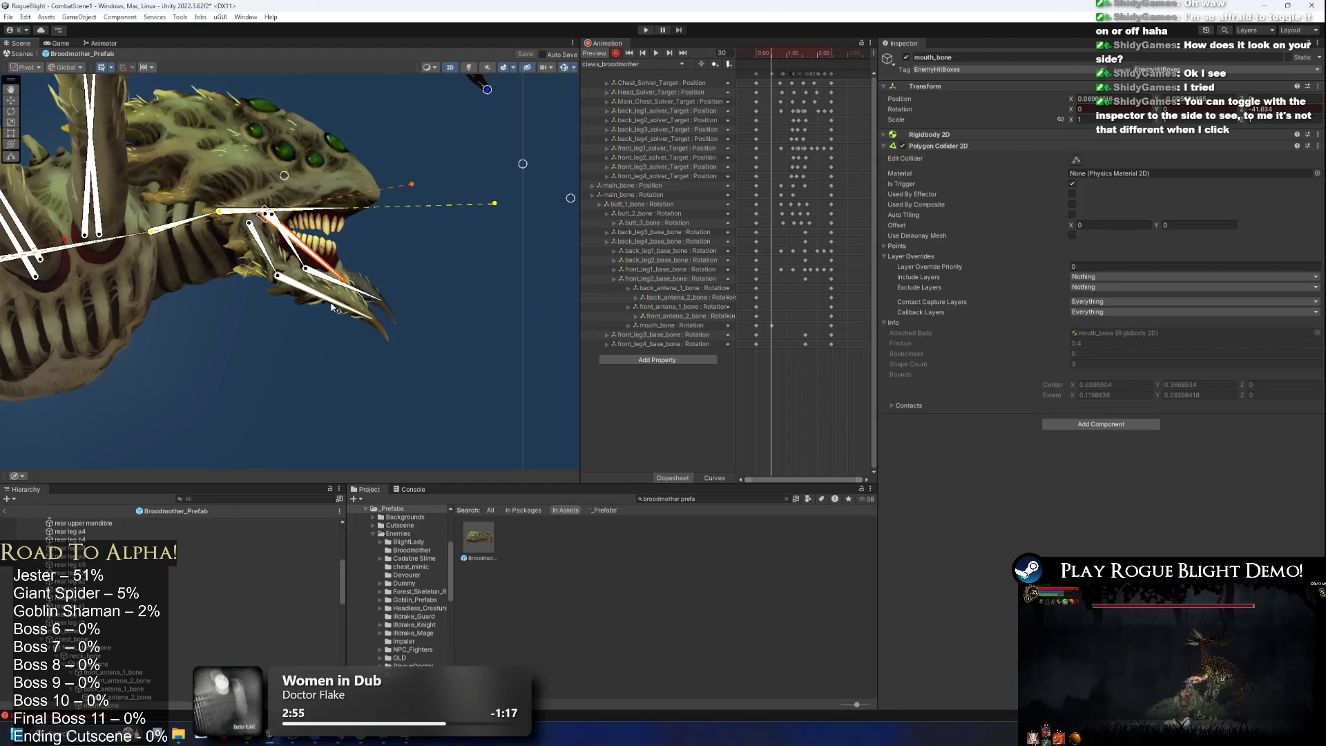
Rotate the back and front antenna claw bones, keying them at frame 99.
left_click(273, 262)
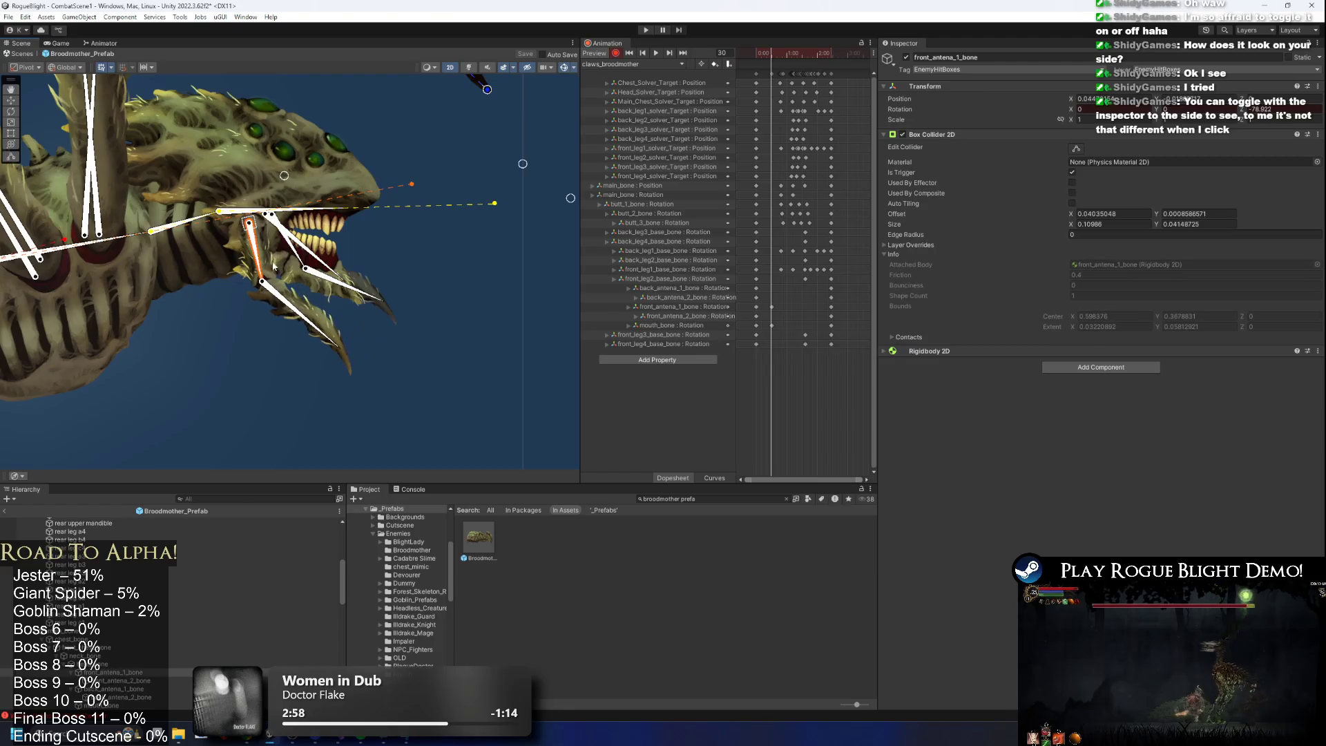
left_click_drag(314, 325, 325, 307)
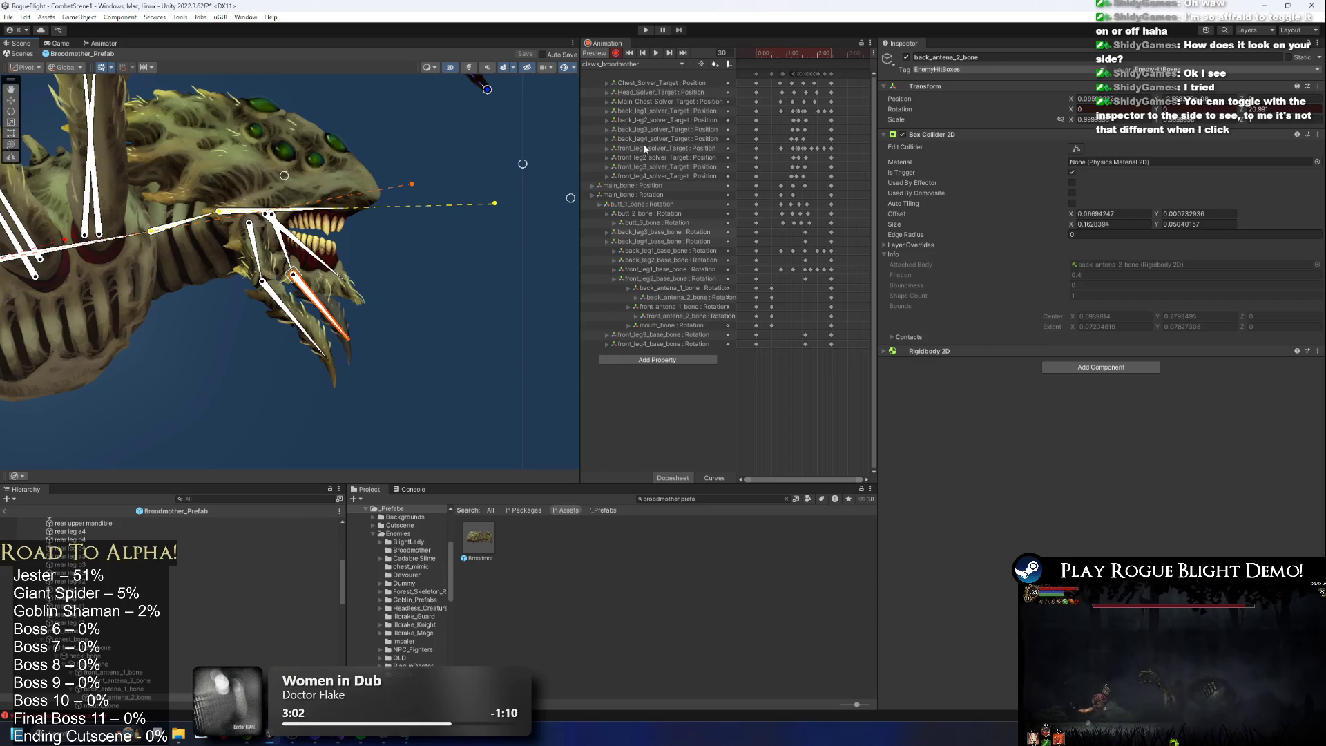
left_click_drag(773, 58, 806, 57)
left_click_drag(333, 244, 306, 172)
left_click_drag(254, 361, 243, 359)
Select the mouth and antenna bones, return to the first frame, and play claws_broodmother.
left_click(268, 362)
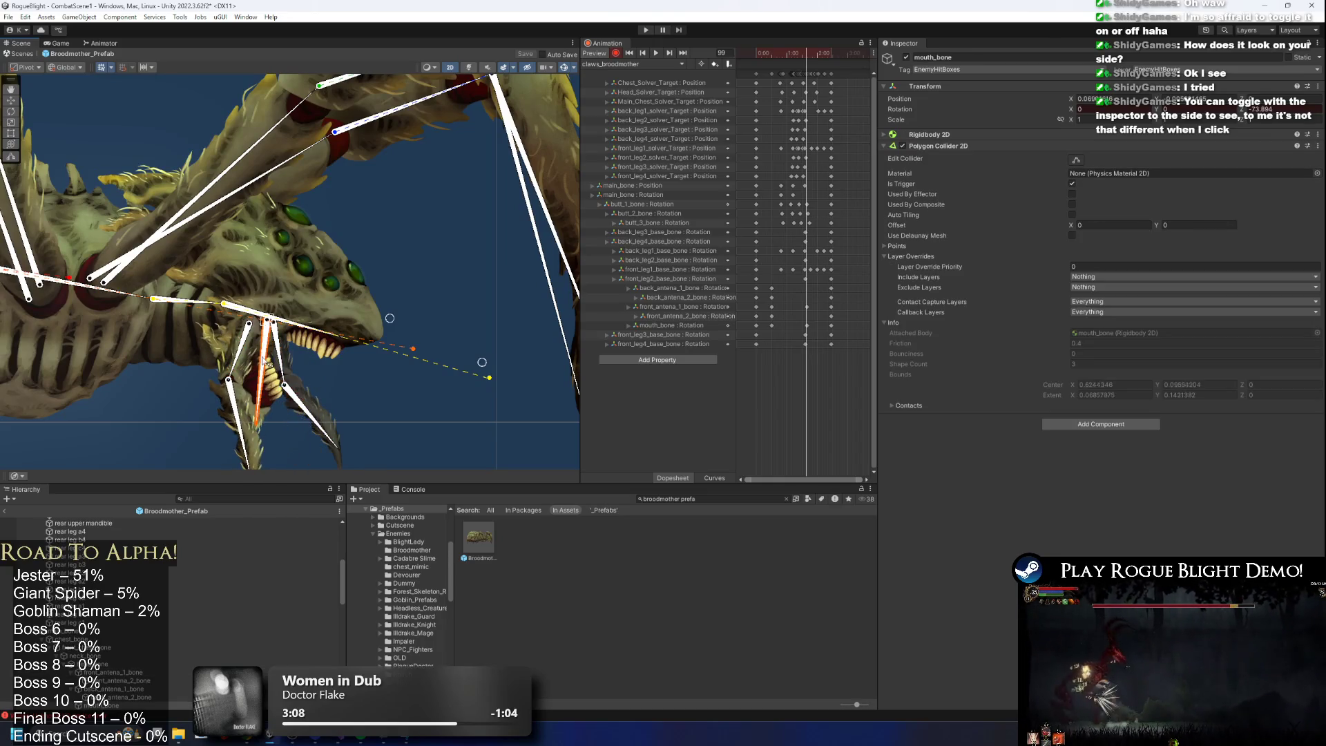
left_click(271, 362)
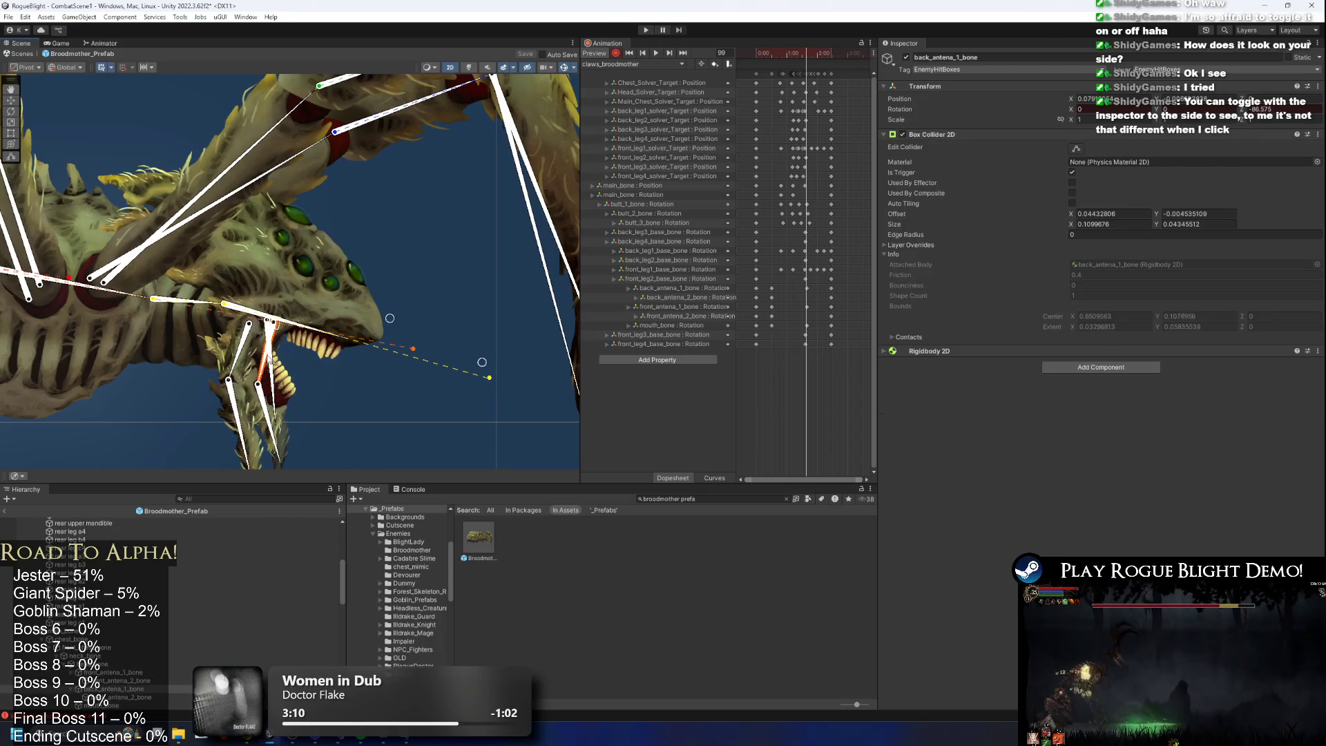
left_click(263, 421)
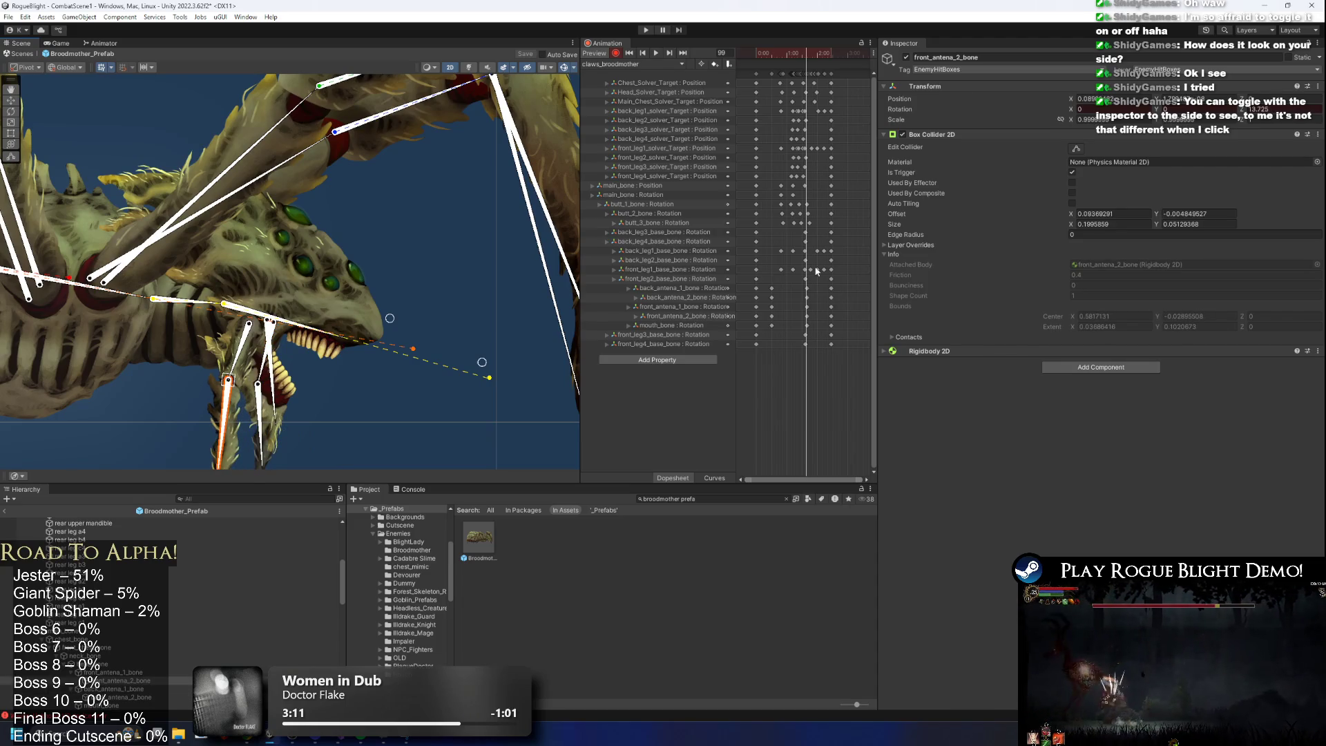
left_click_drag(804, 57, 756, 57)
left_click(682, 64)
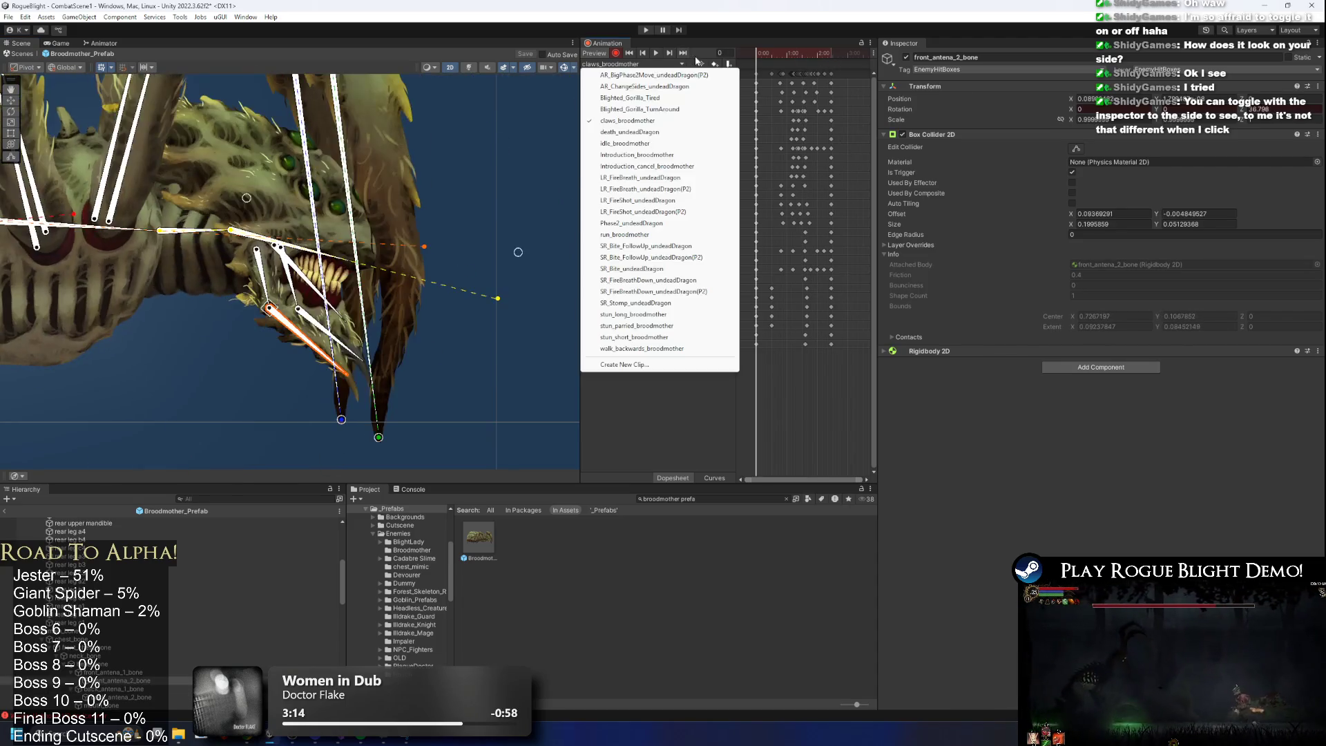
left_click(656, 53)
left_click(356, 391)
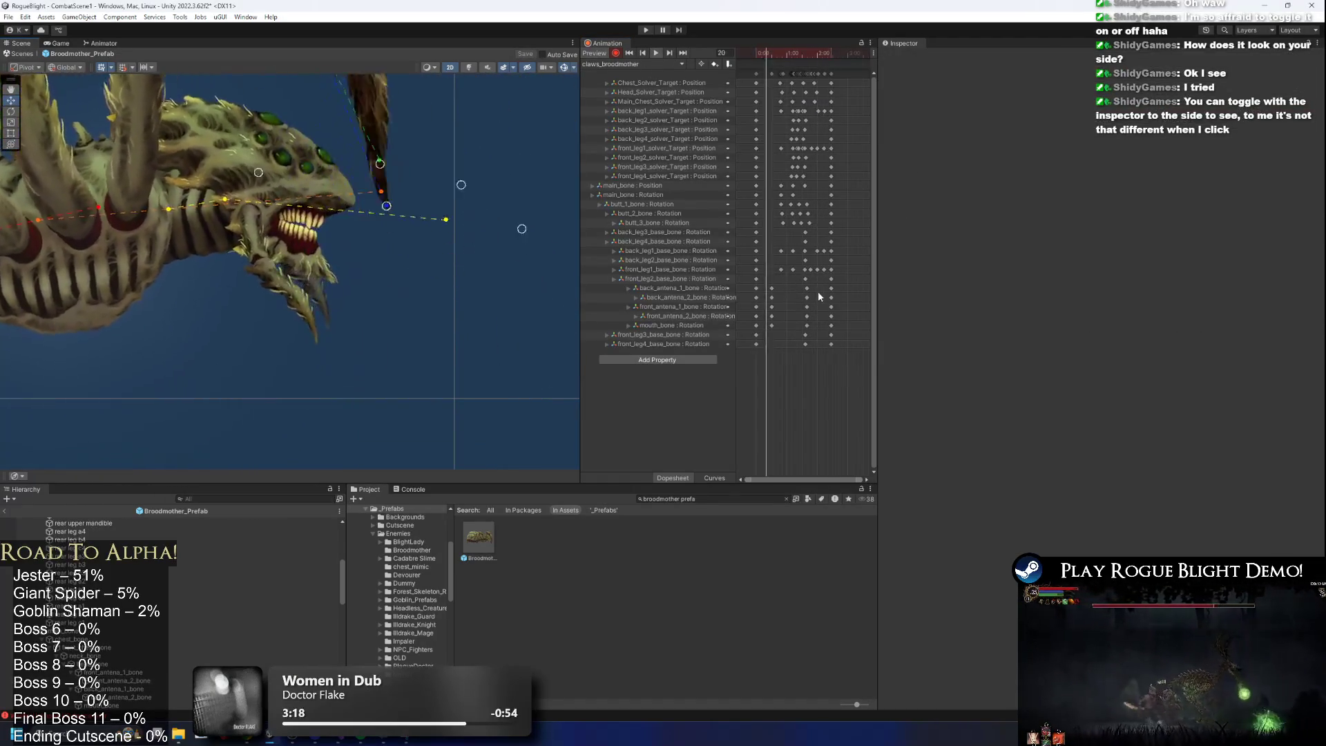
Stop at frame 108, paste the copied antenna and mouth_bone keys there, and play.
left_click(812, 58)
left_click_drag(799, 325, 833, 326)
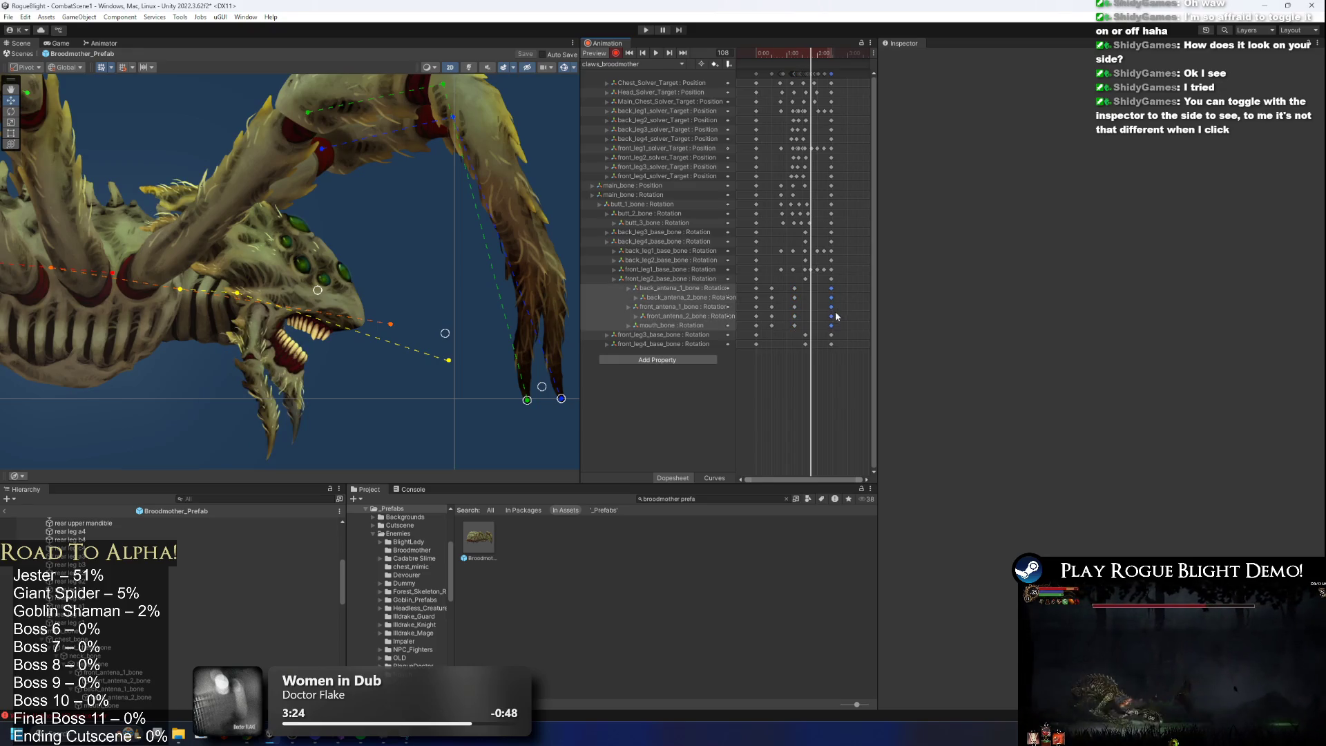
key("ctrl+v")
key("space")
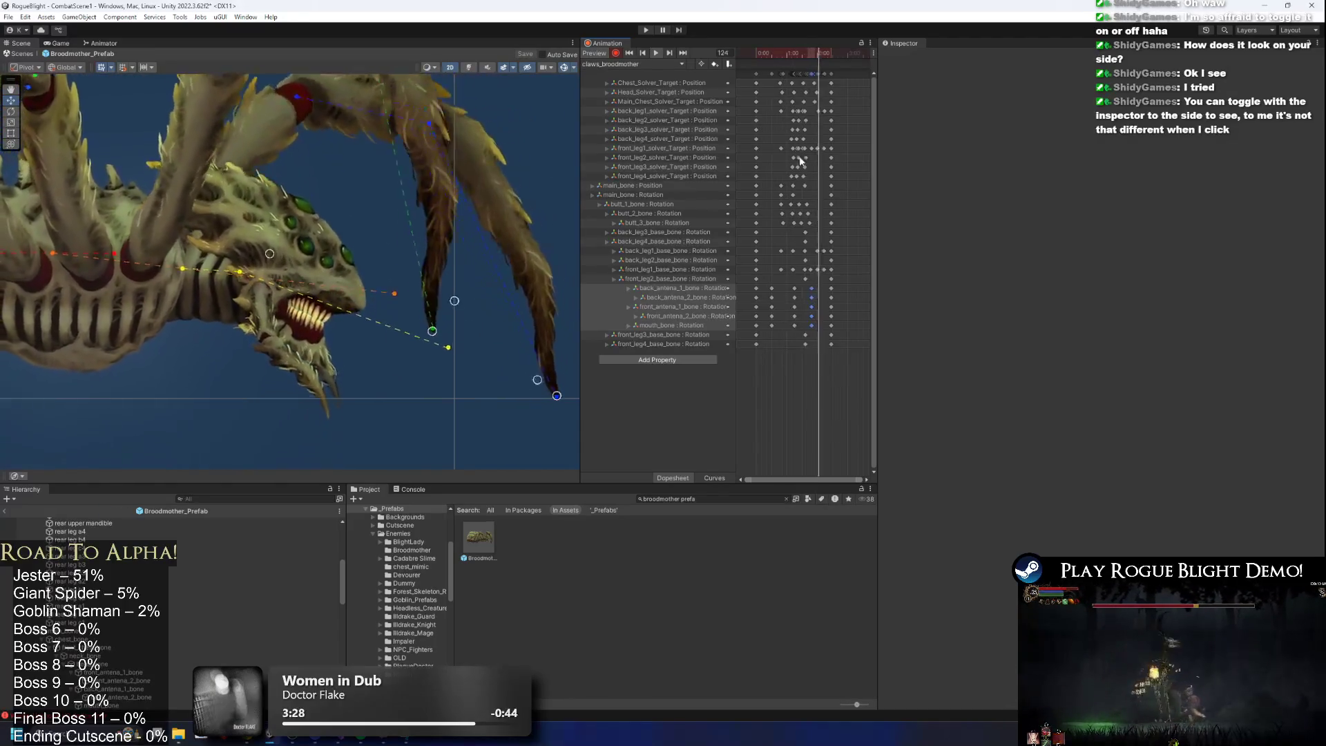
Pick out a single mouth_bone keyframe and move it one frame later.
mouse_move(819, 283)
left_mouse_down()
mouse_move(804, 311)
mouse_move(815, 329)
mouse_move(796, 309)
left_mouse_up()
left_click(818, 300)
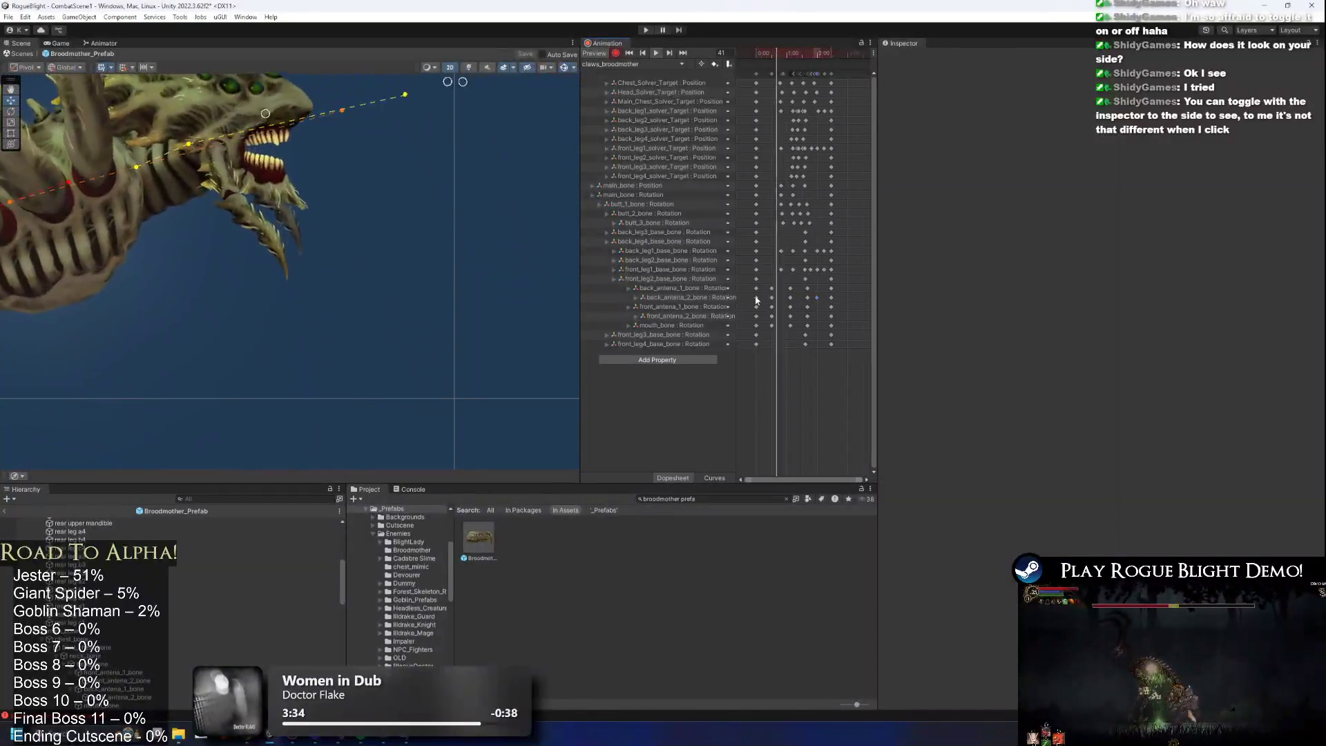
mouse_move(813, 295)
left_mouse_down()
mouse_move(766, 321)
mouse_move(780, 322)
left_mouse_up()
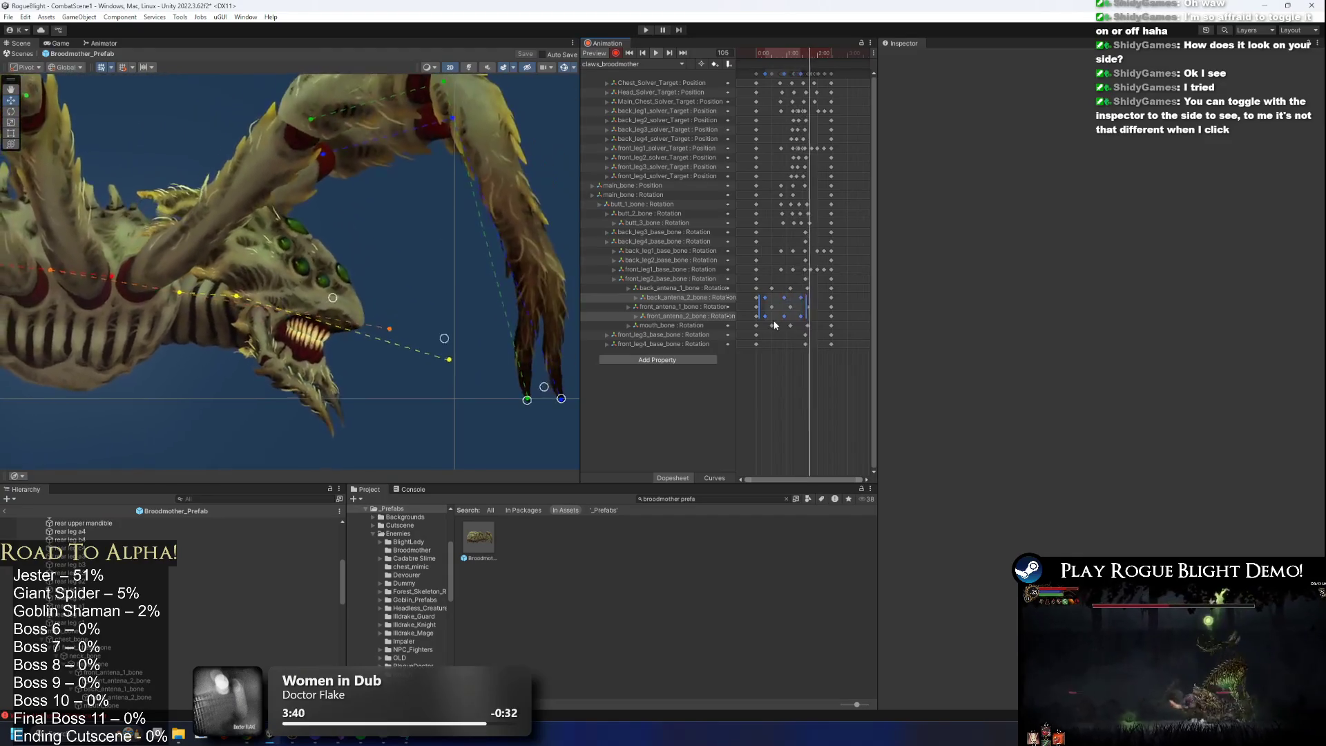
mouse_move(813, 319)
left_mouse_down()
mouse_move(785, 333)
mouse_move(814, 328)
left_mouse_up()
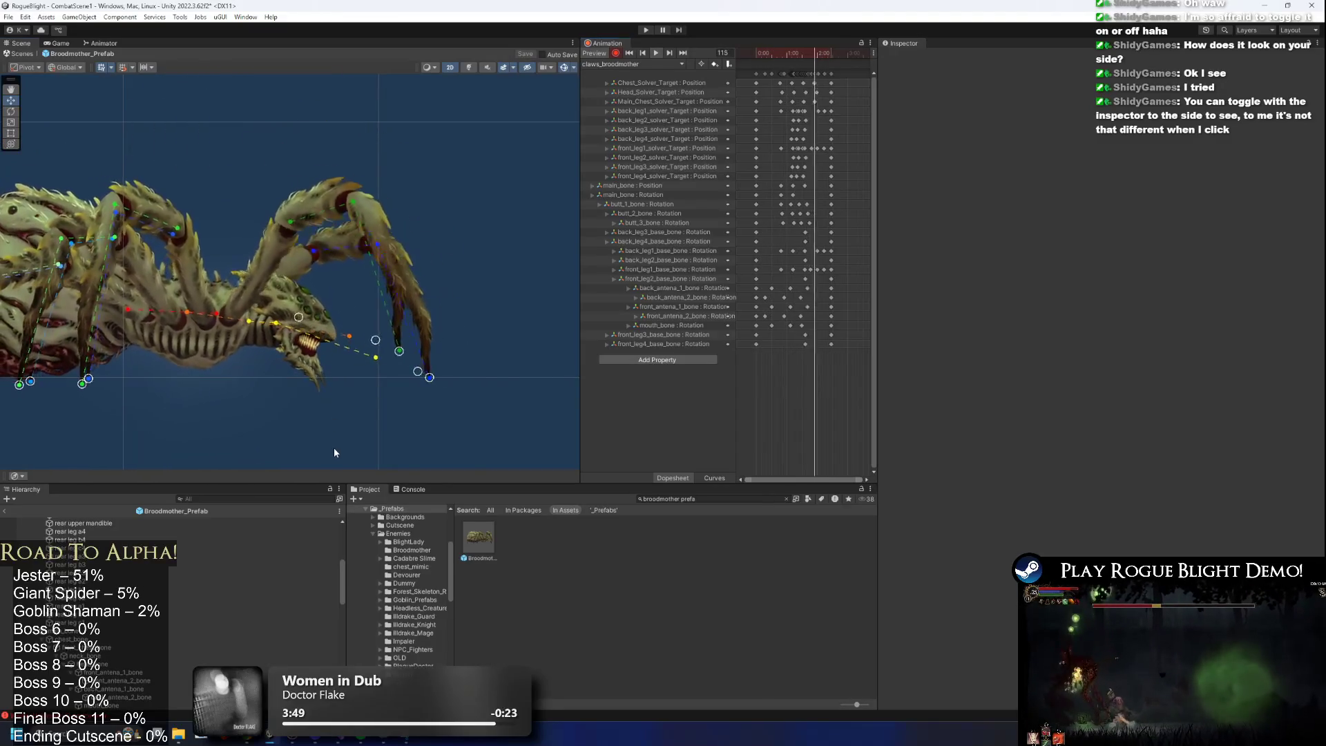
scroll(339, 420, "down", 2)
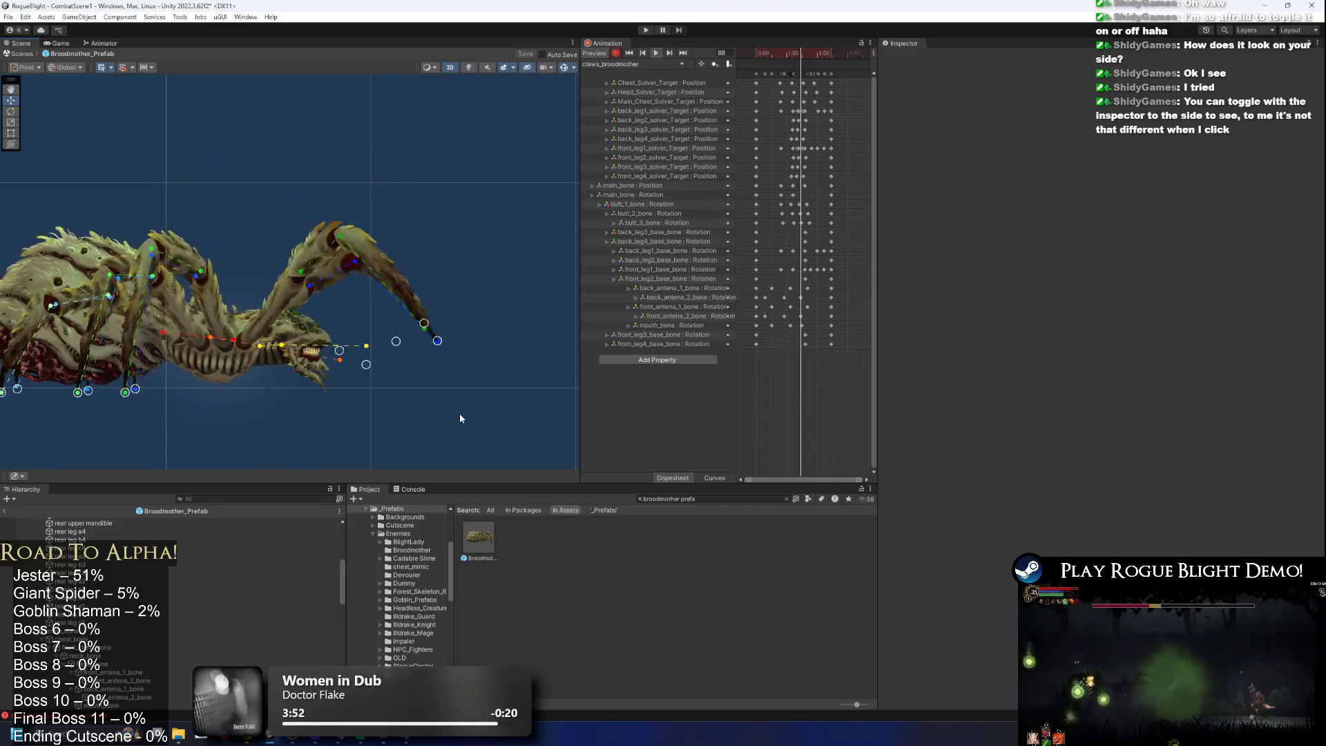
left_click(787, 325)
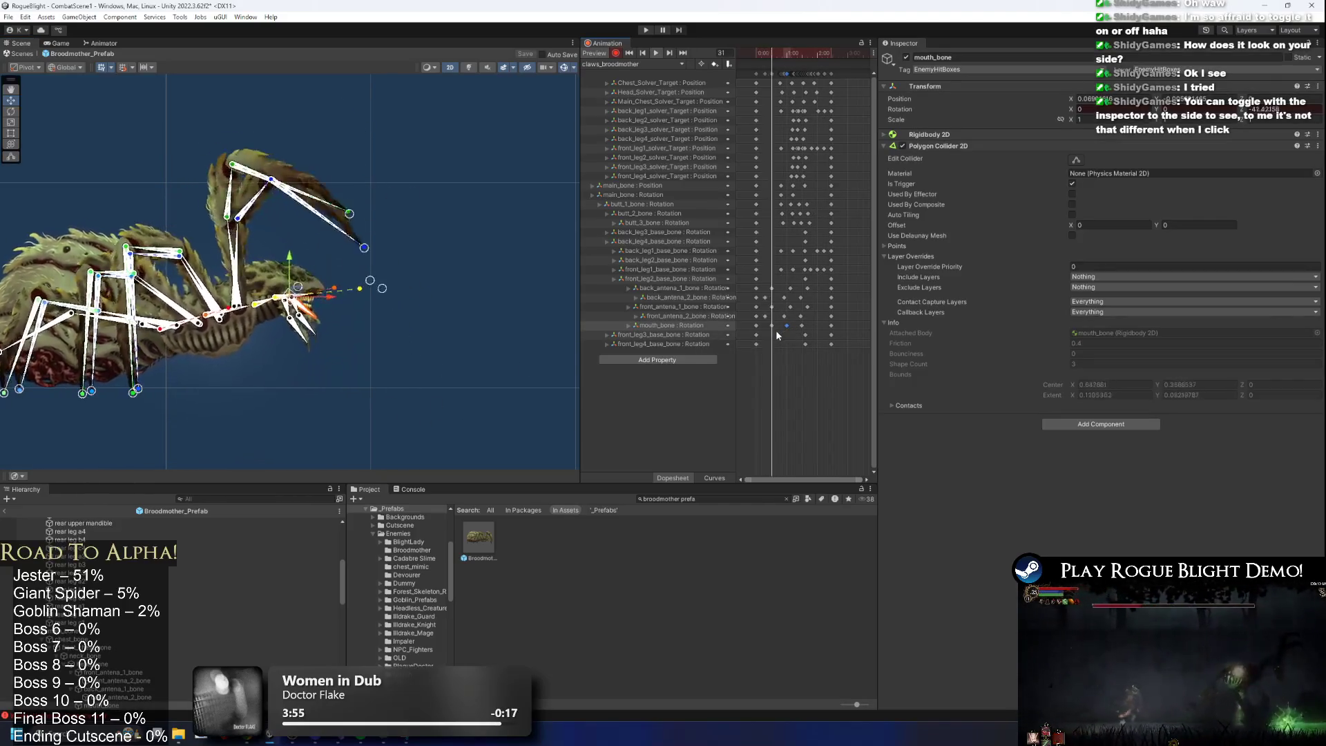
left_click_drag(787, 328, 797, 331)
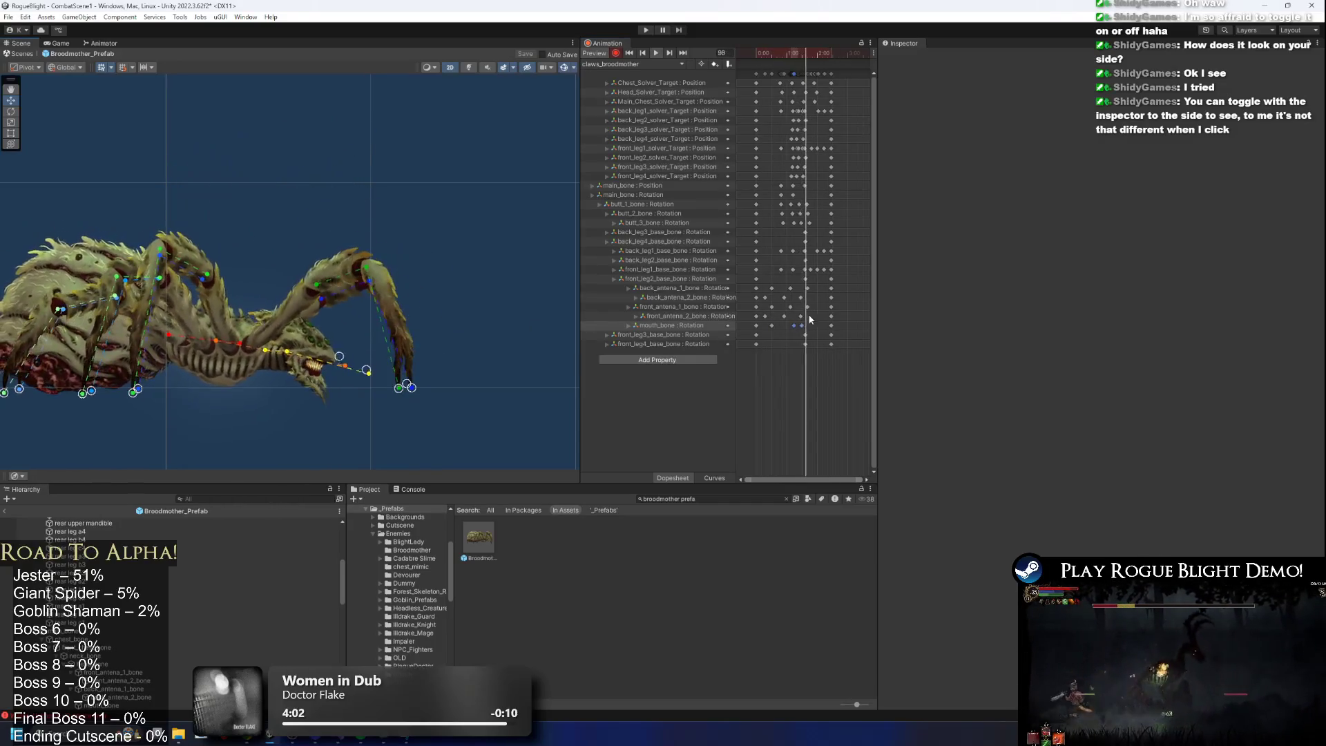
Scrub back to frame 53 and replay the claw preview to check the pose.
left_click_drag(769, 54, 781, 55)
scroll(312, 291, "up", 2)
left_click(295, 309)
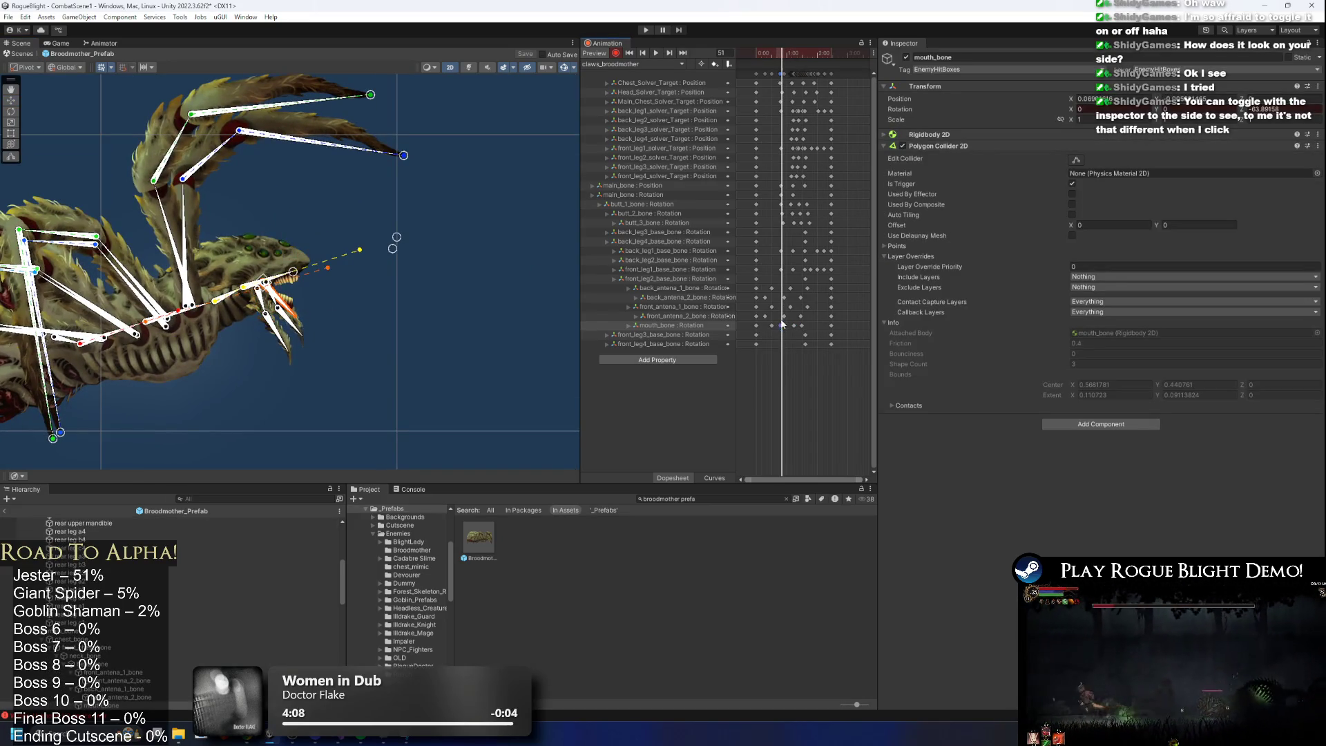
left_click(655, 53)
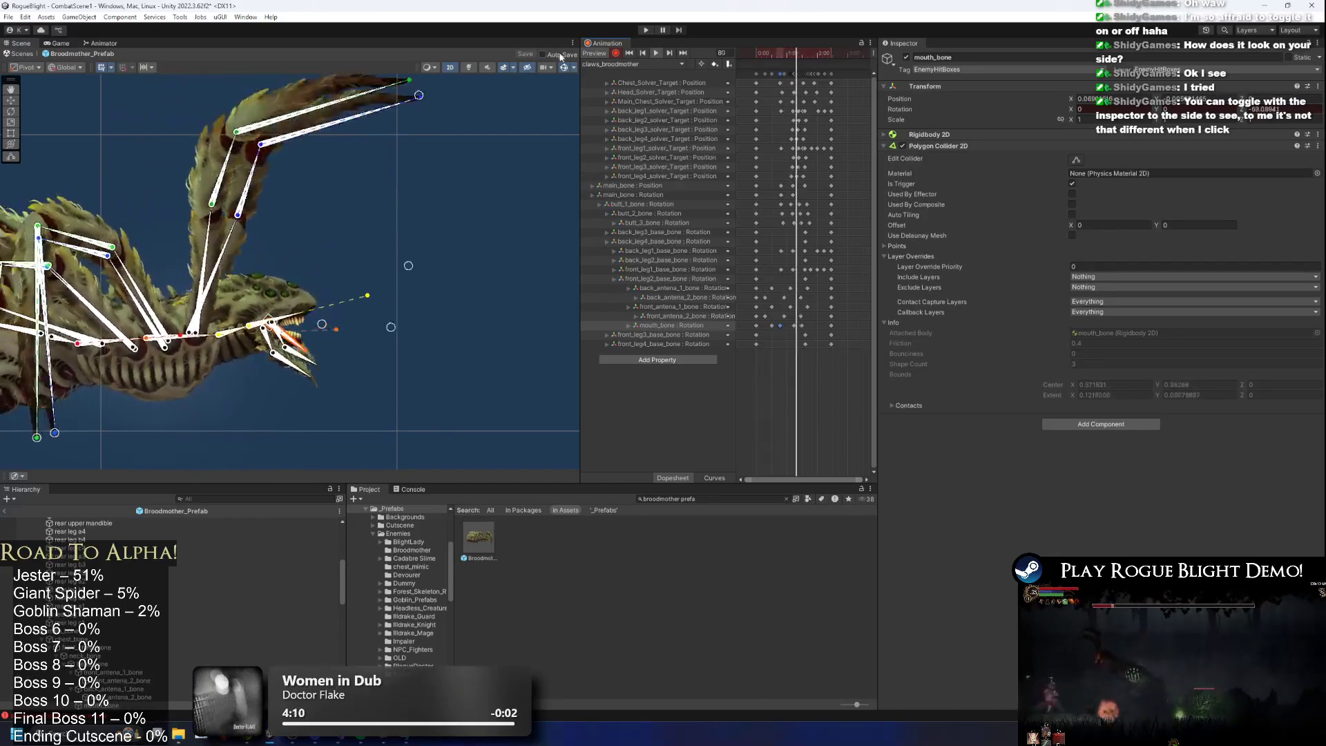
left_click(368, 289)
scroll(415, 294, "down", 2)
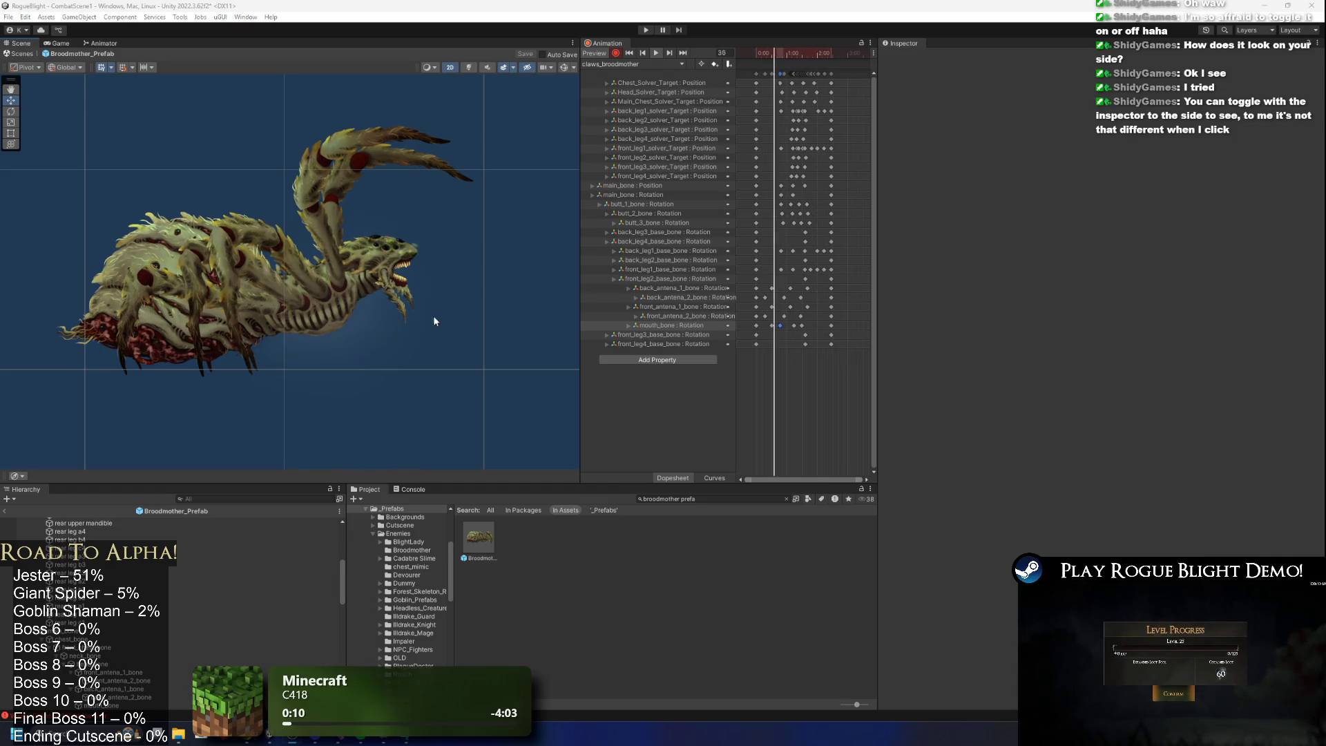
Scrub to around frame 74 and add two animation events at the playhead.
left_click_drag(774, 53, 791, 51)
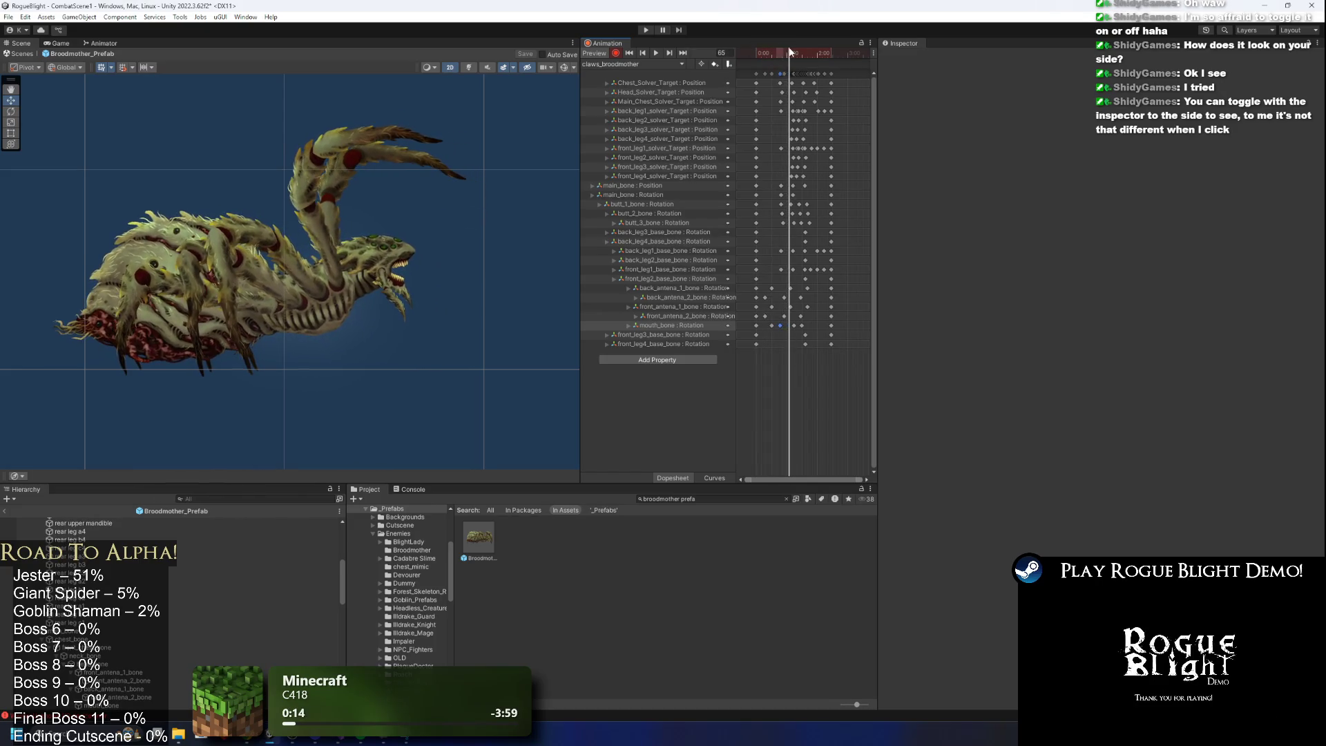
scroll(794, 192, "up", 3)
left_click(774, 54)
left_click_drag(776, 55, 810, 57)
right_click(783, 64)
left_click(814, 70)
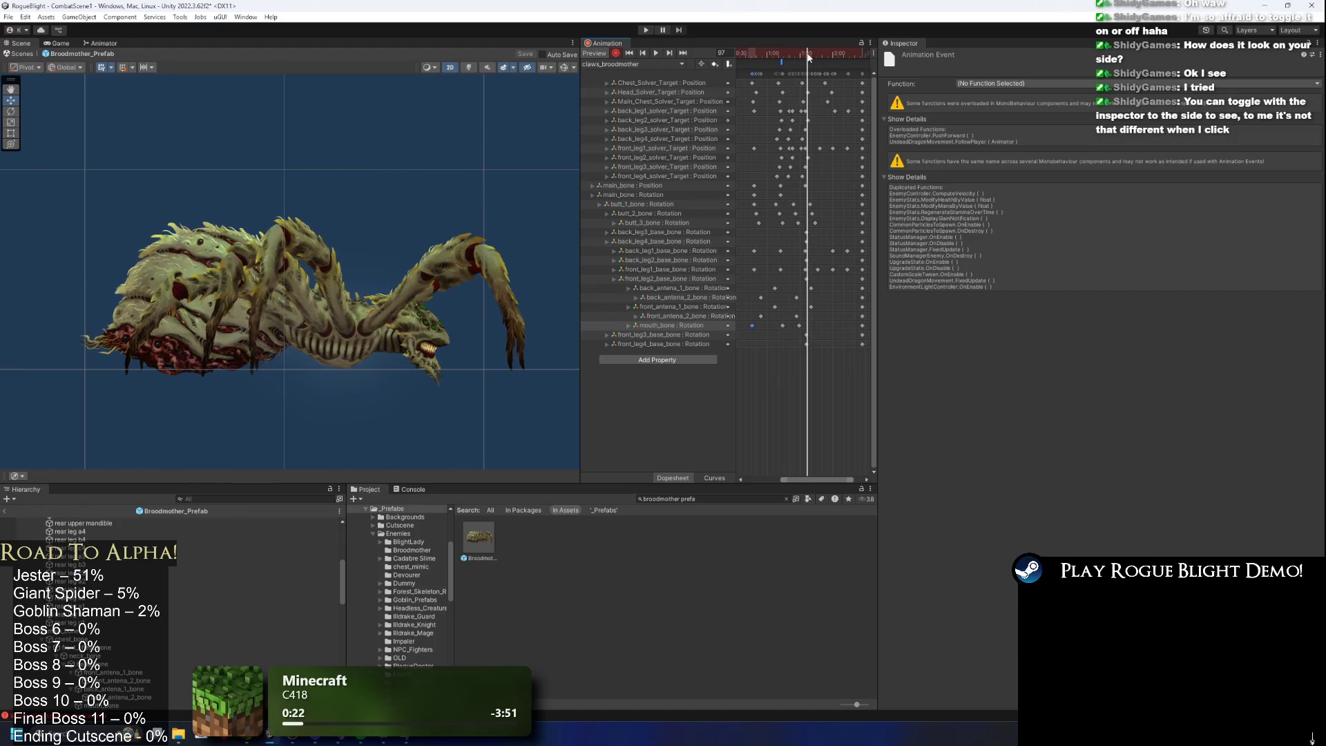
right_click(808, 64)
left_click(815, 70)
left_click_drag(808, 57, 807, 58)
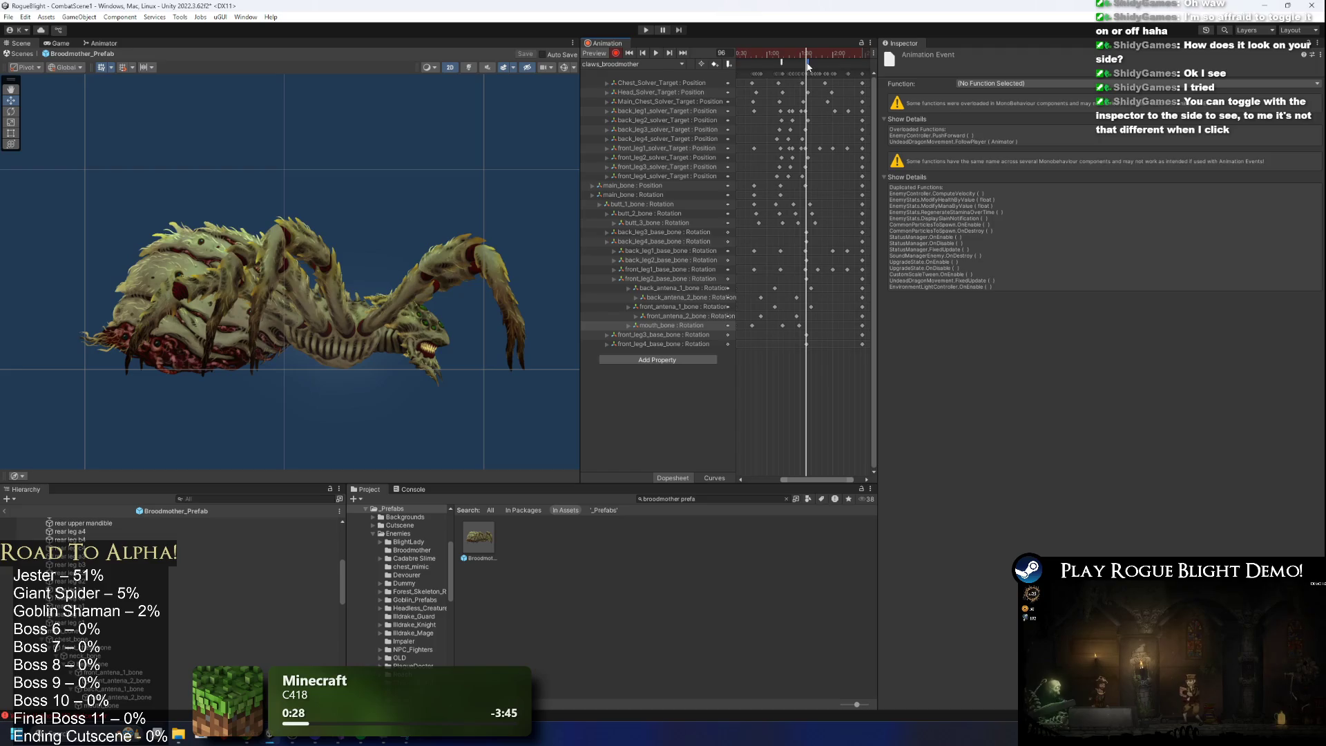
Set the new events' function to EnemyController PushForward(float).
left_click(1028, 83)
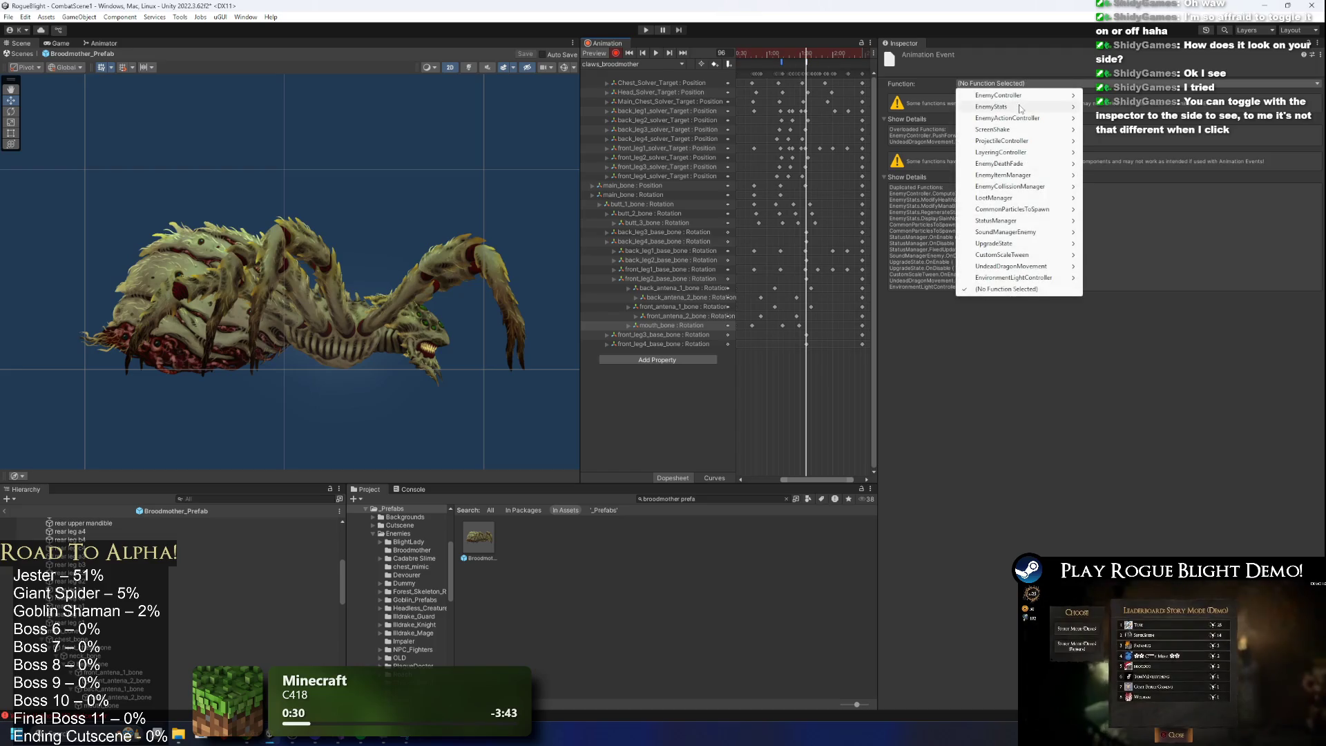
mouse_move(1112, 95)
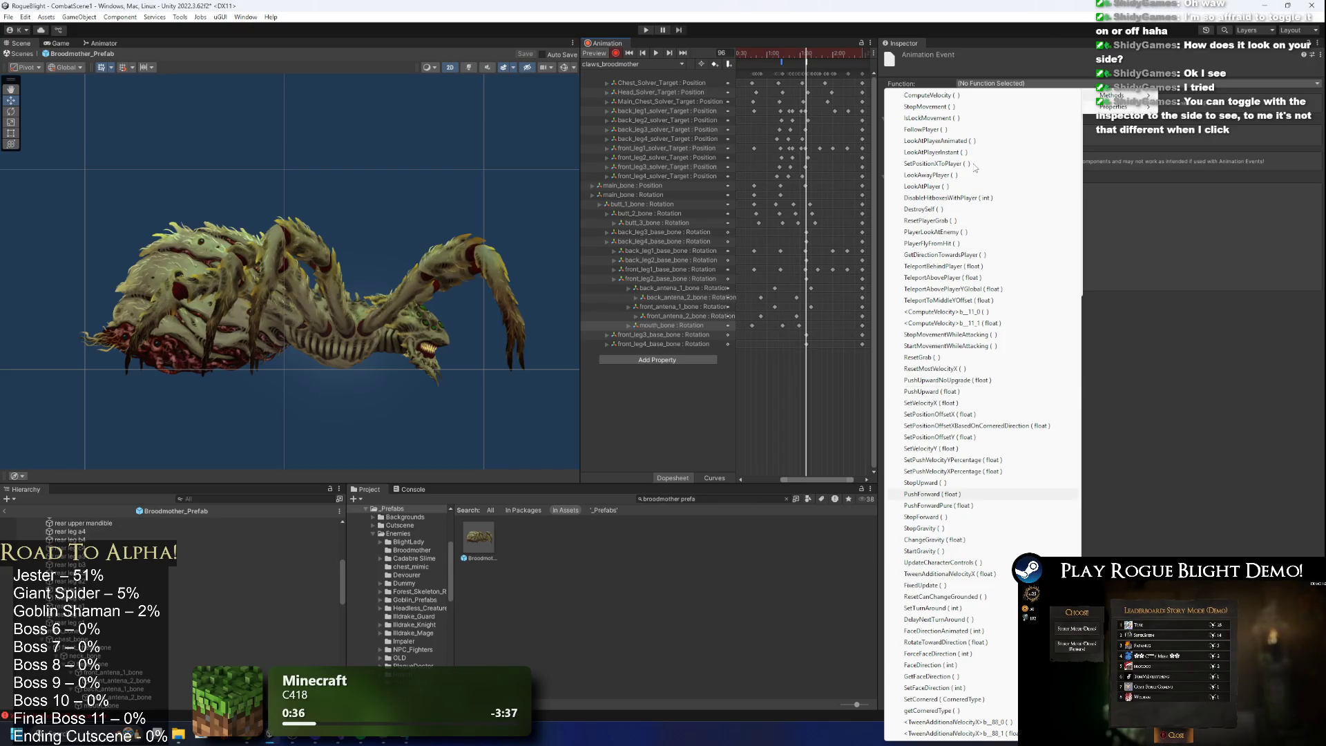
left_click(928, 494)
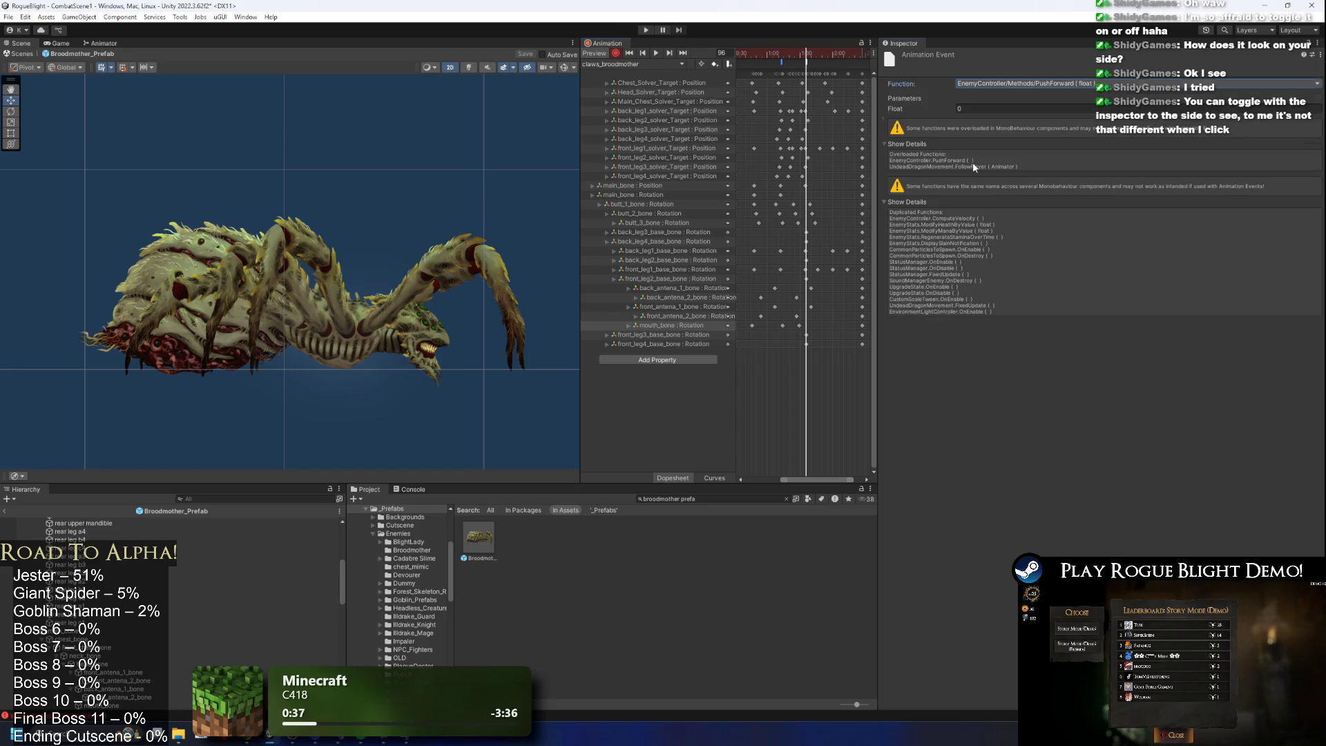
left_click(803, 63)
left_click(1068, 83)
mouse_move(1036, 95)
mouse_move(1112, 95)
key("Down")
key("Down")
key("Down")
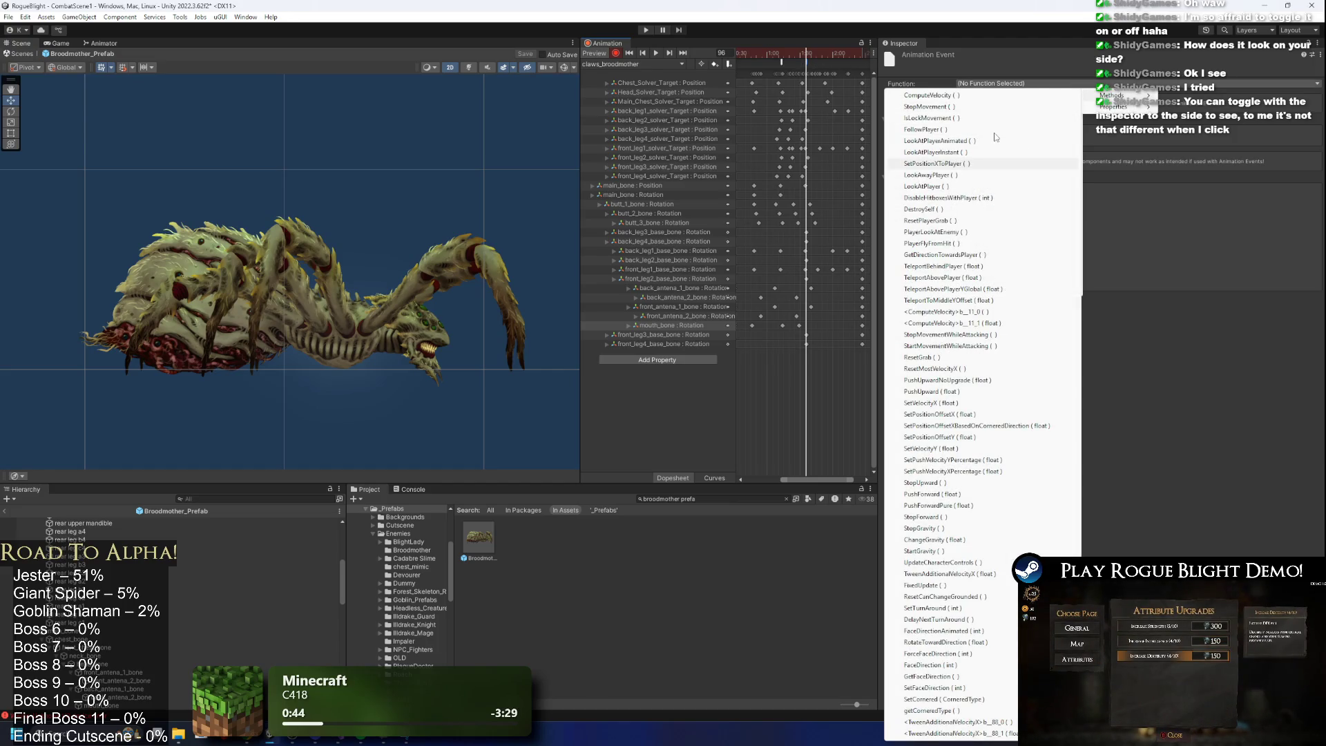
key("Down")
key("Down")
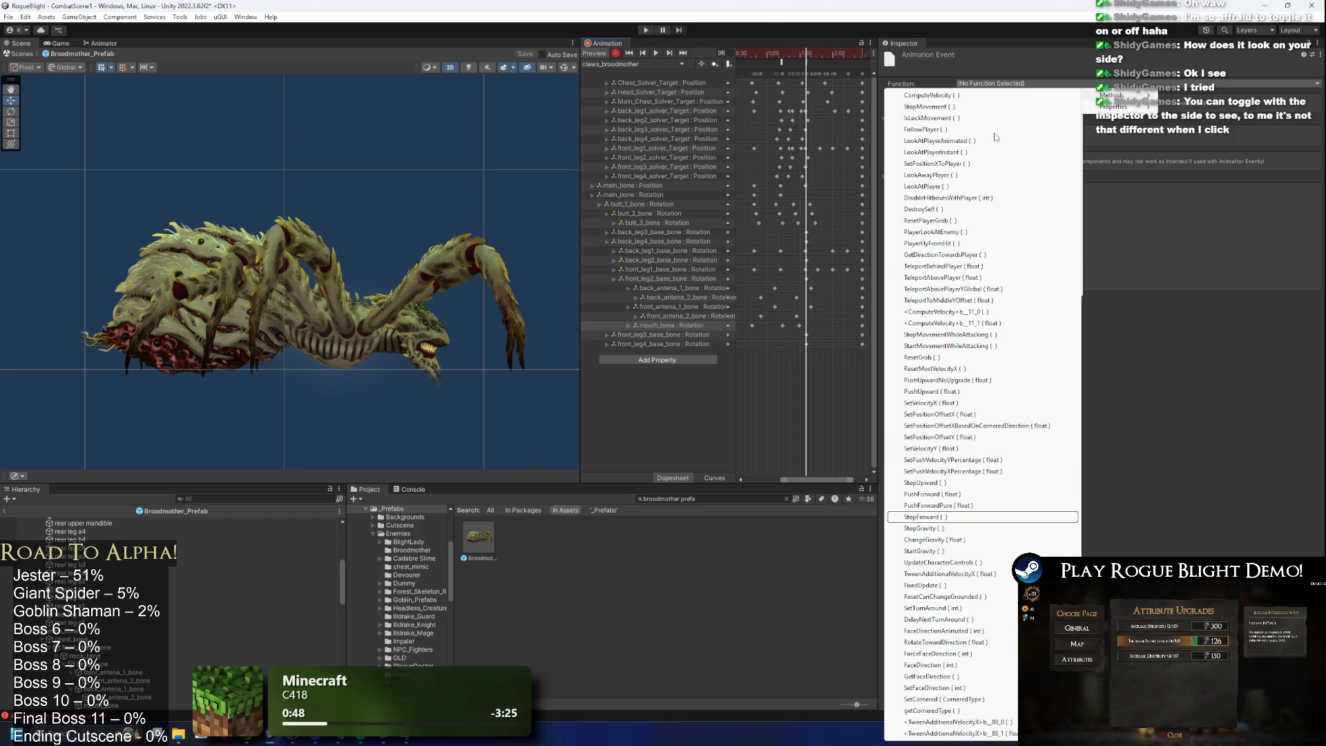
key("Up")
key("Up")
key("Return")
left_click(1003, 112)
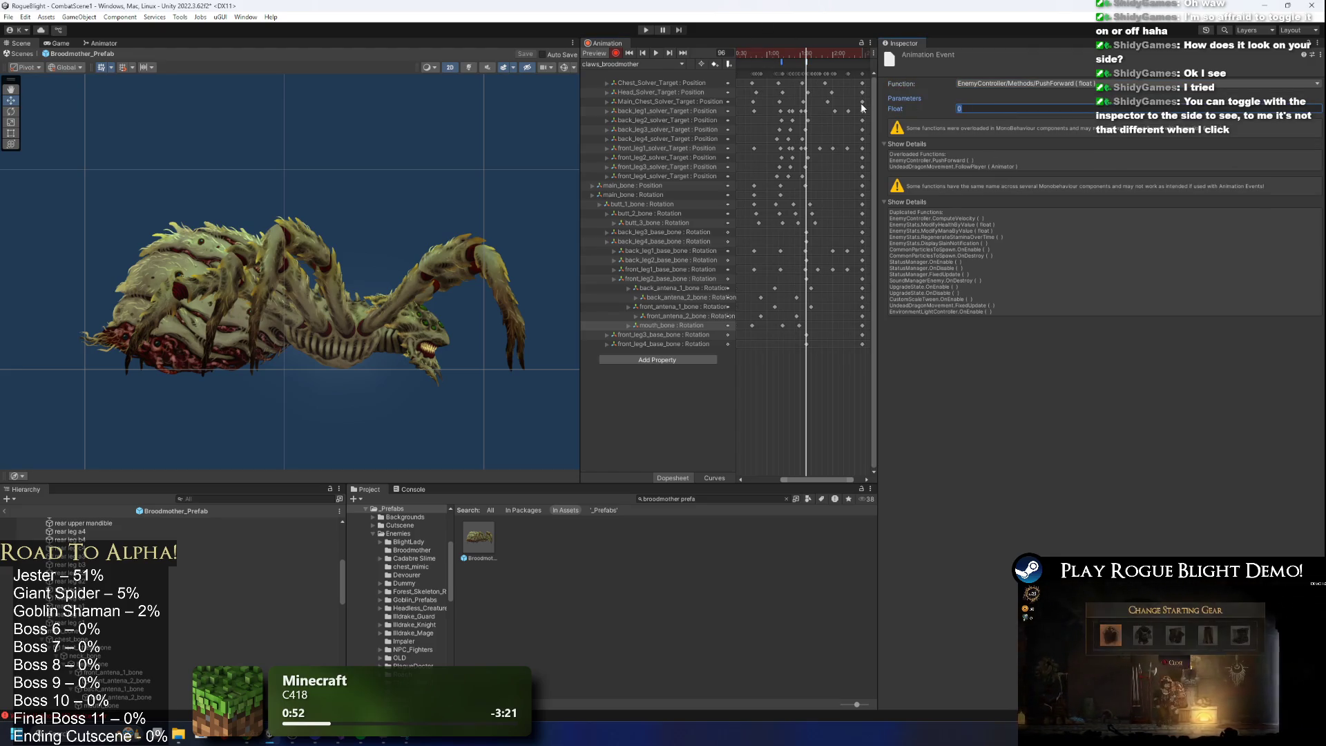
type("1")
Set the PushForward Float to 1.2 and preview the lunge from frame 76 to 107.
left_click_drag(766, 55, 795, 58)
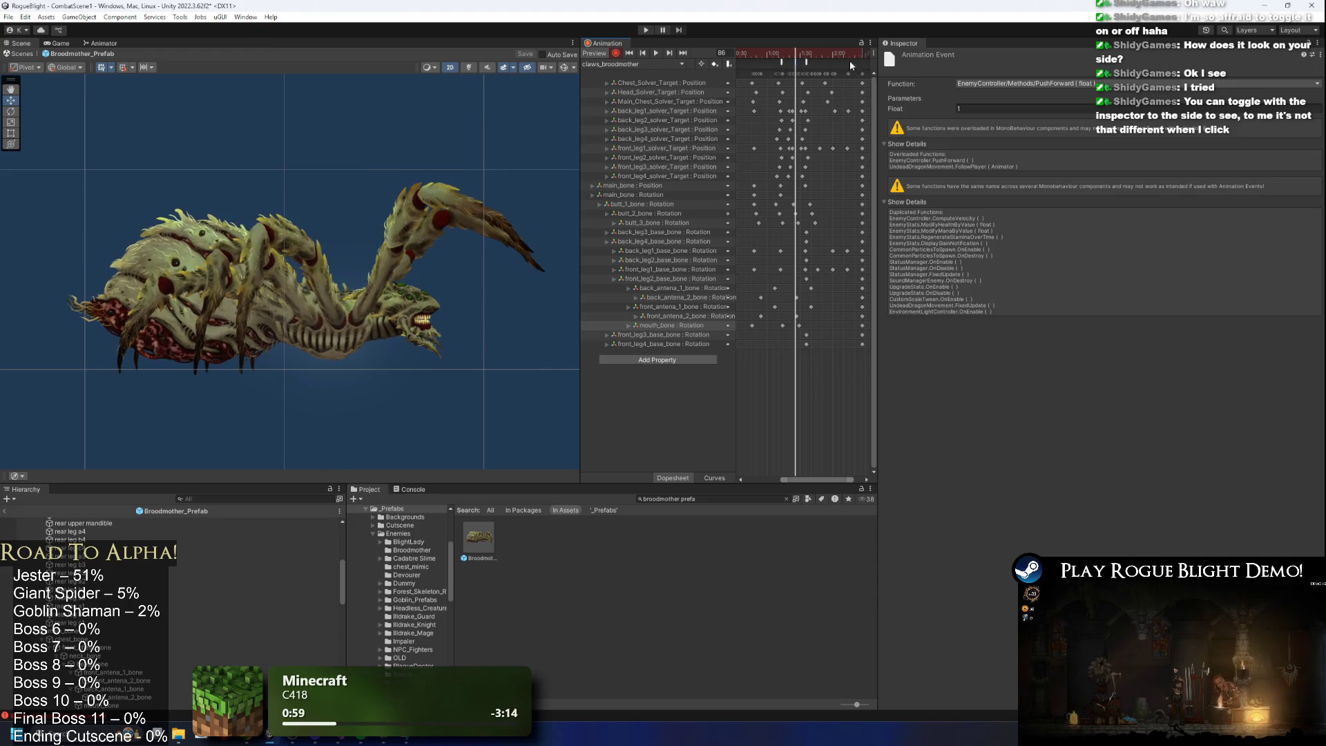
type(".")
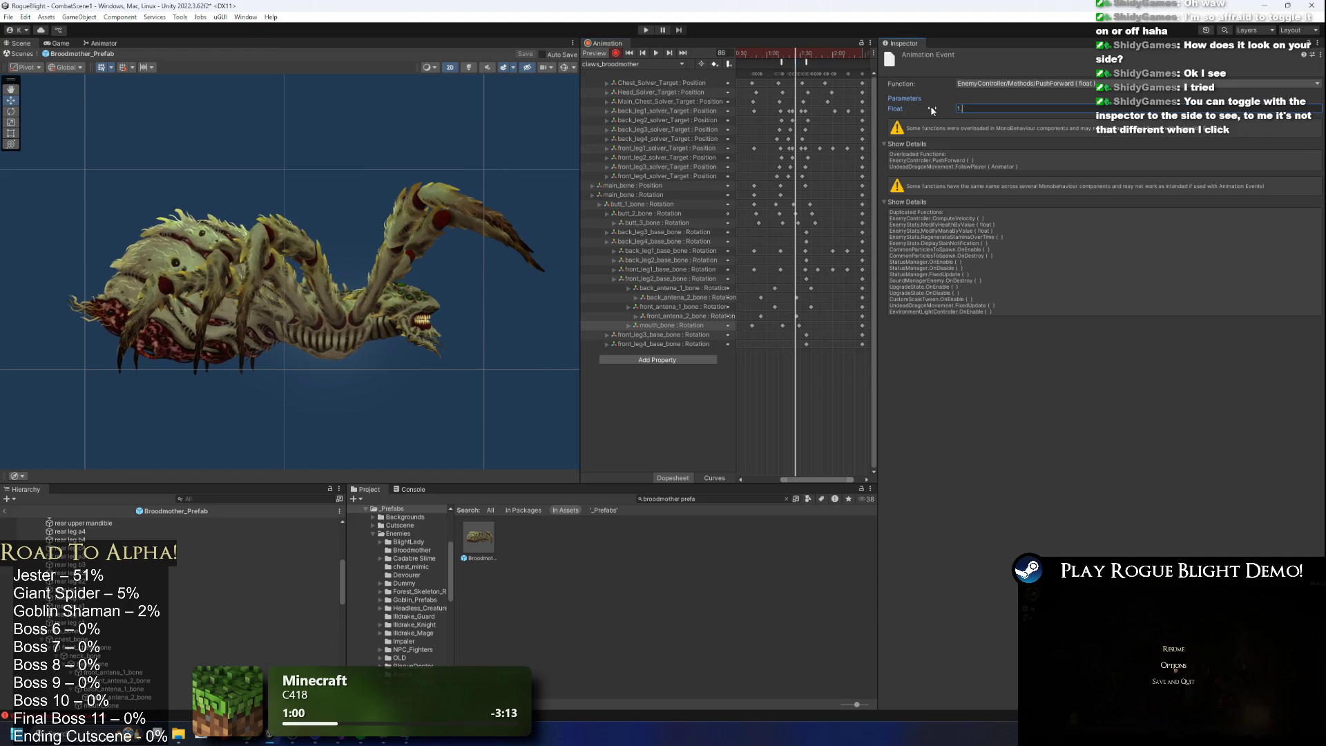
left_click_drag(787, 55, 796, 59)
key("space")
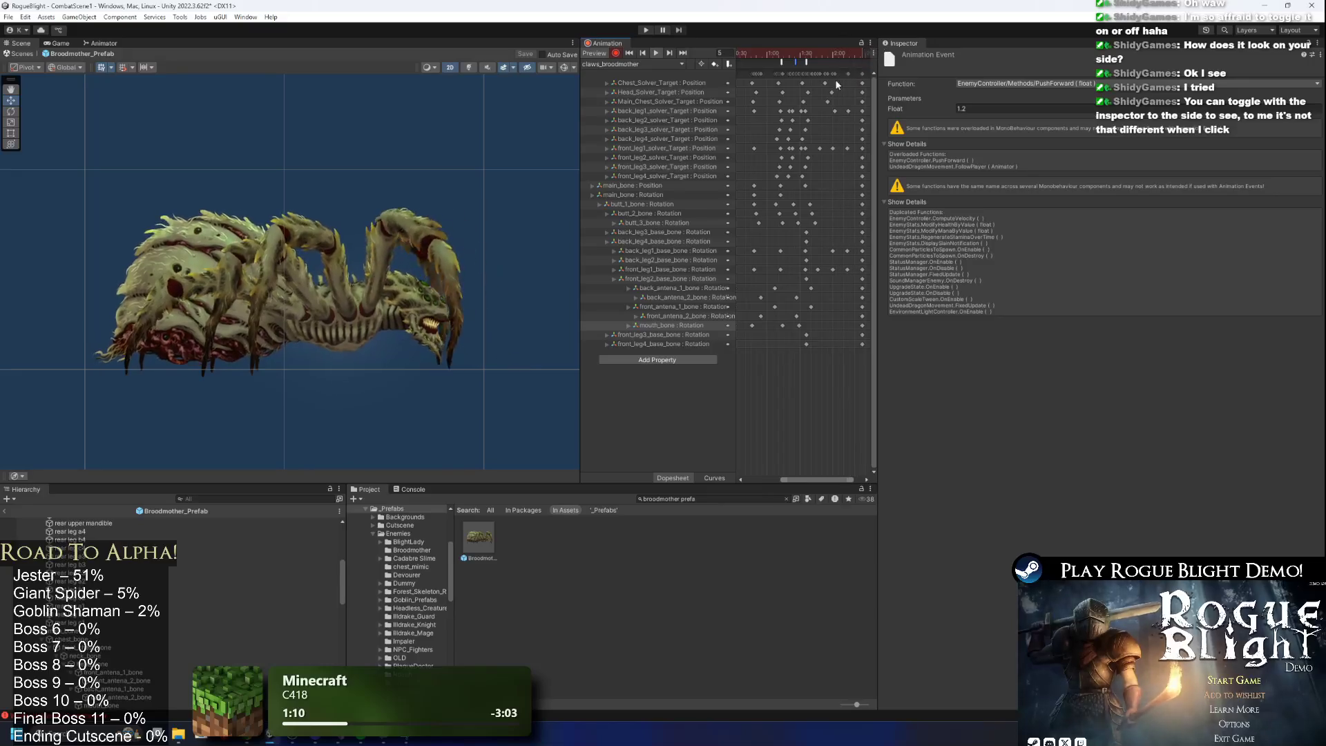
left_click(801, 57)
mouse_move(801, 57)
left_mouse_down()
mouse_move(815, 57)
mouse_move(792, 60)
left_mouse_up()
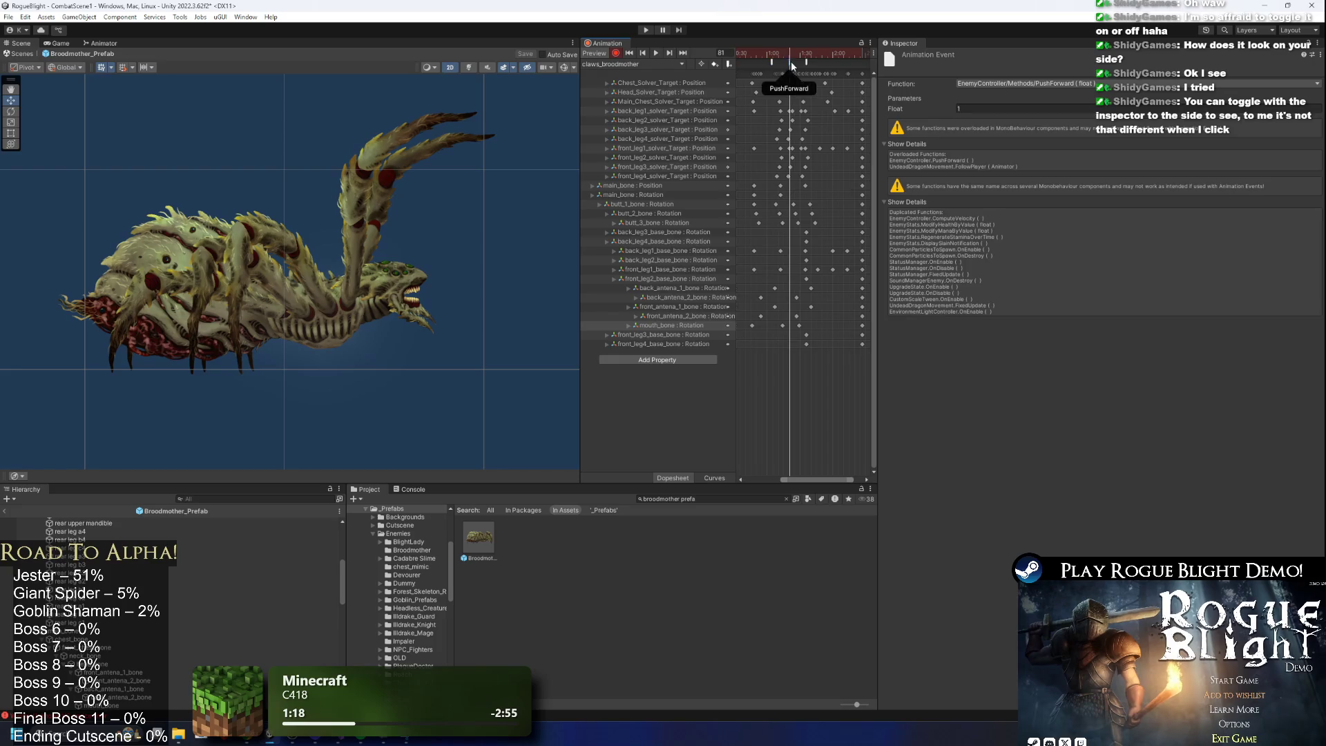
left_click(785, 55)
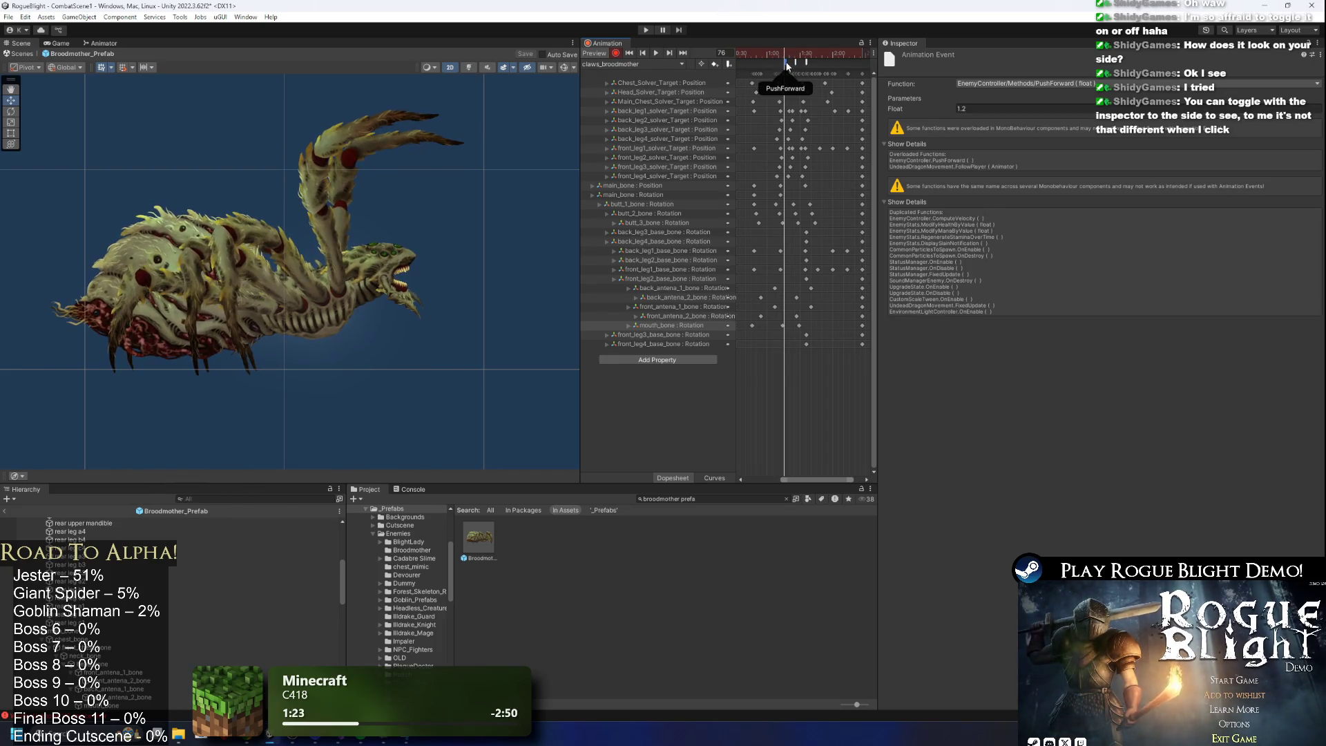
left_click_drag(786, 54, 785, 54)
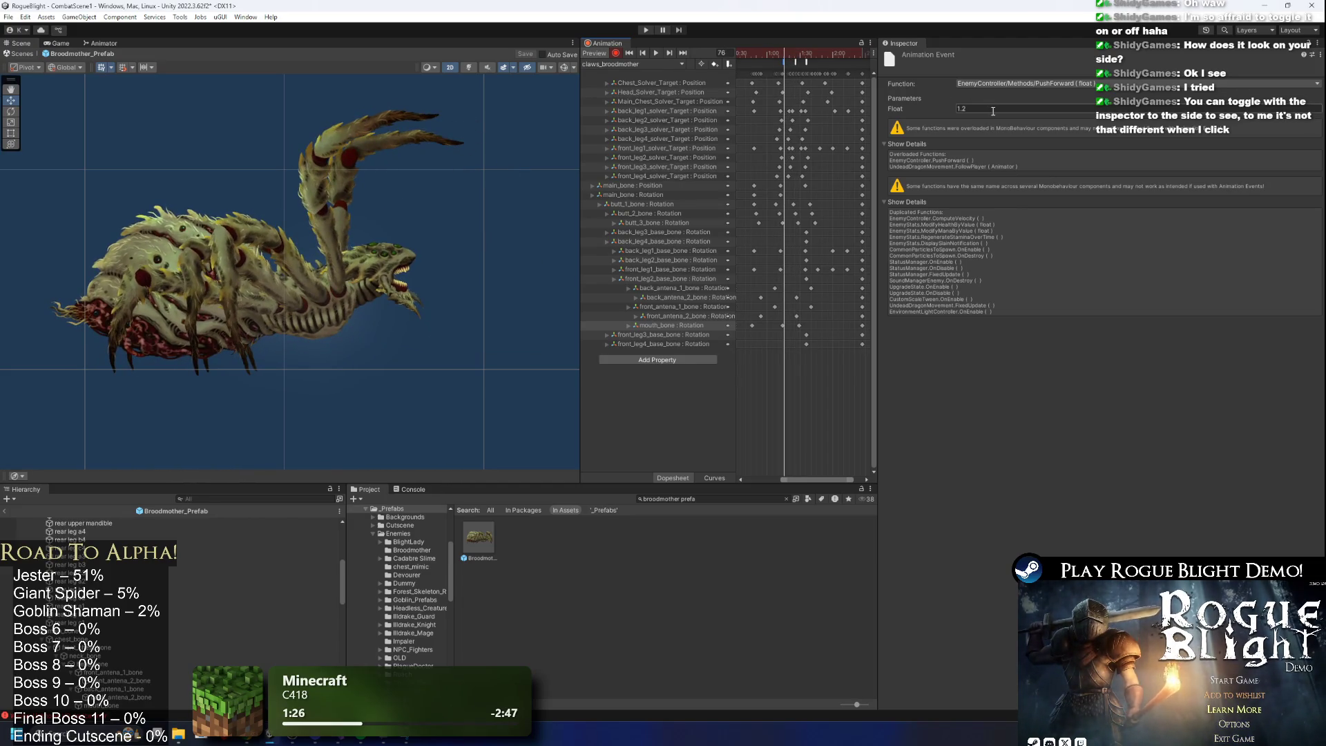
left_click_drag(780, 56, 821, 54)
left_click(819, 88)
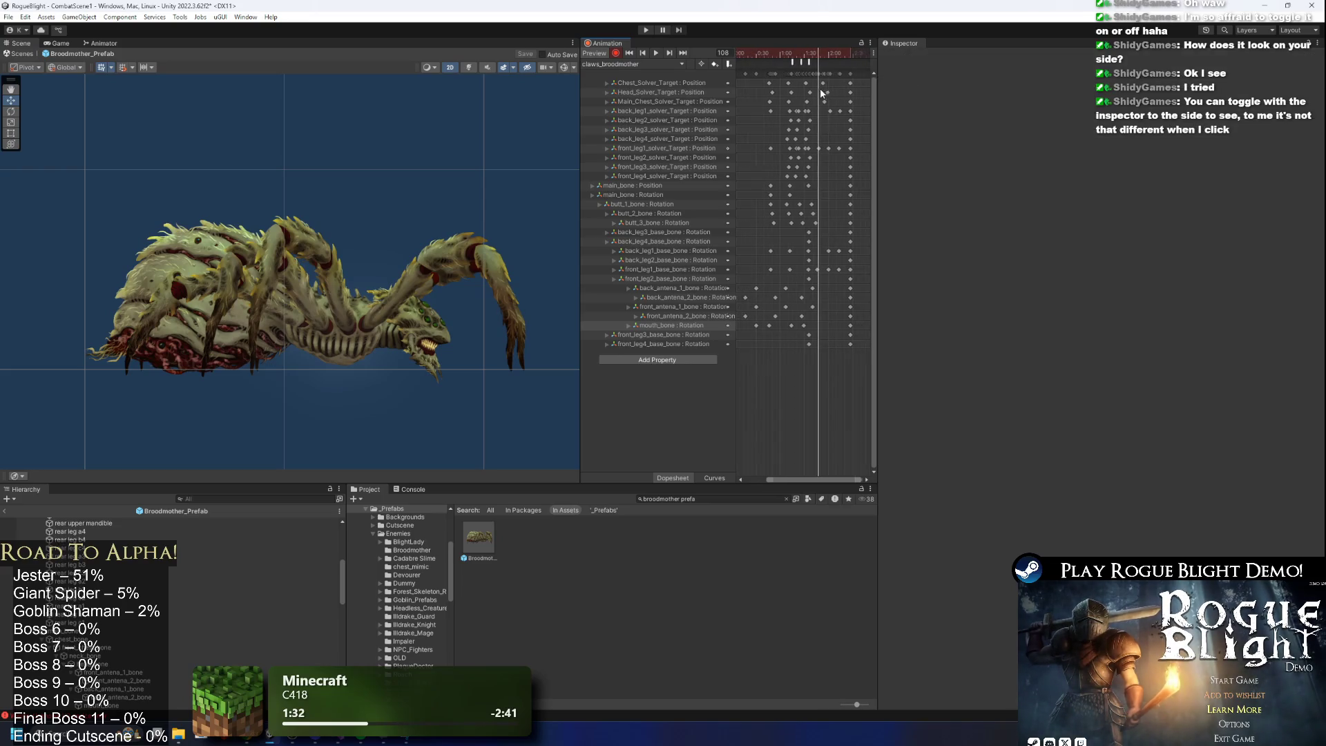
Scrub to frame 31 and add an animation event there.
scroll(827, 90, "down", 2)
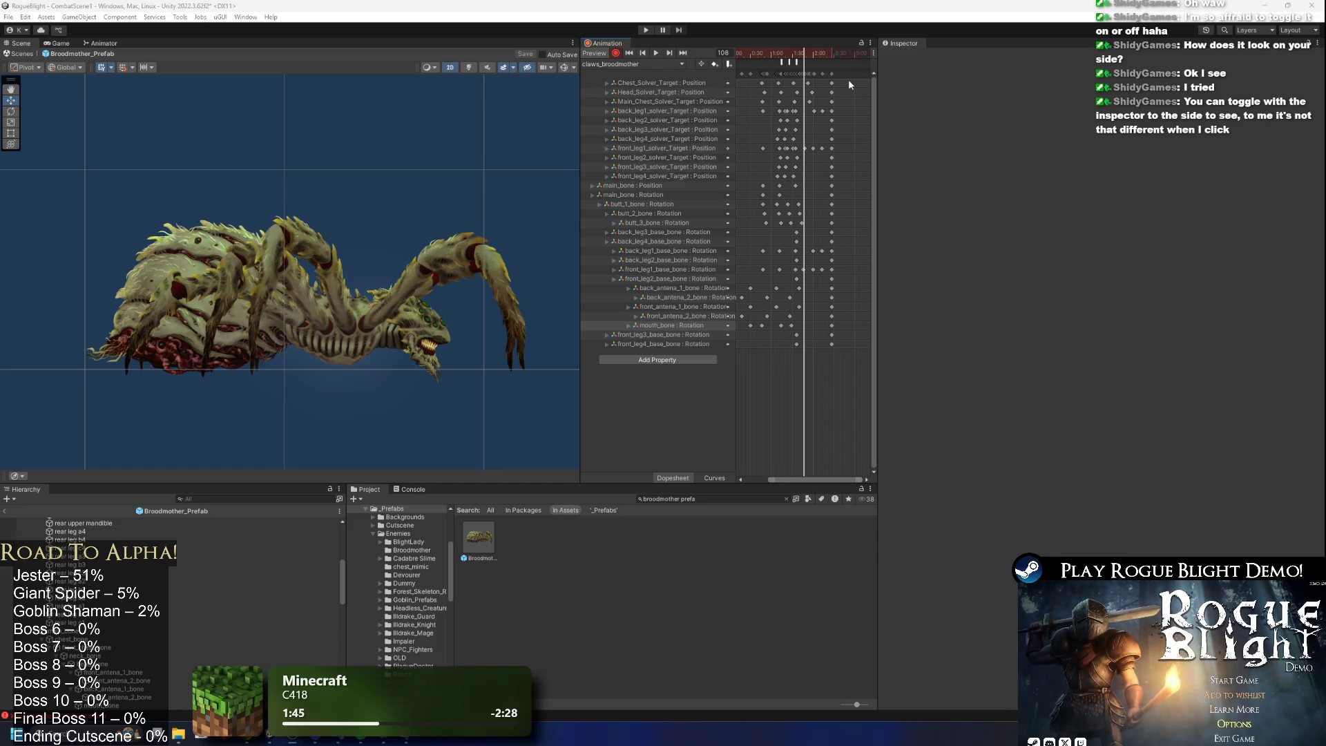
mouse_move(815, 55)
left_mouse_down()
mouse_move(833, 57)
mouse_move(760, 59)
left_mouse_up()
scroll(841, 172, "up", 3)
right_click(761, 62)
left_click(991, 83)
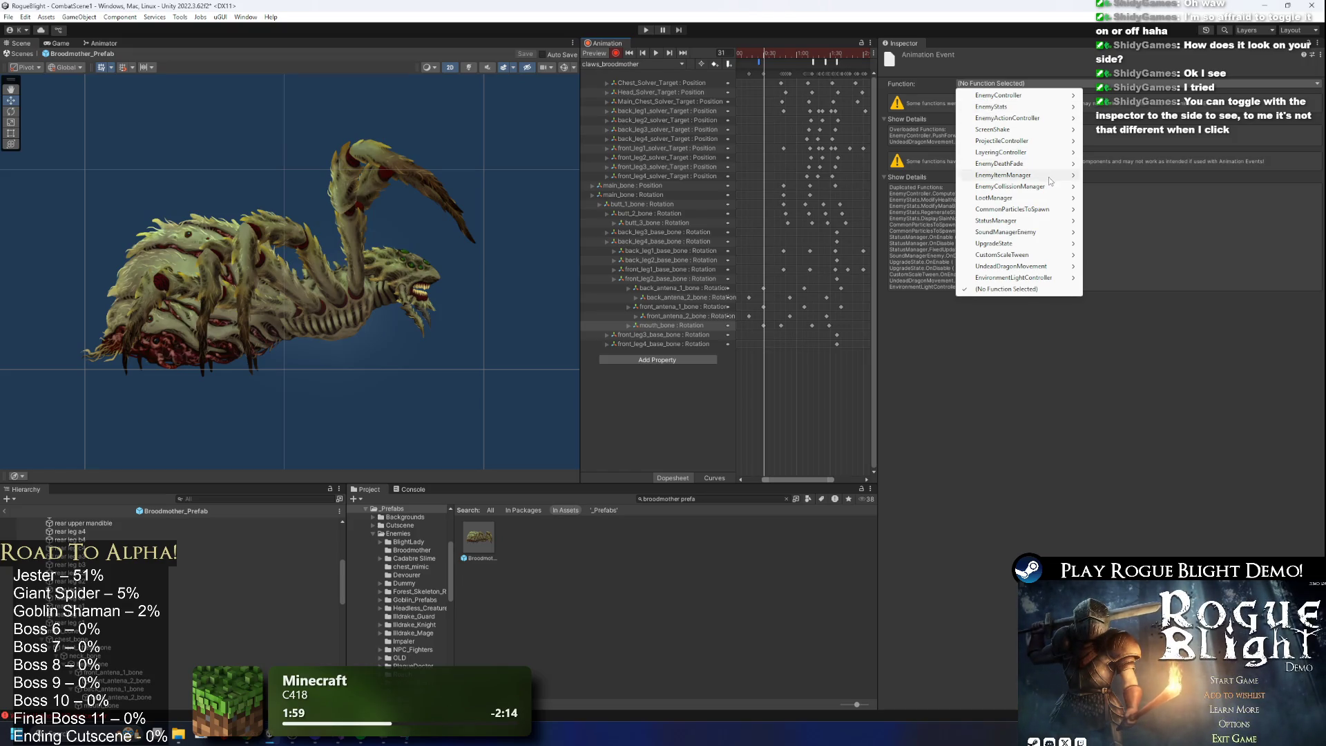
Make the frame-31 event call EnableAttackCollision and the later one DisableAttackCollision.
mouse_move(1112, 200)
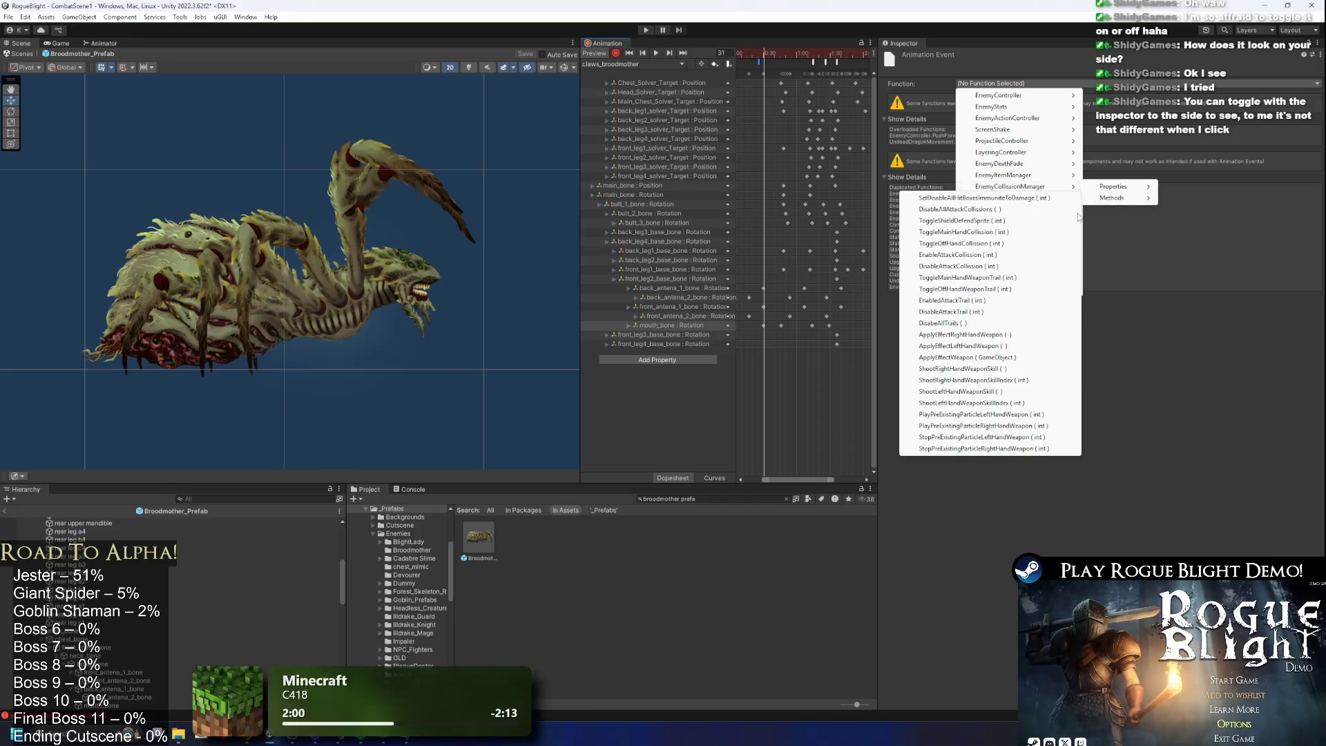
mouse_move(1056, 156)
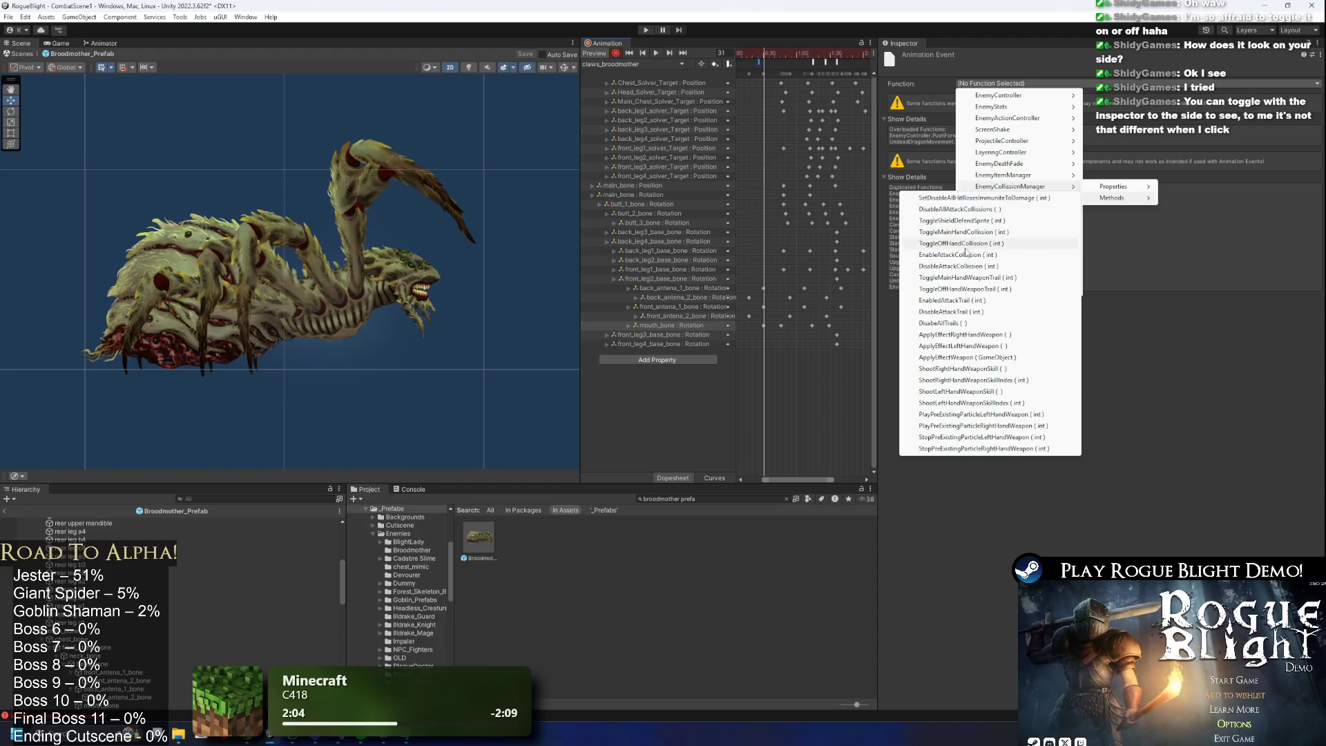
left_click(983, 255)
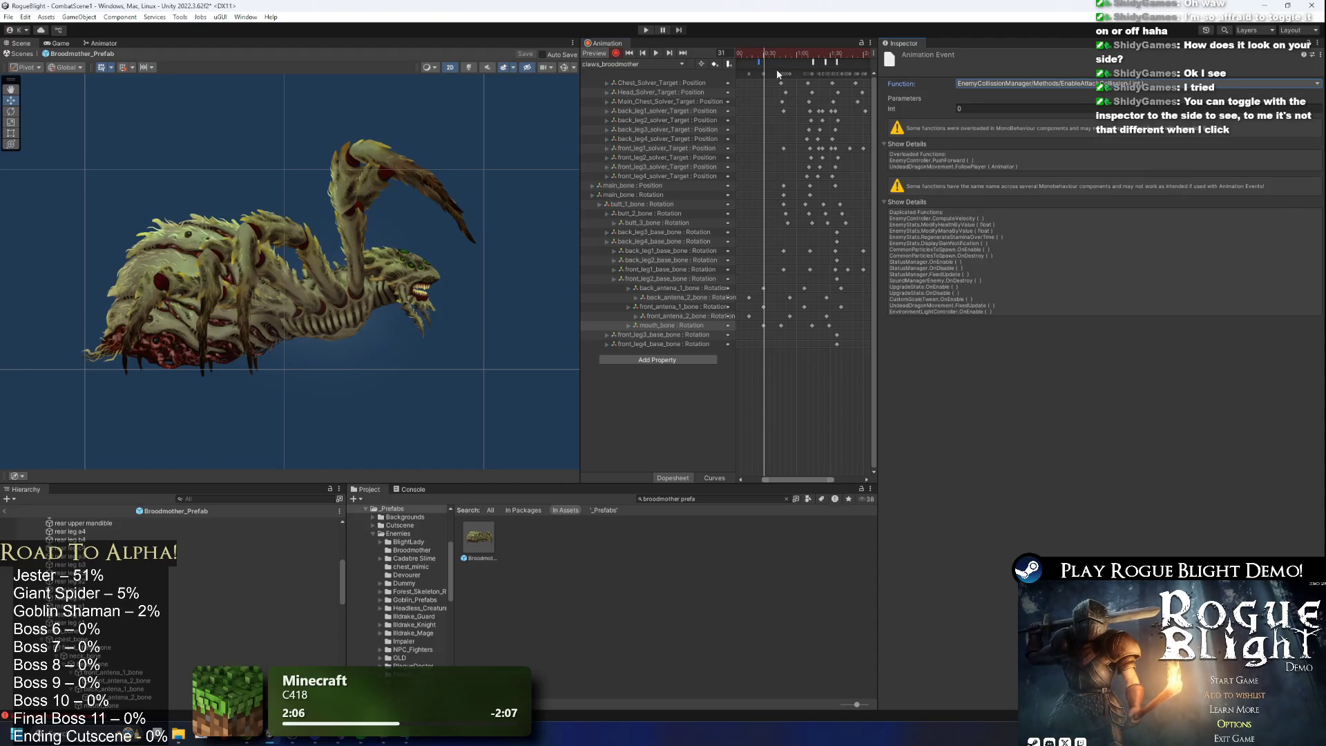
left_click(762, 55)
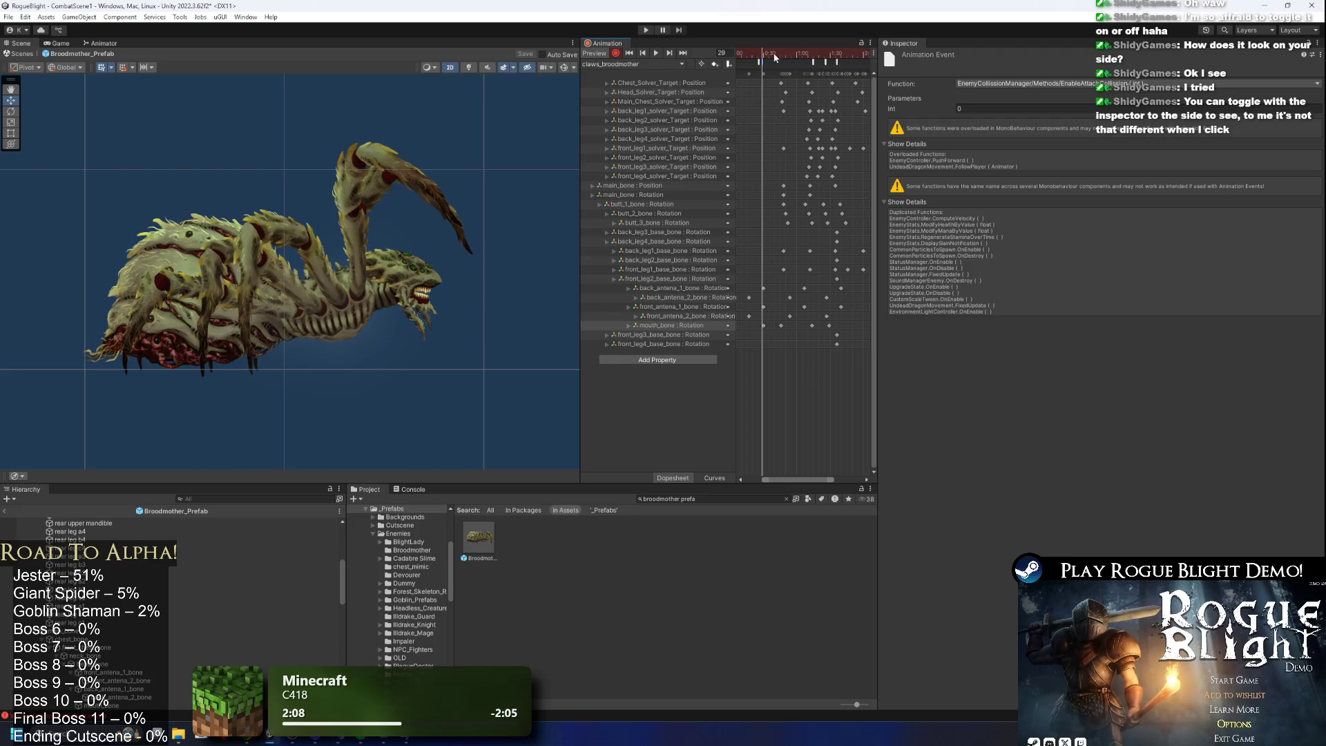
left_click(776, 55)
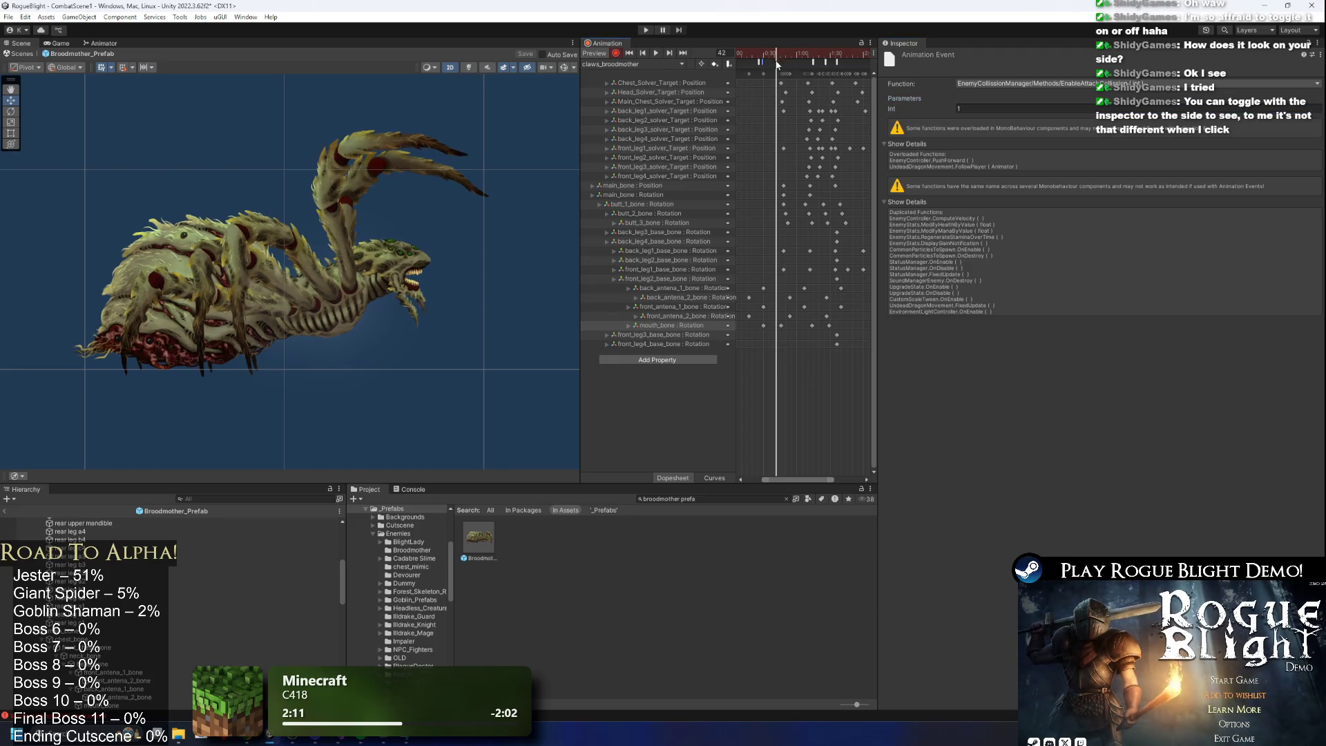
left_click(753, 63)
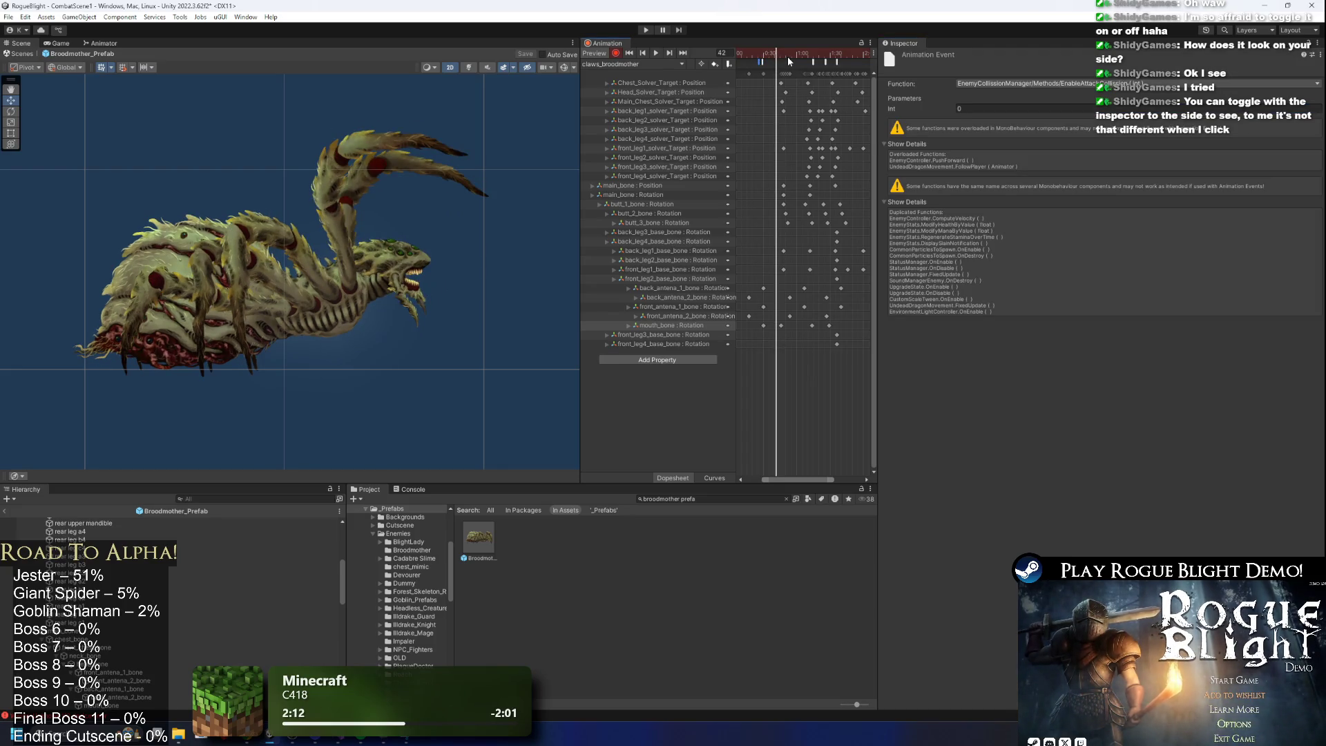
left_click(1022, 84)
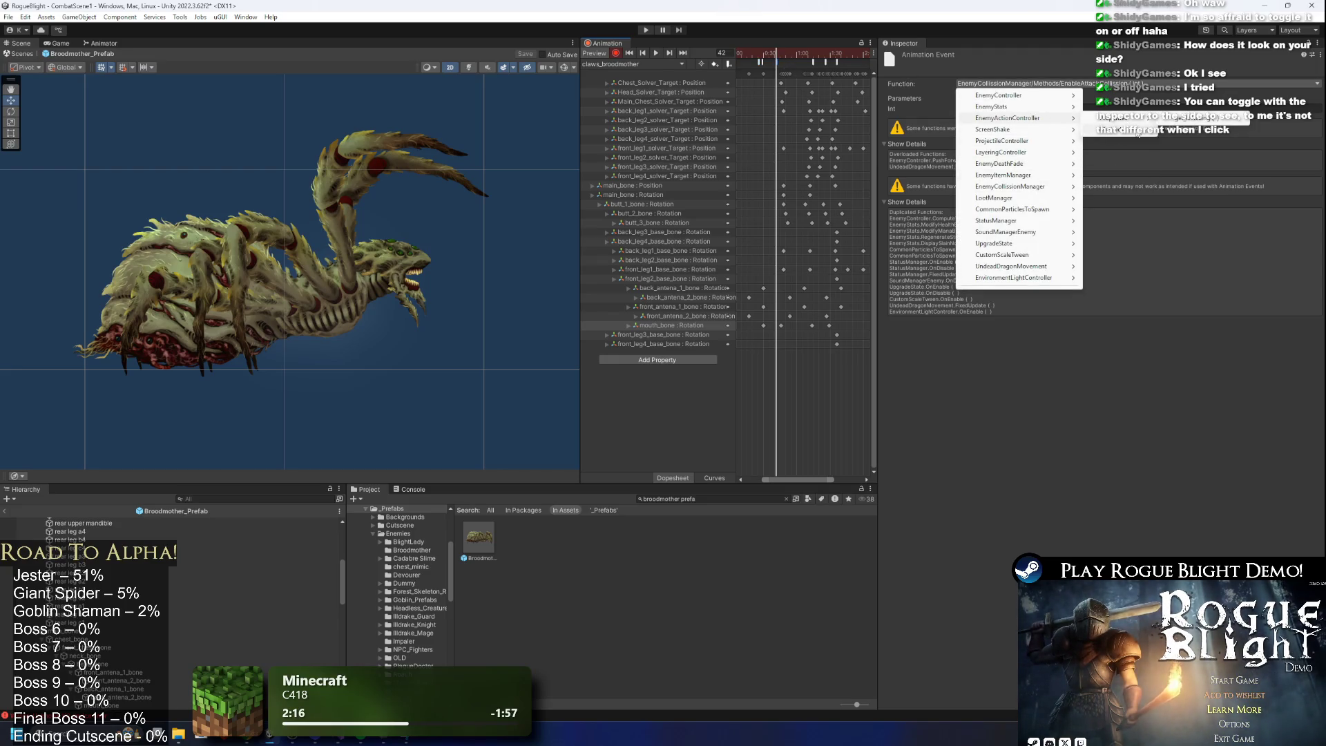
mouse_move(1009, 118)
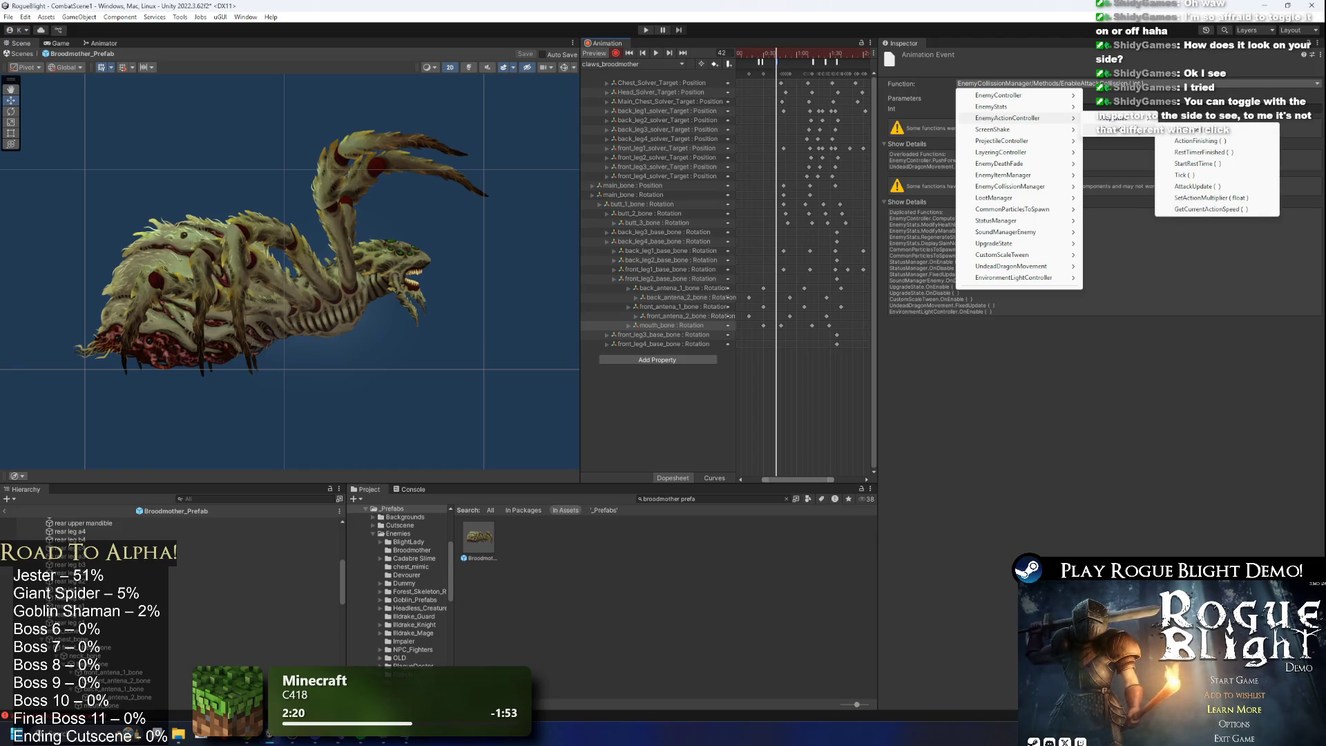
mouse_move(1126, 202)
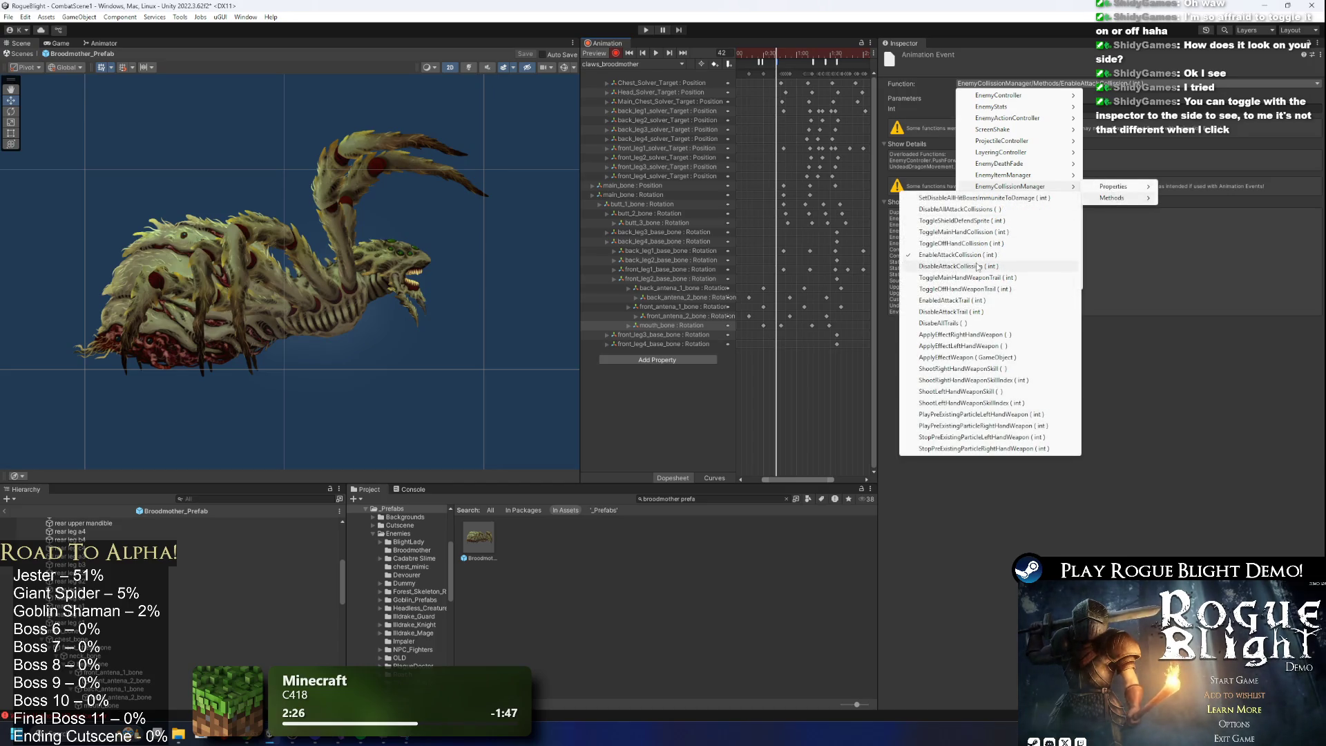
left_click(978, 267)
Review the collision events around frames 44-59, then start another event at frame 33.
left_click(789, 67)
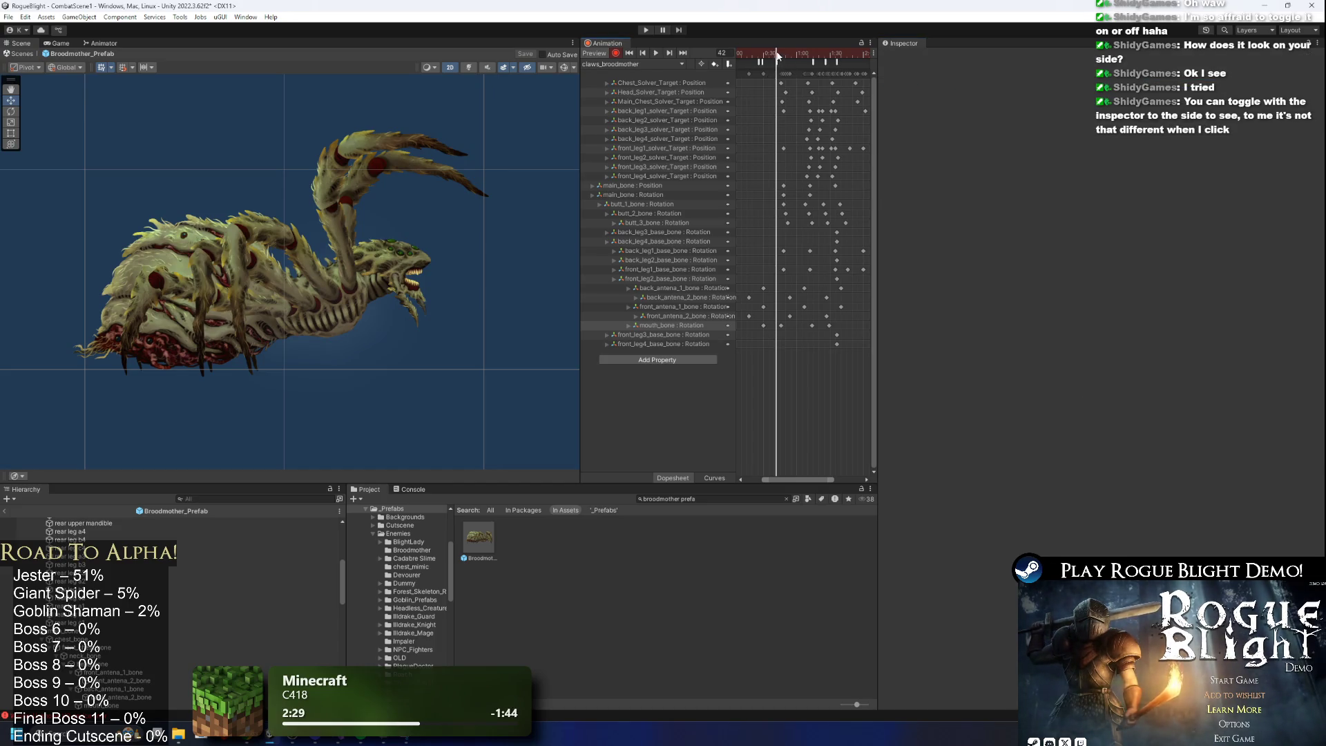
left_click(780, 56)
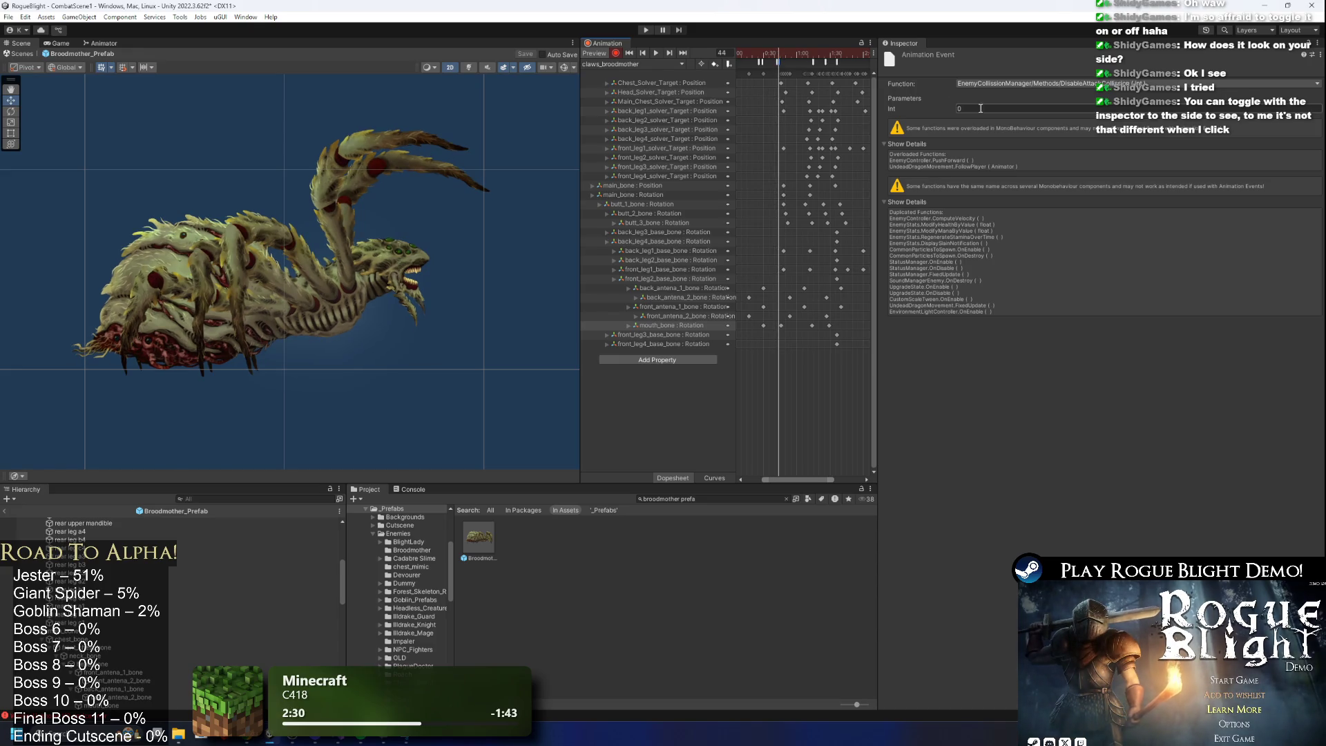
mouse_move(799, 56)
left_mouse_down()
mouse_move(837, 56)
mouse_move(794, 58)
left_mouse_up()
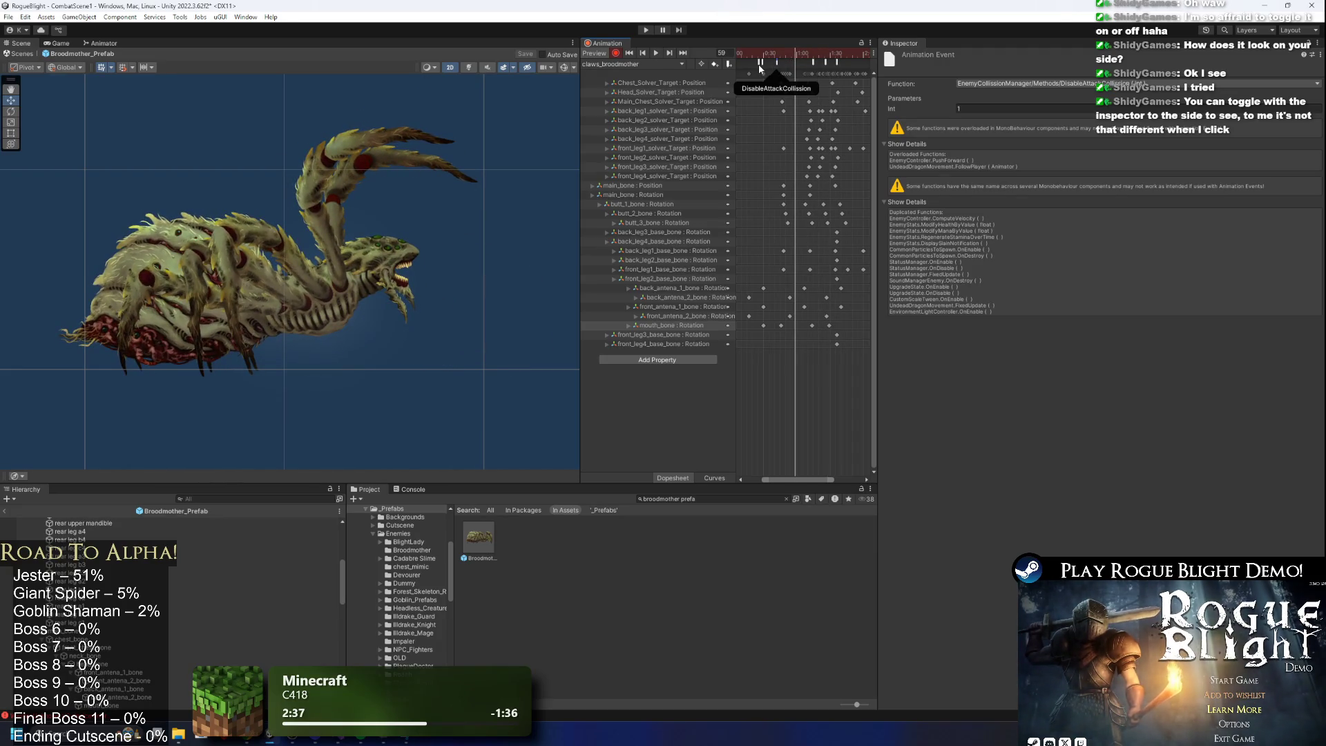
left_click(759, 63)
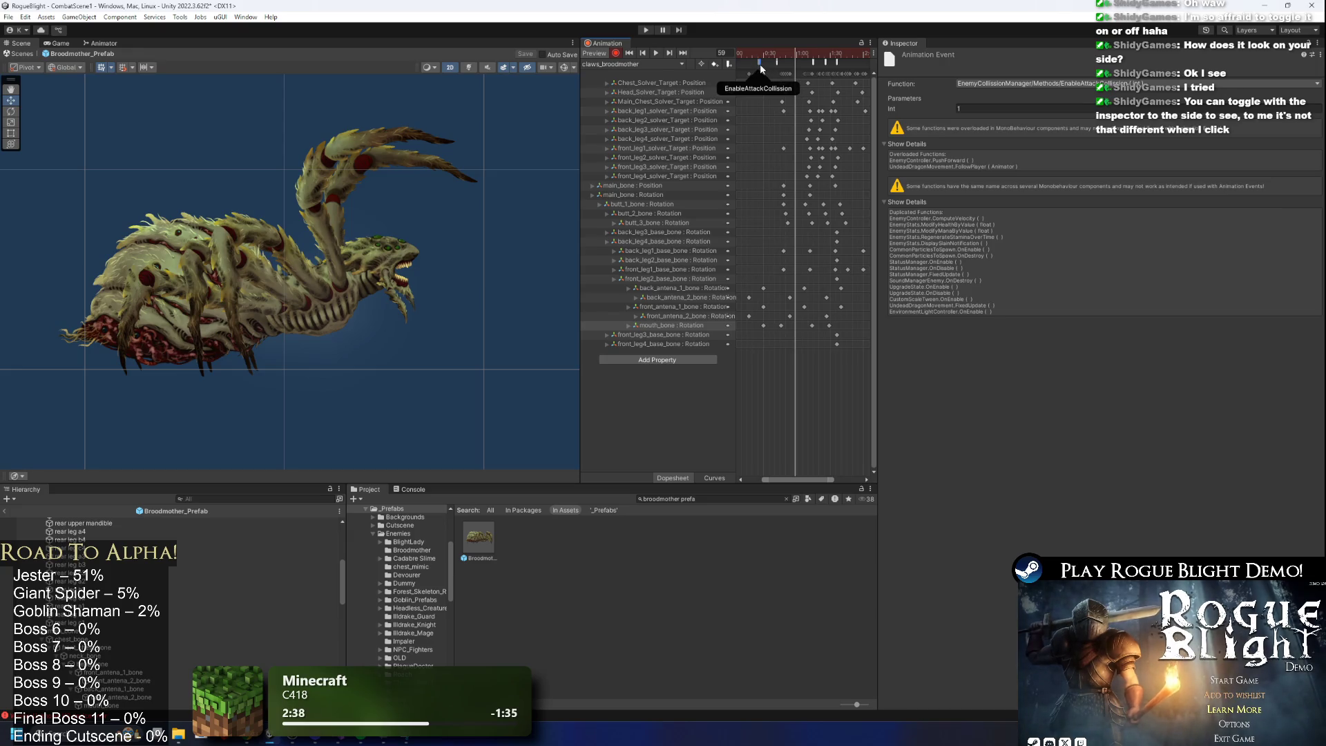
left_click(767, 55)
right_click(769, 64)
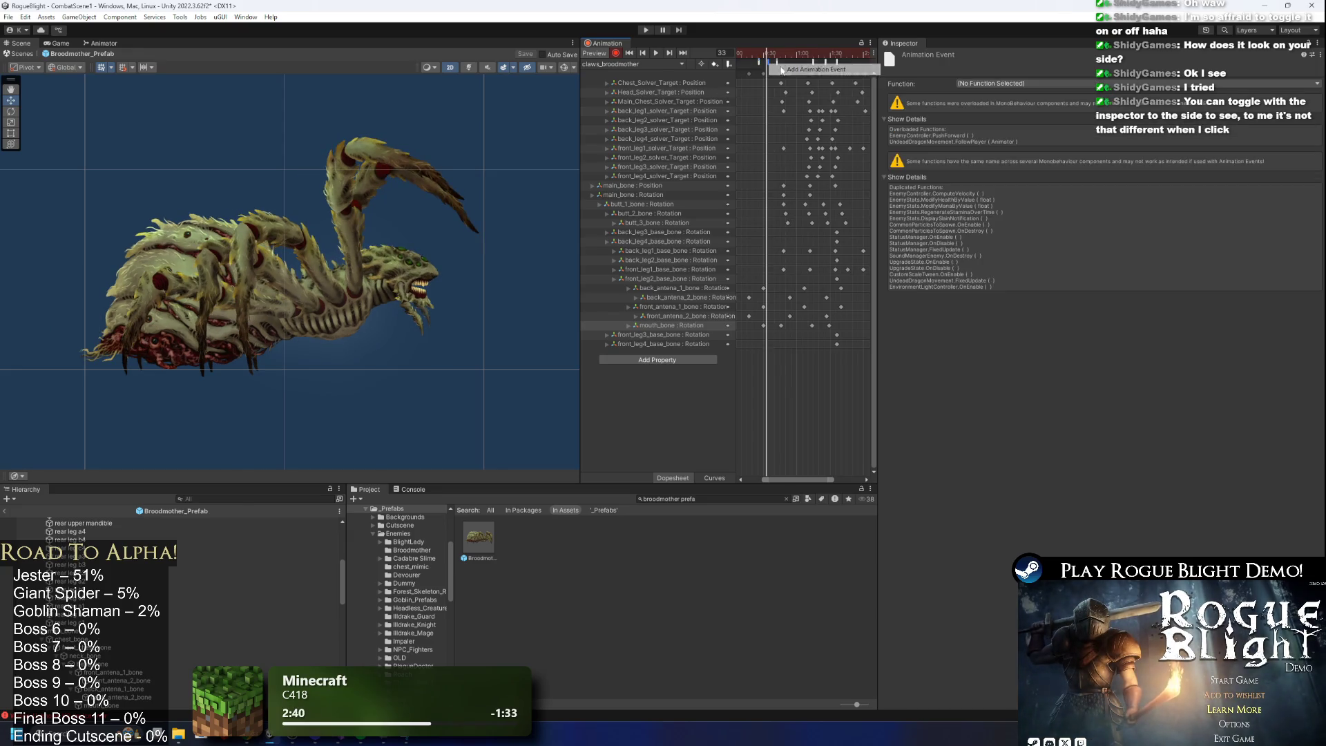
Make the new frame-33 event call EnemyCollisionManager's EnableAttackTrail.
left_click(1031, 84)
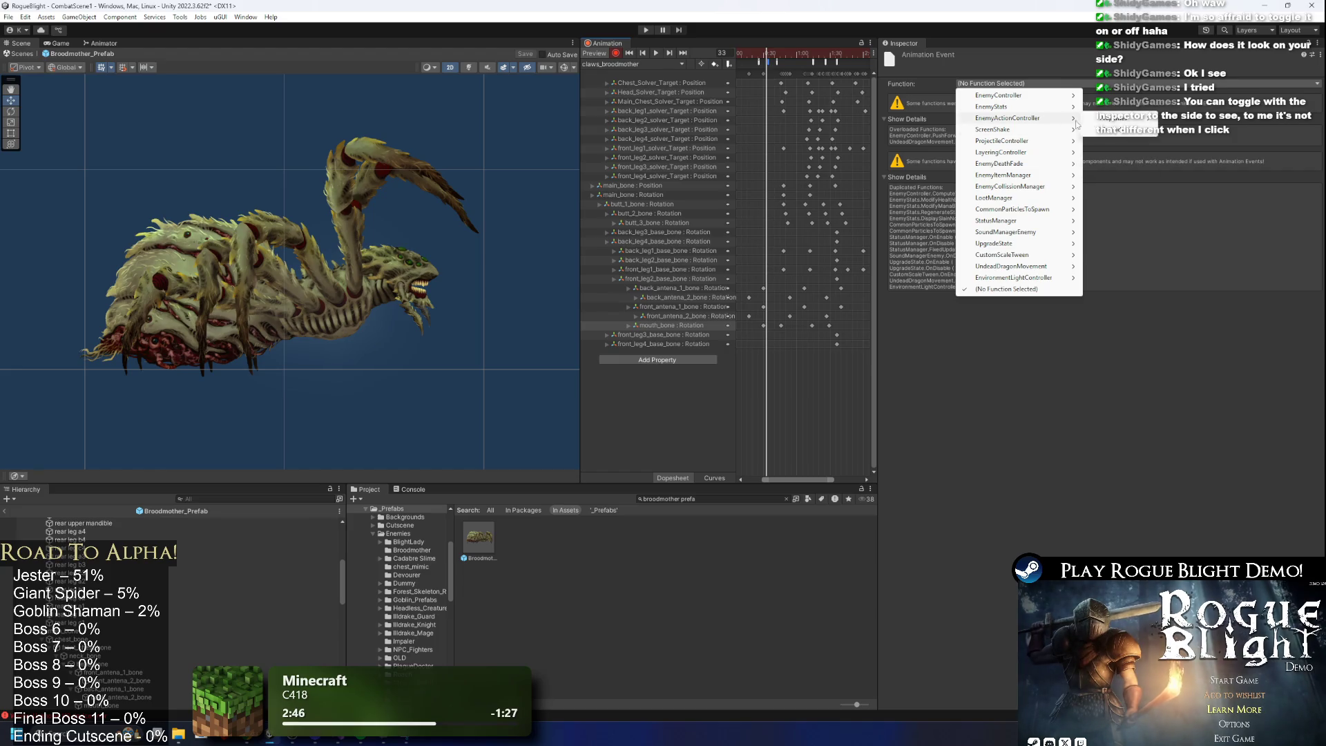
mouse_move(1057, 119)
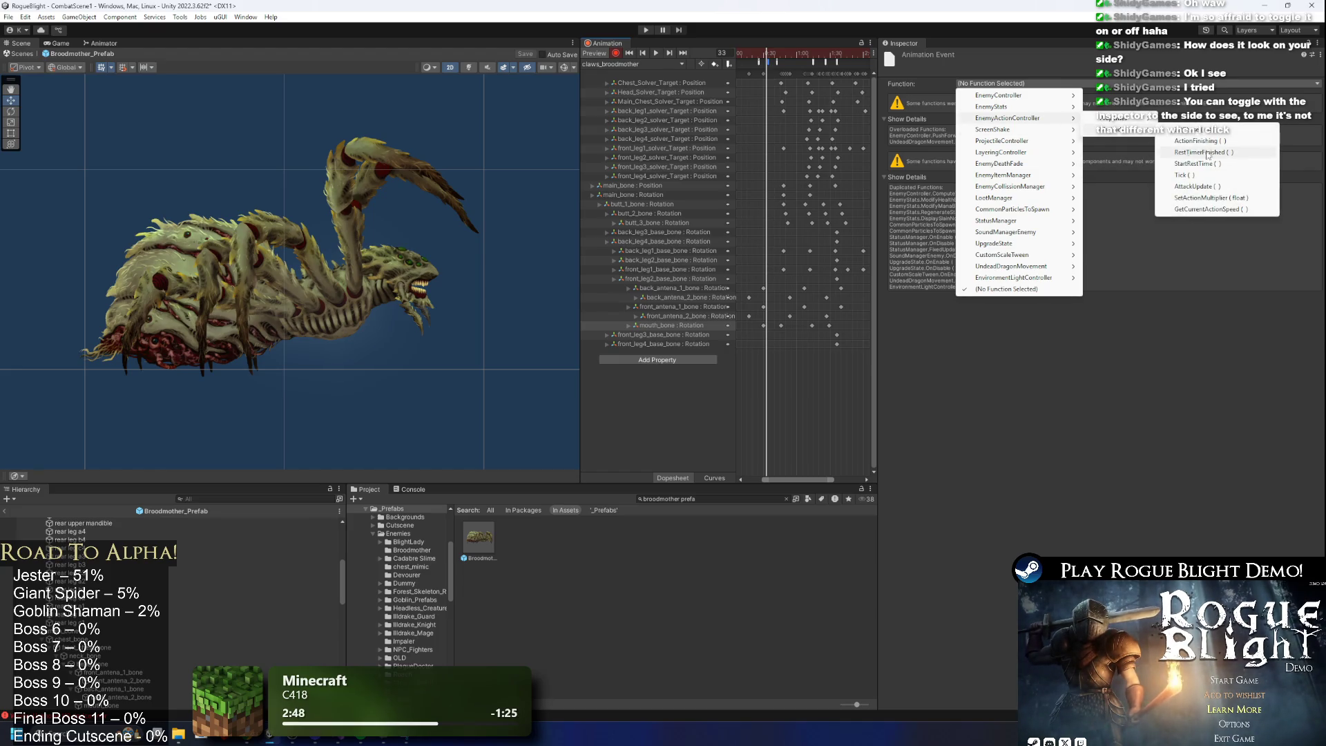
mouse_move(1033, 188)
mouse_move(1117, 199)
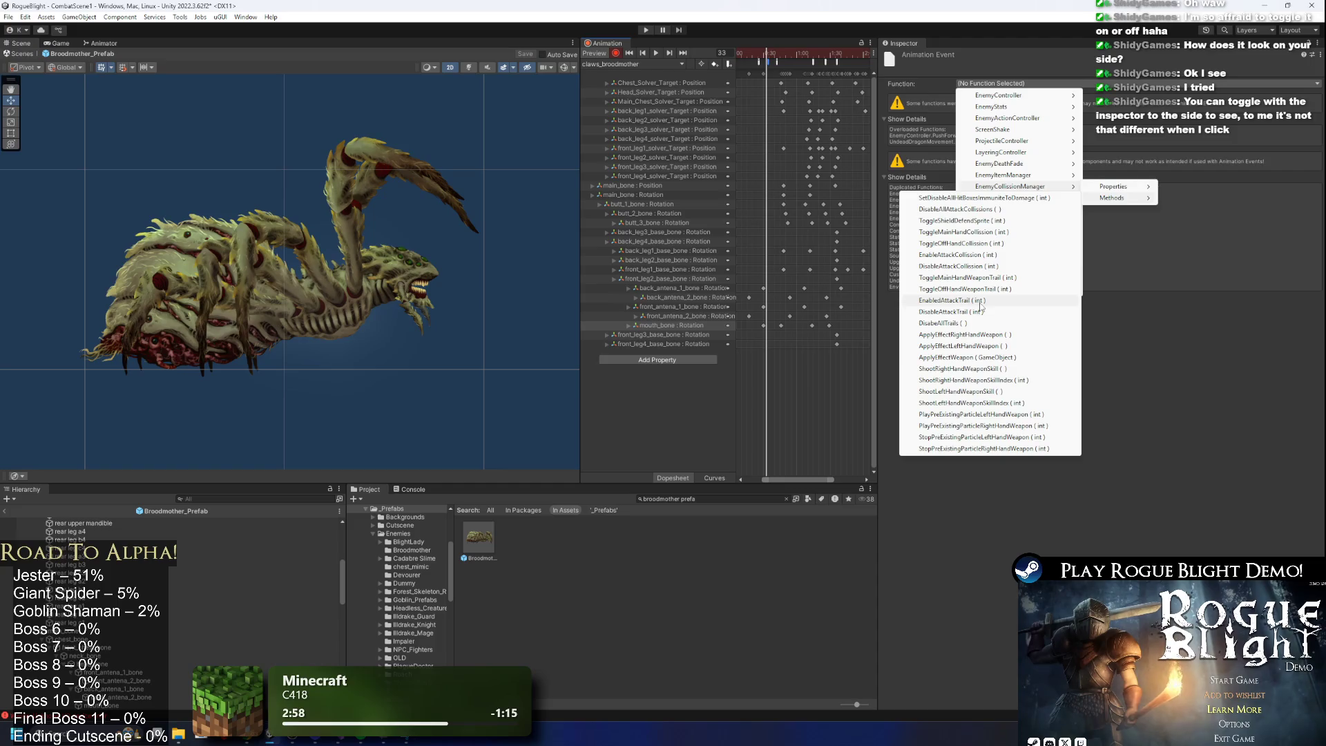
left_click(981, 302)
Edit an event's Int parameter and make the trail event call DisableAttackTrail with 0.
left_click(763, 63)
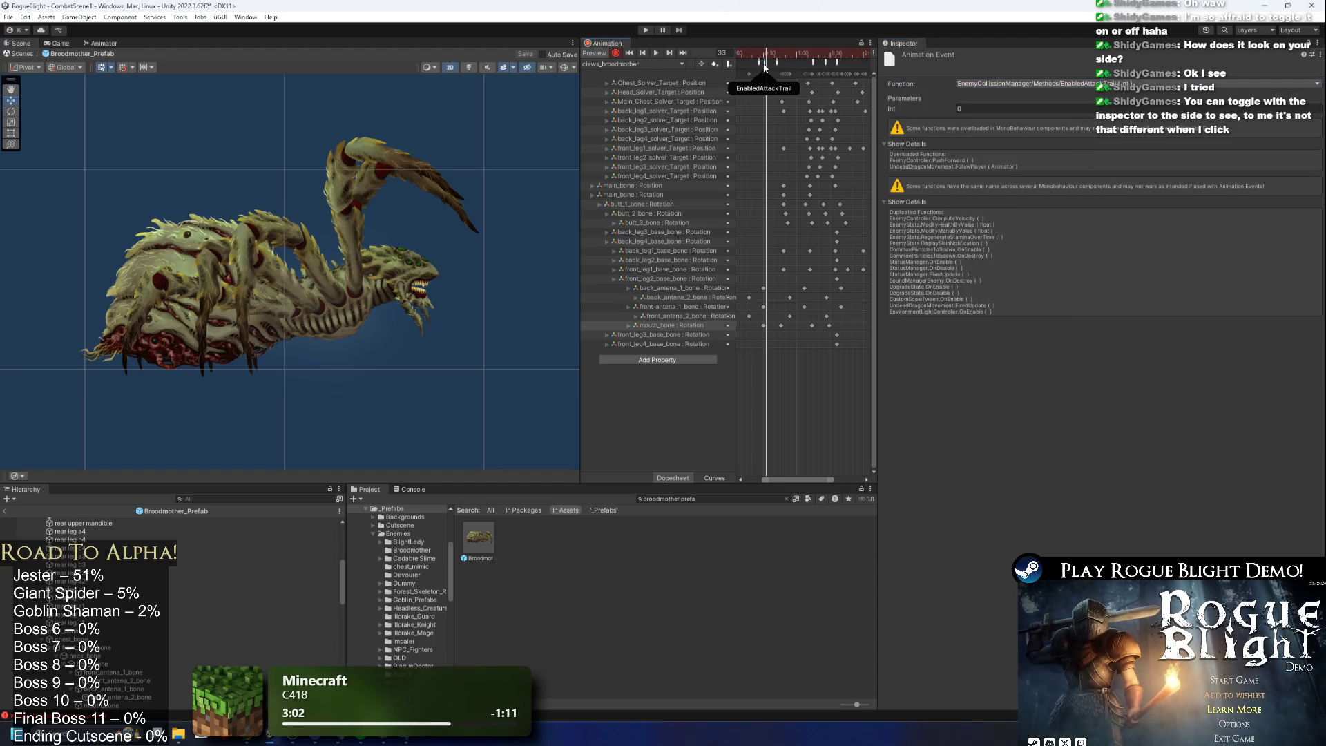
left_click(949, 109)
left_click(769, 54)
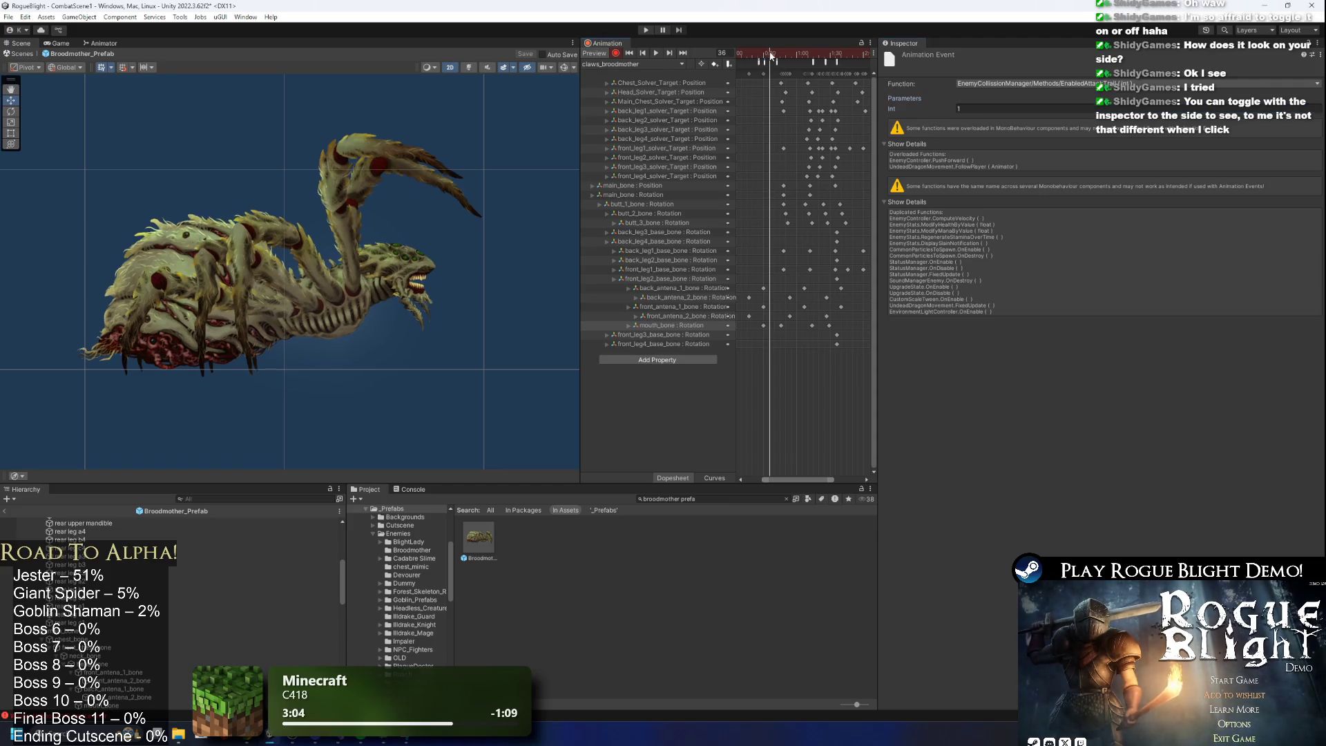
left_click(1021, 83)
mouse_move(1013, 111)
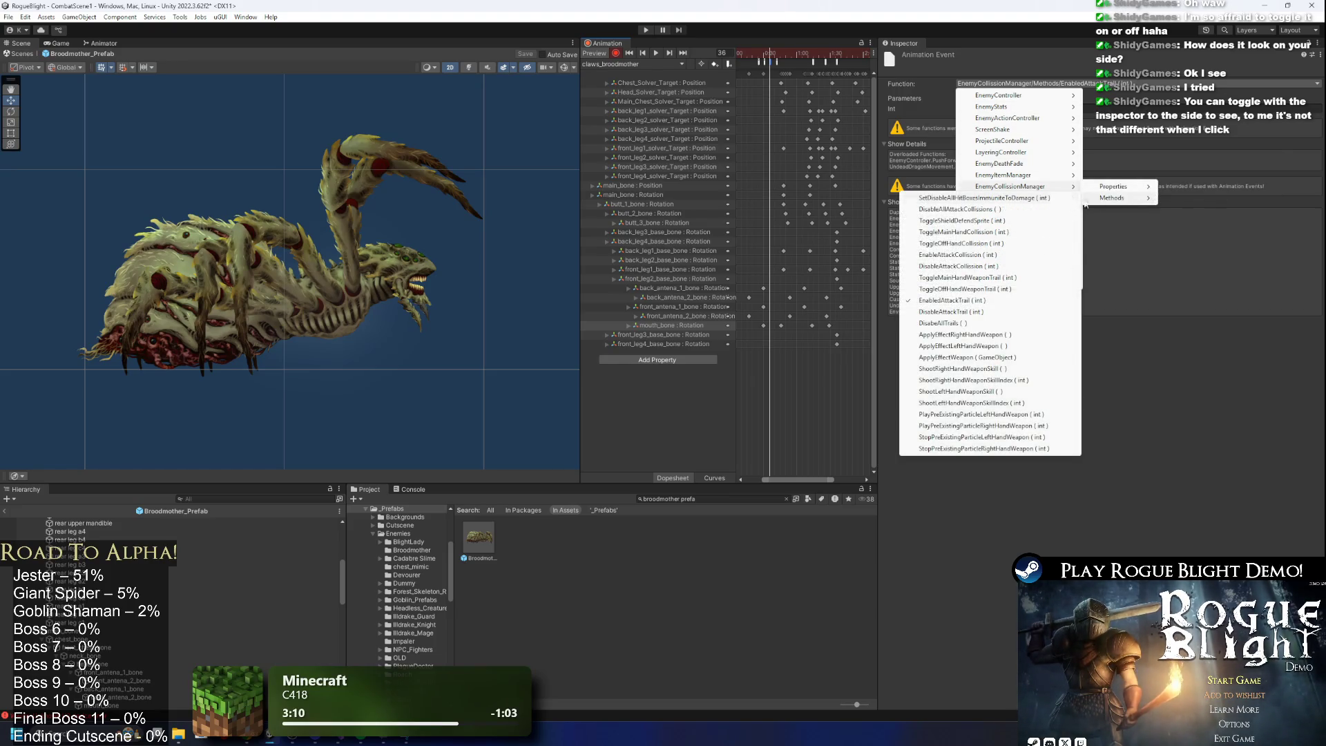
left_click(973, 313)
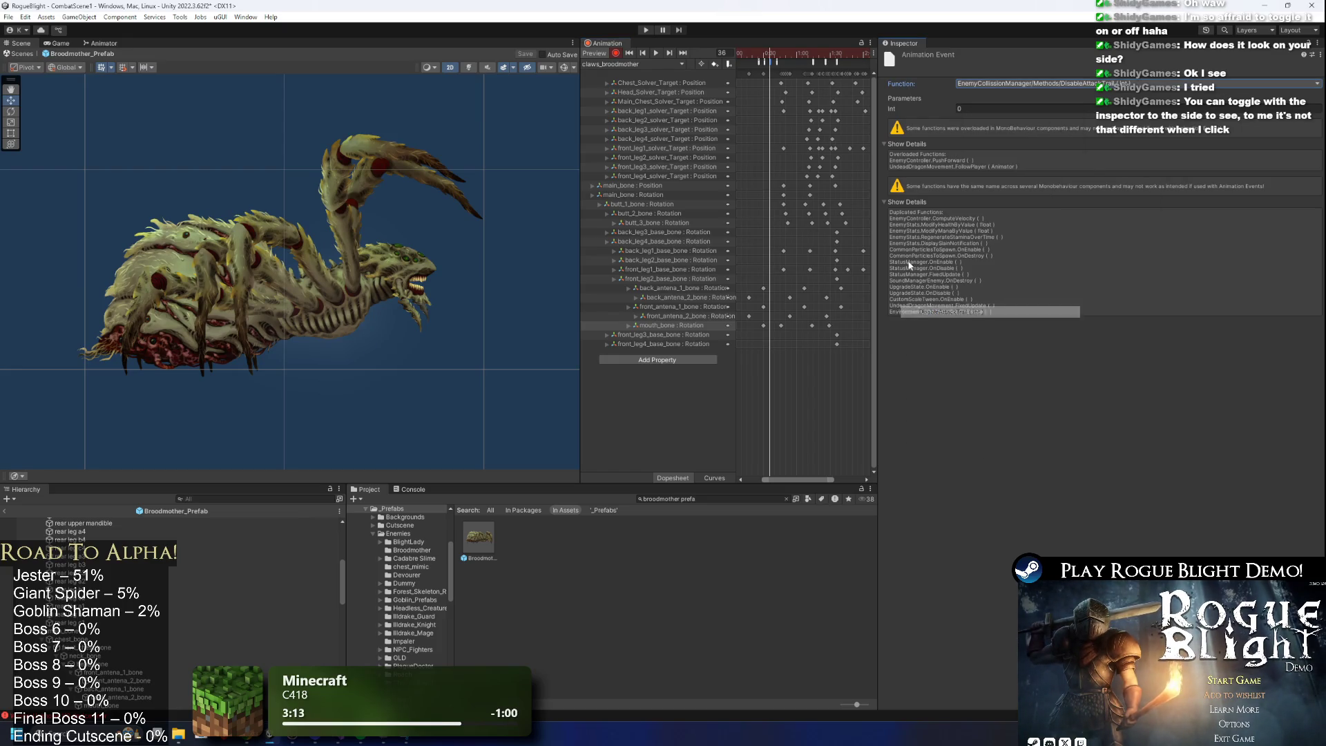
Check the Int parameters of the DisableAttackCollision and EnableAttackCollision events, widening the timeline.
left_click(781, 63)
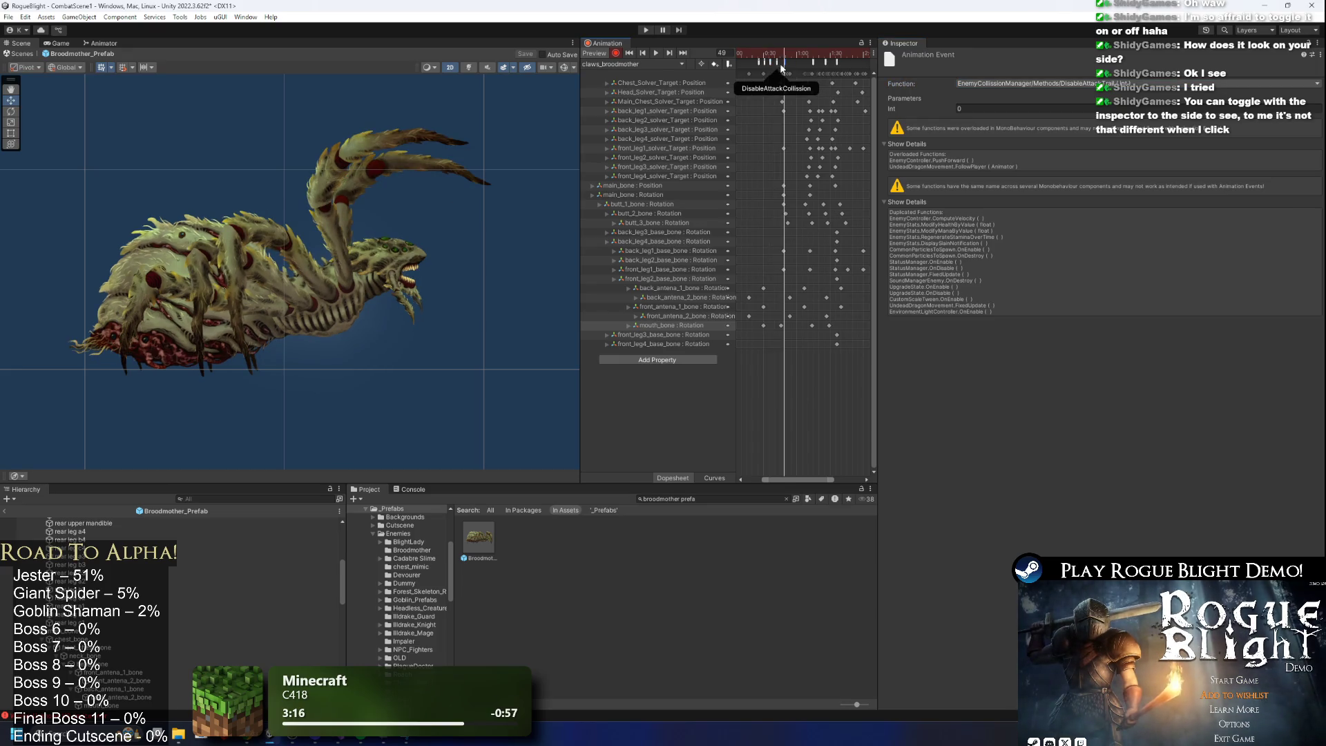
left_click(962, 109)
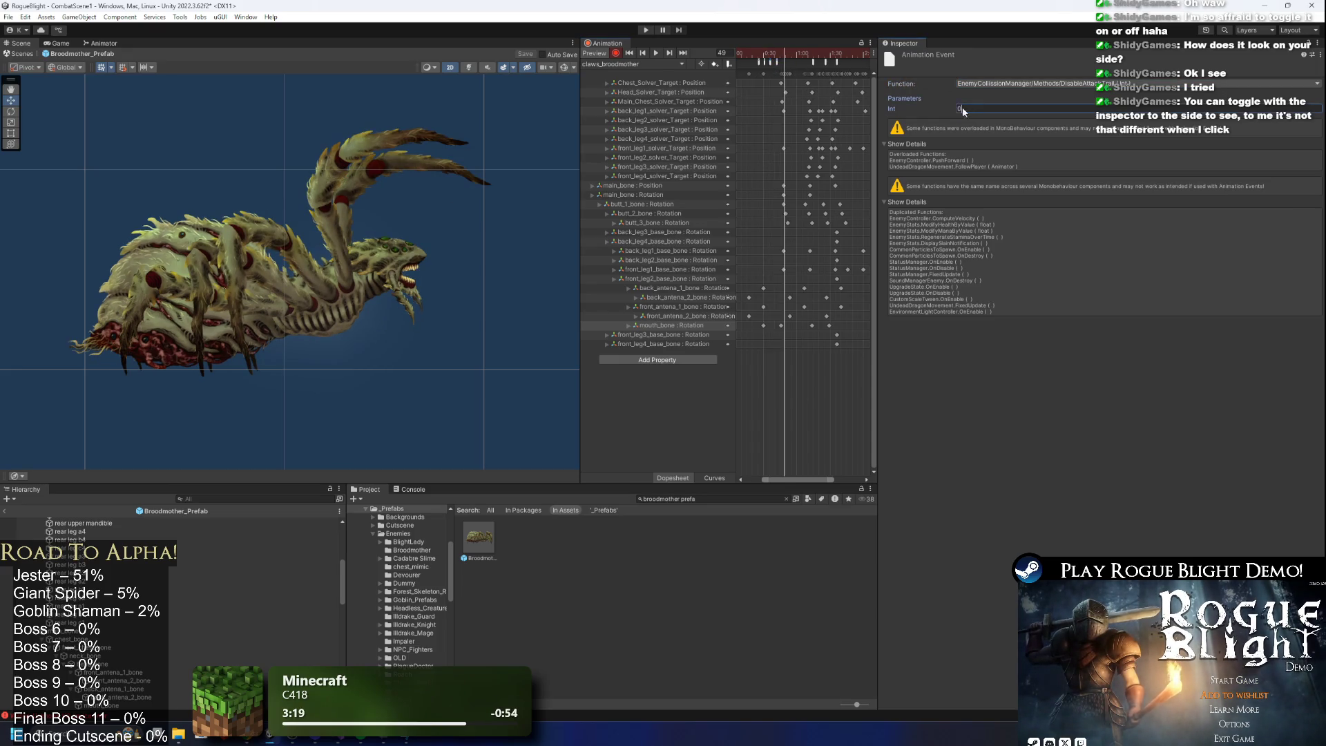
type("1")
left_click(761, 62)
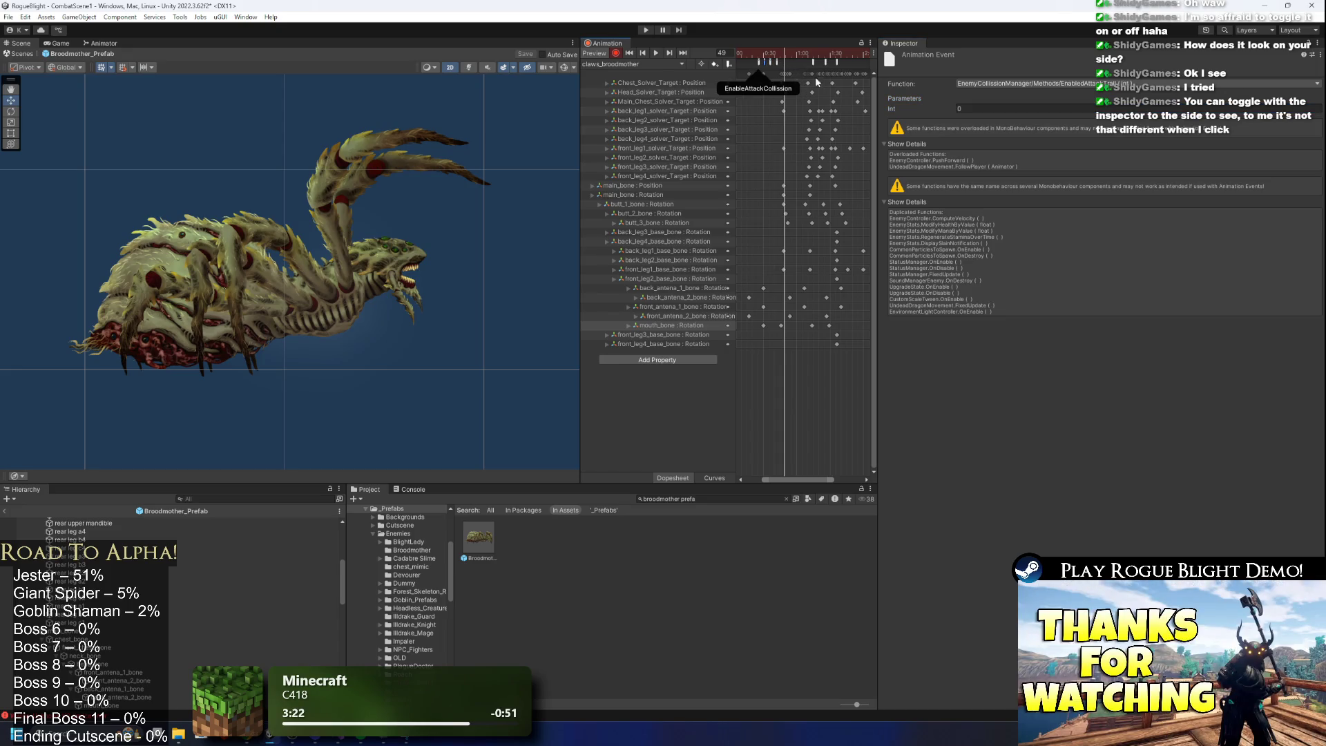
left_click_drag(879, 89, 1034, 88)
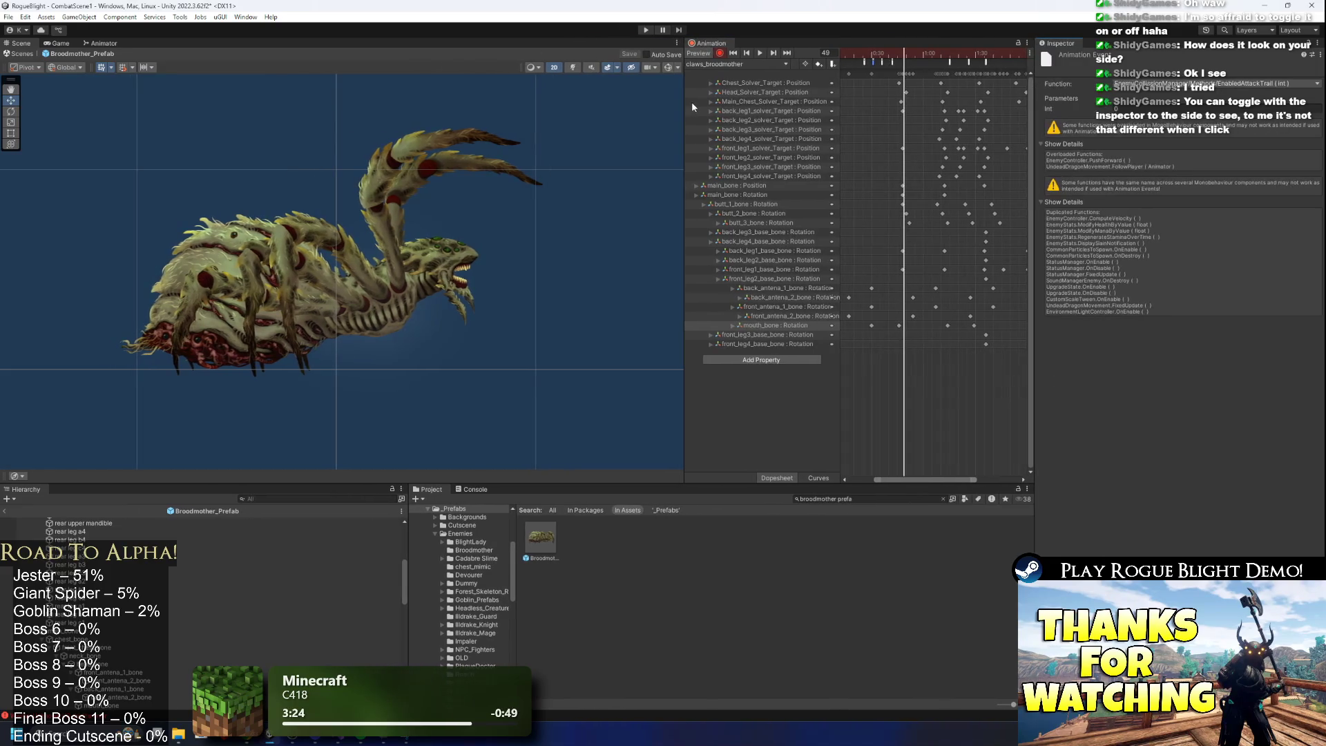
Add an event at frame 13 calling SoundManagerEnemy's PlayEnemyAttackSoundEvent with Int 1.
left_click(756, 104)
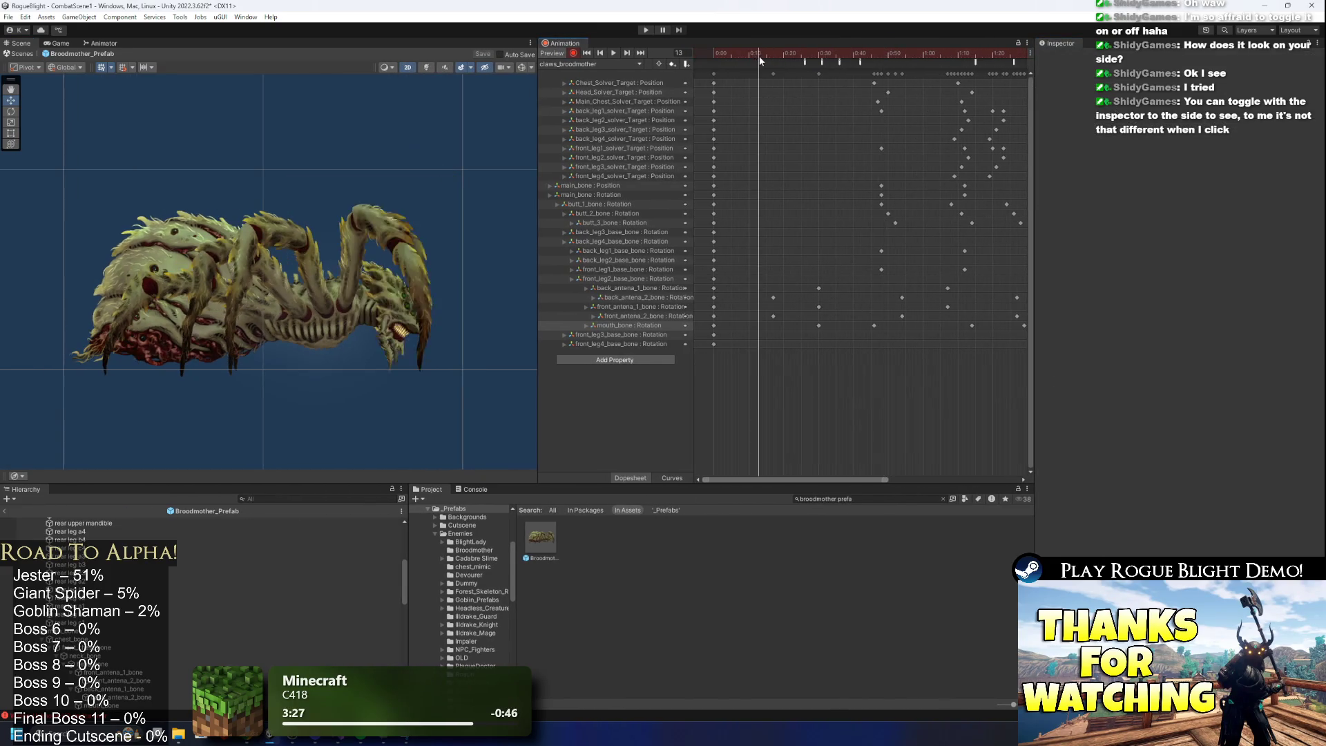
left_click(1160, 83)
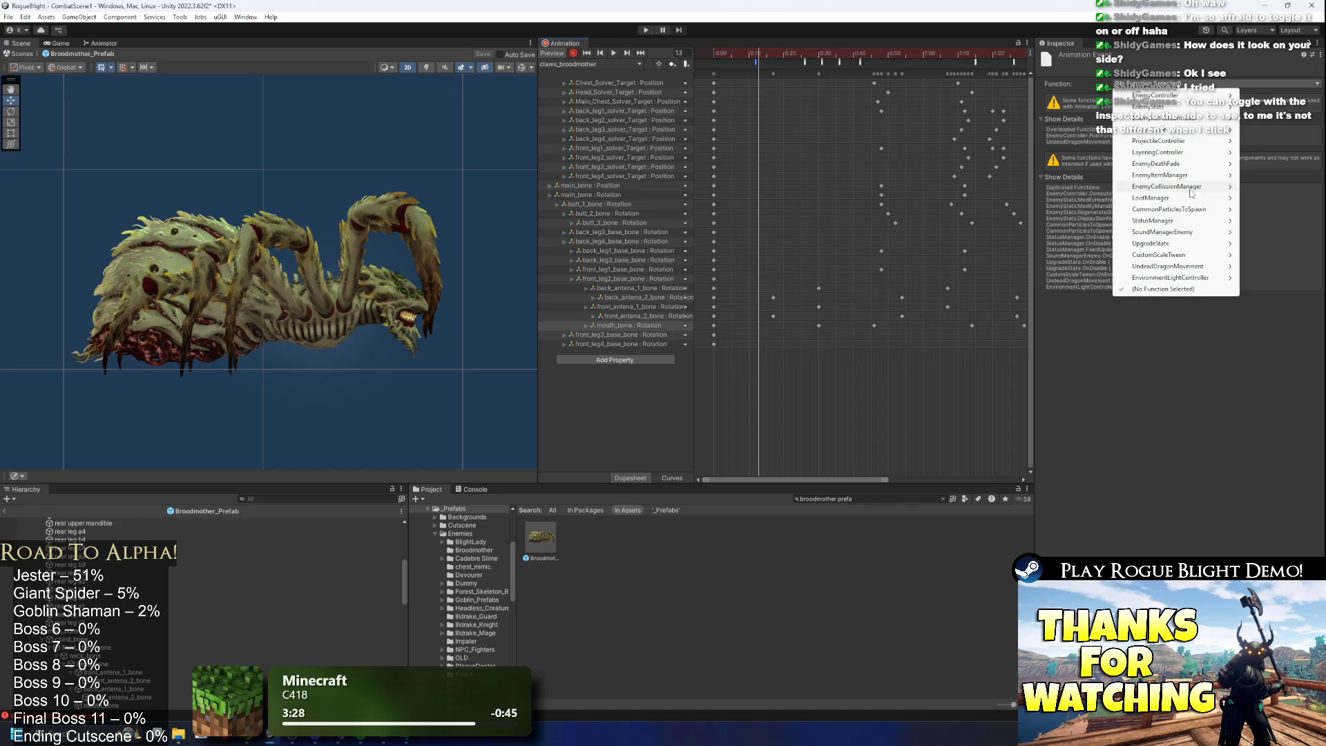
mouse_move(1189, 269)
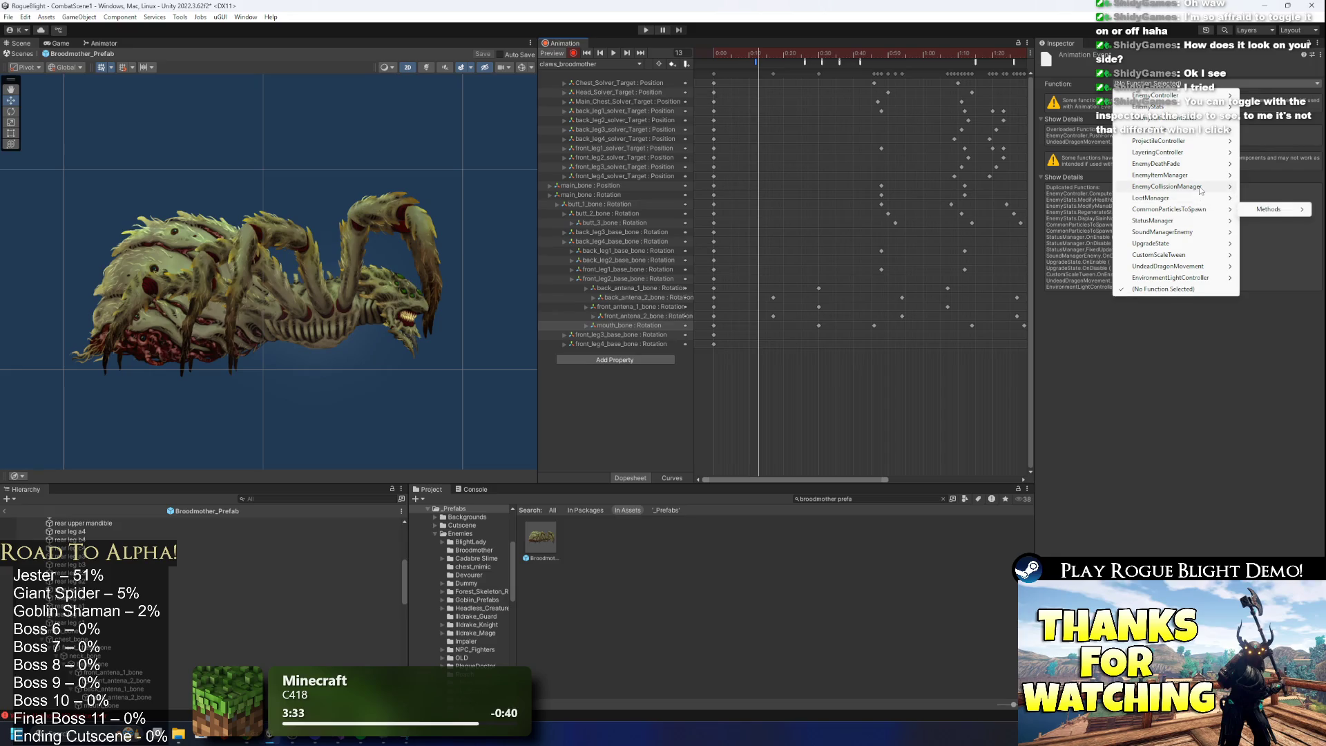
mouse_move(1201, 191)
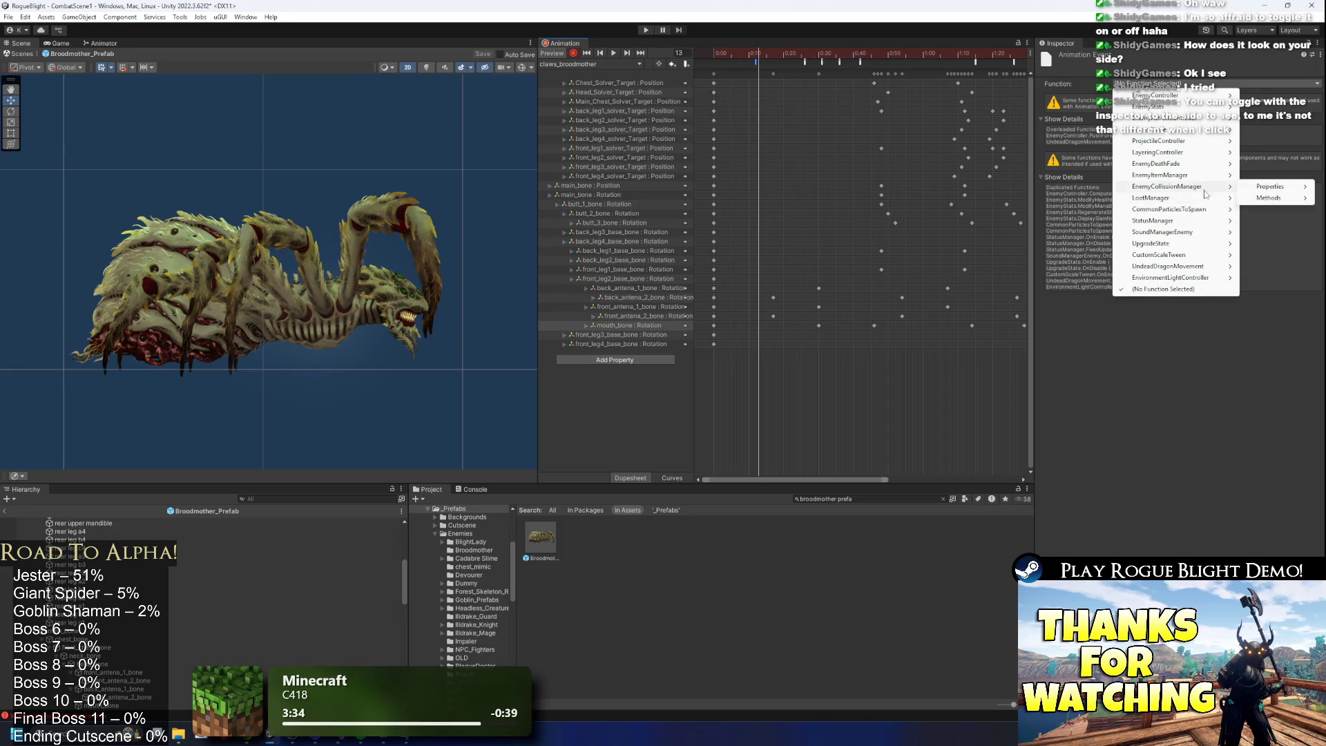
mouse_move(1188, 232)
mouse_move(1269, 232)
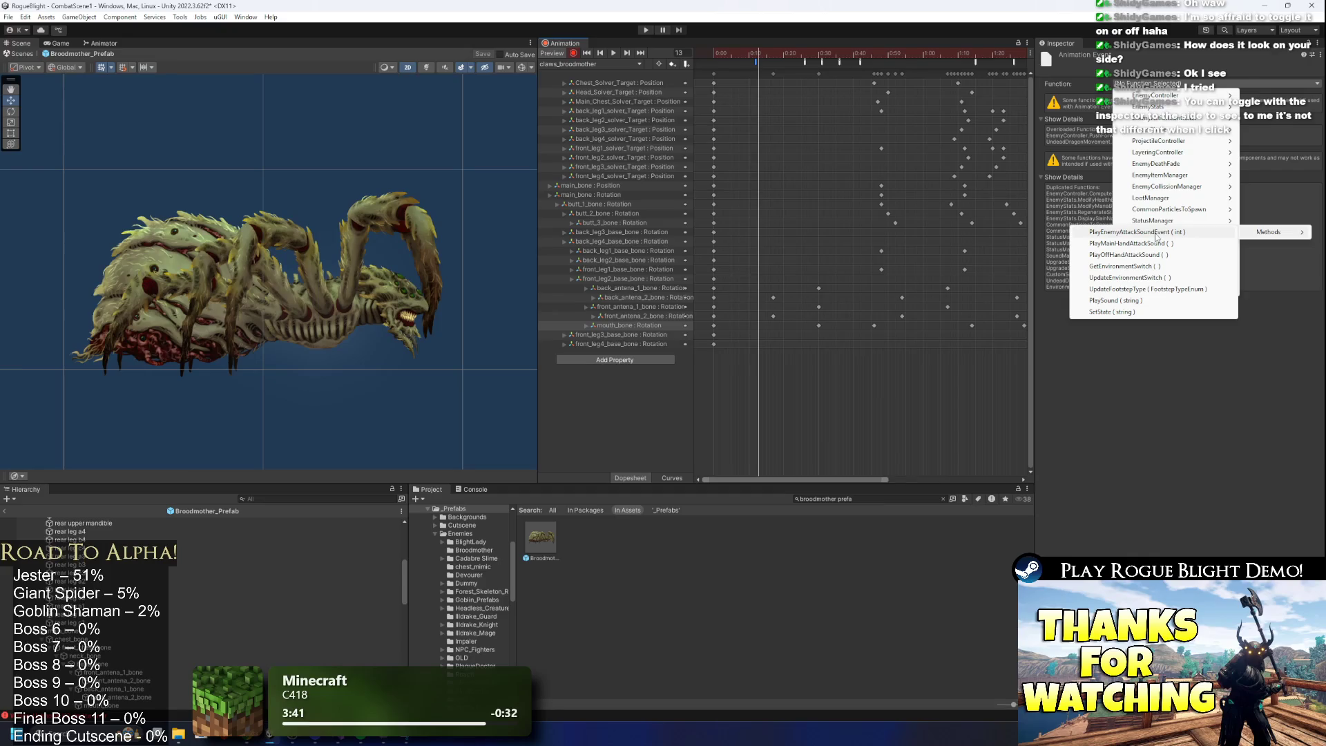
left_click(1156, 232)
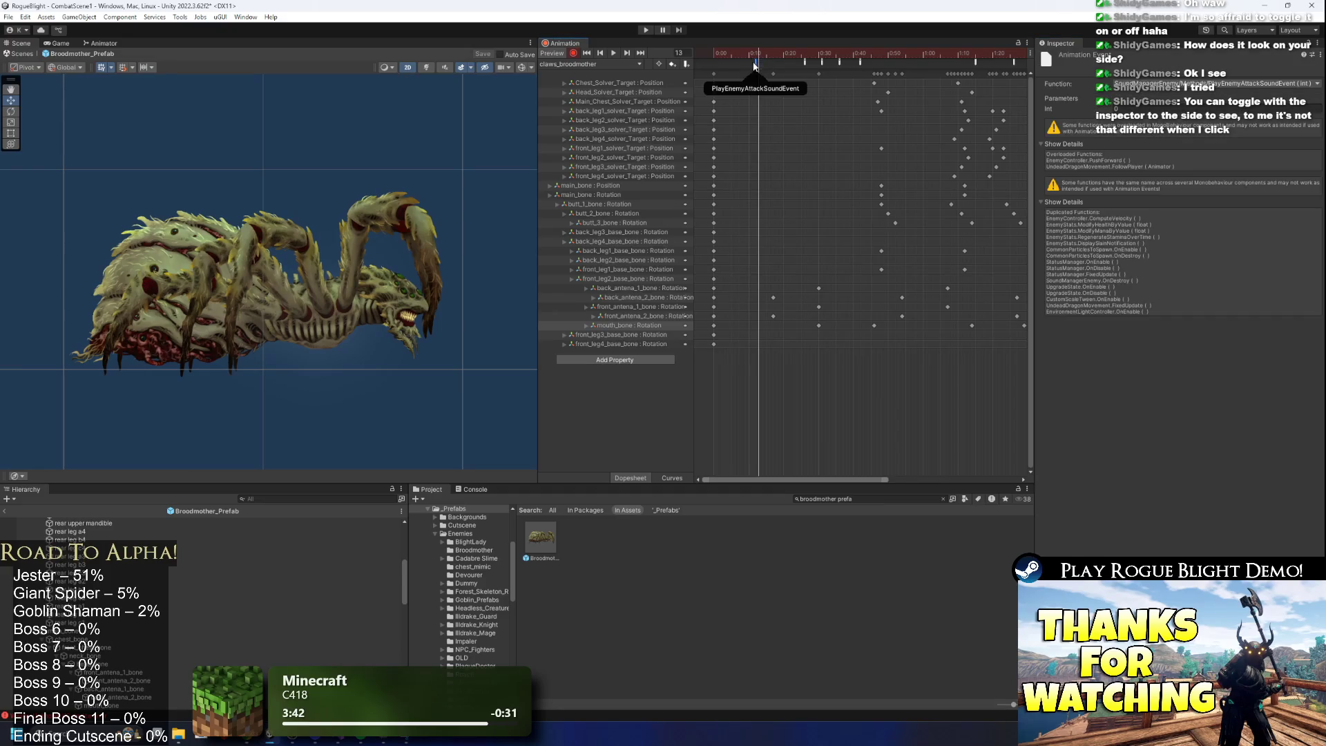
left_click_drag(761, 53, 764, 54)
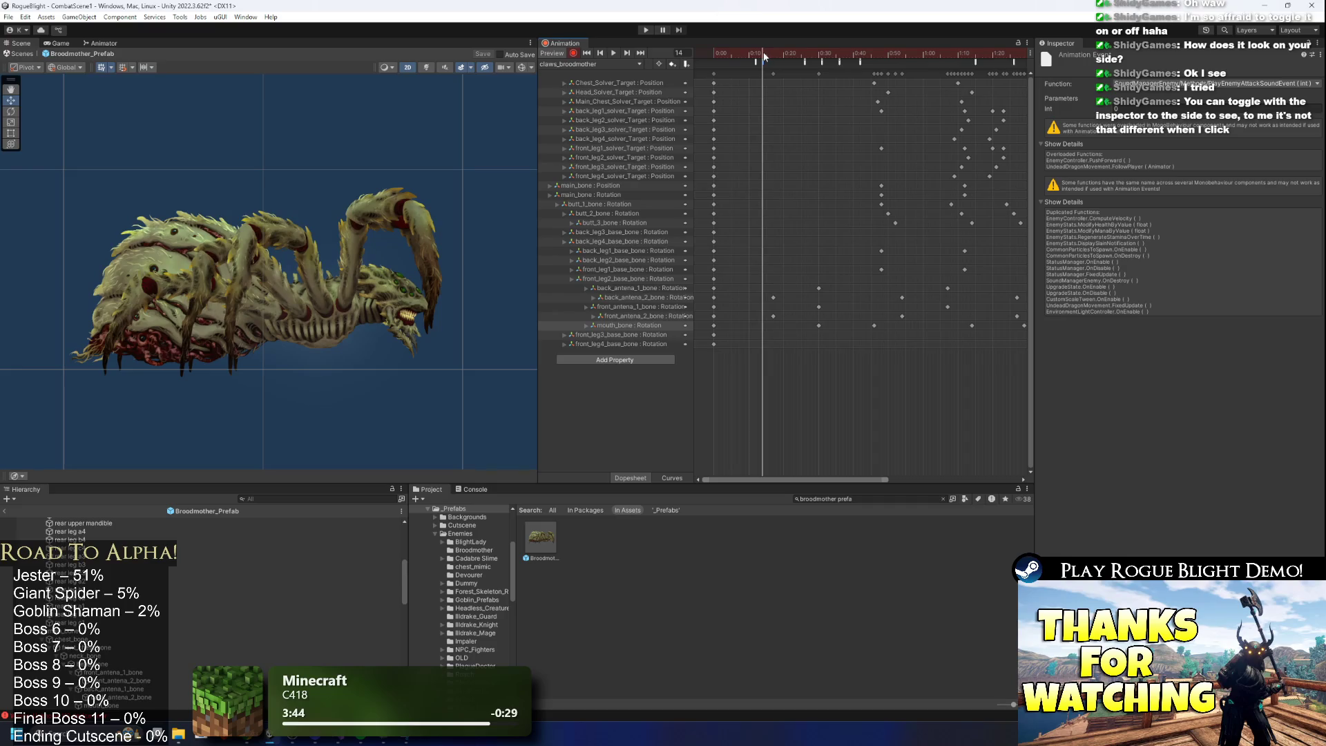
left_click(1174, 118)
type("1")
Scrub the claws clip through frame 79 and inspect the EnableAttackCollision event.
scroll(960, 125, "down", 4)
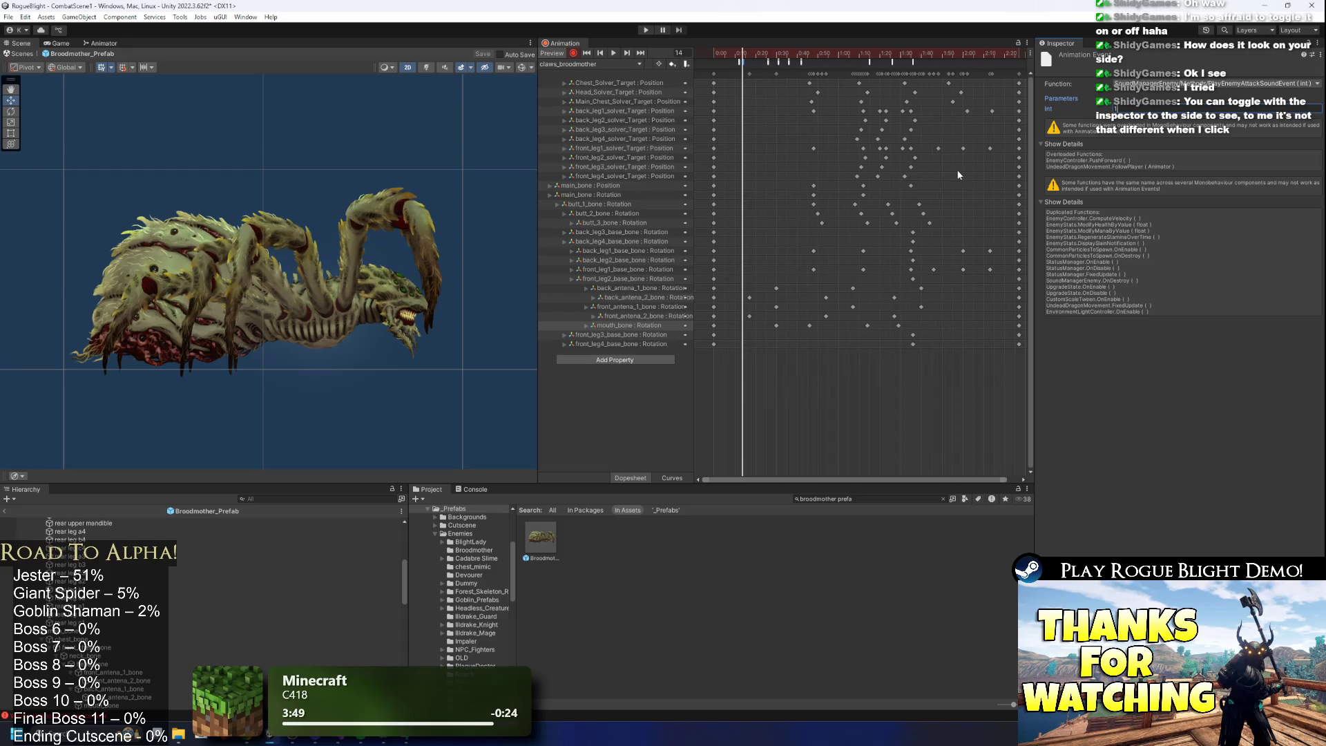
left_click_drag(823, 53, 884, 55)
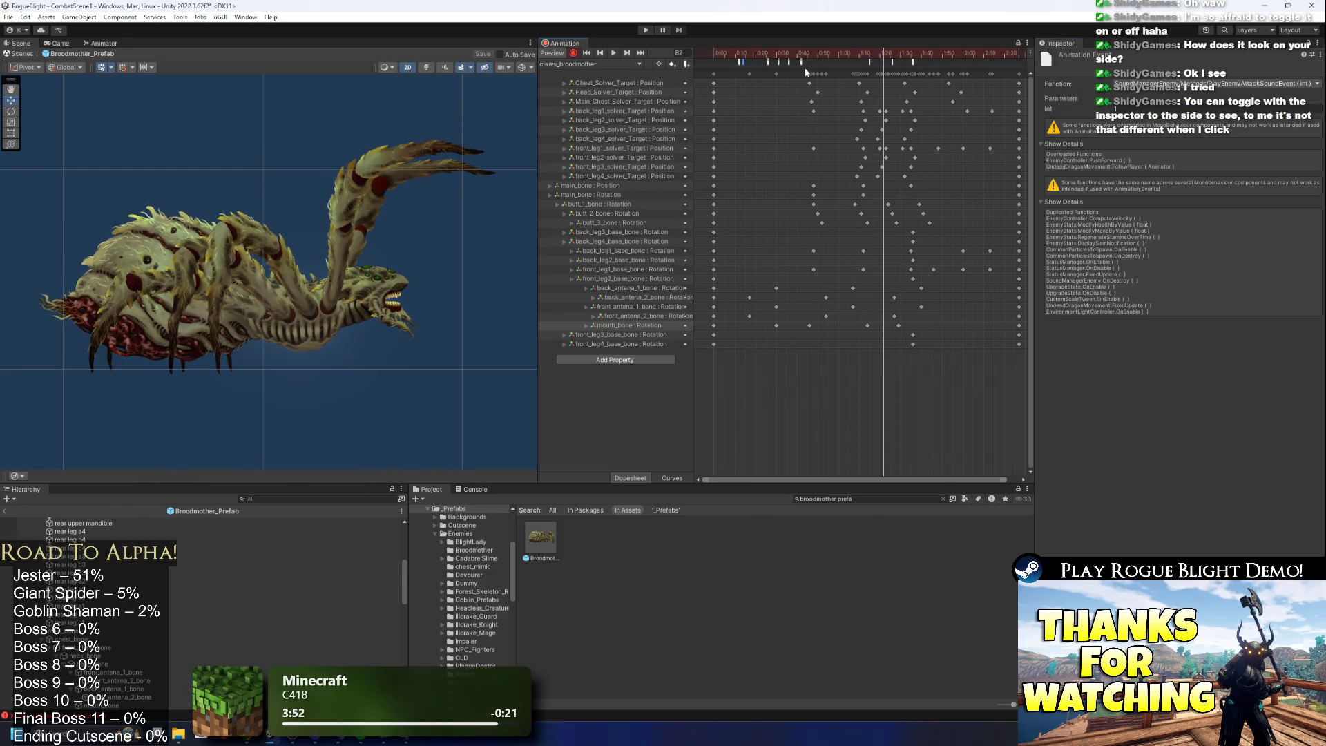
left_click(855, 62)
Move DisableAttackCollision later and nudge EnabledAttackTrail slightly earlier, checking poses around frames 84-93.
left_click_drag(881, 55, 911, 60)
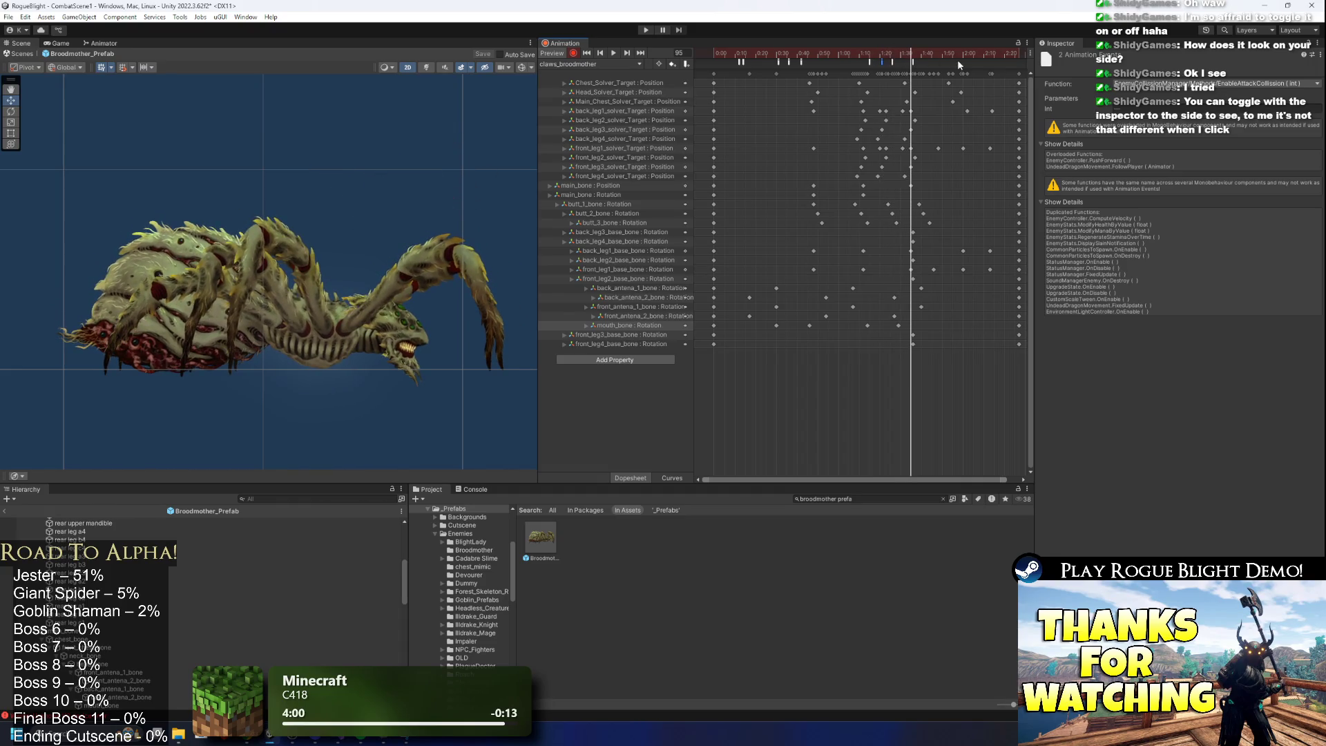
left_click_drag(800, 62, 849, 61)
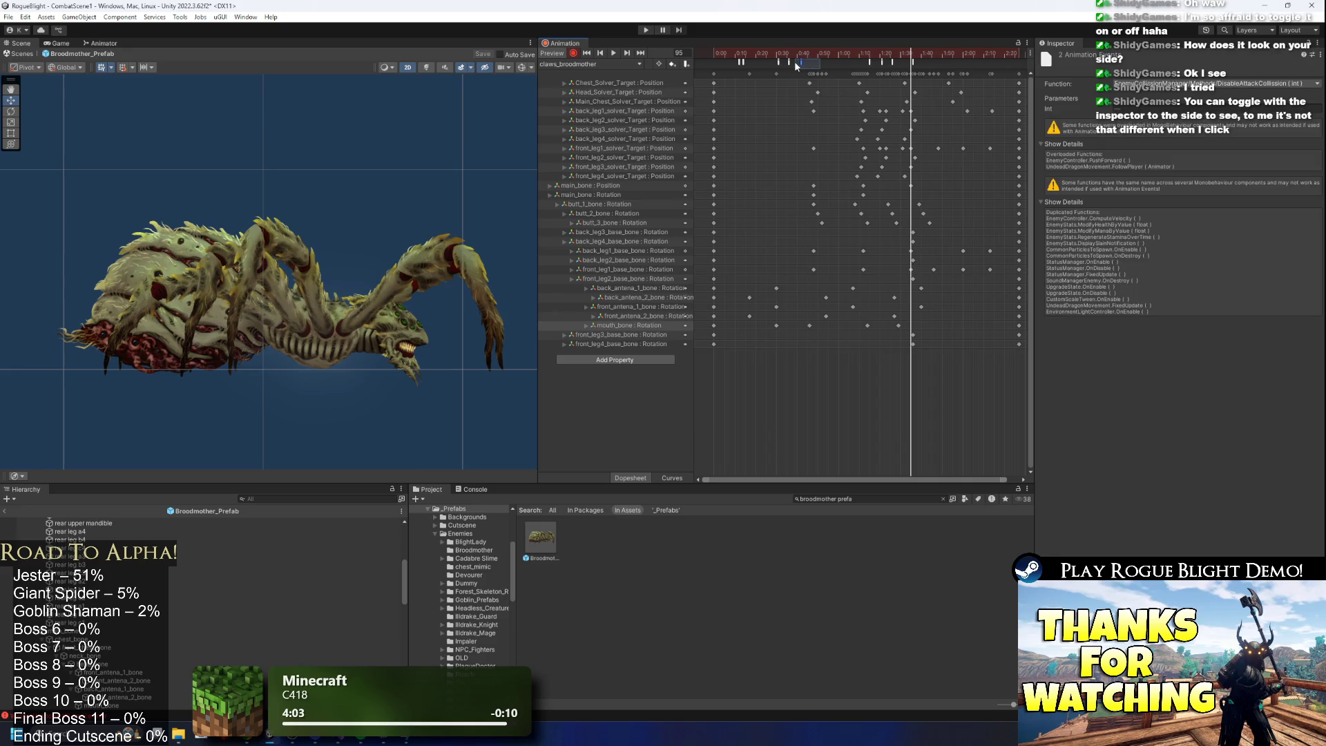
left_click_drag(912, 58, 912, 58)
left_click(912, 65)
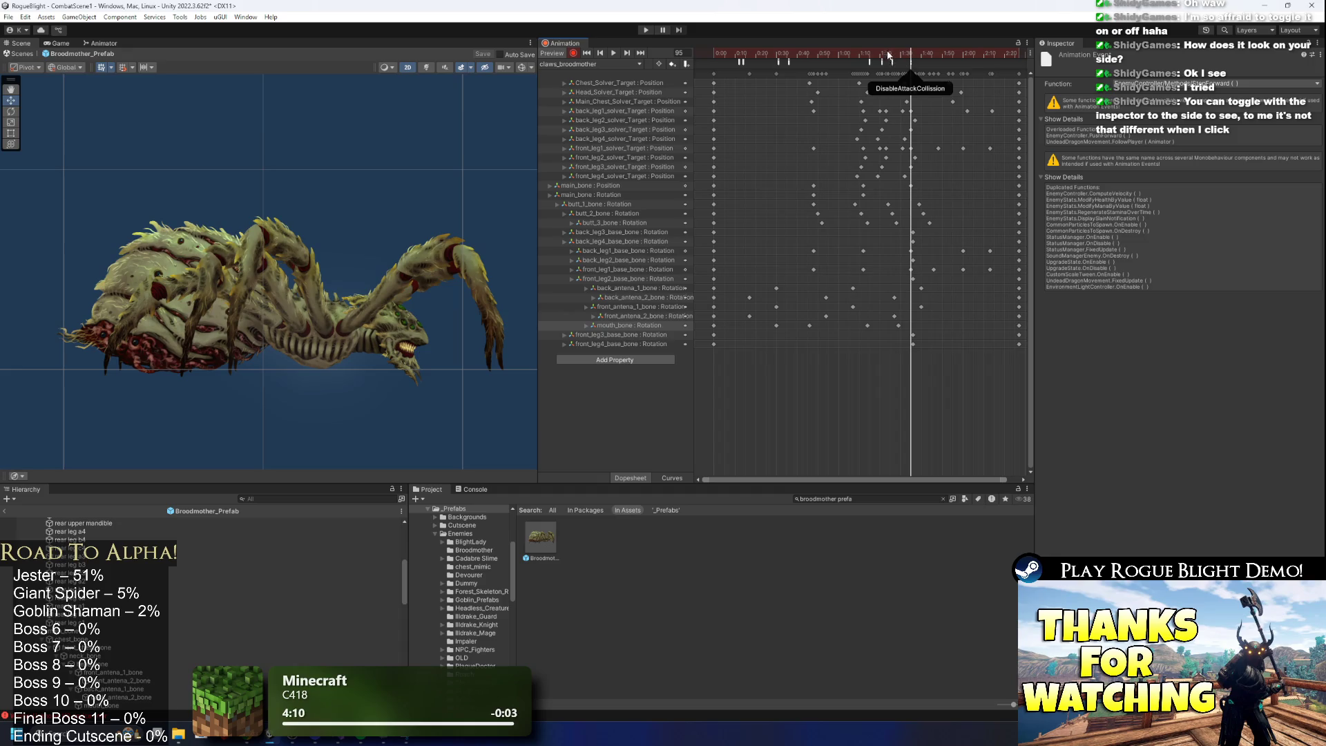
left_click(779, 62)
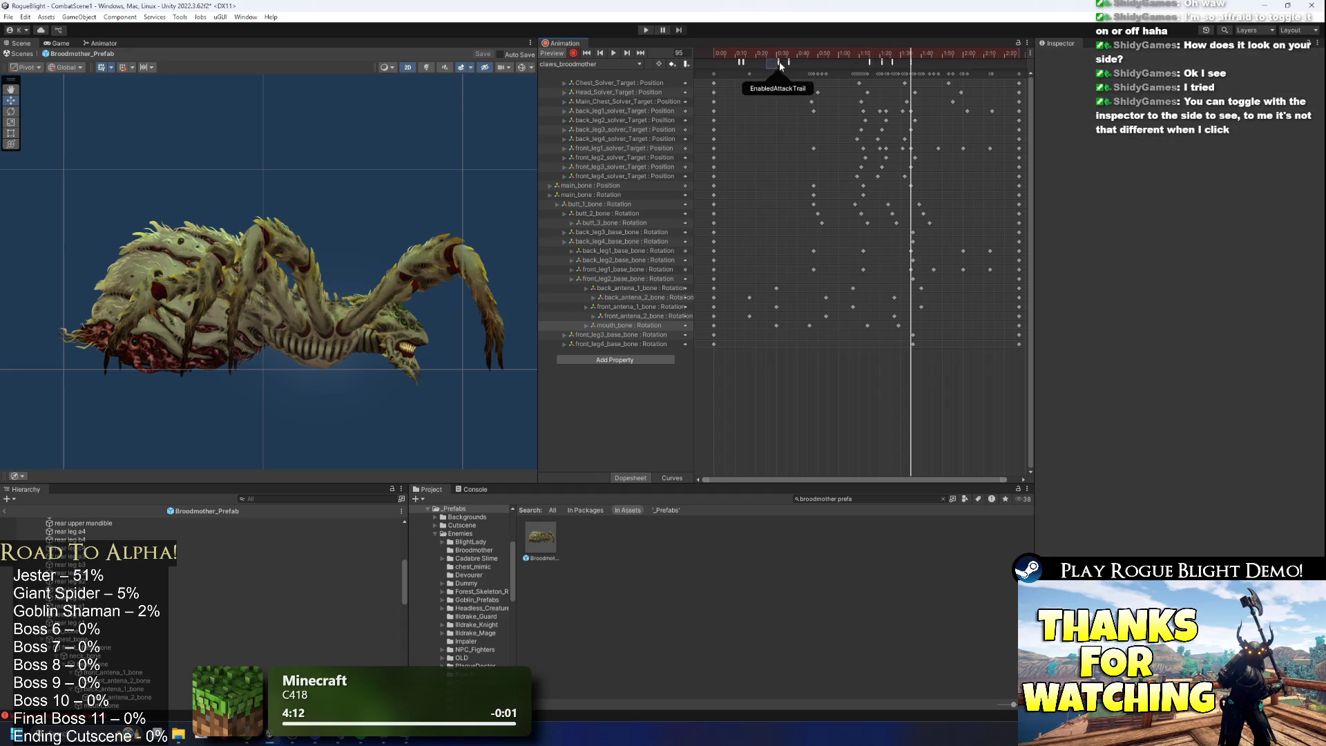
mouse_move(849, 54)
left_mouse_down()
mouse_move(877, 52)
mouse_move(873, 67)
left_mouse_up()
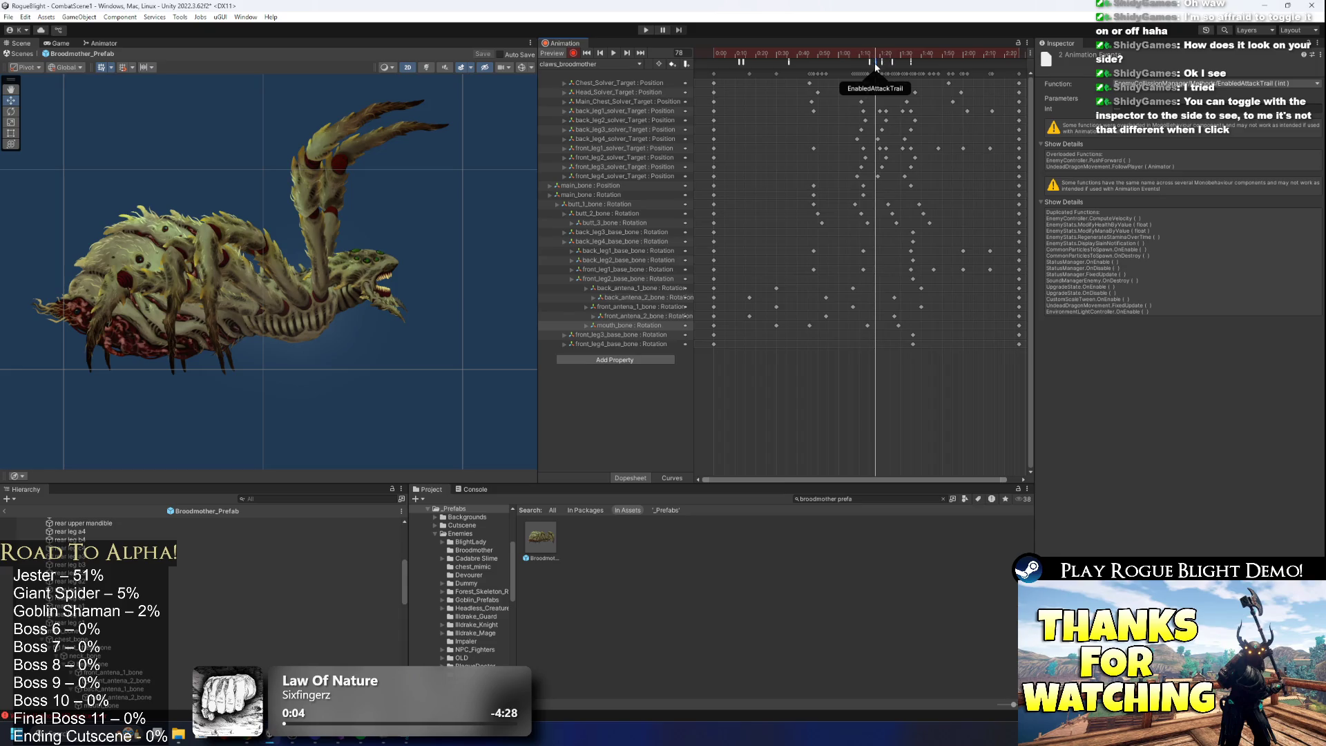
left_click_drag(877, 62, 903, 55)
left_click(898, 62)
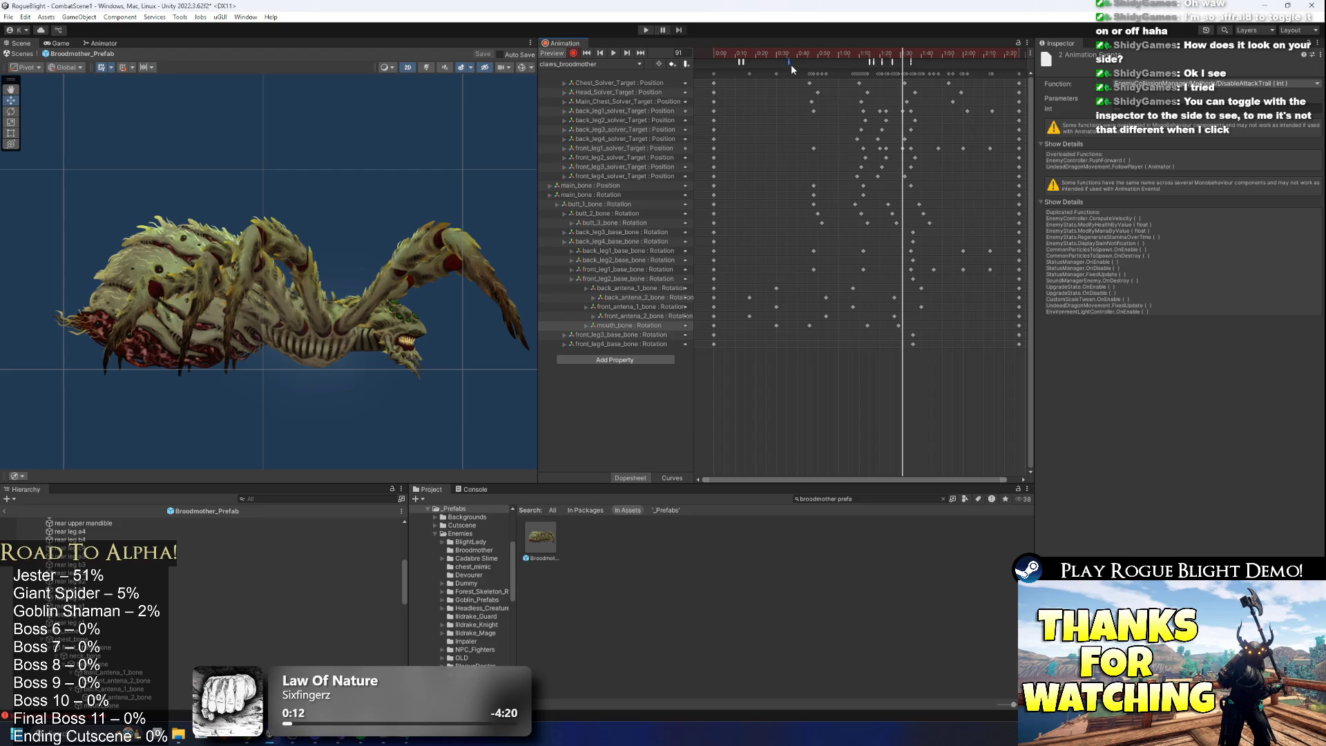
left_click(899, 55)
mouse_move(899, 58)
left_mouse_down()
mouse_move(913, 55)
mouse_move(770, 69)
left_mouse_up()
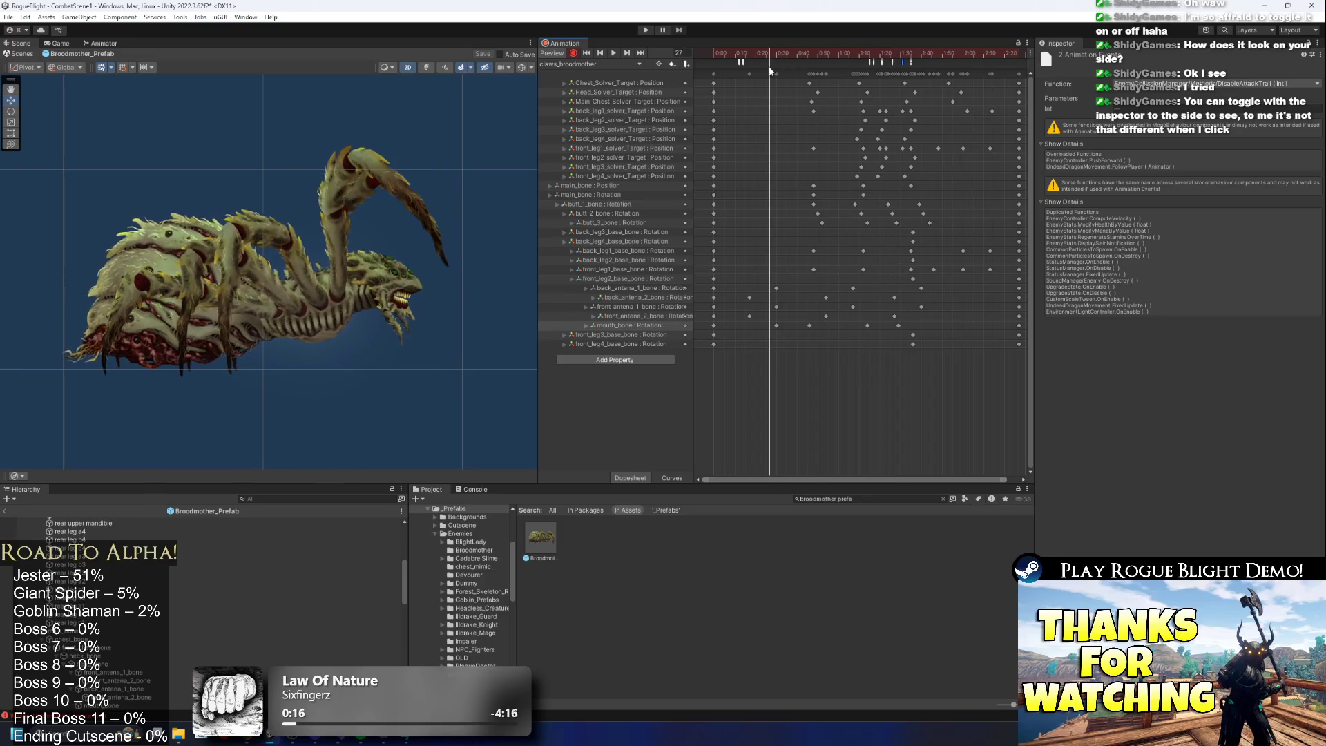
Move the attack sound event to about 1:17, check frame 102, and start Play mode.
left_click(740, 63)
left_click_drag(865, 56, 883, 52)
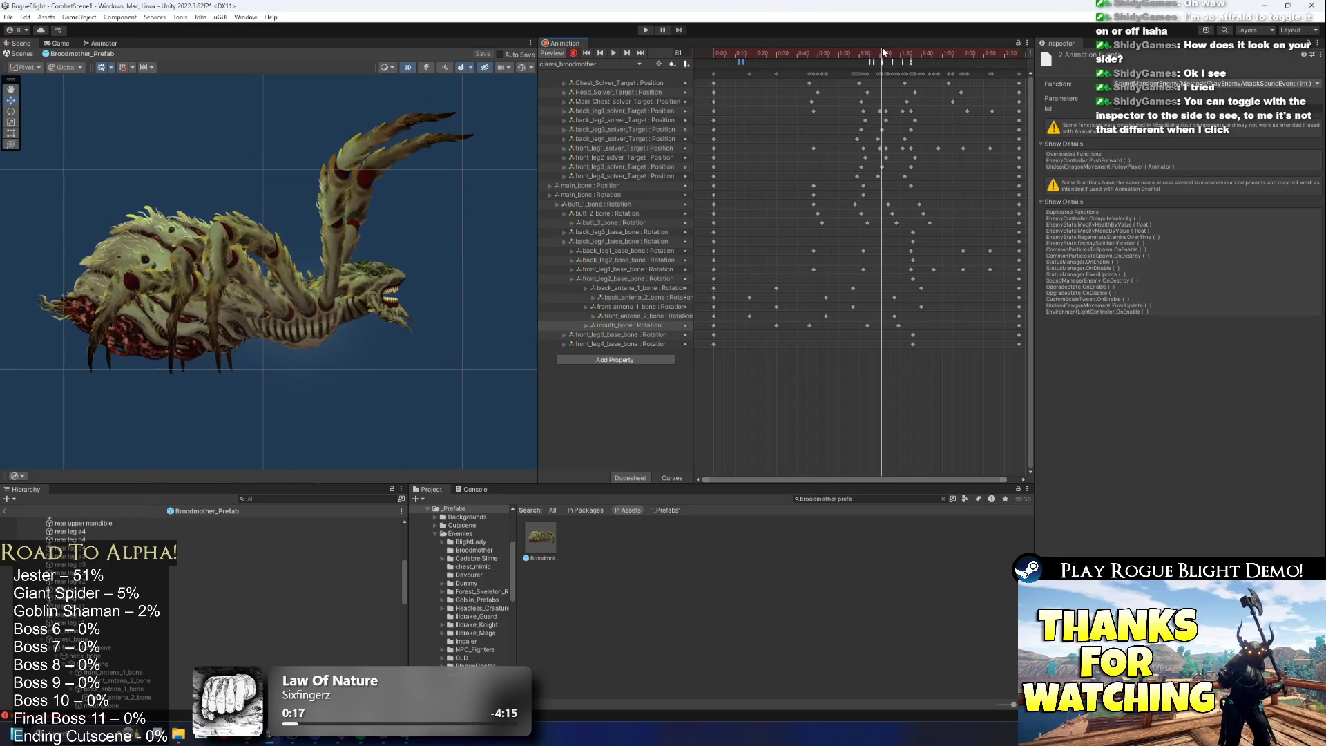
left_click_drag(741, 63, 886, 55)
left_click(874, 55)
scroll(878, 69, "up", 1)
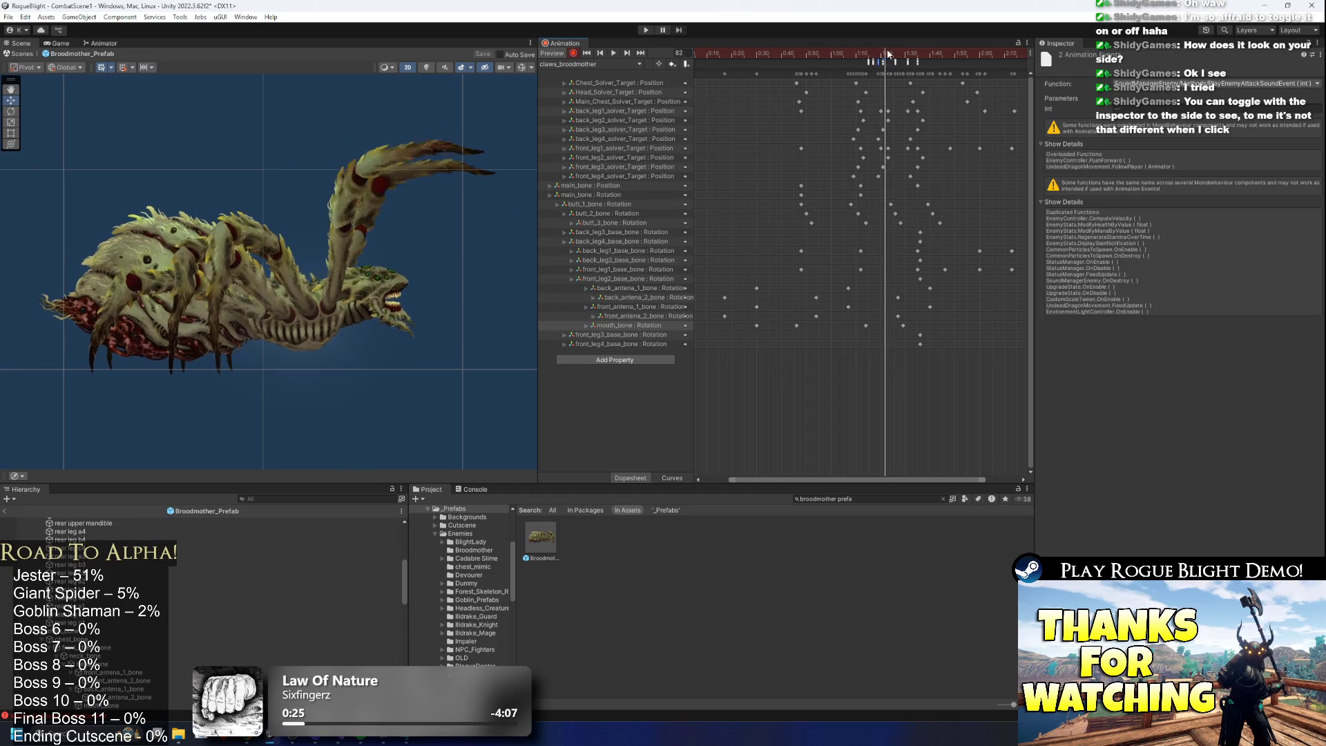
left_click(934, 54)
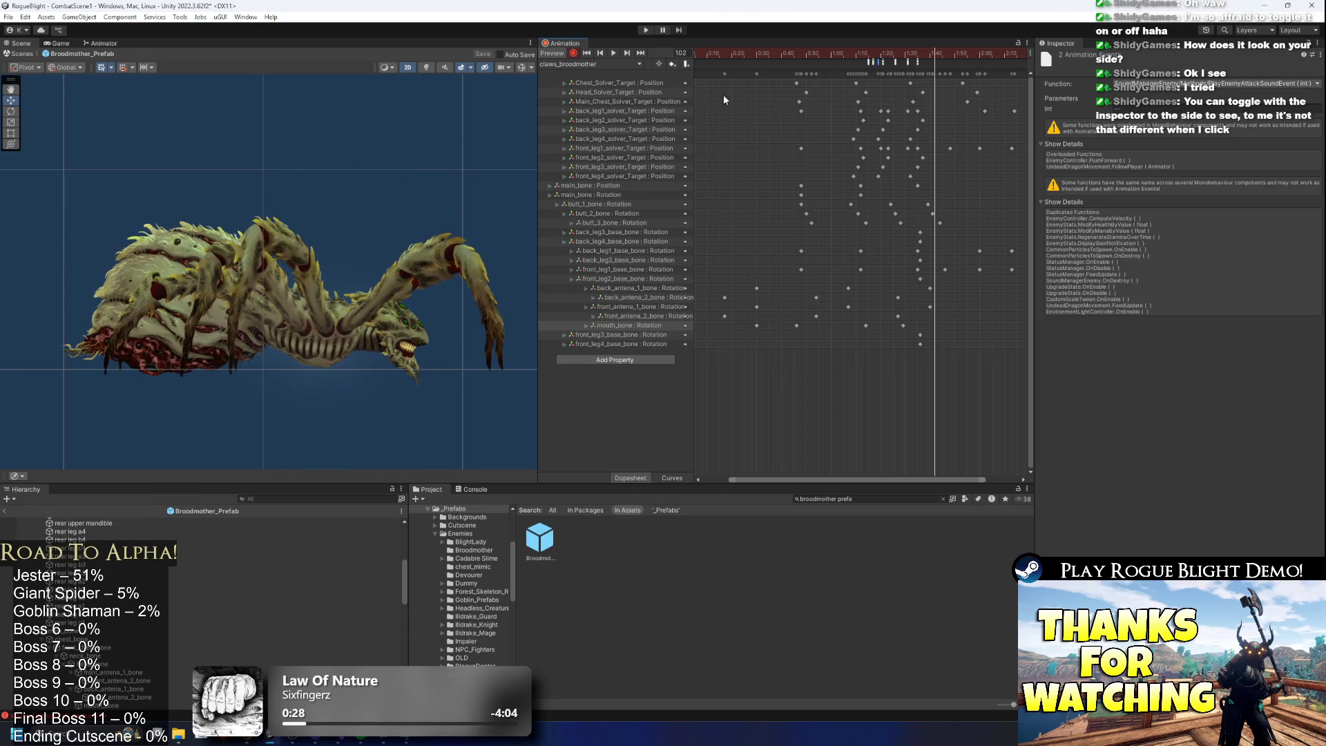
left_click(643, 30)
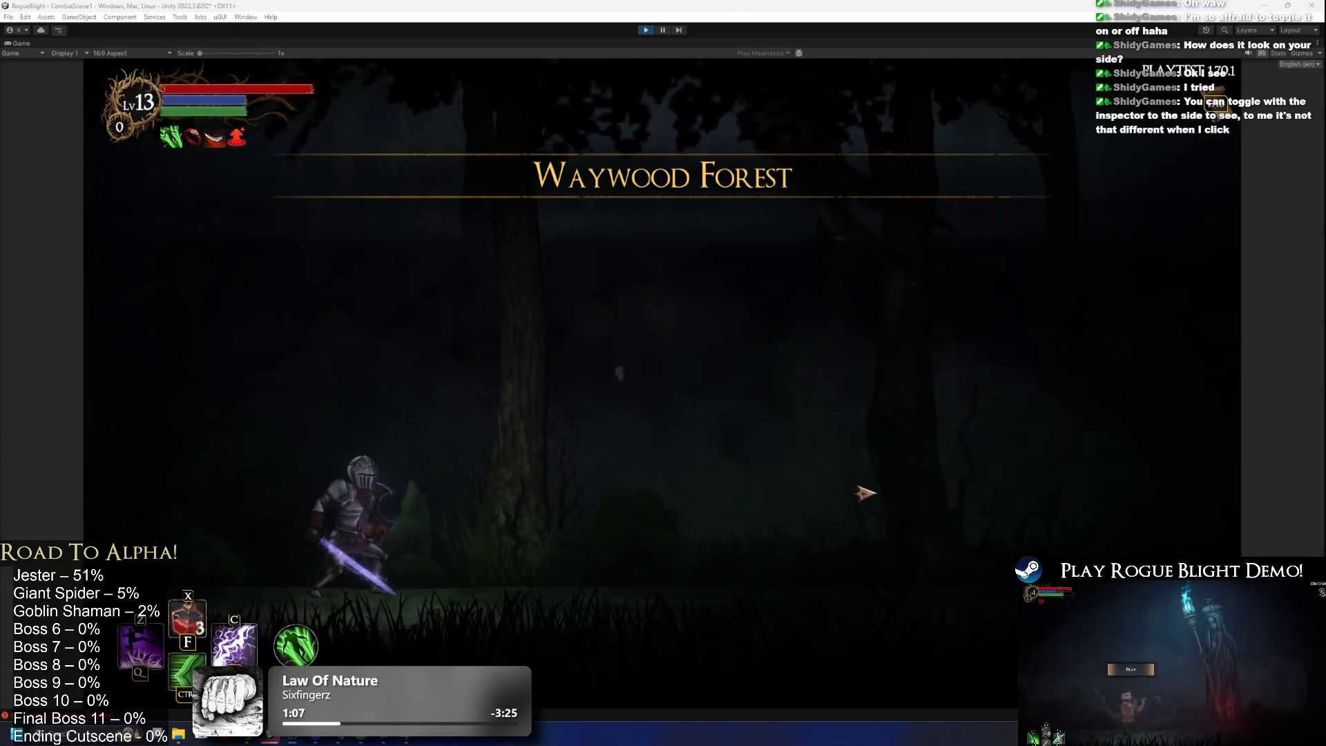
Walk the knight toward the Broodmother with D, then retreat with A.
key("d")
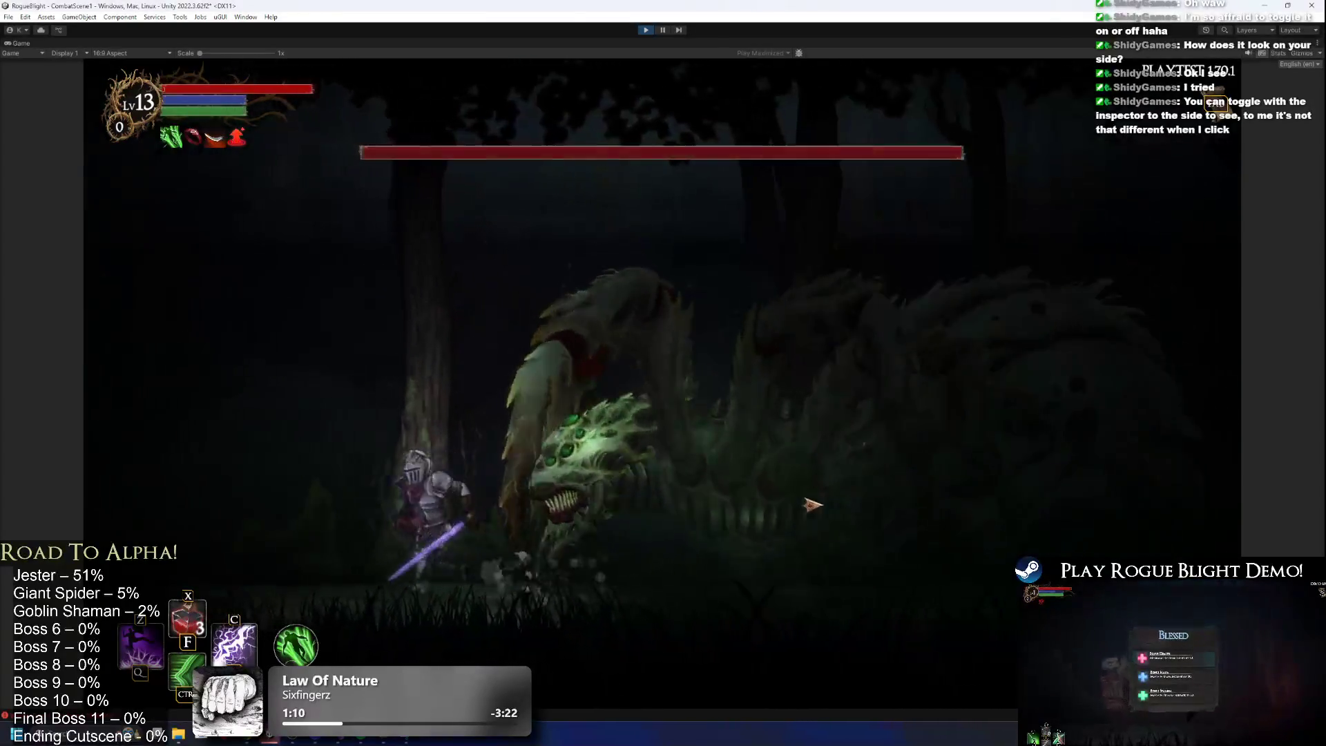
key("a")
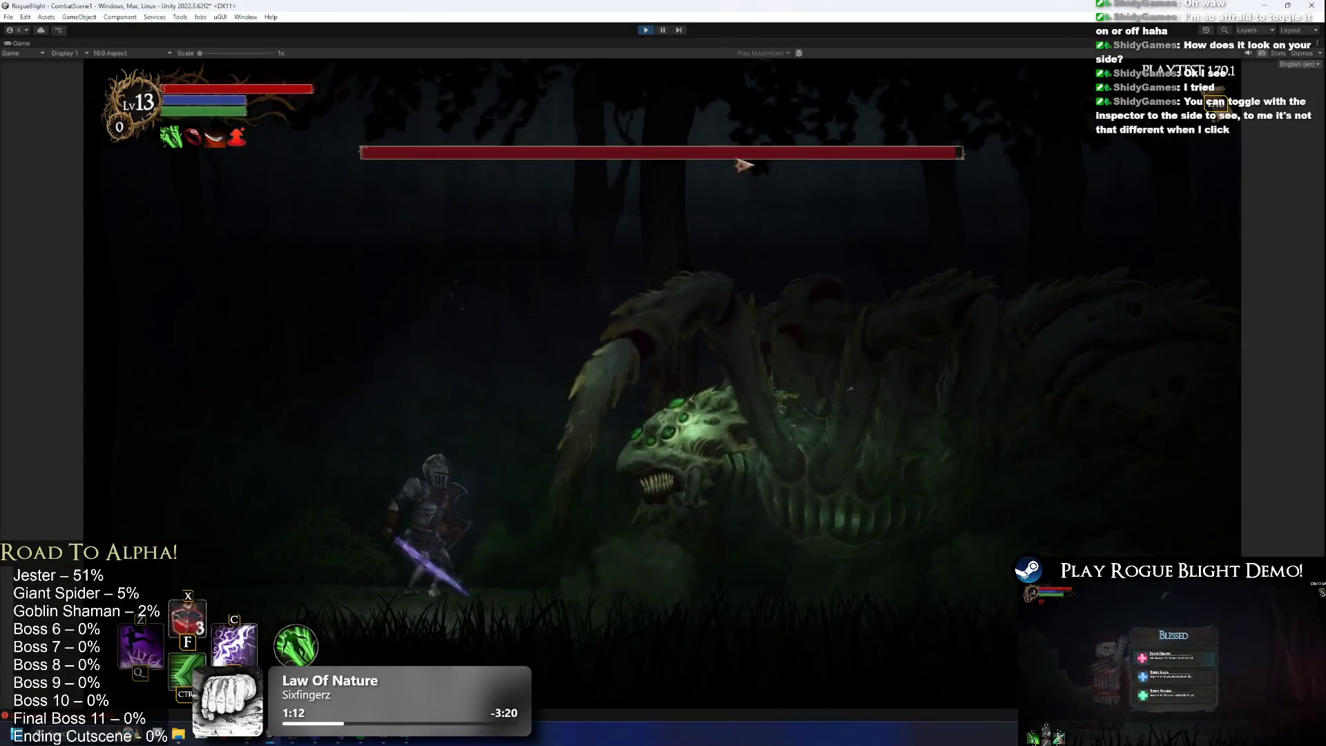
key("a")
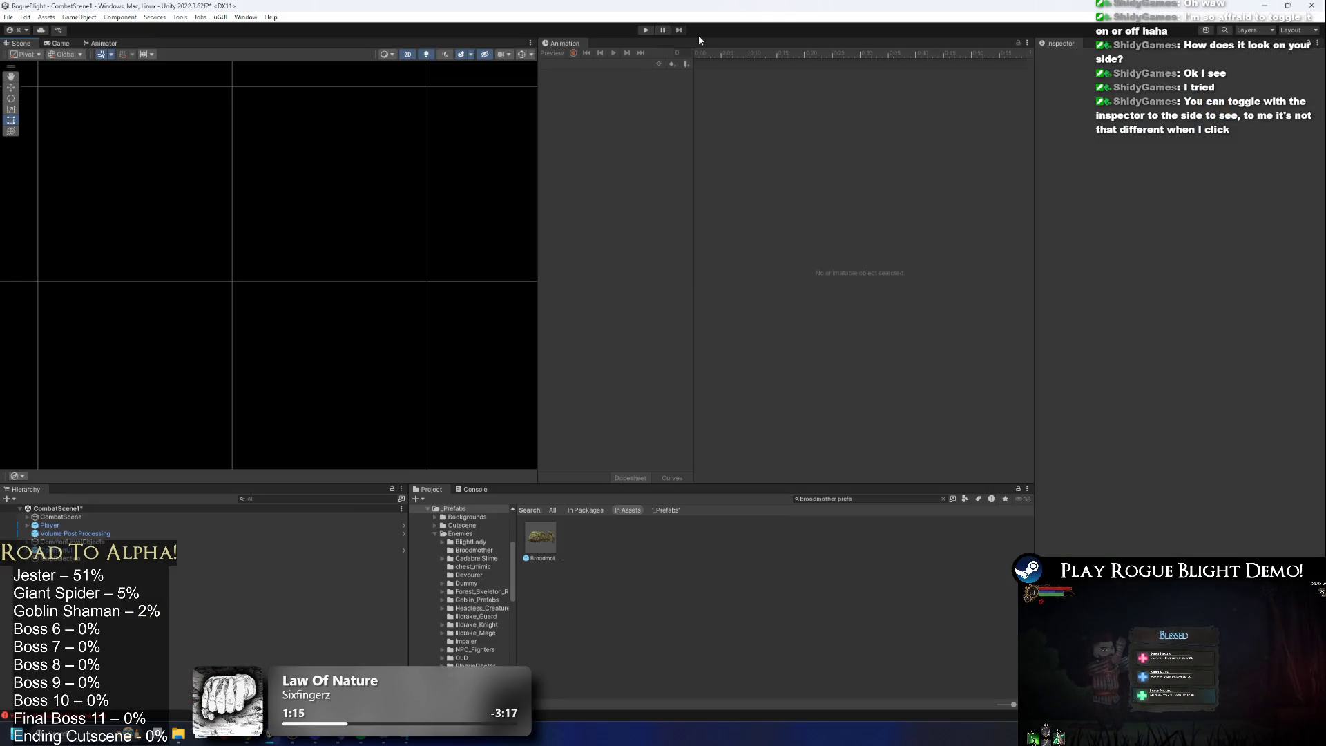
Open the Broodmother prefab's Animator Base Layer and locate the claws_broodmother state and clip.
double_click(541, 538)
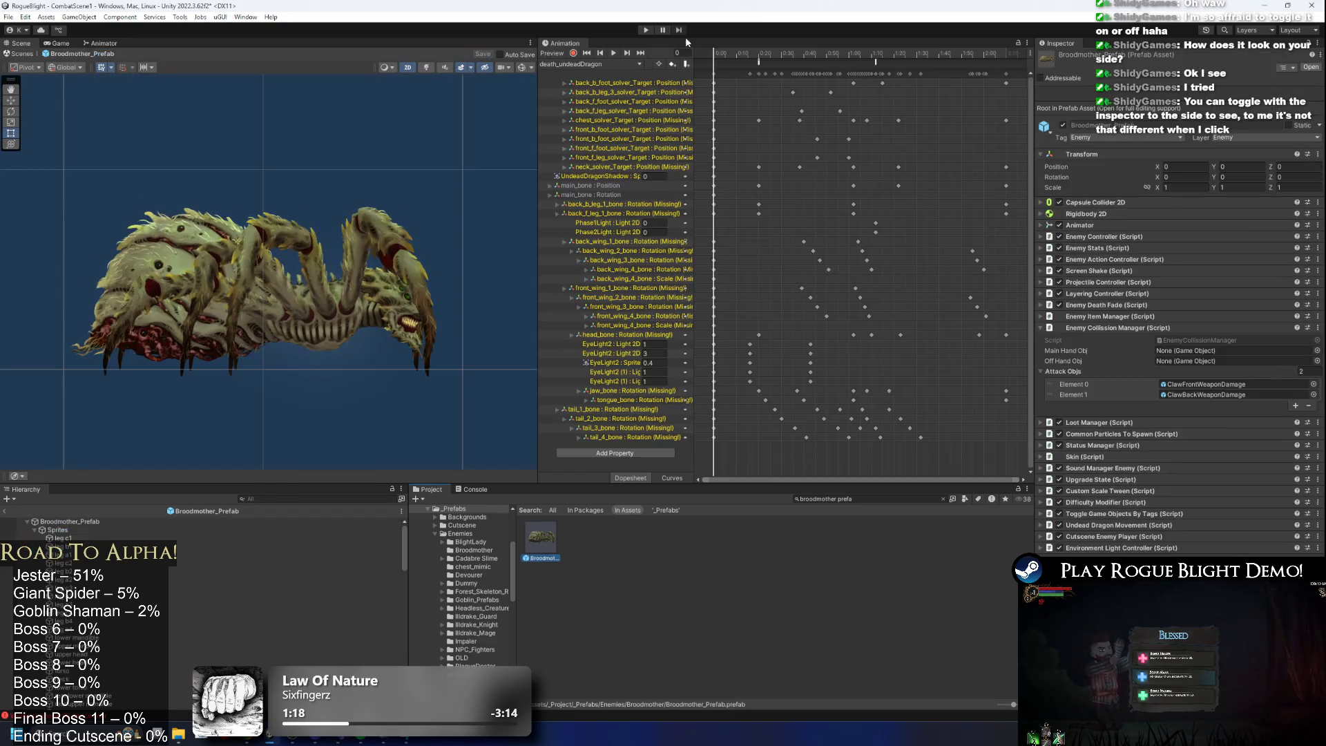
left_click(97, 43)
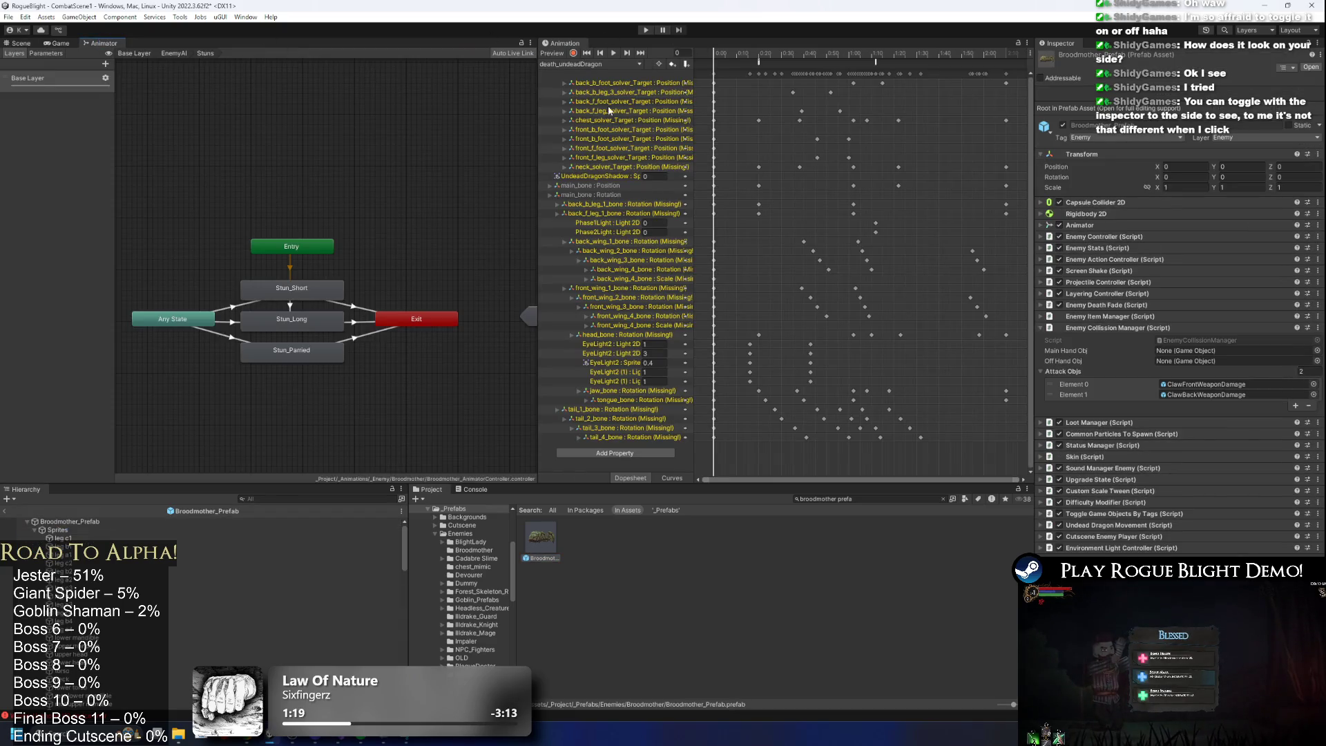
double_click(449, 305)
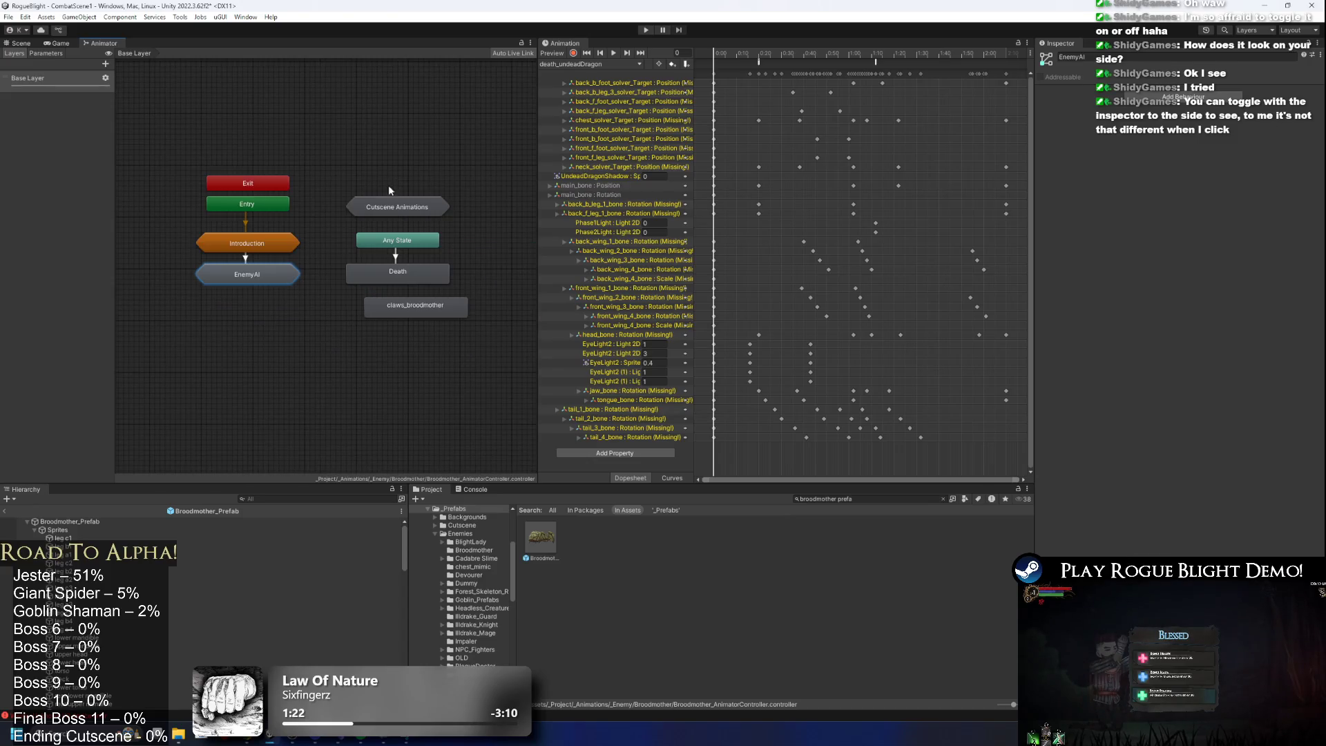
left_click(416, 307)
left_click(1227, 93)
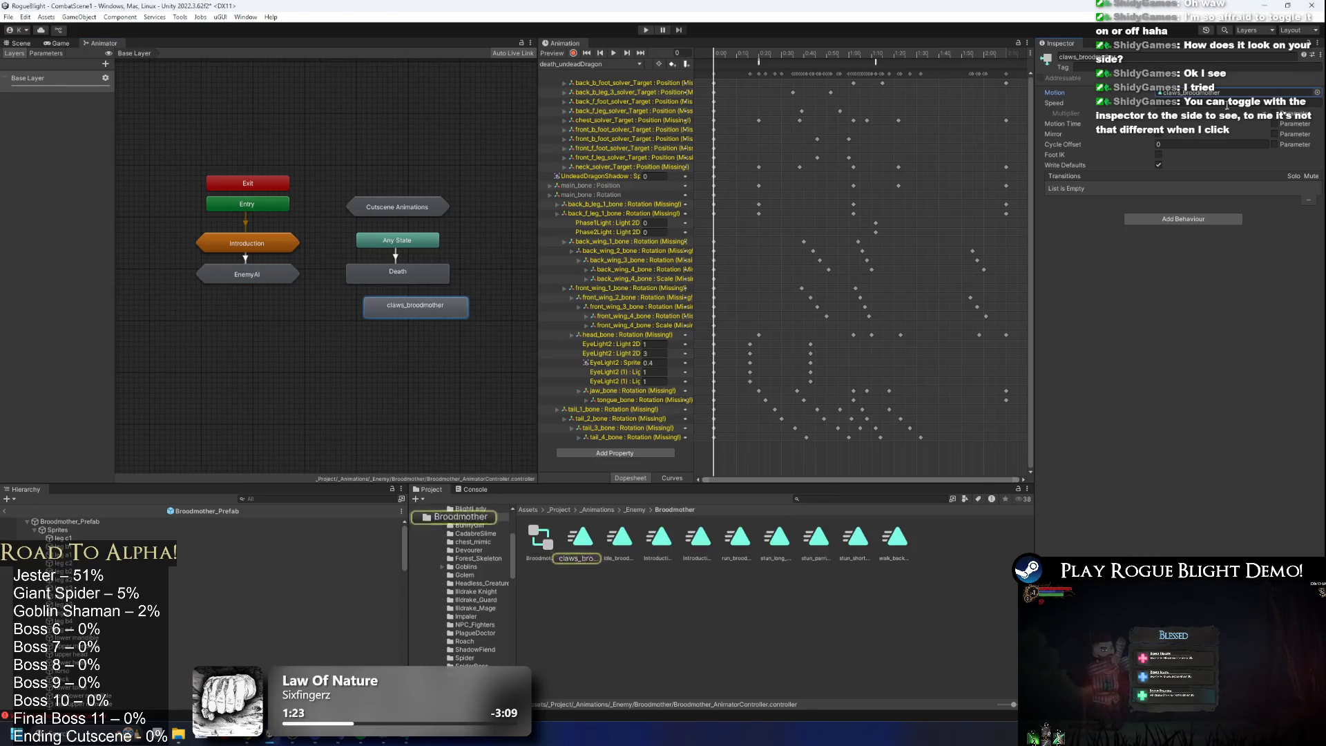
left_click(580, 557)
Delete the claws_broodmother state, then enter EnemyAI > Actions.
right_click(435, 306)
left_click(404, 400)
double_click(234, 278)
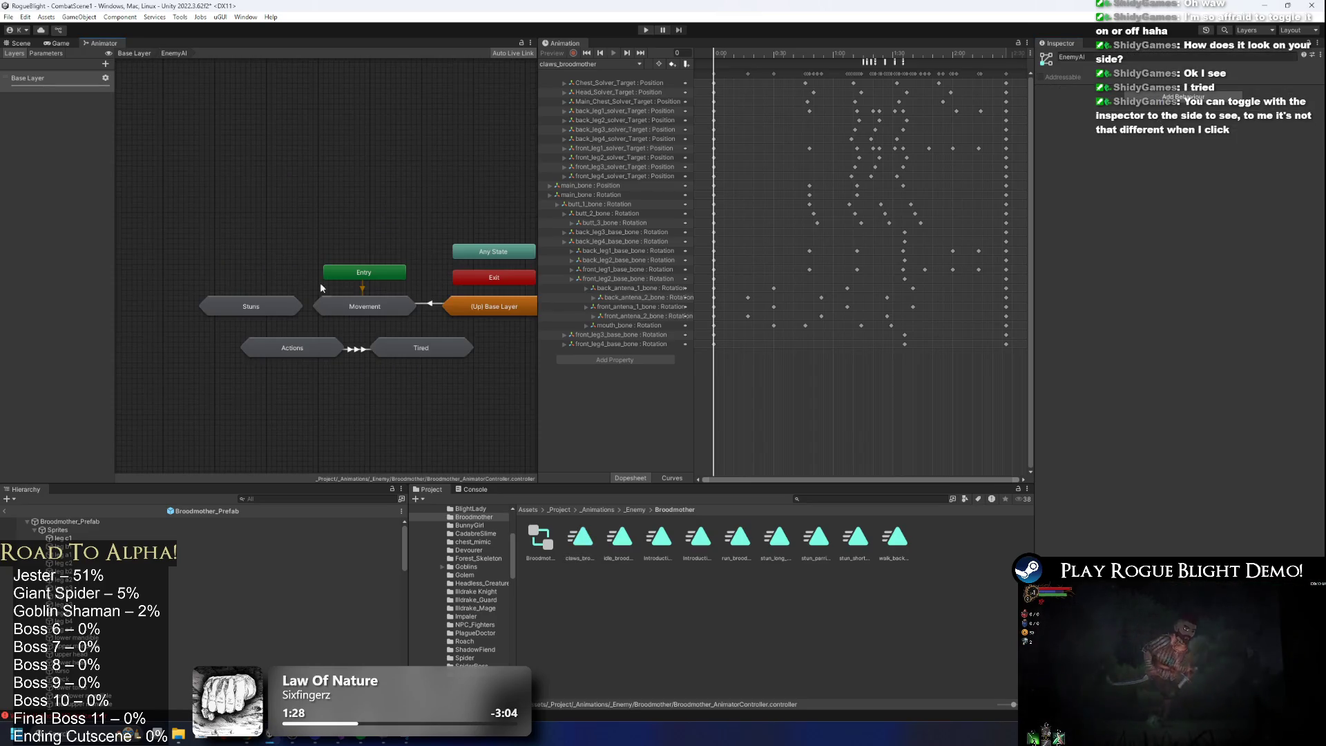
double_click(297, 348)
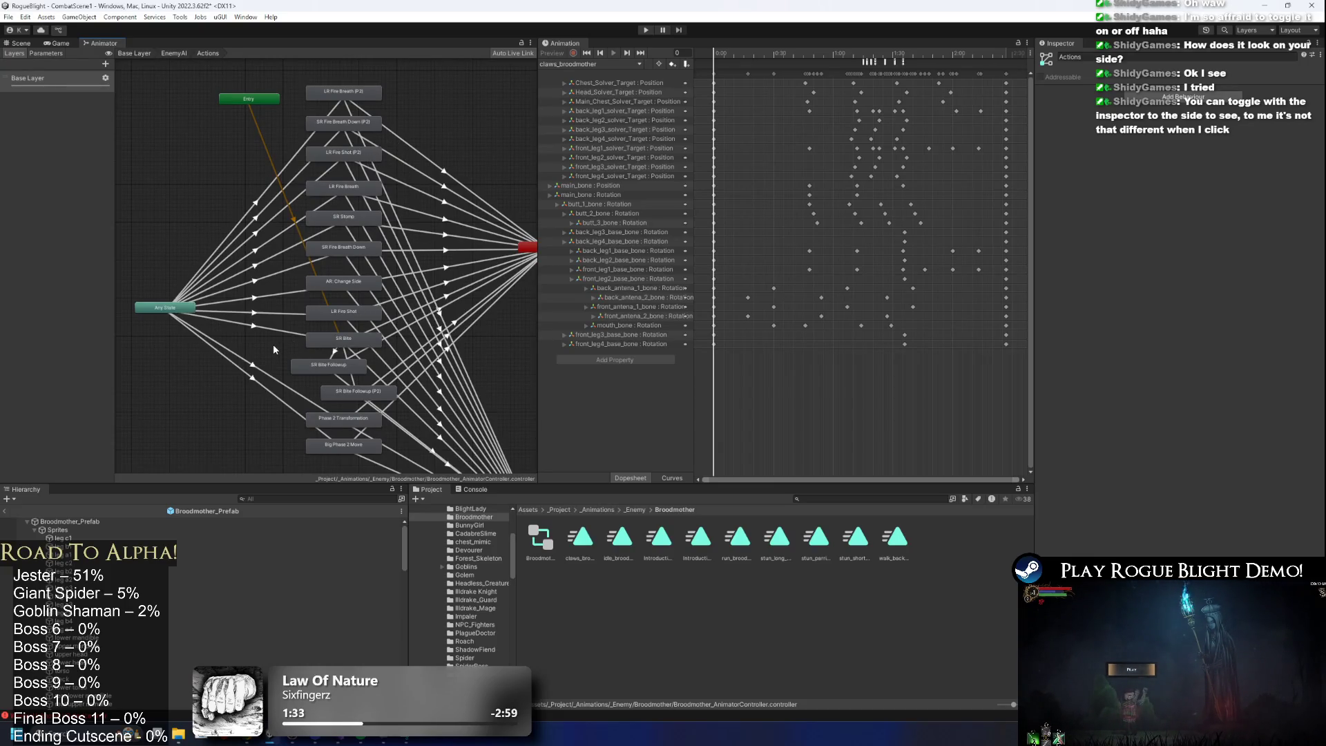
Move SR Bite and SR Bite Followup near Entry and push the other attack states lower.
left_click_drag(317, 366, 359, 368)
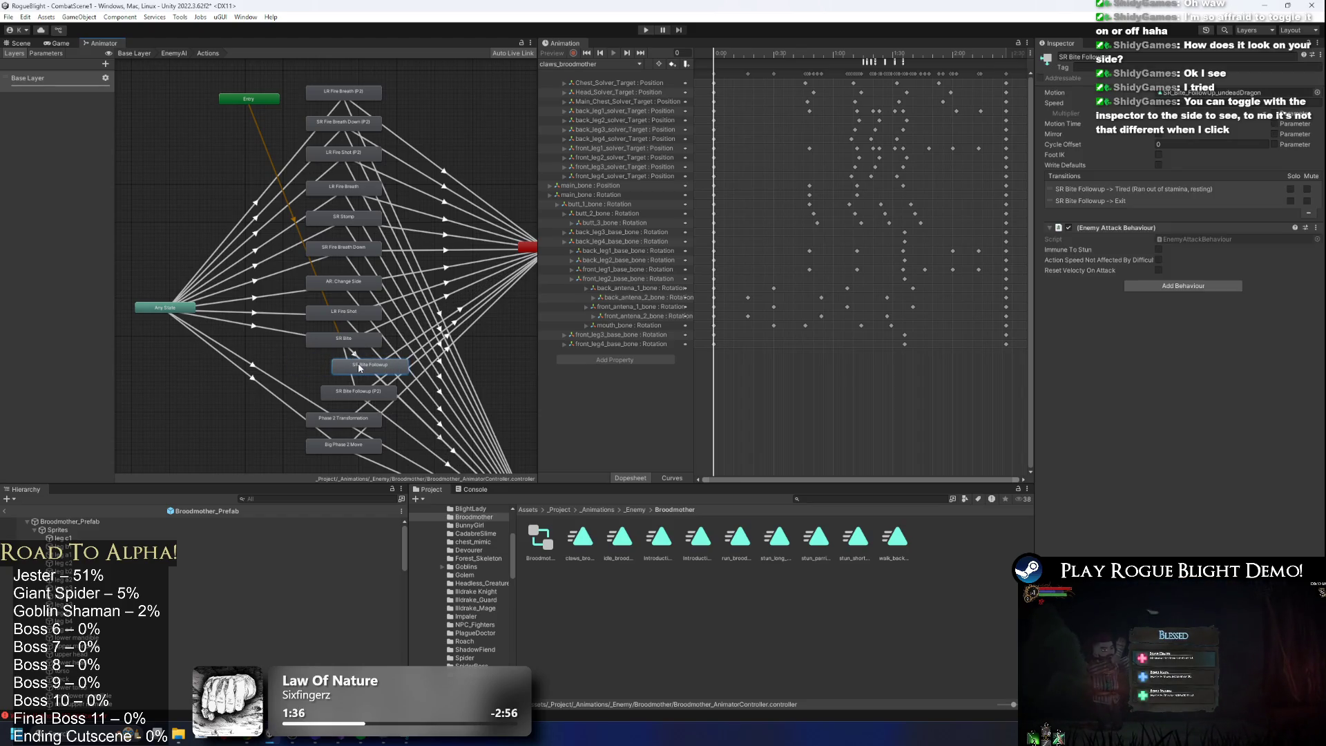
left_click_drag(279, 341, 408, 377)
mouse_move(352, 337)
left_mouse_down()
mouse_move(235, 136)
mouse_move(197, 129)
mouse_move(242, 175)
left_mouse_up()
left_click(226, 160)
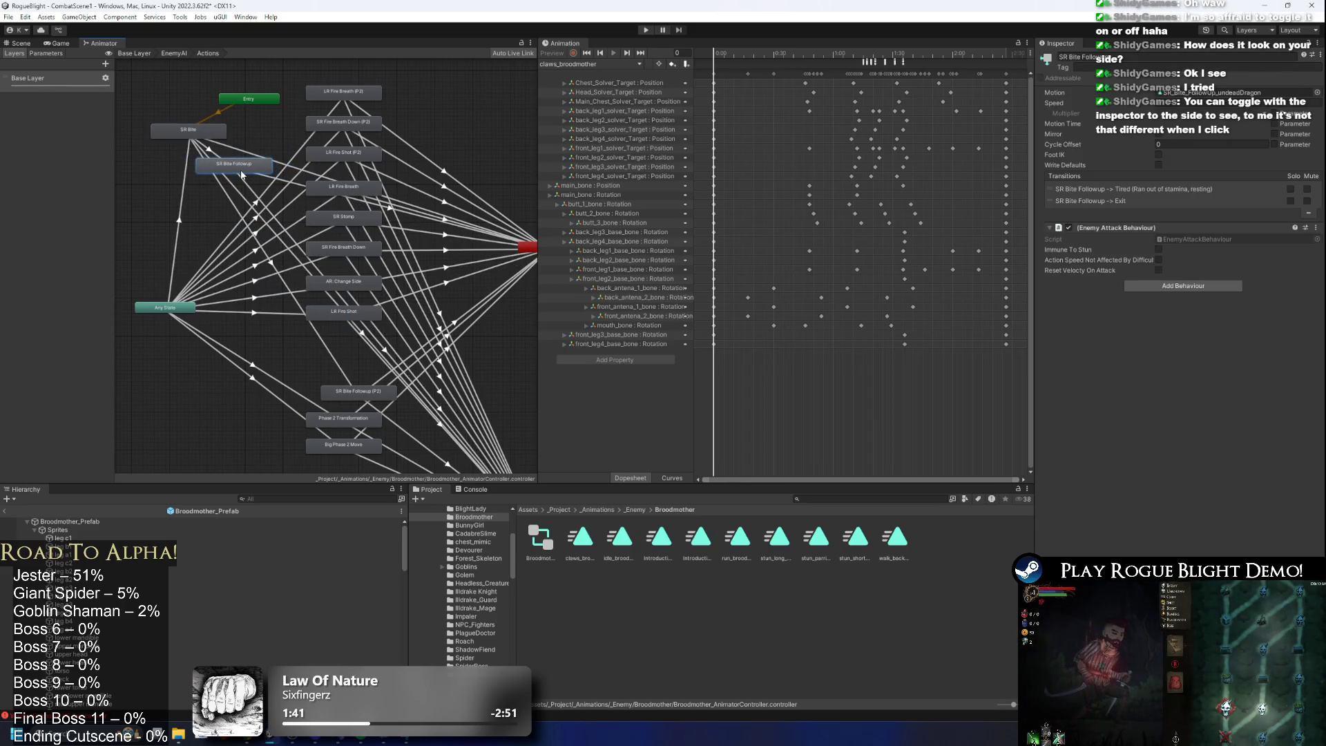
mouse_move(406, 100)
left_mouse_down()
mouse_move(349, 330)
mouse_move(338, 463)
mouse_move(385, 381)
mouse_move(370, 522)
left_mouse_up()
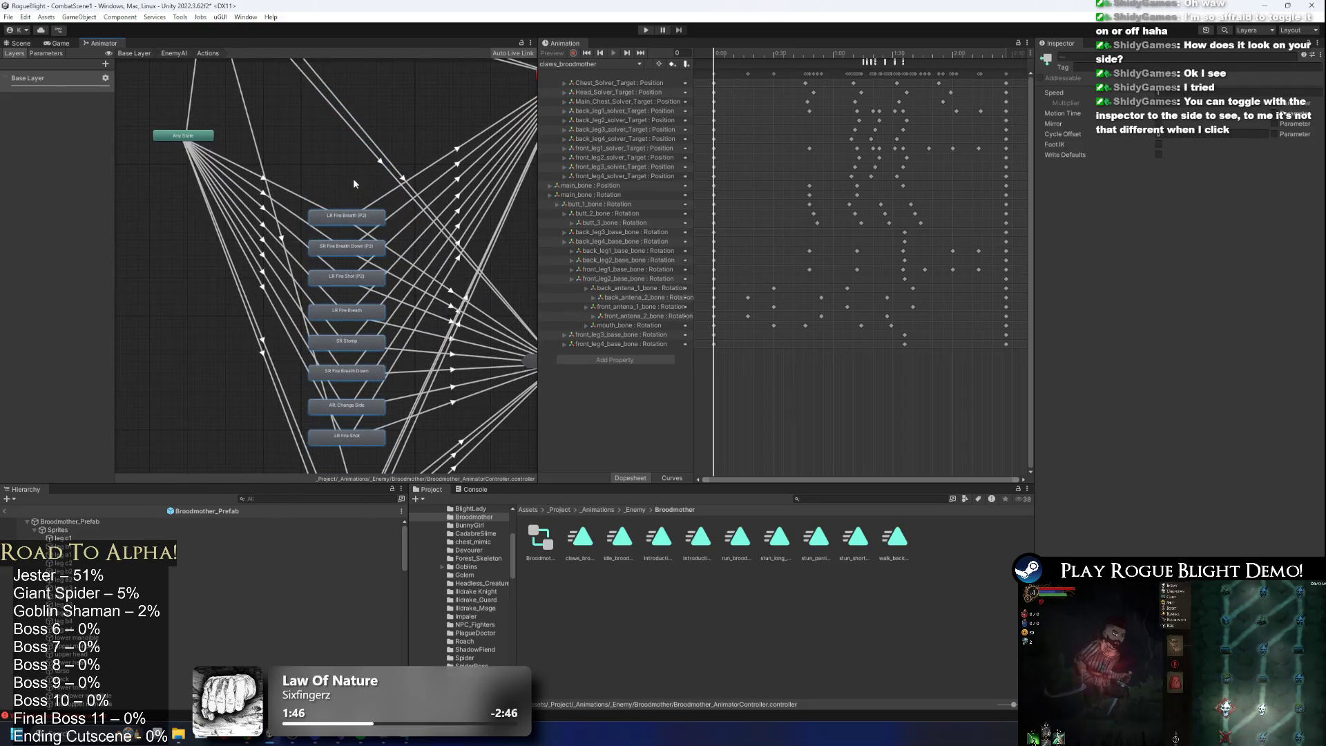
scroll(360, 254, "down", 5)
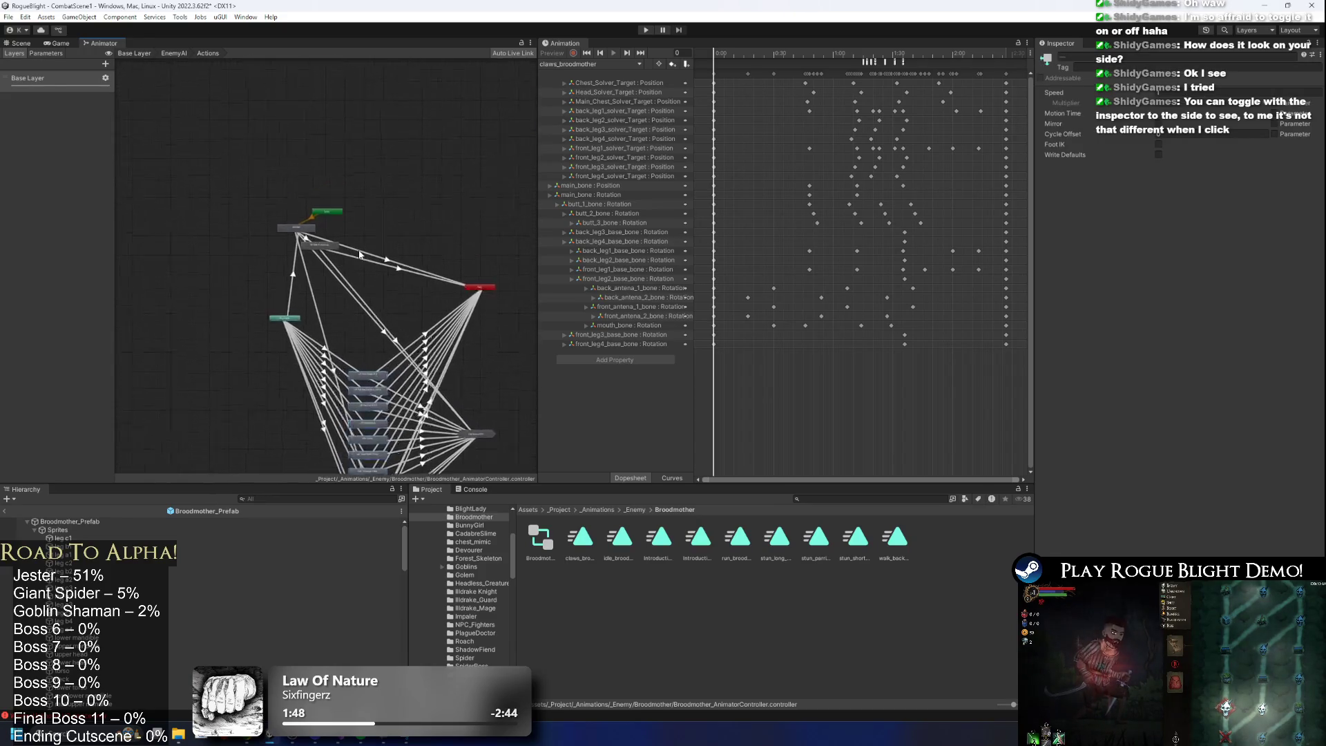
scroll(359, 254, "up", 3)
left_click_drag(343, 275, 232, 214)
left_click_drag(398, 235, 368, 268)
Rename SR Bite to Claw and SR Bite Followup to Bite Followup.
left_click(369, 268)
left_click(1066, 57)
type("law")
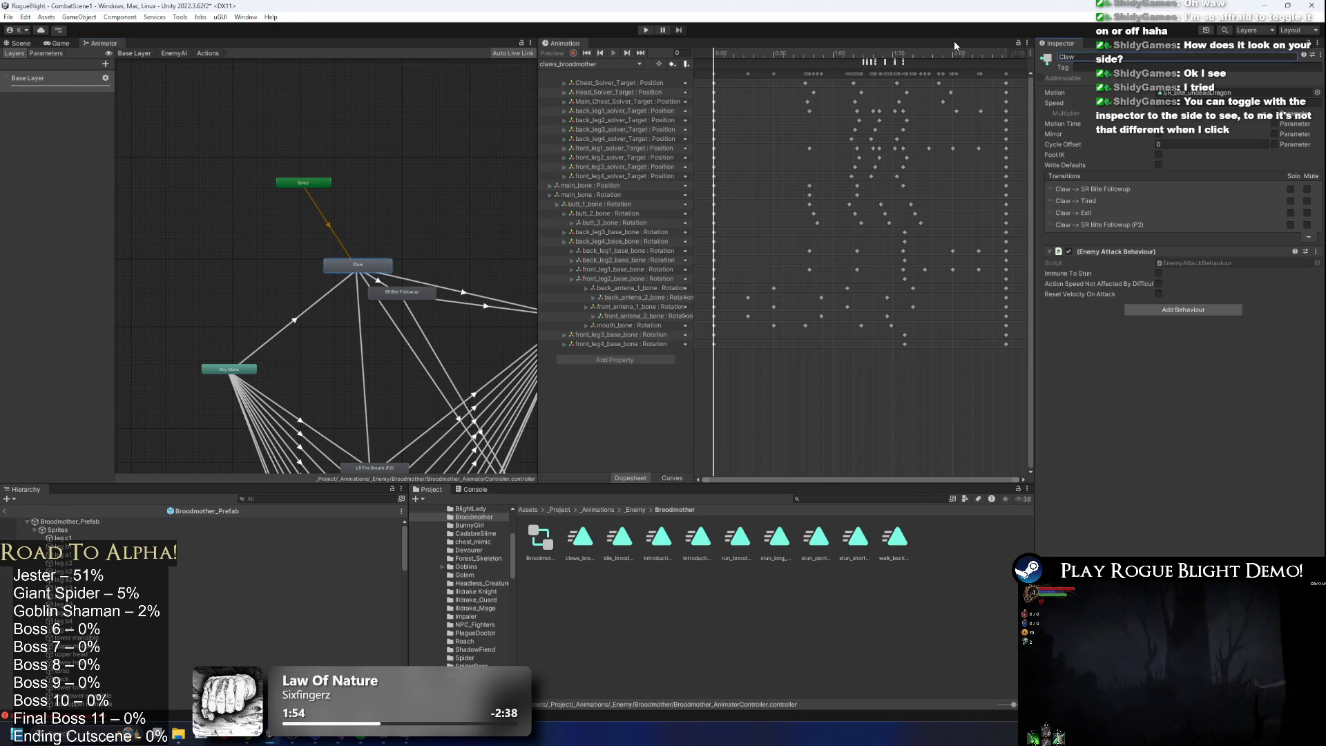
scroll(363, 250, "up", 3)
left_click(458, 326)
left_click(1078, 58)
type("Bite Followup")
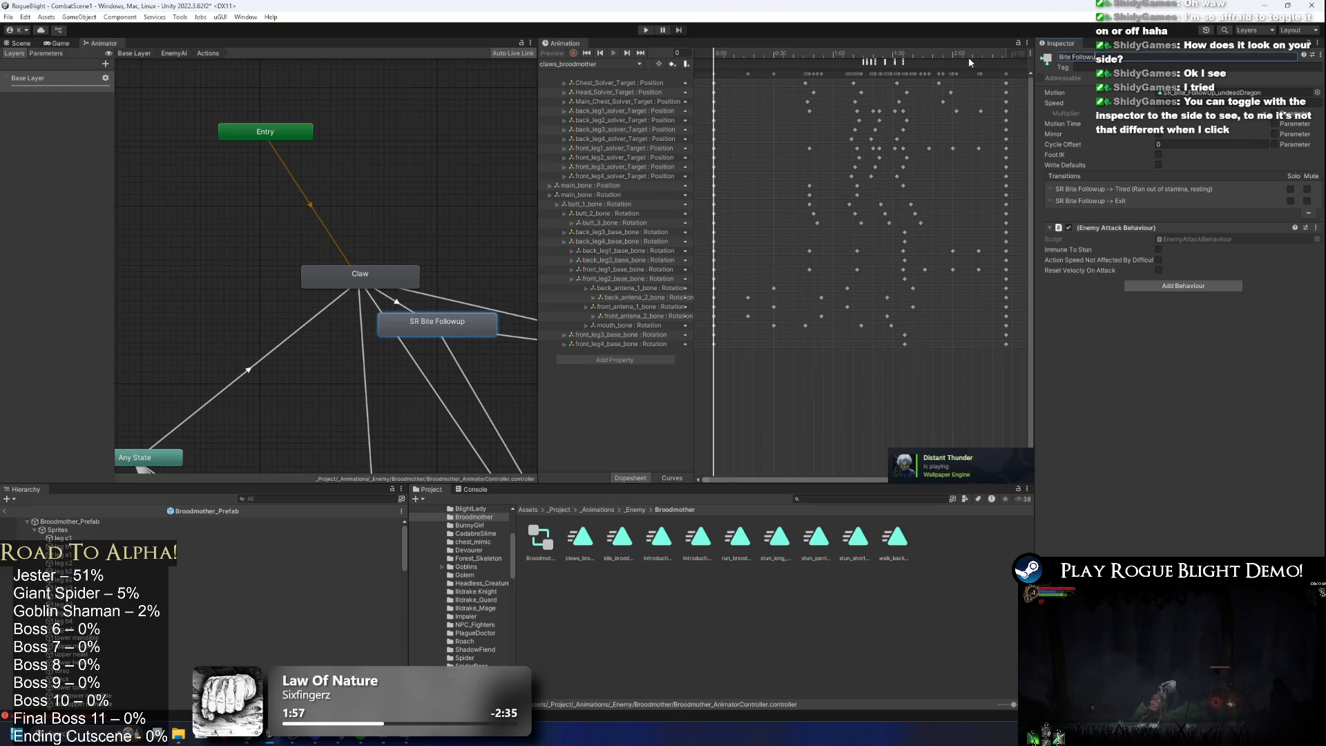
key("Return")
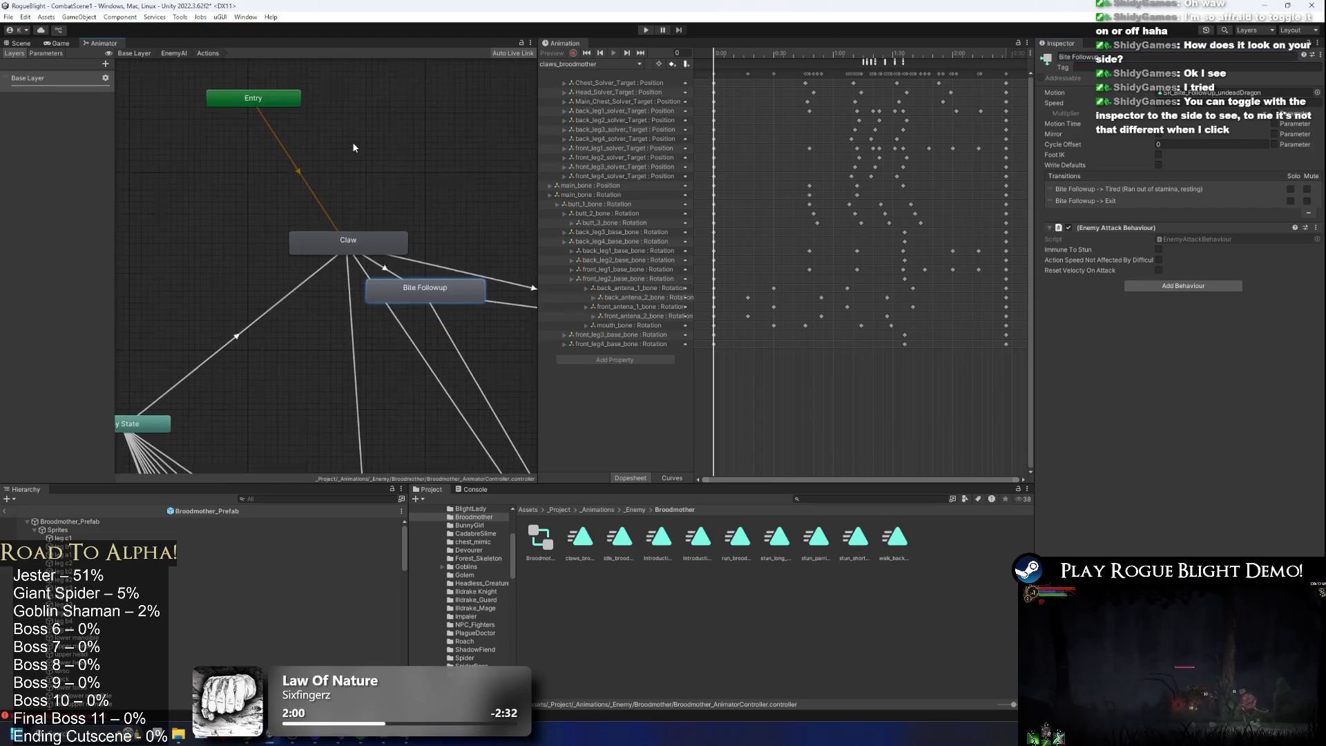
Set ActionID to 9 on the Any State transitions to SR Fire Breath Down (P2) and LR Fire Breath.
left_click(363, 253)
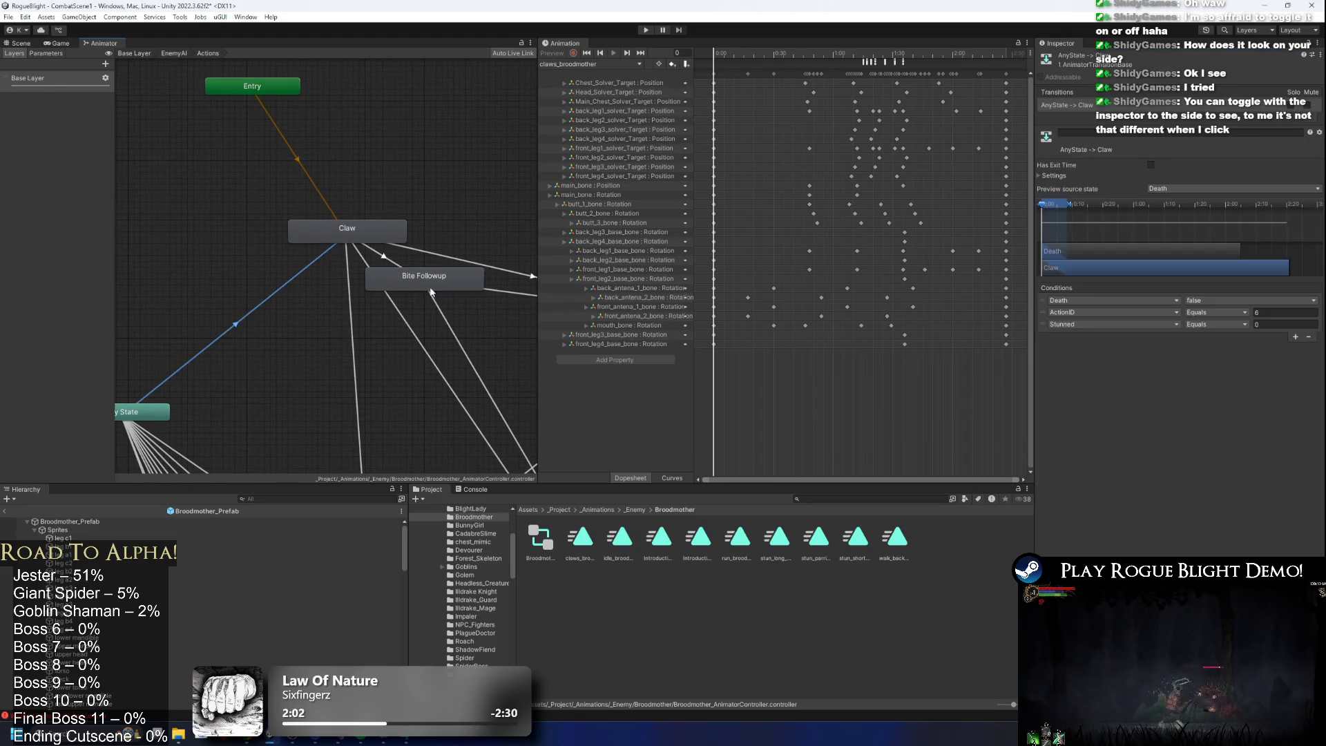
scroll(359, 157, "down", 3)
left_click(377, 179)
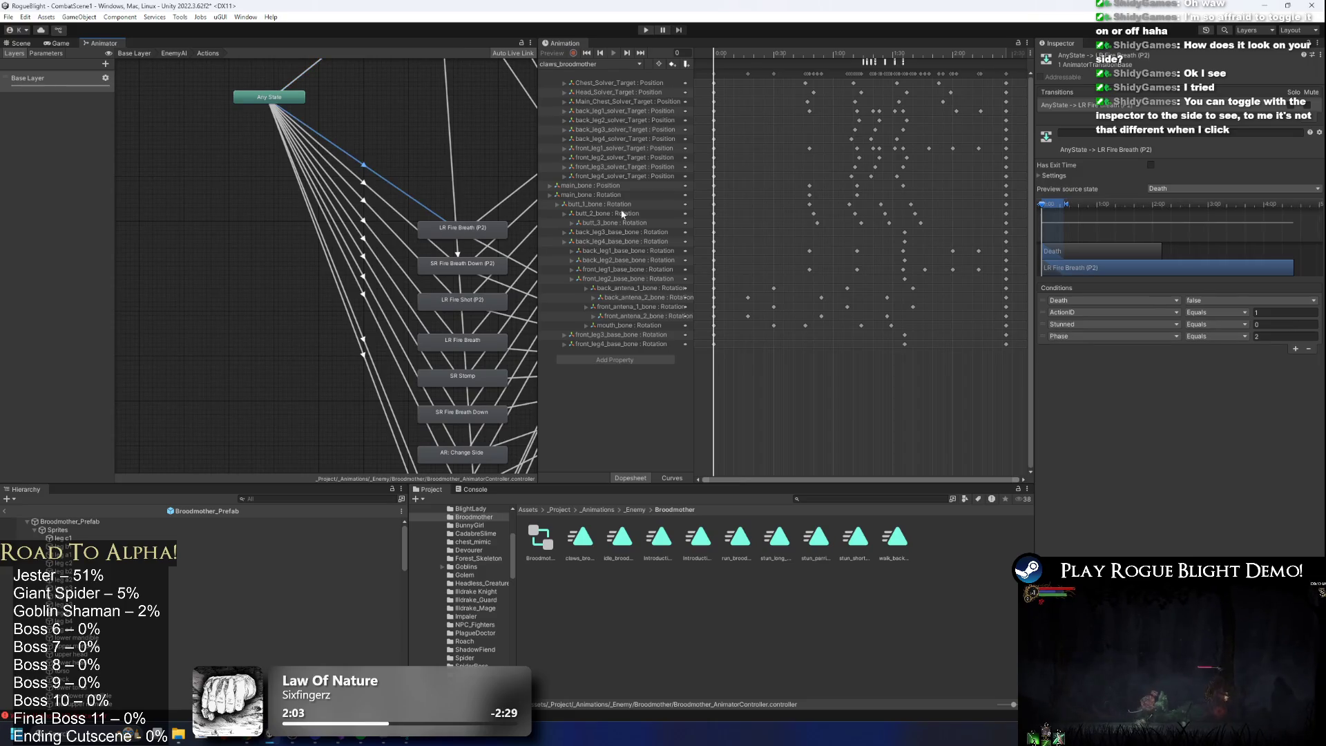
left_click(1285, 312)
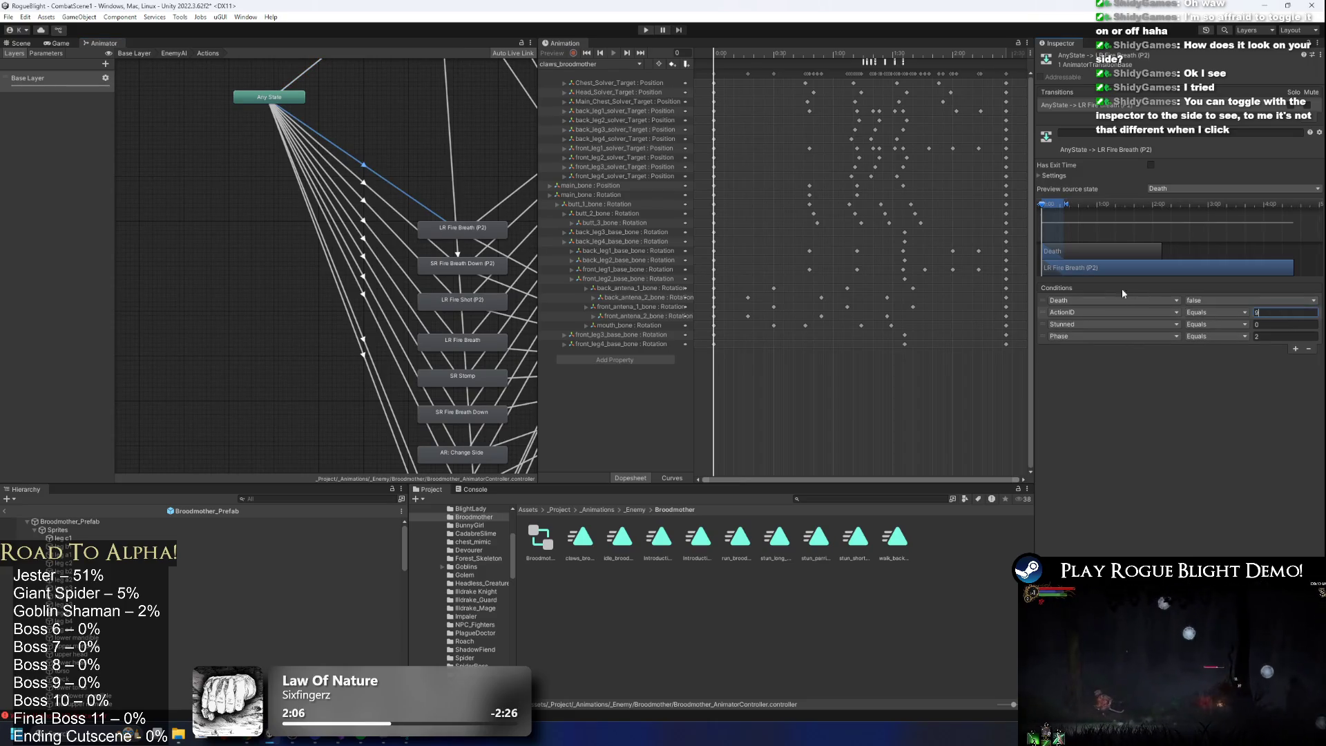
left_click(400, 217)
left_click(1266, 312)
type("9")
left_click(384, 236)
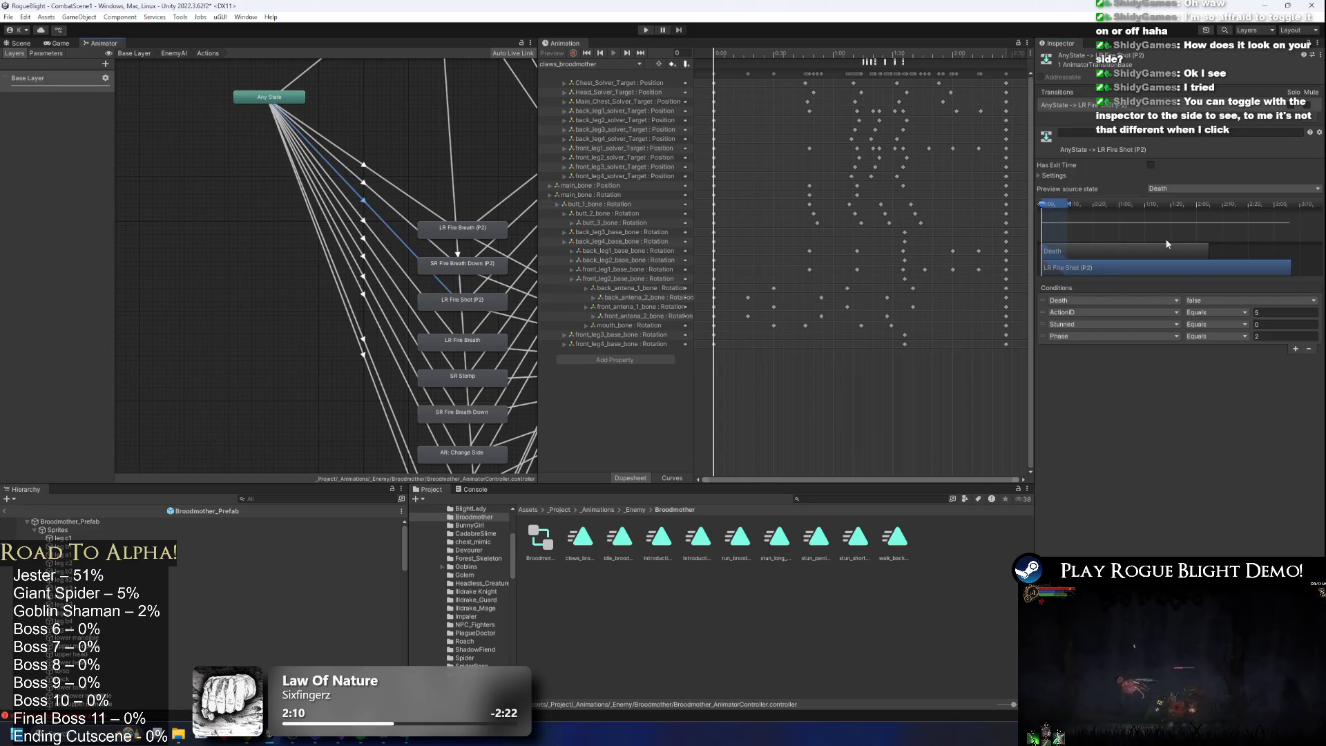
left_click(350, 235)
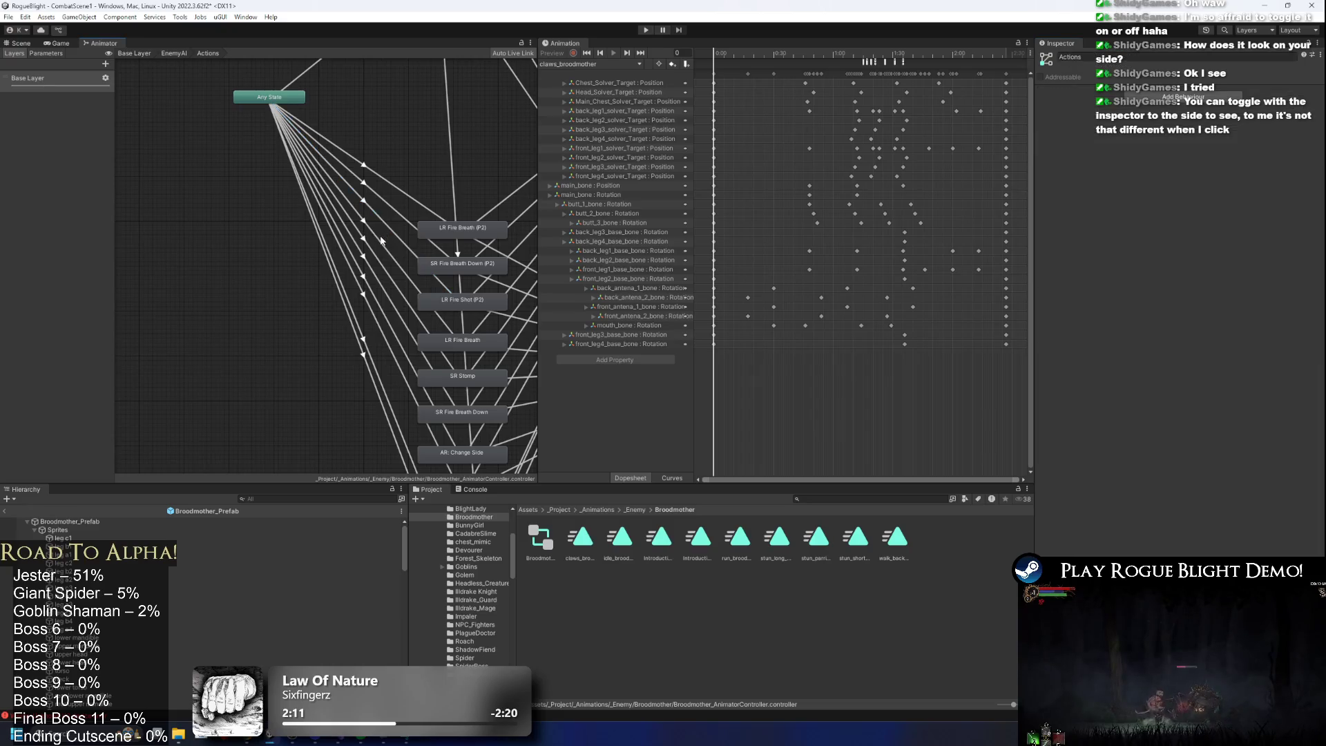
left_click(1271, 312)
type("9")
Set ActionID to 99 on AR: Change Side and Phase 2 Transformation; edit LR Fire Shot and Big Phase 2 Move.
left_click(368, 267)
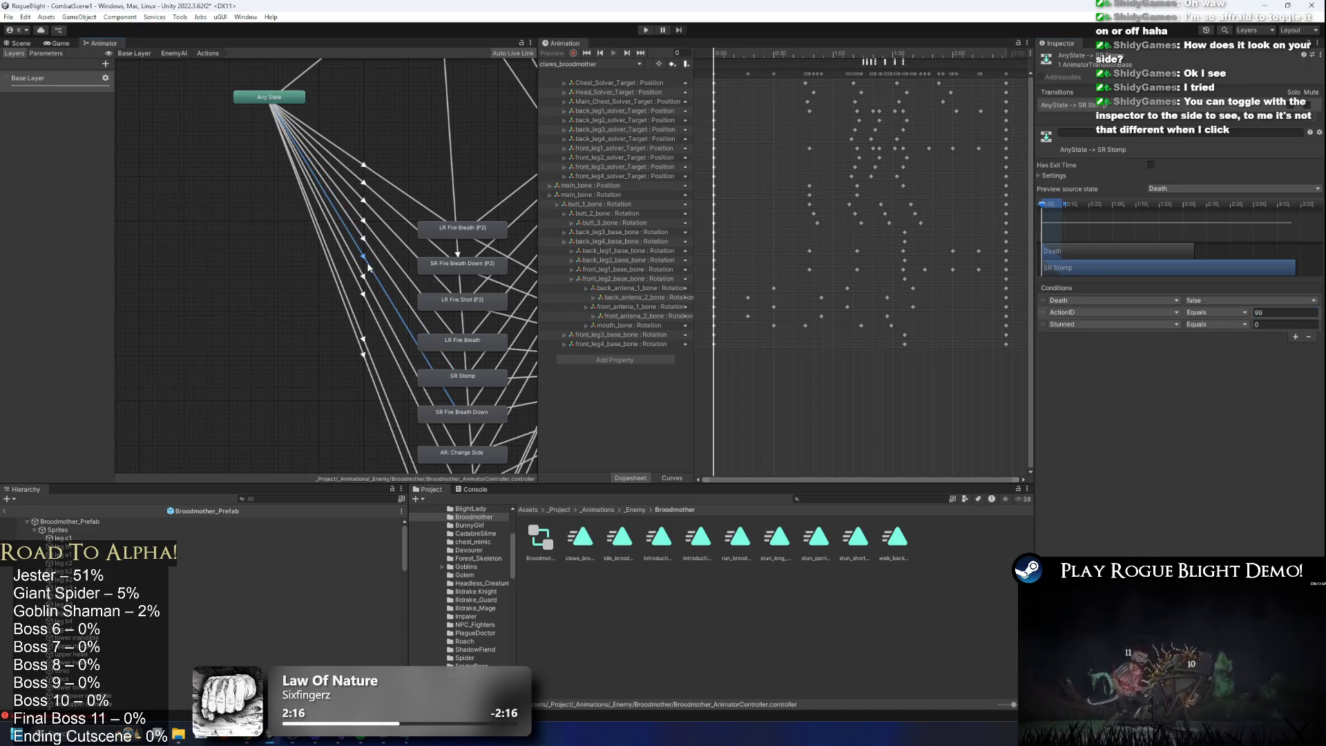
left_click(372, 291)
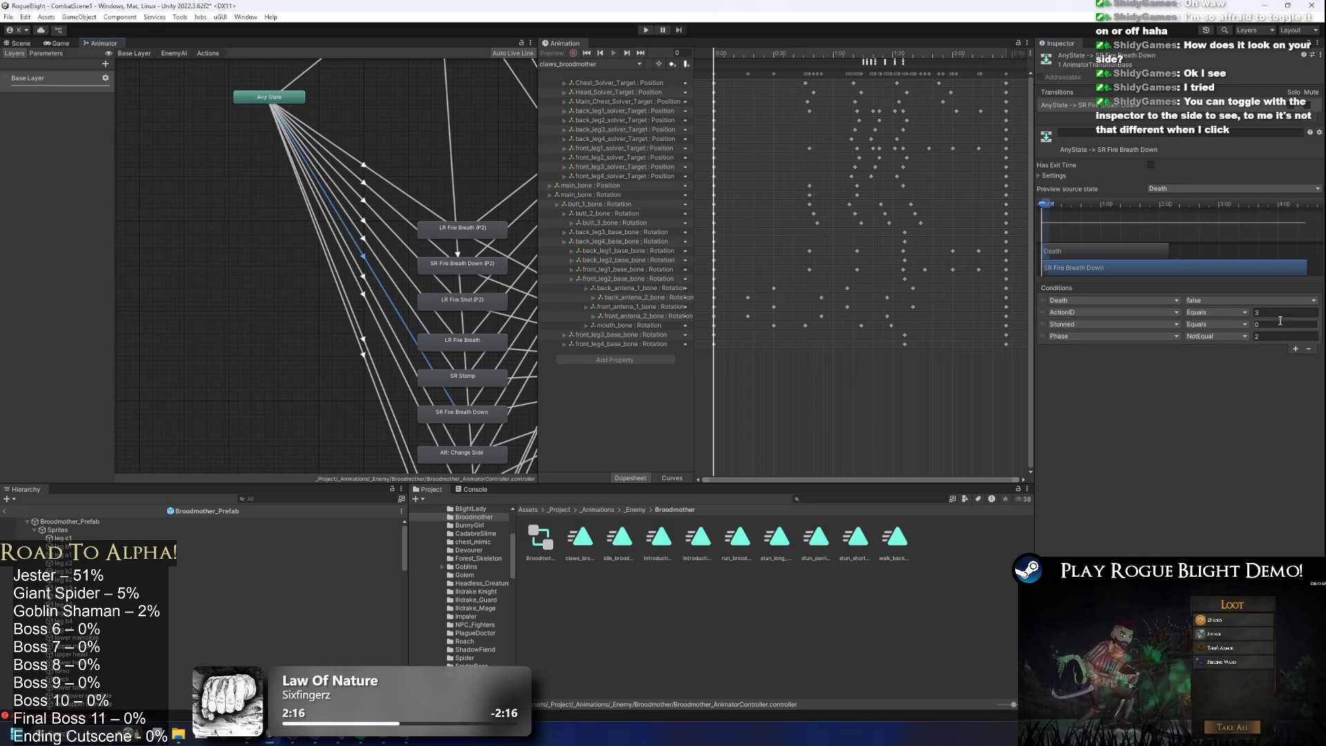
left_click(372, 291)
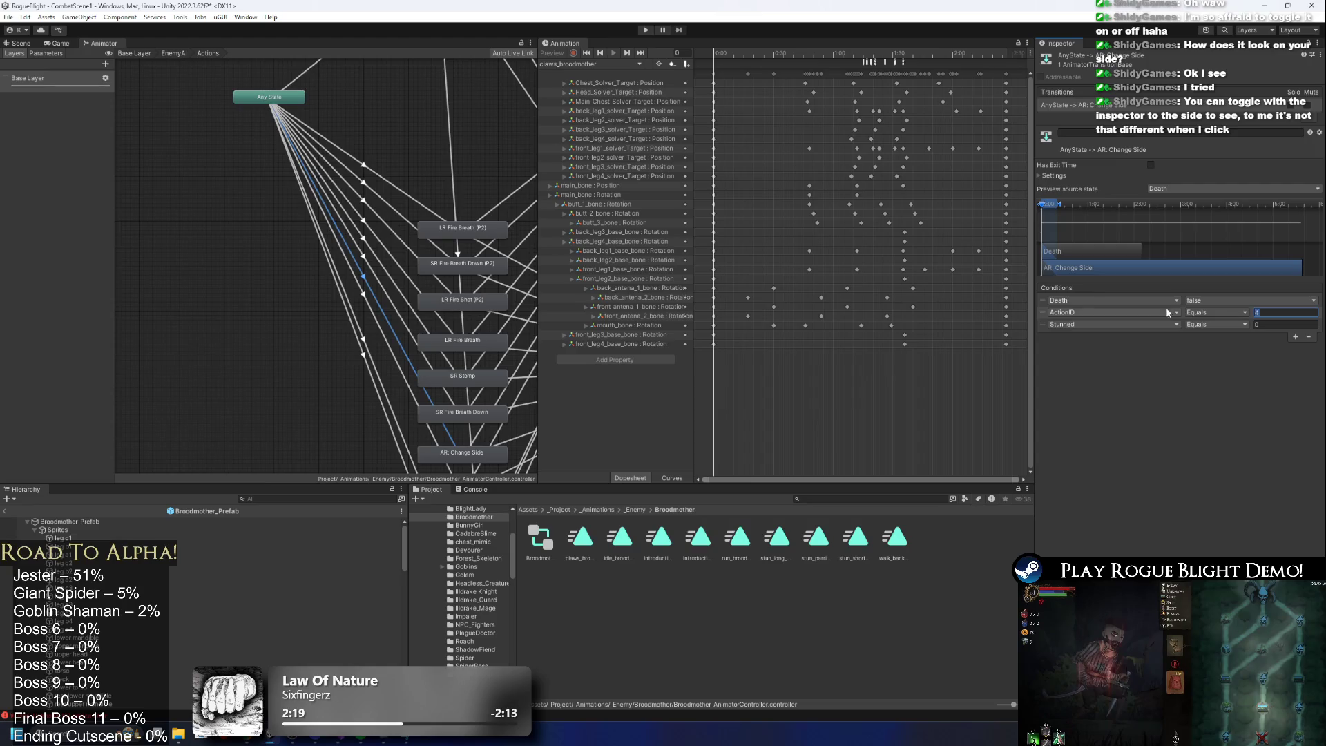
type("99")
left_click(354, 281)
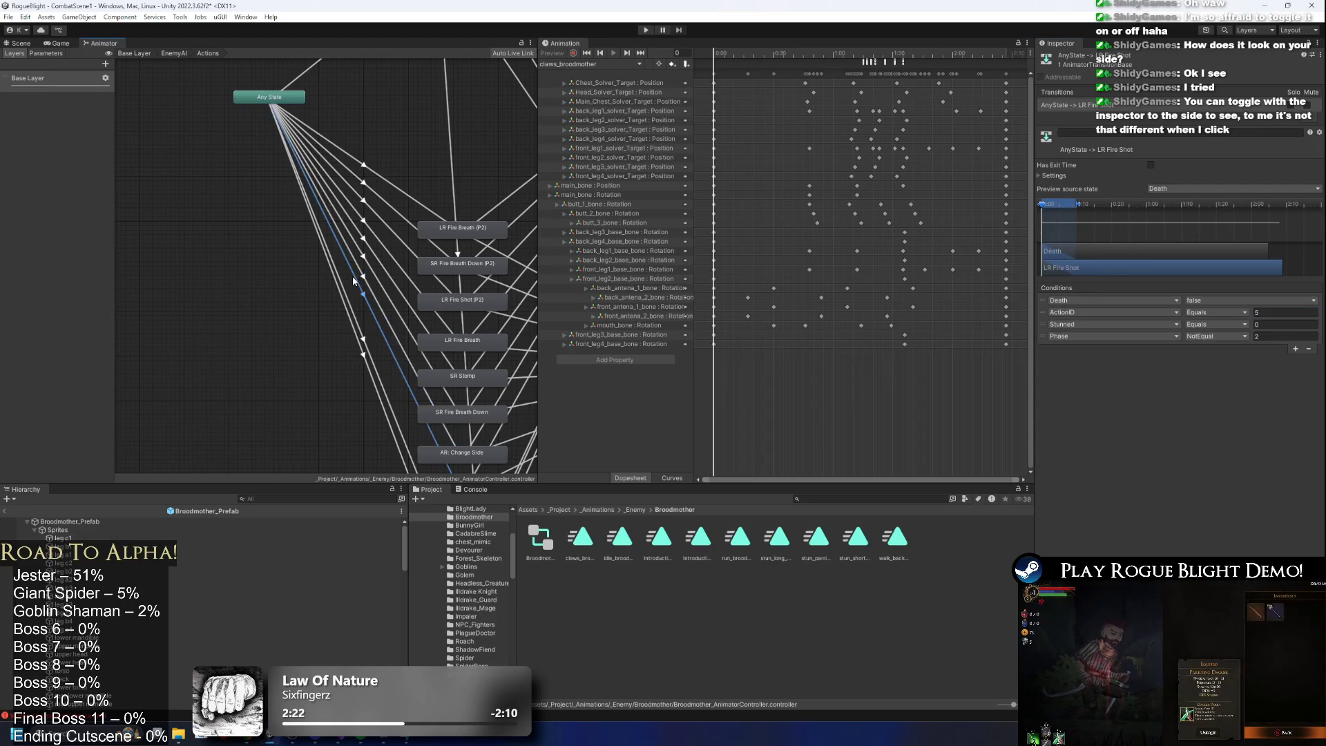
left_click(1259, 311)
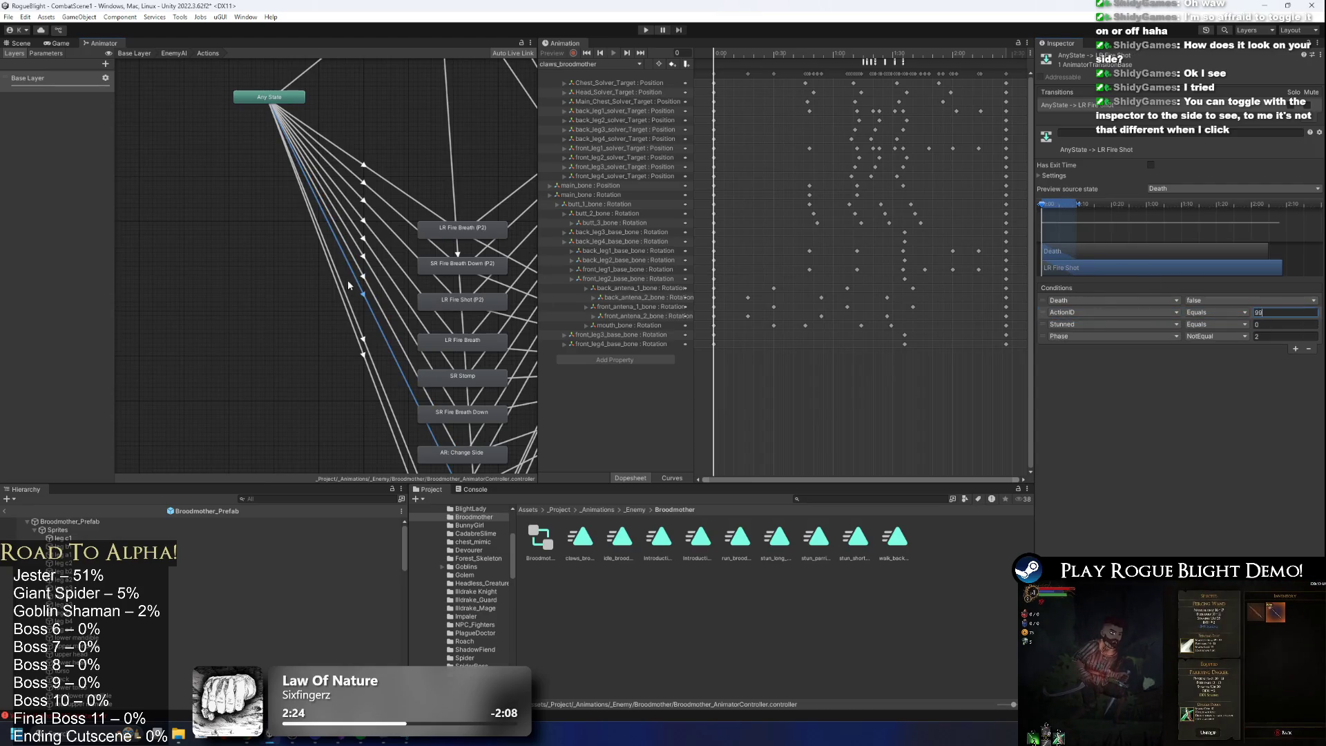
left_click_drag(349, 284, 348, 195)
left_click(359, 243)
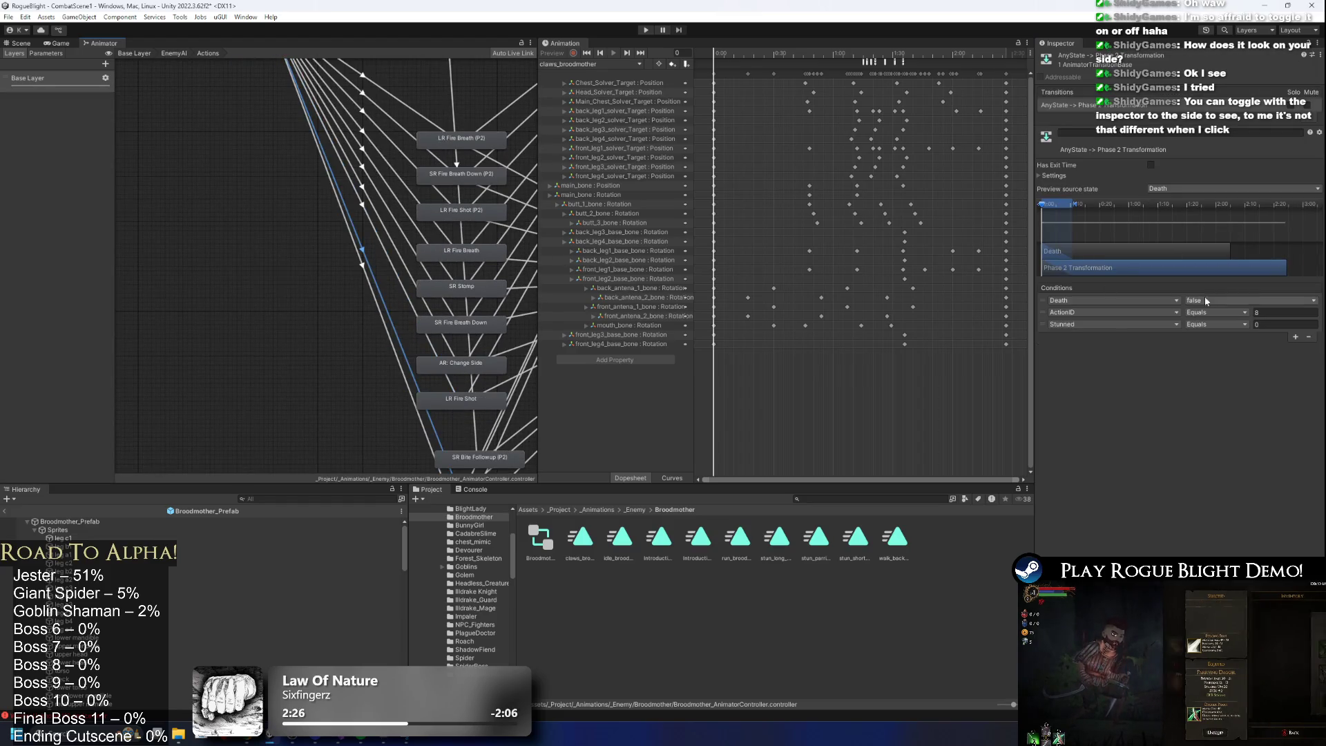
left_click(1258, 312)
type("99")
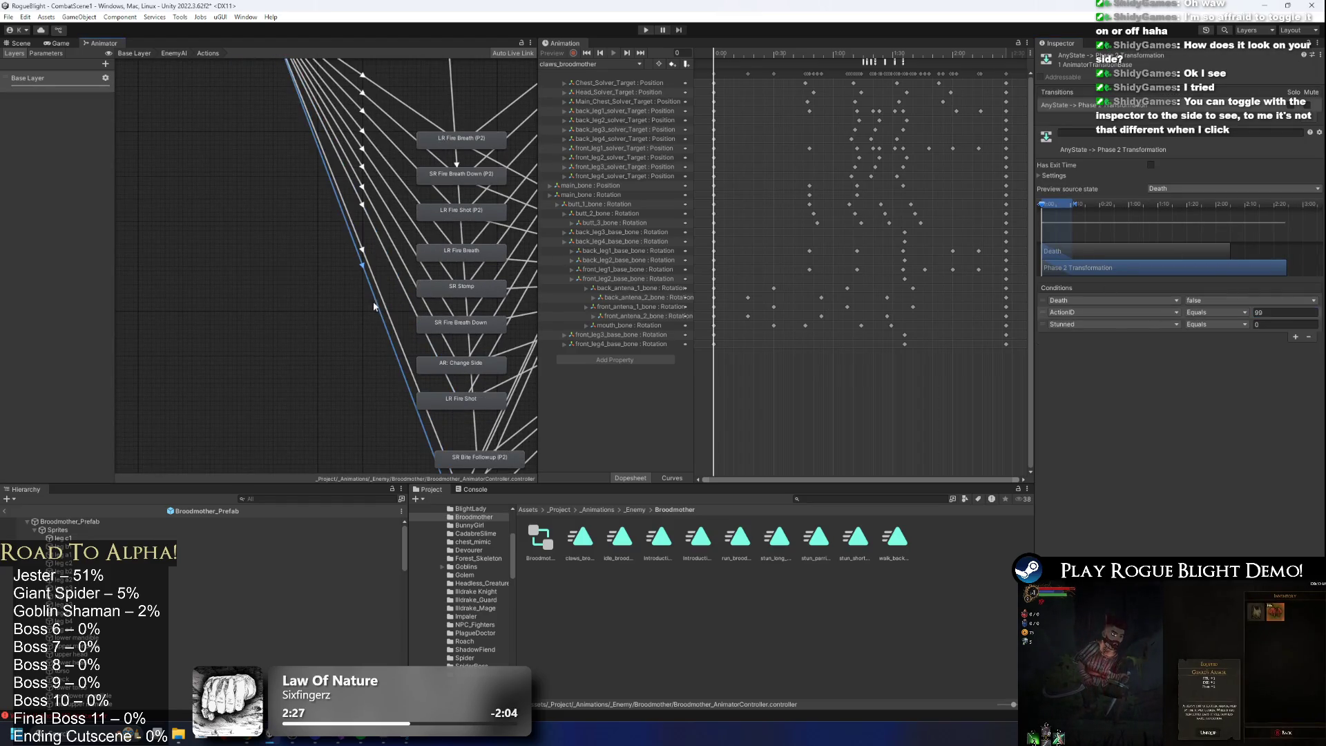
left_click(374, 306)
left_click(1258, 312)
Move SR Bite Followup (P2) up beside Claw.
scroll(487, 308, "up", 3)
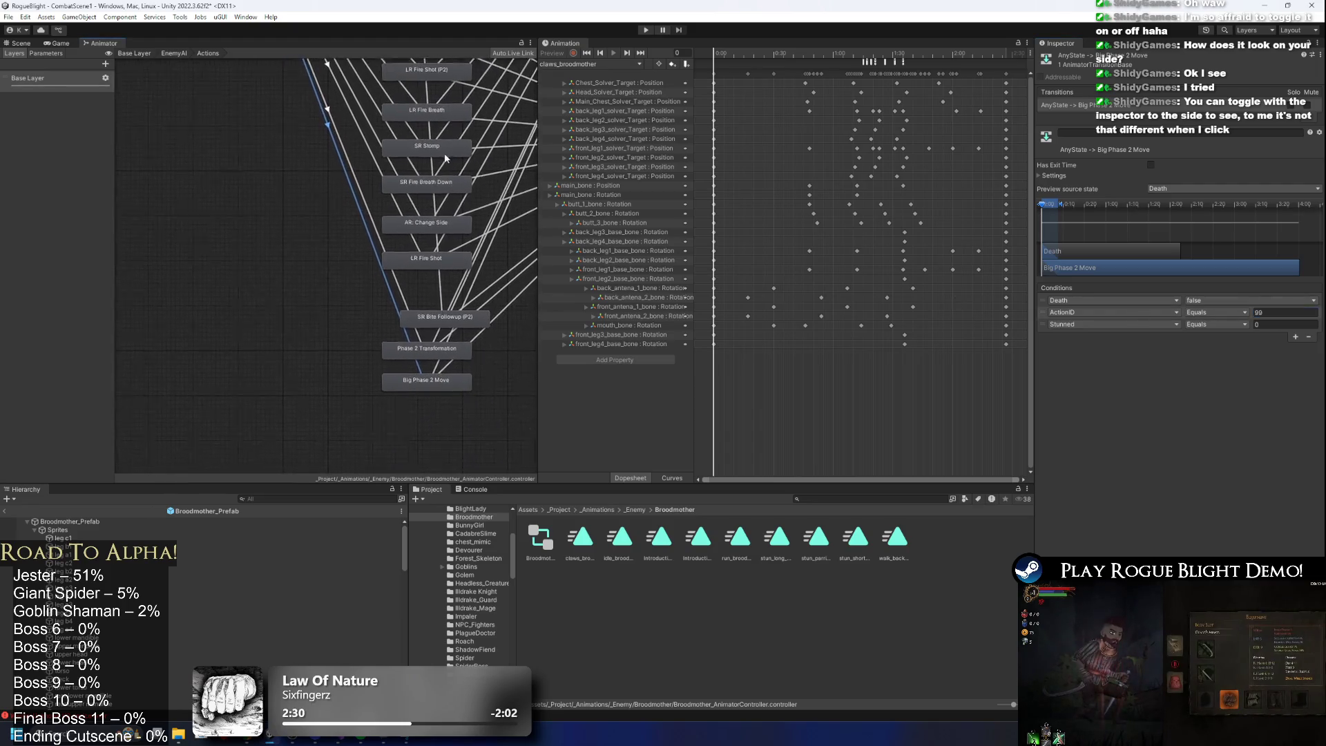
scroll(430, 77, "down", 3)
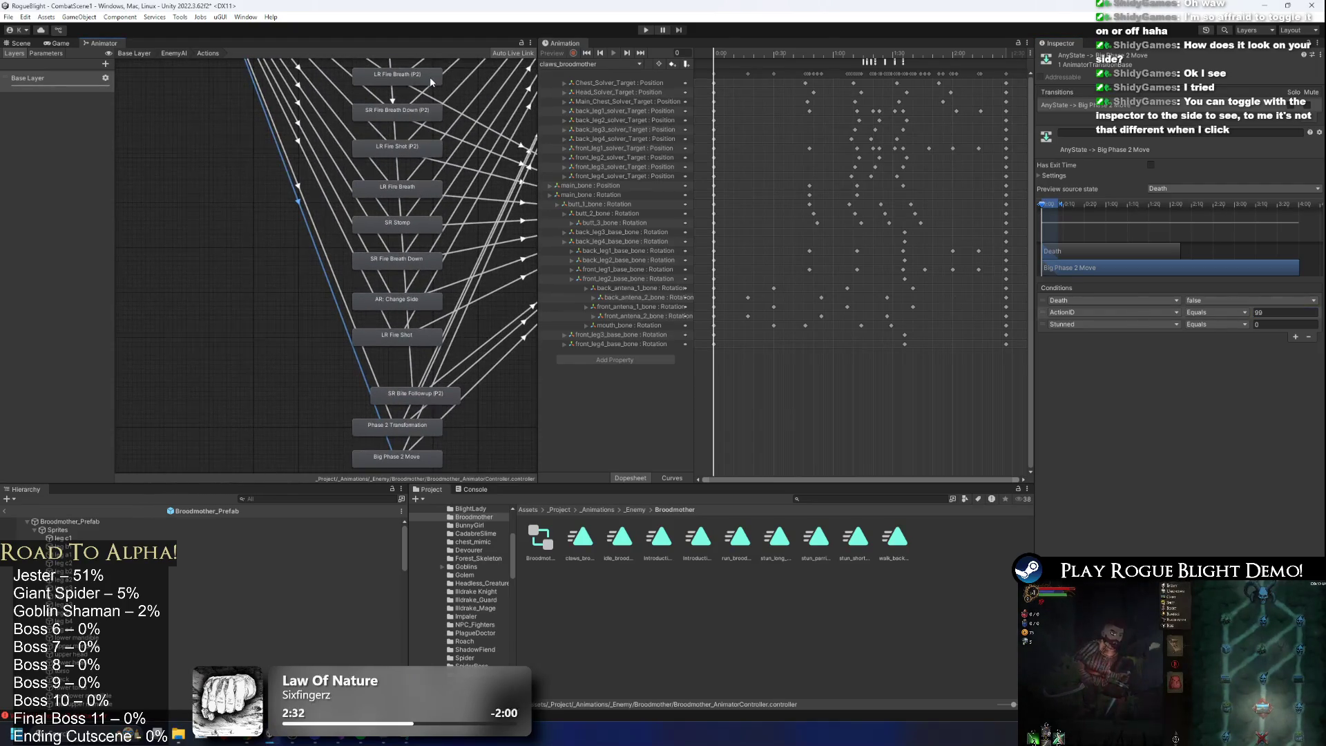
scroll(413, 373, "up", 3)
left_click(411, 372)
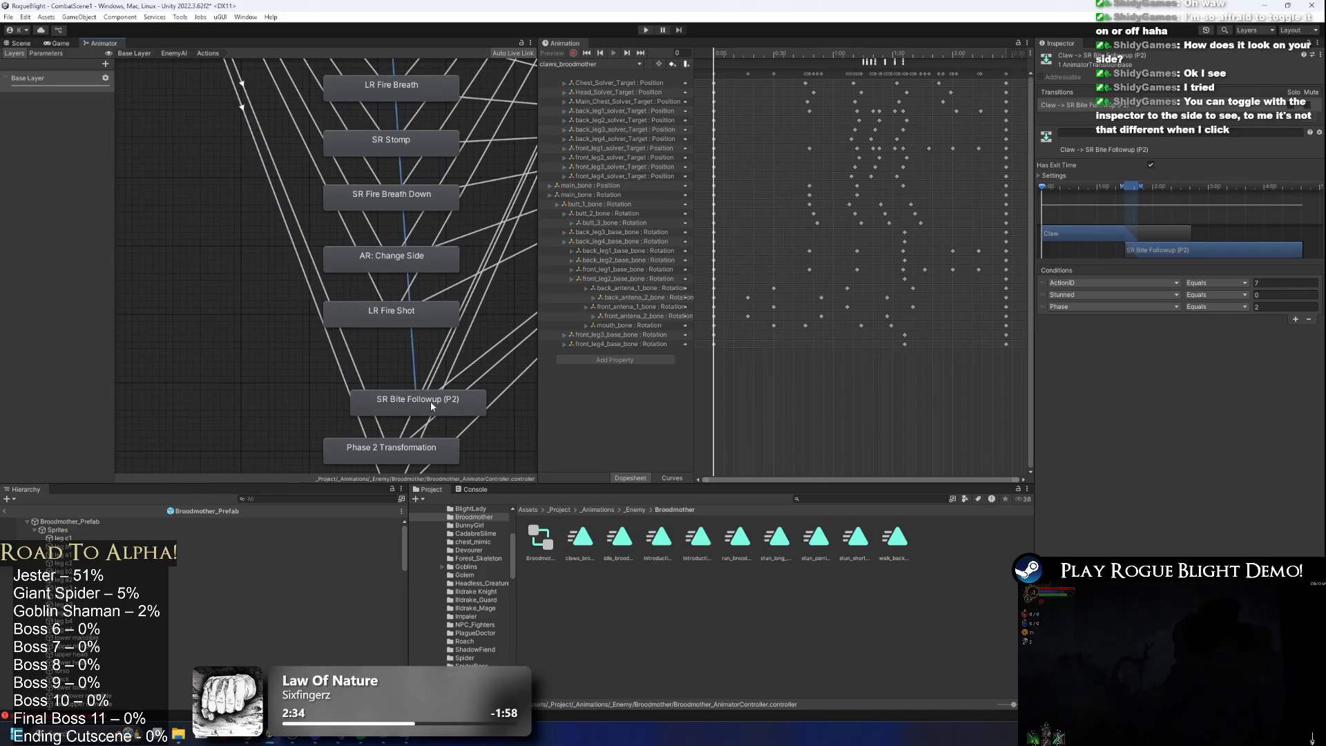
scroll(430, 401, "down", 5)
scroll(462, 333, "up", 2)
mouse_move(403, 400)
left_mouse_down()
mouse_move(385, 126)
mouse_move(406, 160)
left_mouse_up()
scroll(412, 109, "up", 2)
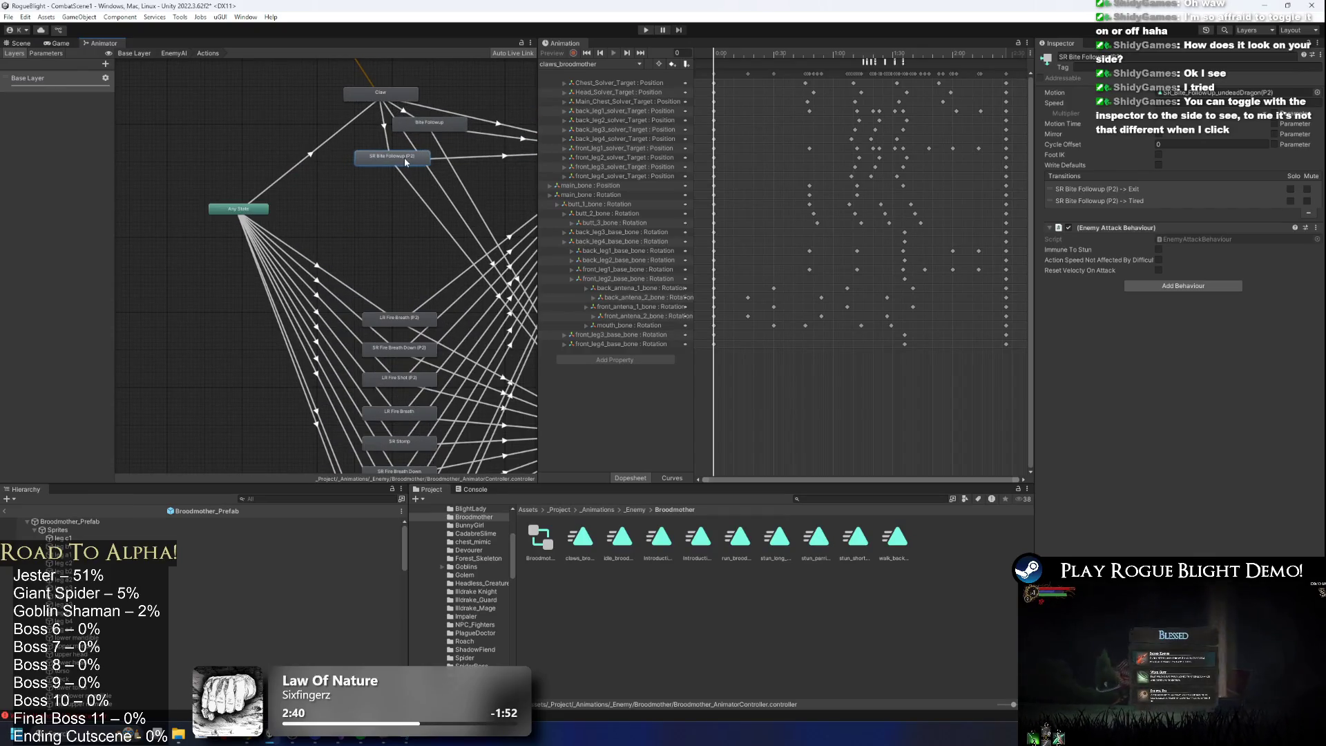
Edit ActionID on Claw's transitions to both followups and place SR Bite Followup (P2) below Claw.
left_click(385, 131)
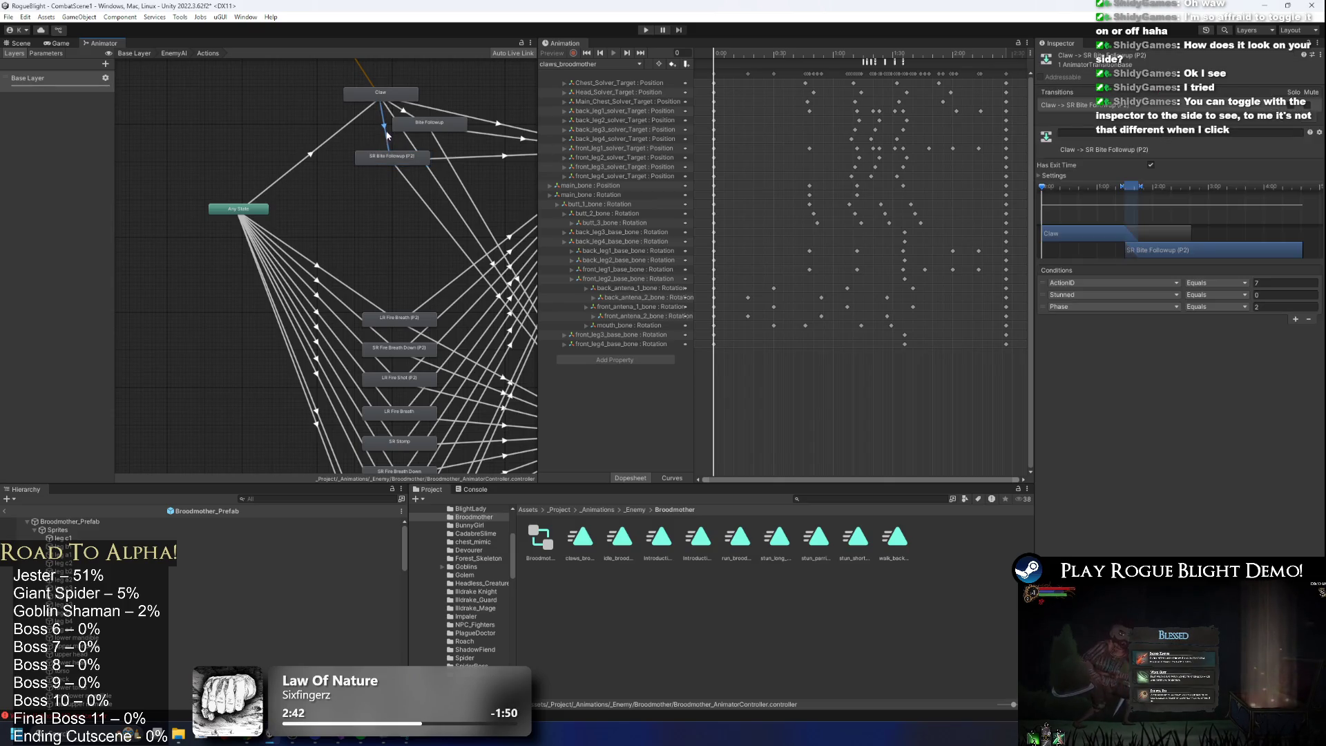
left_click(1283, 284)
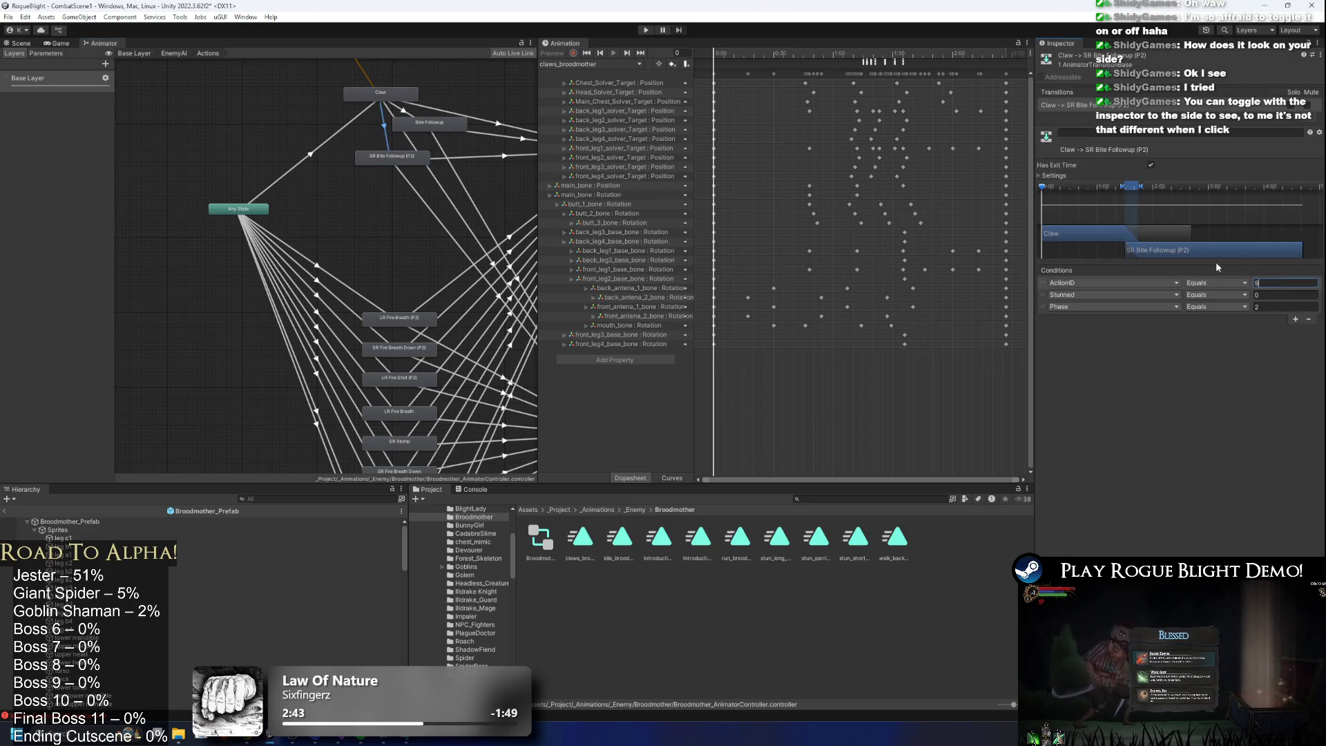
type("99")
left_click_drag(428, 95, 455, 146)
left_click(432, 163)
left_click(1260, 284)
left_click_drag(440, 219, 395, 275)
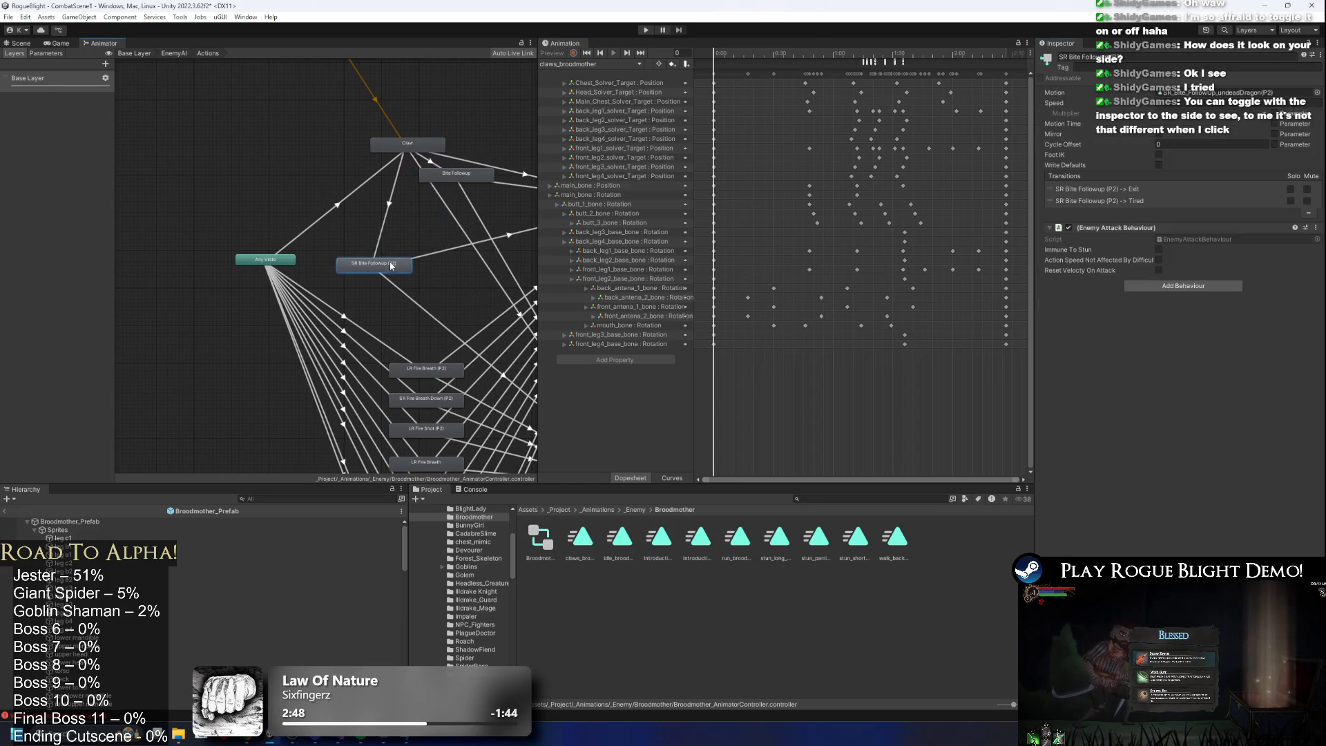
mouse_move(466, 181)
left_mouse_down()
mouse_move(404, 250)
mouse_move(391, 243)
left_mouse_up()
Make the Any State to Claw transition require ActionID 1, then open Claw's motion picker.
left_click(346, 203)
left_click(373, 230)
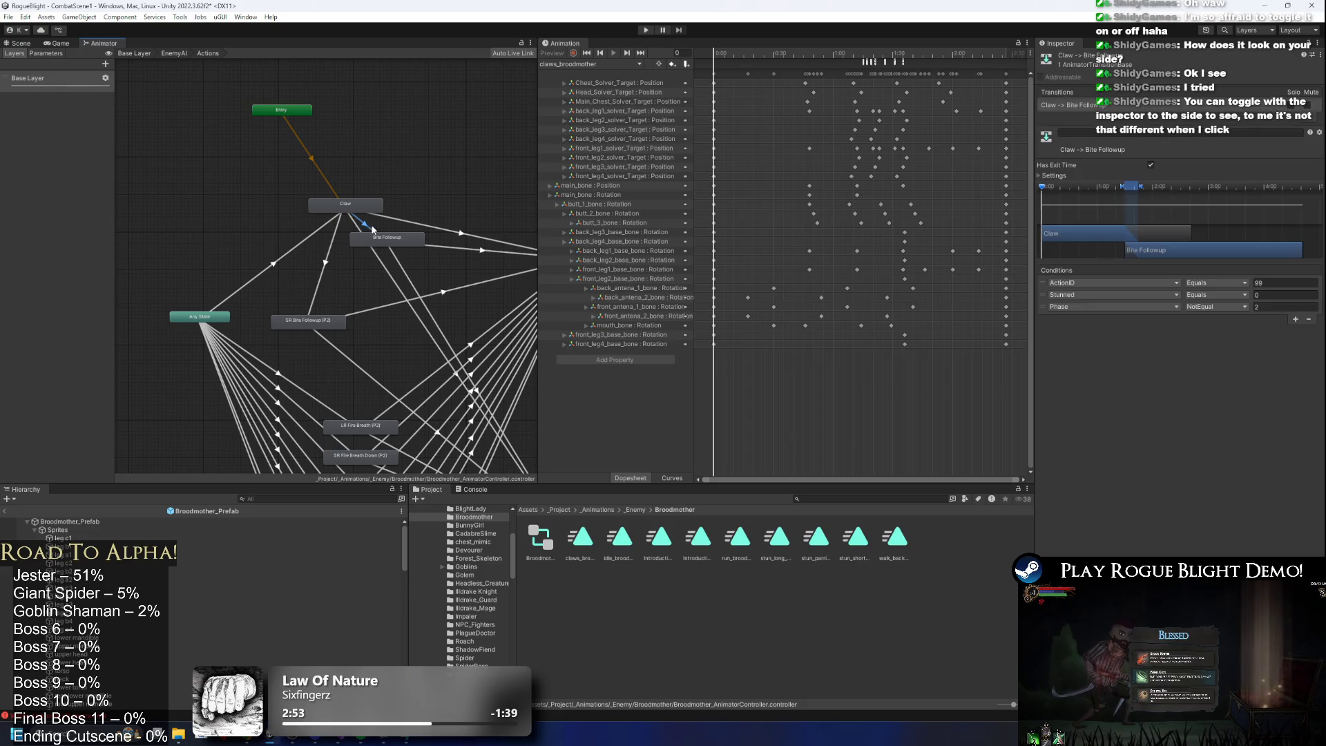
left_click(312, 232)
left_click(1277, 313)
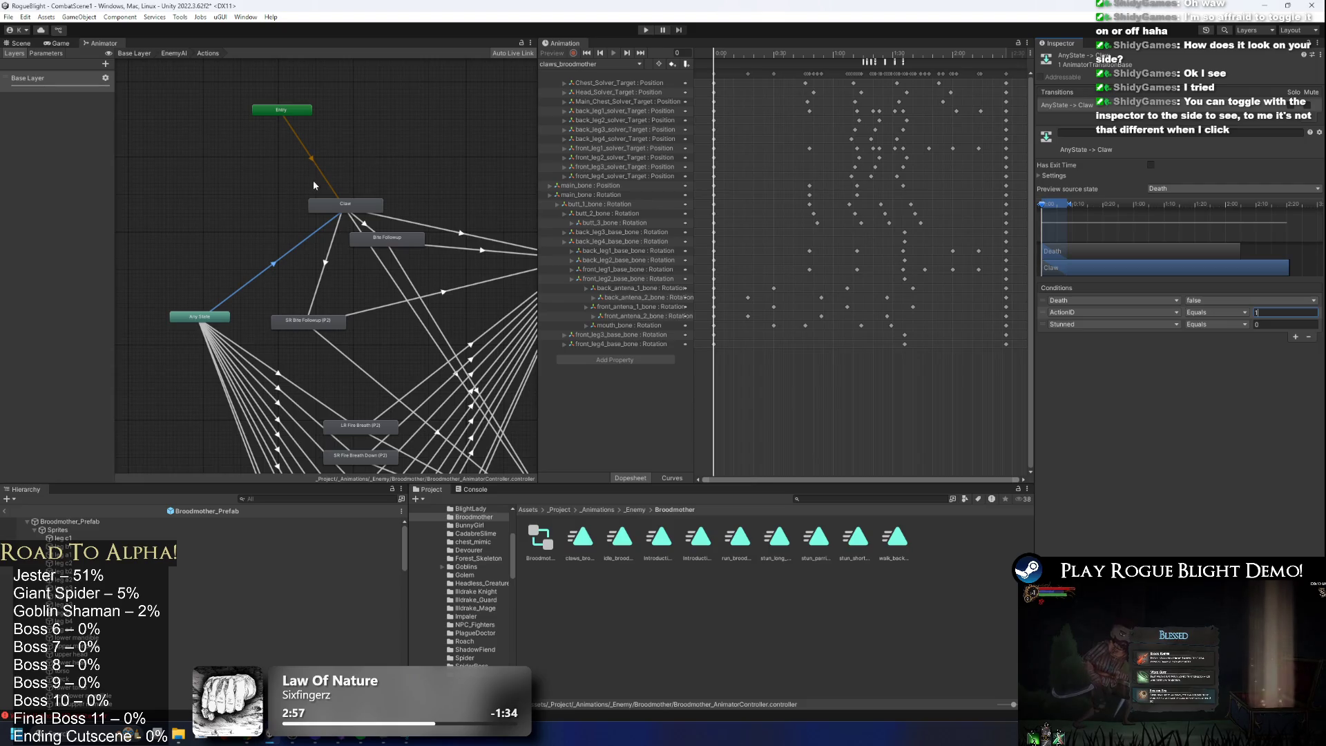
left_click(318, 207)
left_click_drag(352, 215, 352, 222)
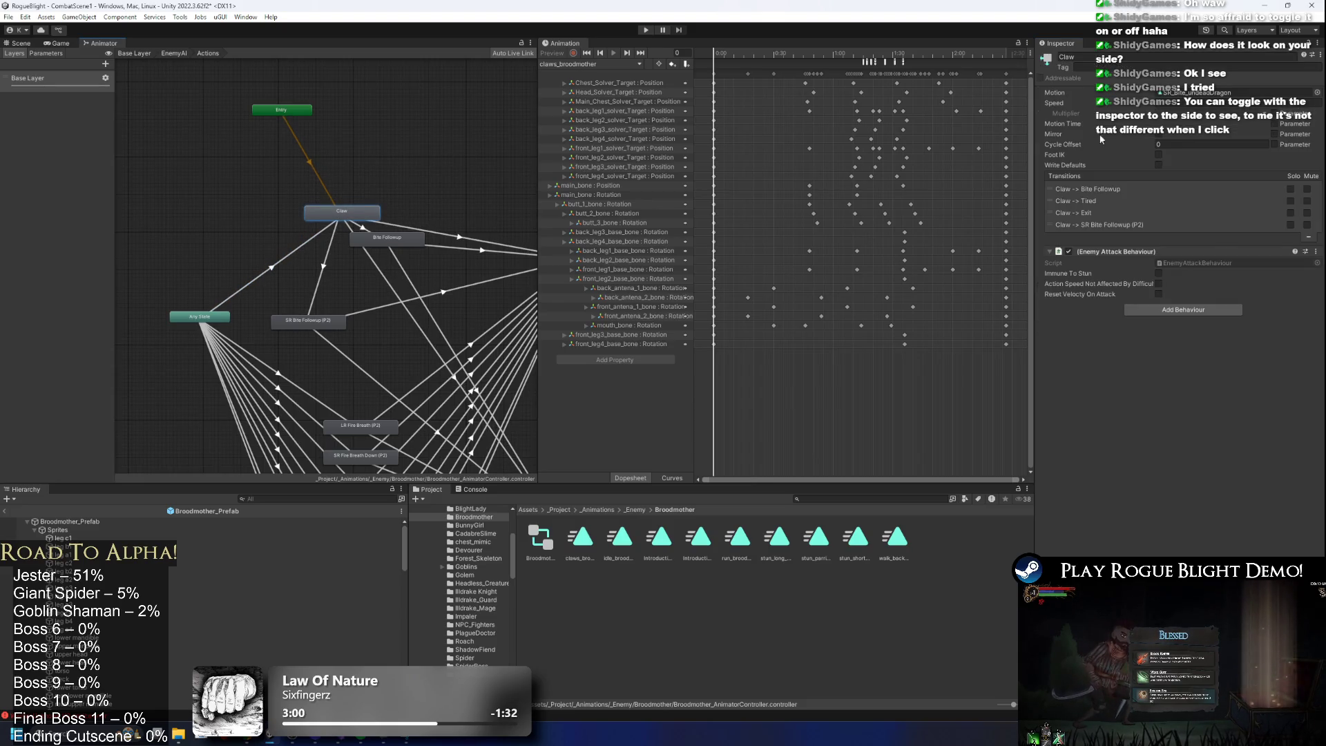
left_click(1317, 92)
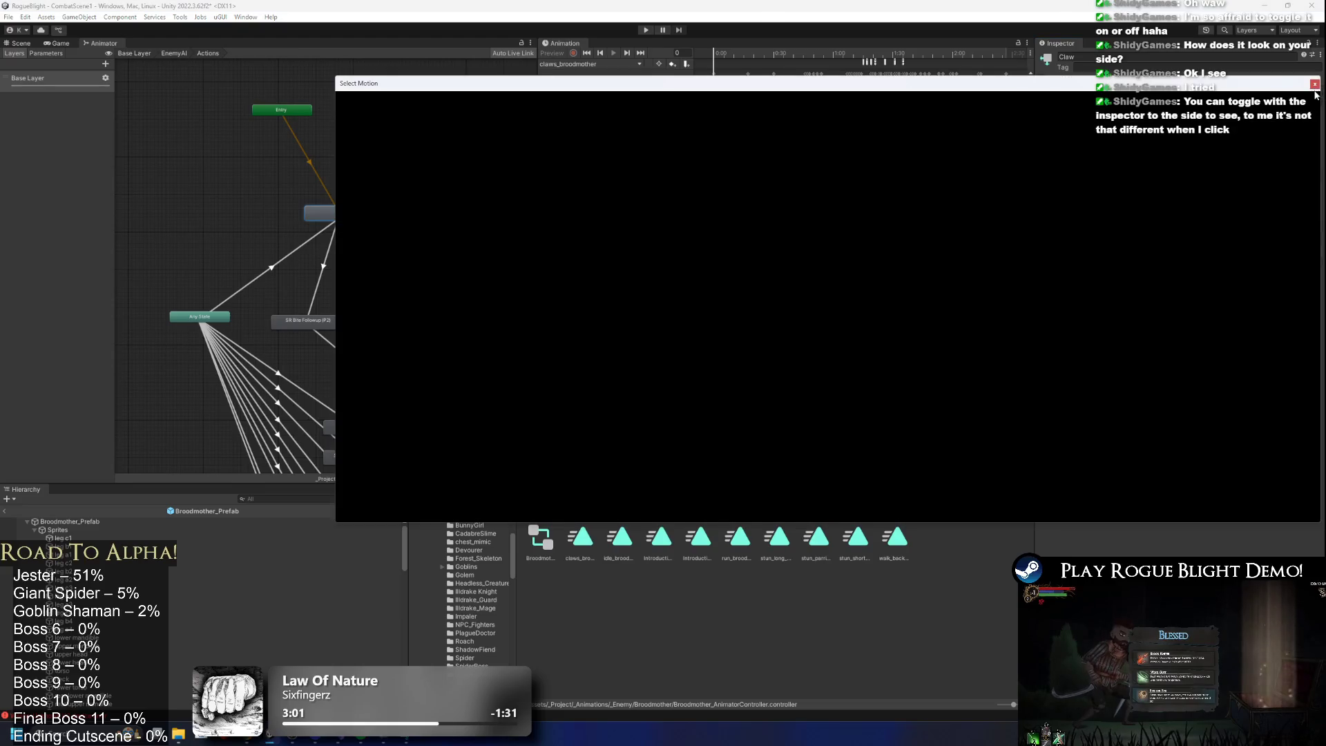
Search 'claw' and assign claws_broodmother as the Claw state's motion.
type("claw")
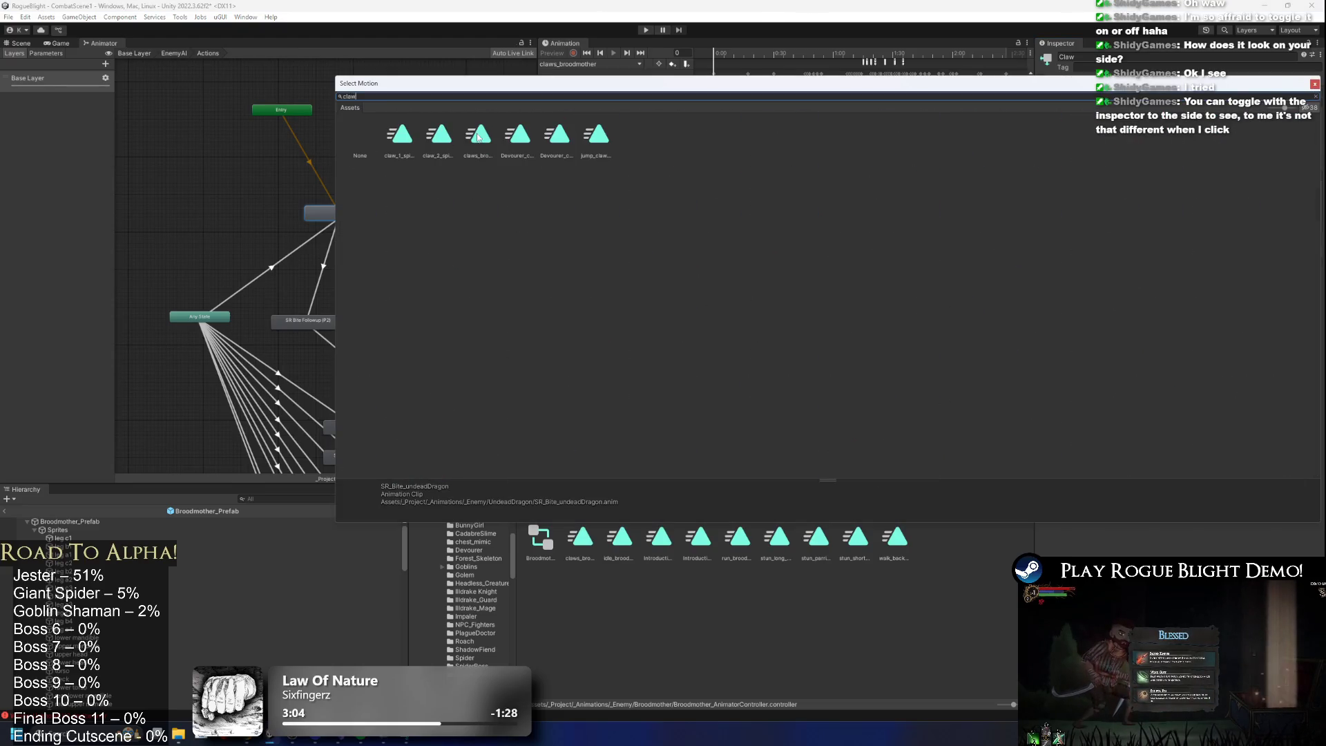
left_click(479, 136)
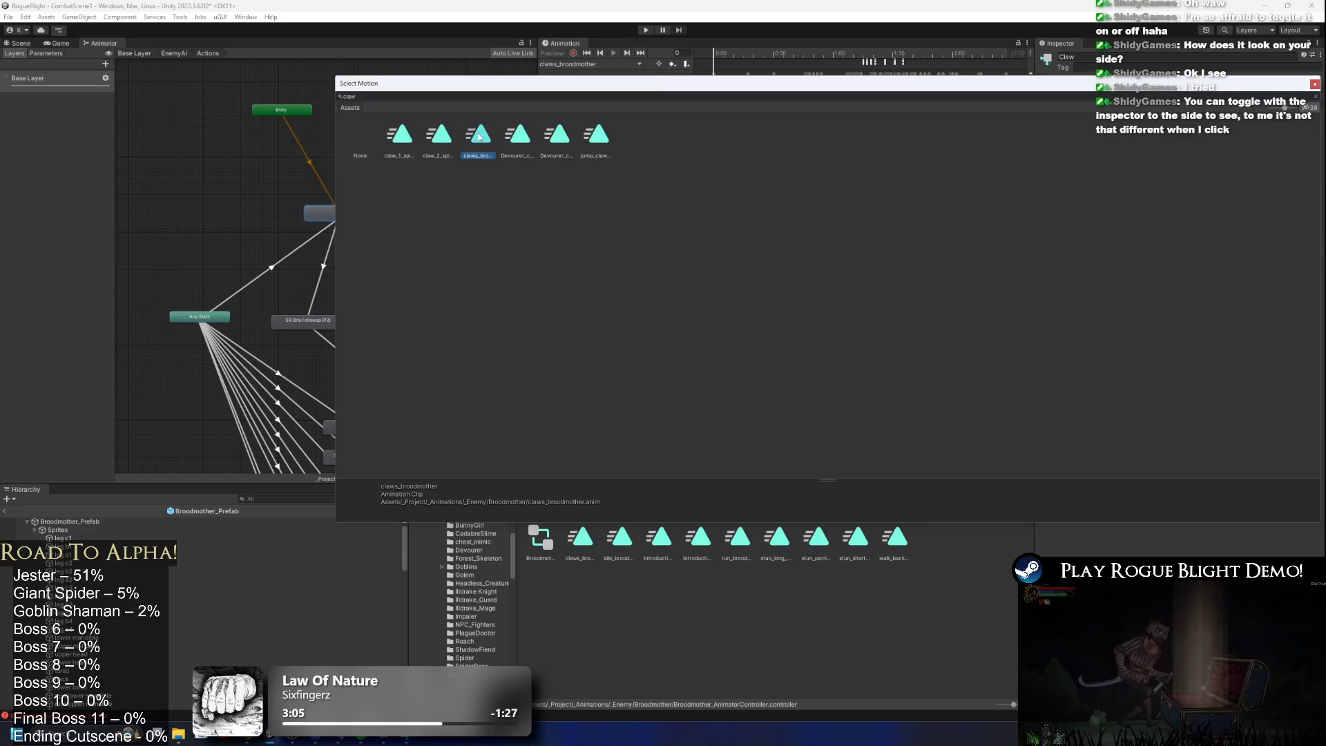
double_click(479, 136)
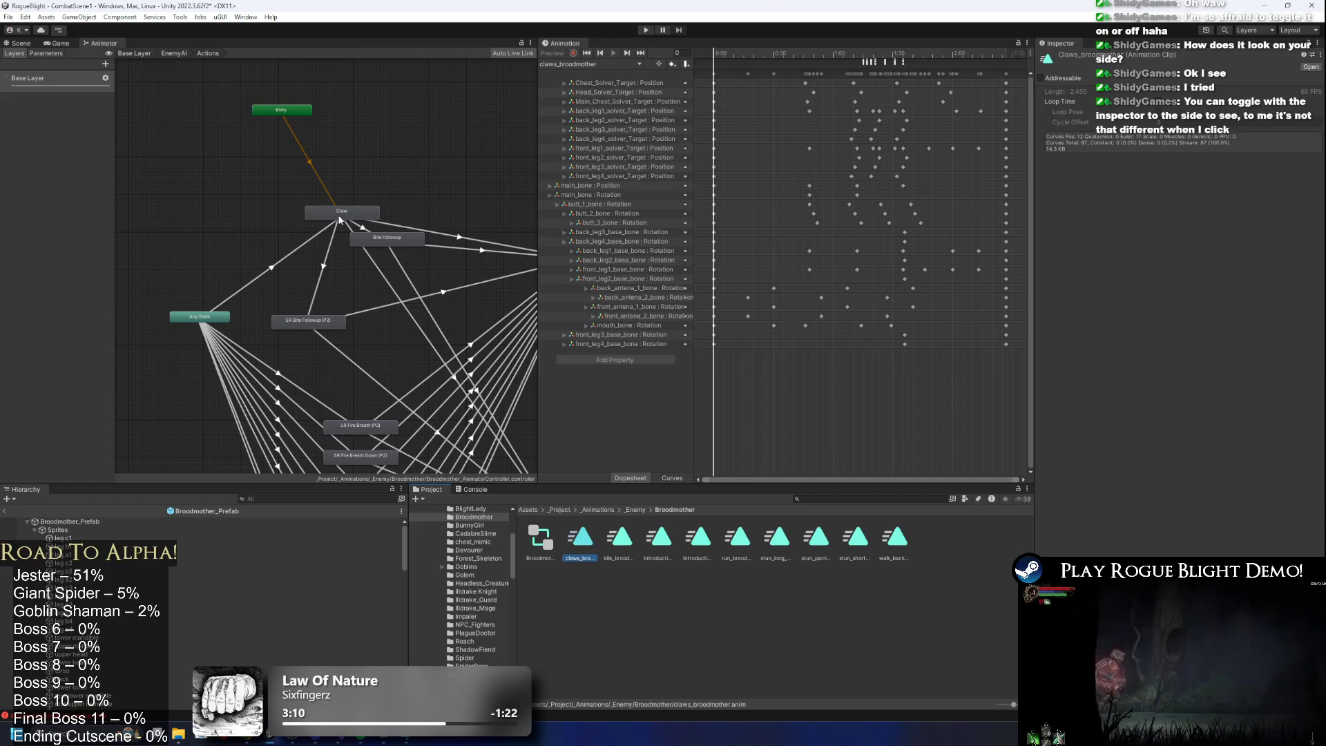
Place Bite Followup above-right of Claw, review Claw->Tired and Claw->Exit, and select Broodmother_Prefab.
left_click_drag(403, 235, 397, 250)
left_click(441, 239)
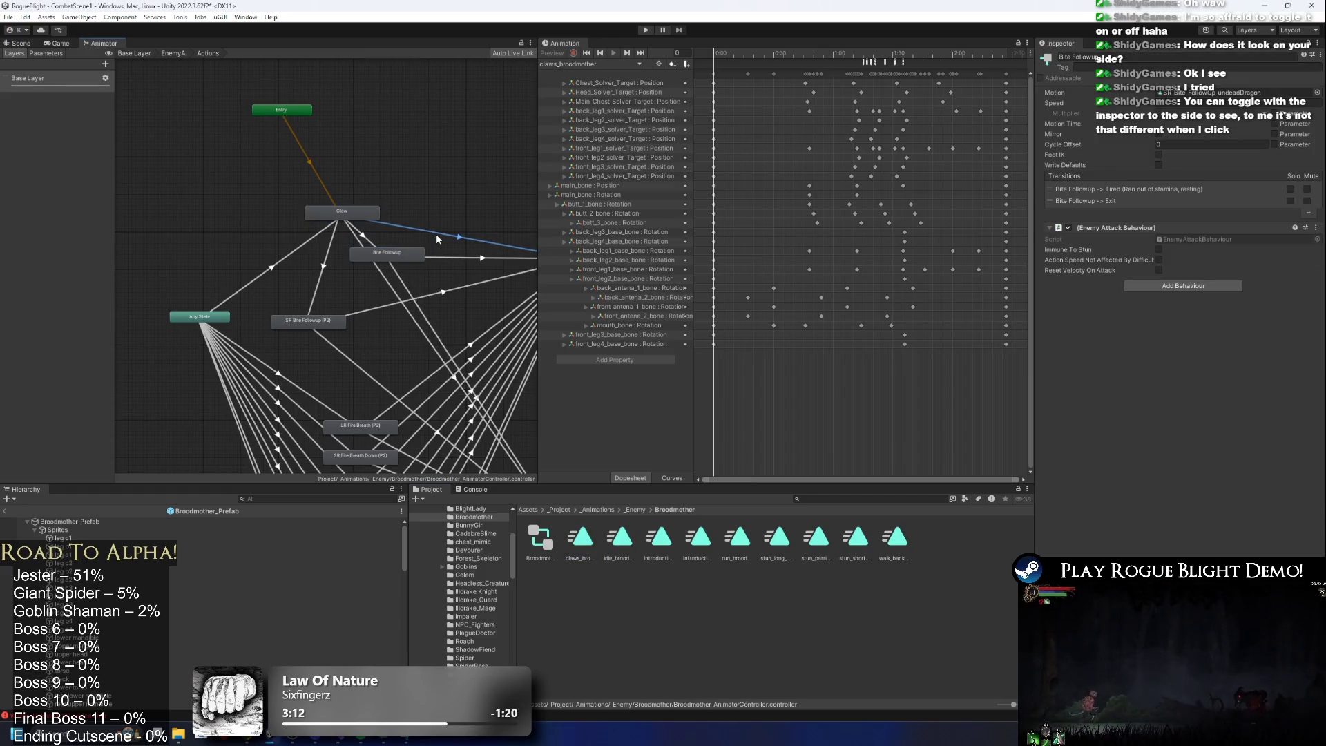
mouse_move(452, 228)
left_mouse_down()
mouse_move(374, 215)
mouse_move(345, 187)
mouse_move(391, 127)
mouse_move(373, 146)
left_mouse_up()
left_click(295, 246)
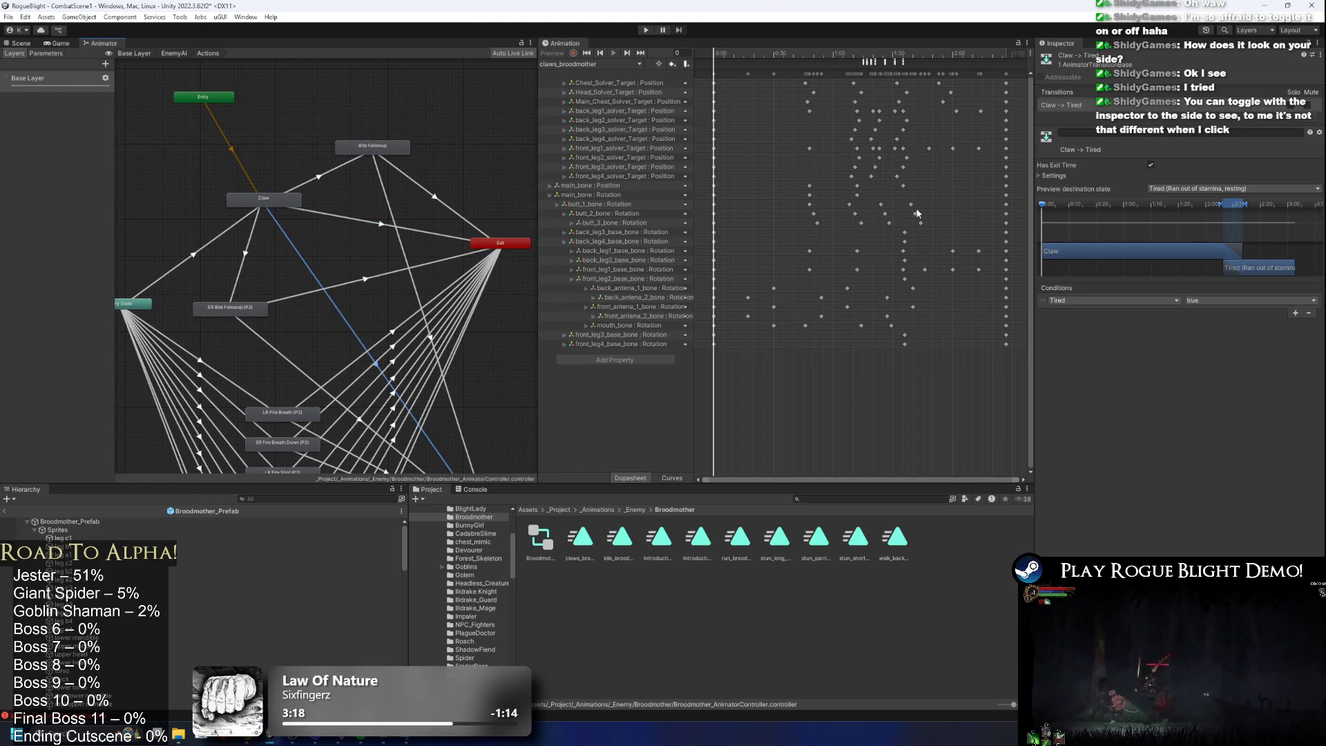
left_click(328, 217)
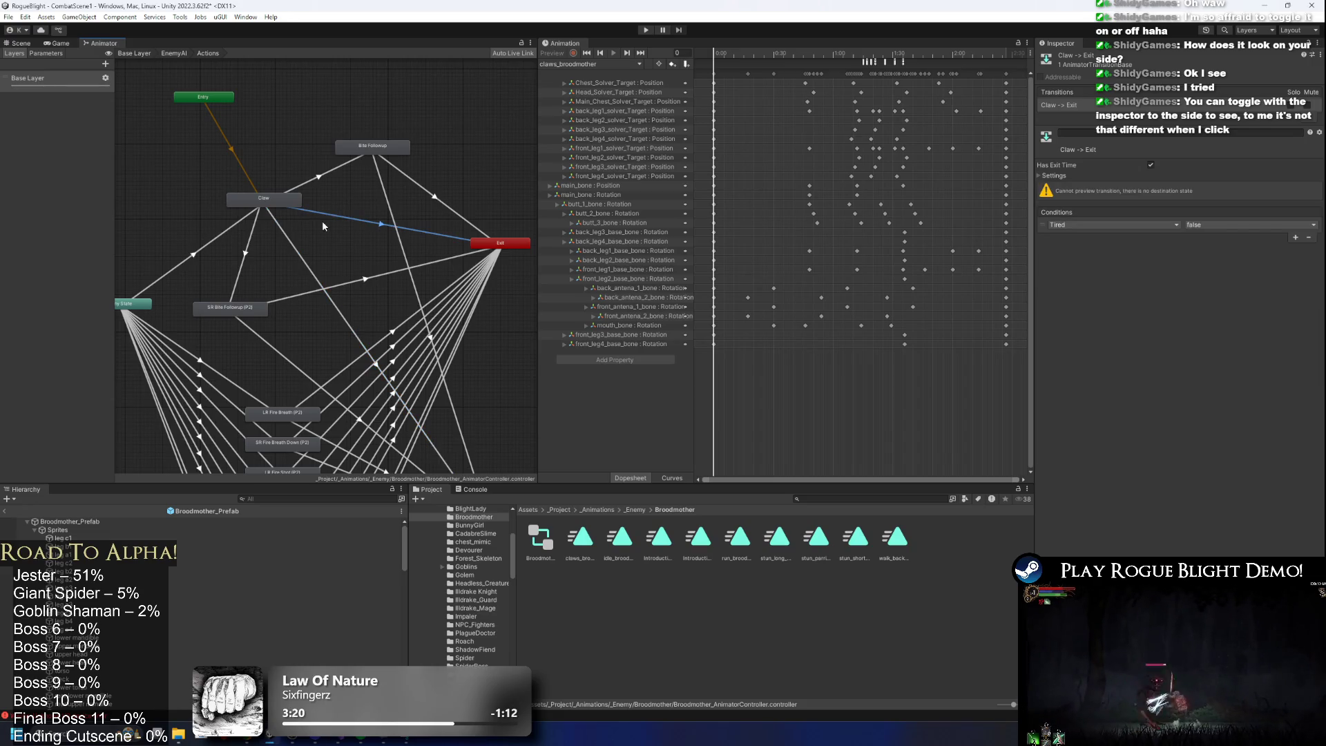
left_click(1054, 176)
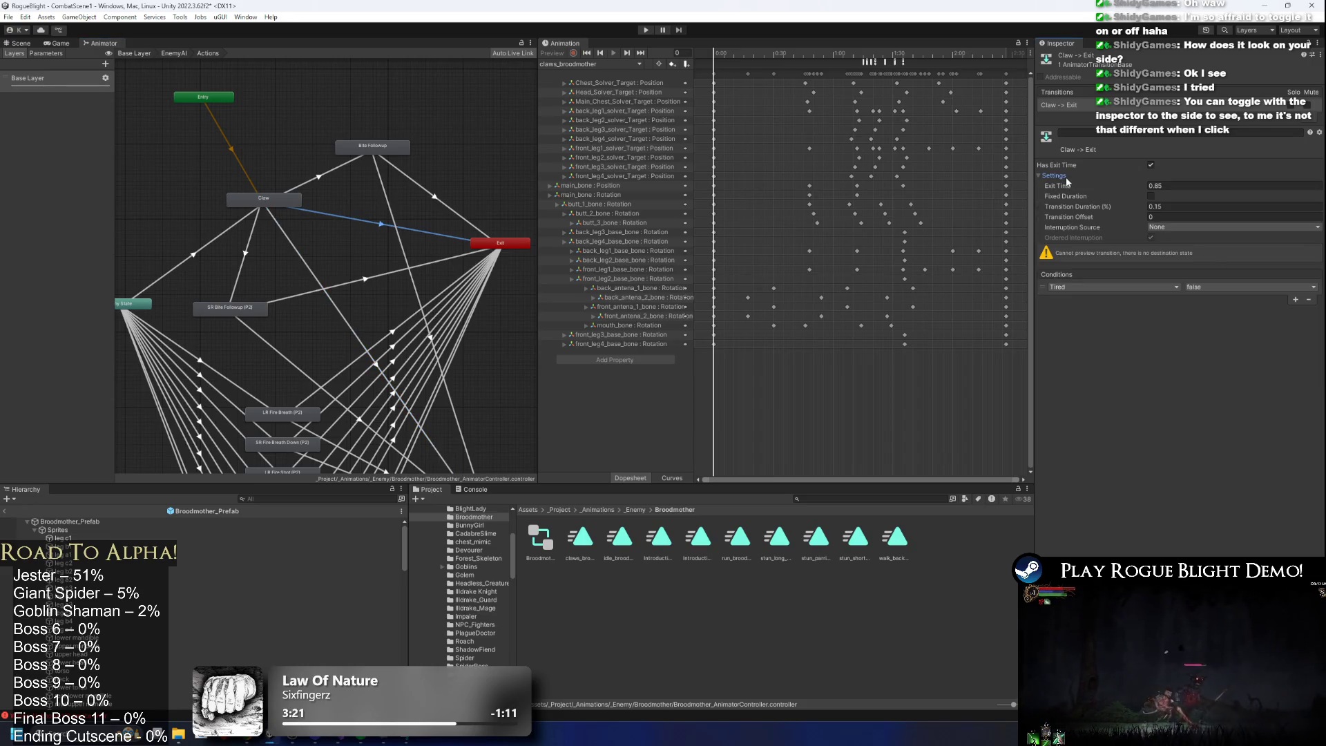
left_click(324, 199)
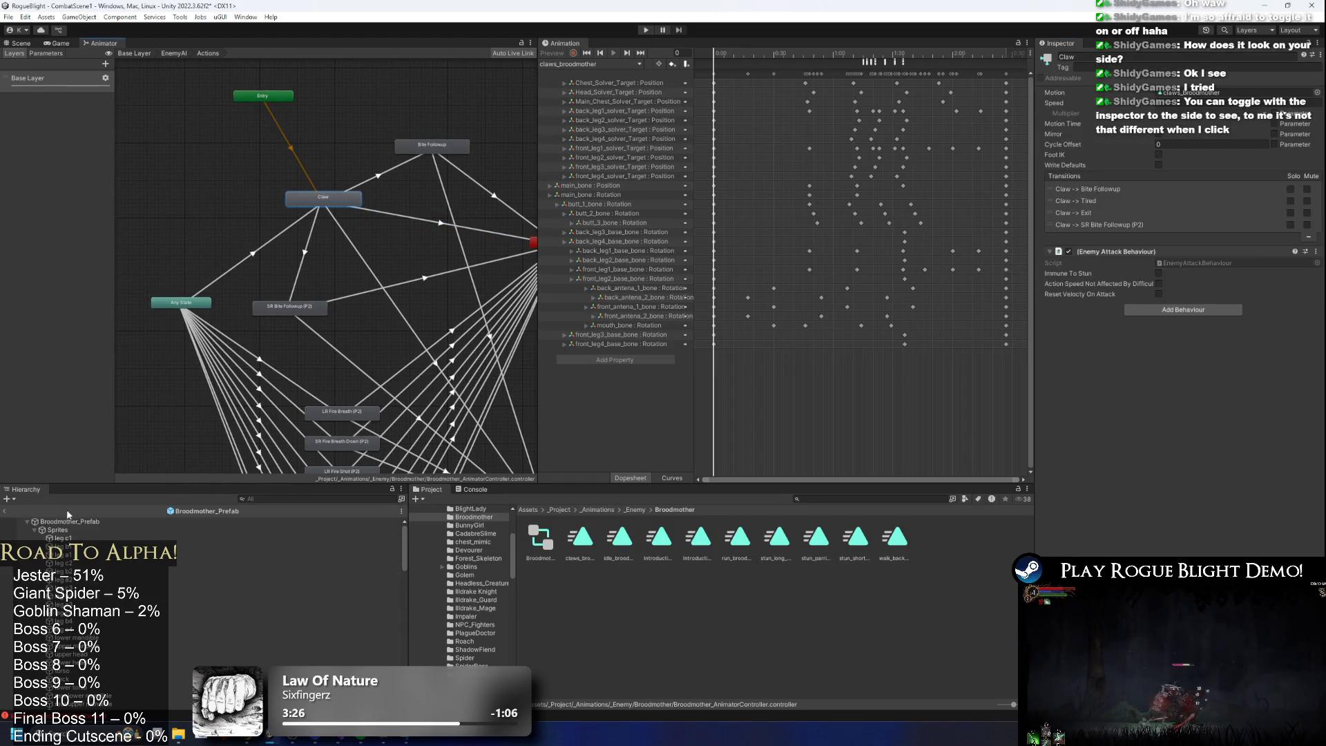
left_click(221, 522)
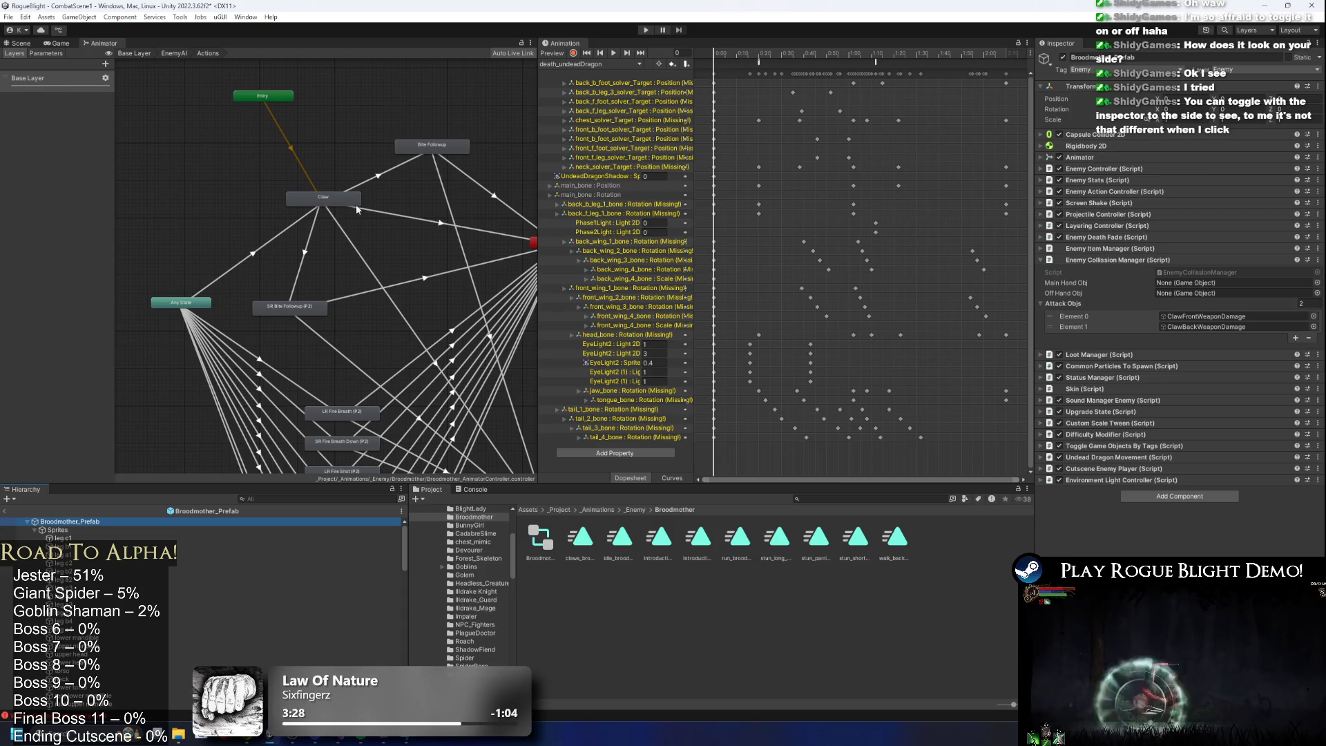
Move Bite Followup and SR Bite Followup beneath Claw and recheck the Claw state.
mouse_move(436, 155)
left_mouse_down()
mouse_move(342, 304)
mouse_move(290, 305)
mouse_move(316, 293)
mouse_move(335, 402)
mouse_move(361, 384)
left_mouse_up()
left_click(308, 309, "shift")
scroll(362, 337, "down", 5)
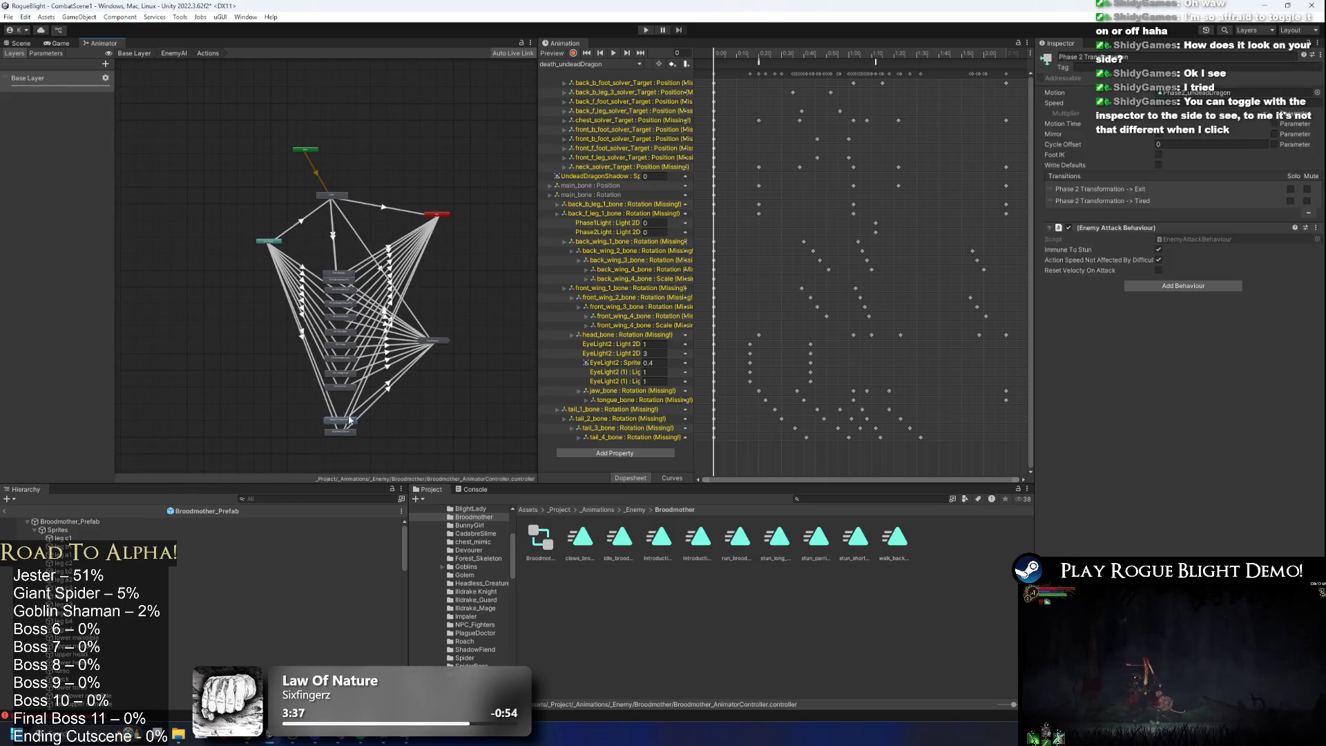
left_click_drag(345, 426, 347, 405)
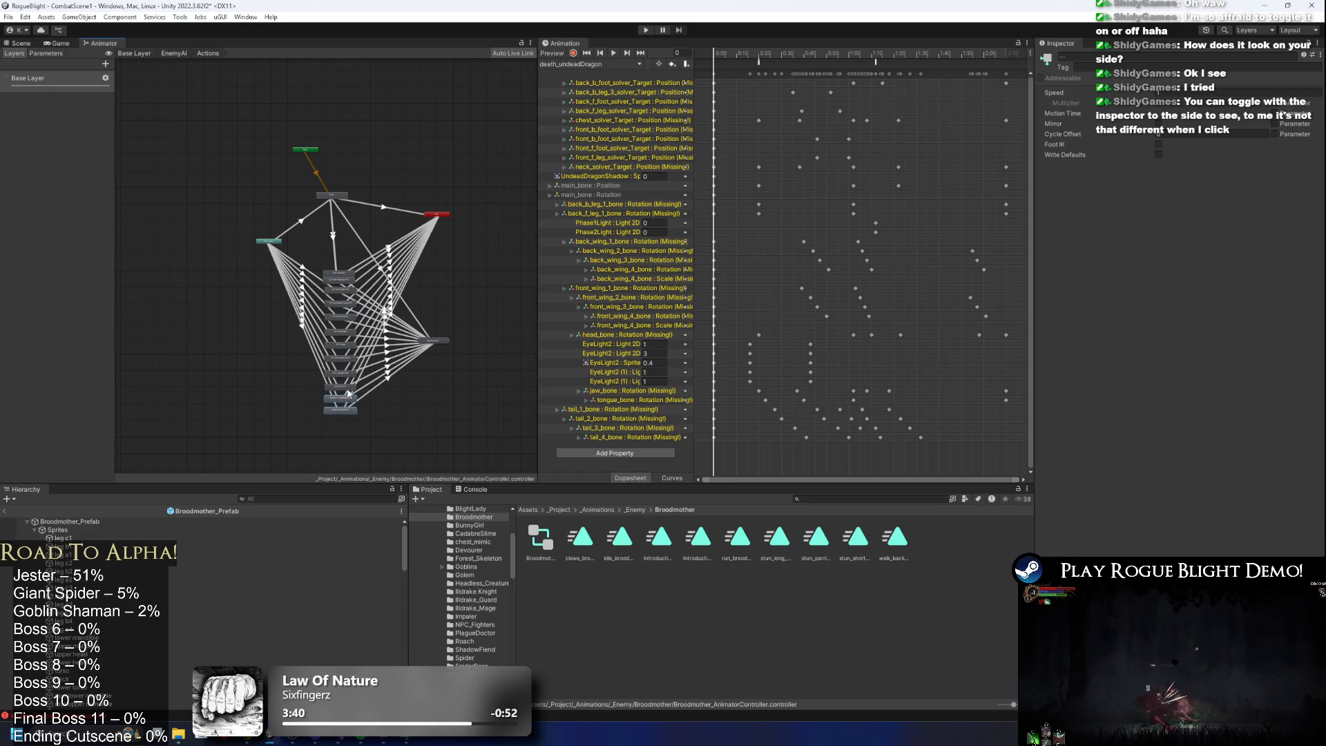
left_click(346, 200)
left_click_drag(355, 251, 363, 449)
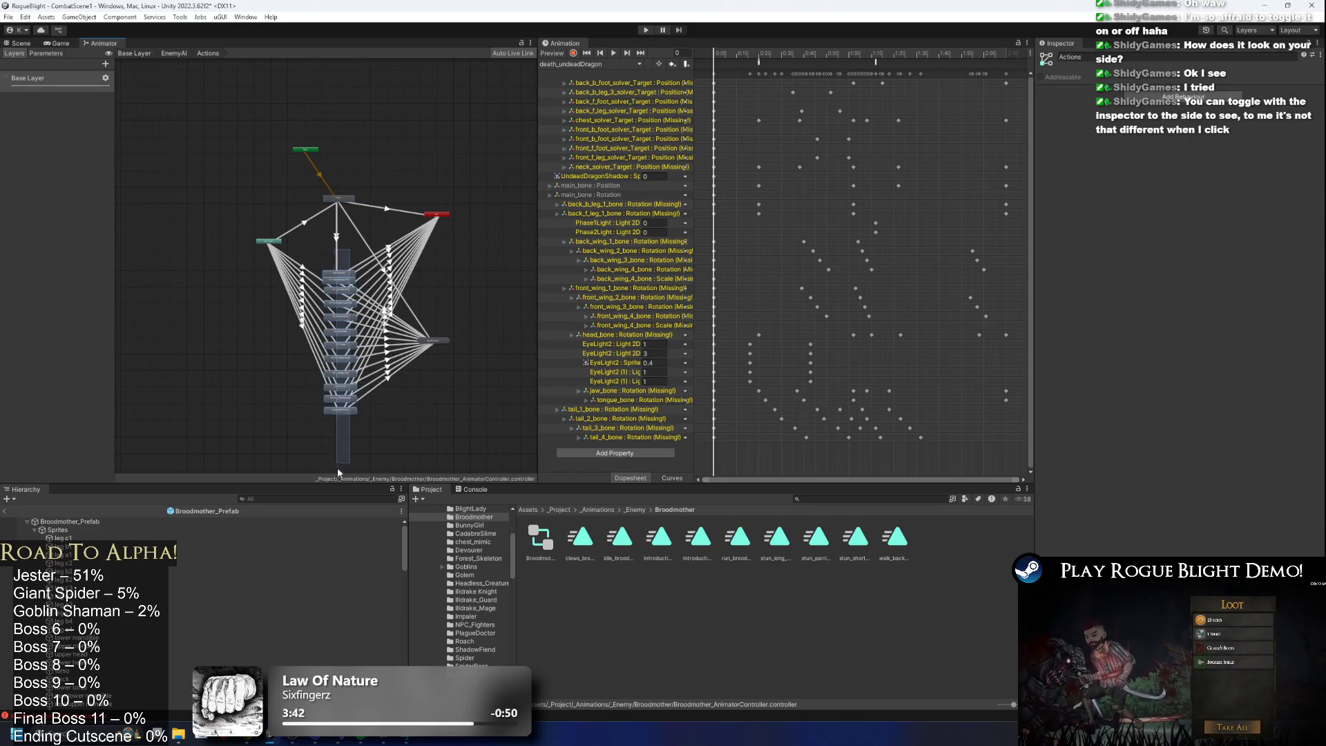
scroll(341, 259, "up", 1)
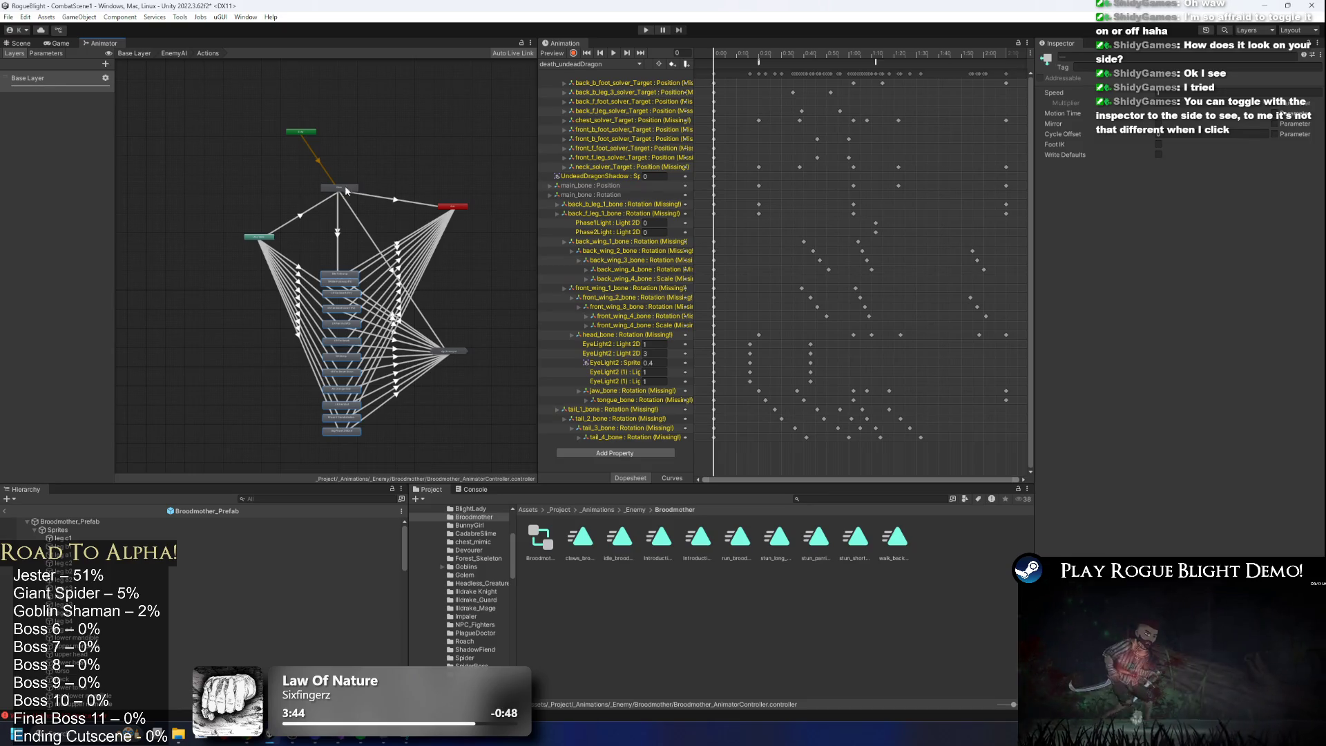
scroll(344, 135, "up", 5)
scroll(262, 211, "up", 2)
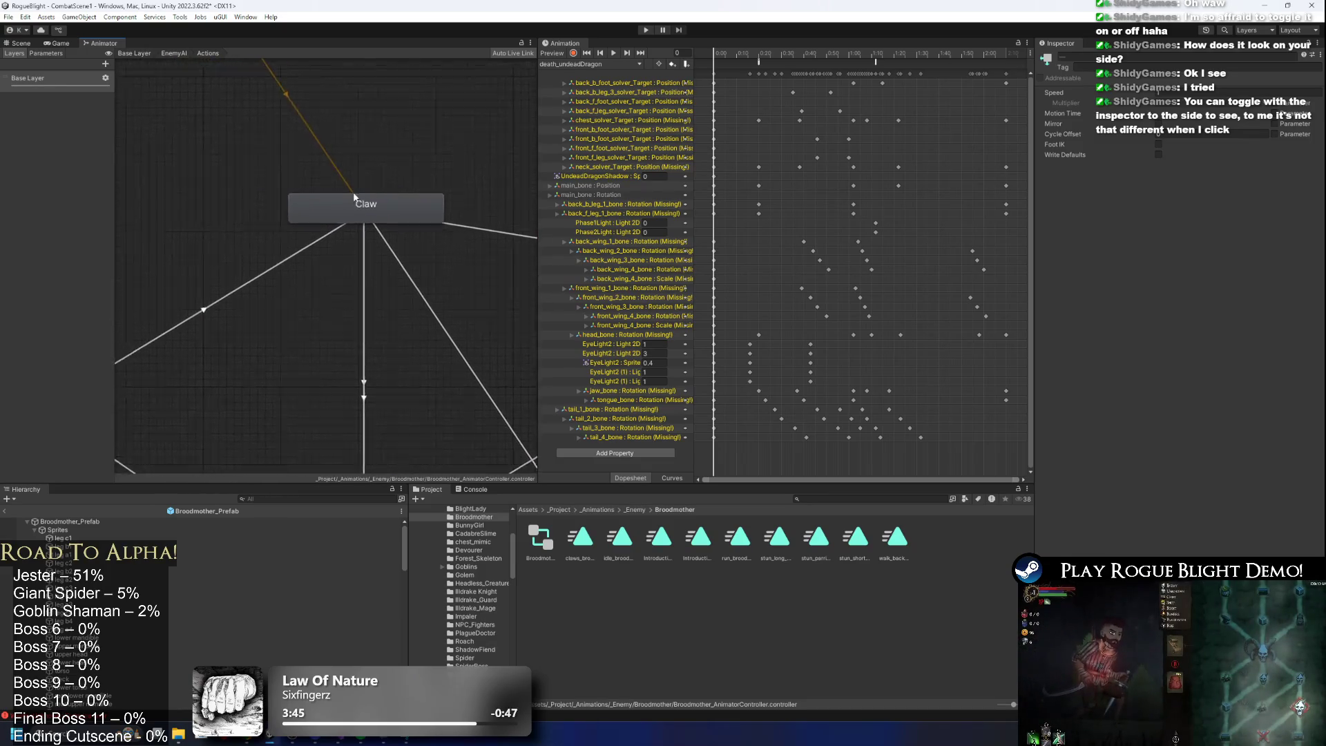
left_click(384, 200)
left_click(580, 545)
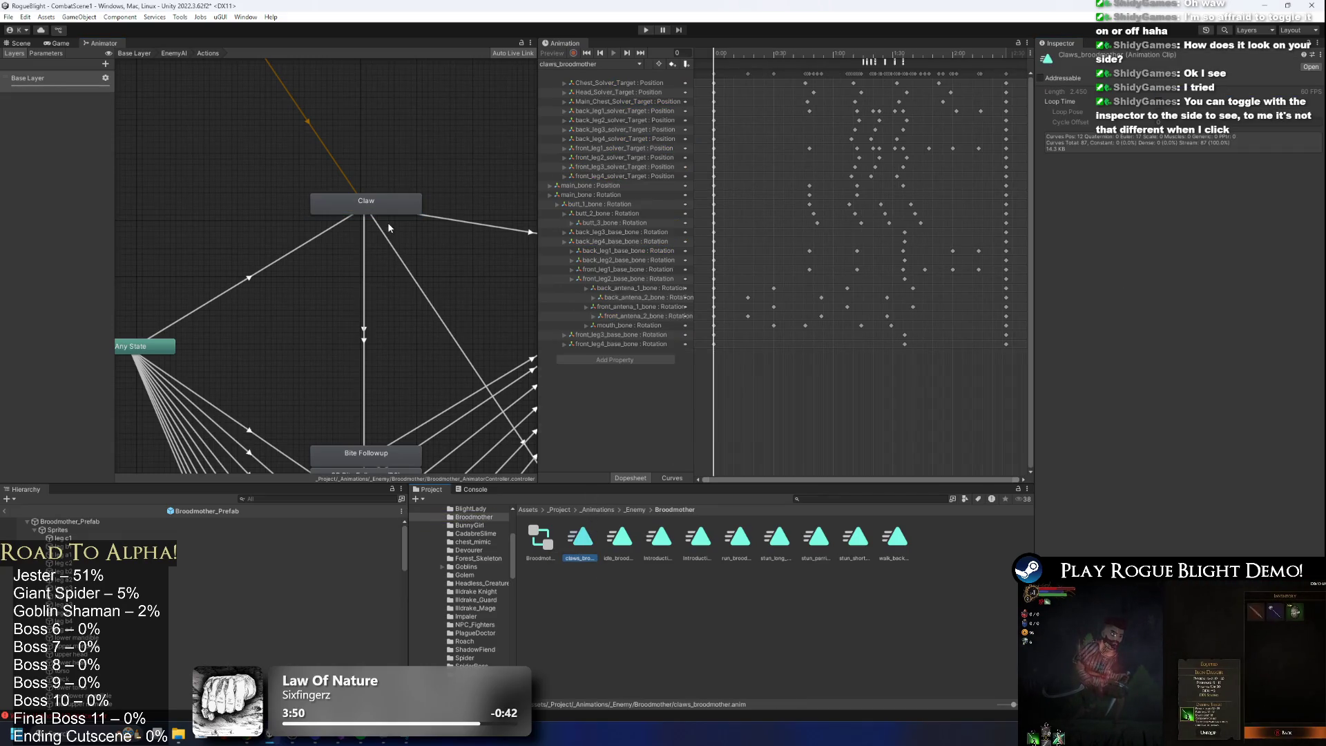
left_click(380, 203)
On Broodmother_Prefab, collapse Enemy Collision Manager and expand Enemy Action Controller.
left_click(73, 522)
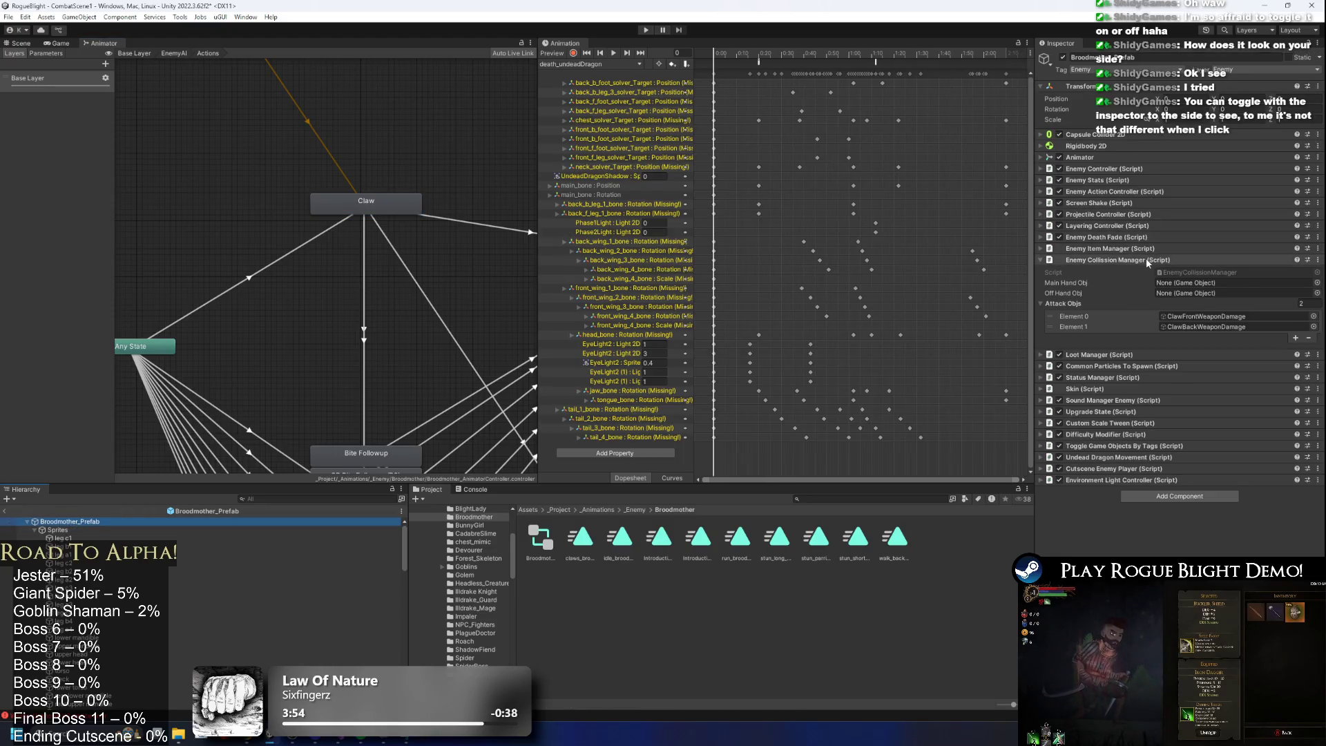
left_click(1147, 259)
left_click(1132, 191)
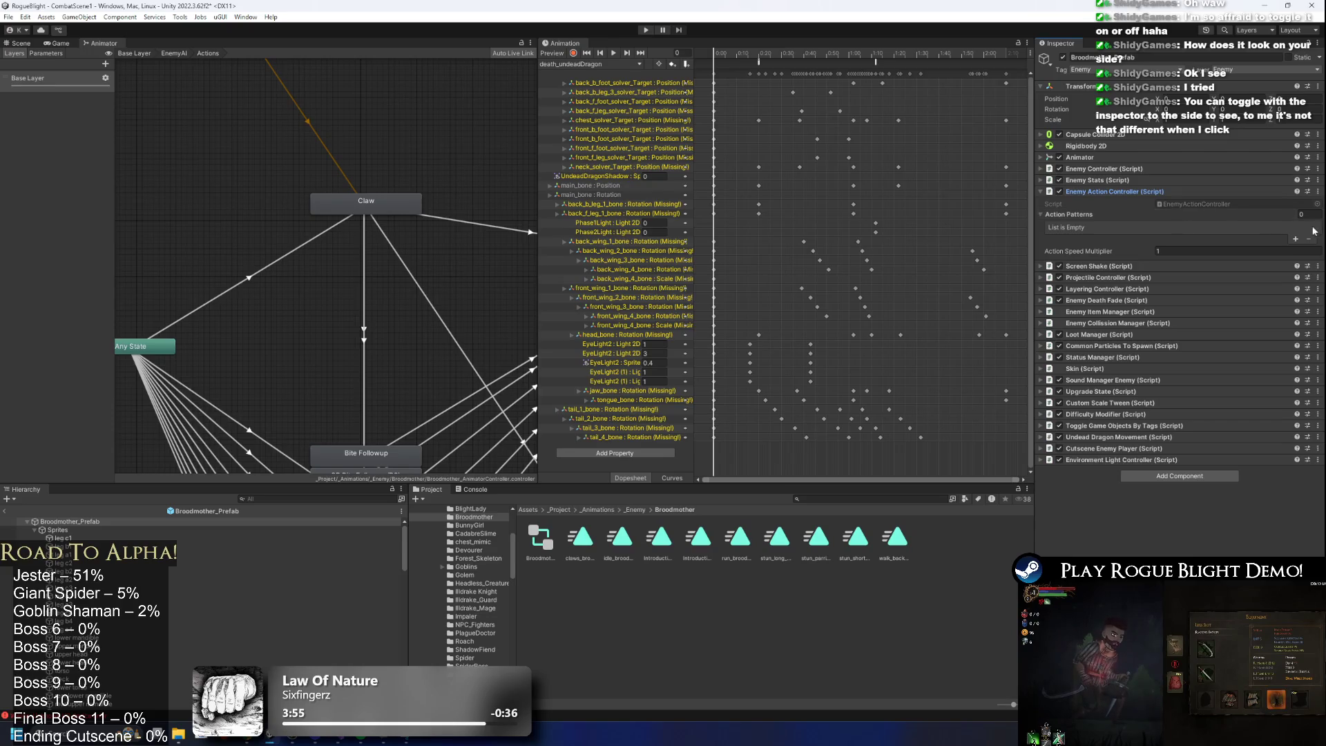
Add a new action pattern described as 'Close Range' with Max Distance 1.1.
left_click(1295, 239)
left_click(1235, 226)
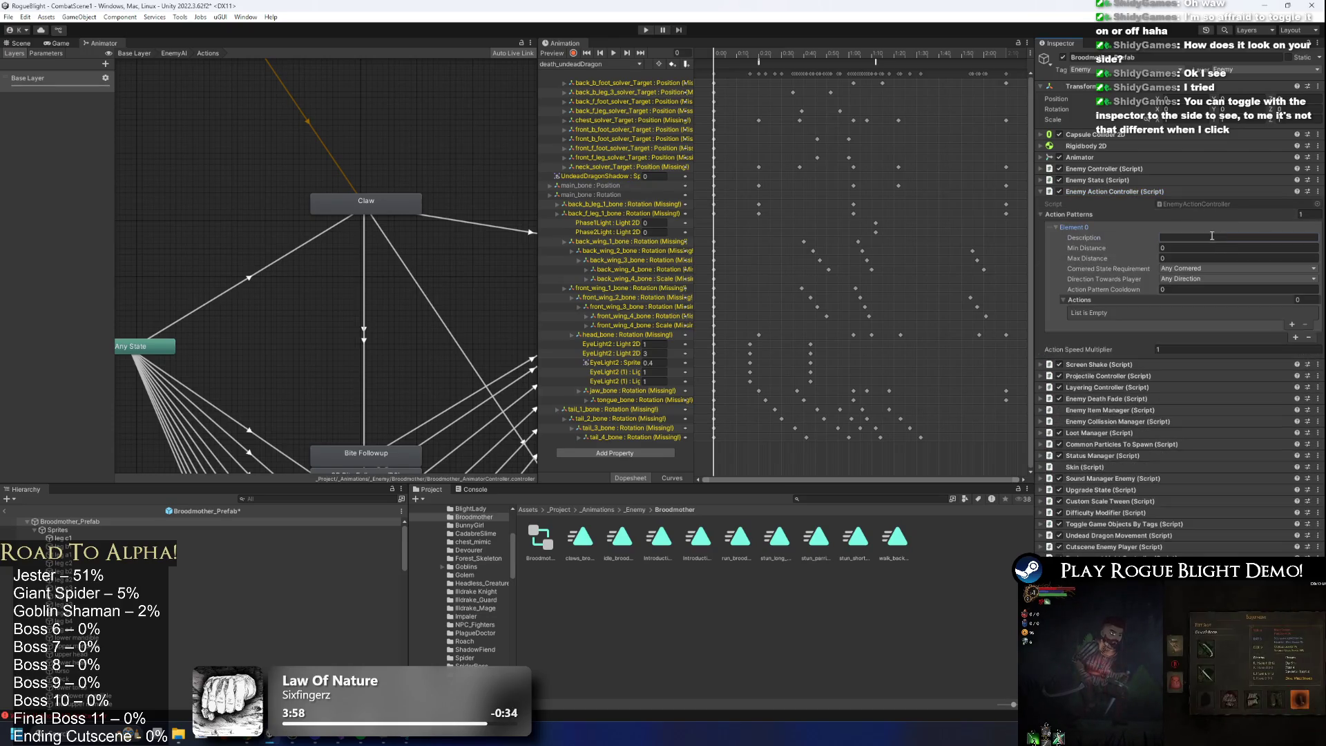
left_click(1212, 236)
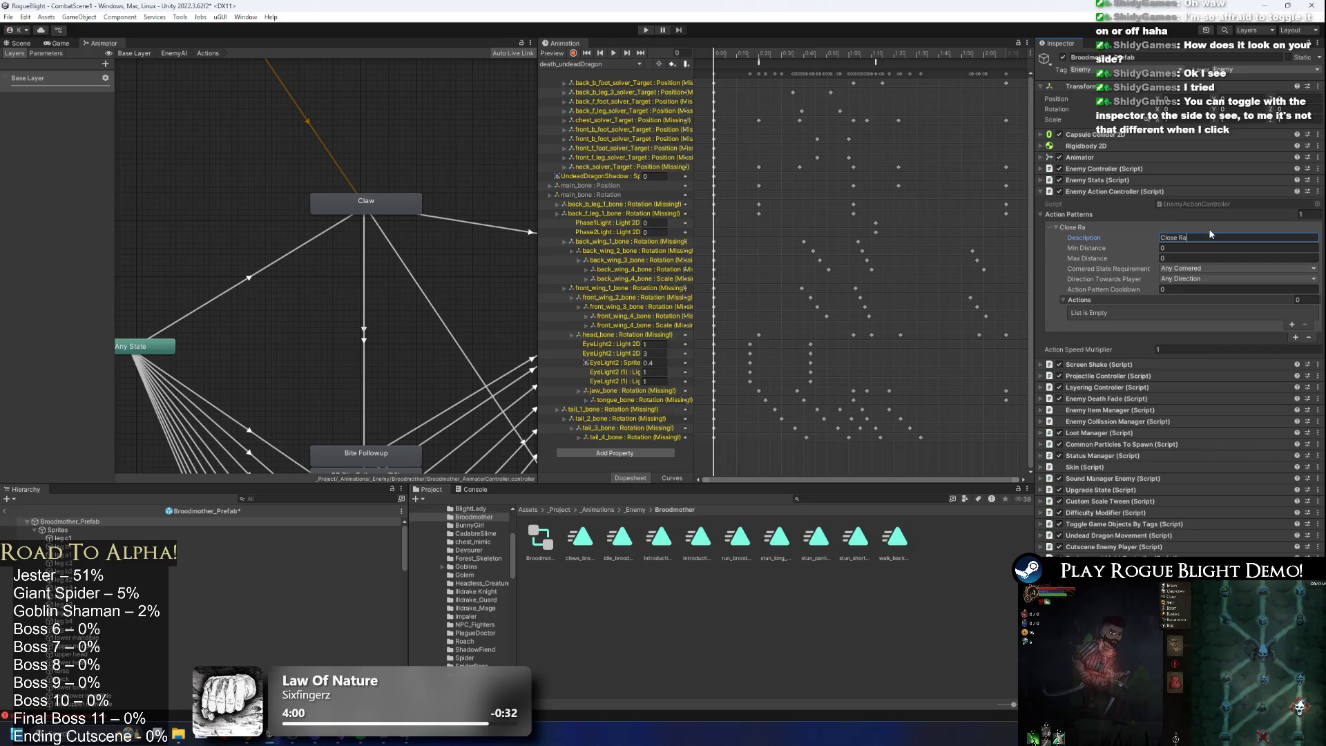
type("nge")
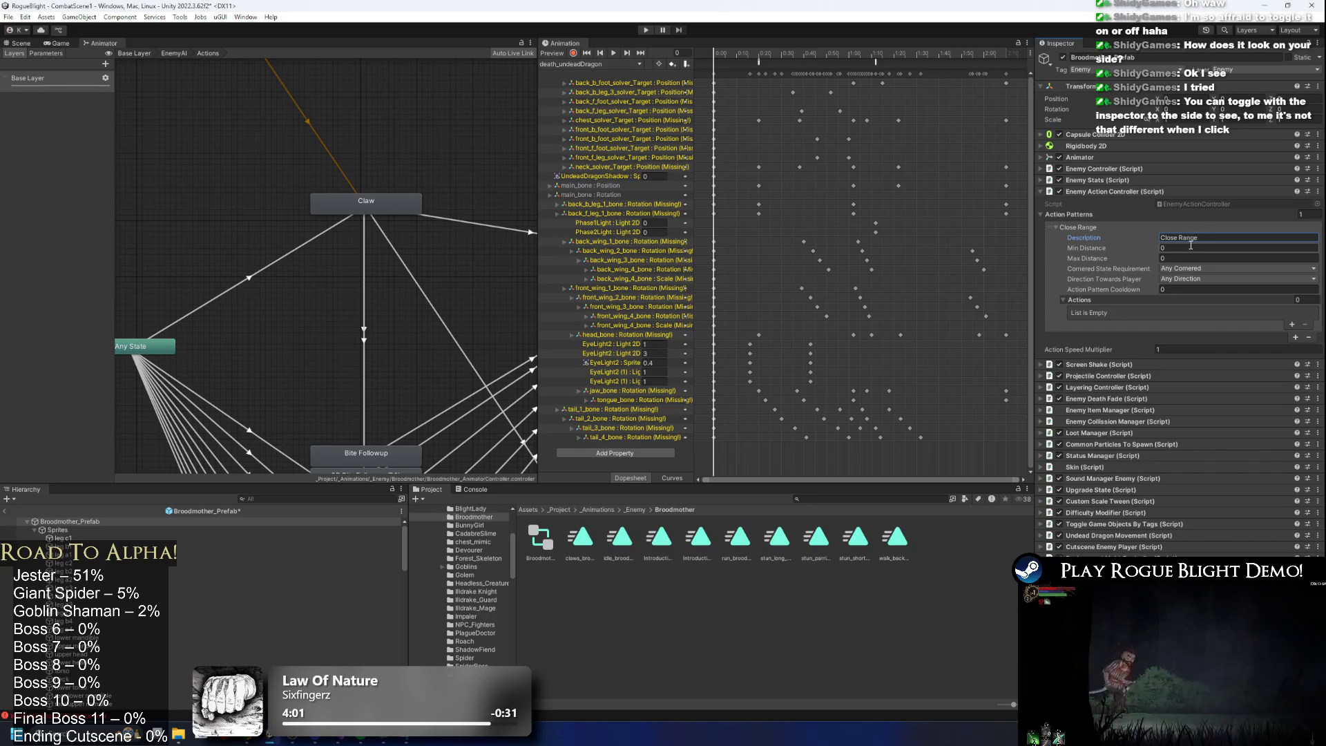
key("Tab")
key("Tab")
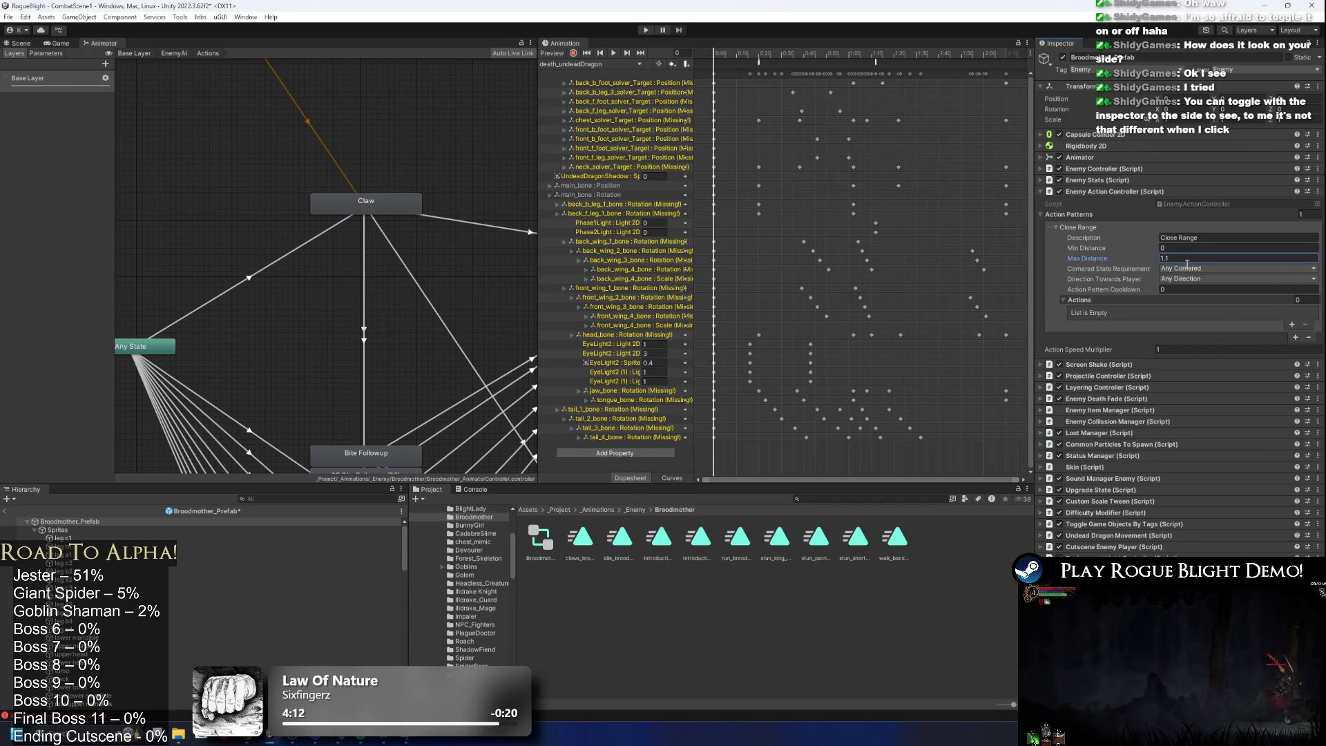
left_click(1202, 287)
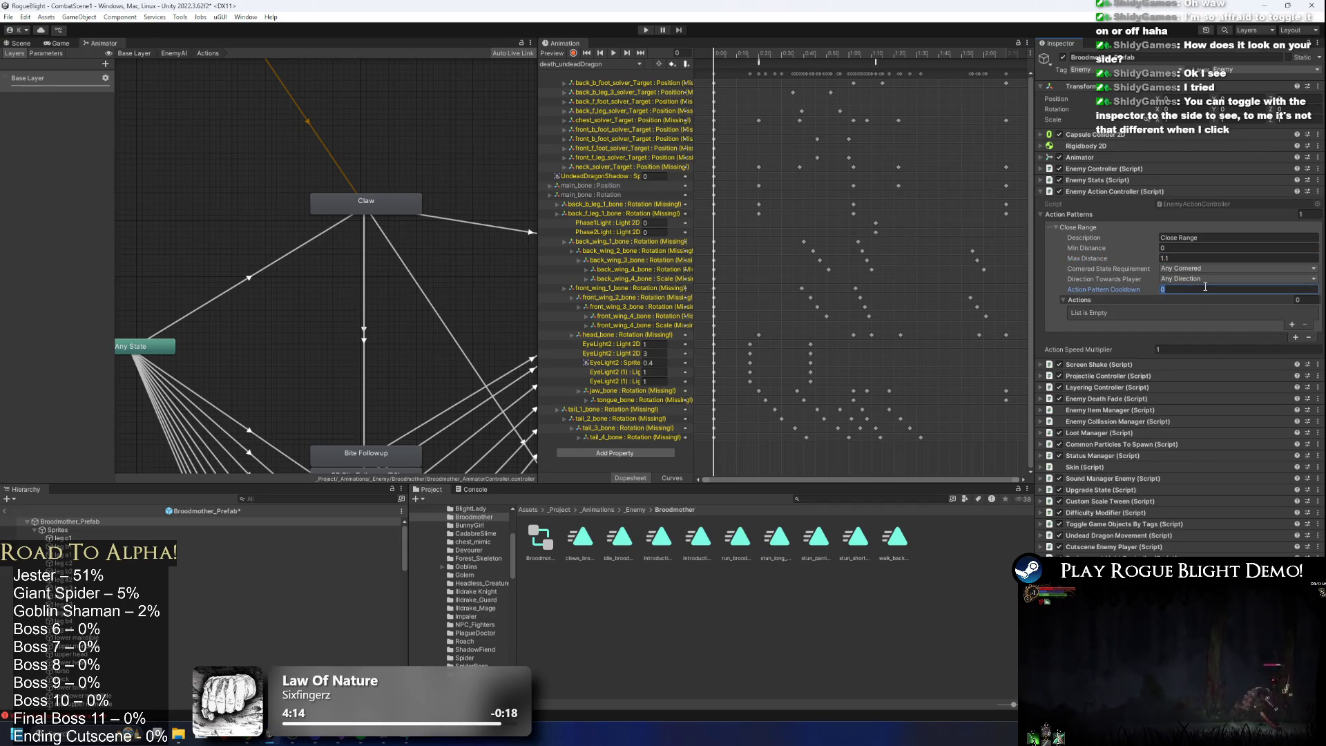
Give the Close Range pattern one action: Action ID 1, Percentage 100, Action Speed 1.
left_click(1291, 325)
left_click(1185, 323)
type("1")
left_click(1185, 334)
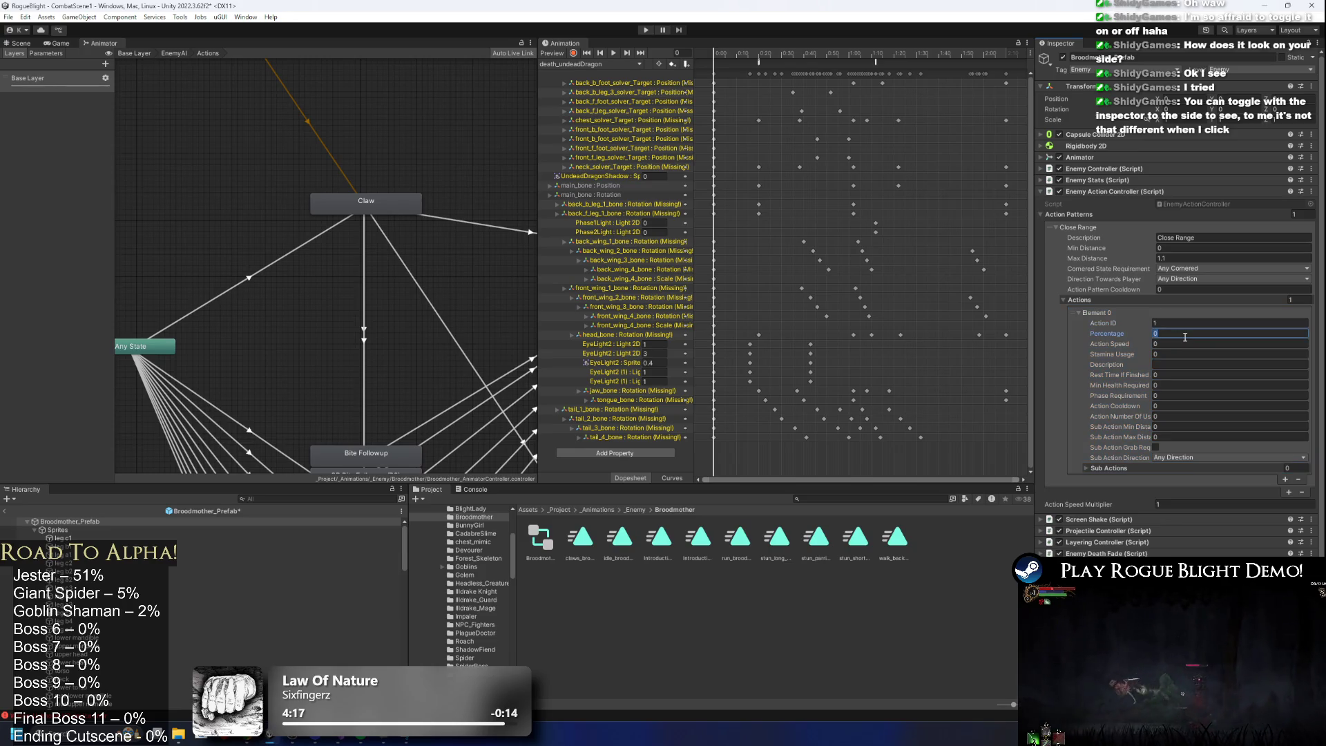
type("100")
key("Tab")
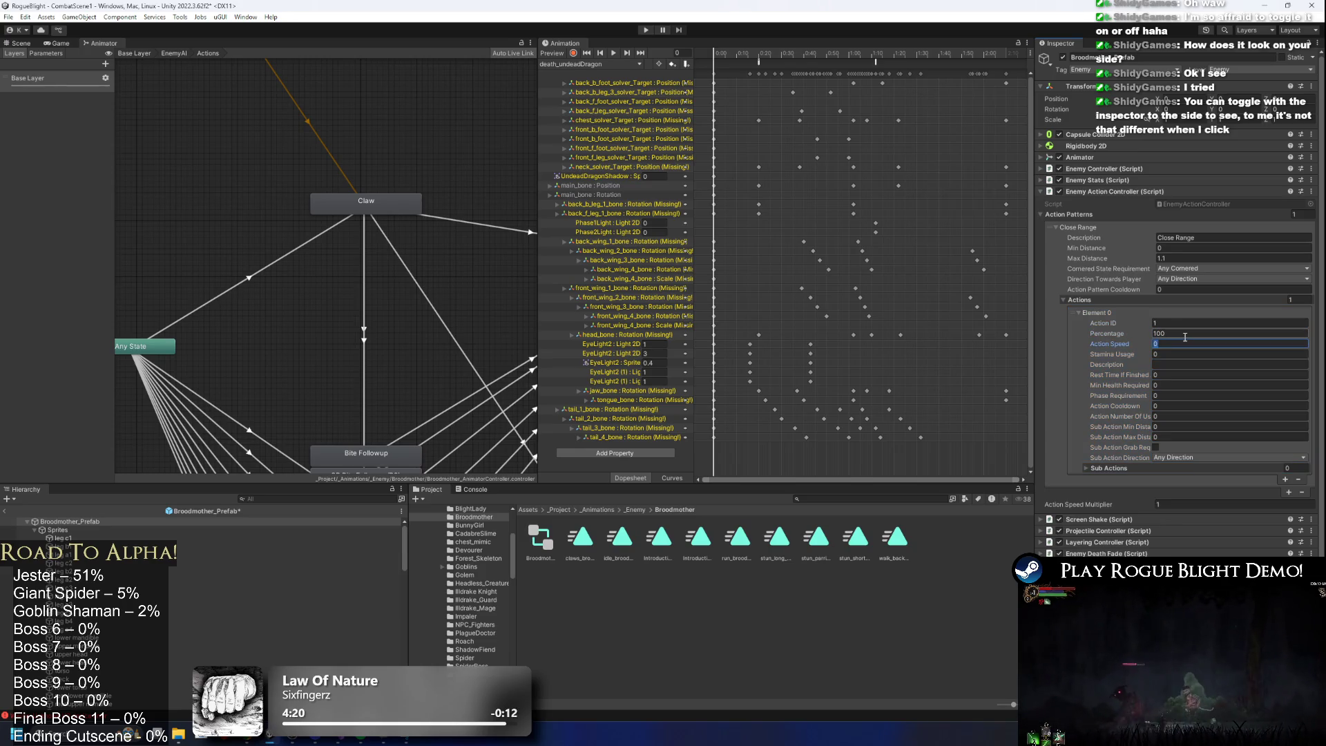
key("Tab")
key("Tab")
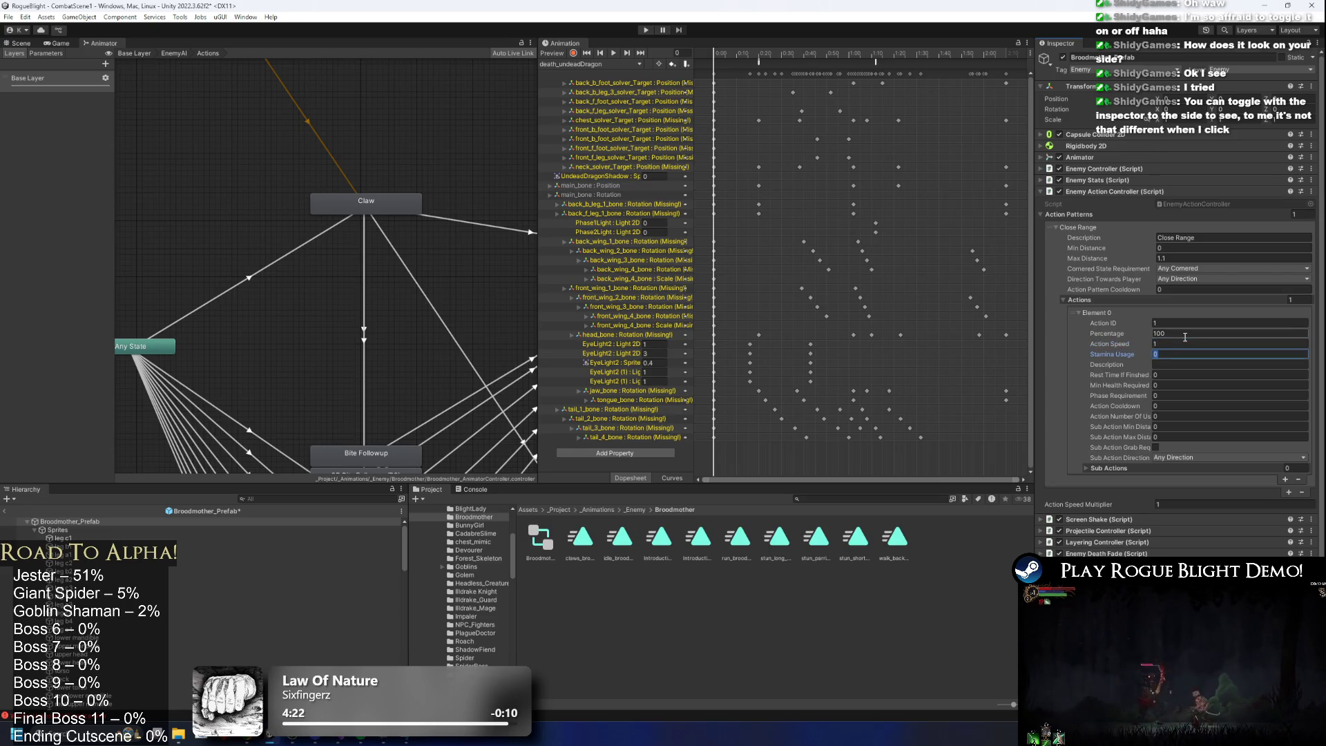
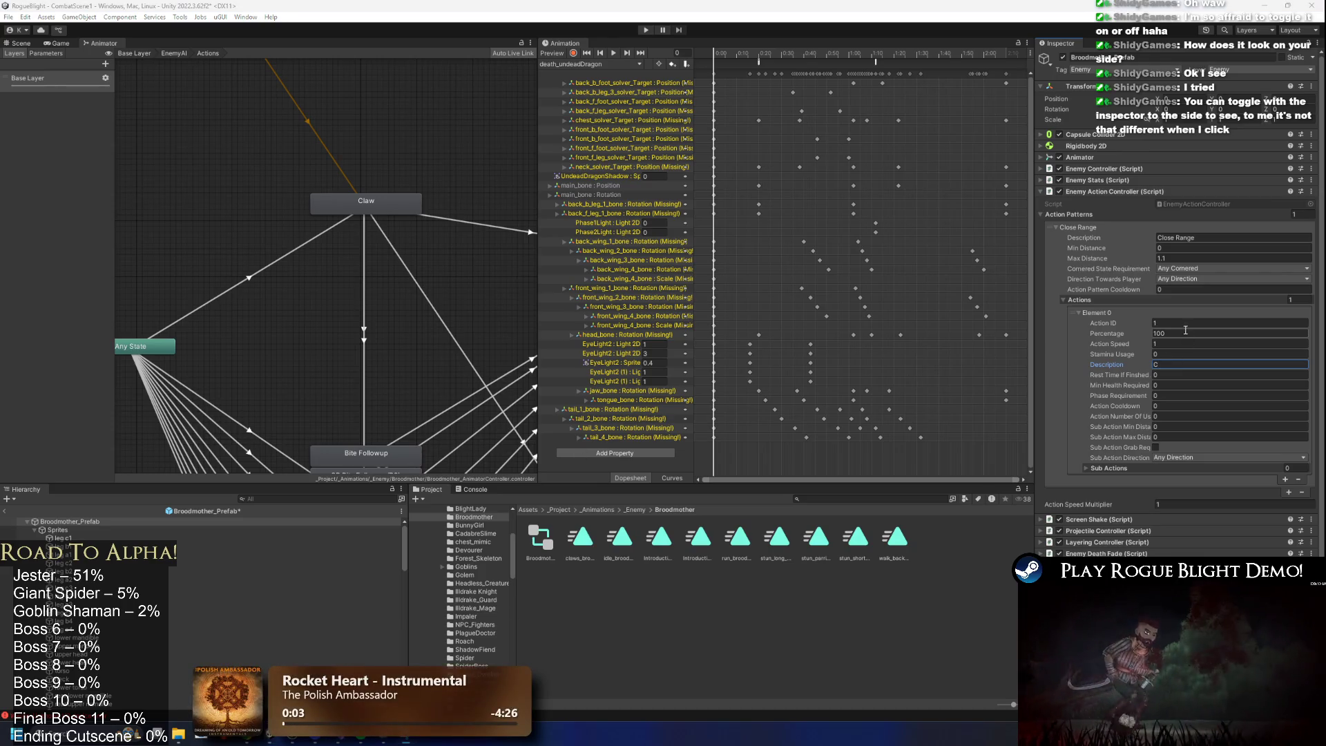
Set the Claw action to Min Health 100, Cooldown 5, Number Of Uses -1, then enter Play mode.
right_click(413, 742)
left_click(1179, 365)
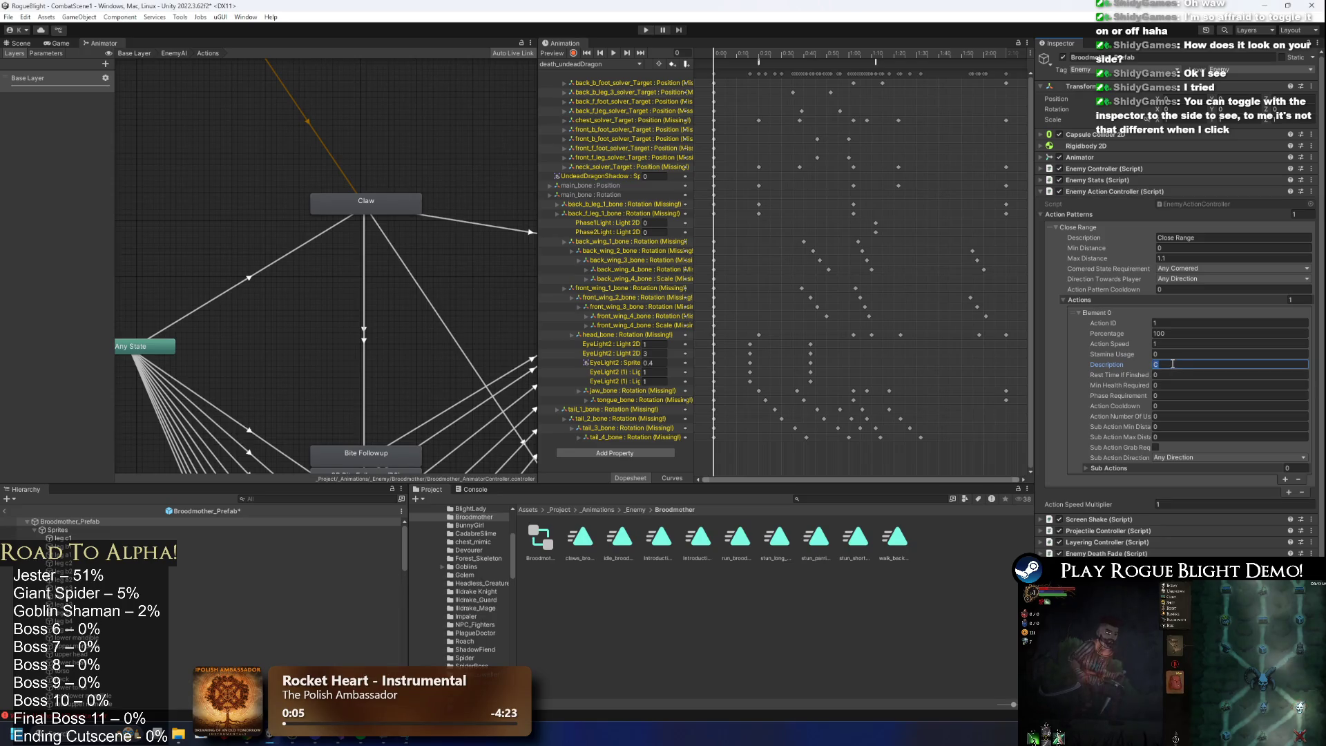
key("Tab")
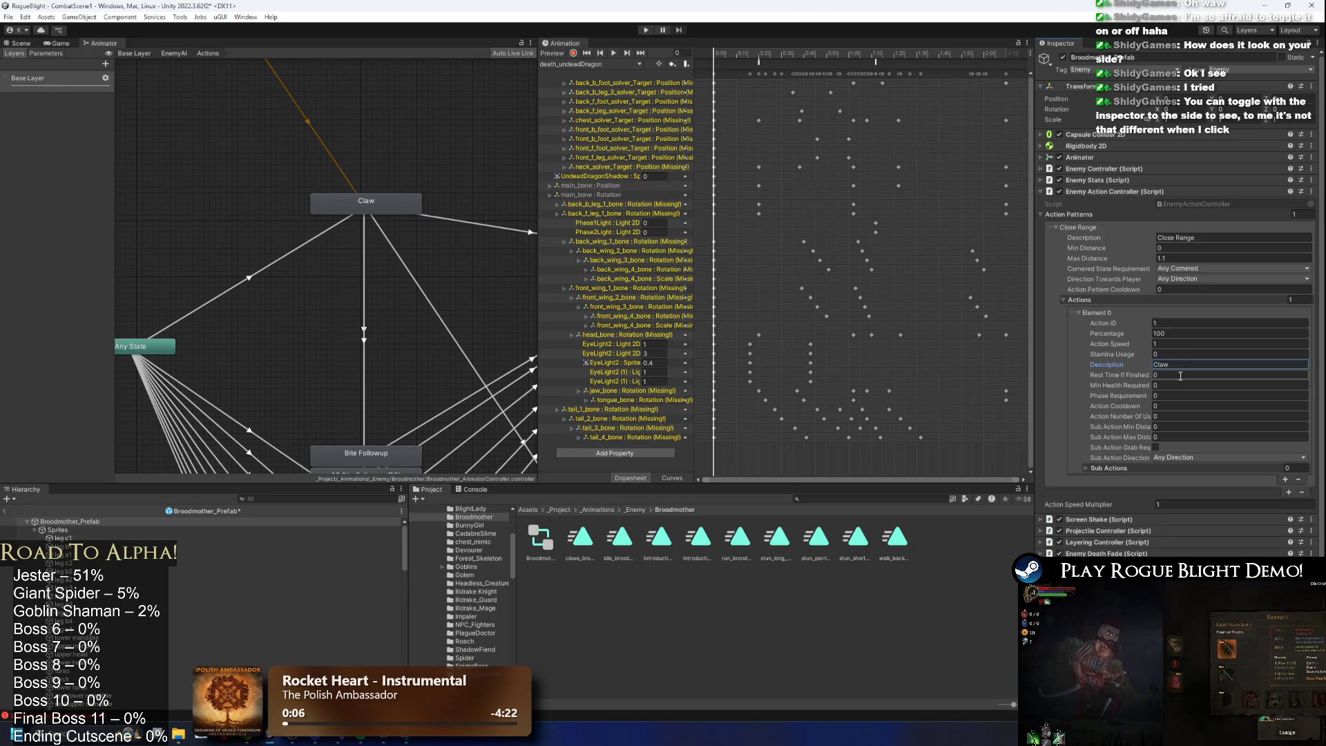
key("Tab")
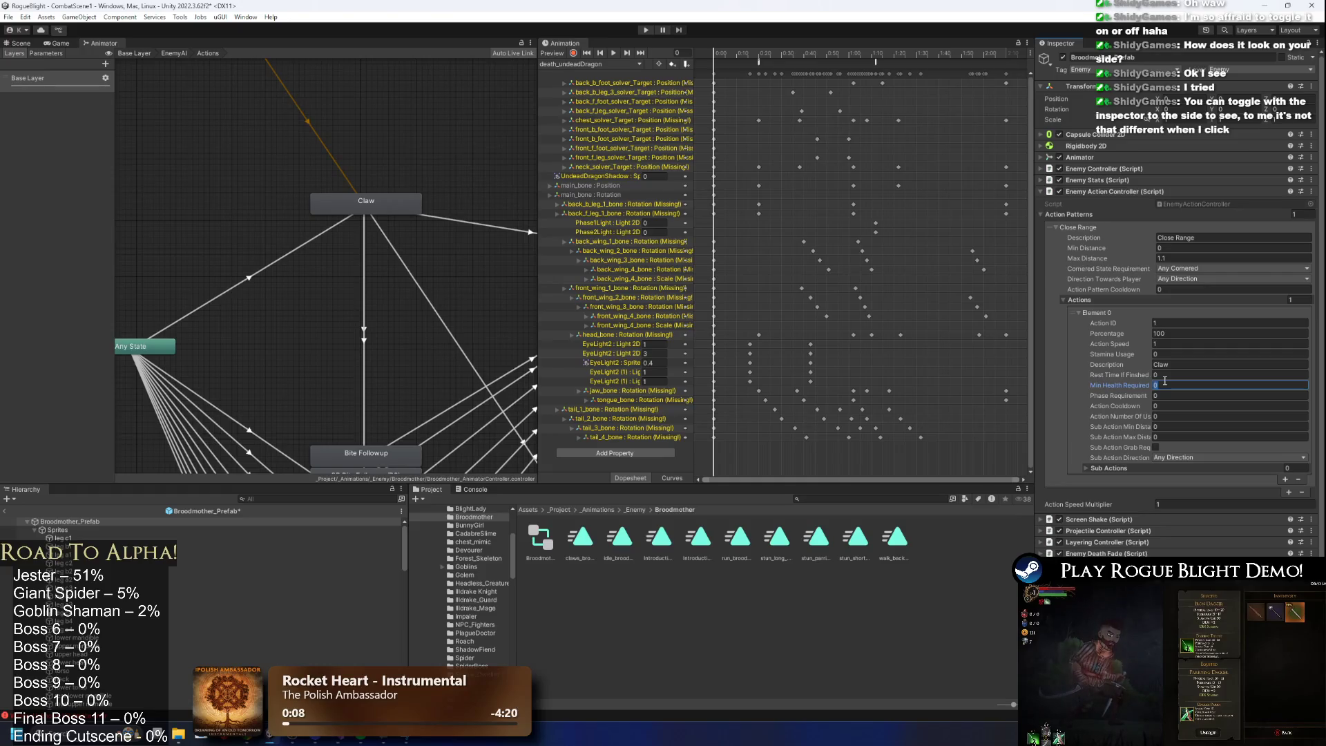
type("100")
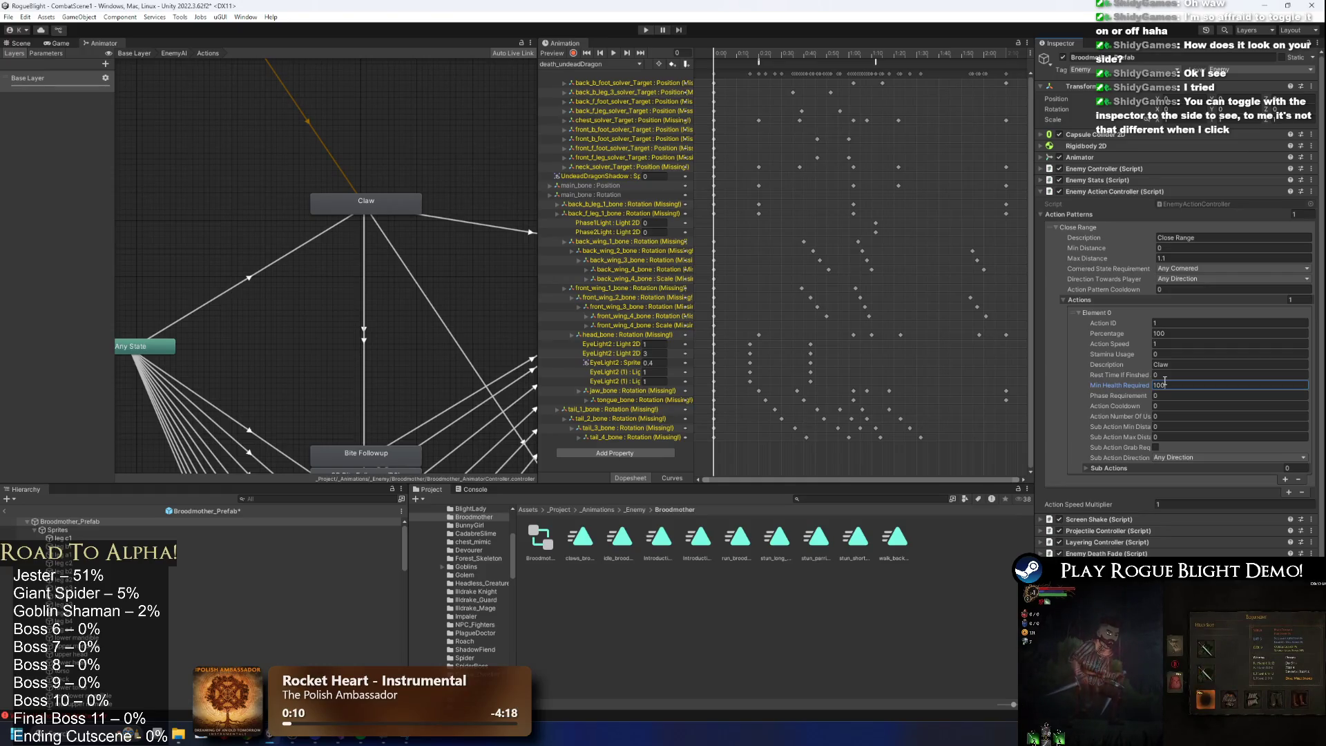
left_click(1174, 407)
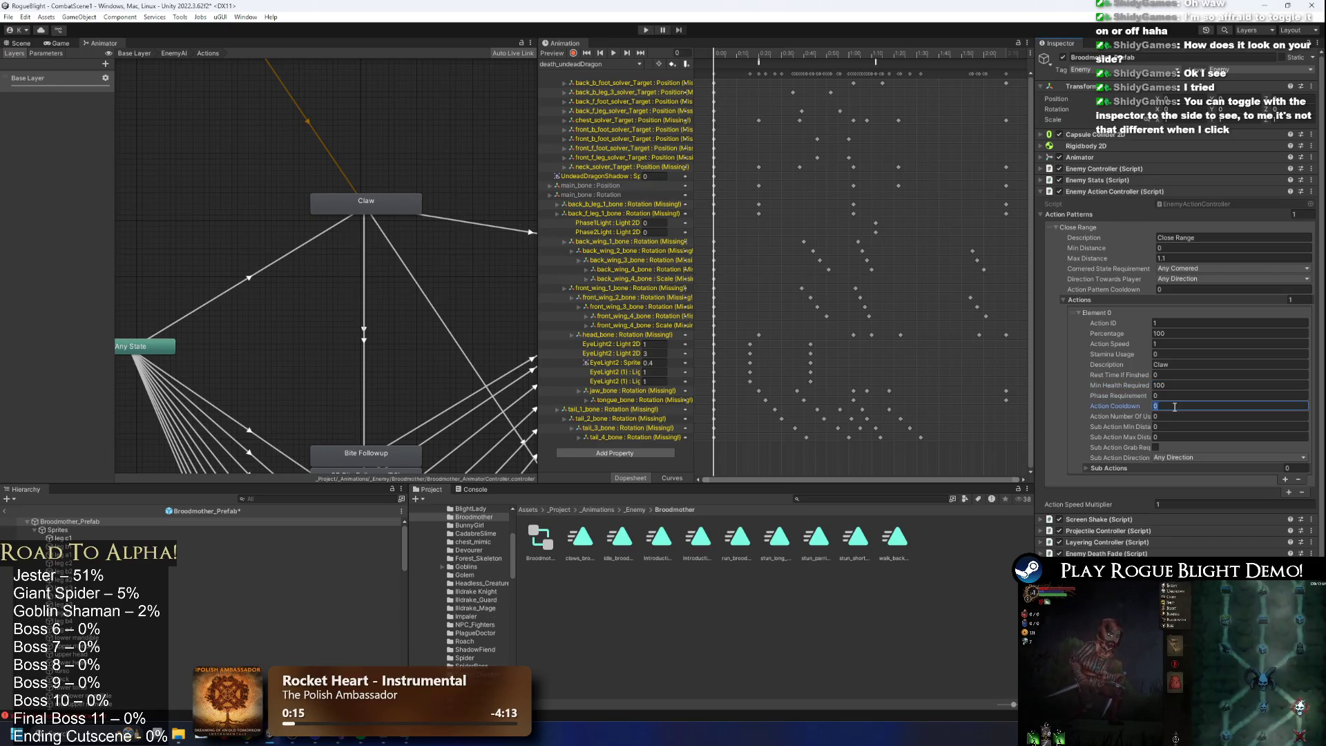
type("5")
left_click(1161, 417)
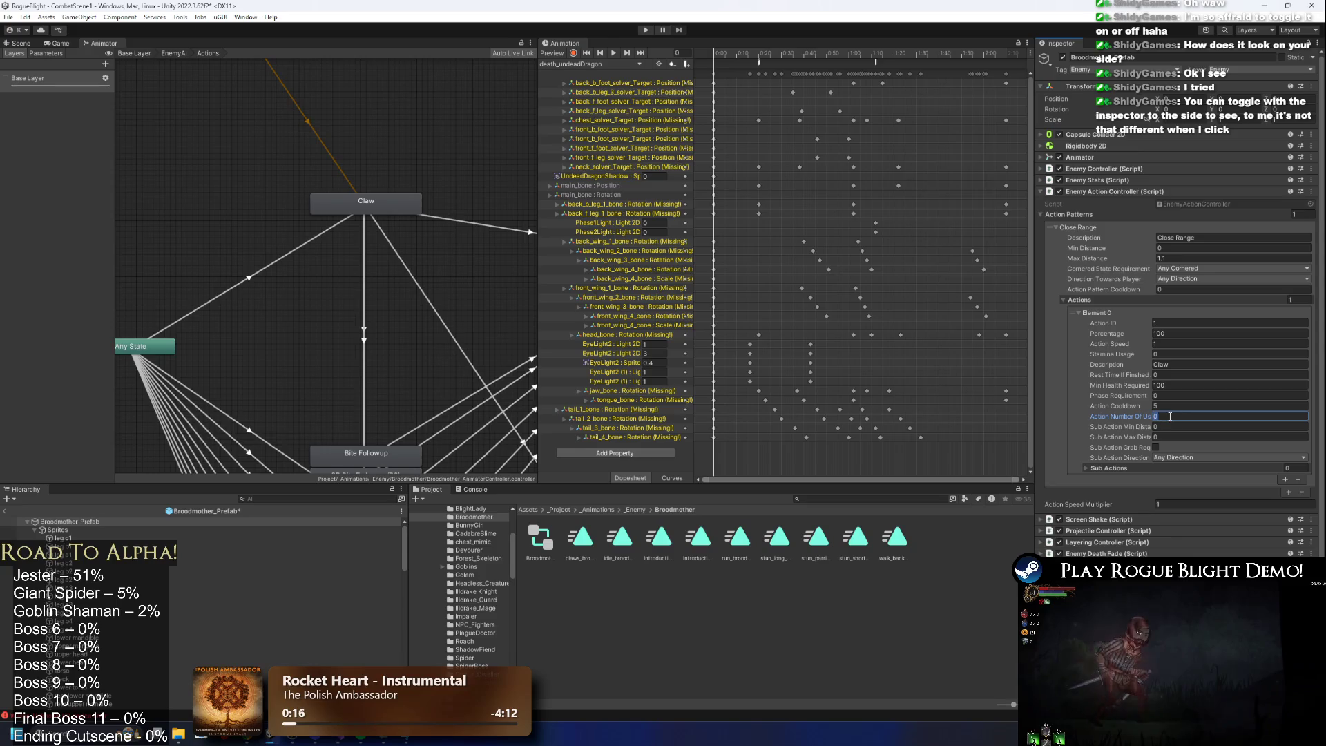
type("-1")
left_click(646, 30)
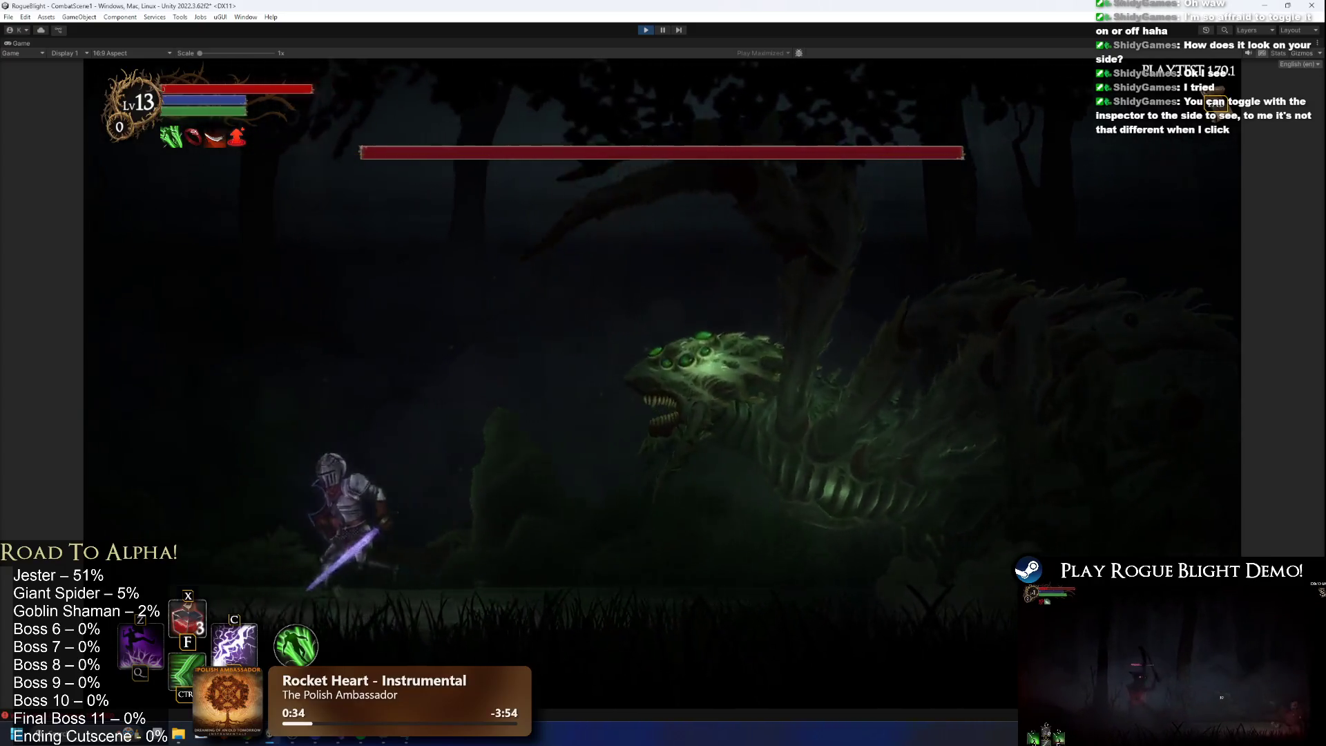
Advance on the spider boss, hit it and back away, then exit Play mode with Ctrl+P.
key("d")
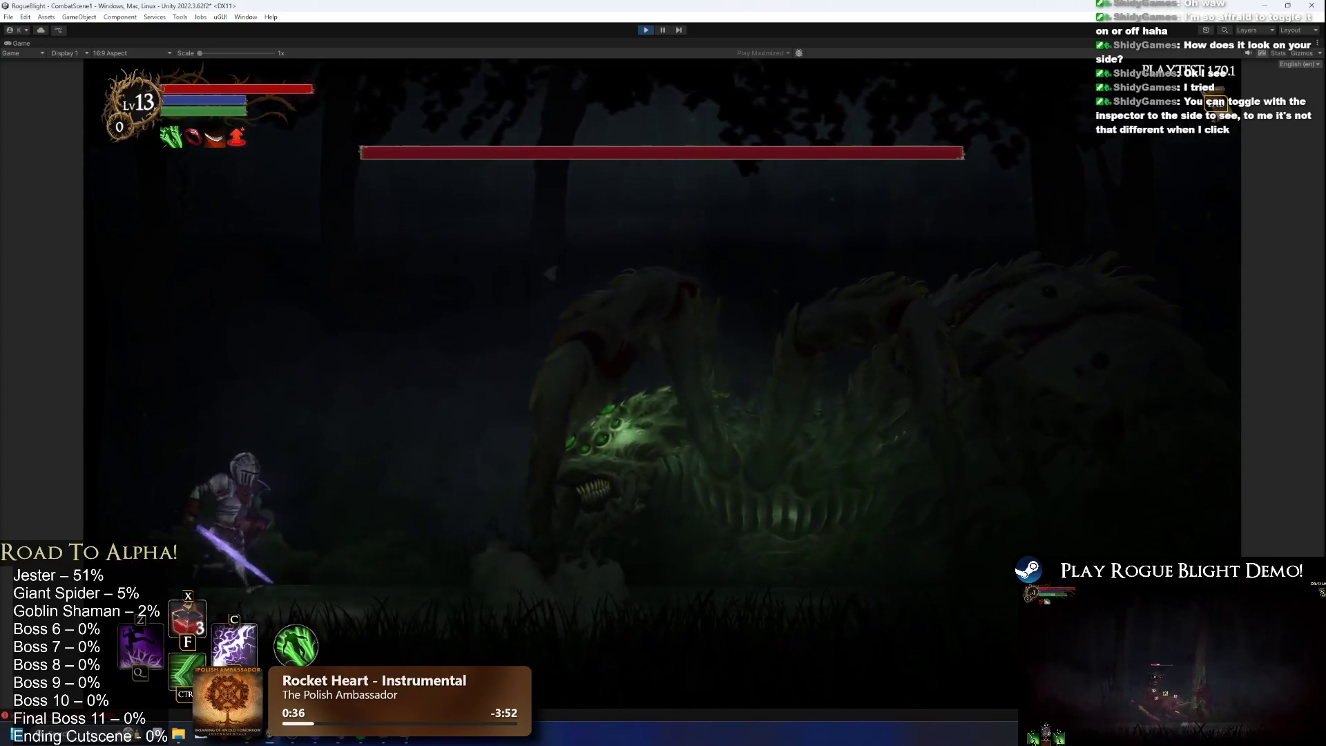
key("a")
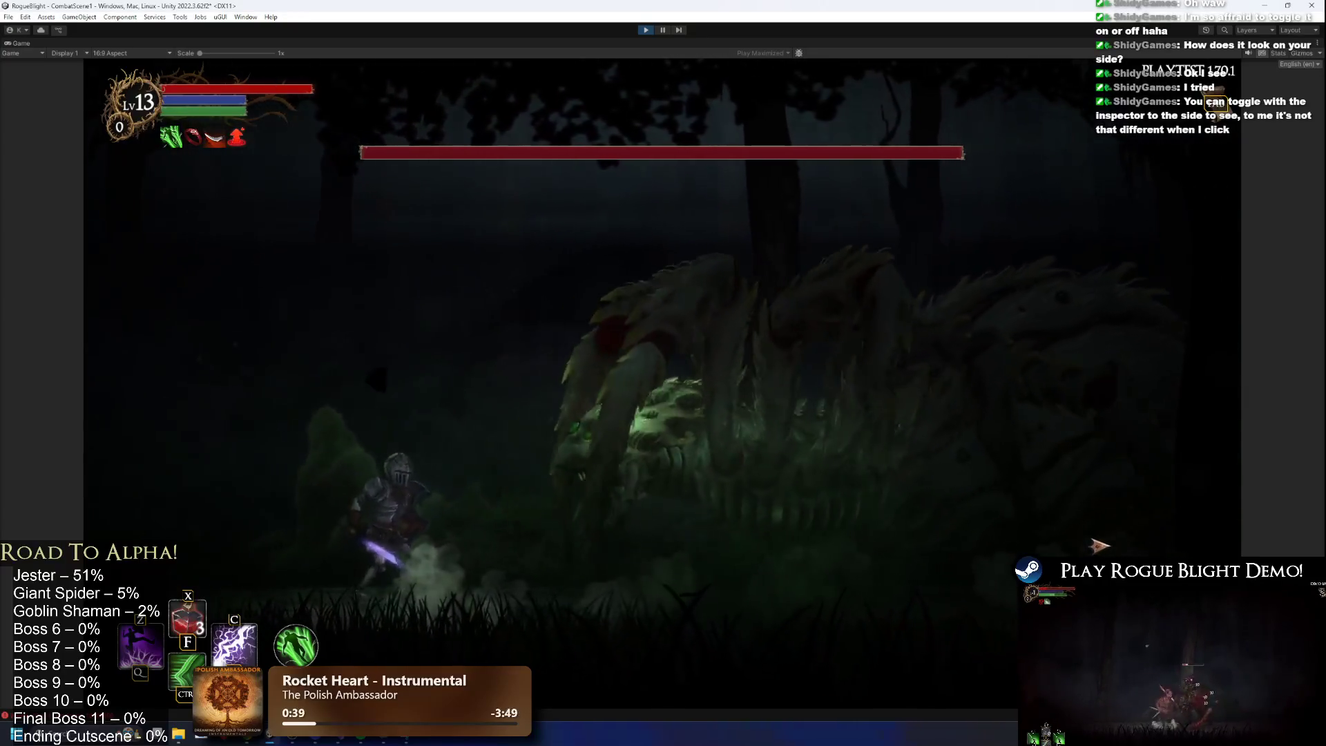
key("d")
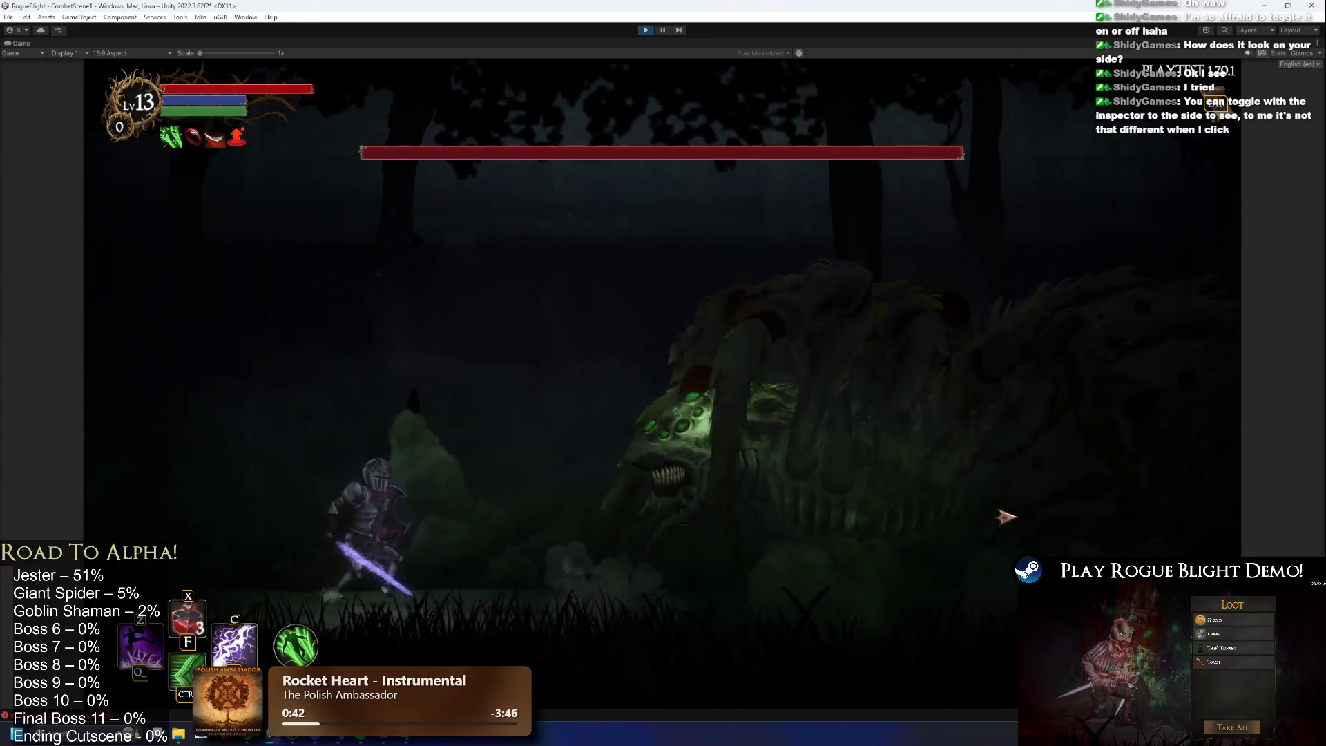
key("d")
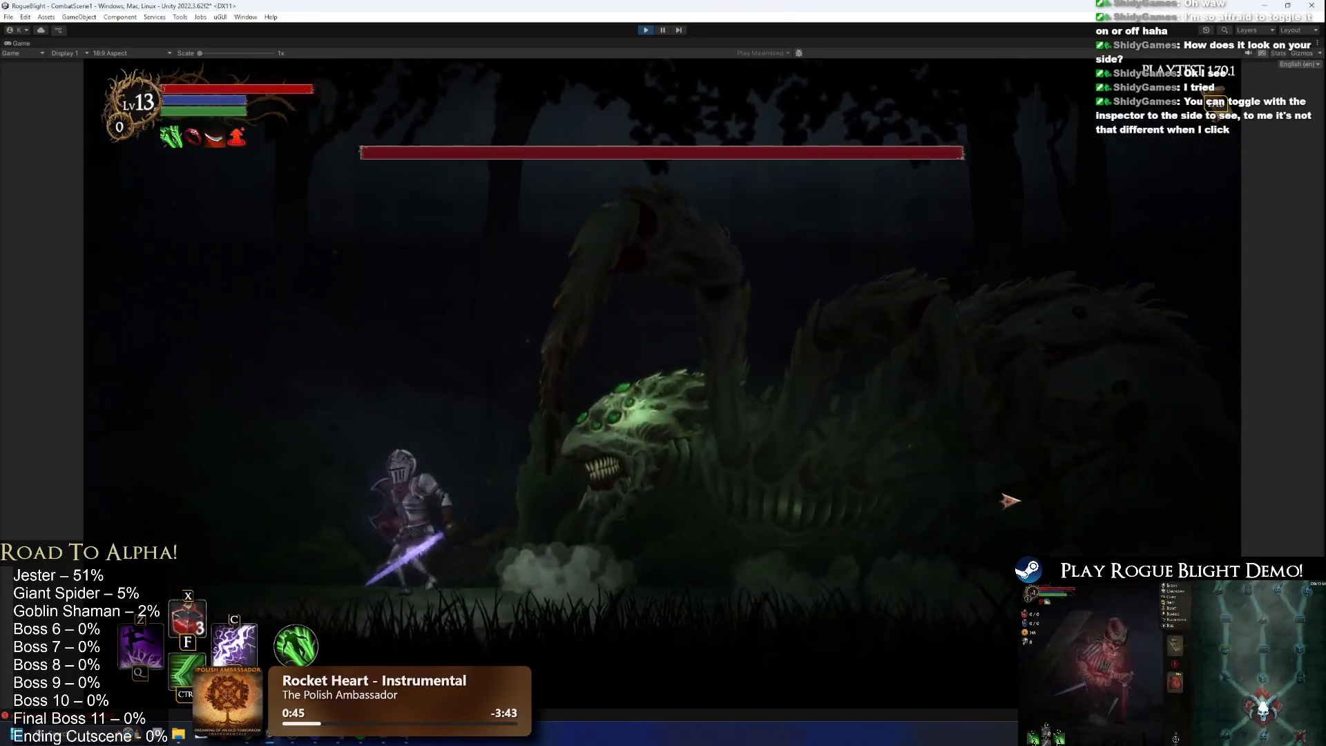
key("a")
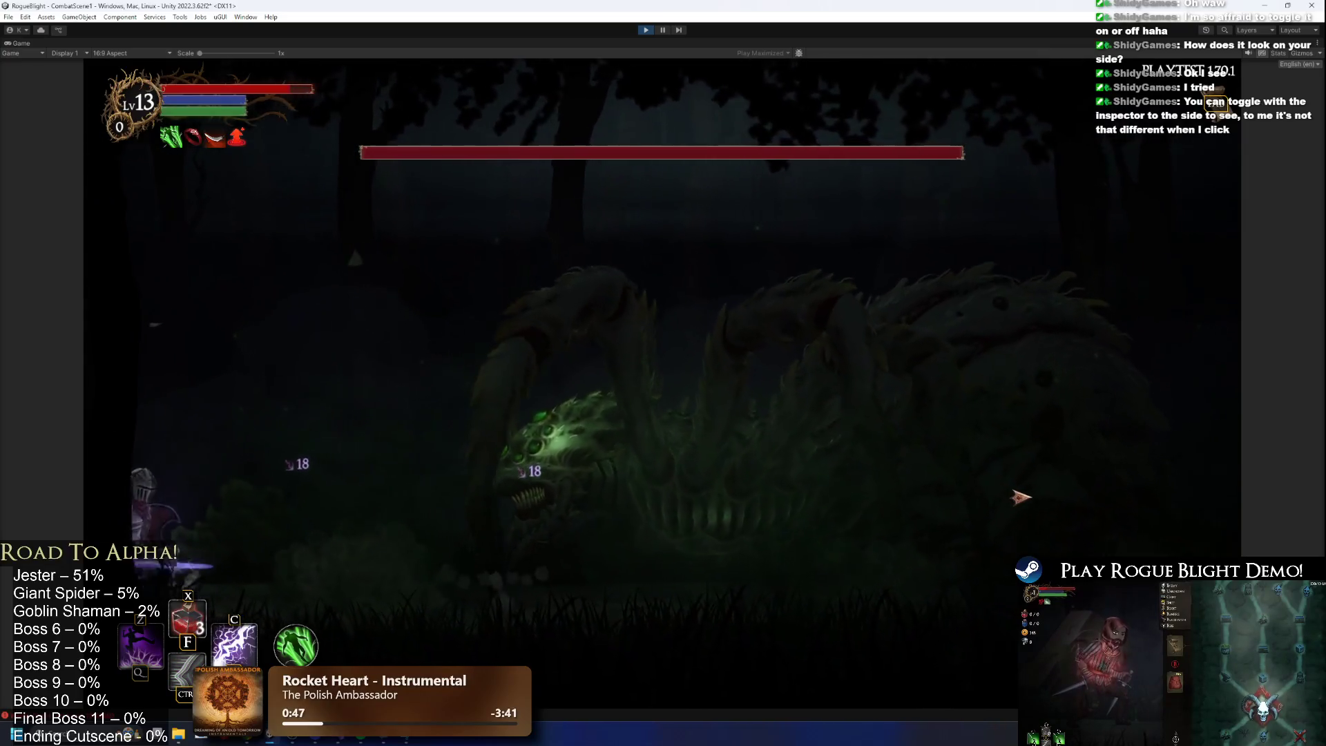
key("d")
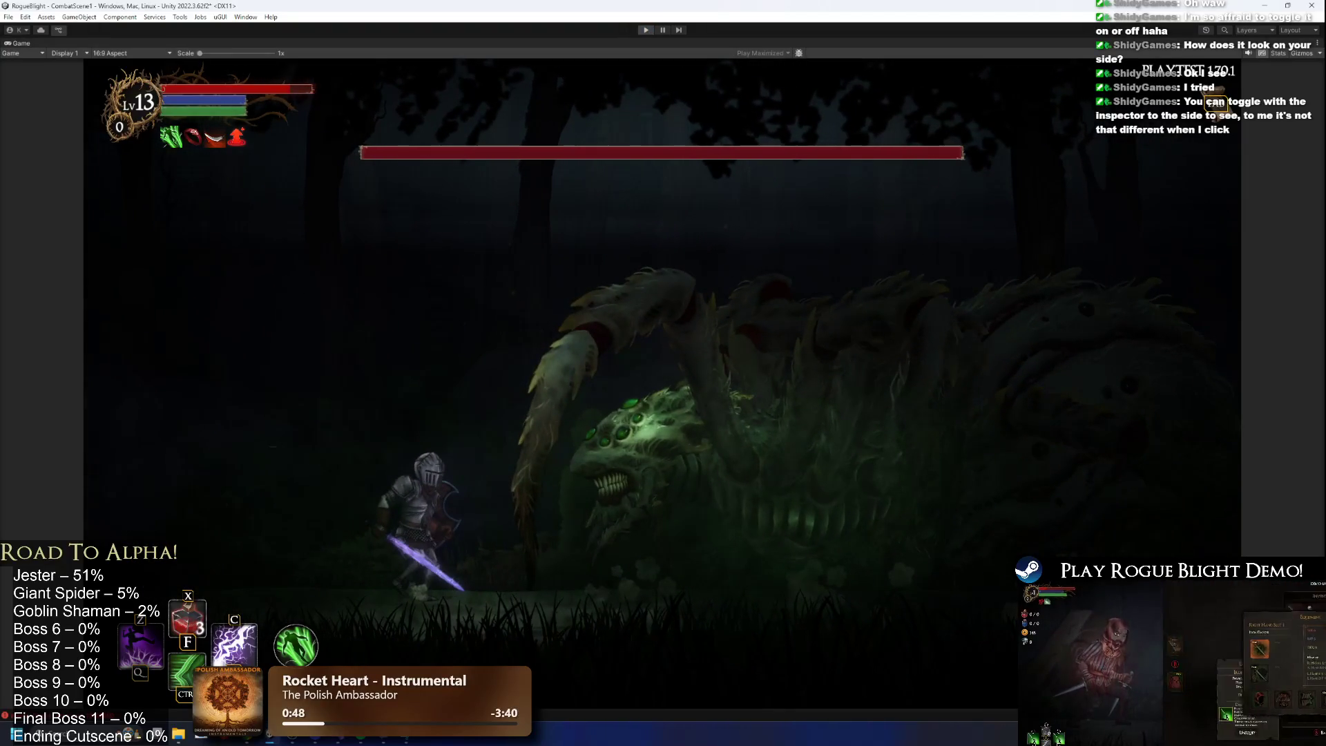
key("ctrl+p")
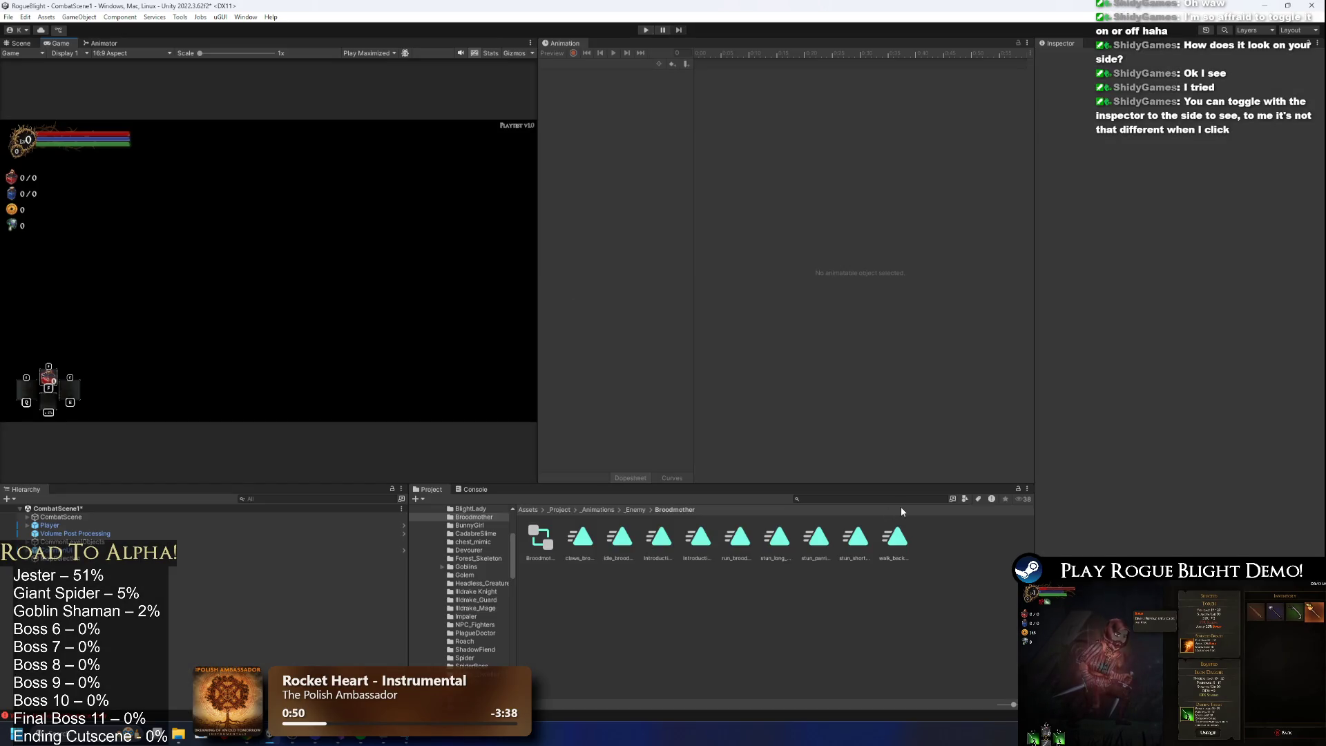
Search the Project for brood, open Broodmother_Prefab, and filter its Hierarchy for 'cl'.
type("boord prefa")
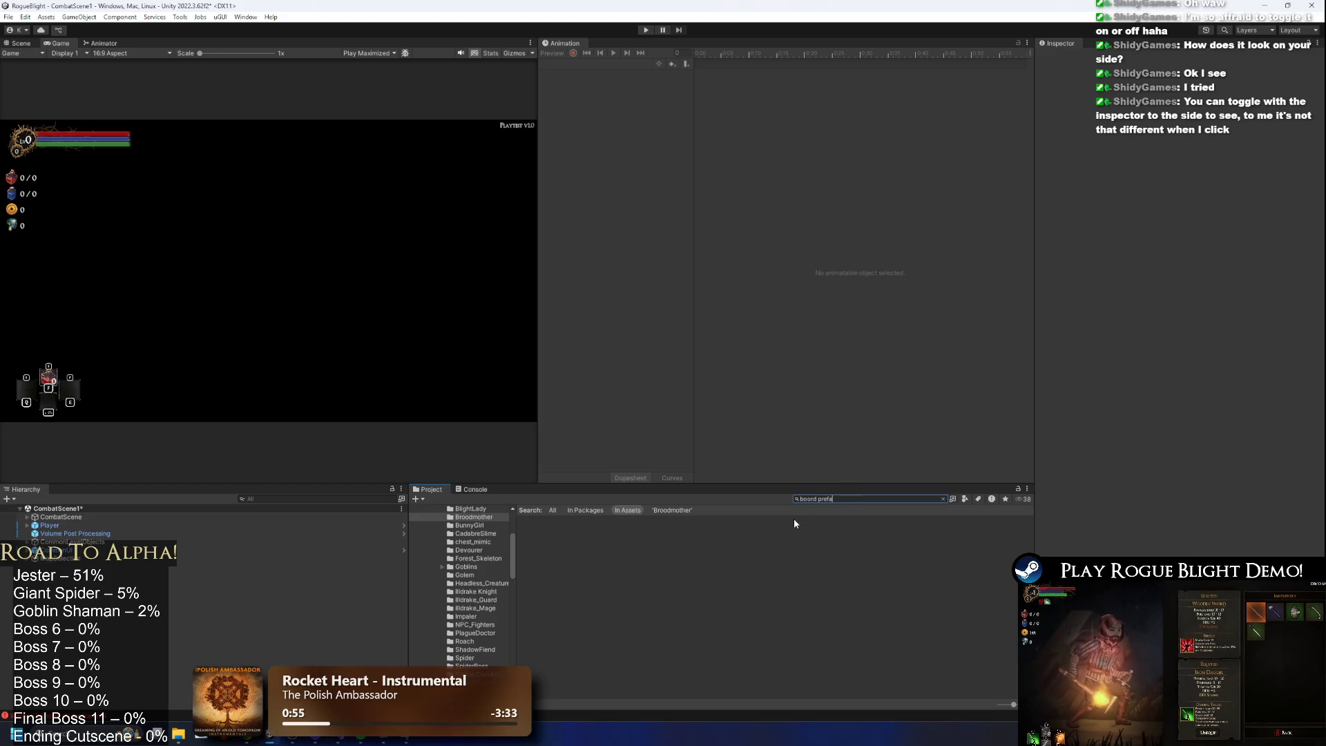
type("brood")
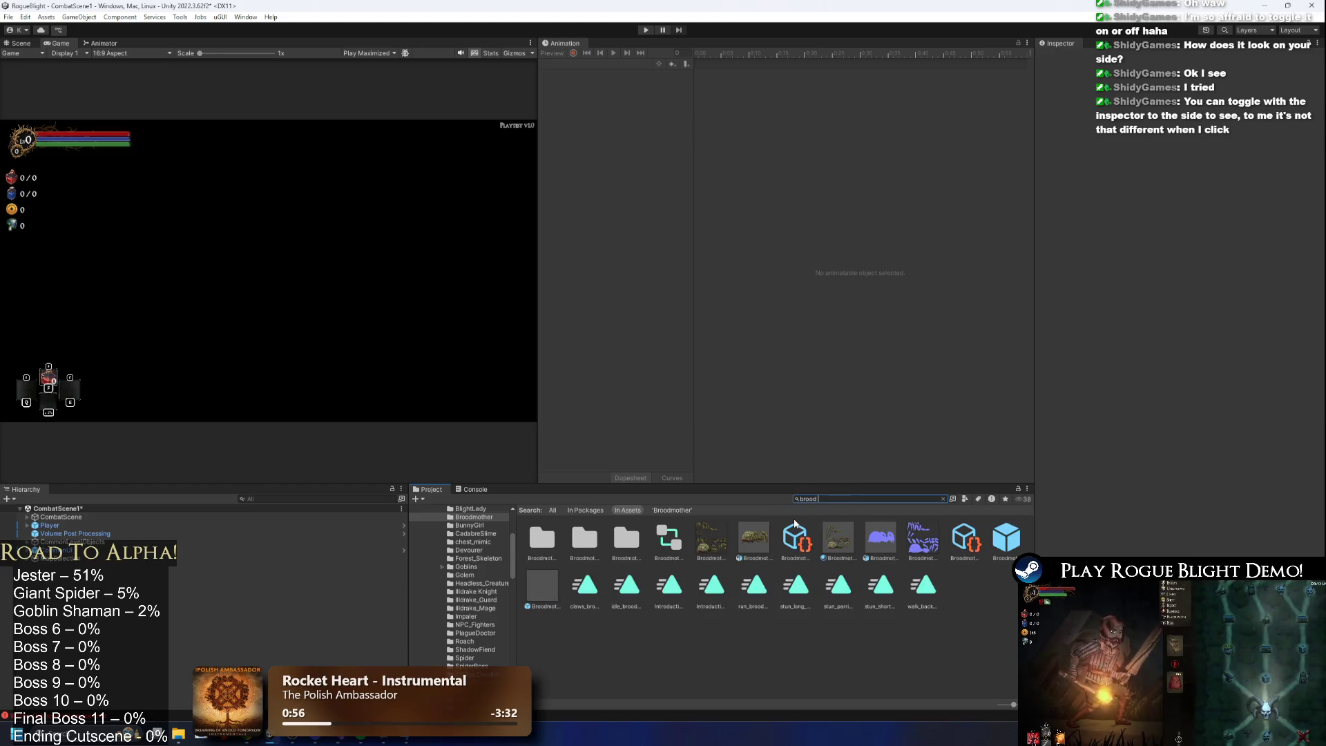
double_click(1011, 545)
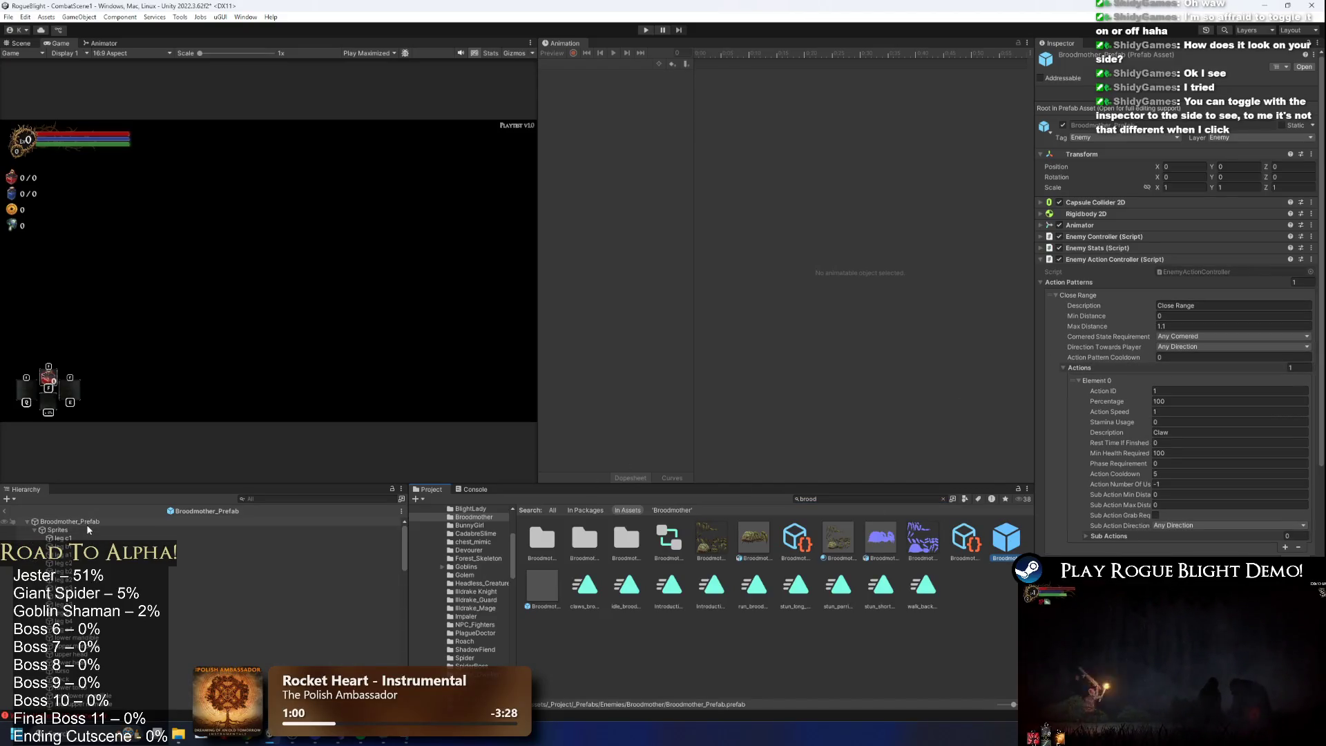
left_click(85, 524)
left_click(318, 498)
type("cl")
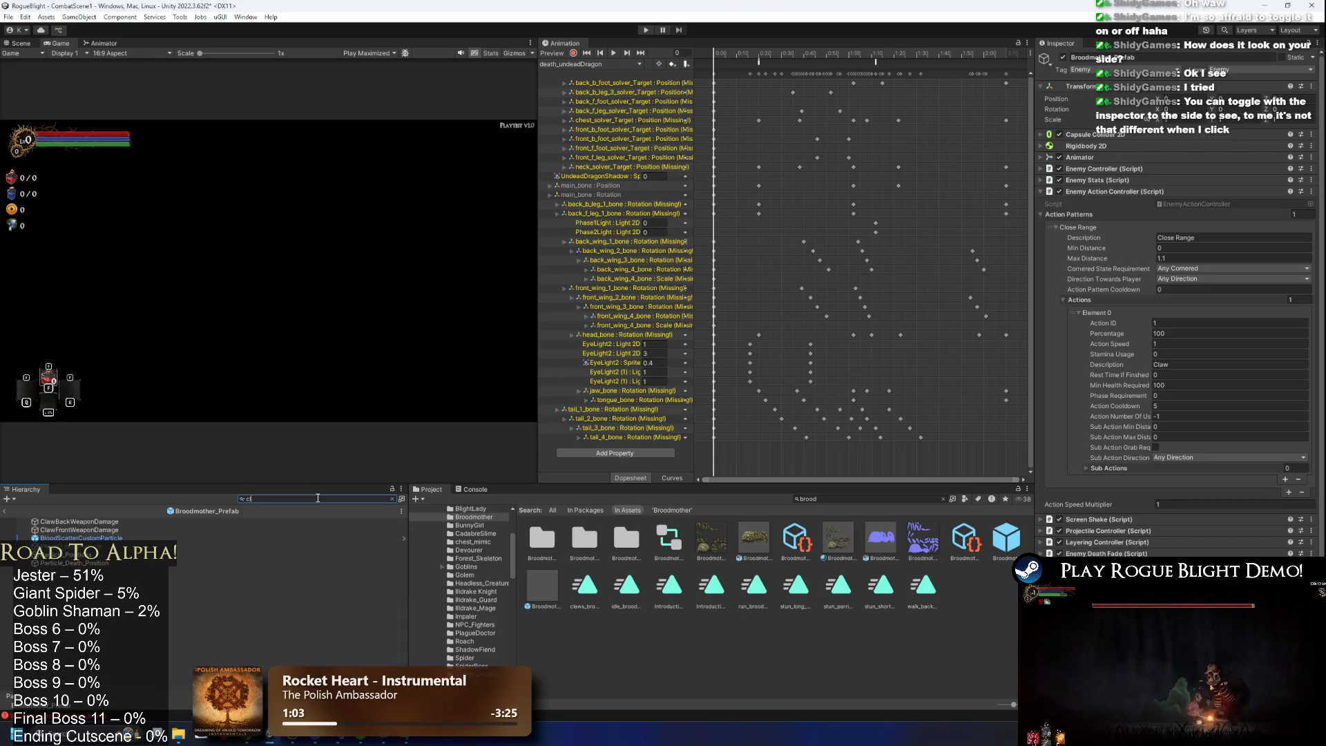
On ClawBackWeaponDamage, move the 19/20 damage from Element 4 to Element 0.
left_click(318, 521)
left_click(1204, 236)
left_click(1197, 194)
type("19")
left_click(1242, 237)
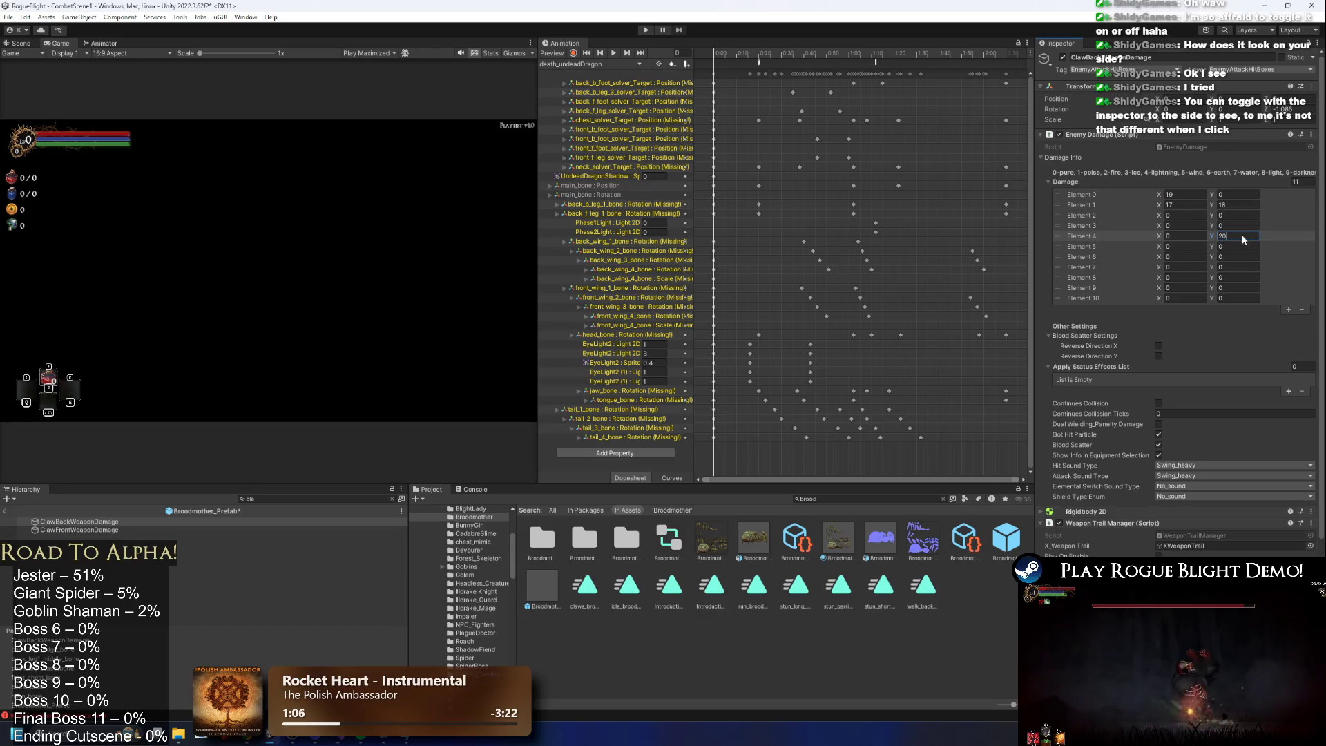
left_click(1239, 196)
type("20")
Move ClawFrontWeaponDamage's 19/20 damage from Element 4 to Element 0 and start a playtest.
left_click(104, 530)
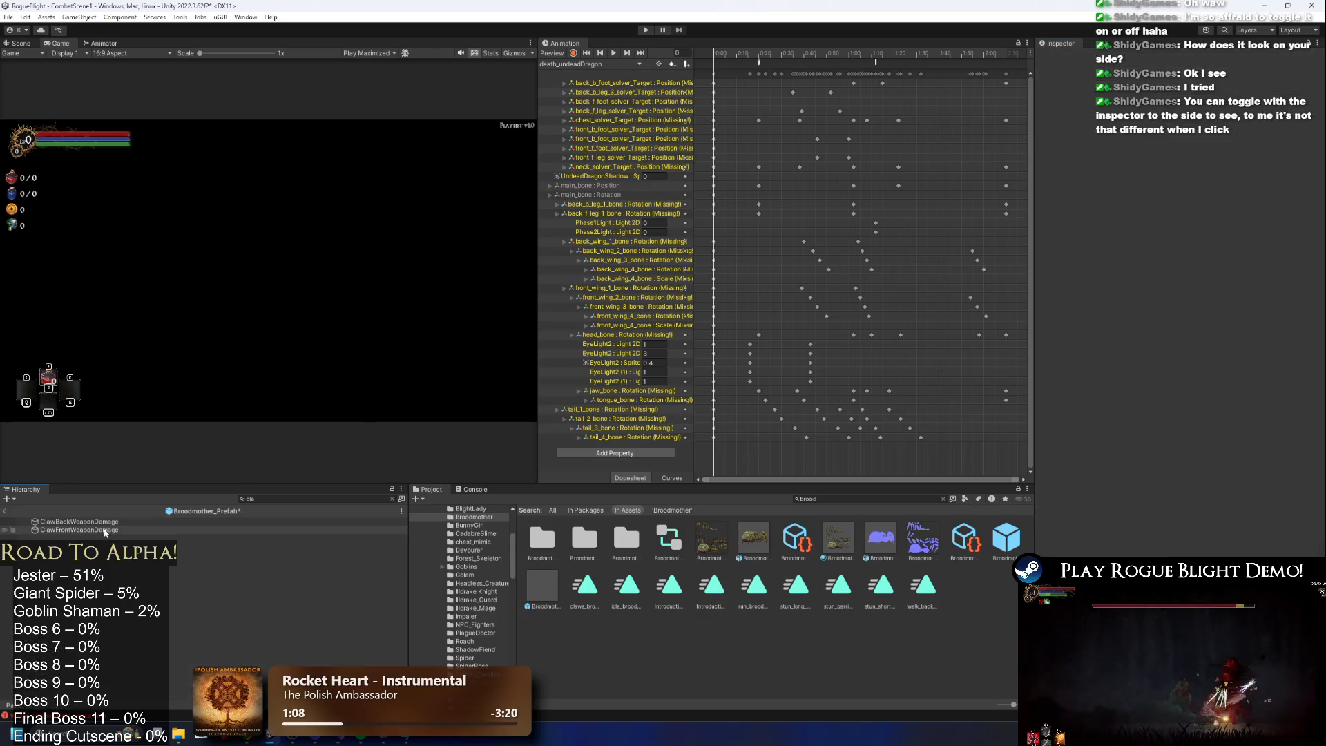
left_click(1198, 237)
key("ctrl+x")
left_click(1198, 194)
key("ctrl+v")
left_click(1239, 236)
key("ctrl+x")
left_click(1236, 194)
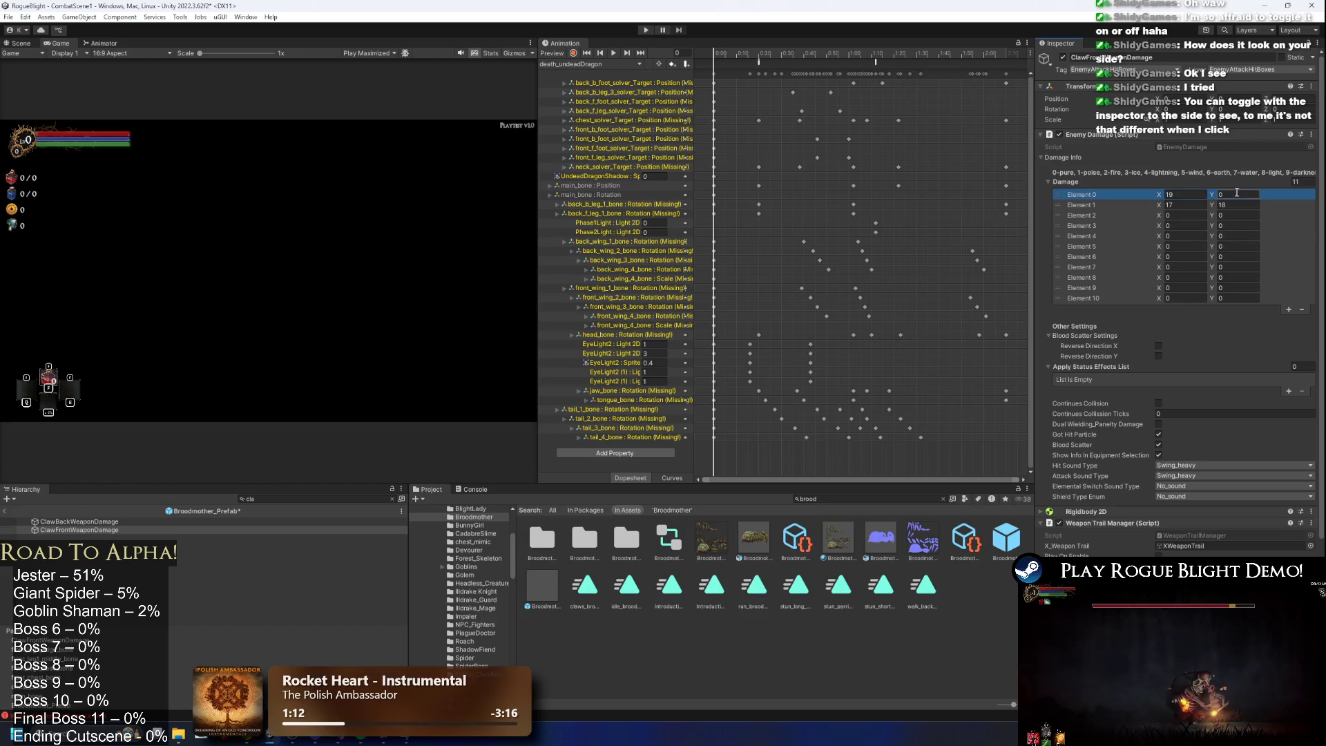
left_click(643, 31)
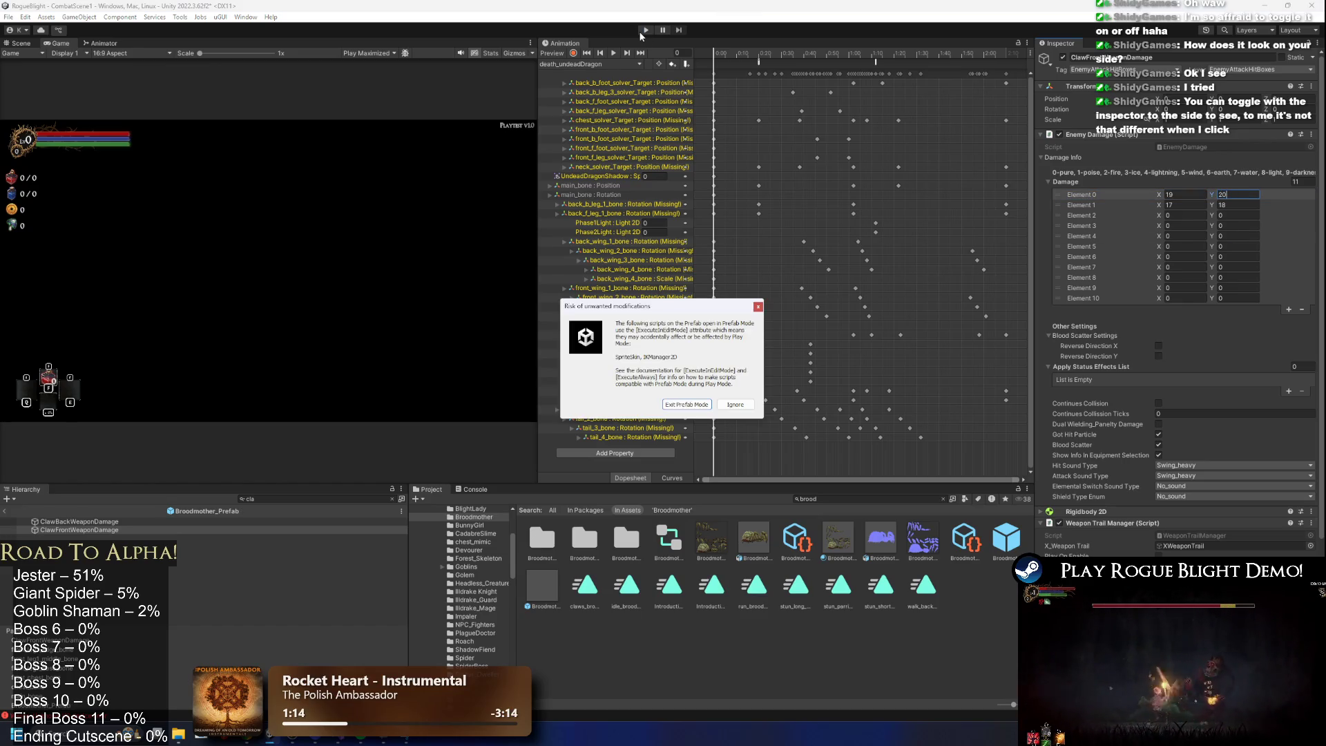
Dismiss the prefab warning and trade attacks with the Broodmother, running across the arena.
key("Return")
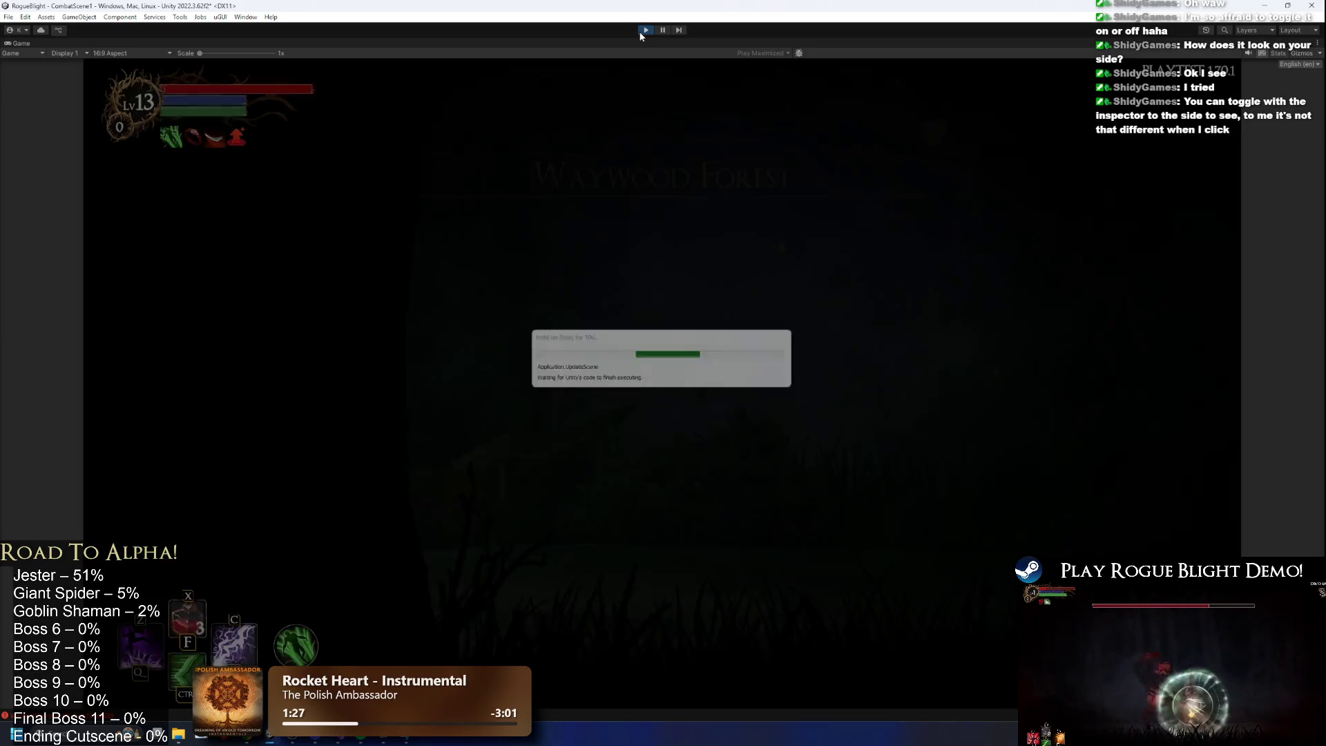
left_click(1002, 462)
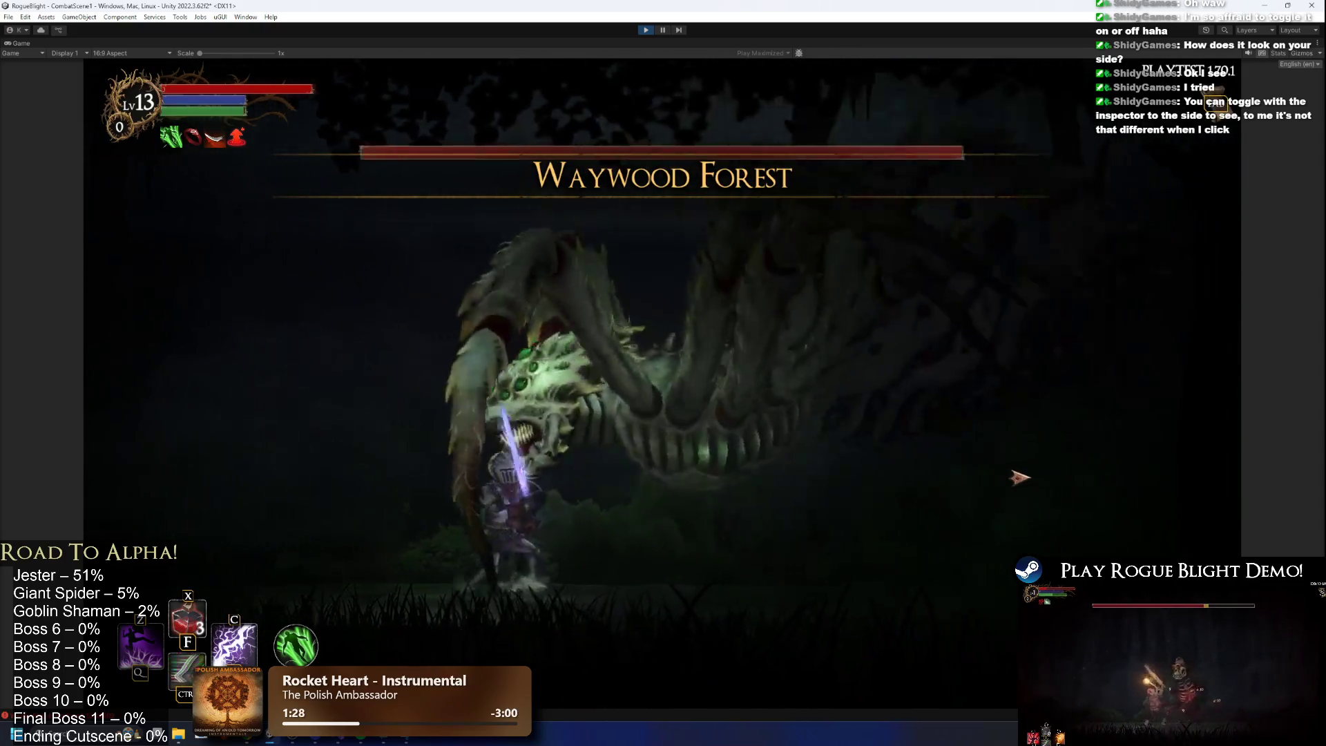
key("a")
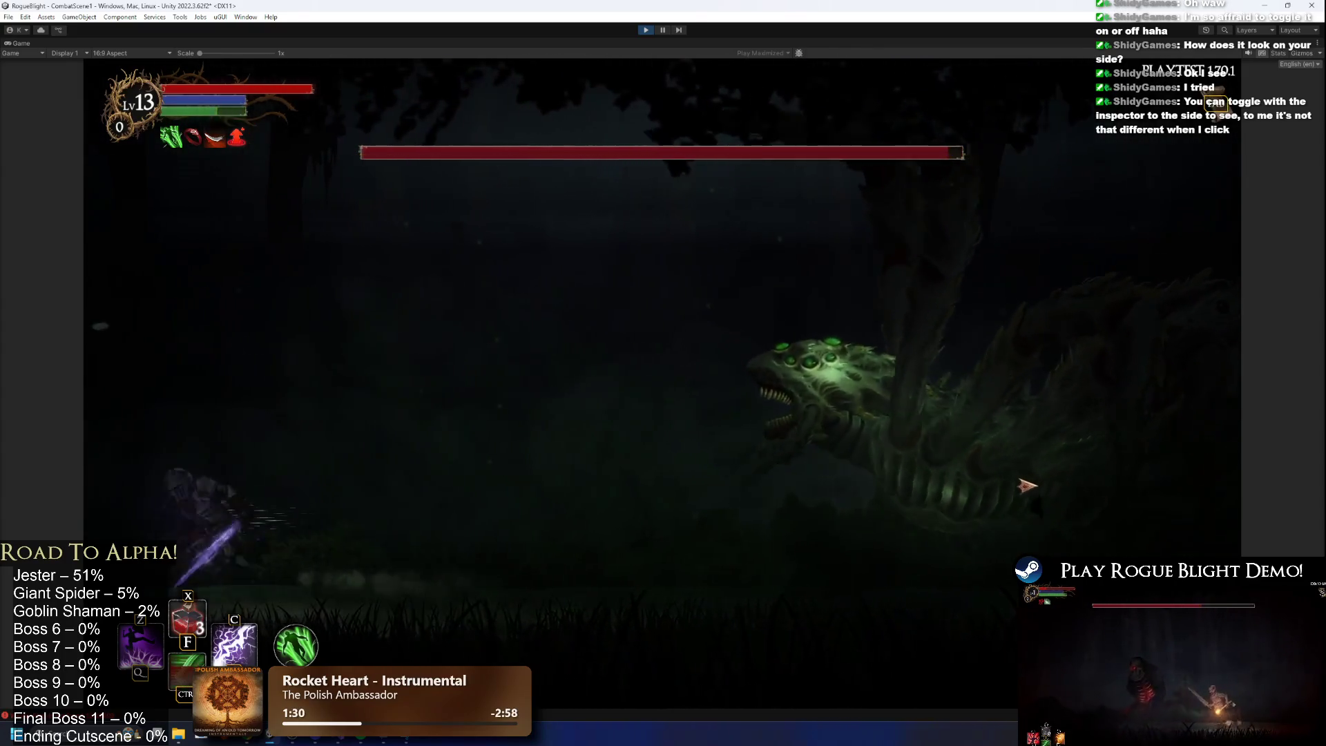
key("d")
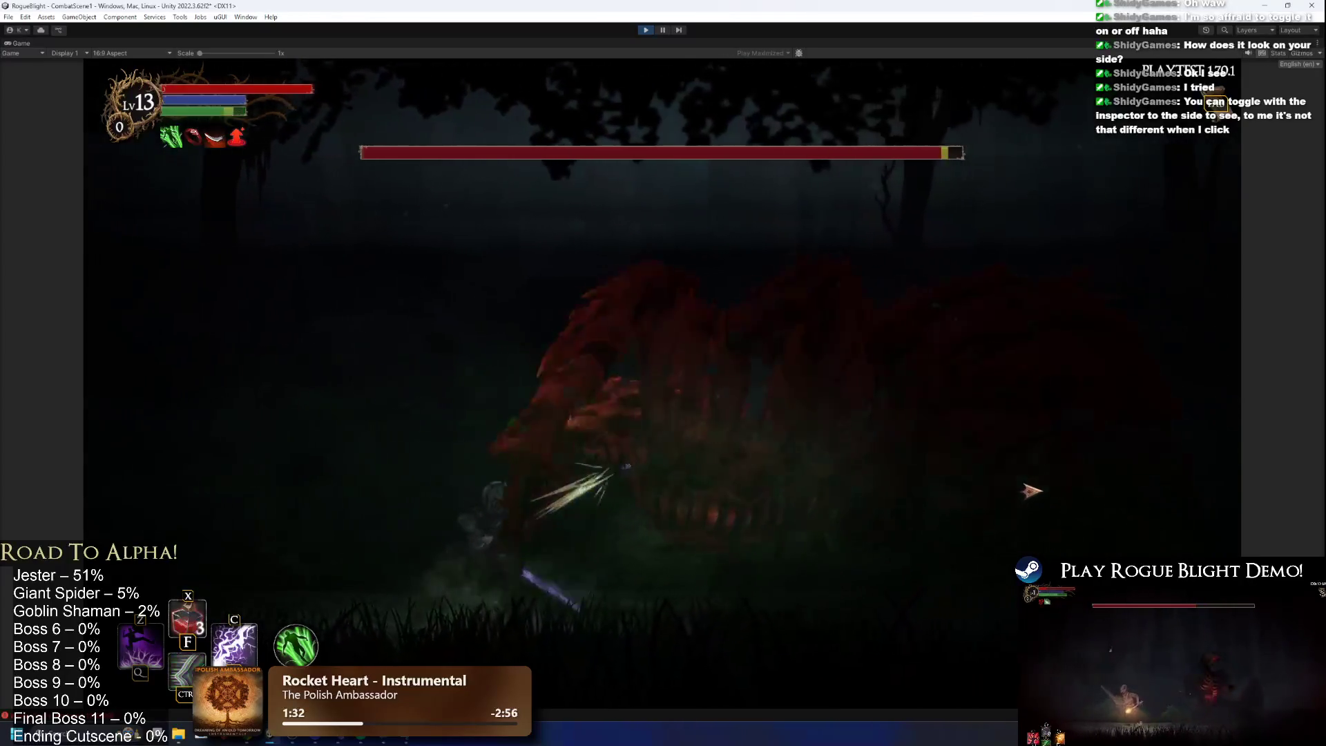
left_click(1027, 492)
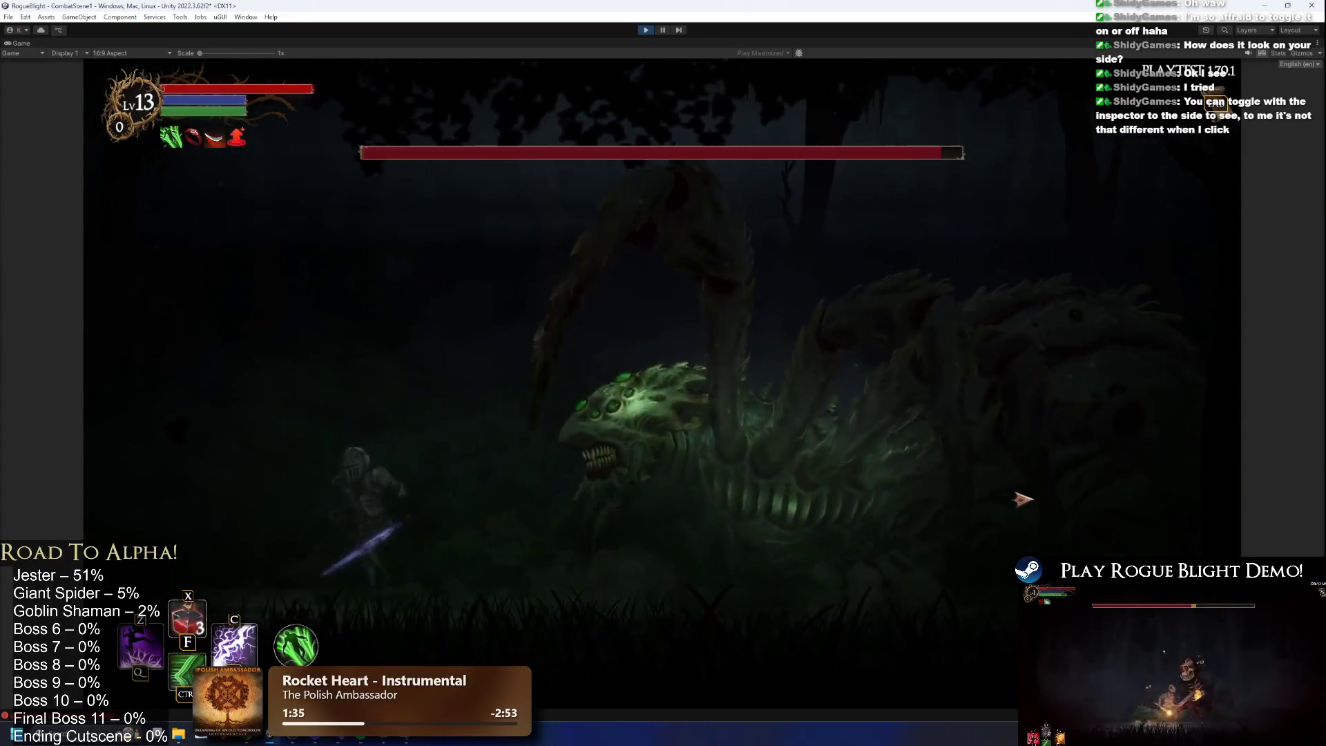
key("a")
key("d")
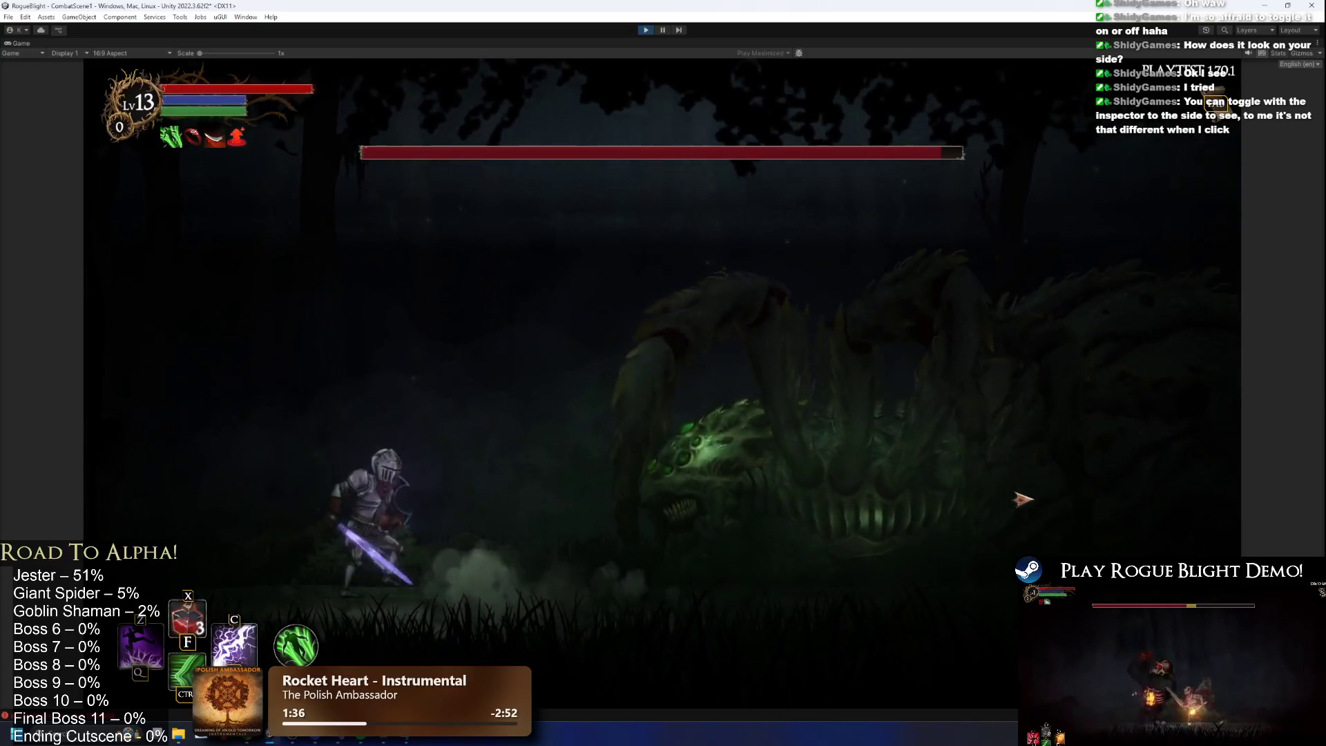
key("a")
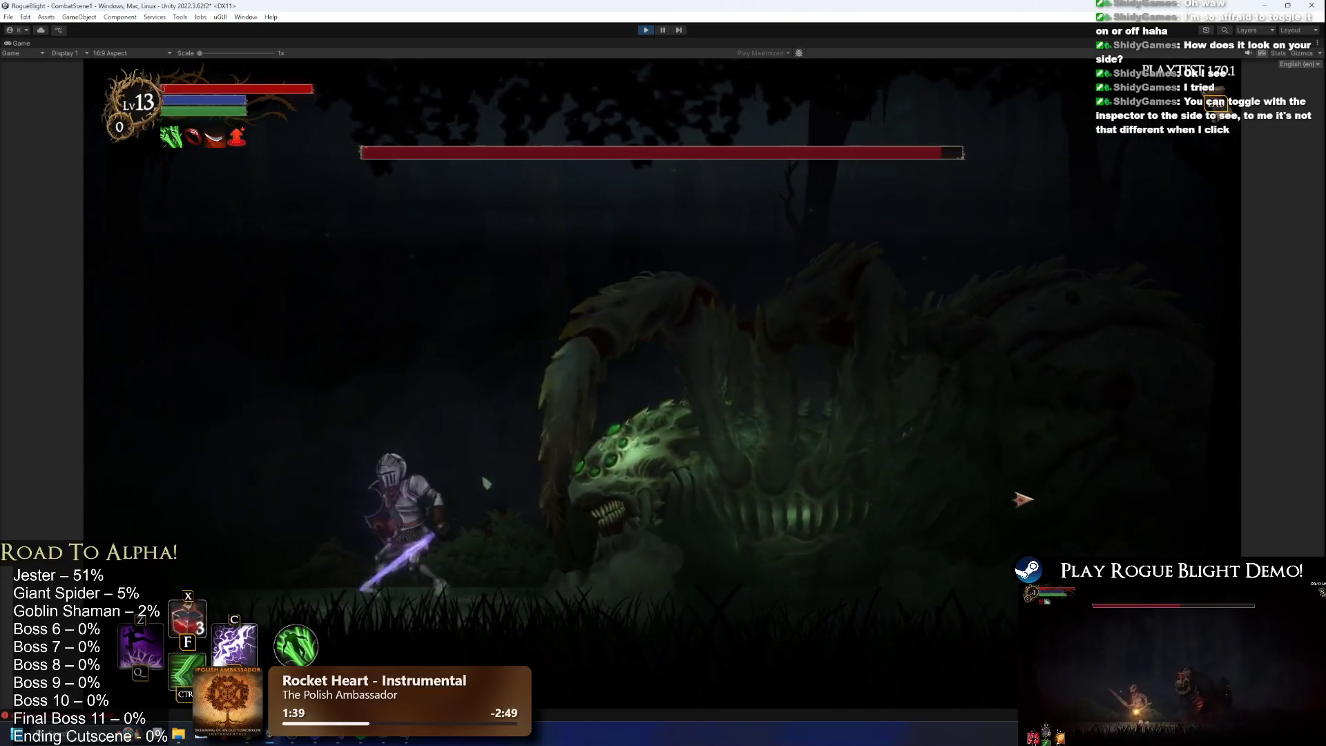
key("a")
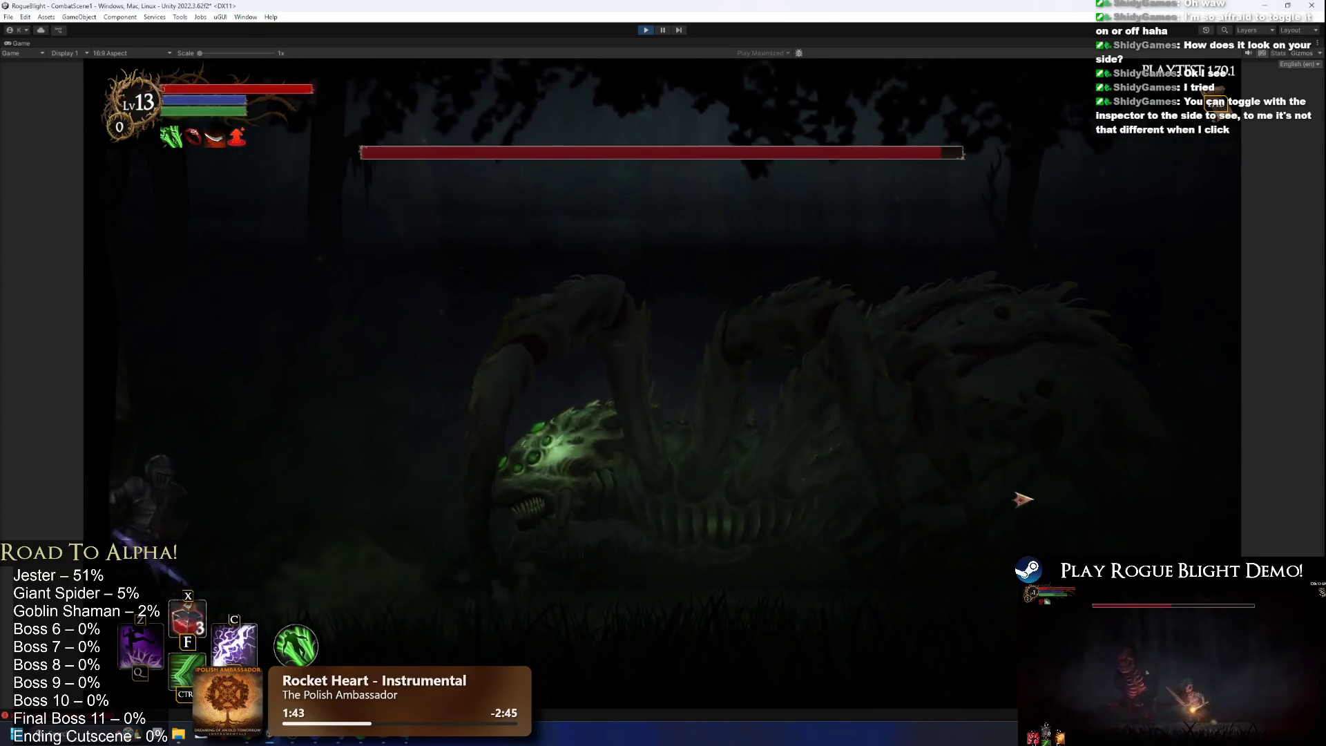
key("d")
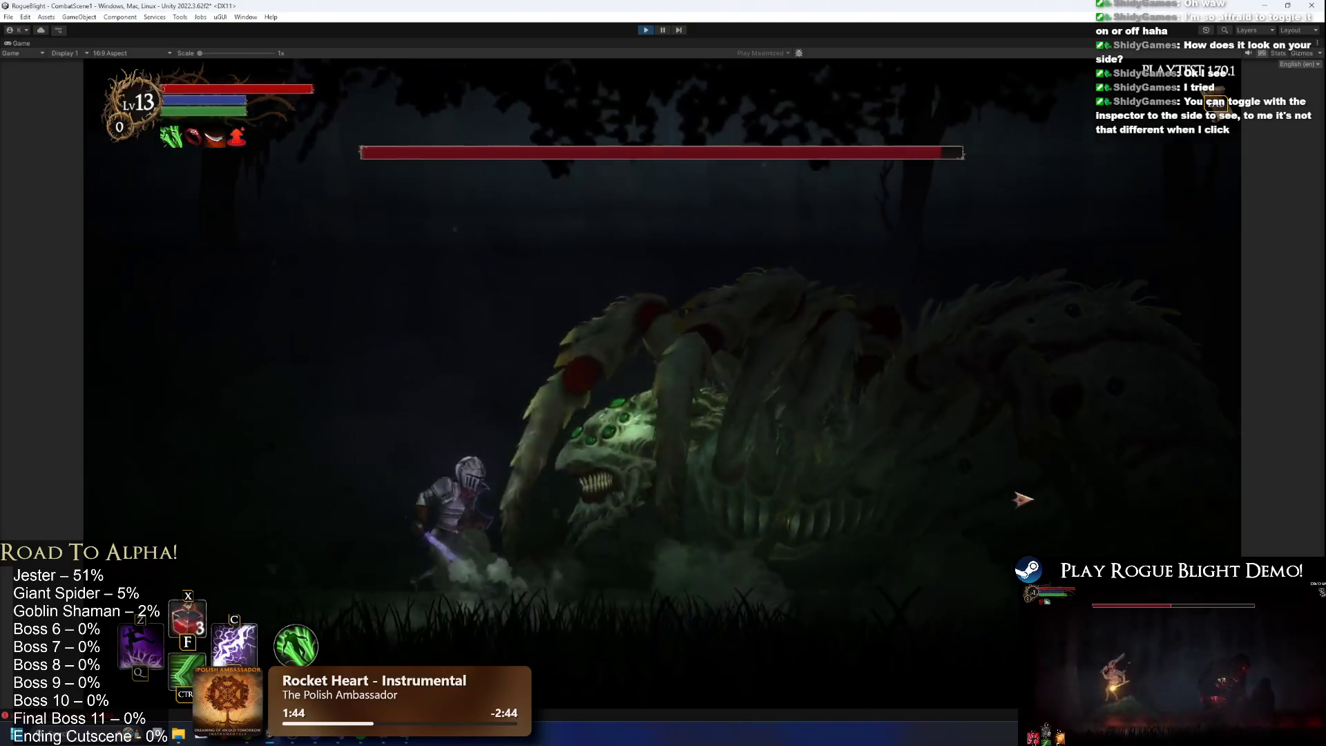
key("a")
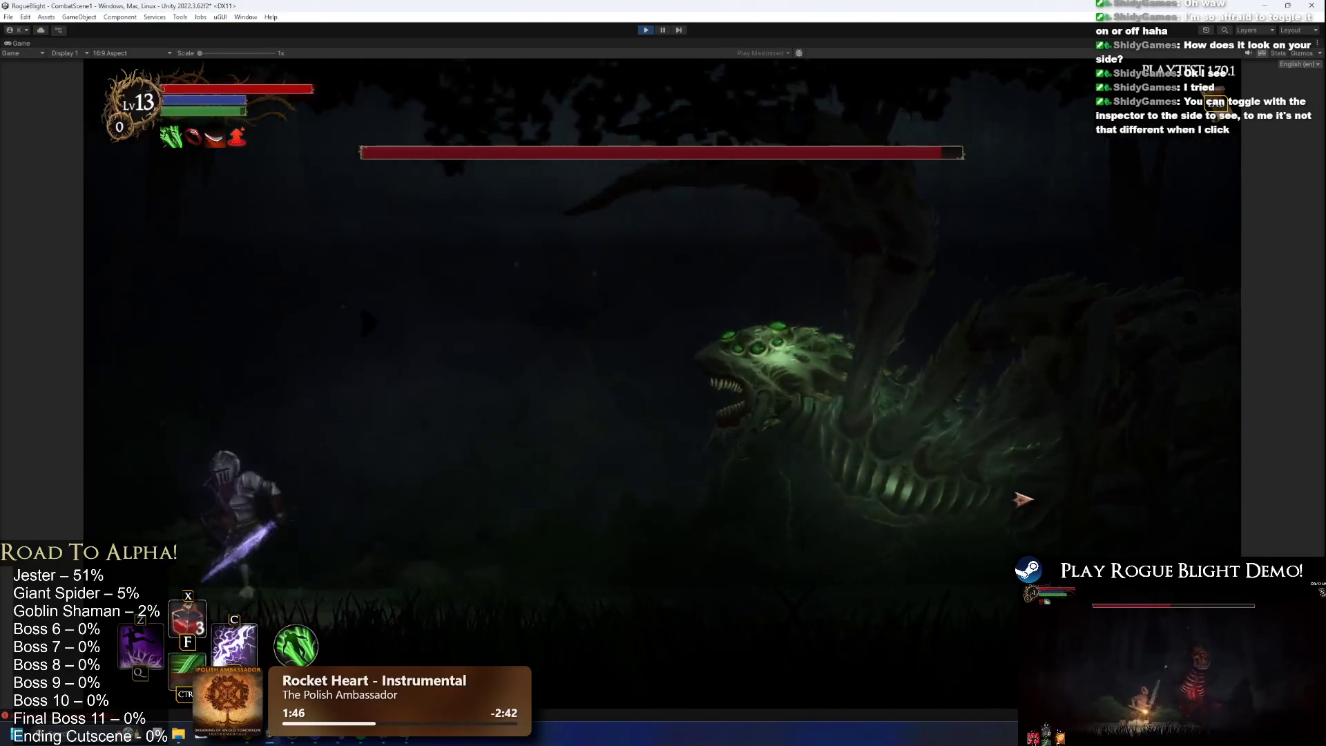
key("d")
key("d")
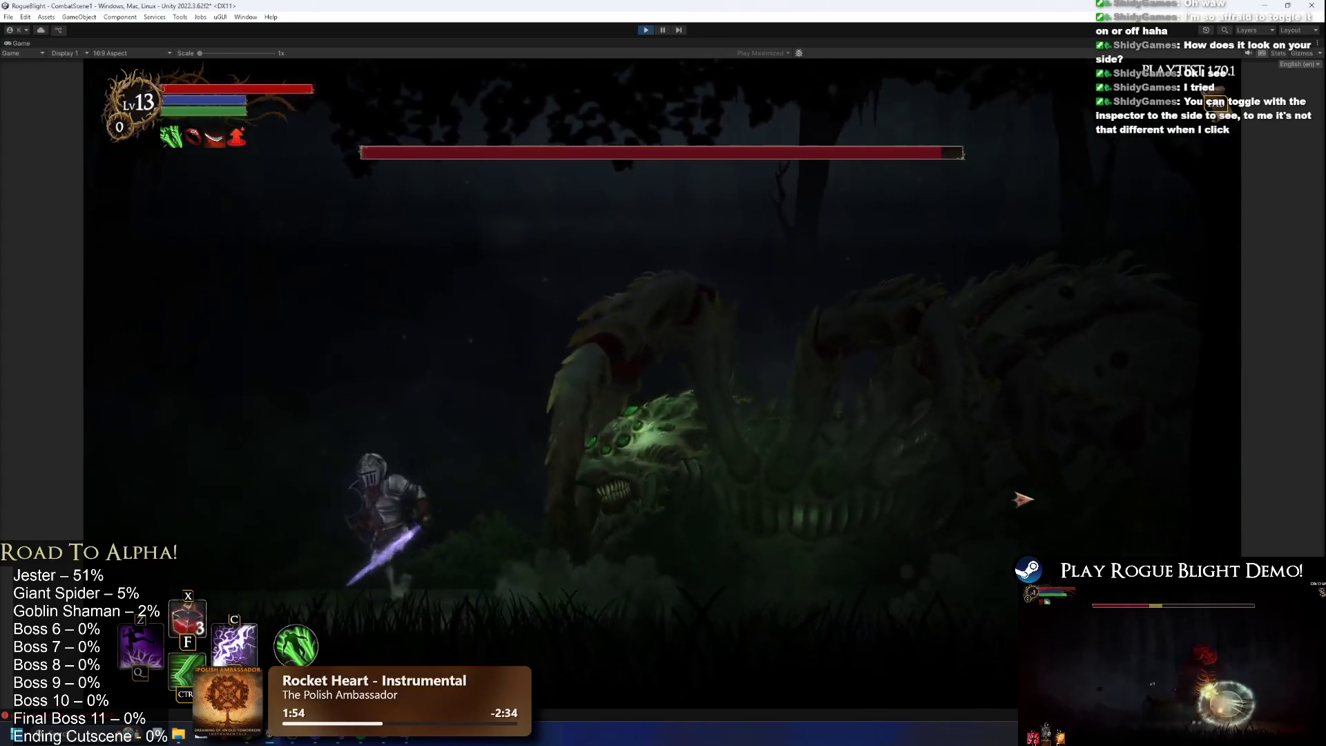
Keep dodging the boss's lunges and closing in to swing the sword at it.
key("a")
key("d")
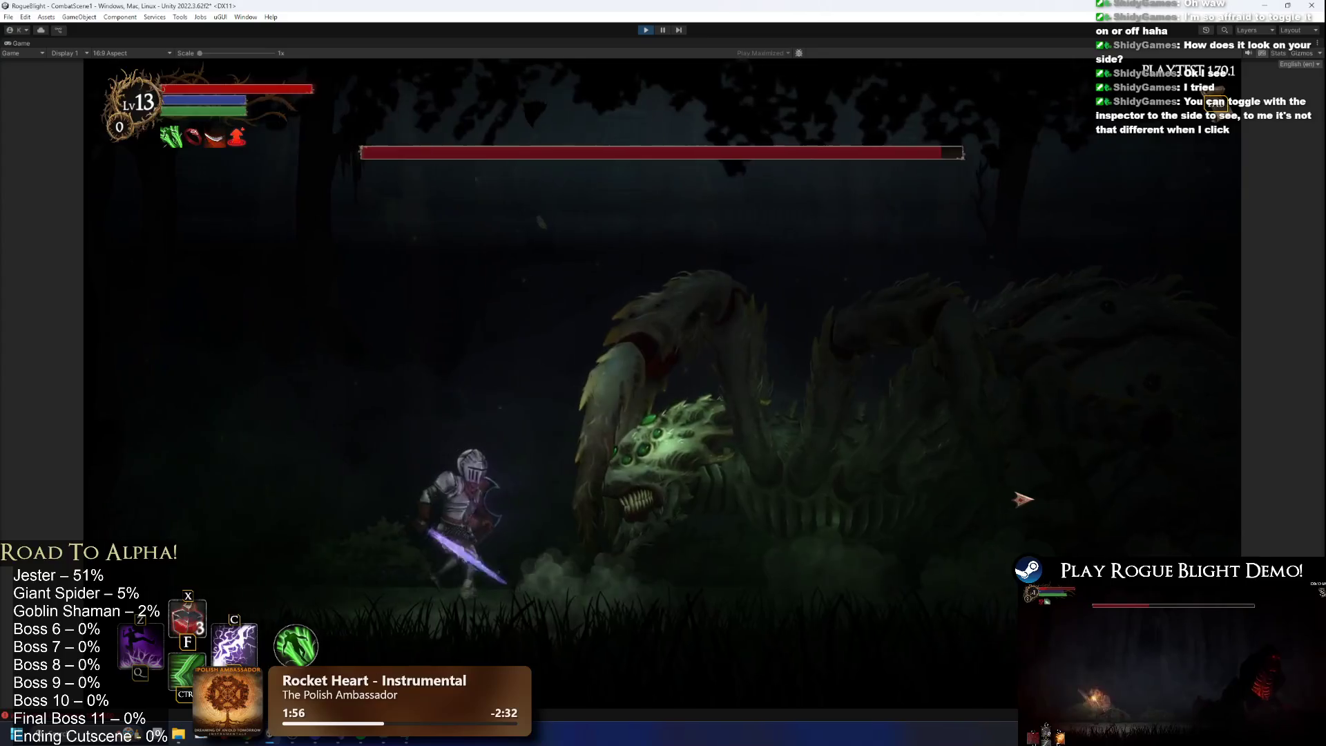
key("a")
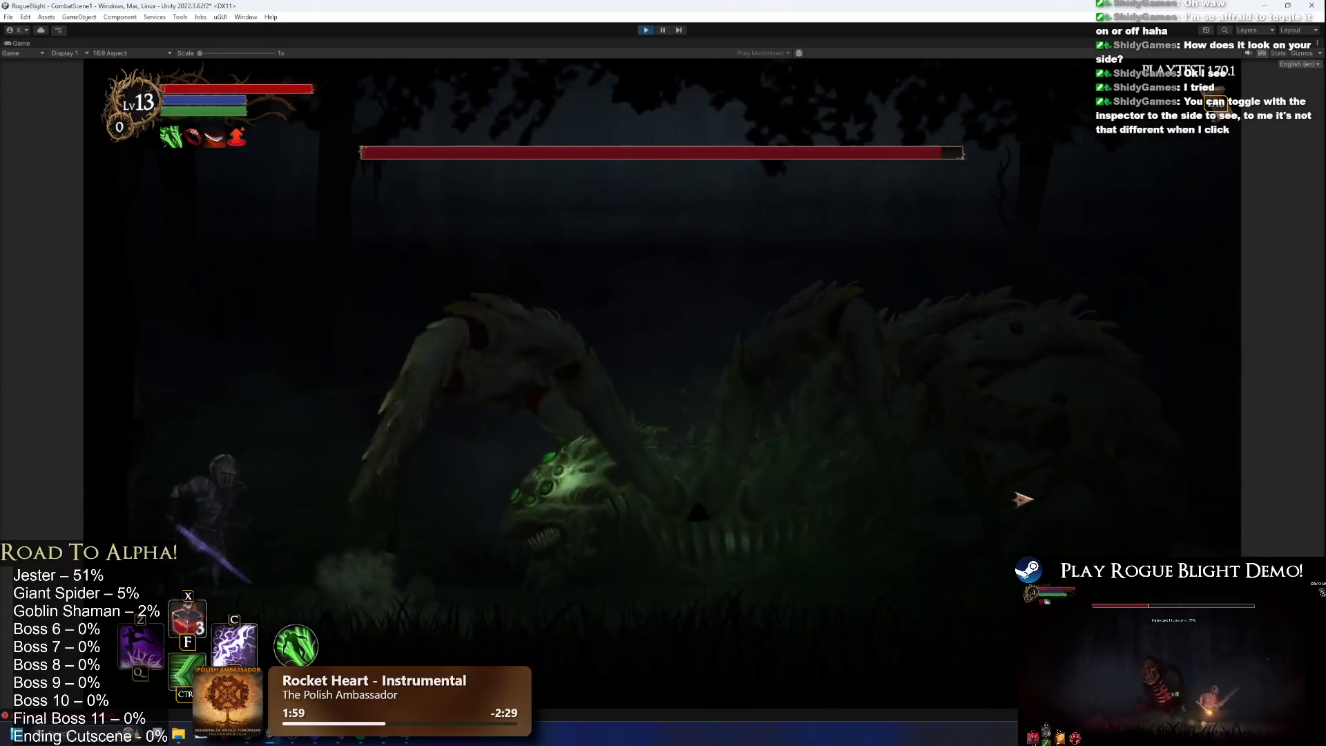
key("d")
key("a")
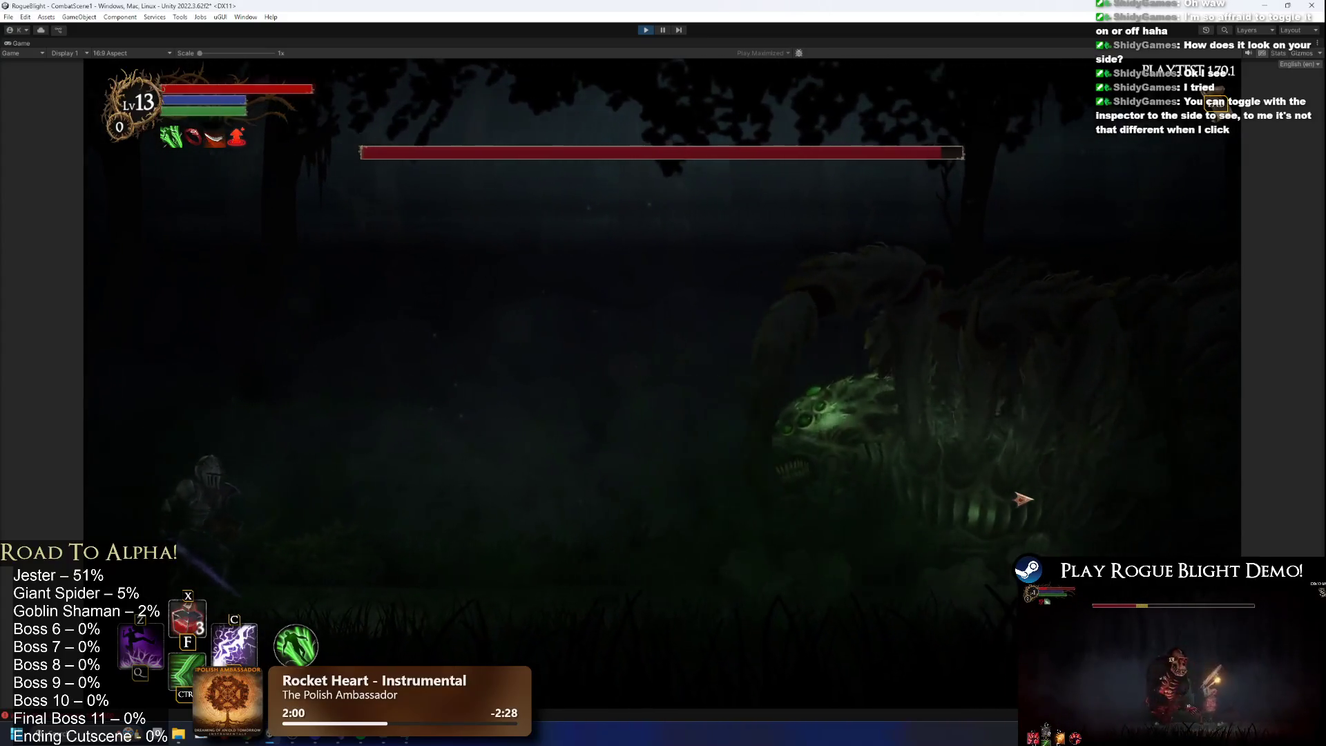
key("d")
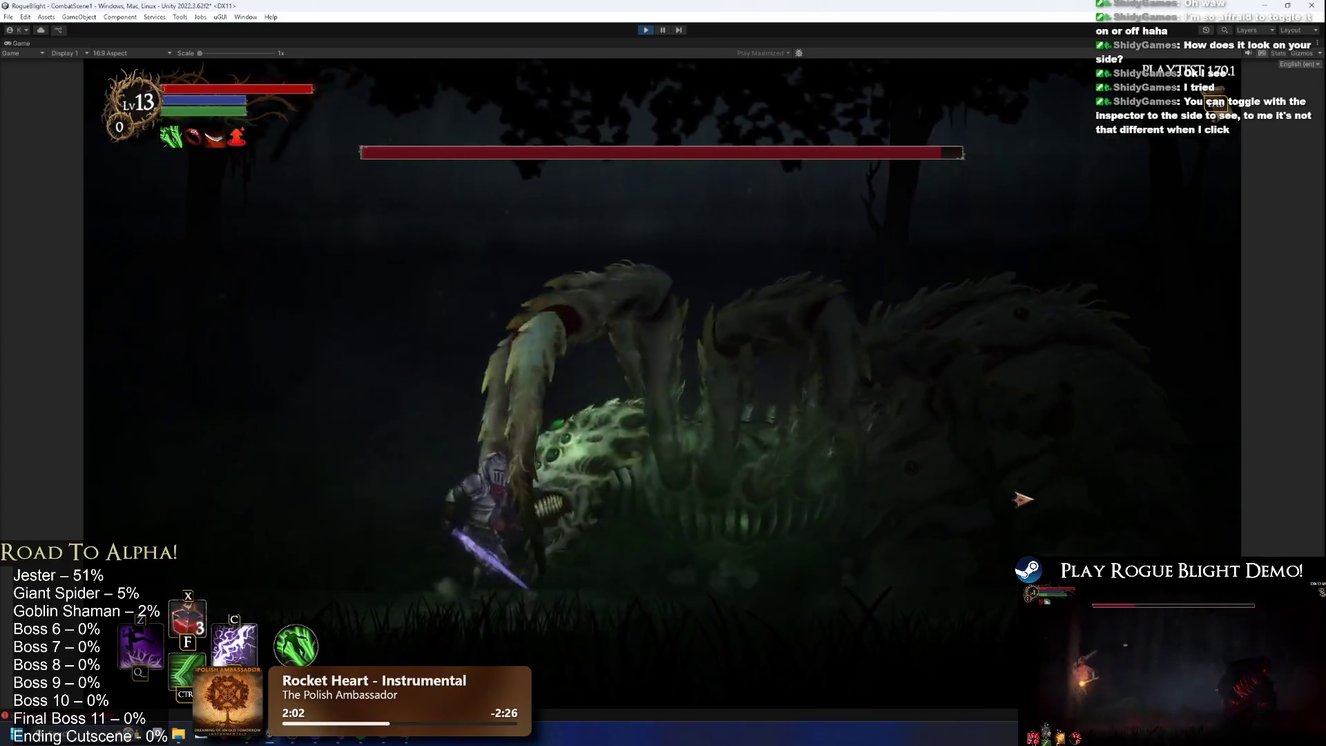
key("a")
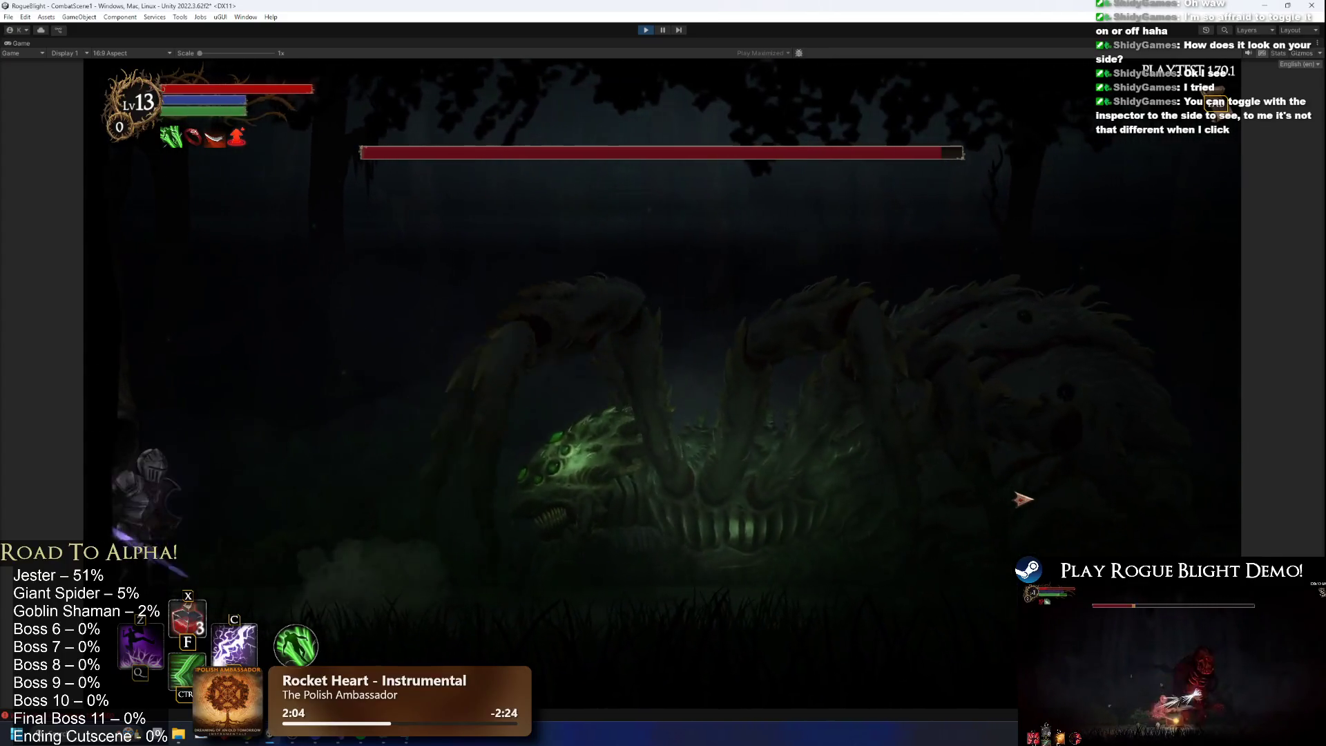
key("d")
key("a")
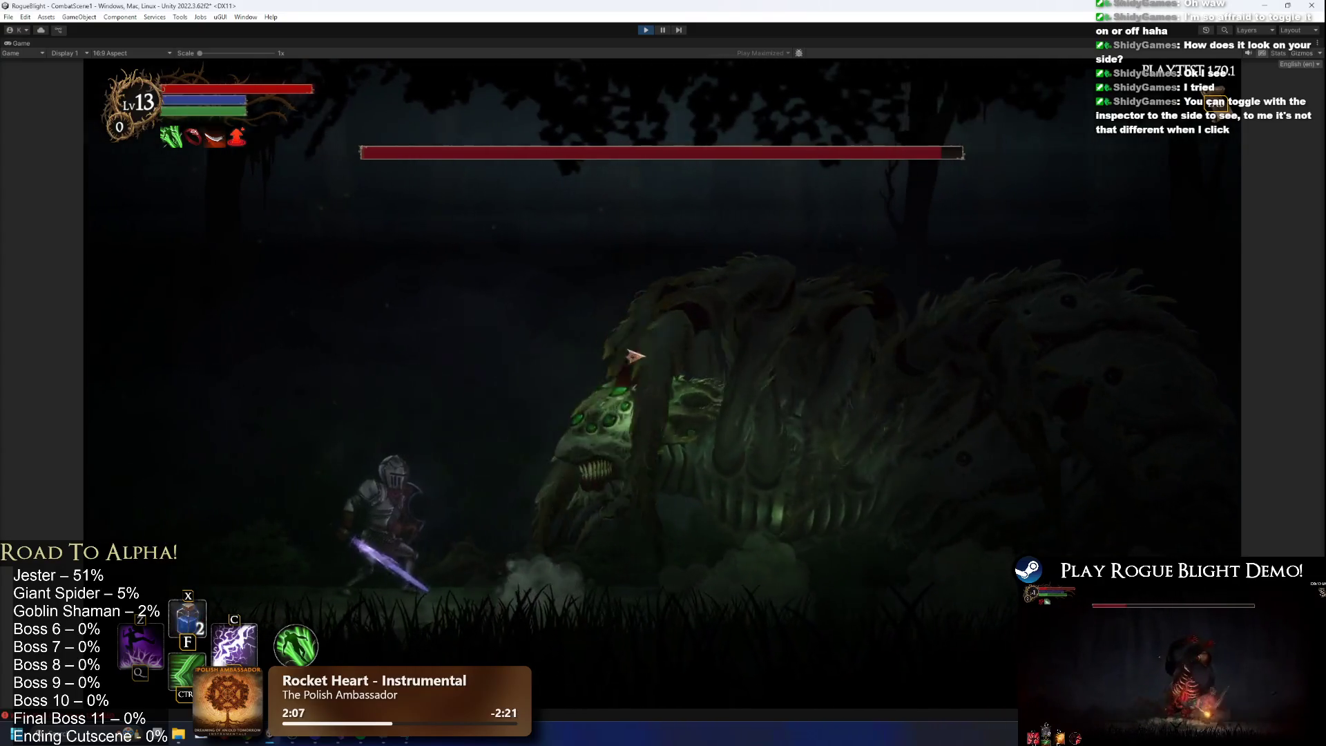
key("d")
key("a")
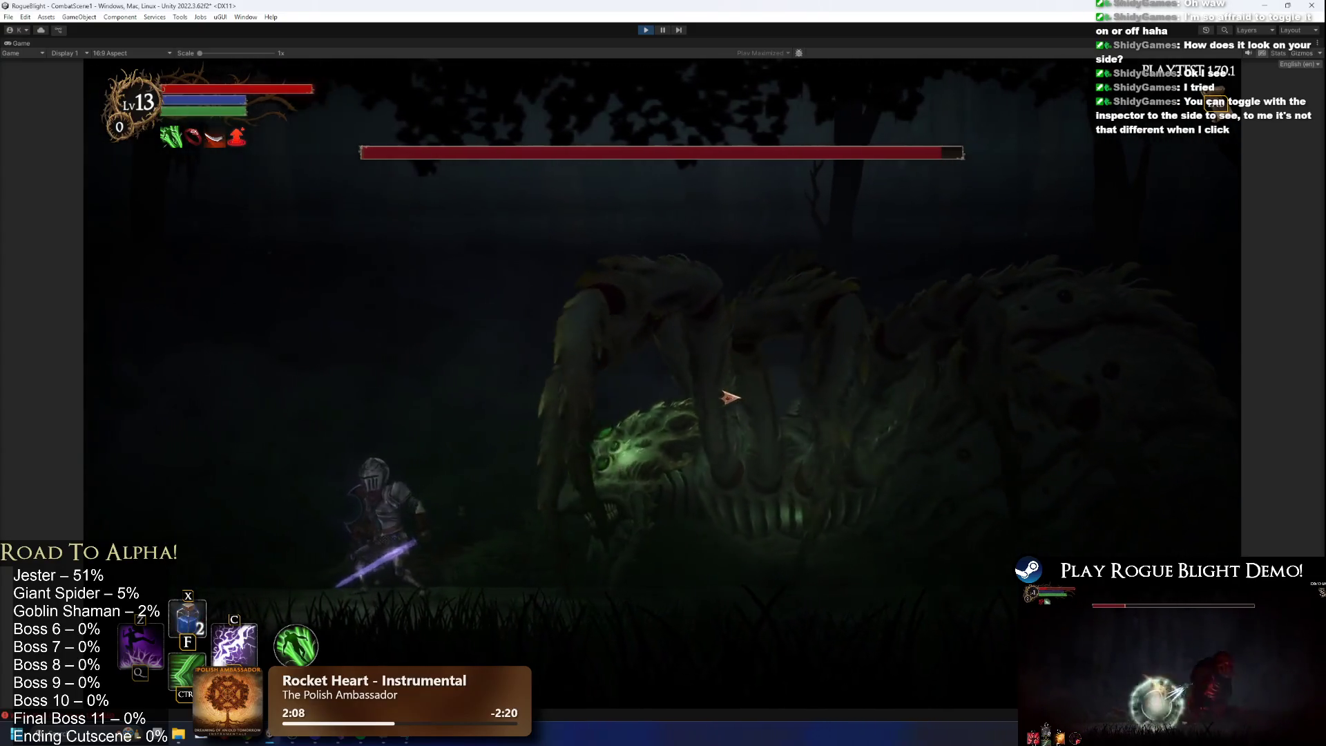
key("d")
key("a")
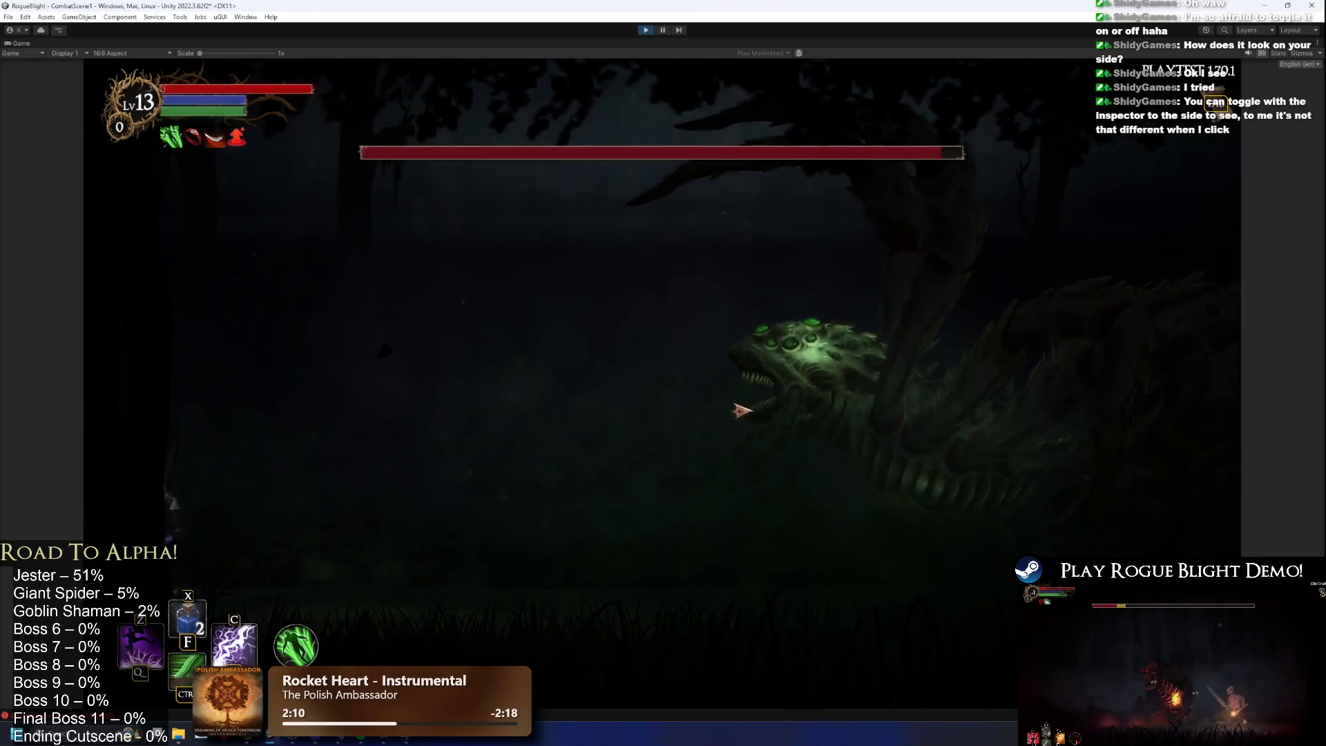
key("d")
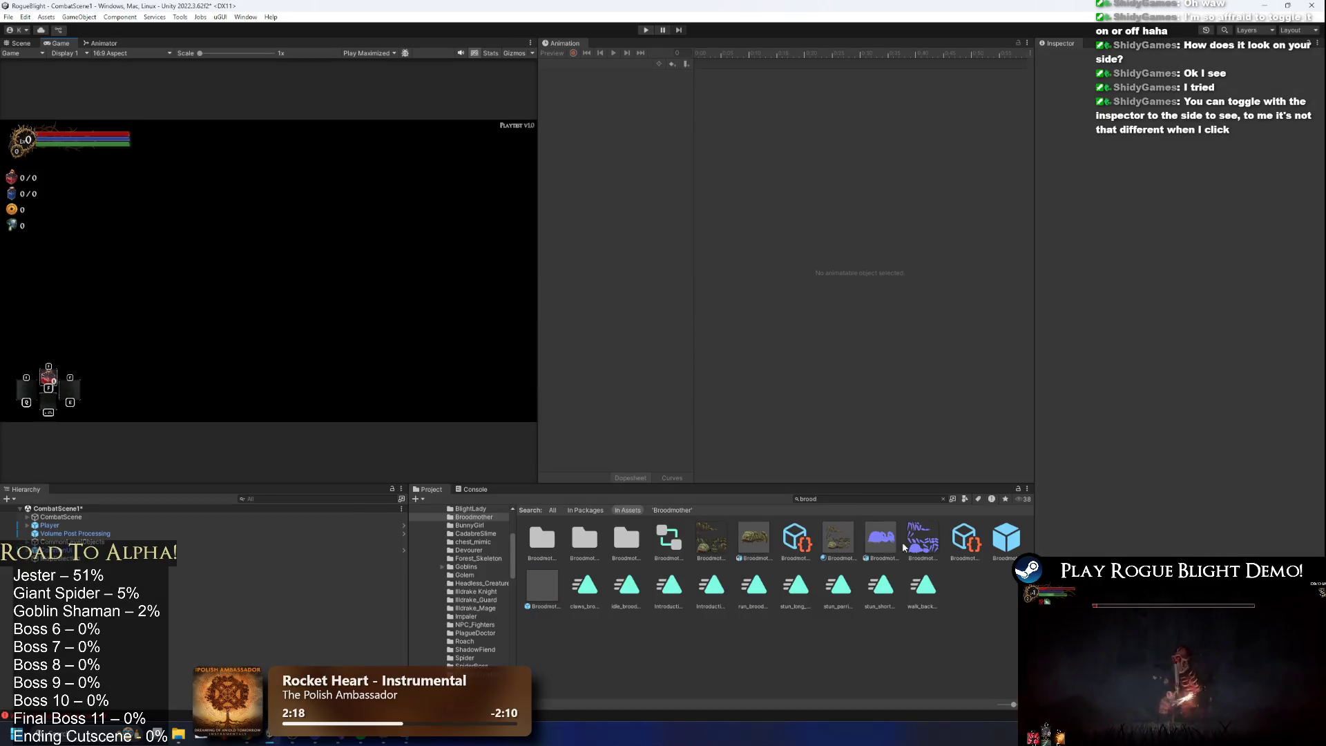
Open Broodmother_Prefab in the Scene view, enter Play mode, and open the knight's weapon inventory.
double_click(1005, 537)
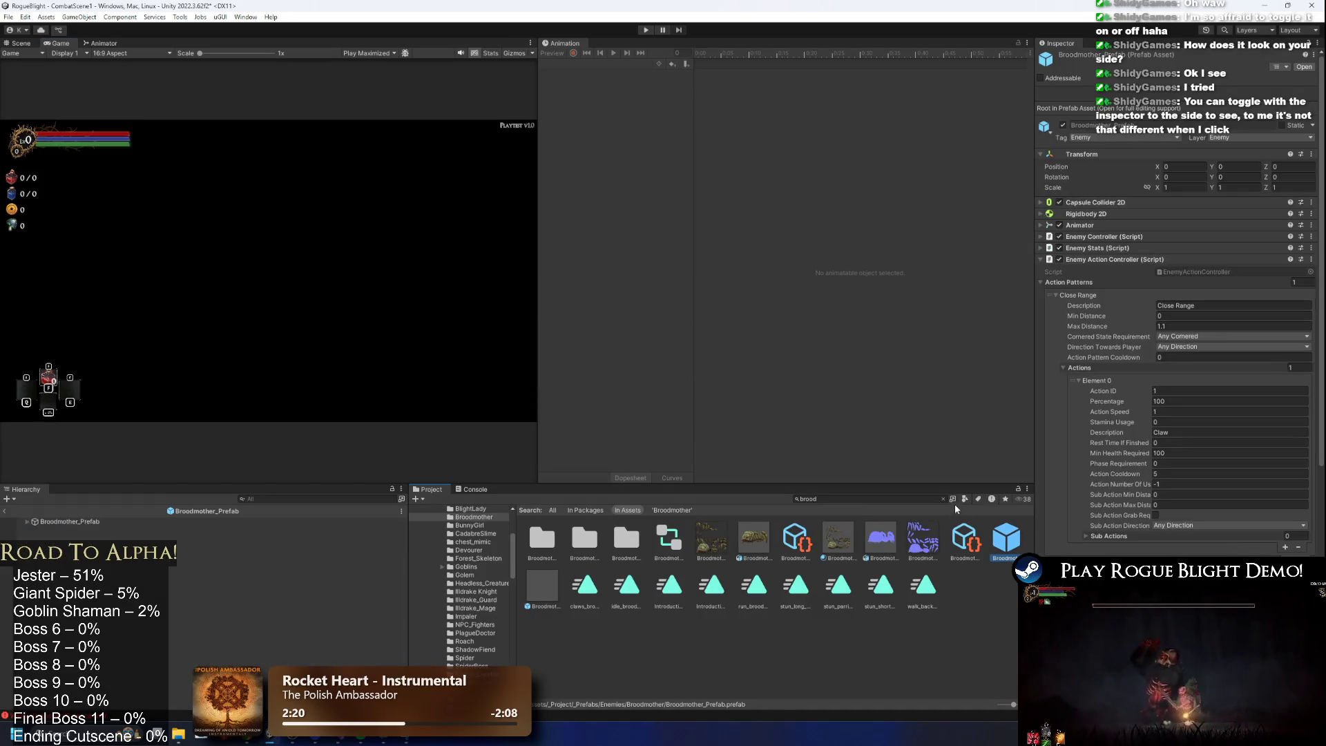
left_click(20, 43)
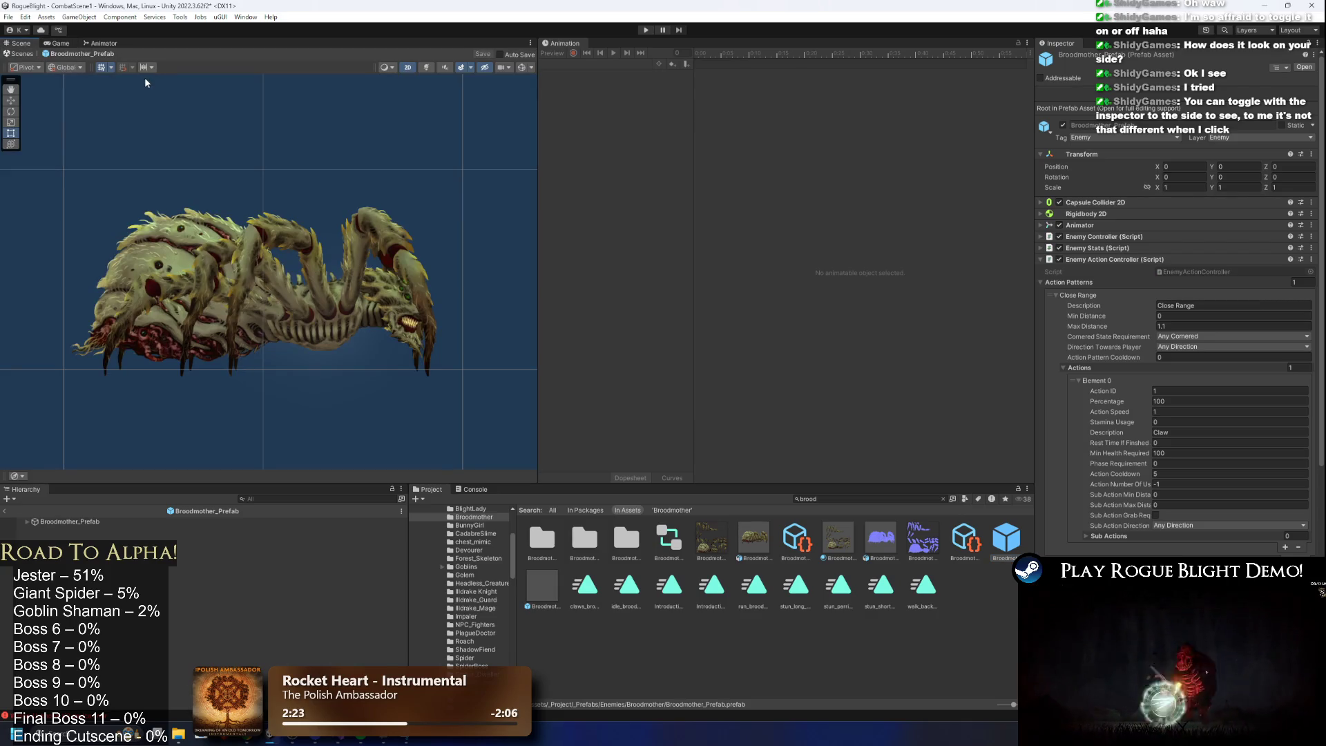
left_click(646, 30)
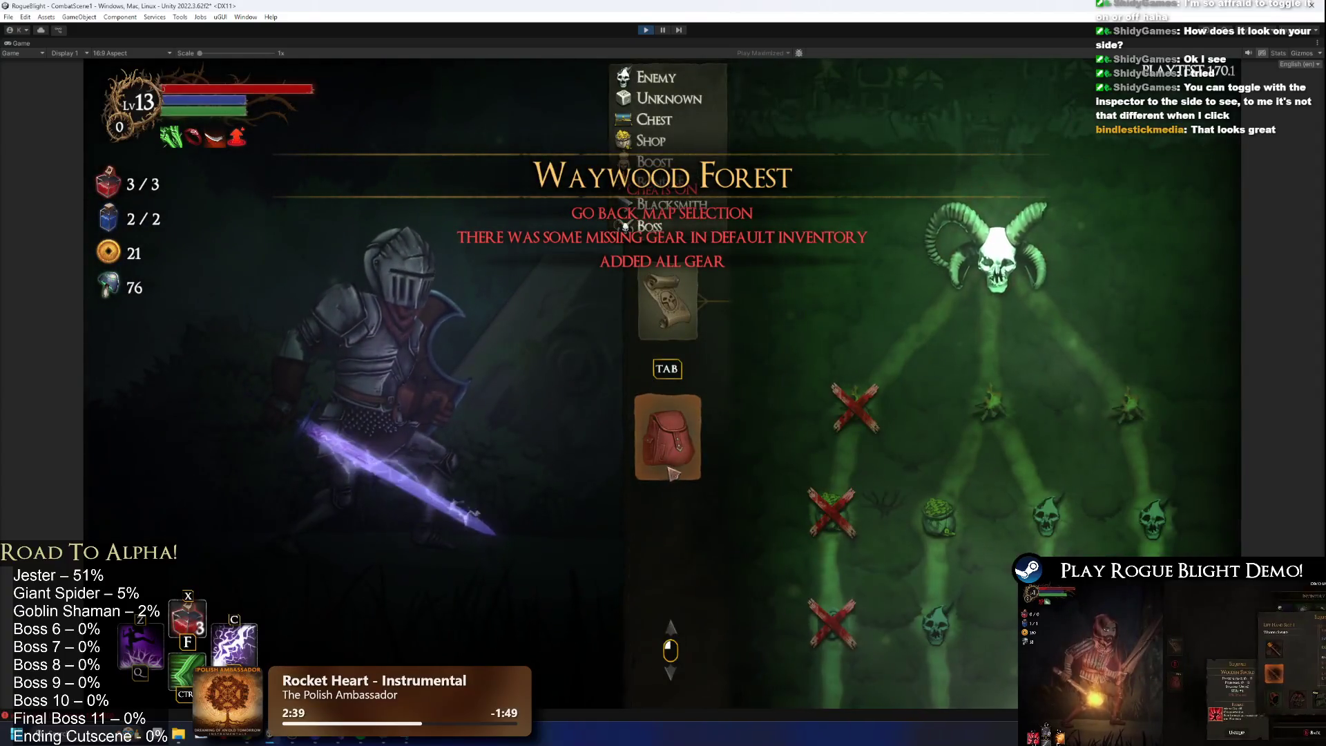
left_click(668, 469)
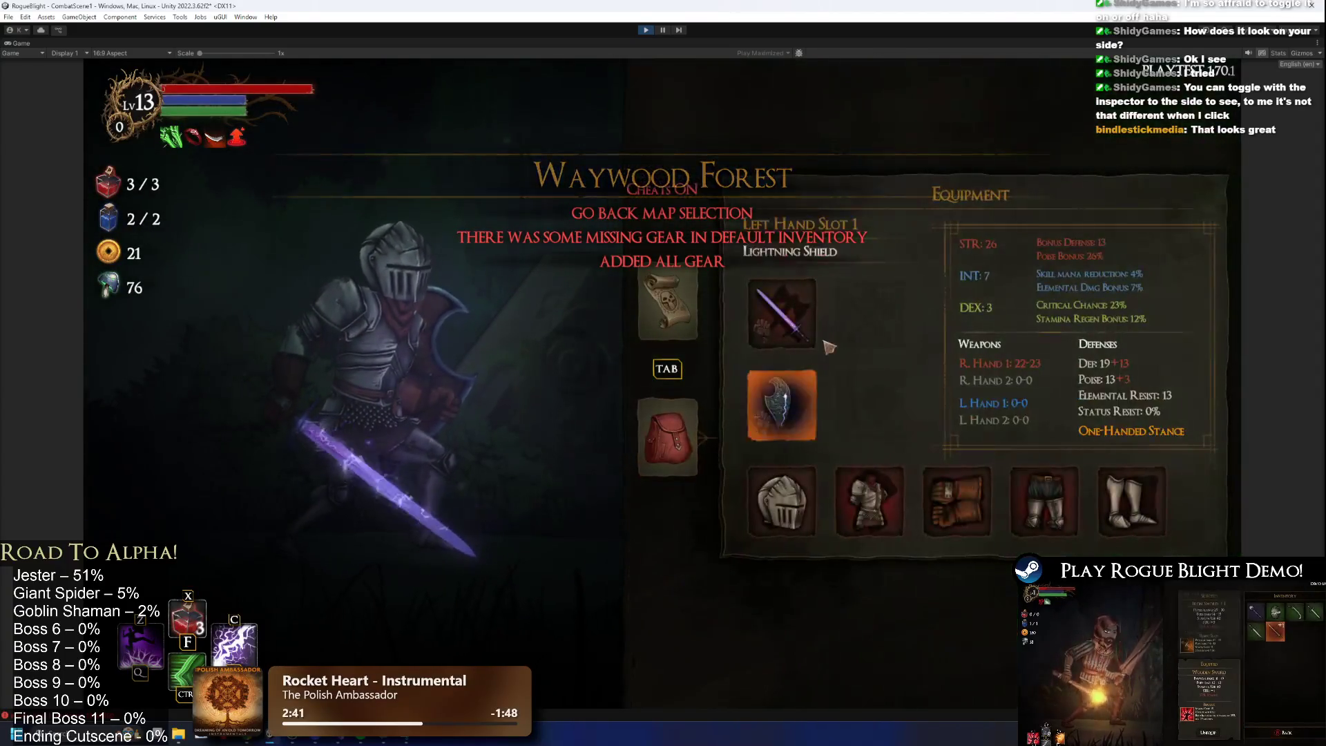
left_click(782, 405)
scroll(1127, 336, "down", 10)
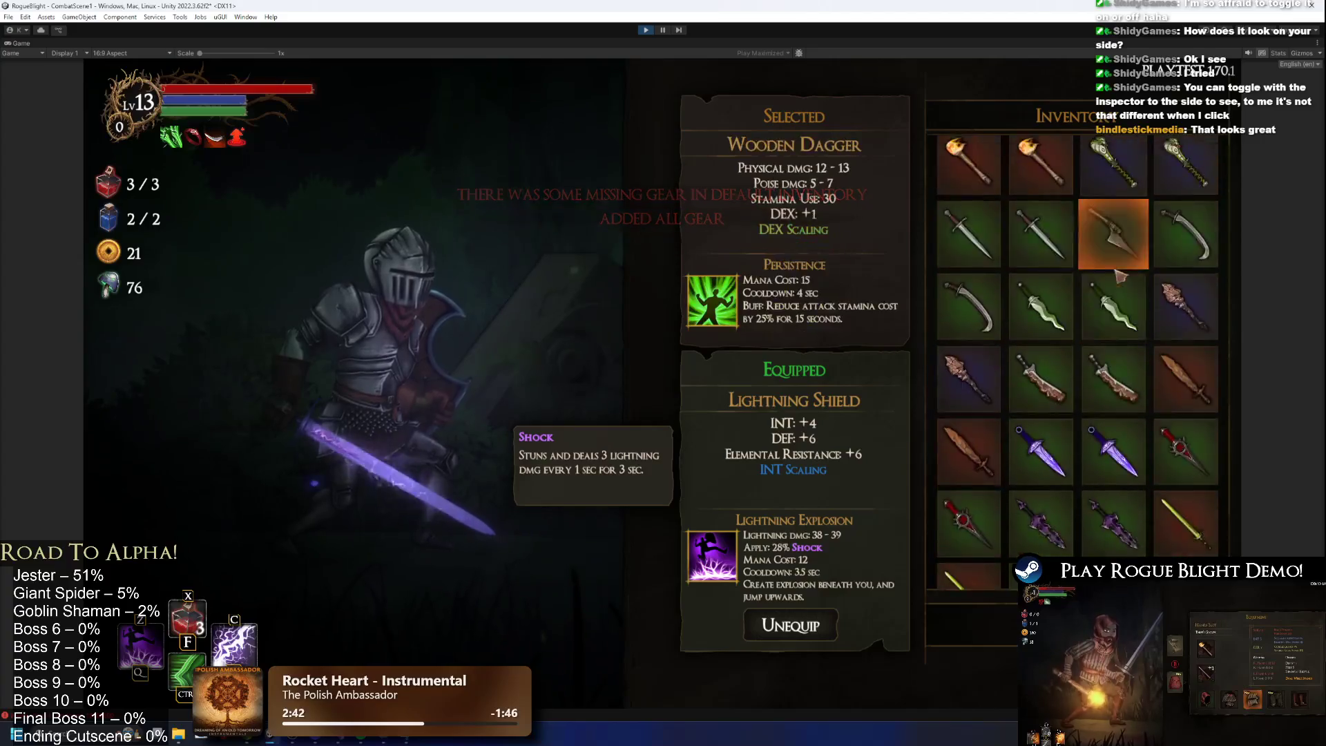
Equip the Bleed Shield, return to gameplay, and jump in with a sword strike at the boss.
left_click(1149, 494)
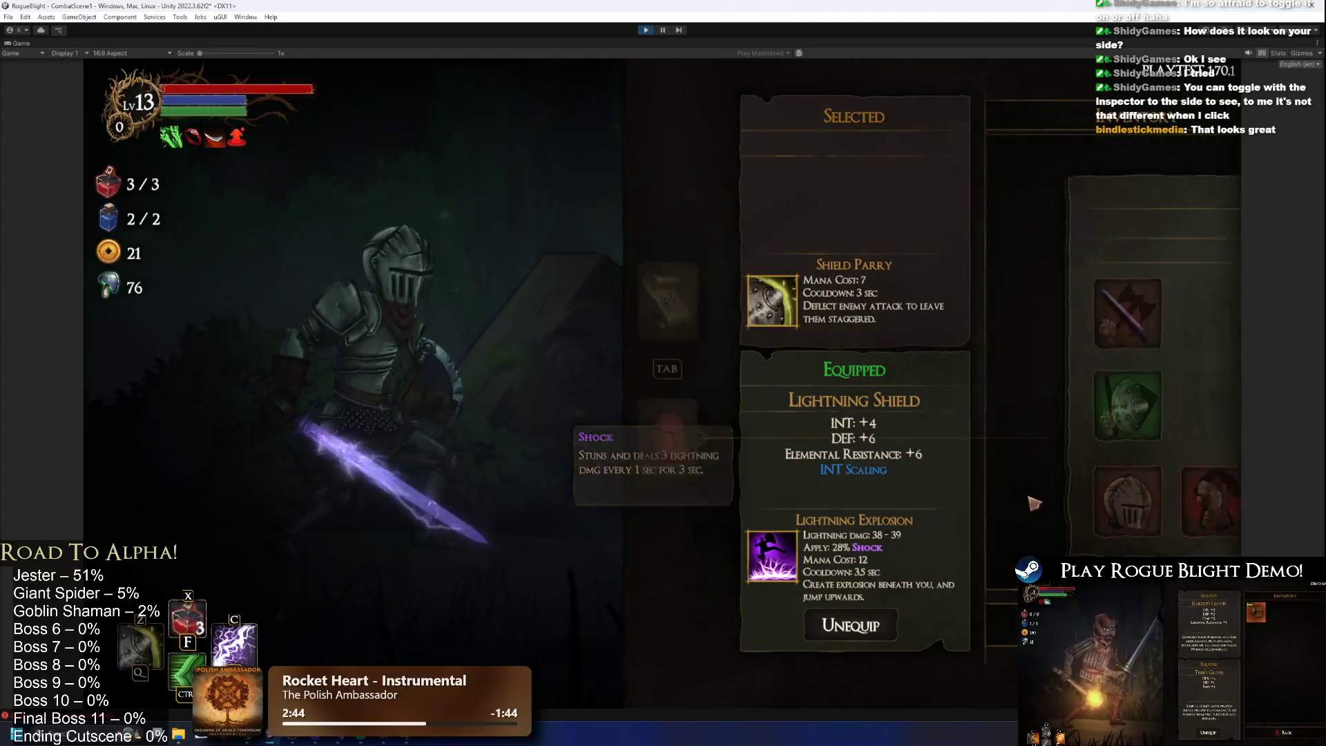
key("Escape")
key("Tab")
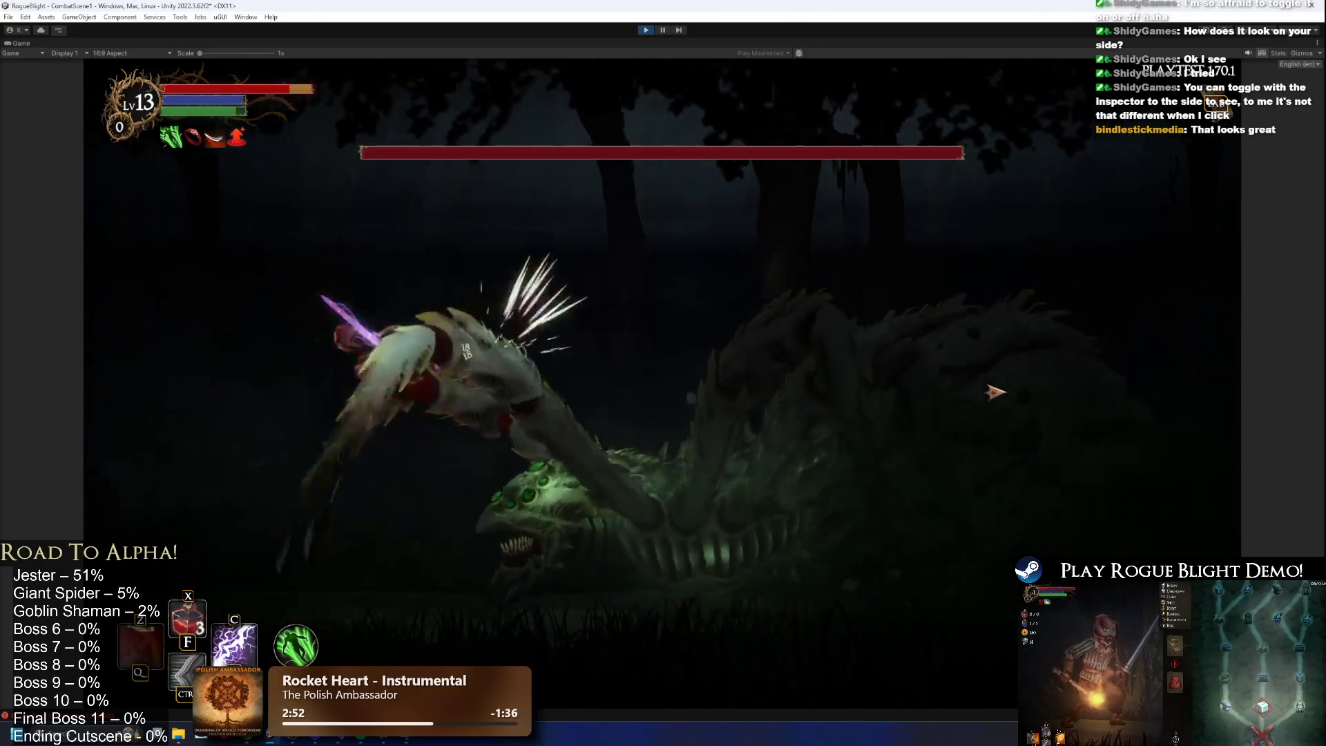
key("d")
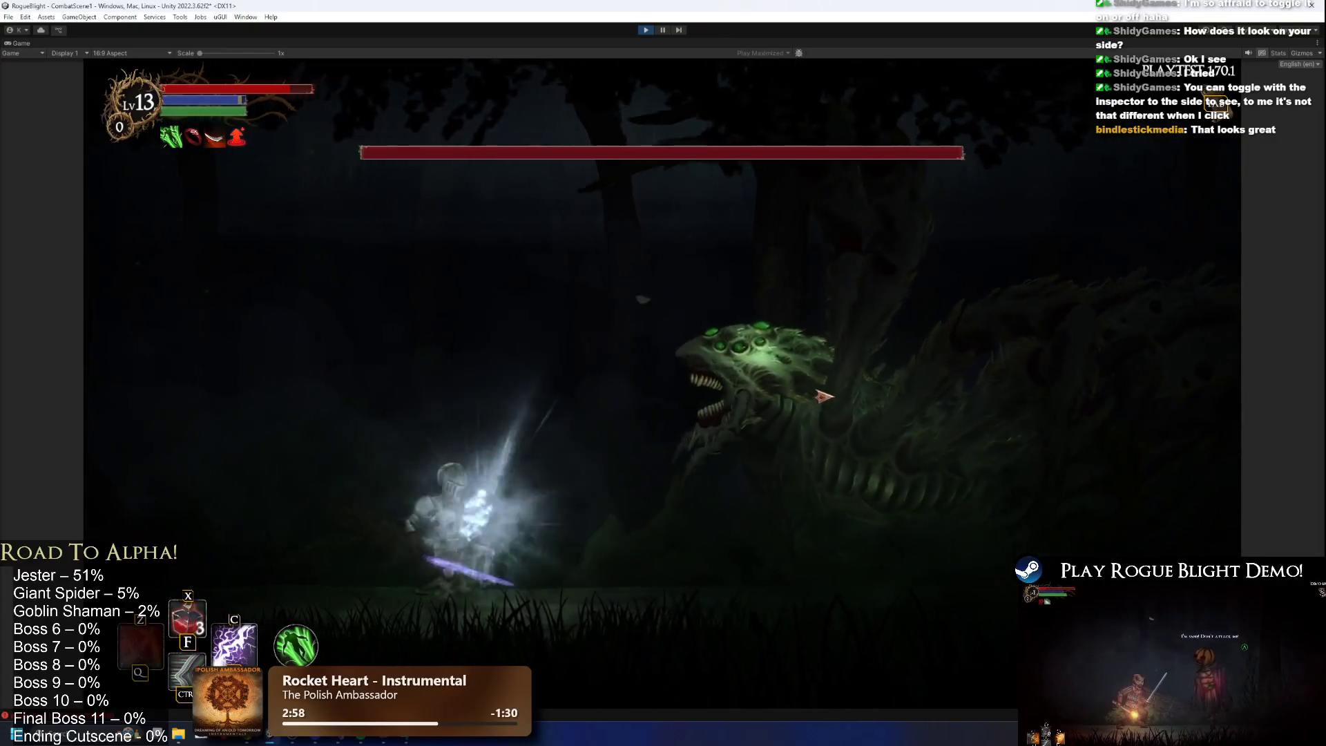
key("d")
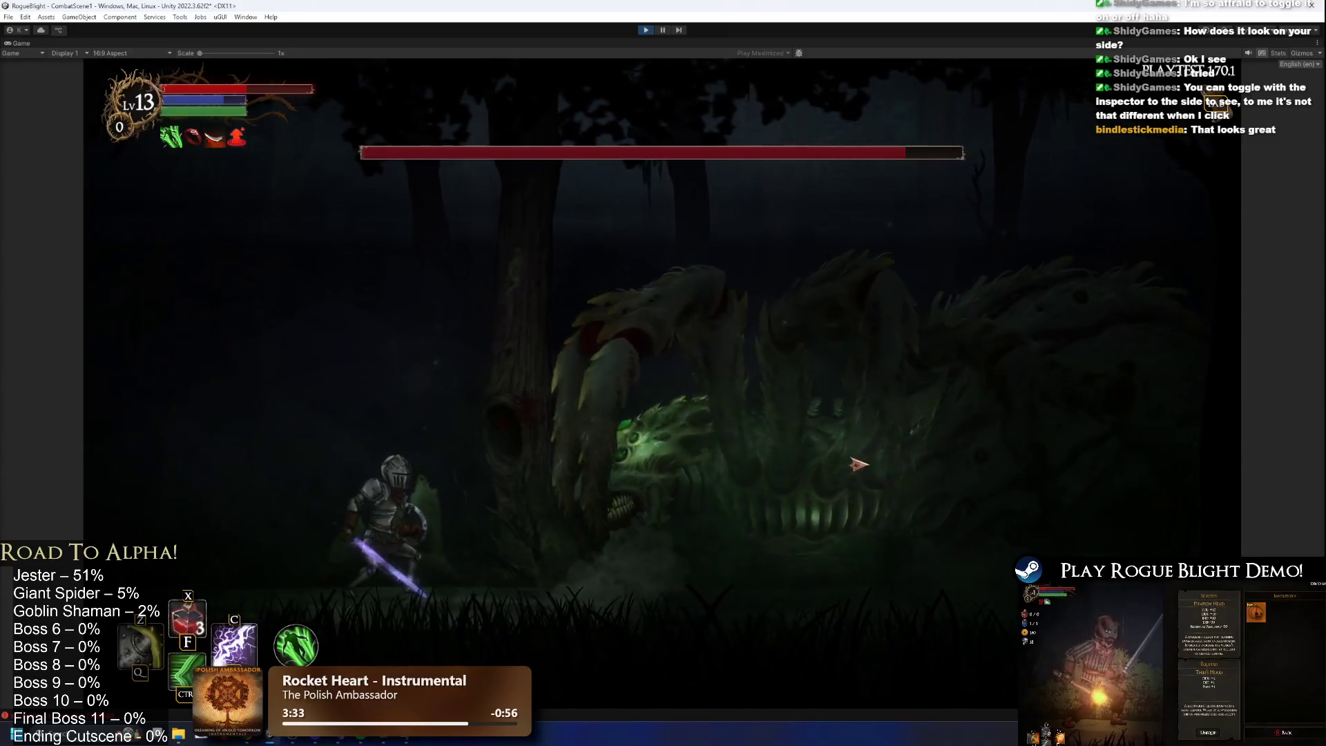
key("d")
key("space")
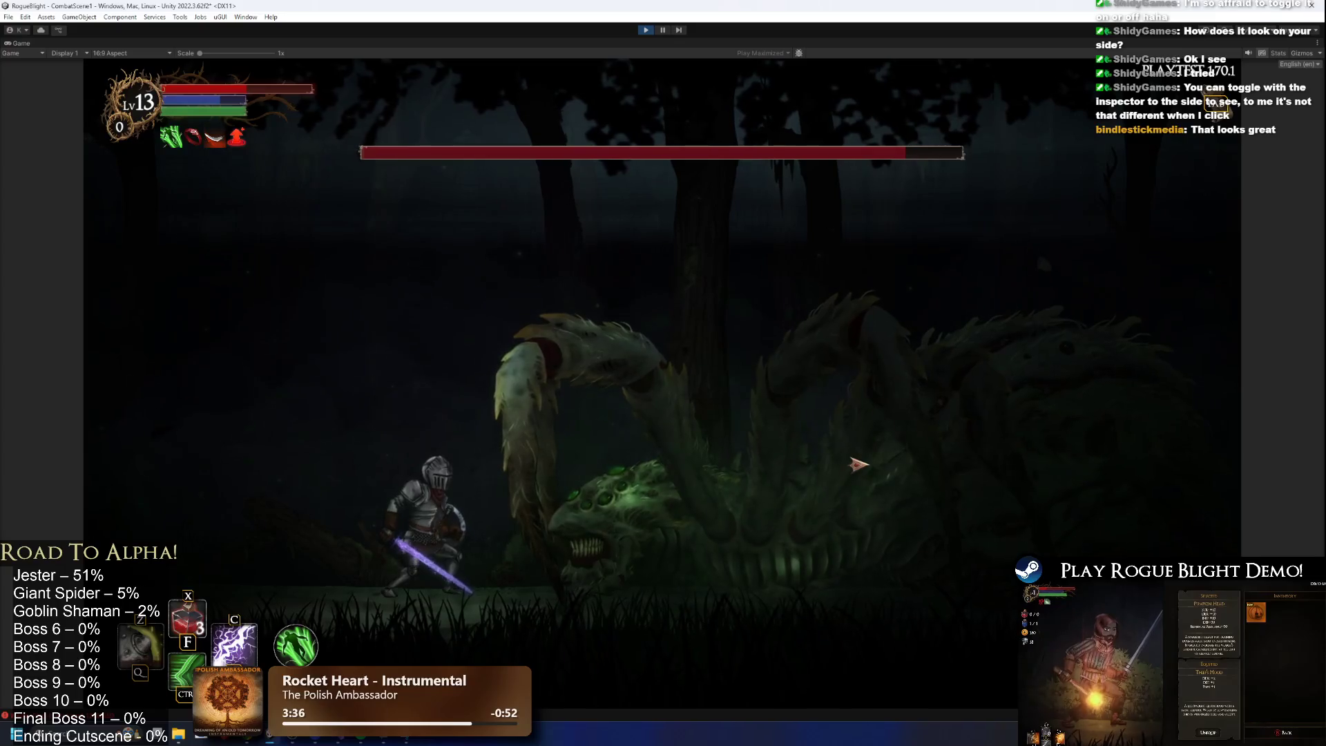
Parry the boss's lunge, hit it with a special attack, and dodge around it.
key("a")
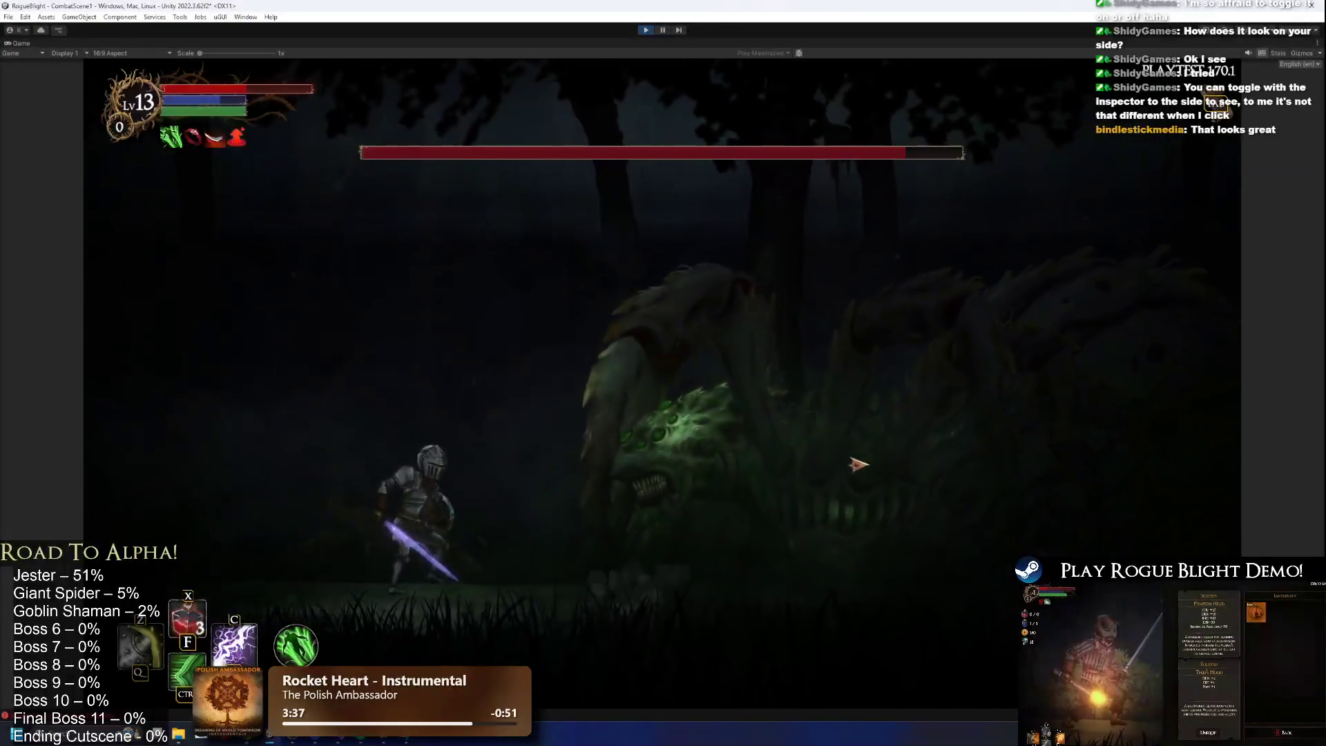
key("d")
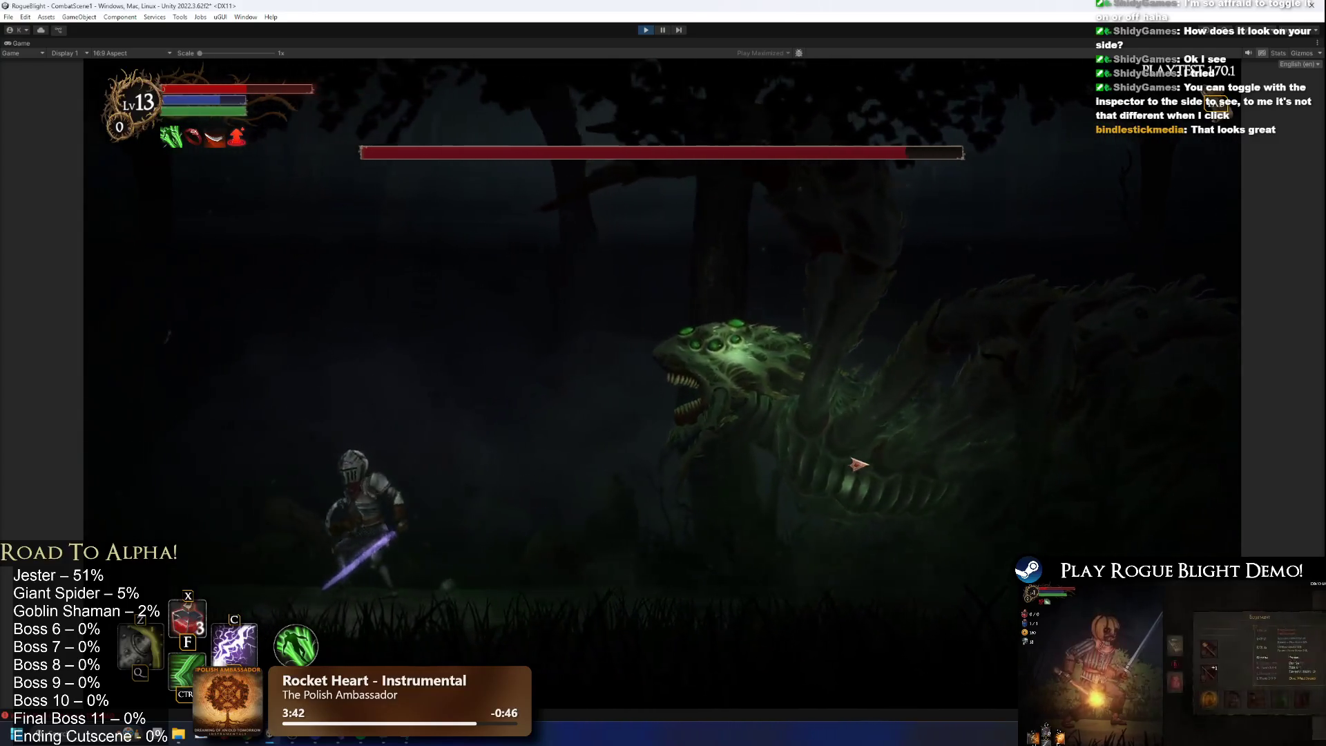
key("z")
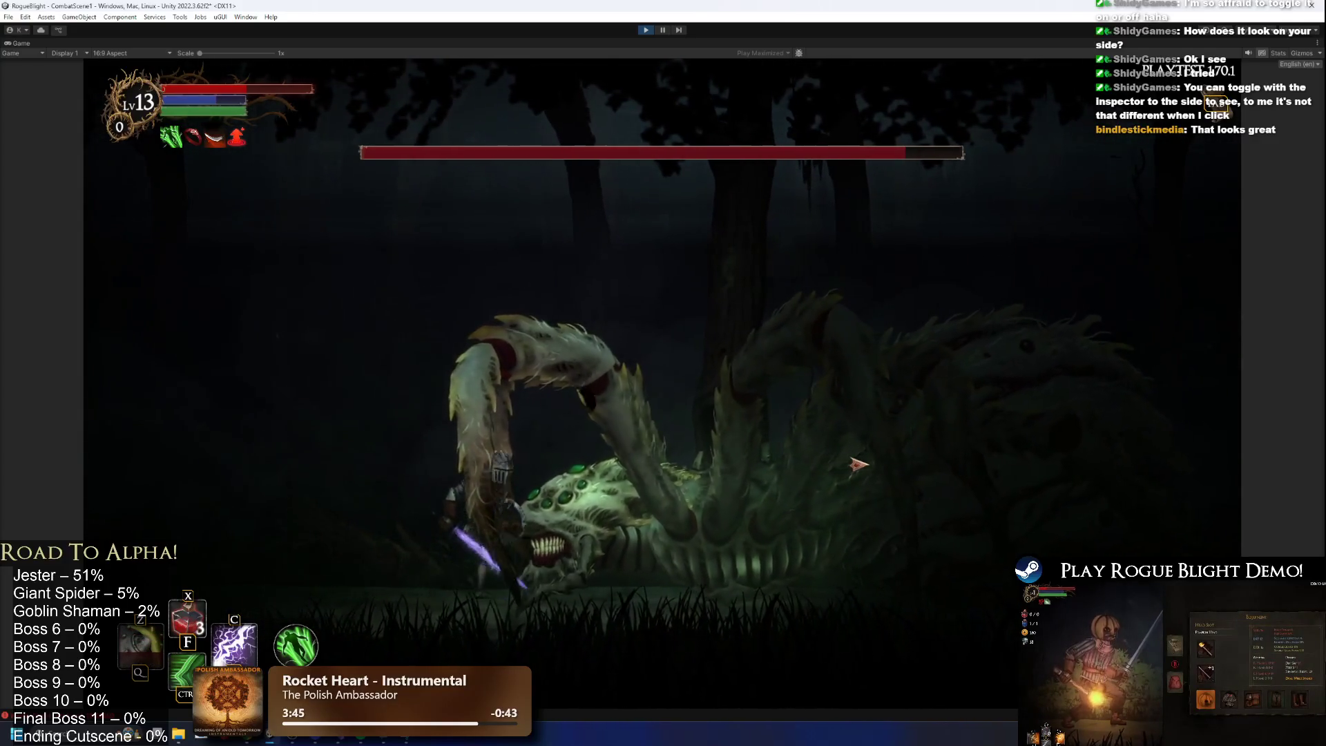
key("ctrl")
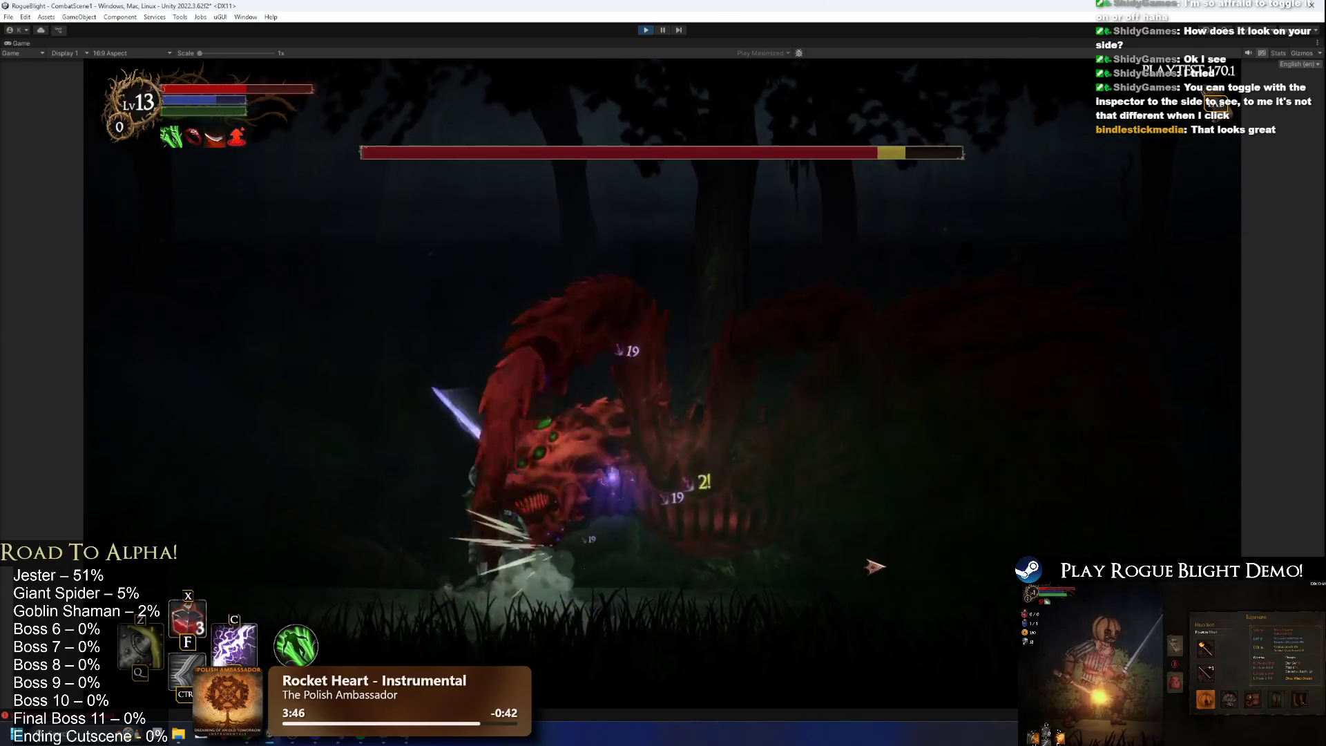
key("a")
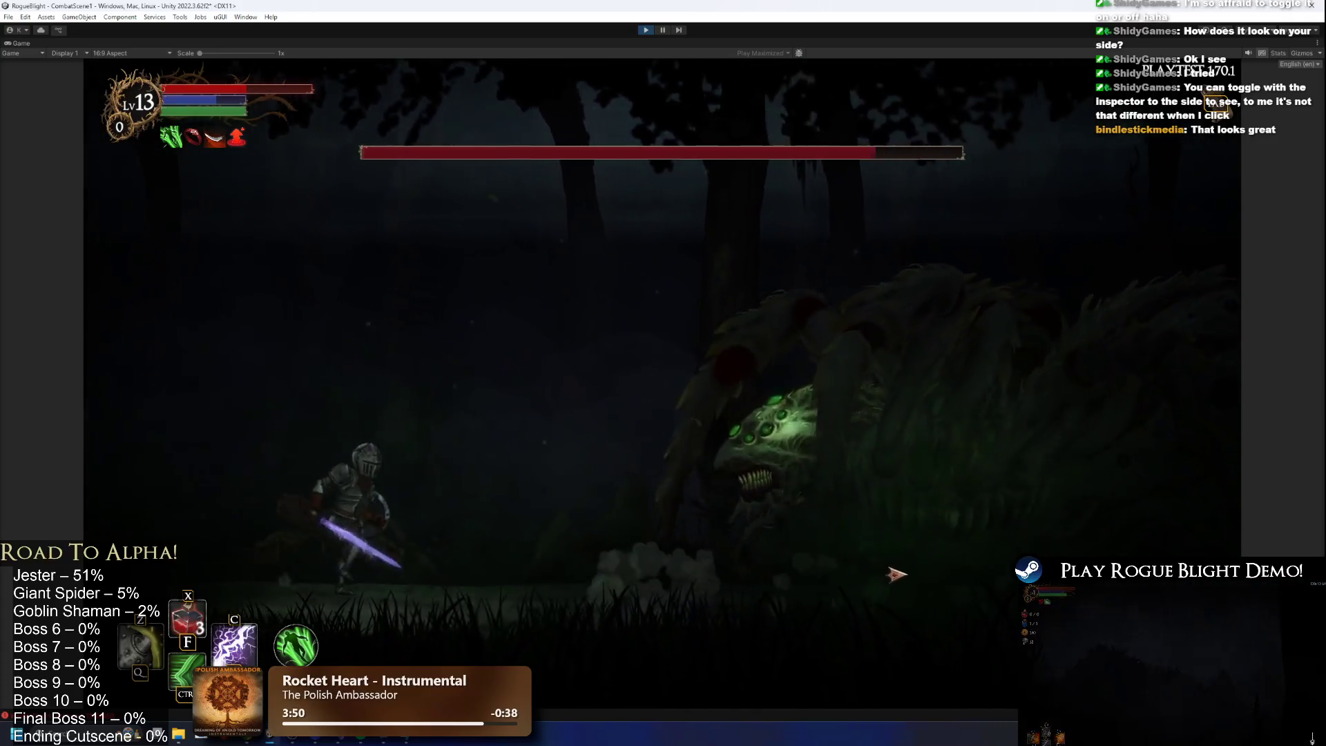
key("d")
key("a")
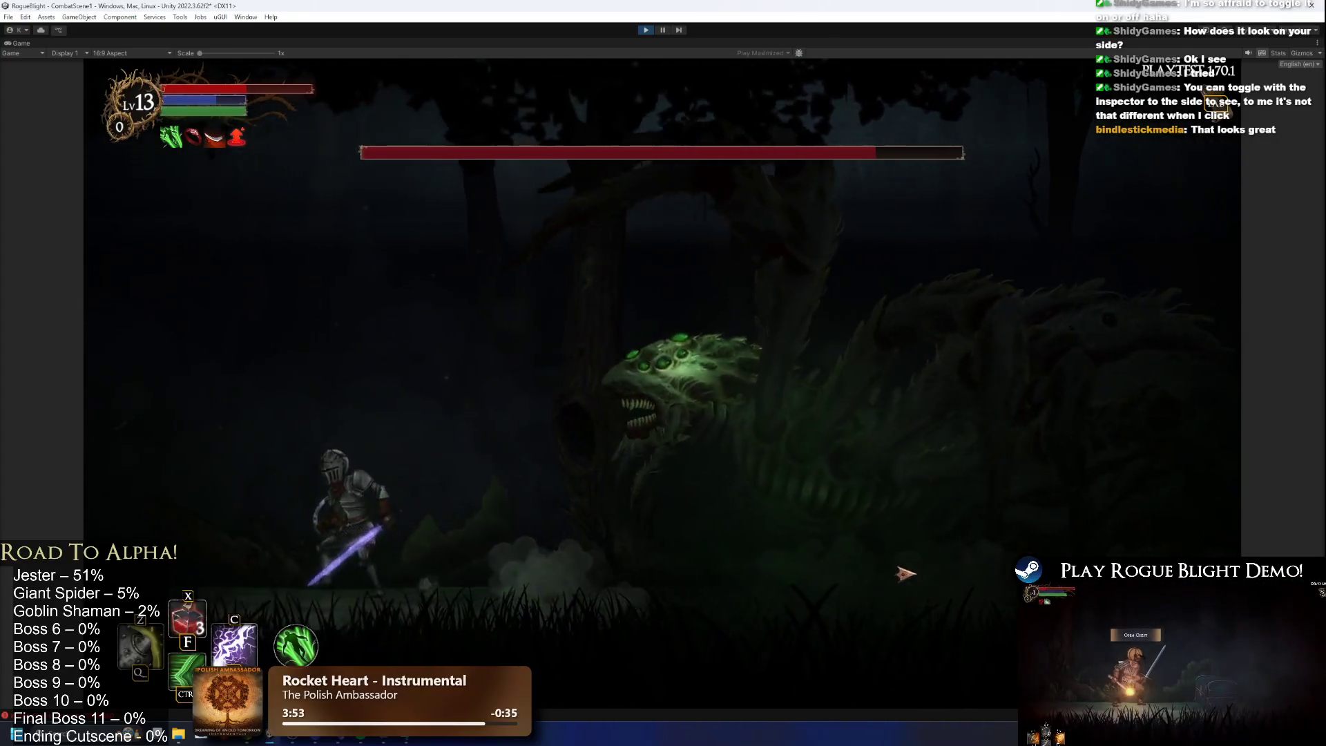
key("d")
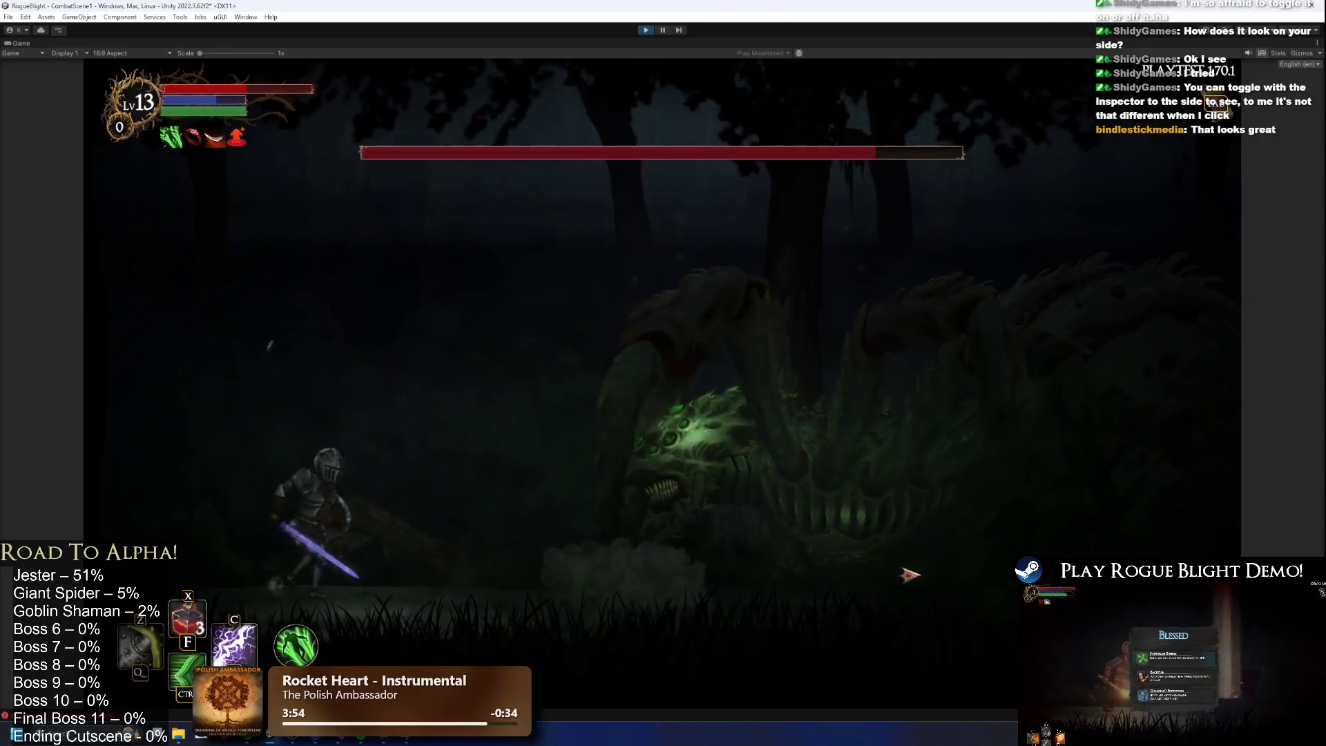
key("d")
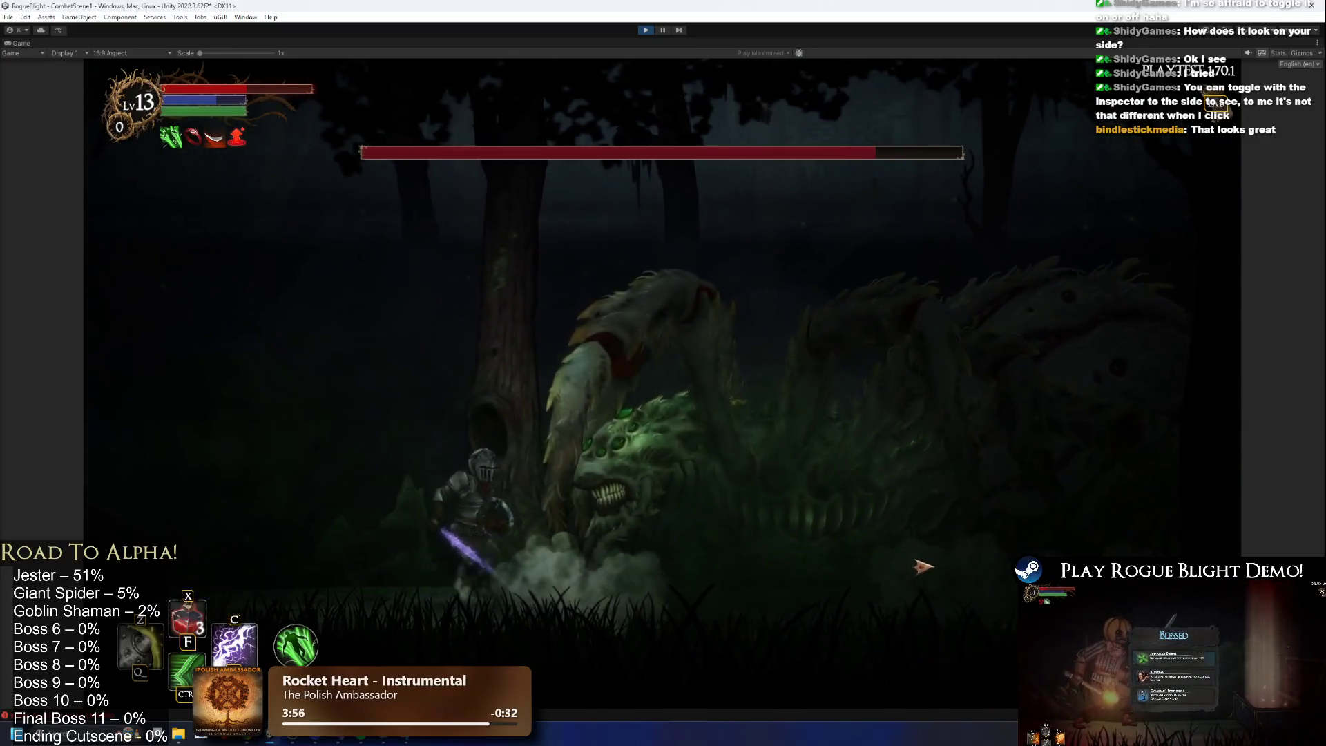
key("d")
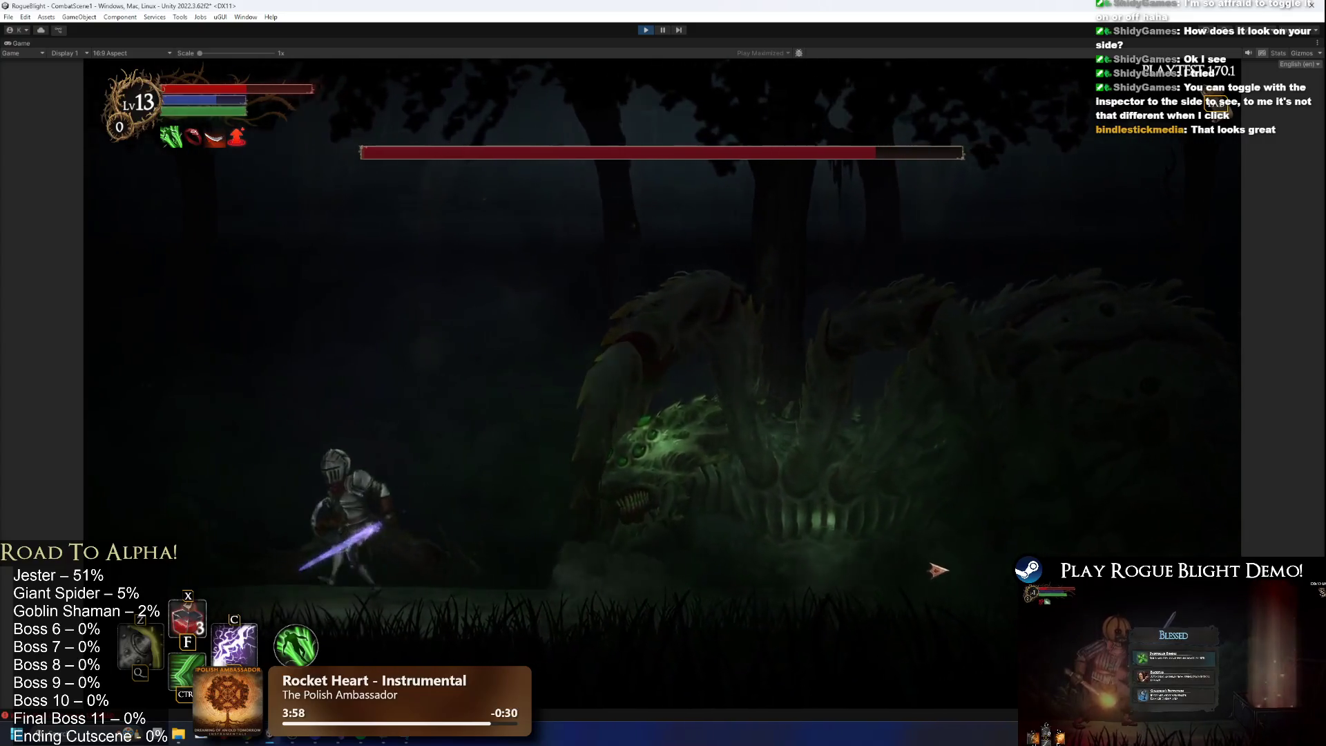
key("d")
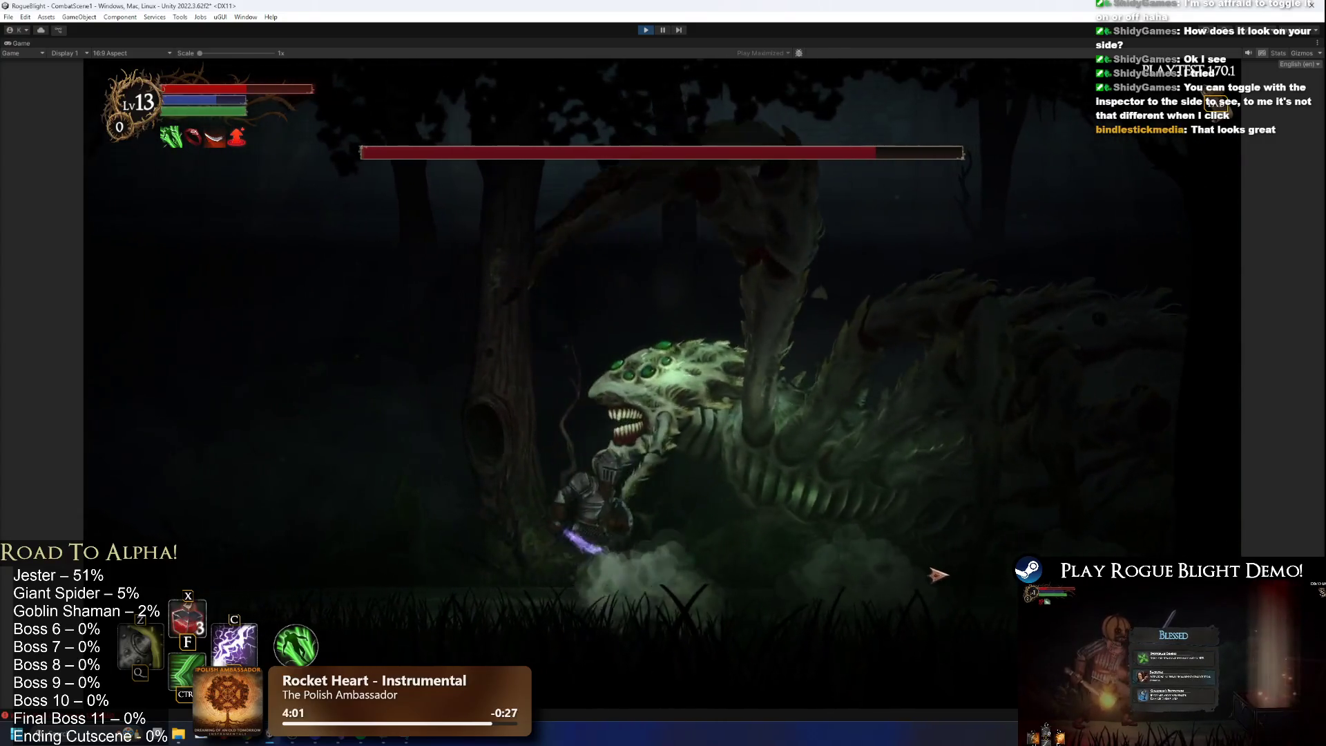
key("a")
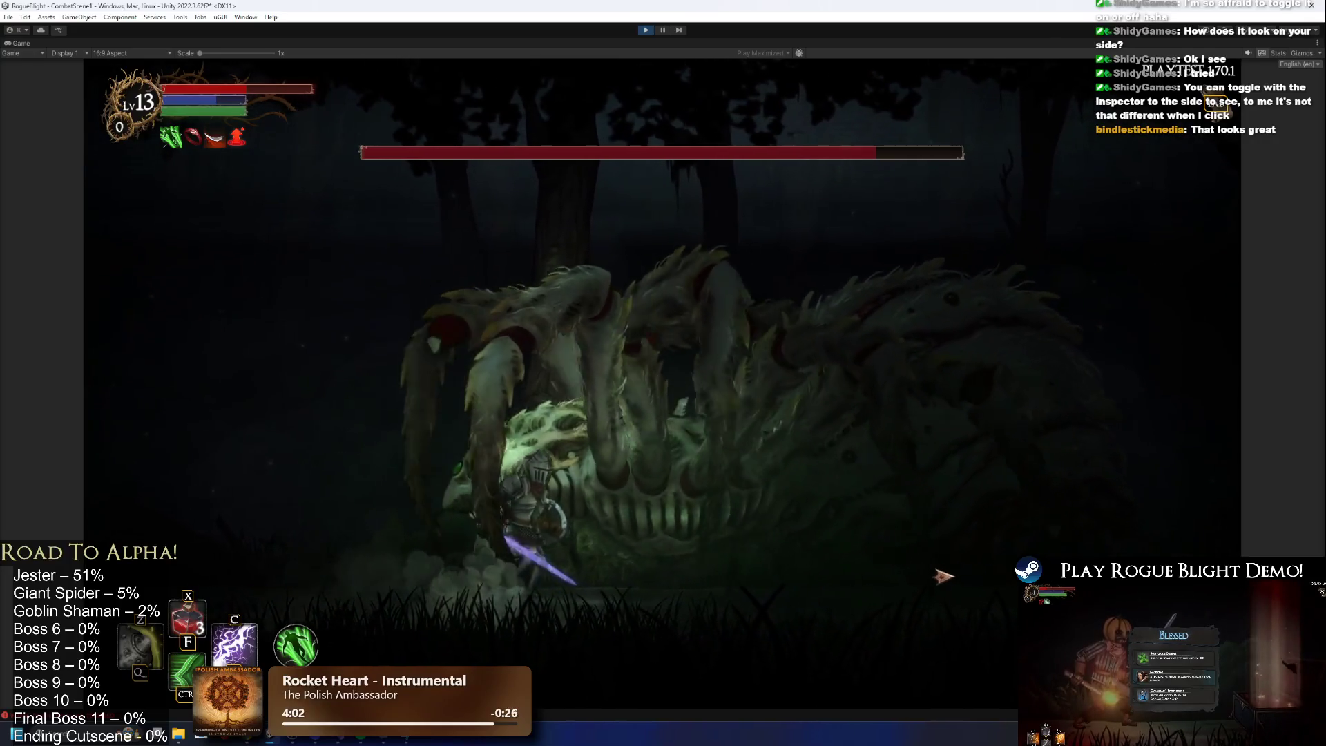
Keep baiting and dodging the boss's lunges, then stop the playtest with Ctrl+P.
key("d")
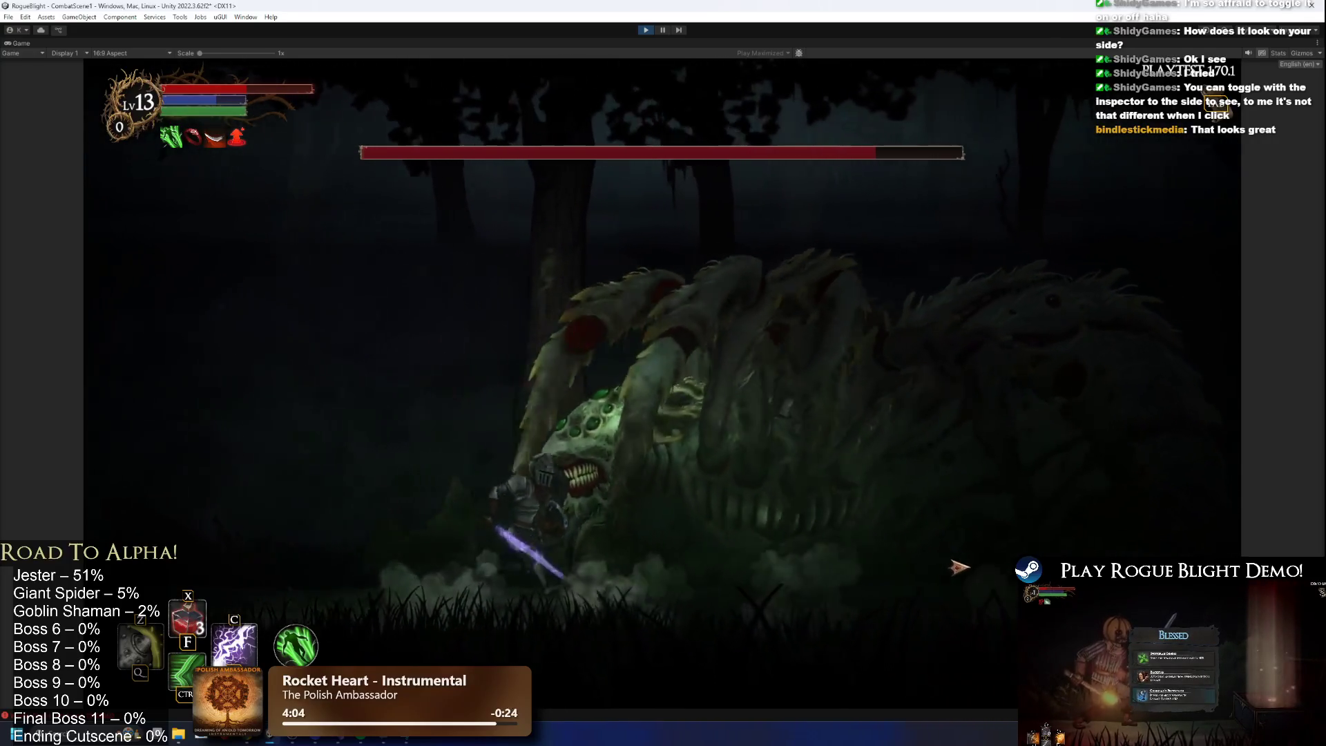
key("a")
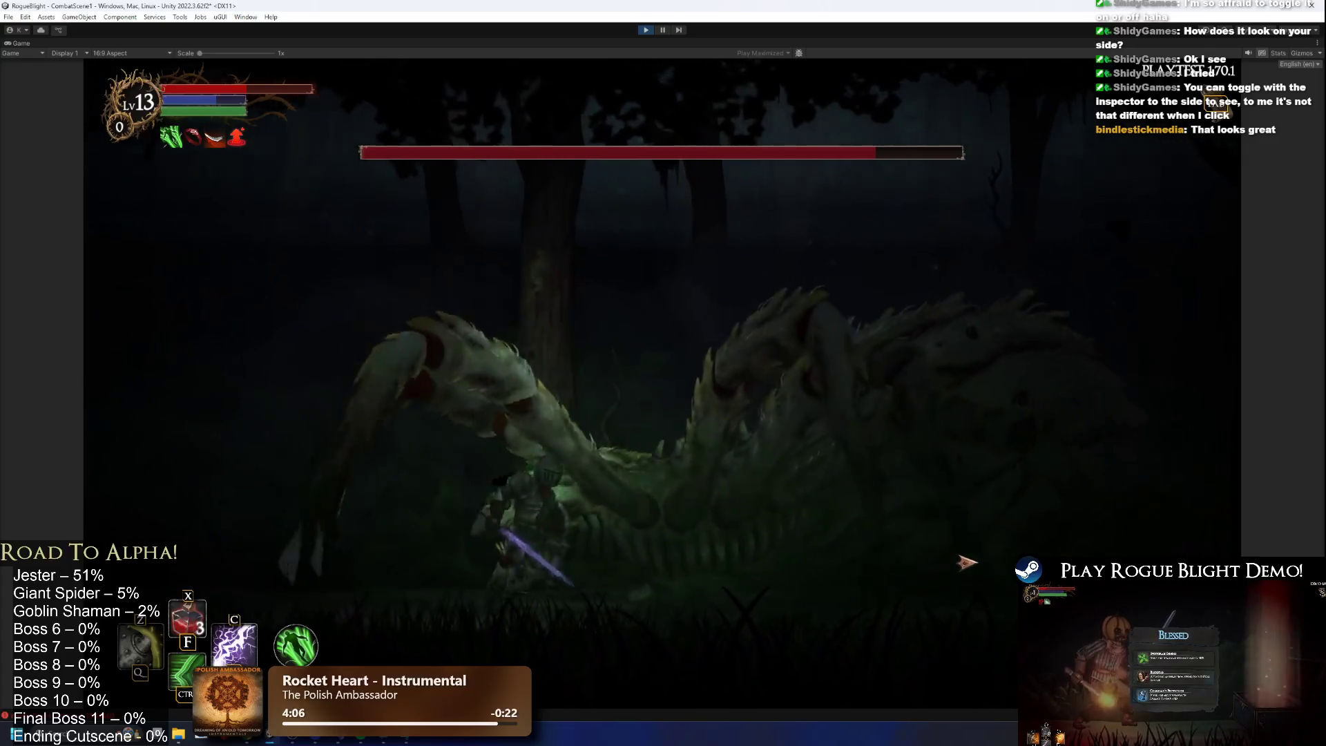
key("a")
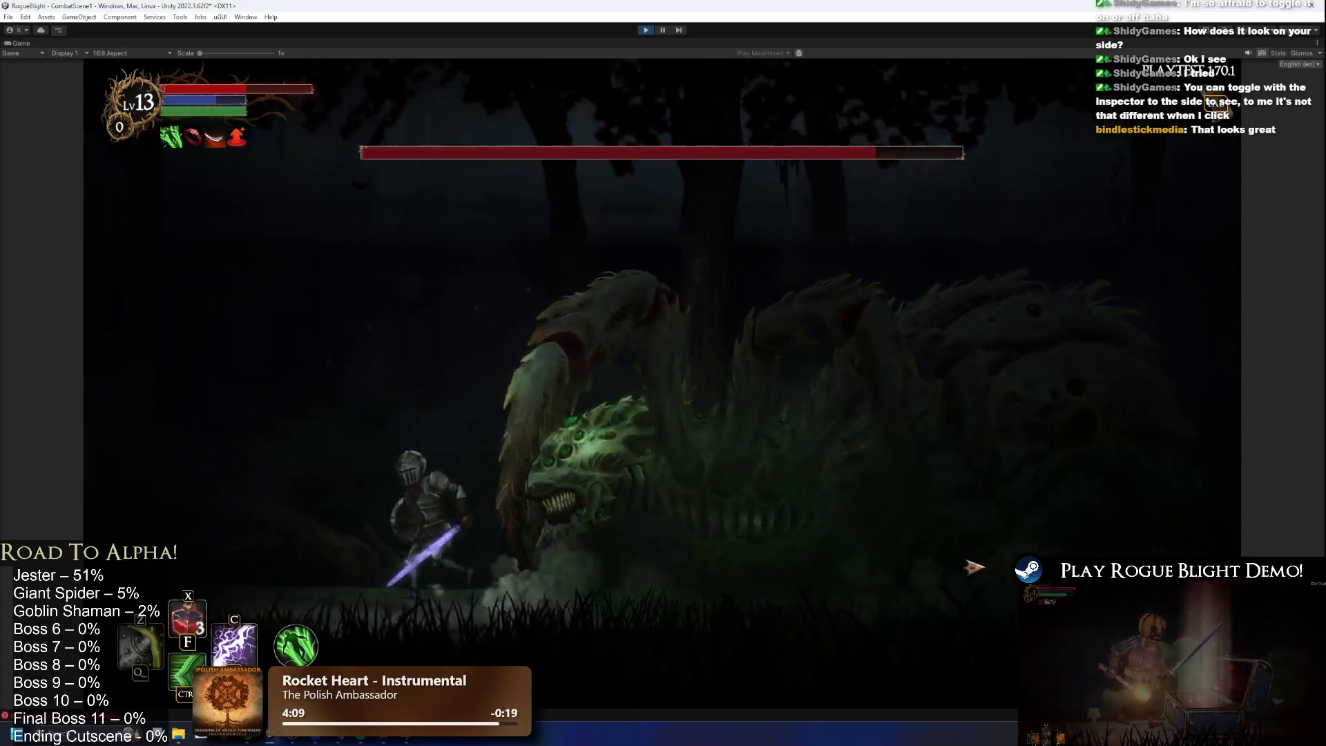
key("a")
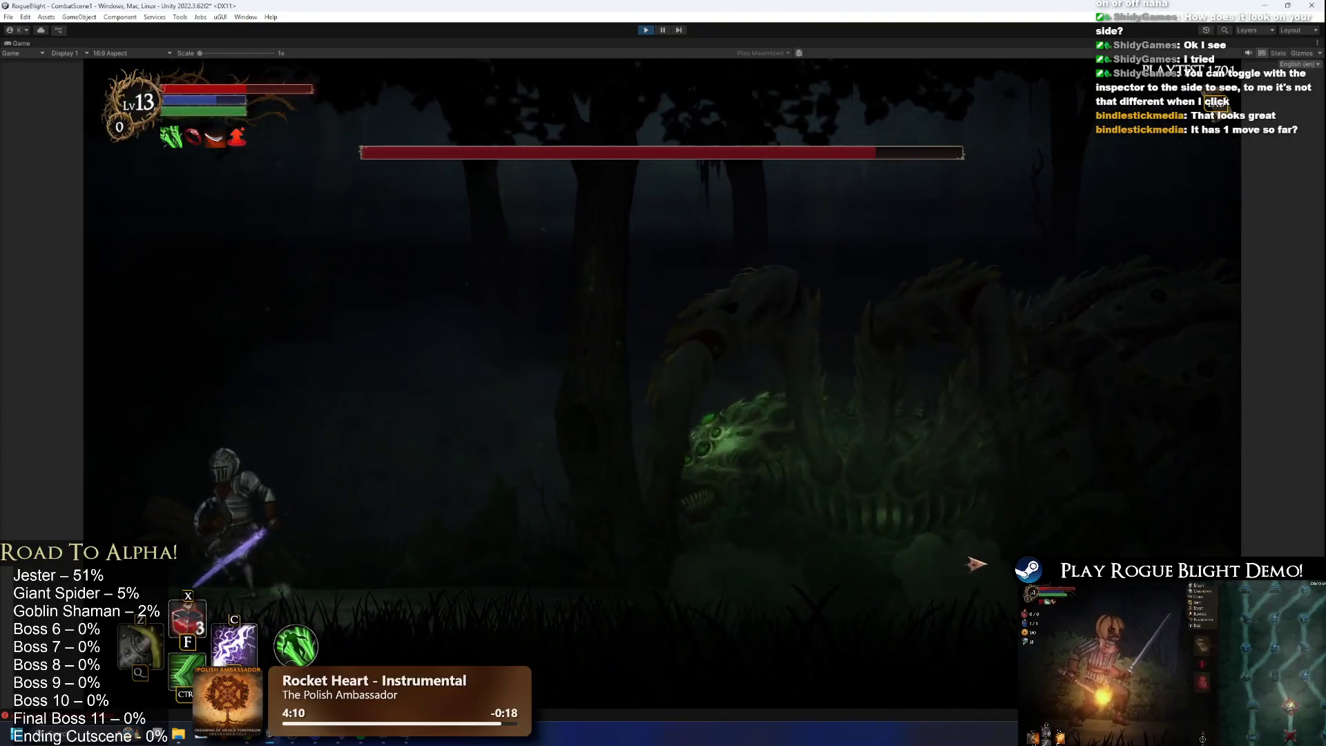
key("d")
key("a")
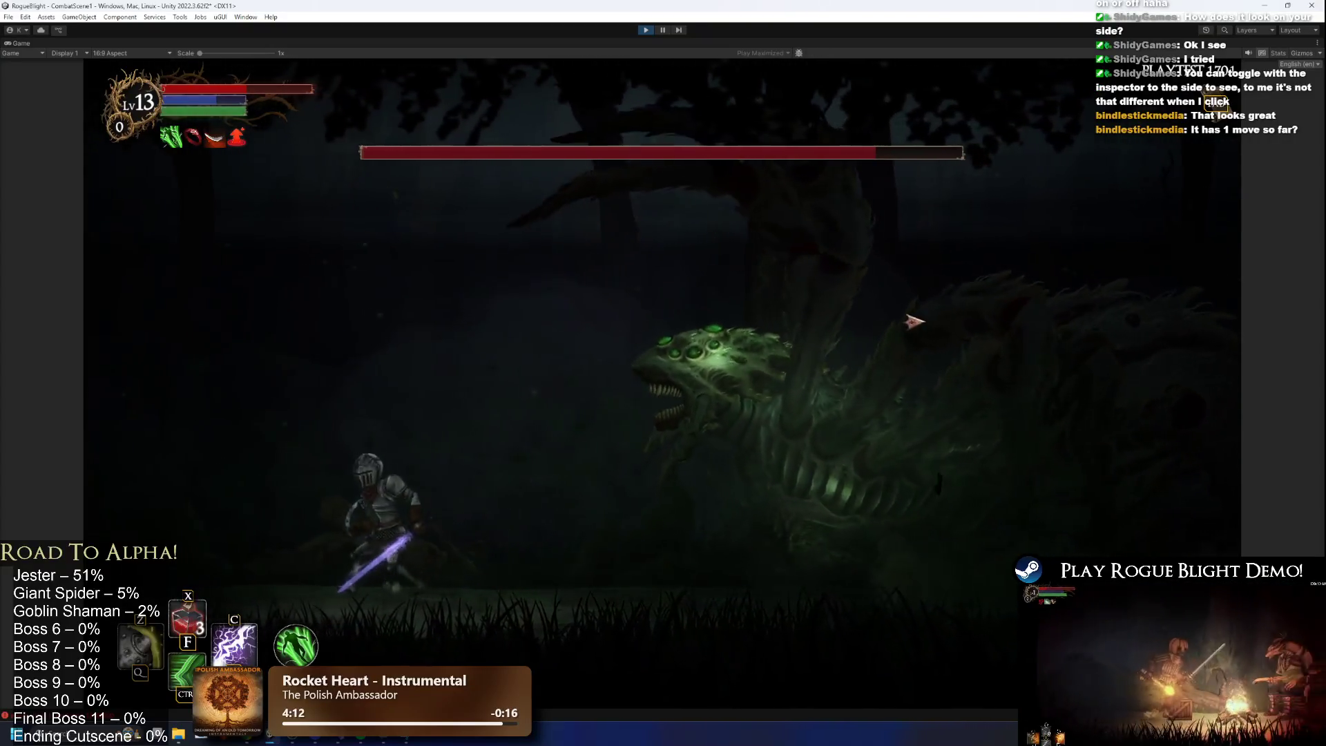
key("d")
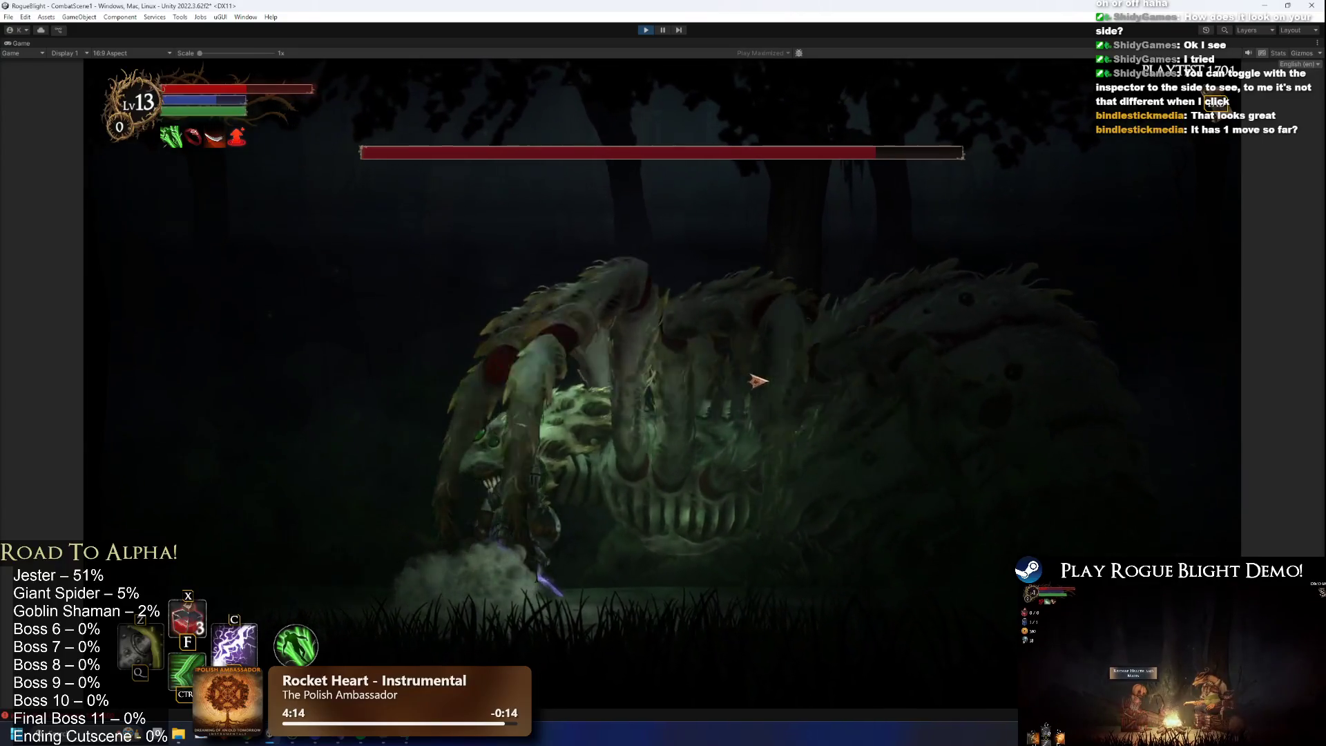
key("a")
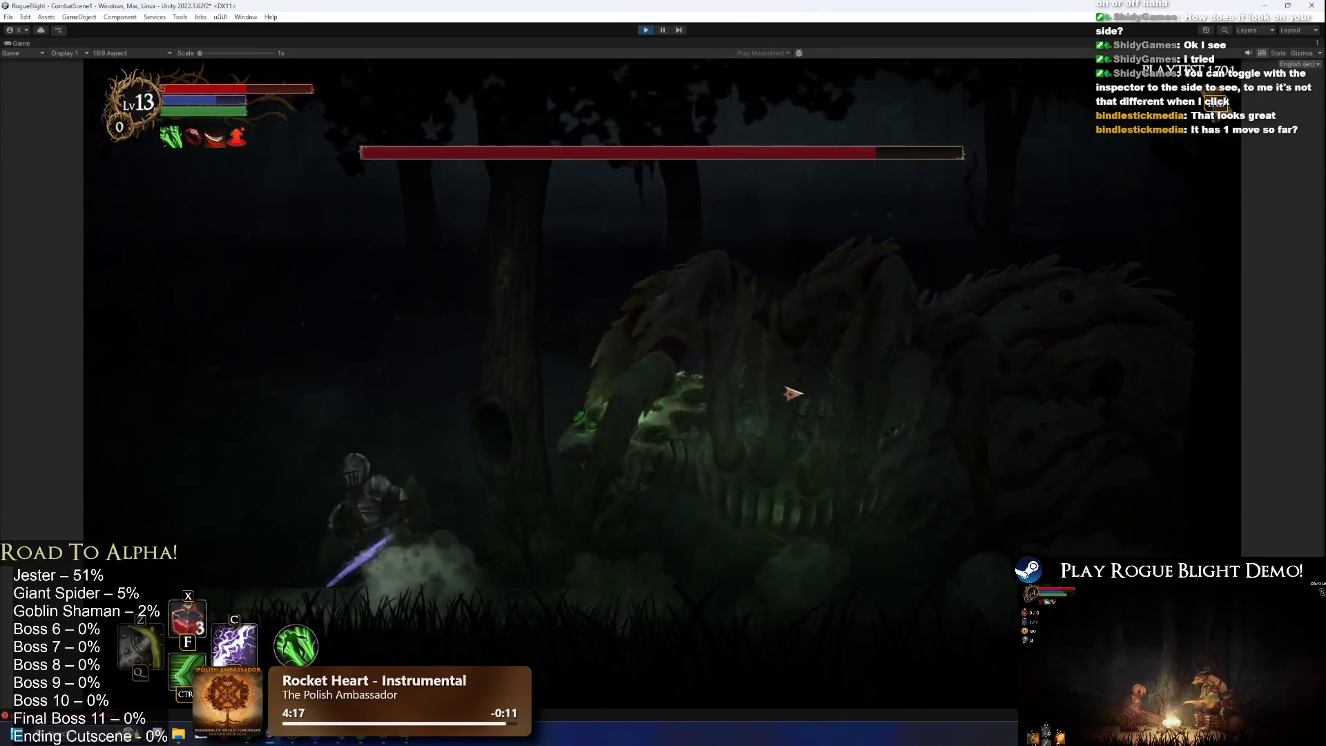
key("d")
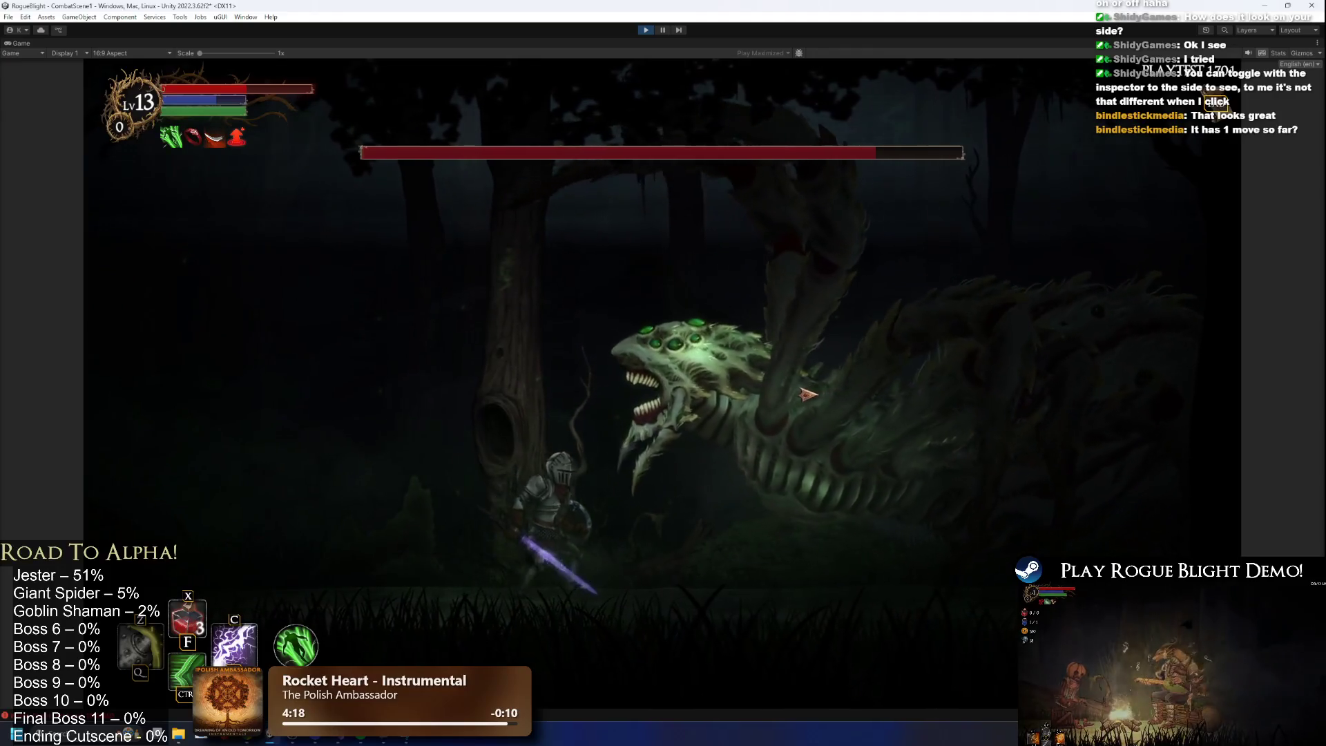
key("d")
key("a")
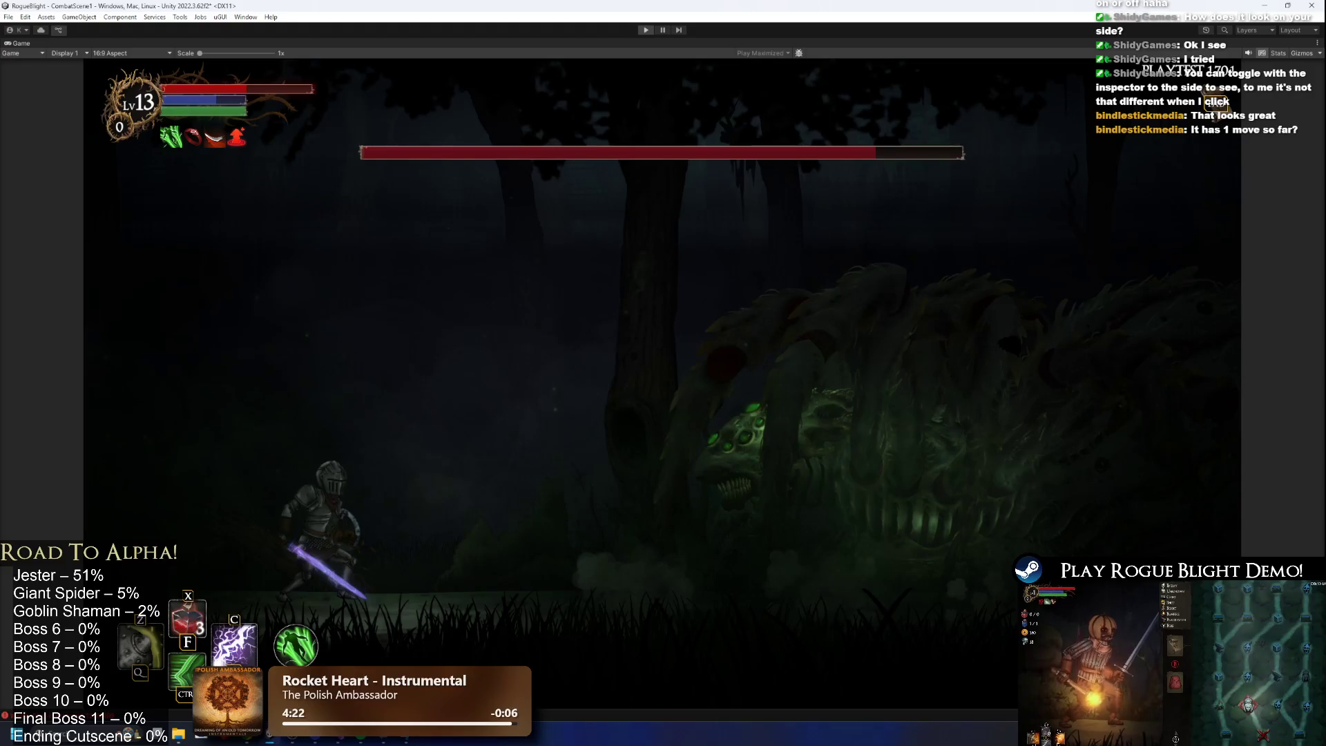
key("ctrl+p")
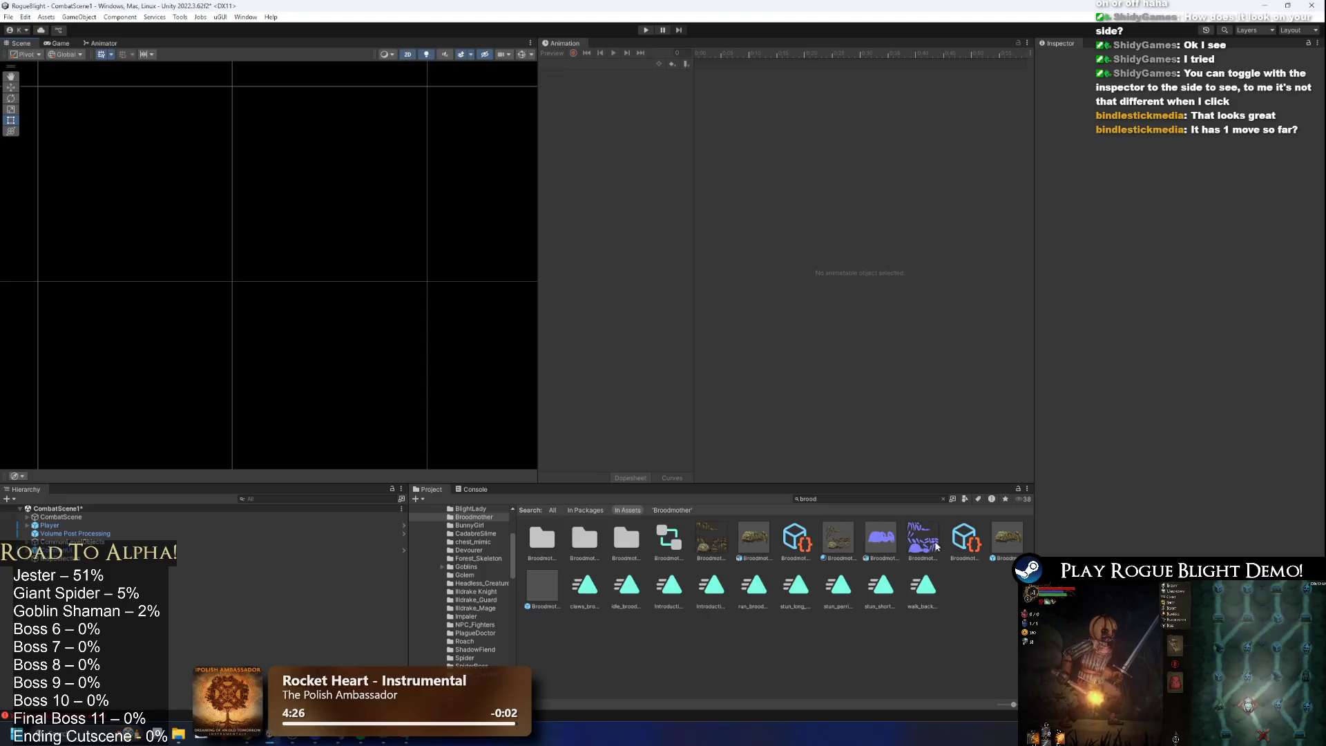
Open Broodmother_Prefab, raise Close Range Max Distance from 1.1 to 1.4, and start a new playtest.
double_click(1019, 539)
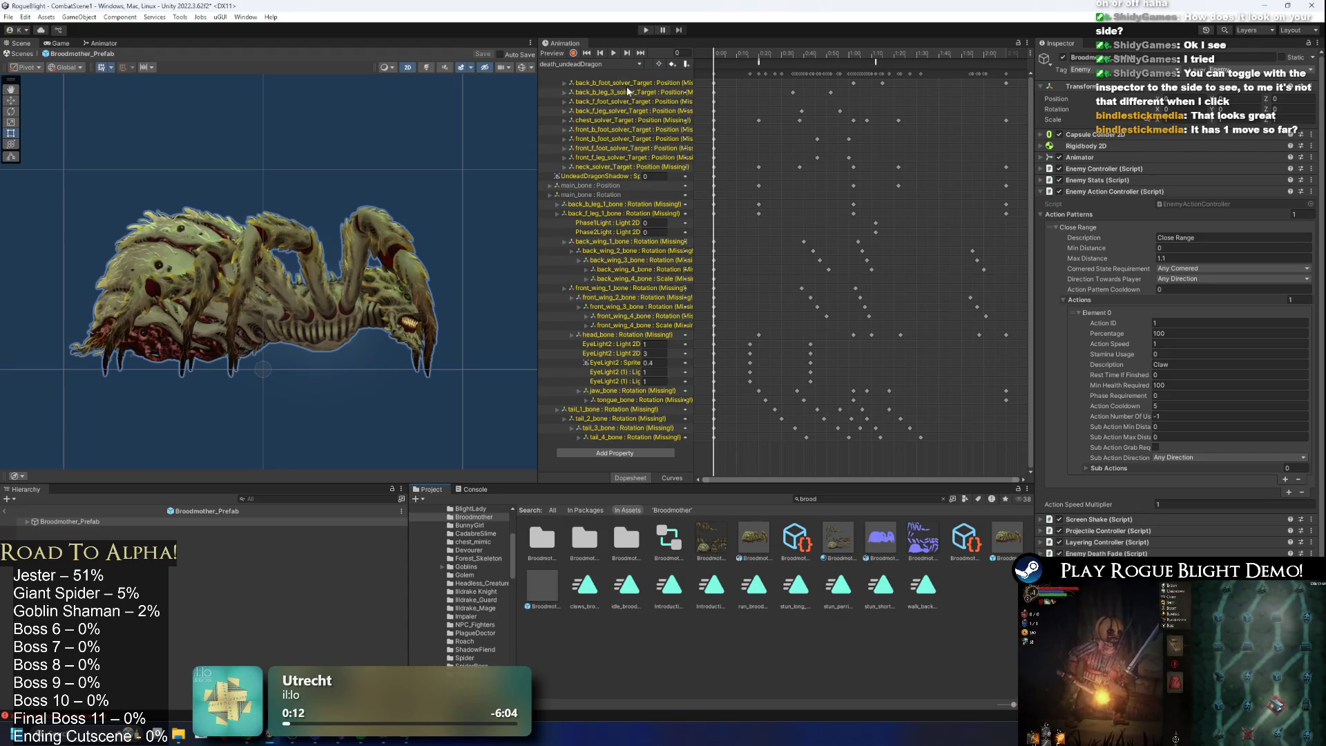
left_click(611, 65)
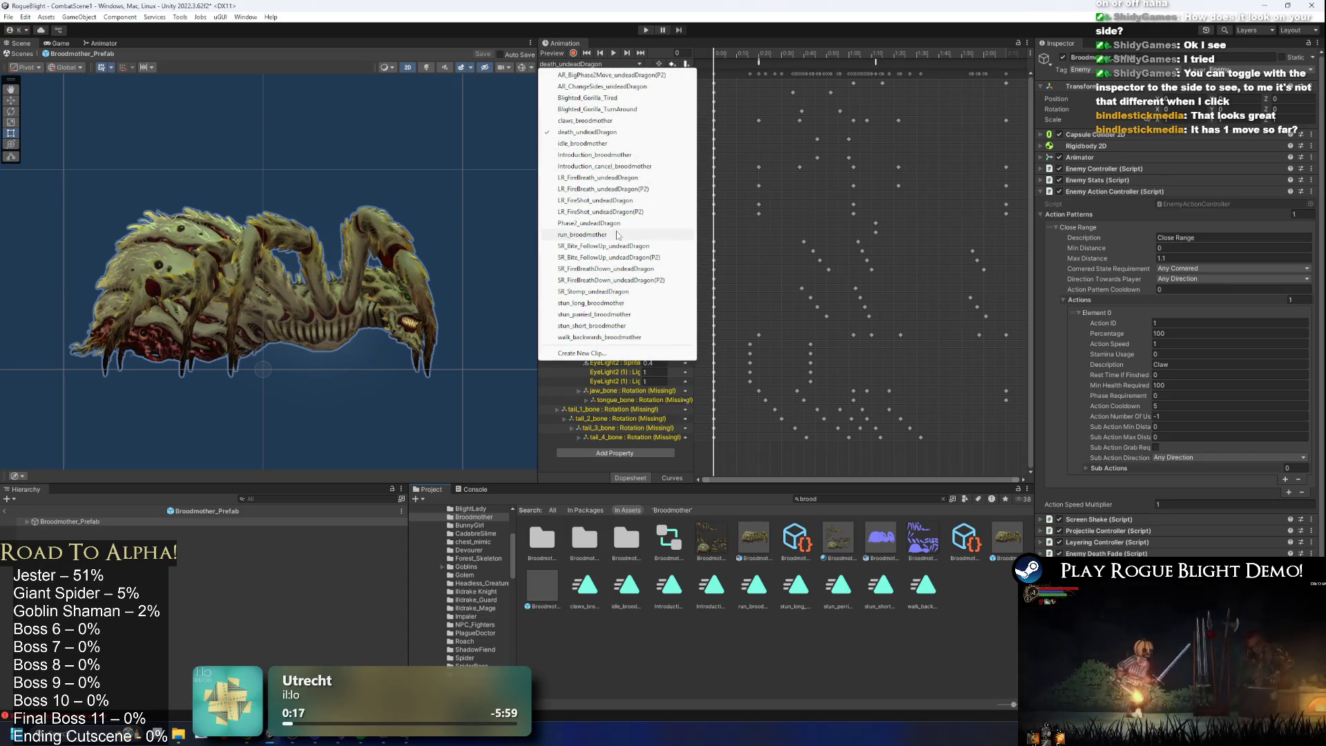
left_click(1184, 252)
left_click(1185, 256)
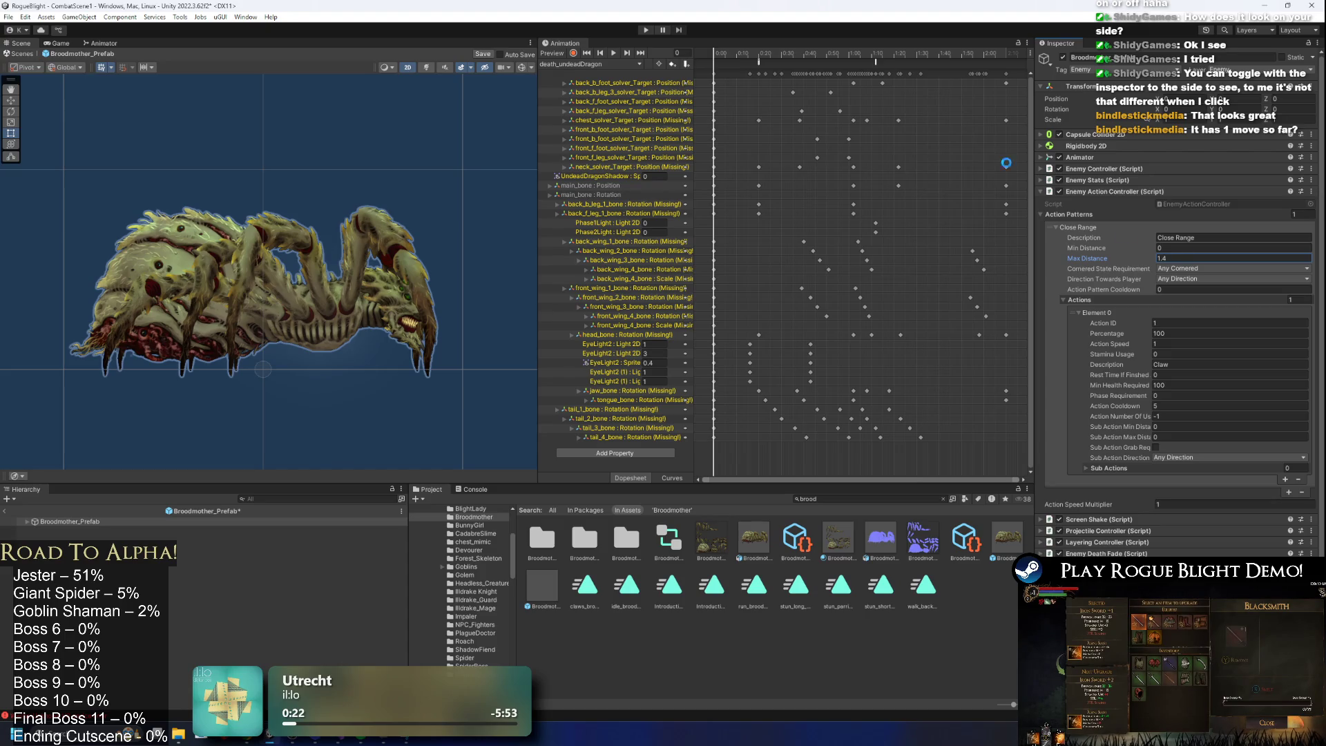
left_click(641, 29)
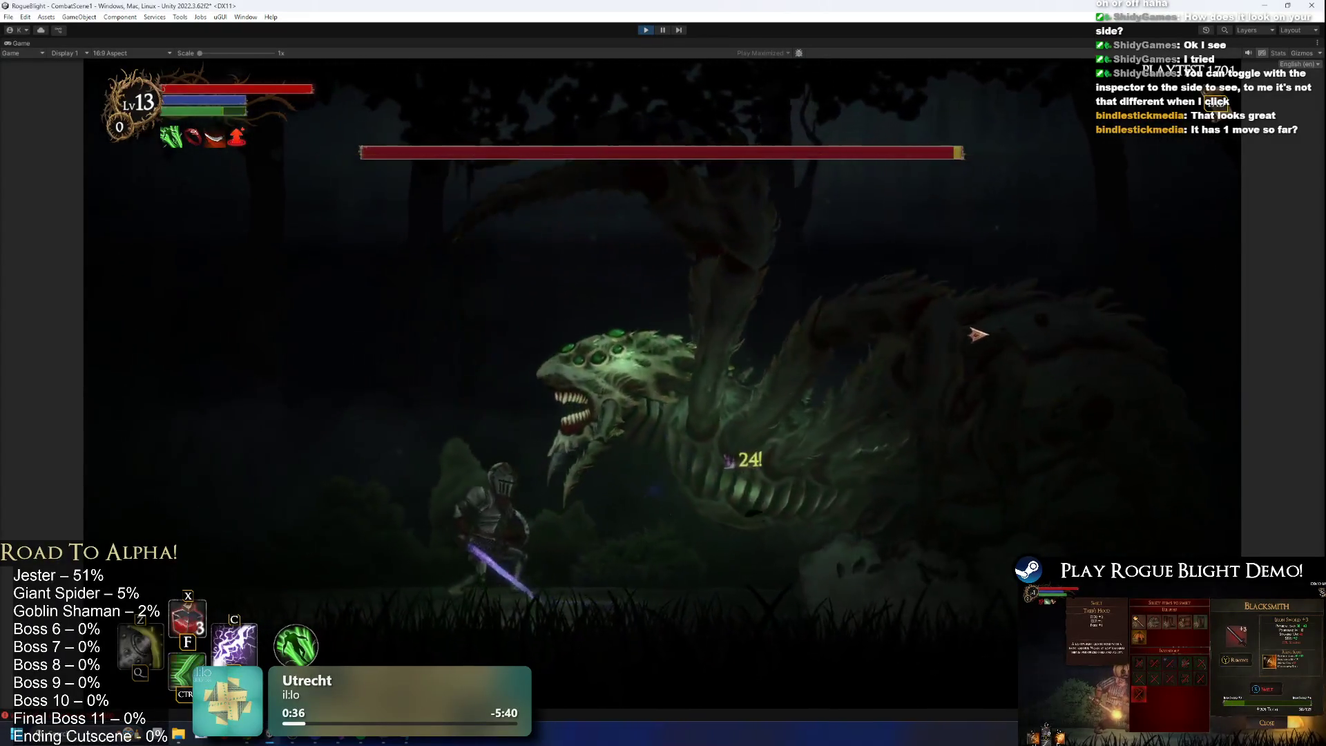
Slash at the Broodmother while repositioning, then refill the knight's health with the F1 cheat.
key("a")
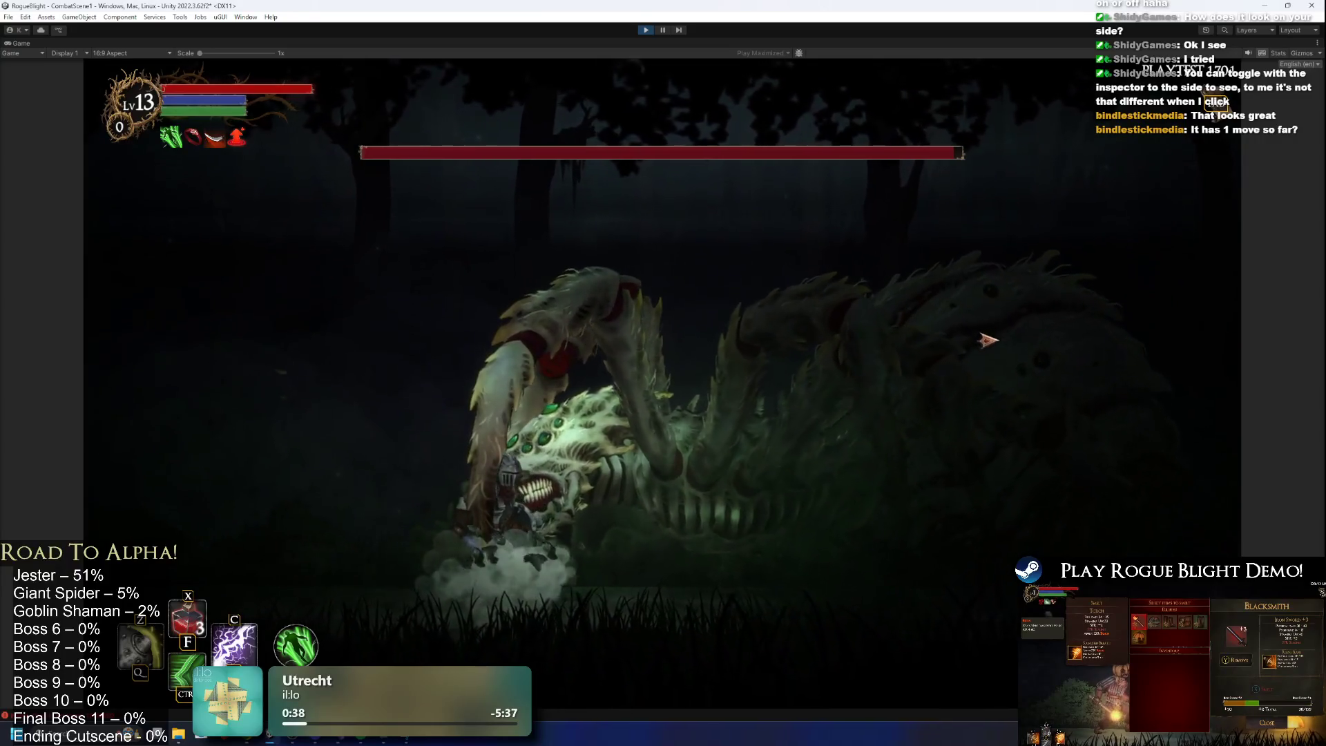
key("d")
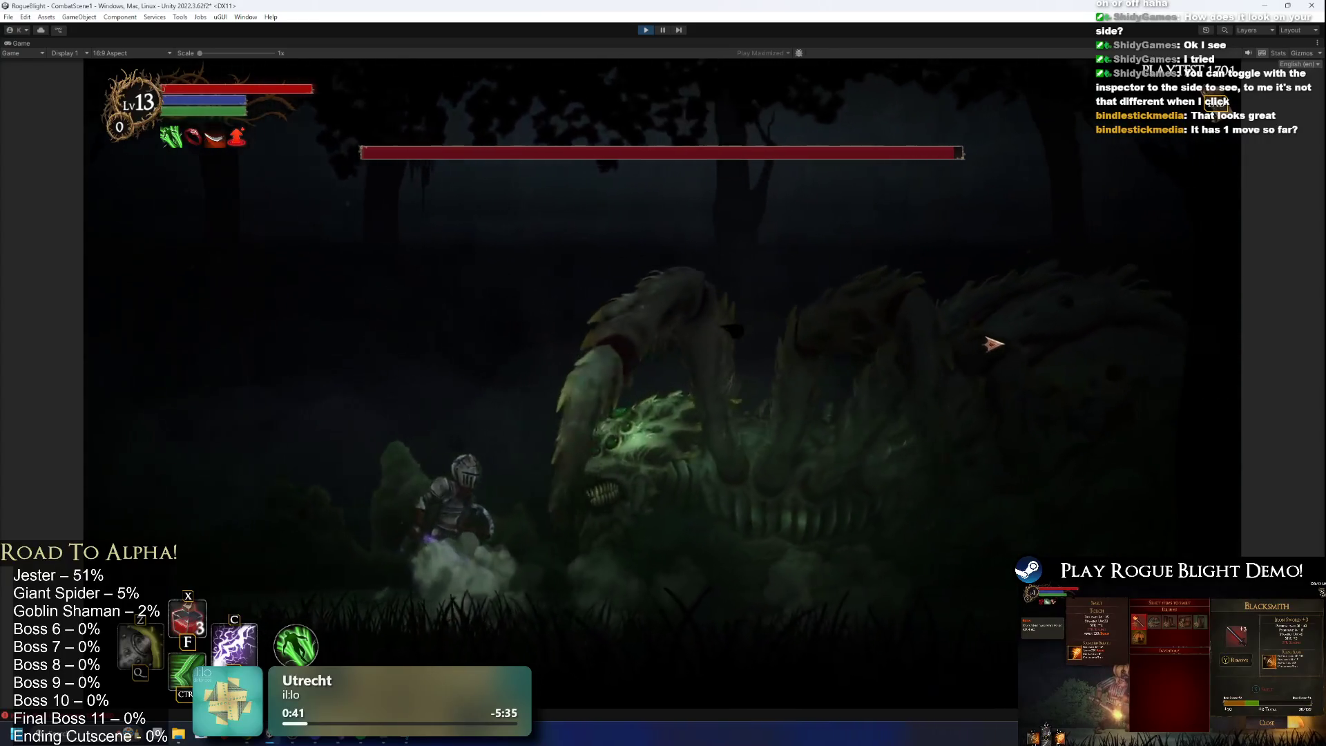
key("d")
key("a")
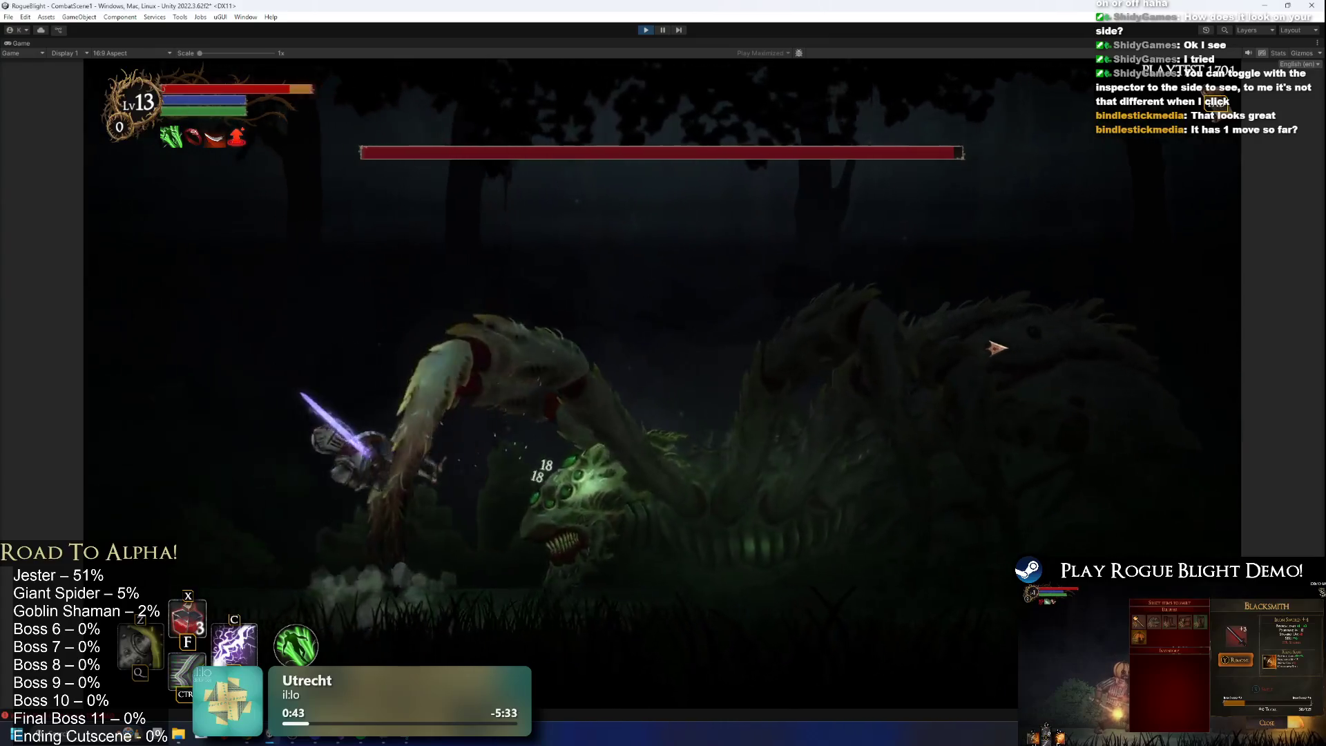
key("d")
key("a")
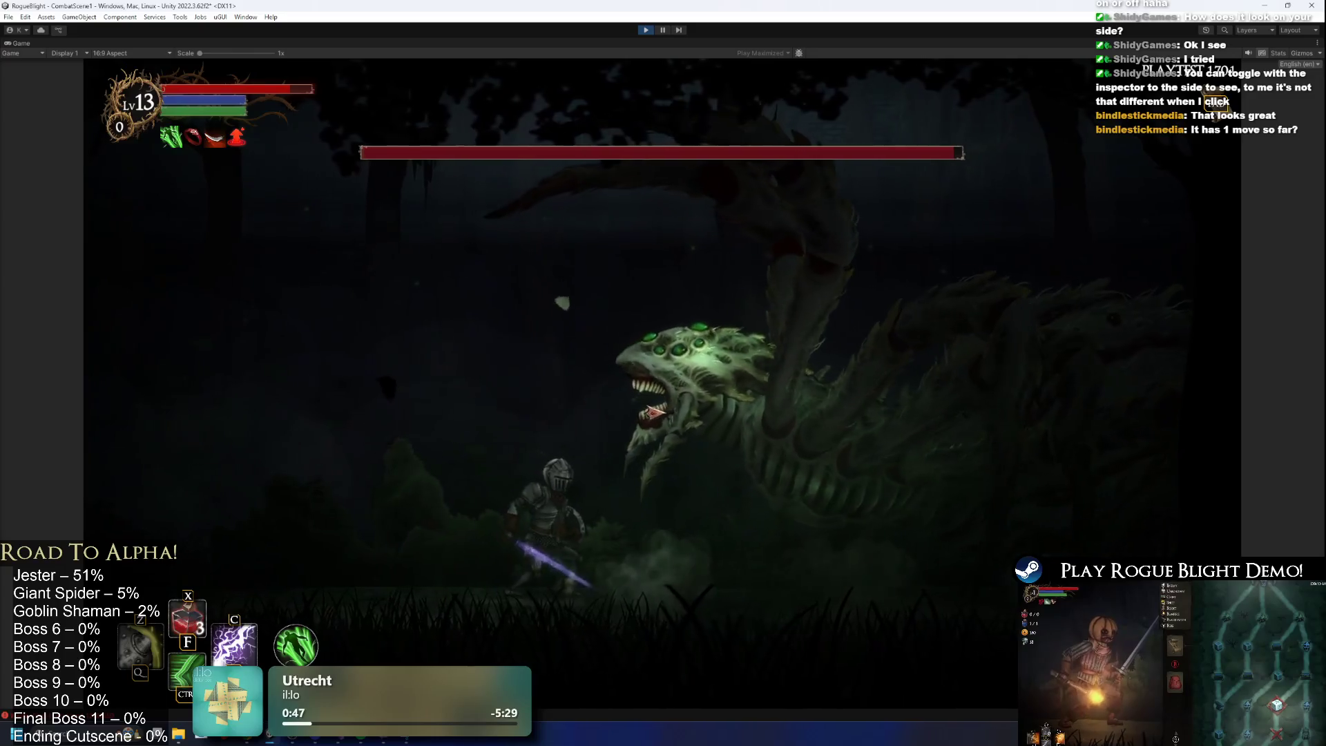
key("a")
key("d")
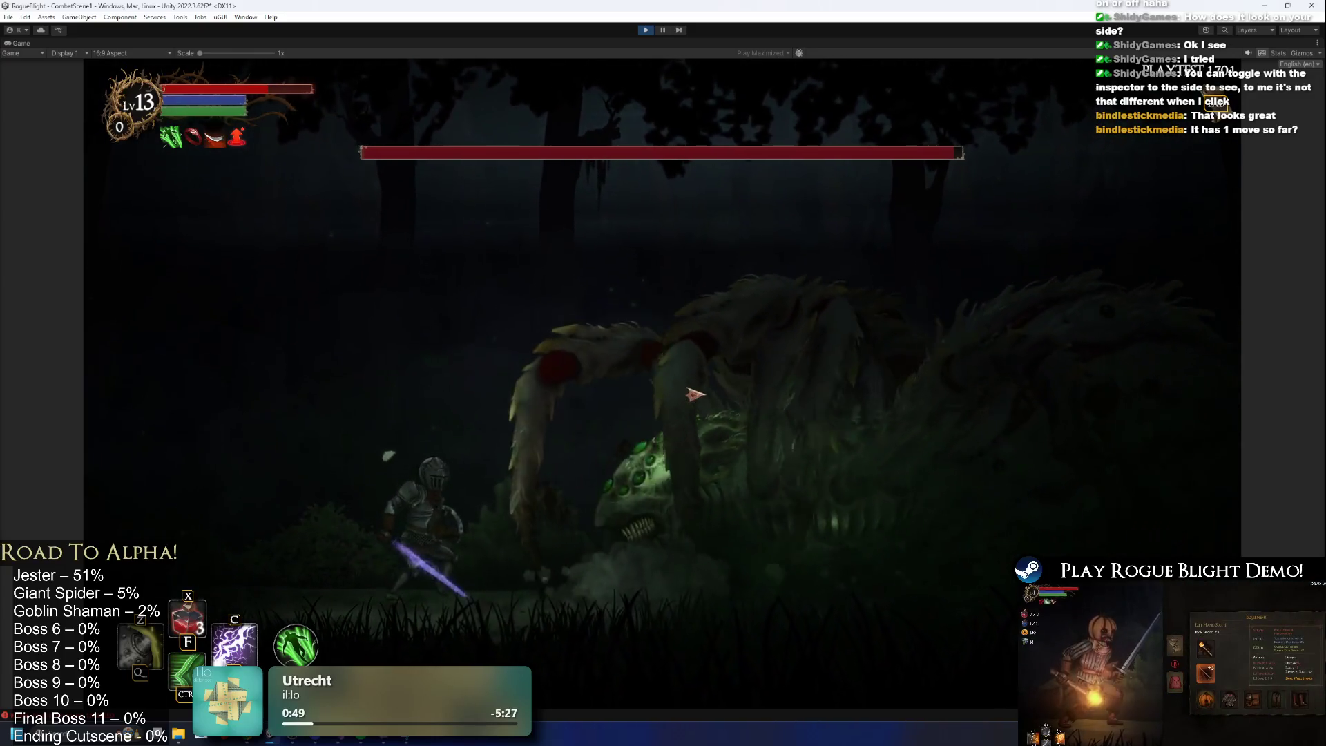
key("F1")
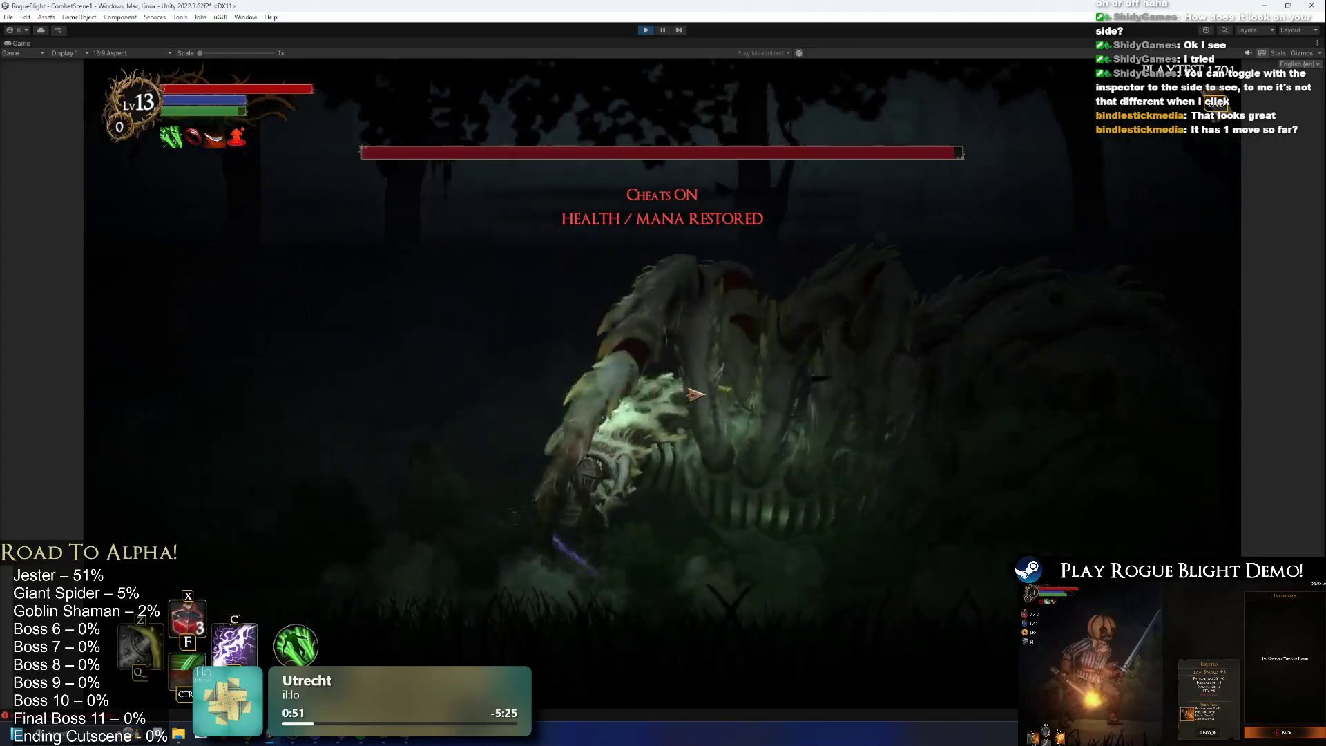
Test the boss's claw strike by baiting its lunges and retreating.
key("a")
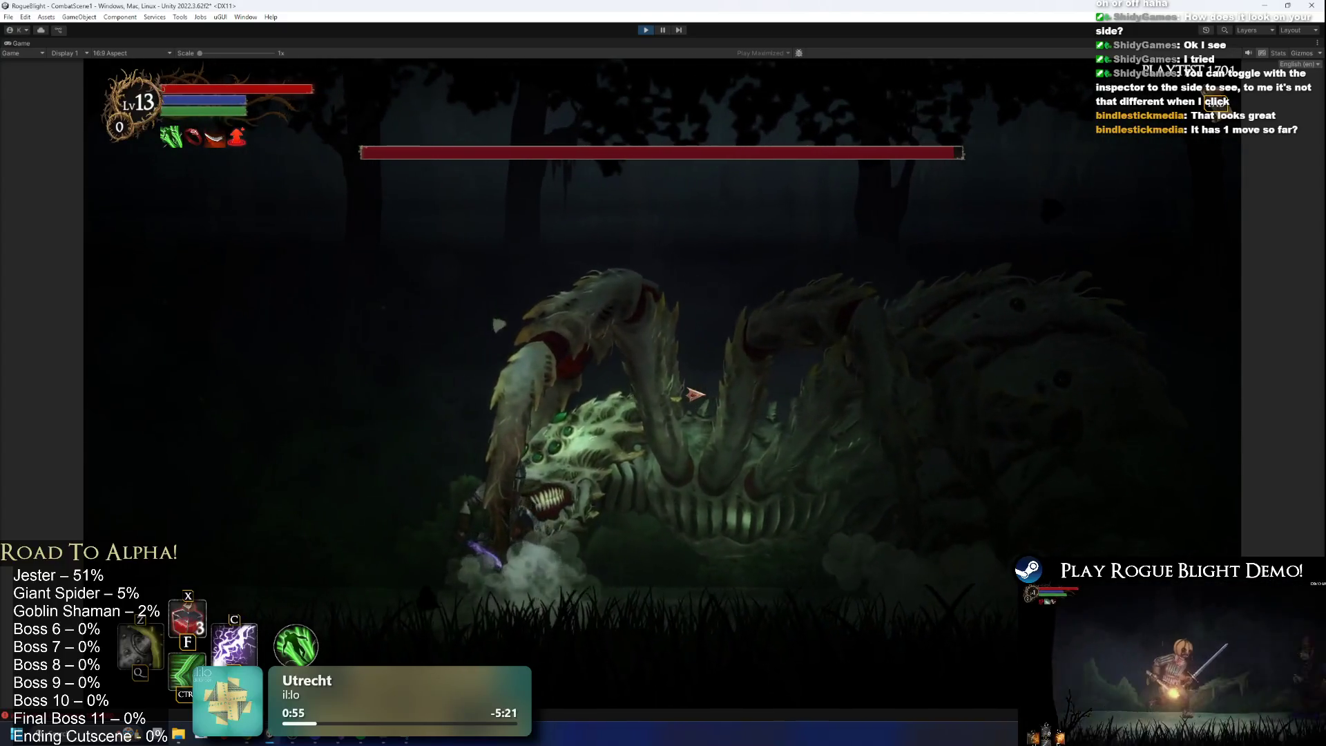
key("a")
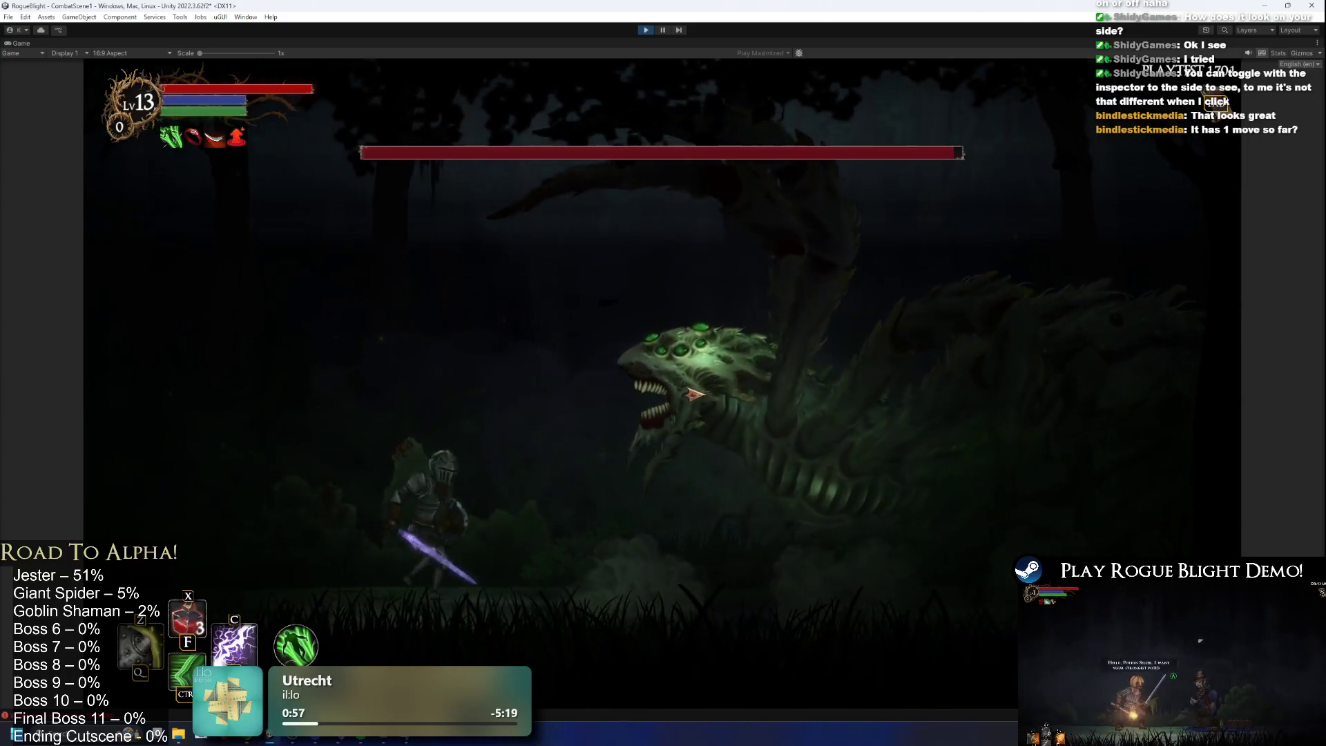
key("a")
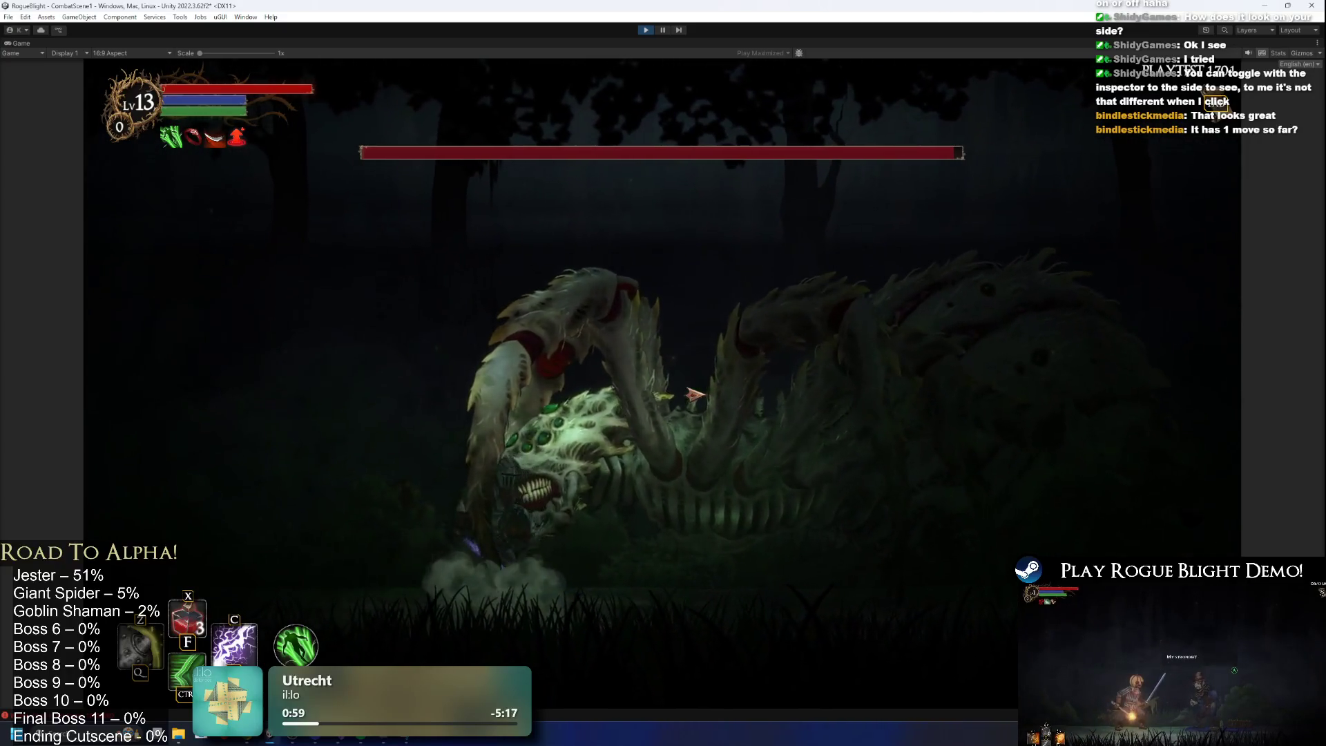
key("a")
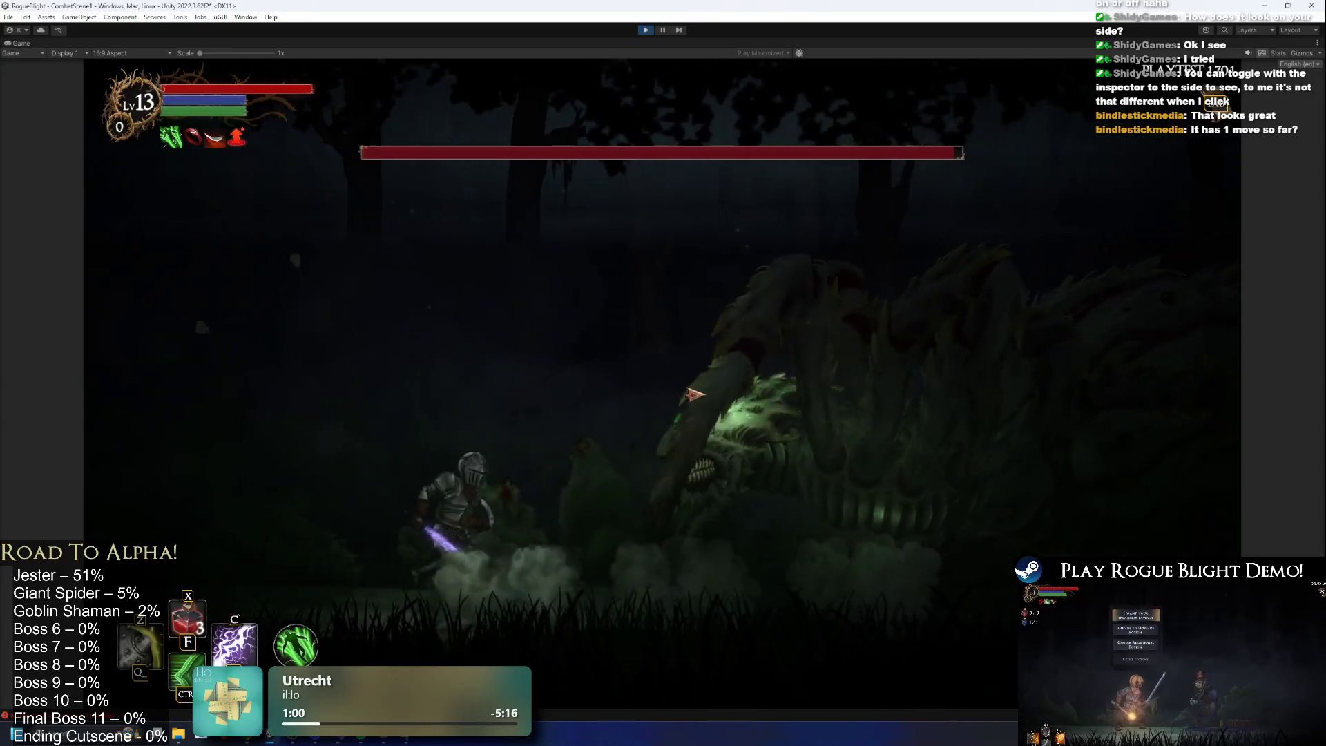
key("a")
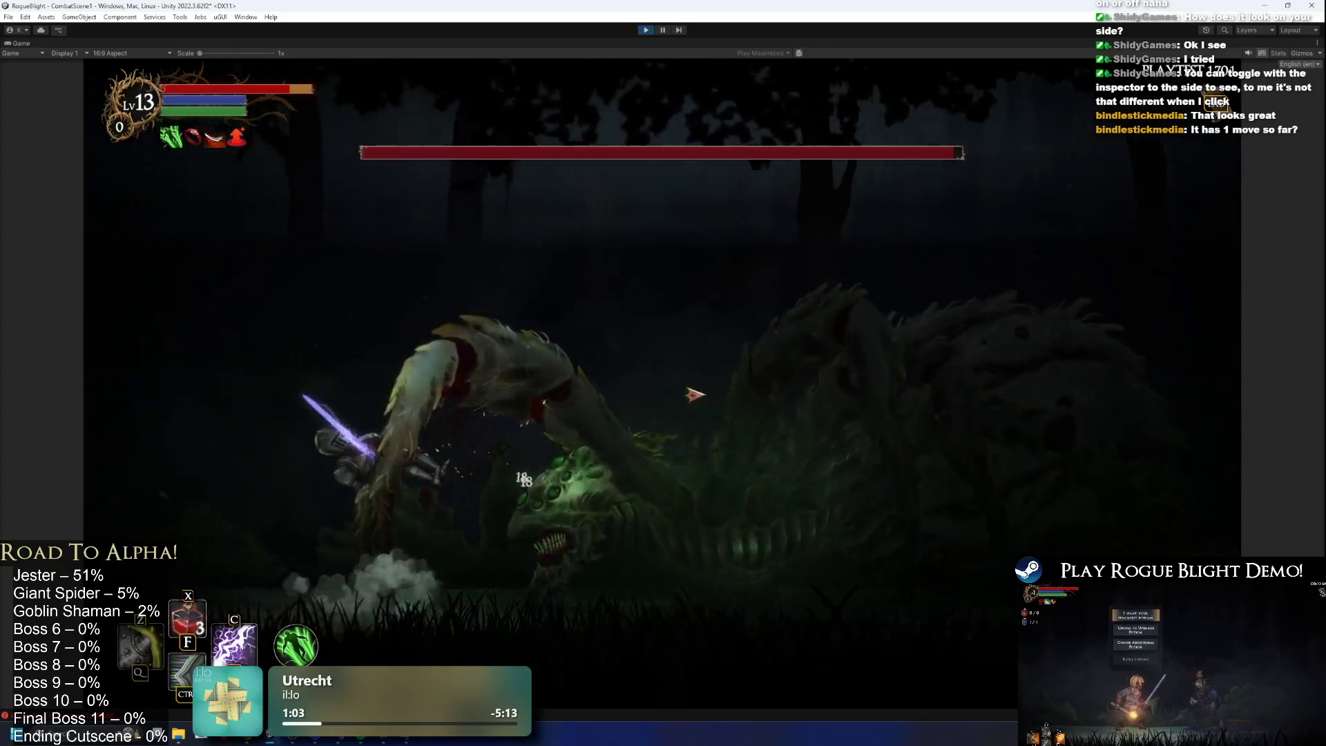
key("d")
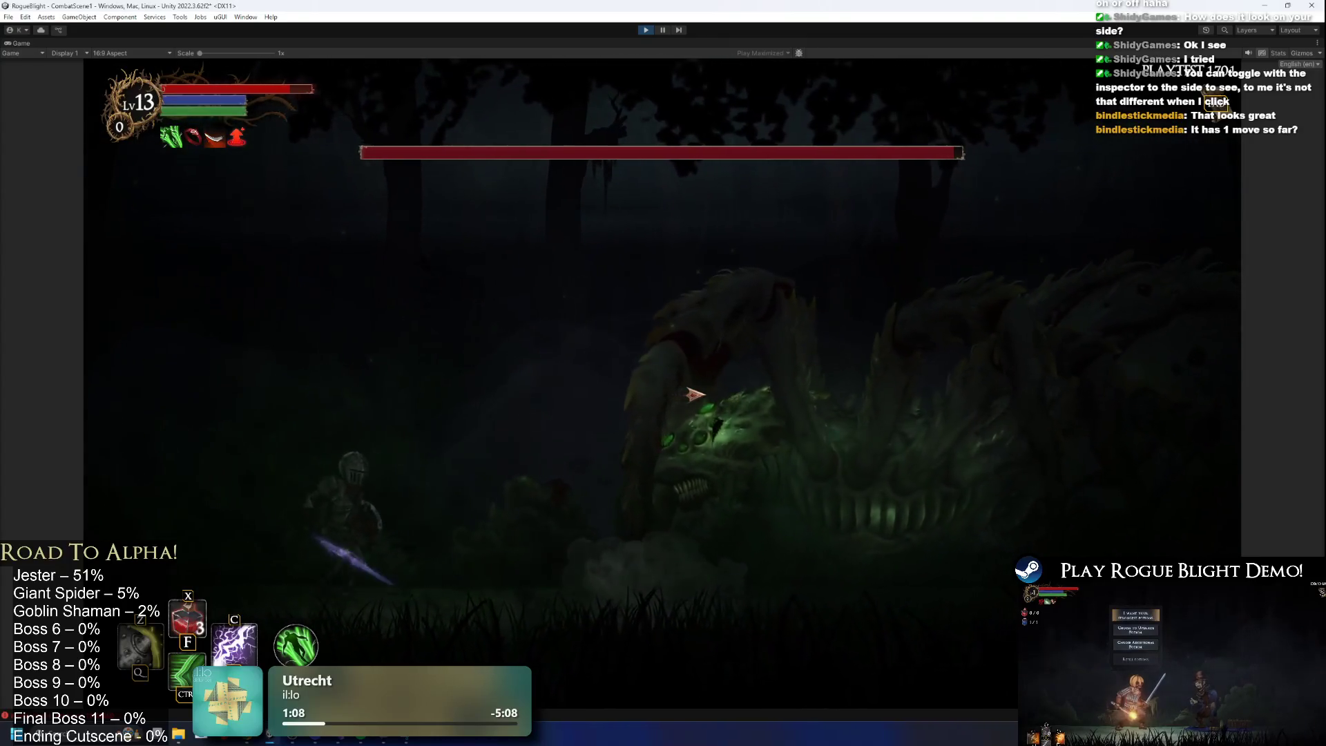
key("a")
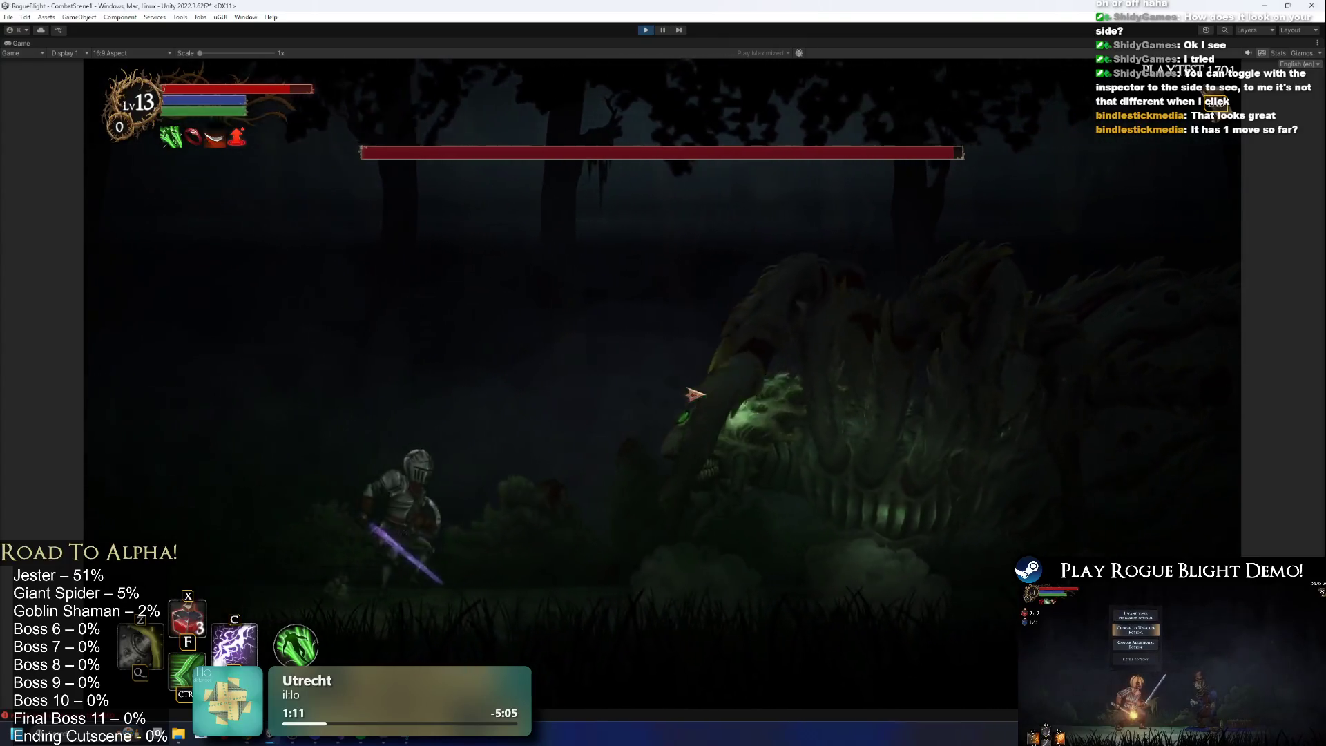
key("a")
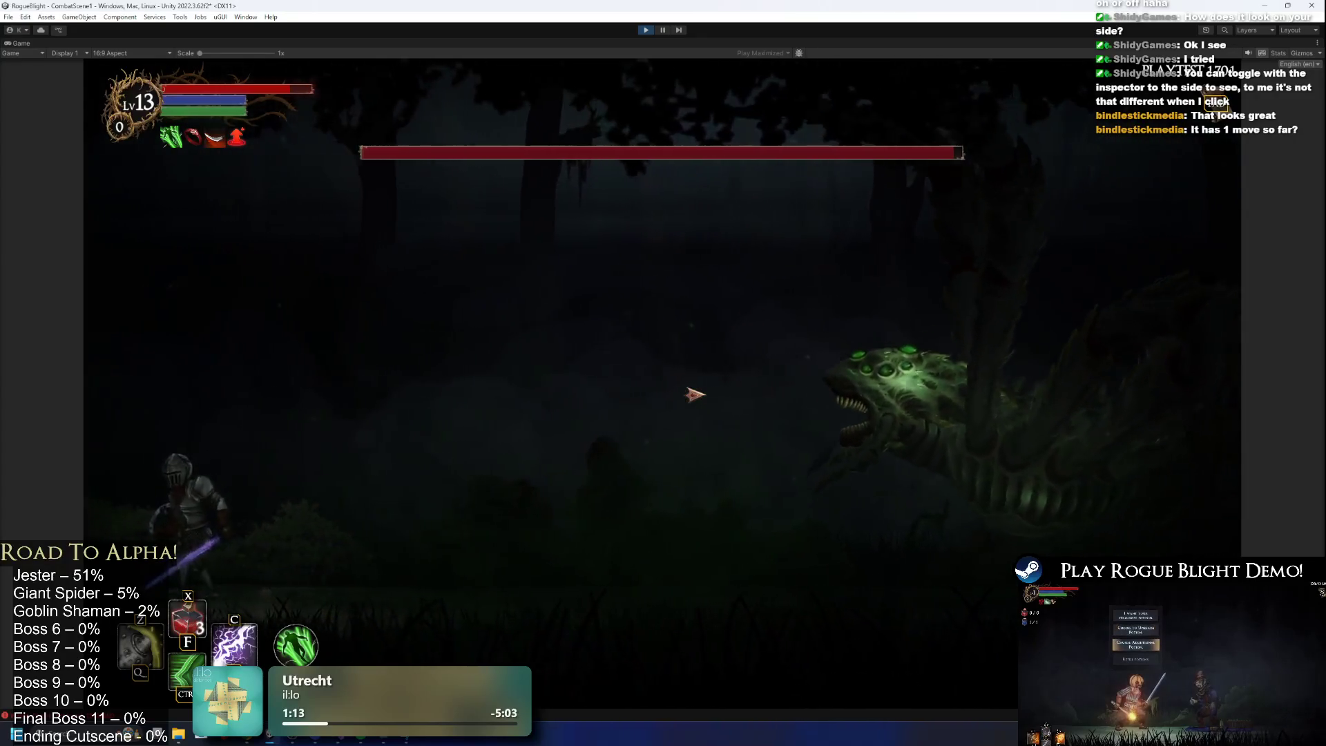
key("d")
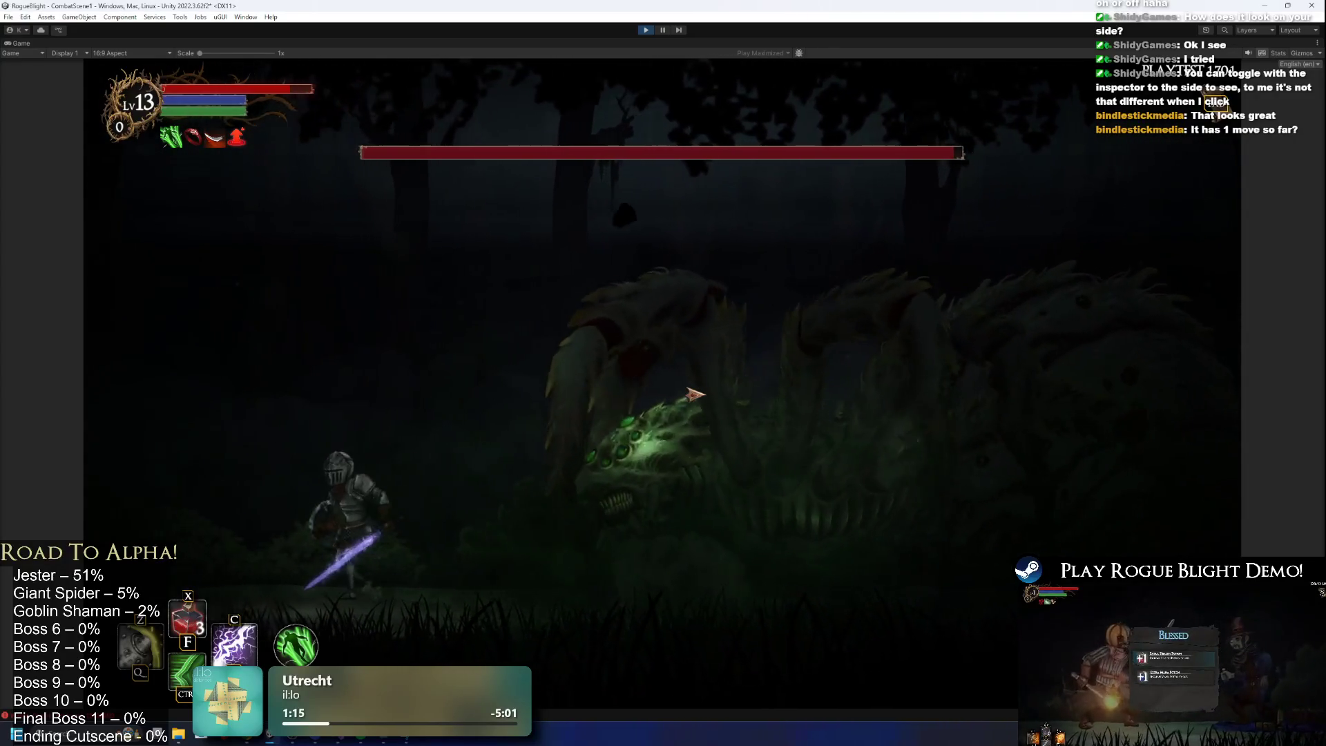
Keep repositioning around the boss's attacks, then stop the playtest with Ctrl+P.
key("a")
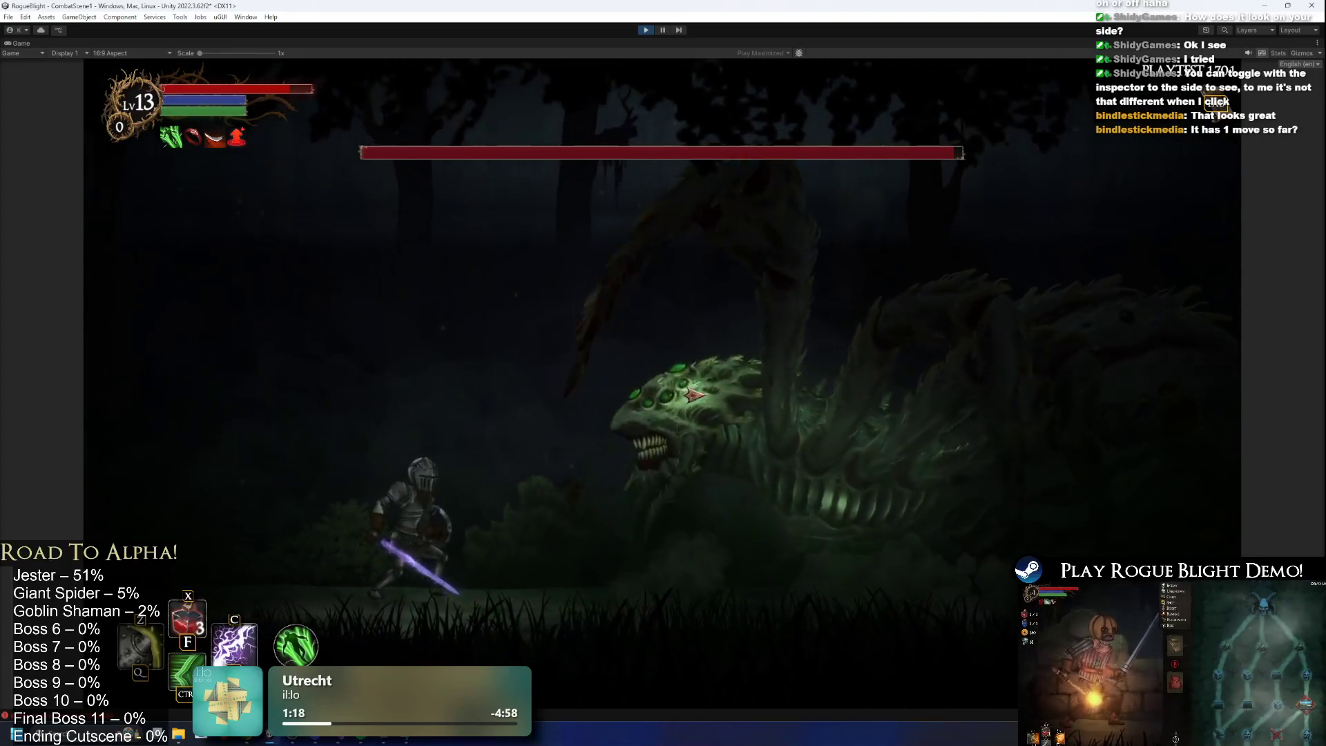
key("a")
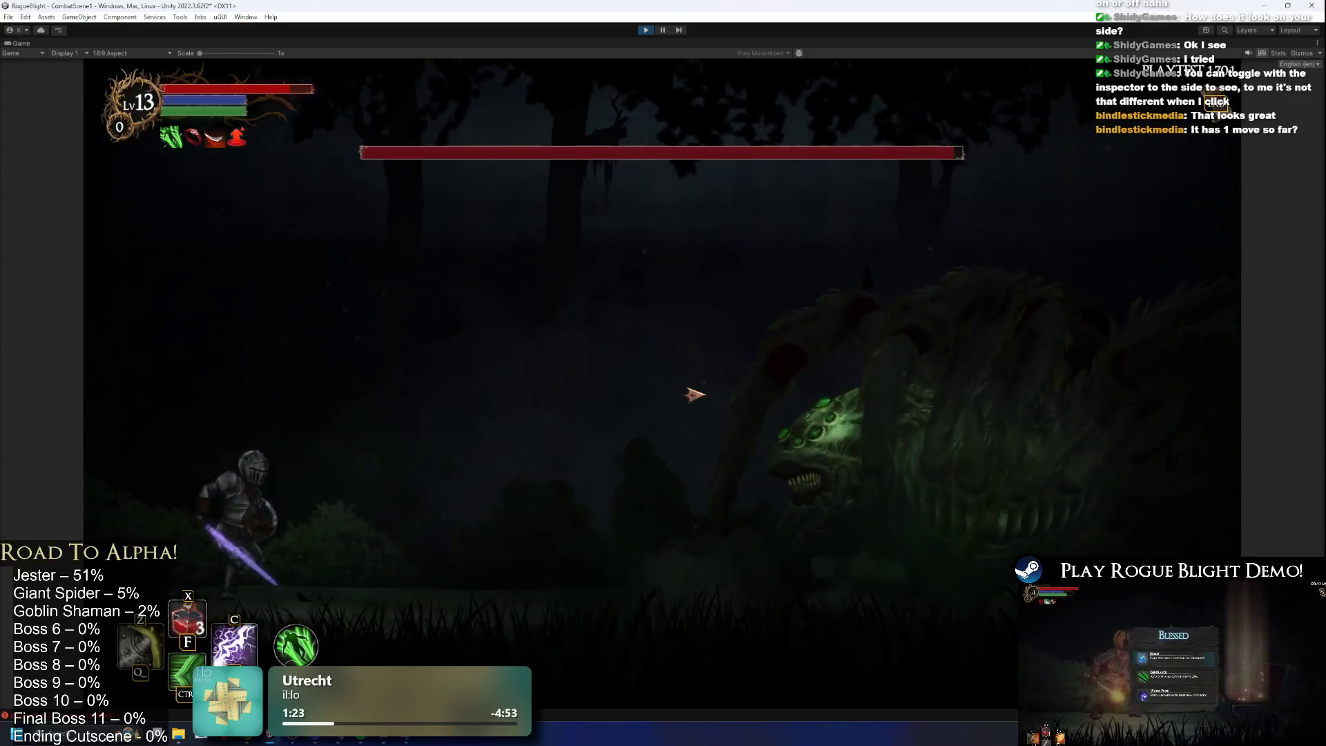
key("d")
key("d")
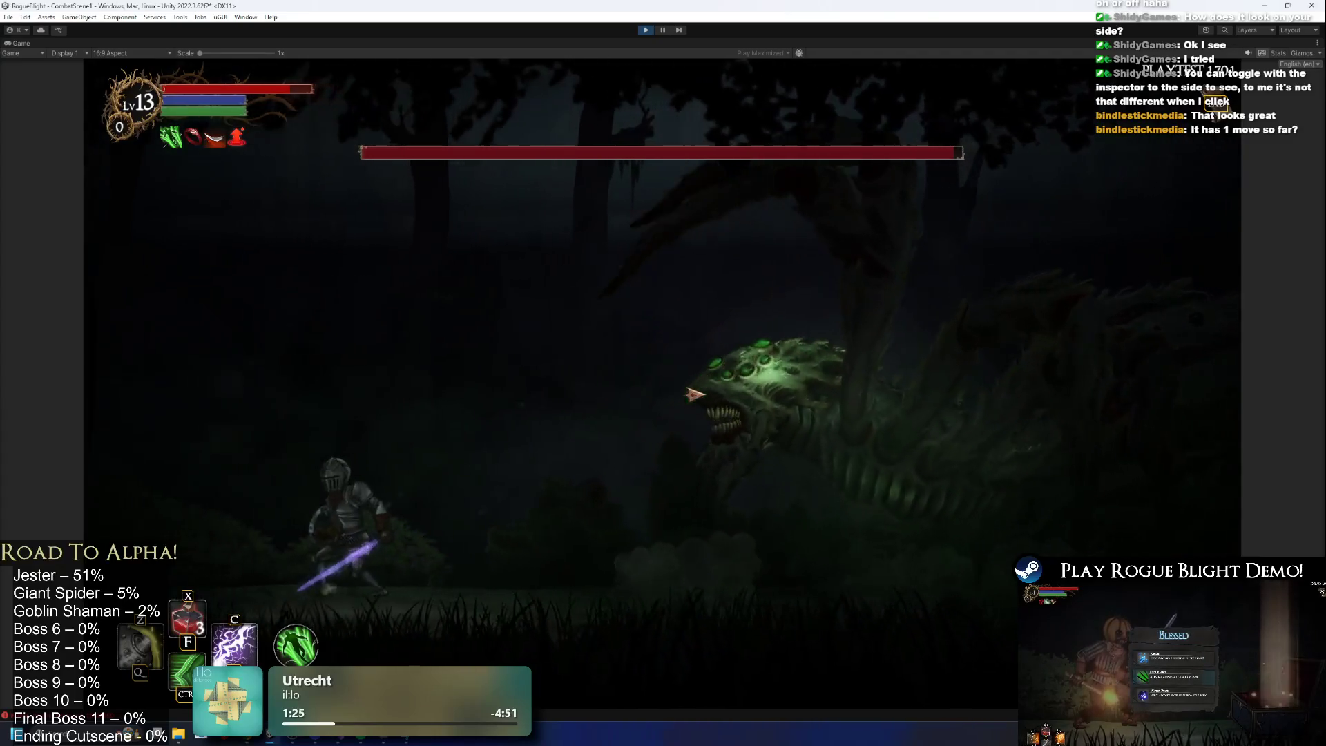
key("a")
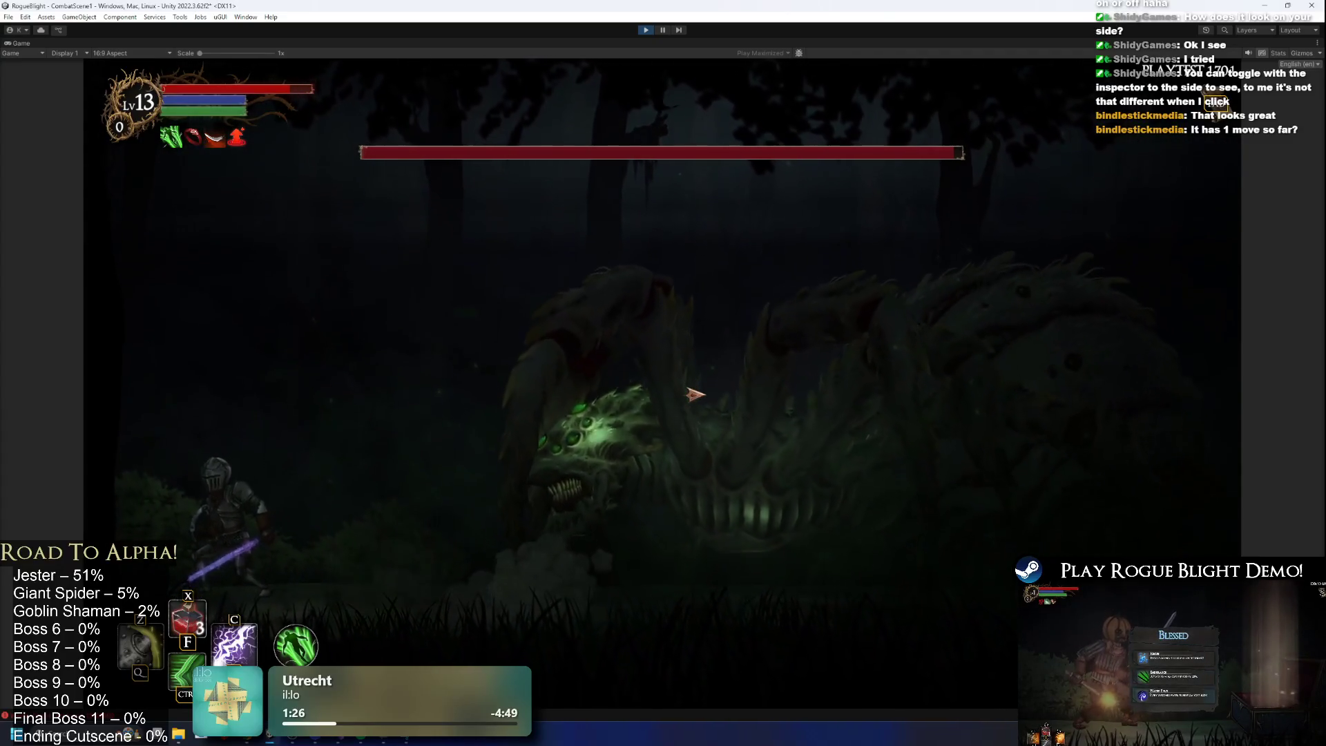
key("a")
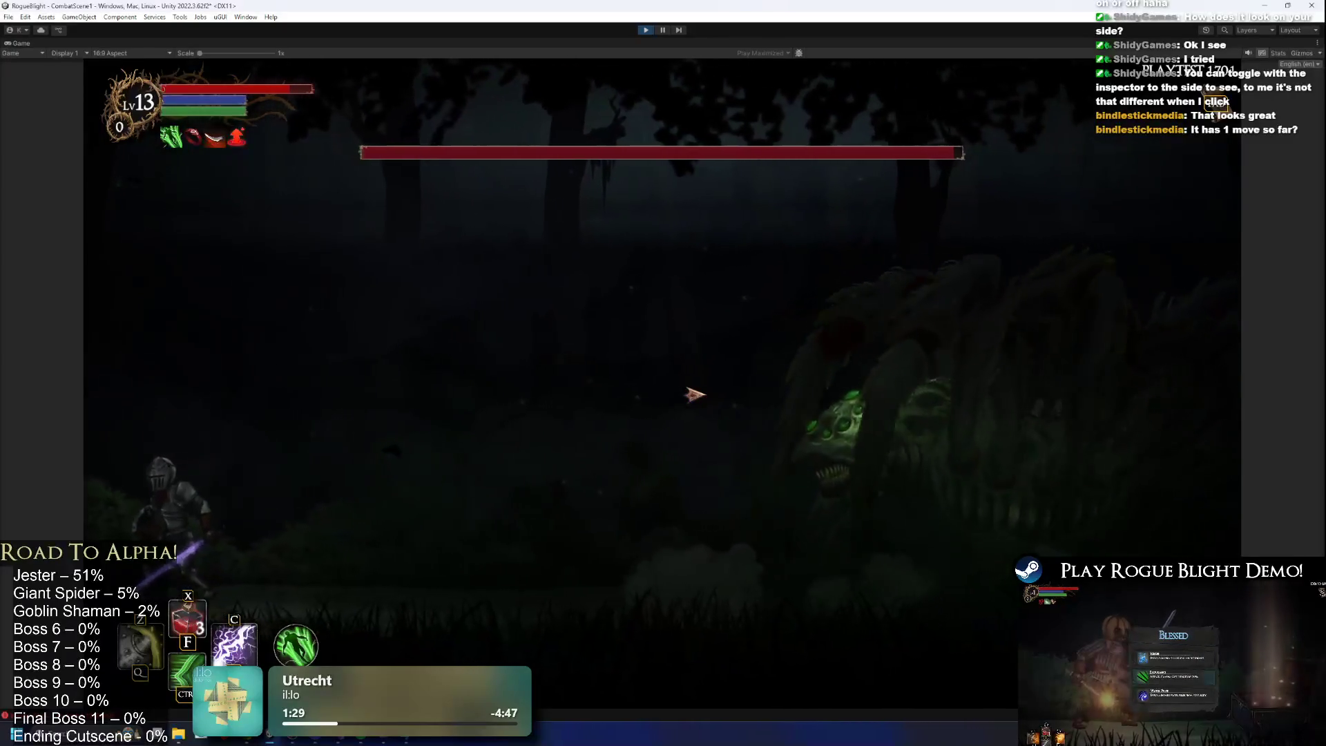
key("d")
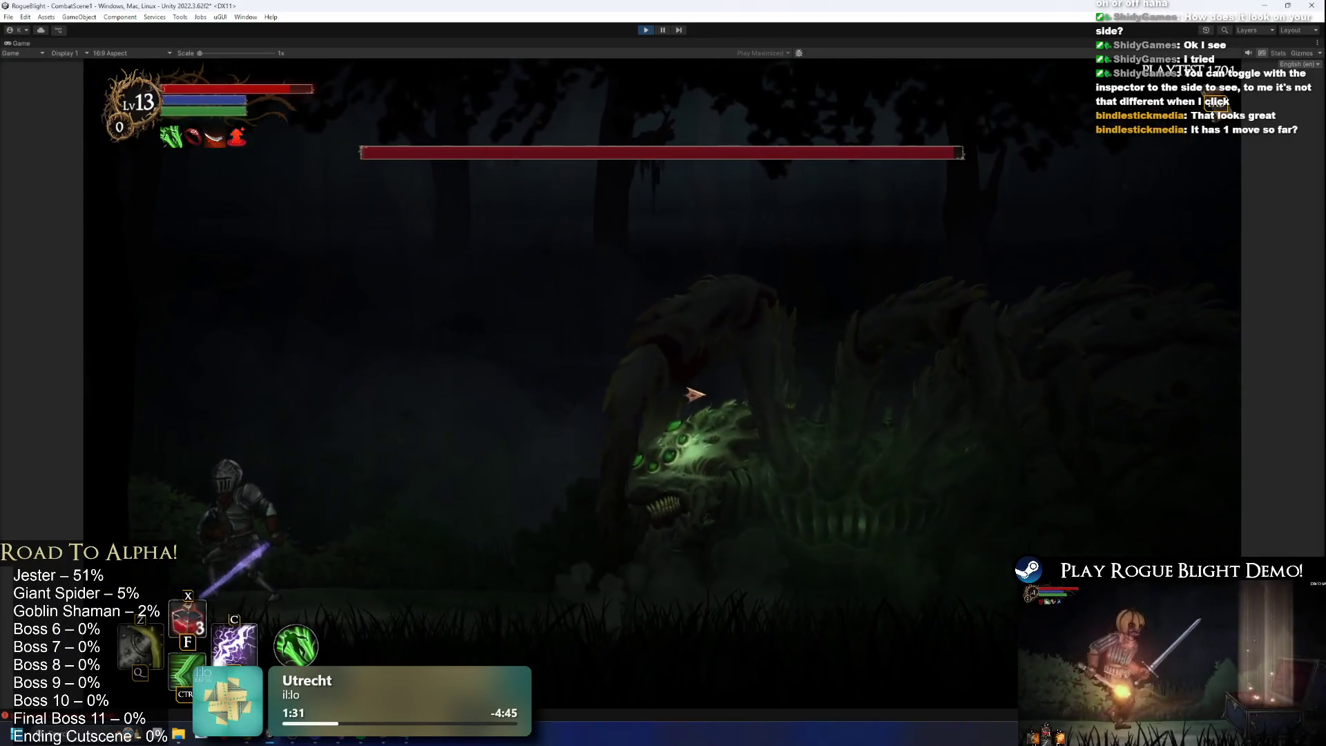
key("d")
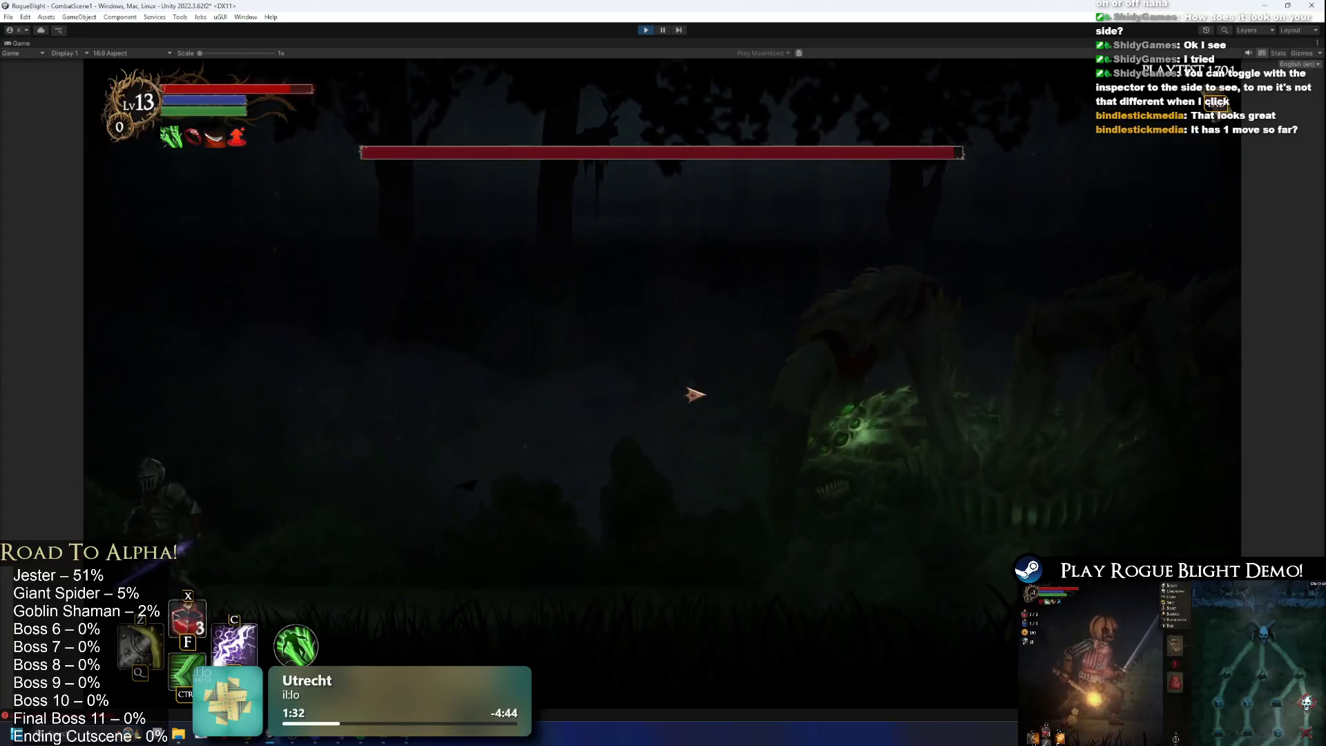
key("d")
key("a")
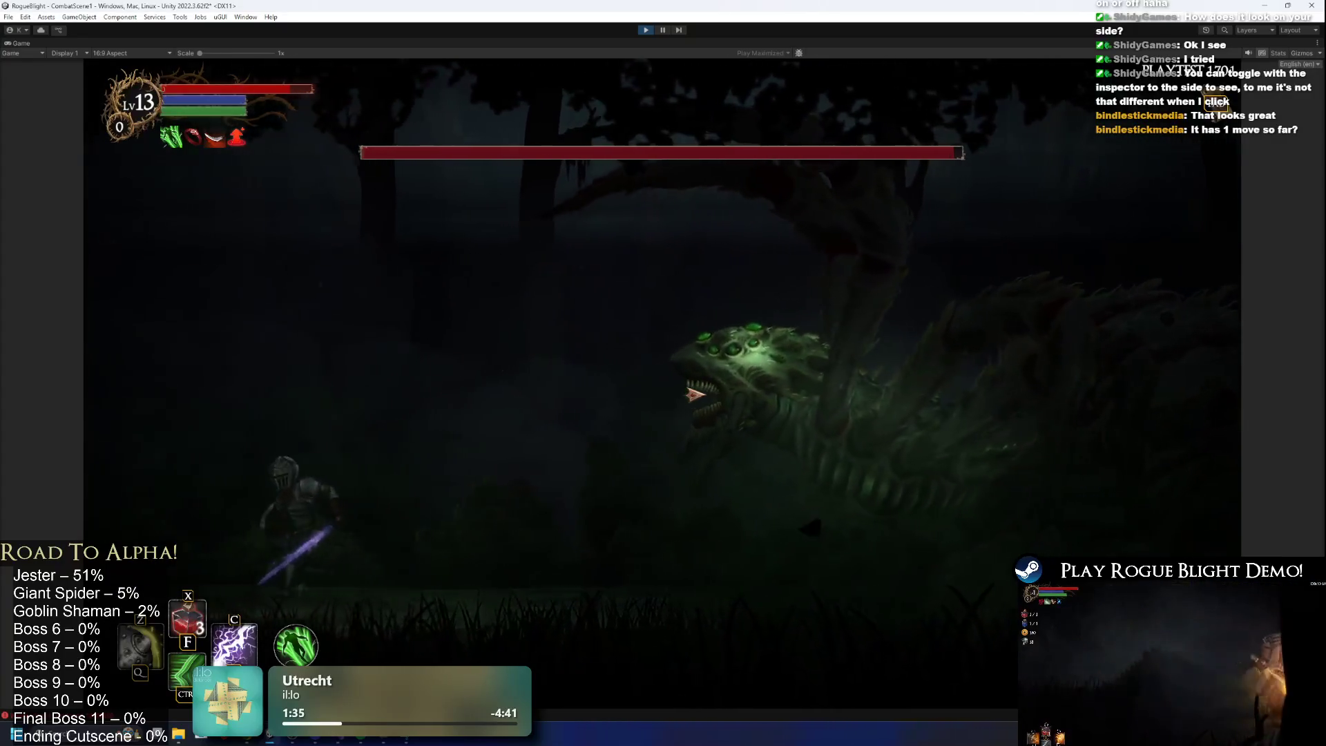
key("d")
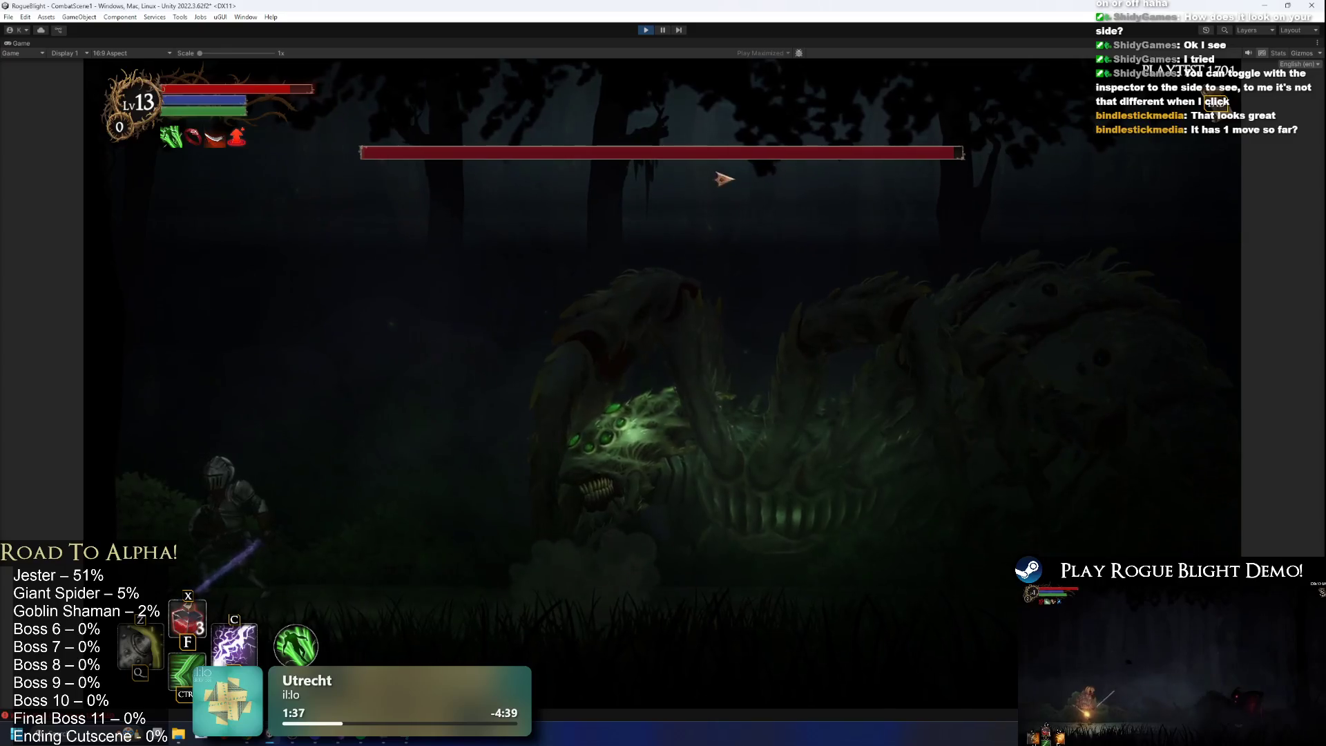
key("ctrl+p")
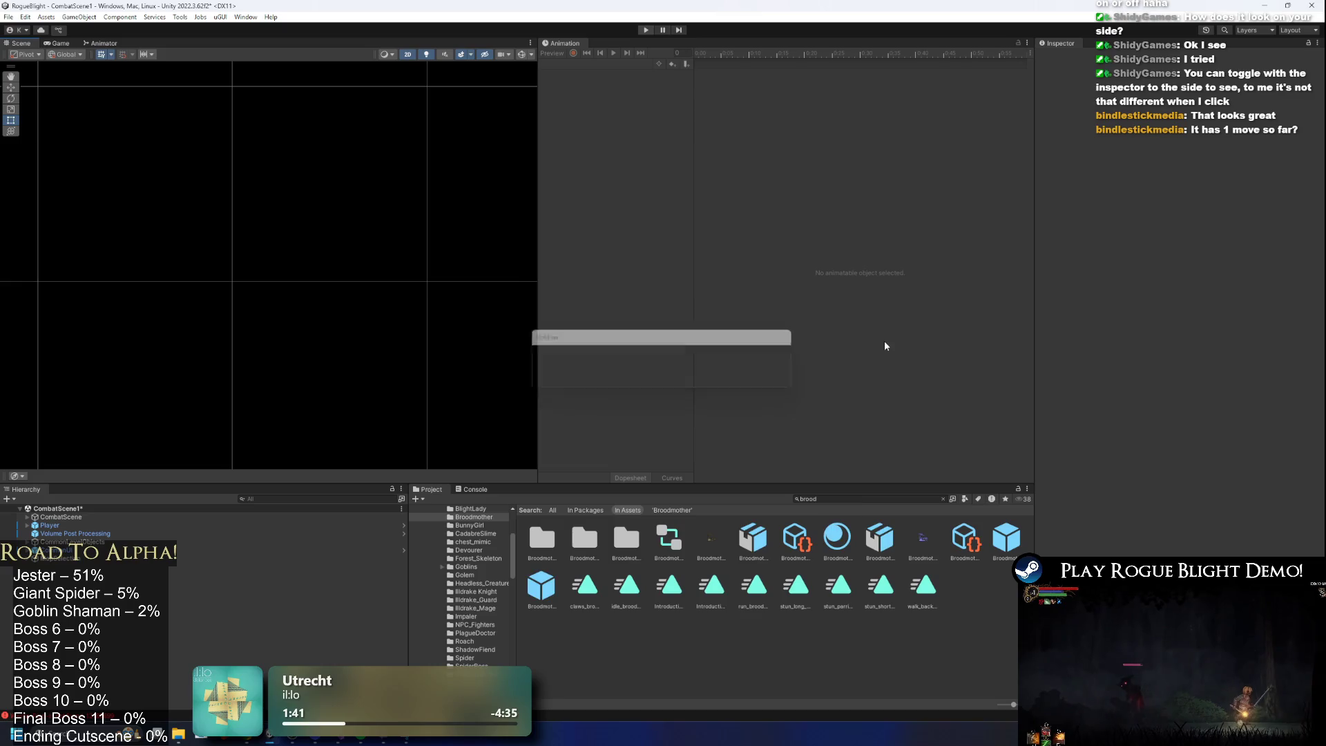
Open Broodmother_Prefab, select its root, and load the claws_broodmother animation clip.
double_click(1004, 540)
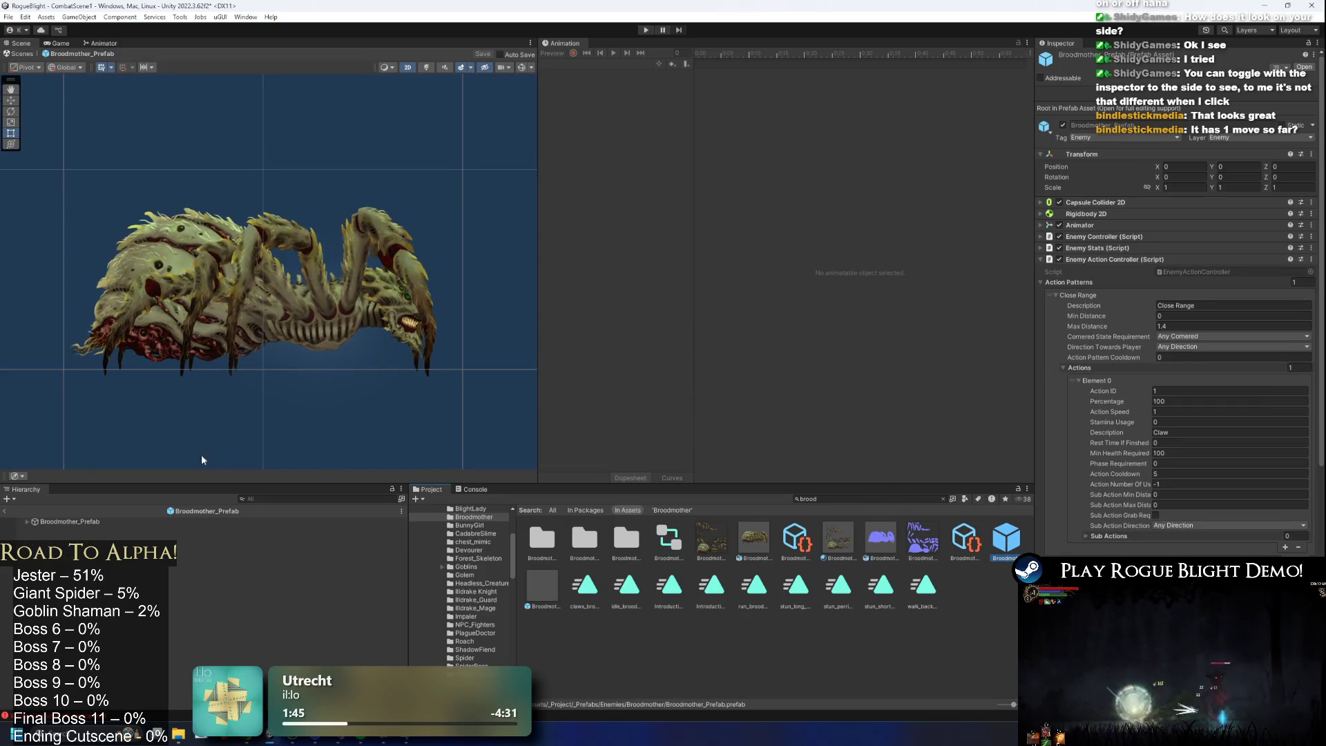
double_click(72, 521)
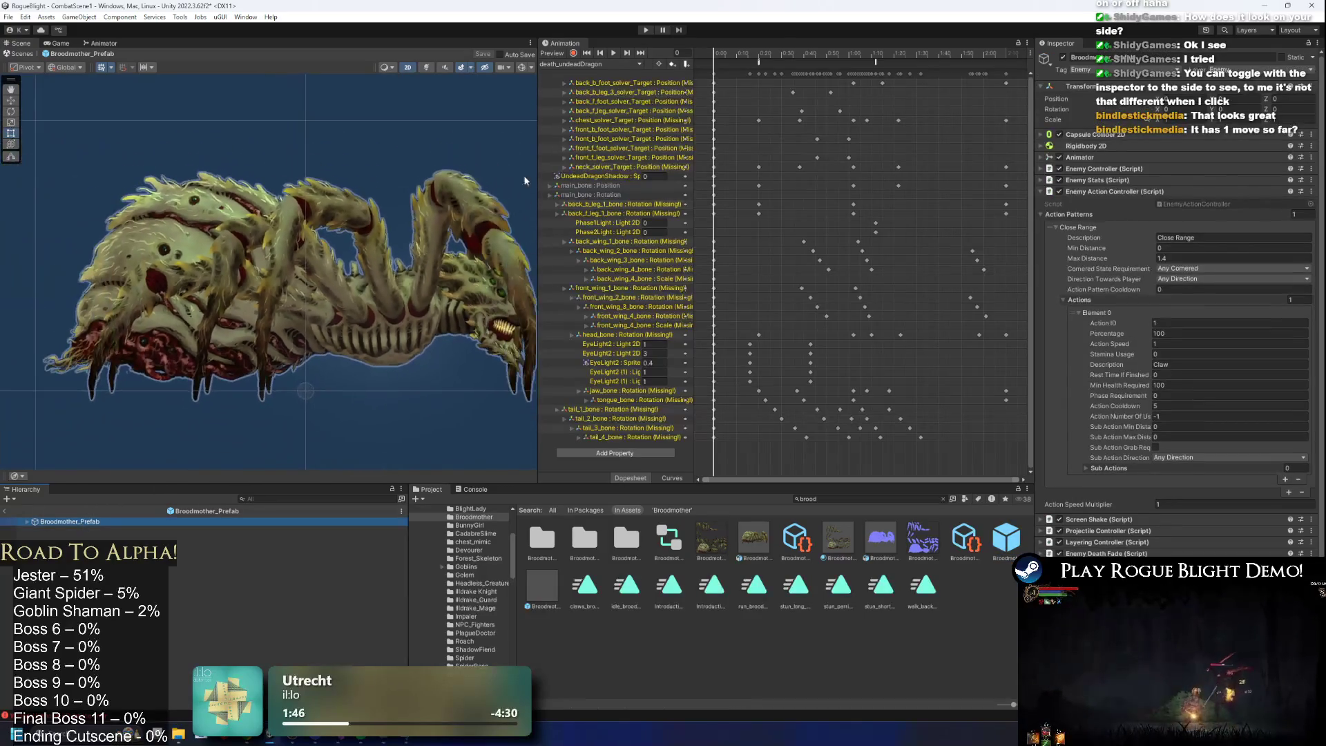
left_click(611, 63)
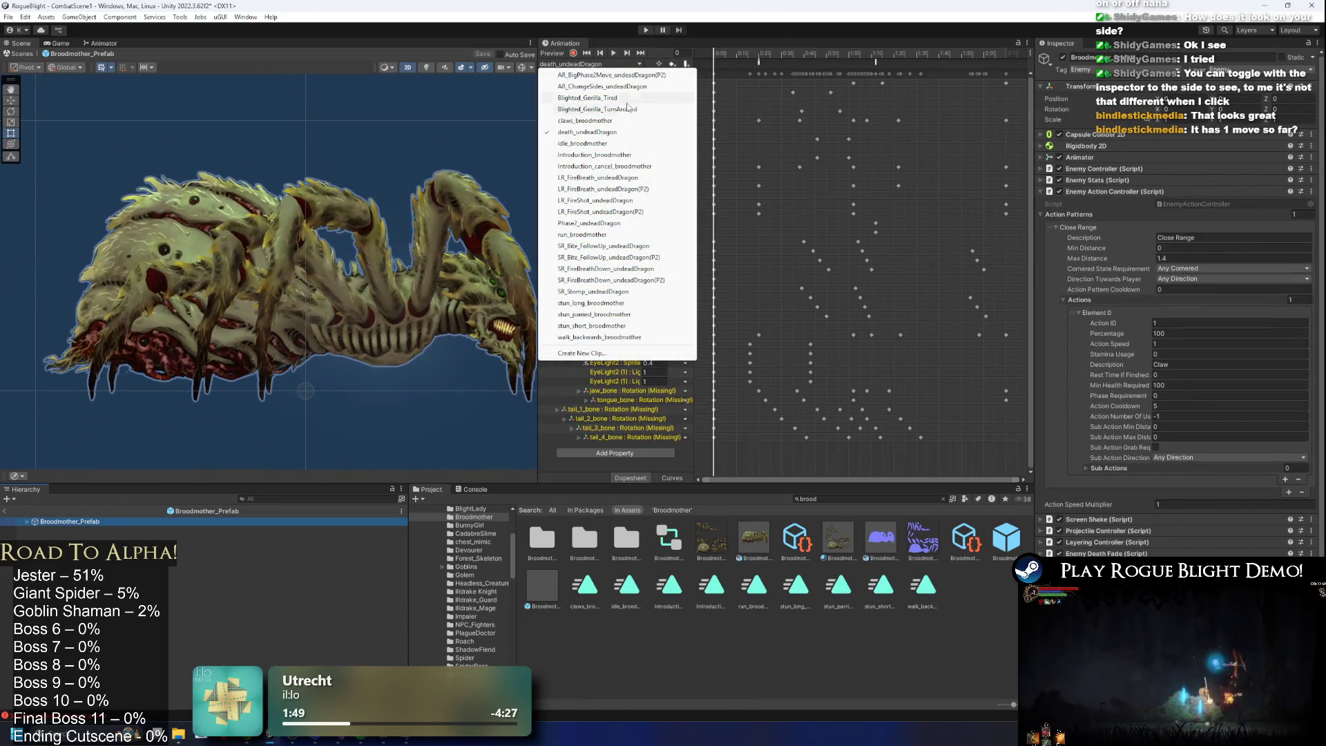
left_click(608, 120)
Show the bone and IK gizmos and drag front_leg1_solver_Target forward at frame 99.
left_click_drag(781, 57, 912, 55)
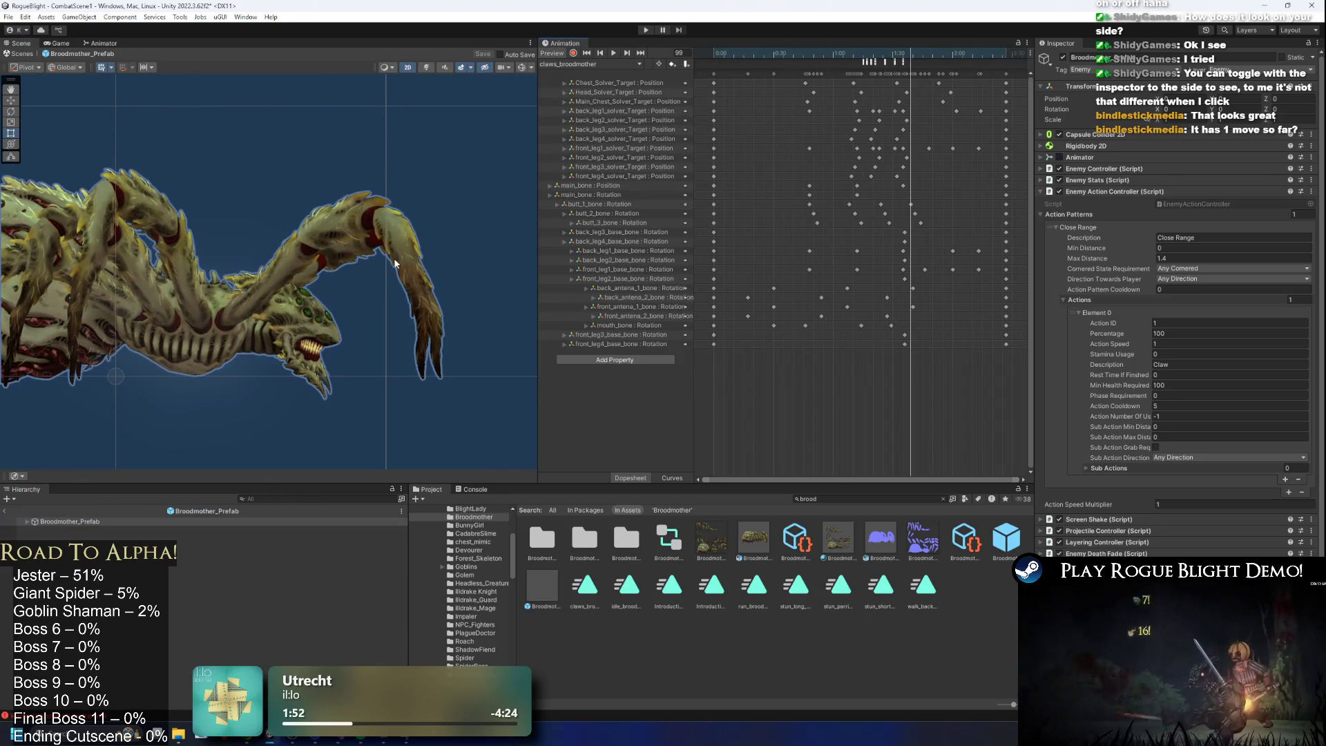
scroll(507, 128, "up", 1)
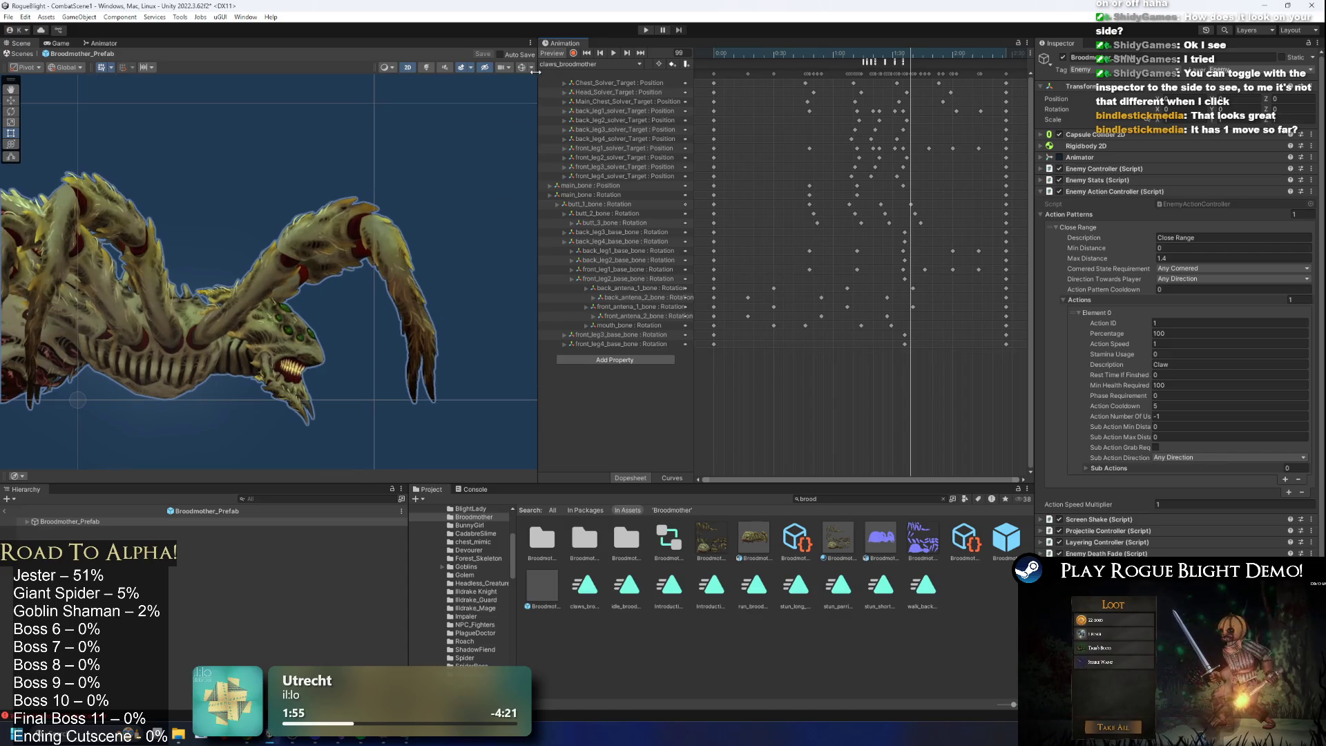
left_click(523, 67)
left_click(411, 400)
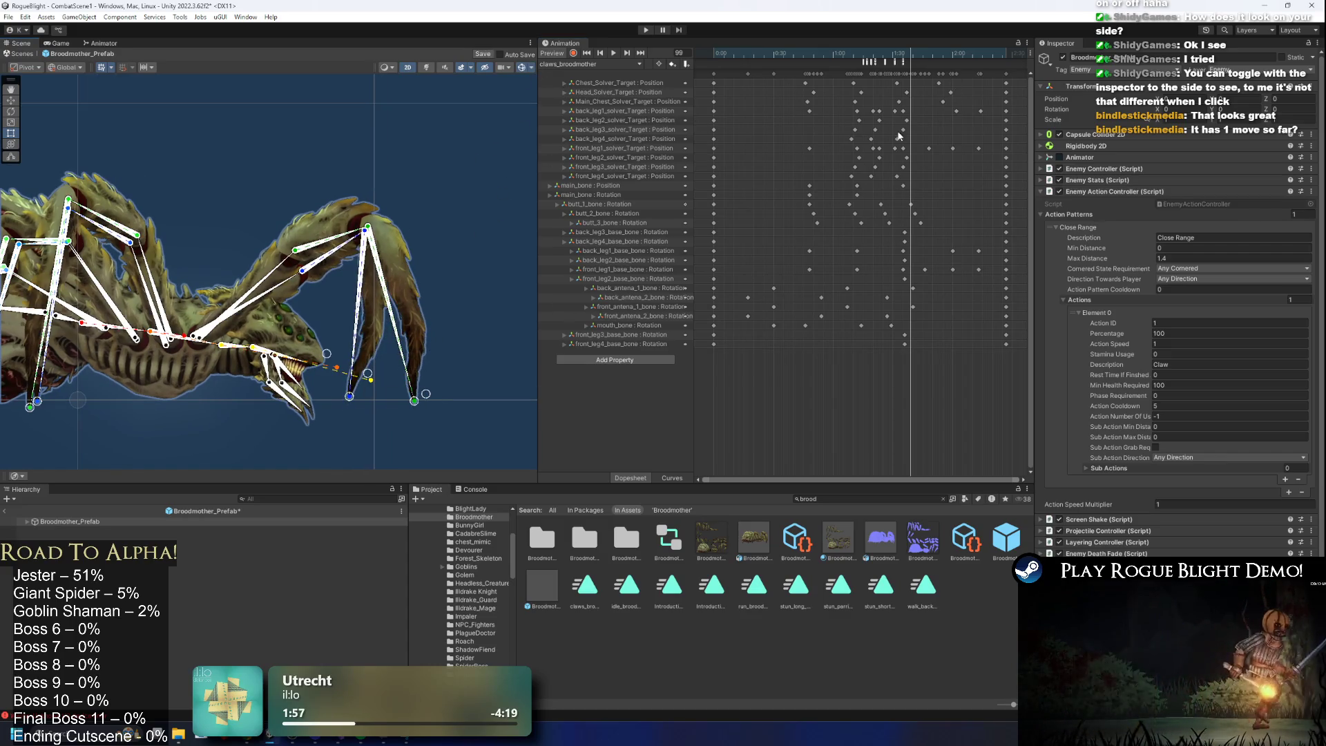
left_click_drag(403, 404, 355, 397)
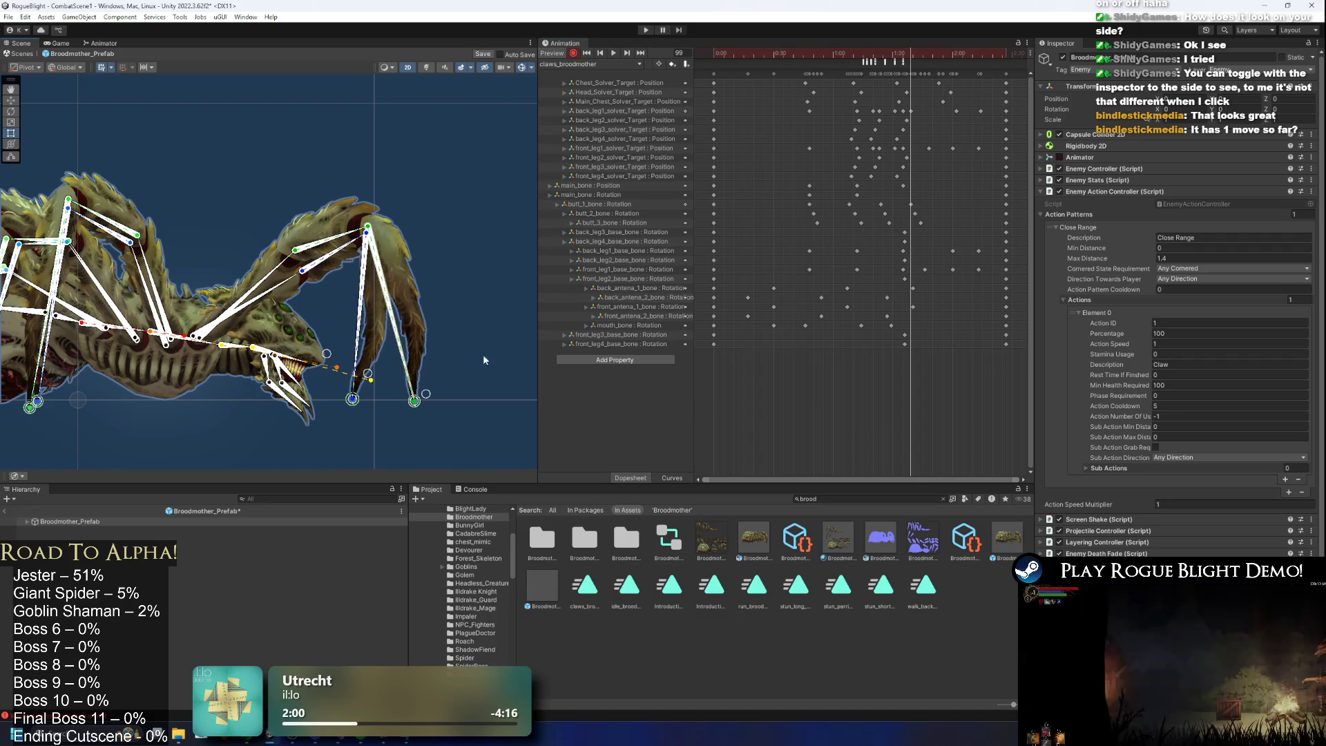
key("ctrl+z")
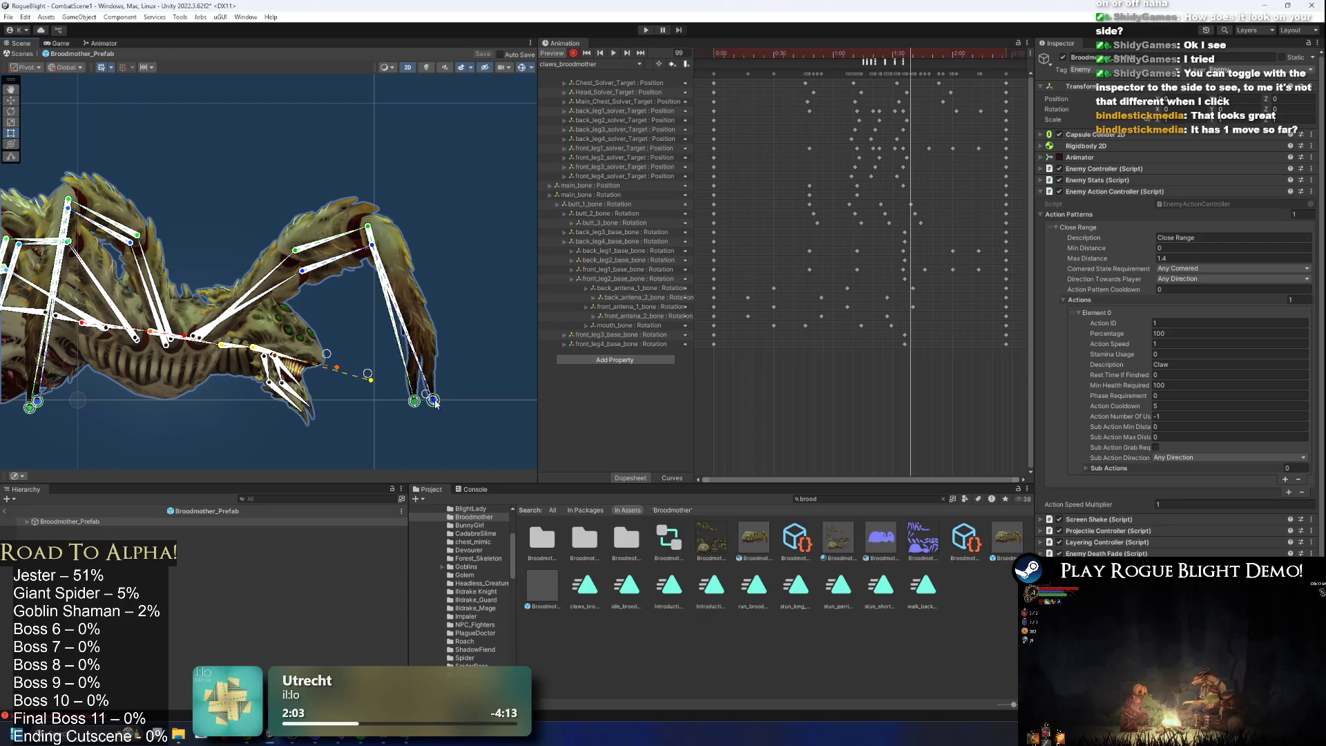
left_click_drag(417, 407, 359, 408)
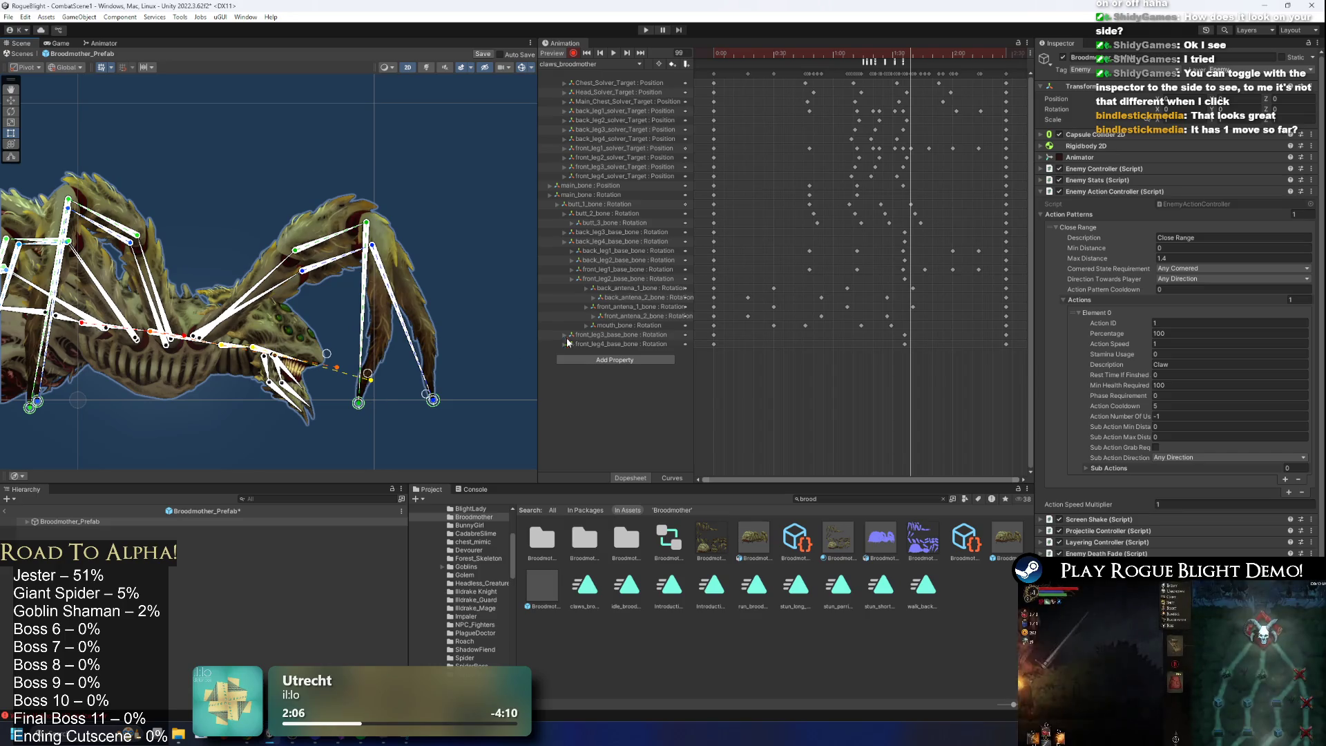
Check the strike around frames 93–94 and push the front-leg target further forward.
scroll(920, 143, "up", 3)
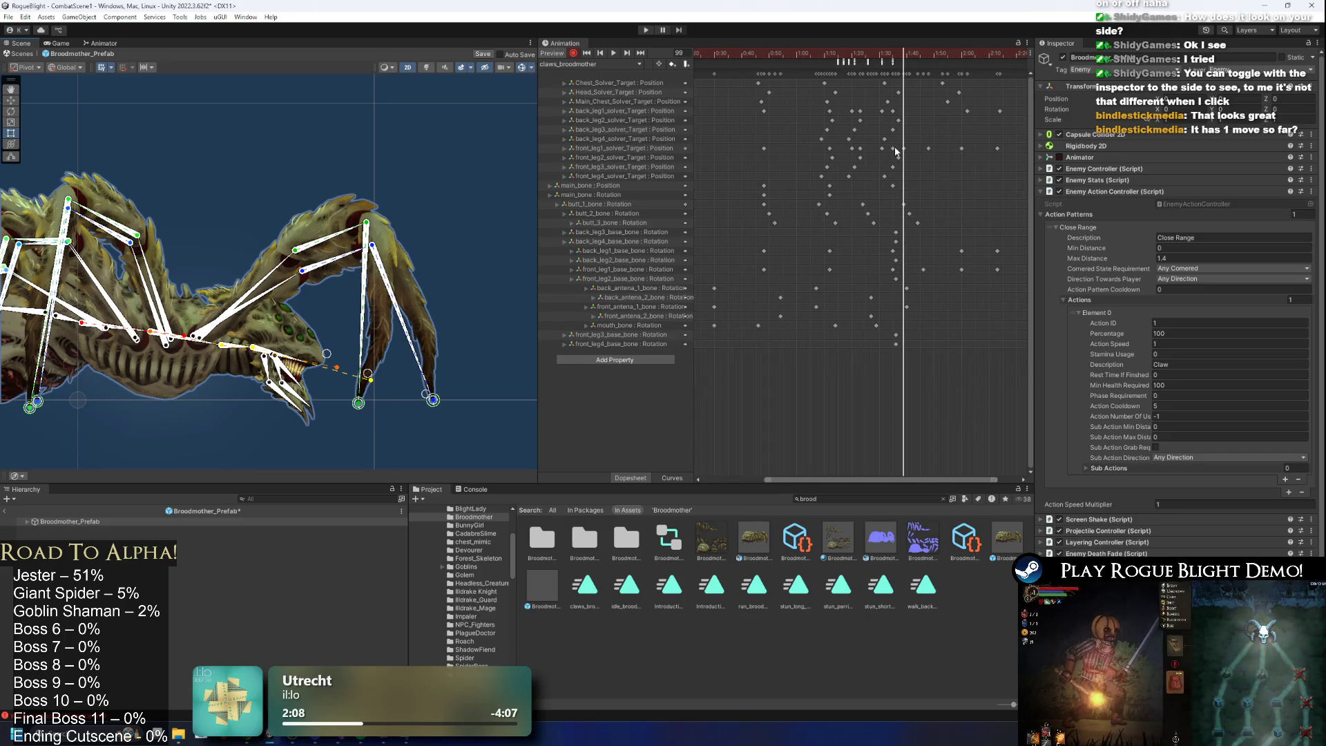
left_click(897, 149)
mouse_move(872, 54)
left_mouse_down()
mouse_move(853, 59)
mouse_move(889, 63)
left_mouse_up()
key("space")
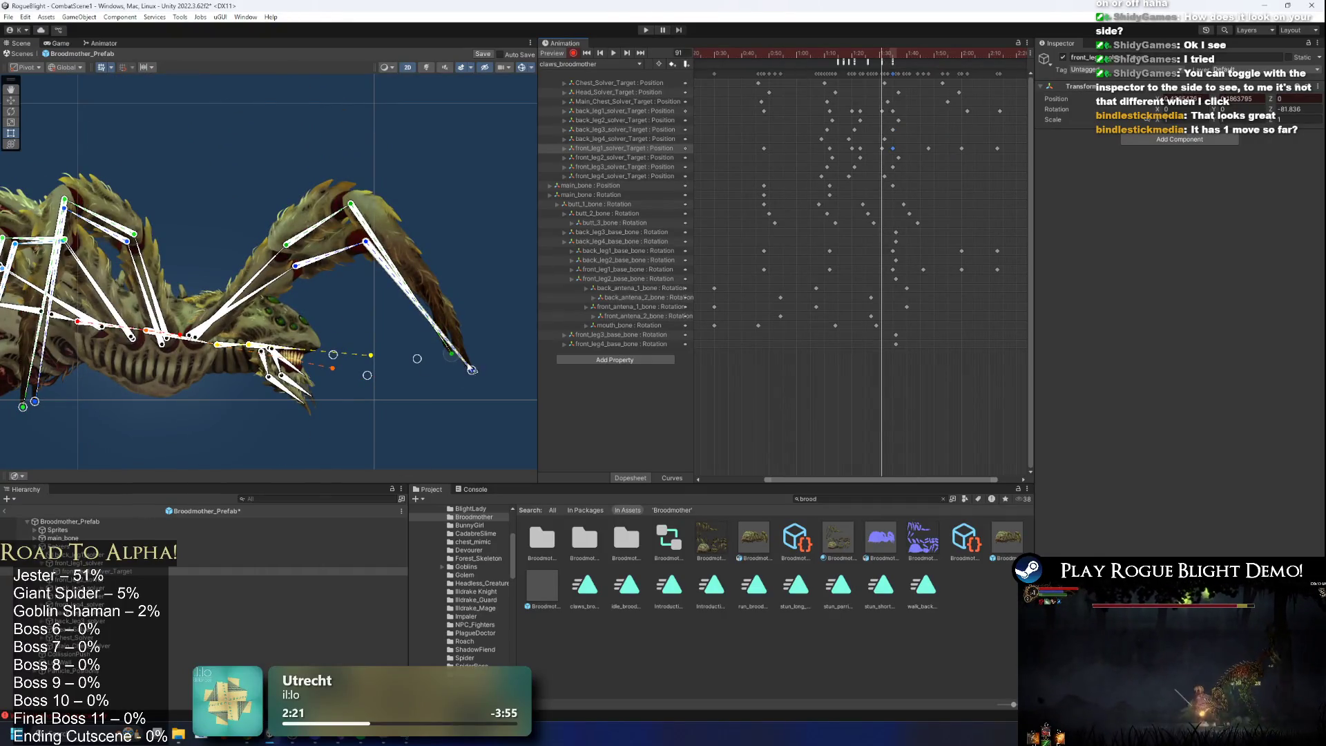
mouse_move(472, 370)
left_mouse_down()
mouse_move(414, 361)
mouse_move(458, 356)
mouse_move(399, 373)
left_mouse_up()
mouse_move(856, 55)
left_mouse_down()
mouse_move(927, 64)
mouse_move(739, 60)
left_mouse_up()
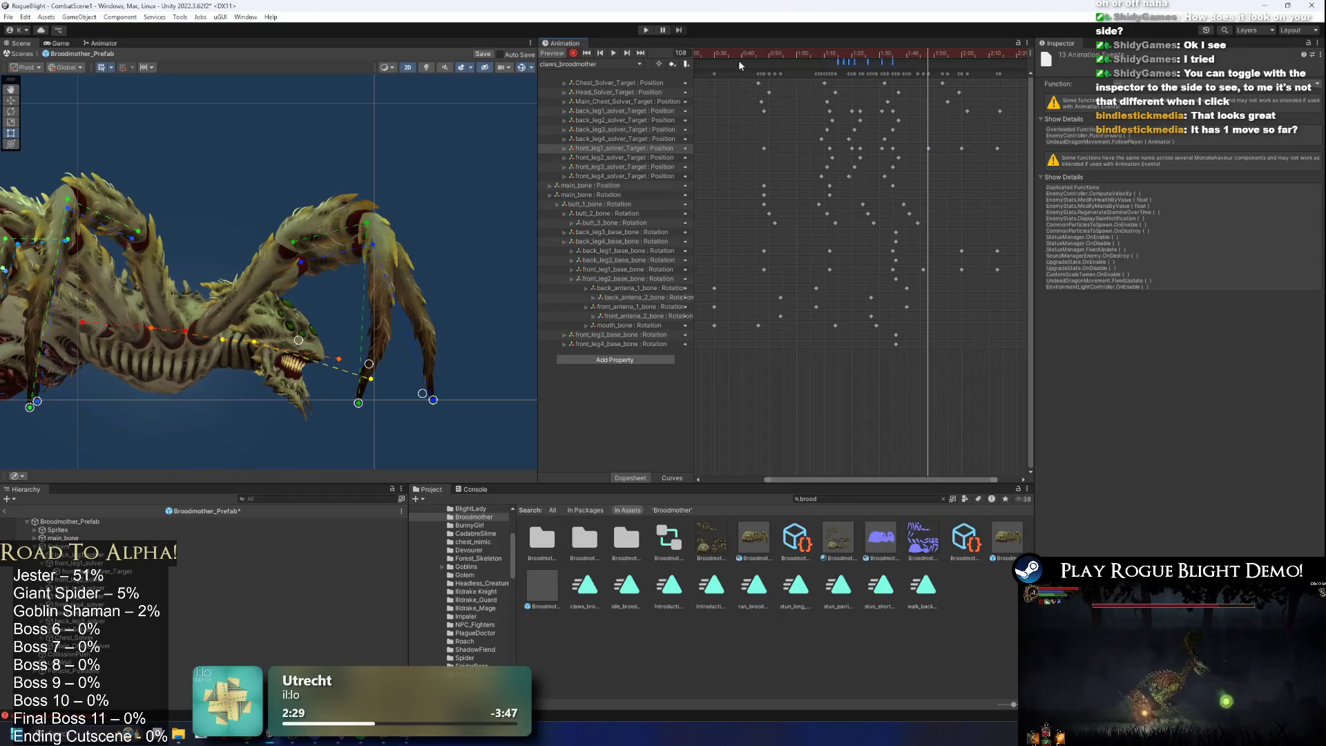
Key both front claws further forward at frames 95 and 96 of the strike.
left_click(945, 109)
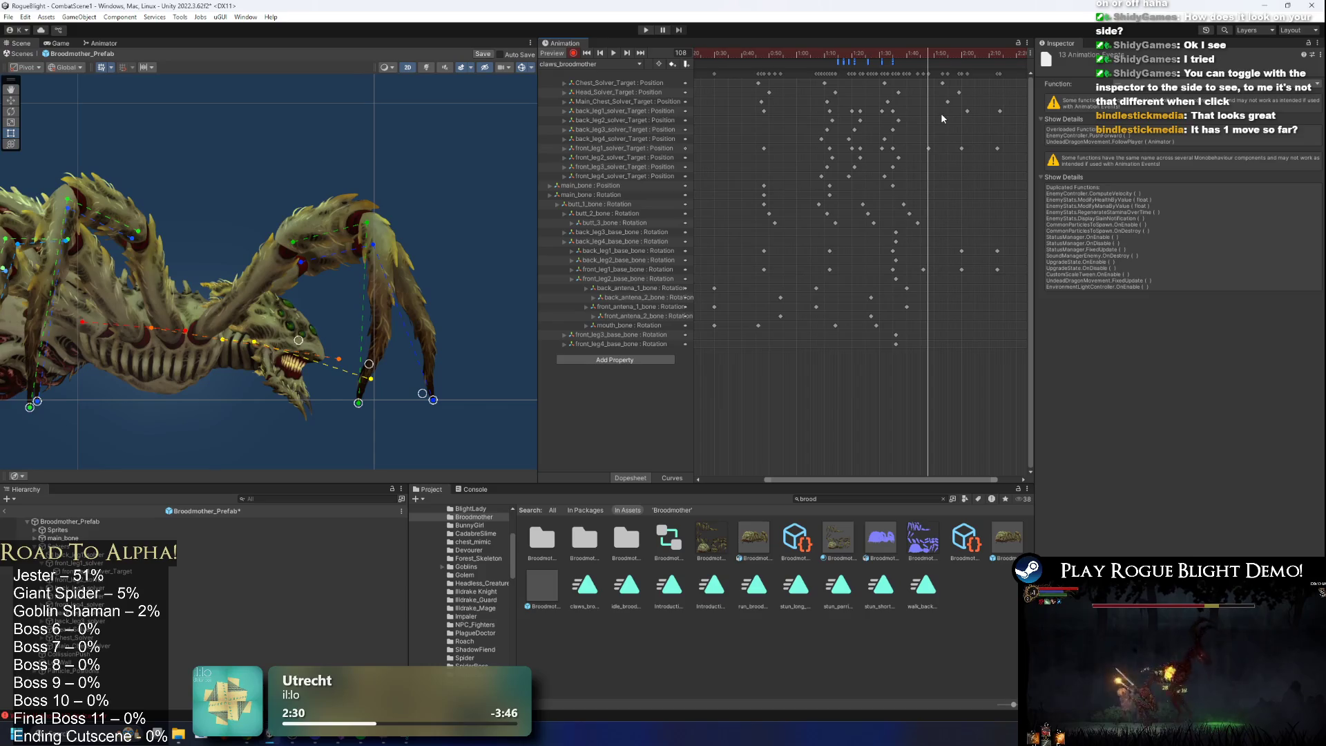
left_click(977, 122)
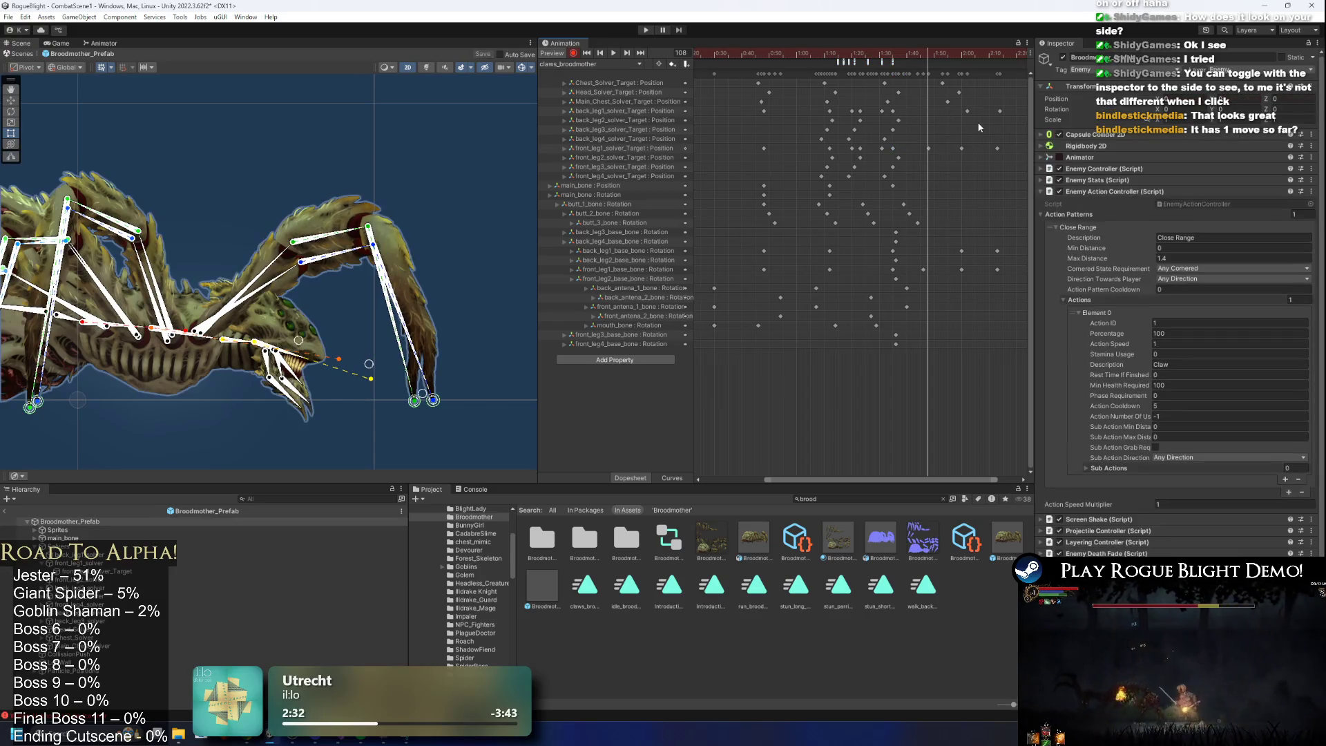
left_click(860, 52)
left_click_drag(854, 52, 892, 52)
left_click(444, 409)
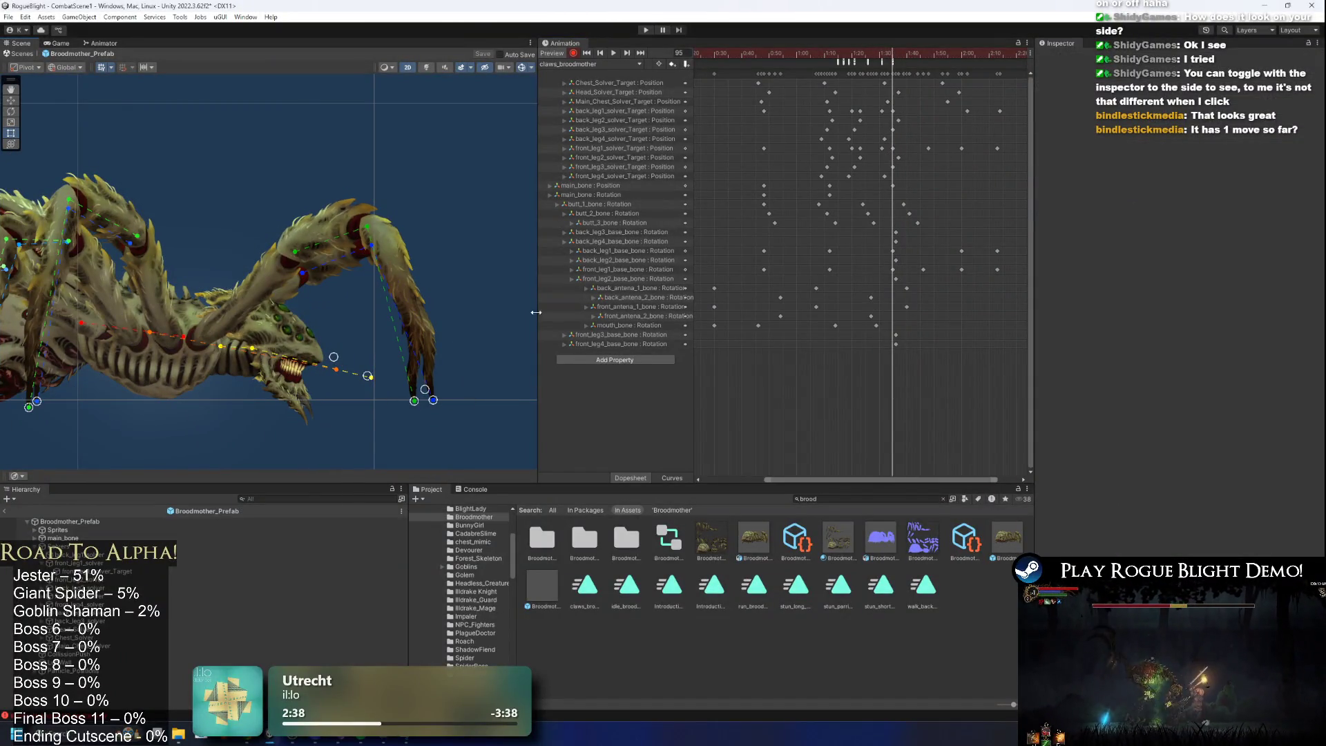
left_click_drag(436, 408, 364, 406)
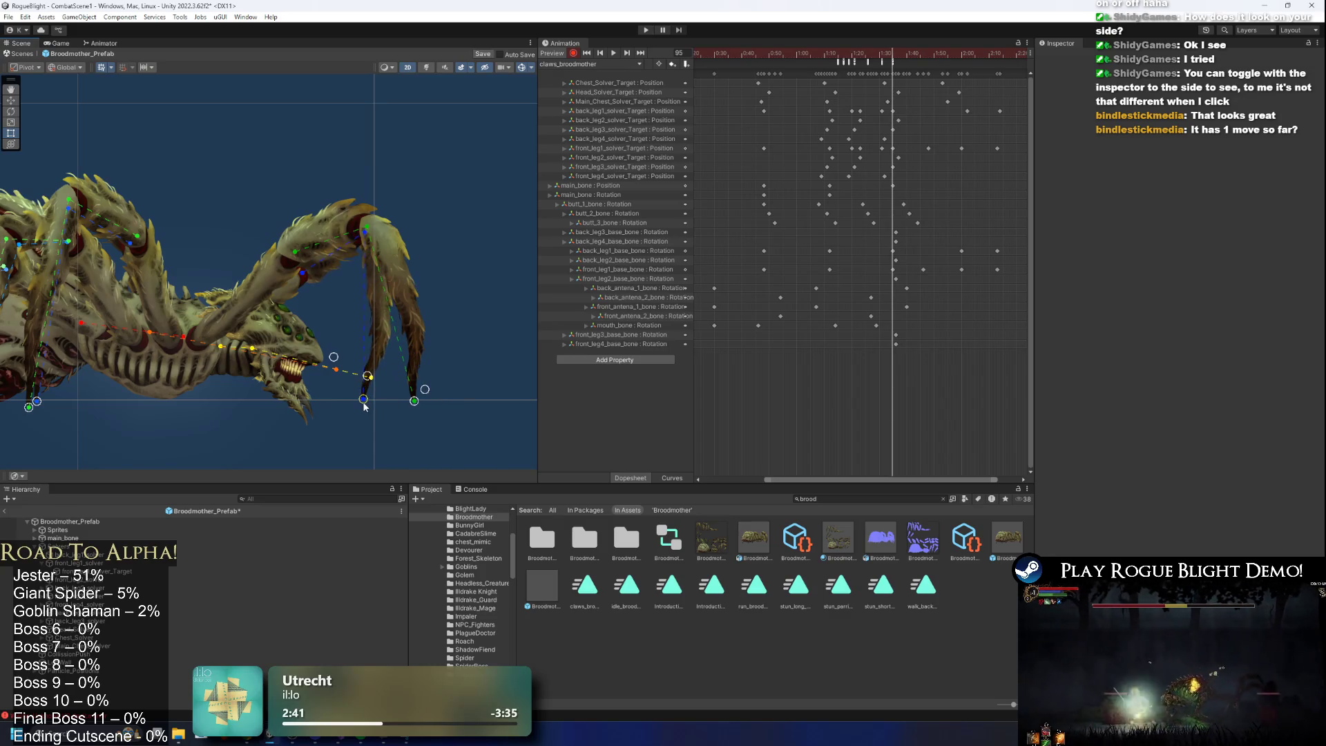
mouse_move(888, 55)
left_mouse_down()
mouse_move(805, 56)
mouse_move(895, 57)
mouse_move(884, 62)
left_mouse_up()
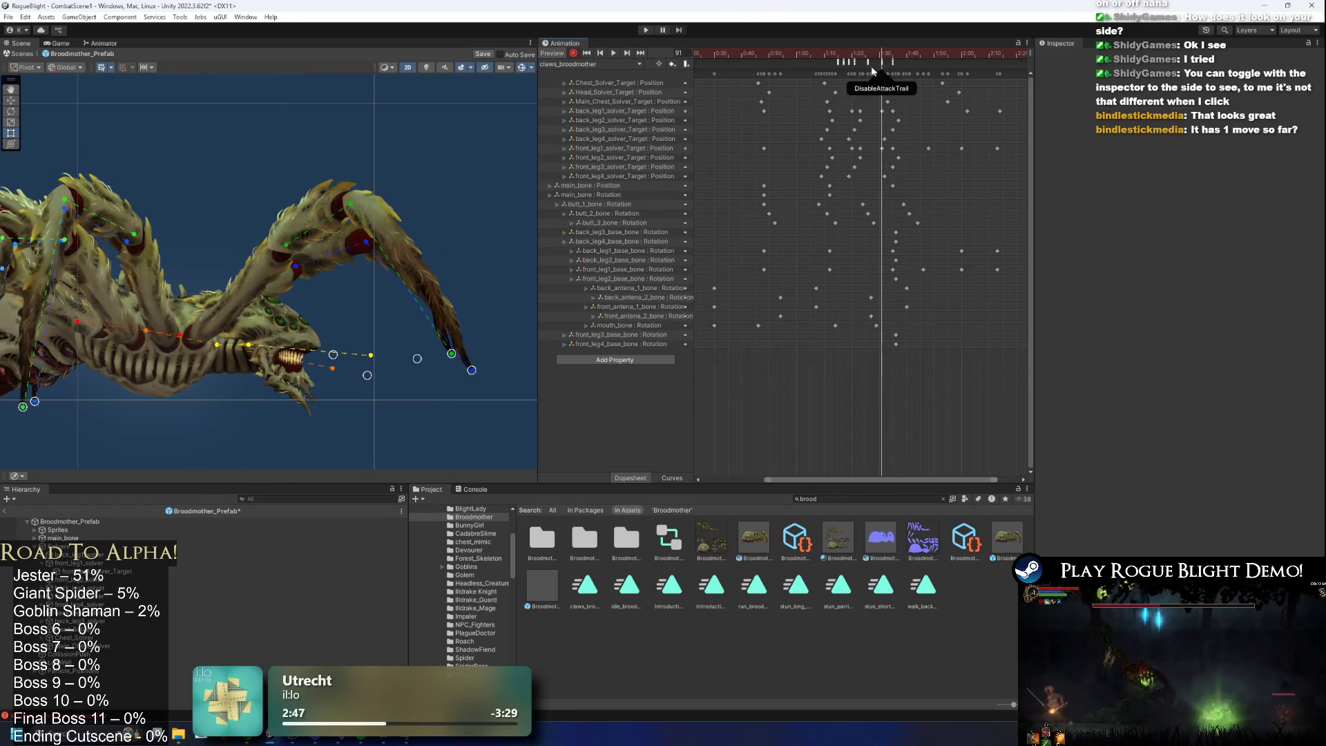
left_click_drag(470, 371, 408, 375)
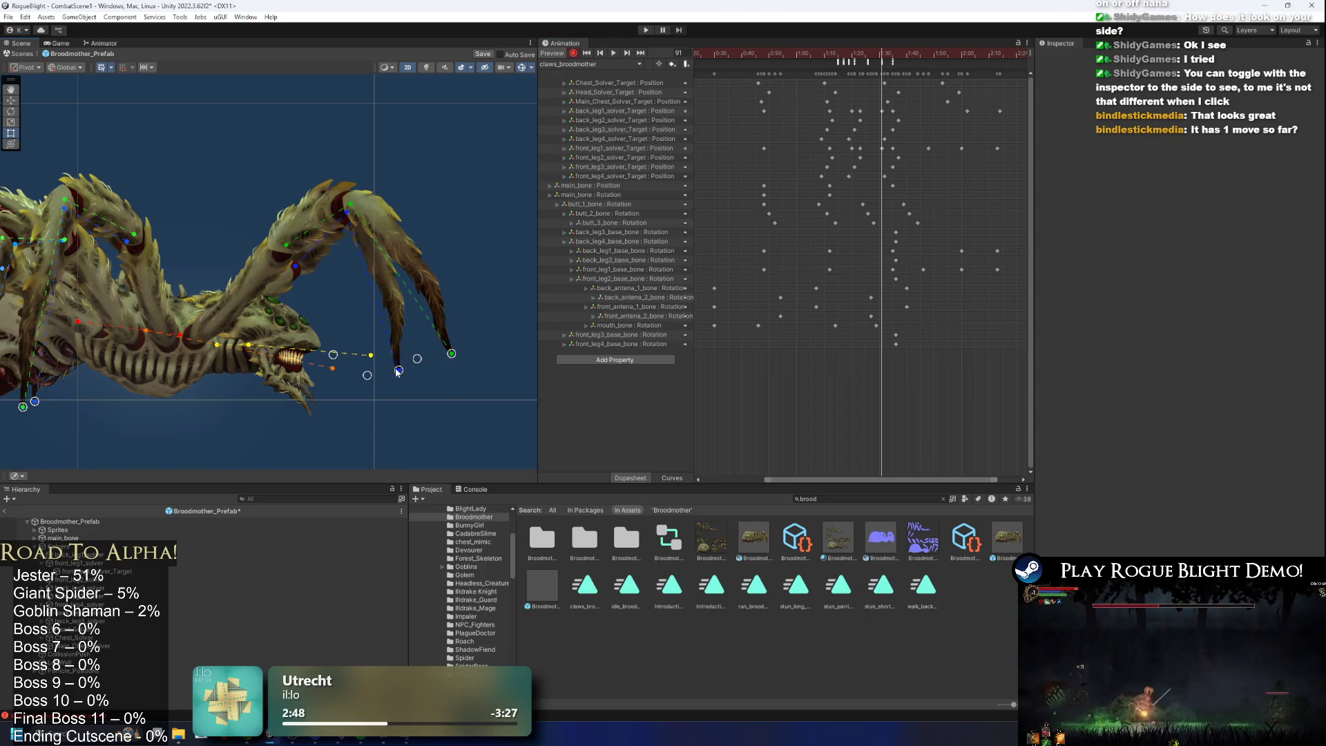
Review the strike through frames 104–123 and play the clip preview.
mouse_move(875, 68)
left_mouse_down()
mouse_move(808, 58)
mouse_move(917, 55)
left_mouse_up()
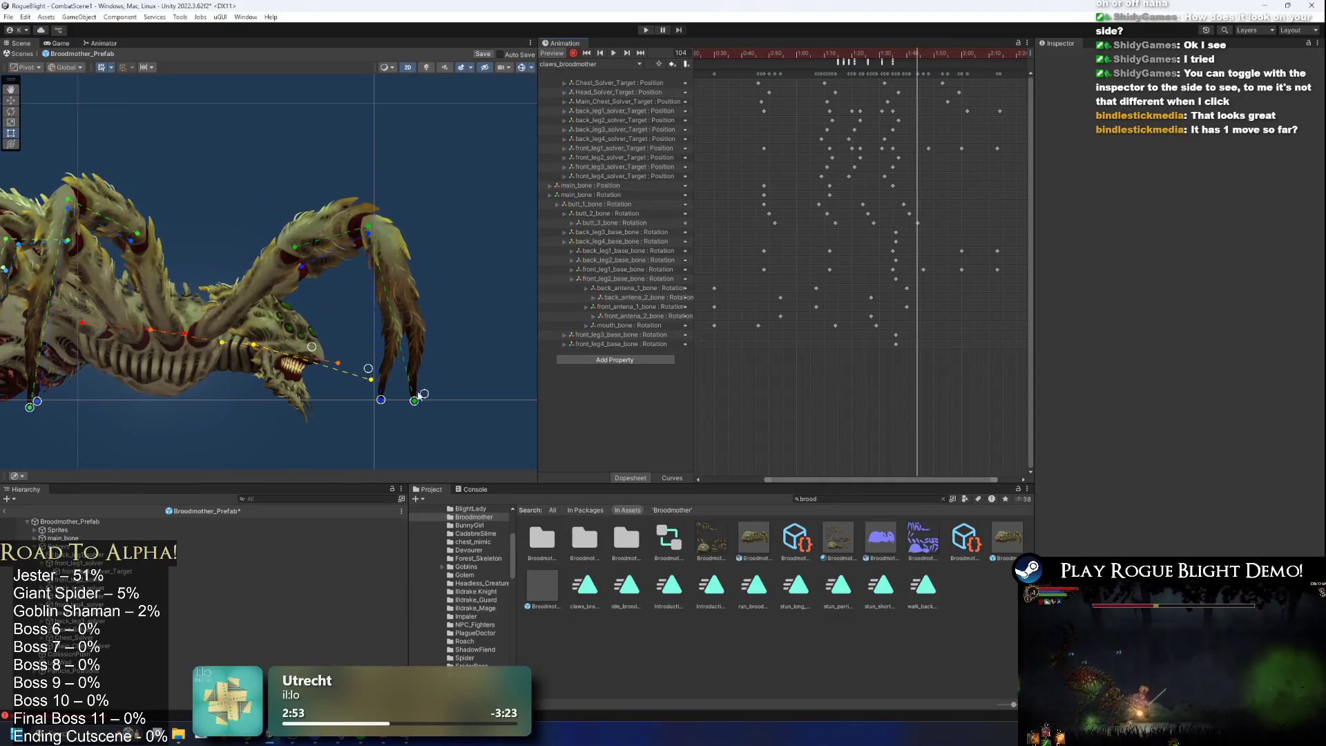
left_click(895, 111)
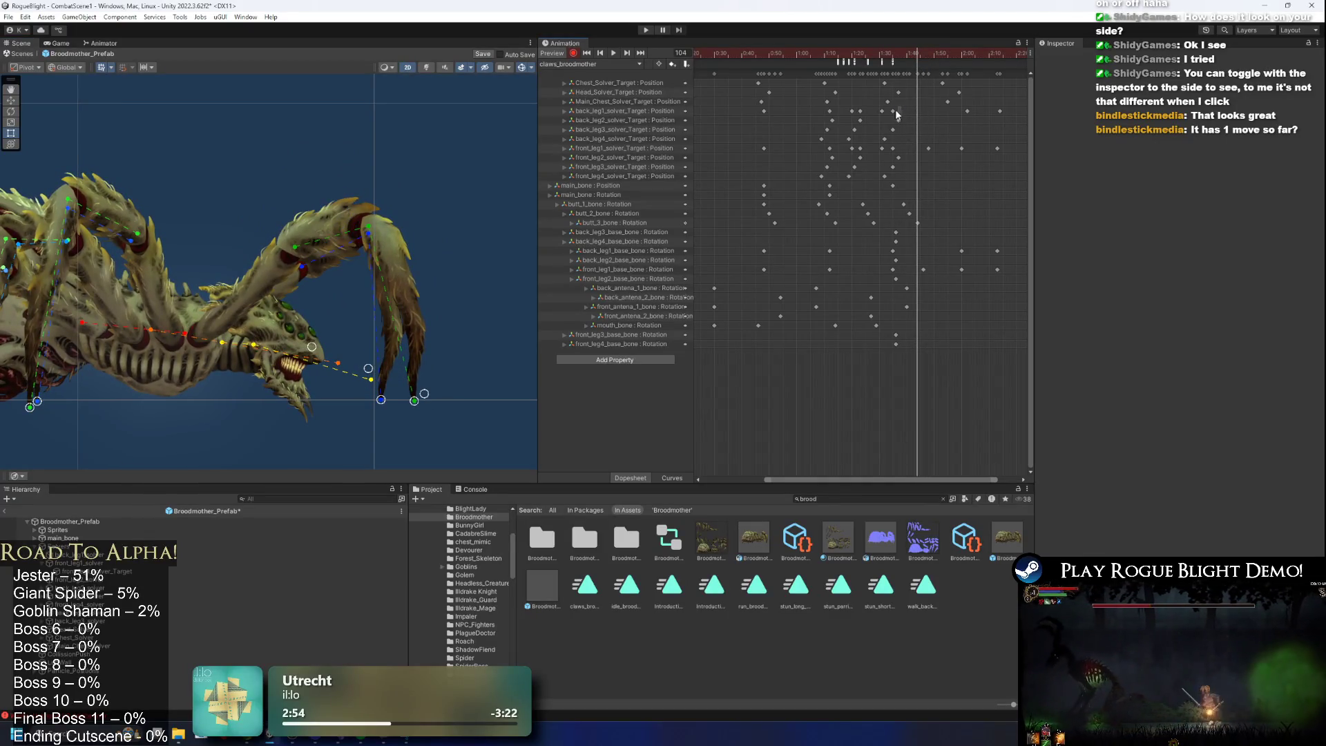
left_click_drag(944, 52, 1000, 58)
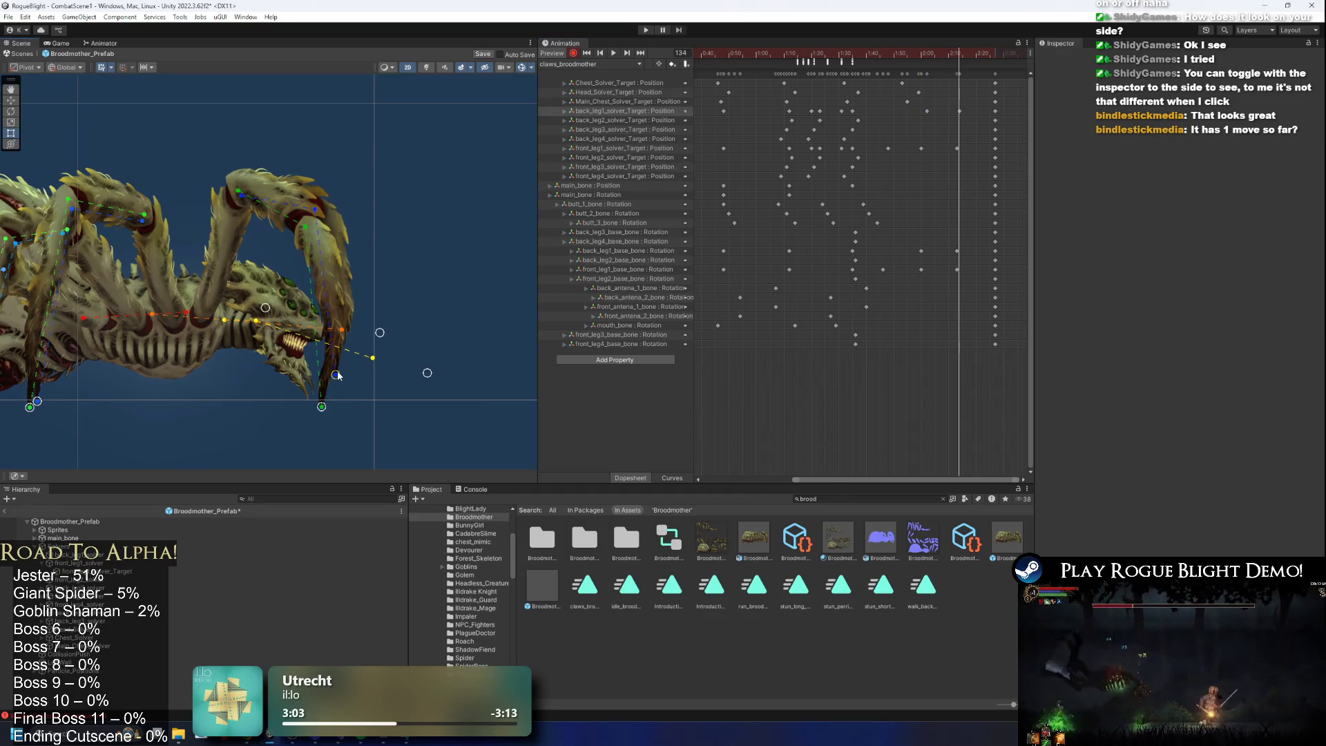
key("space")
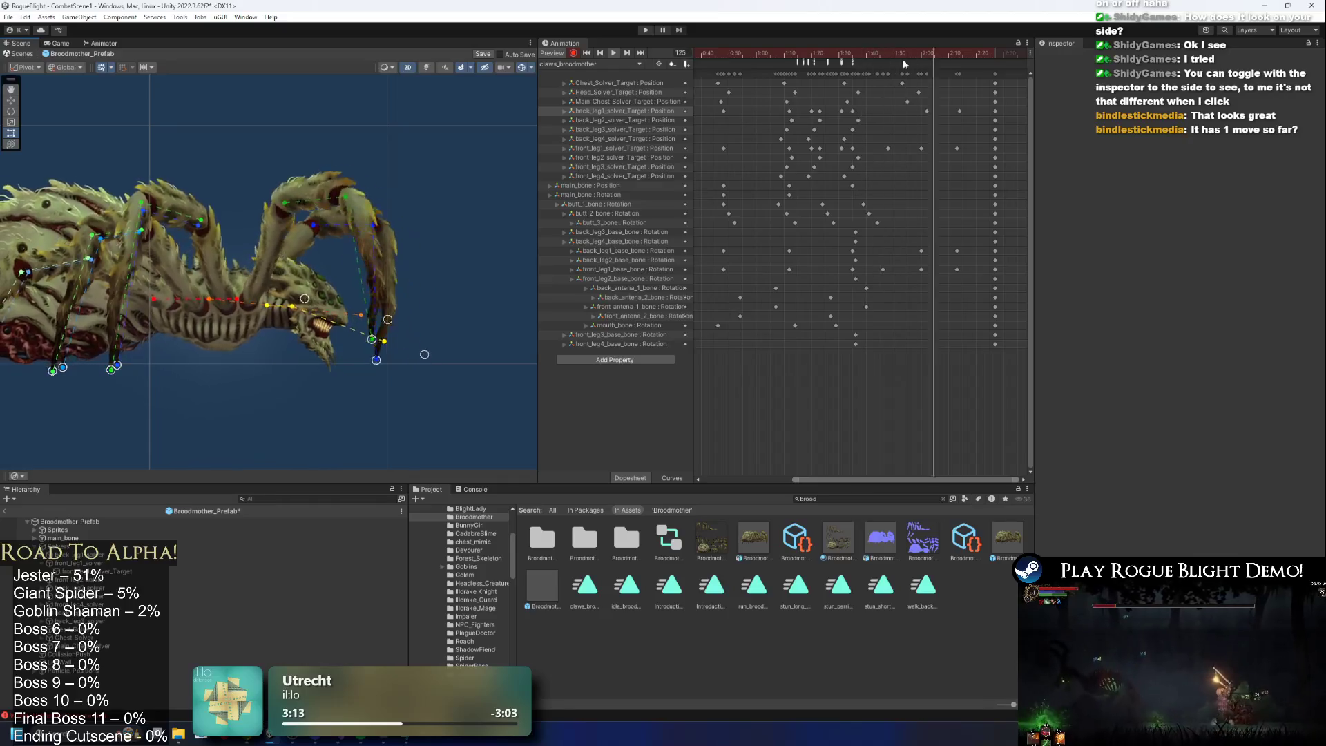
left_click(854, 54)
Key the front_leg1 IK target further forward at frames 95 and 84.
left_click_drag(419, 365, 438, 367)
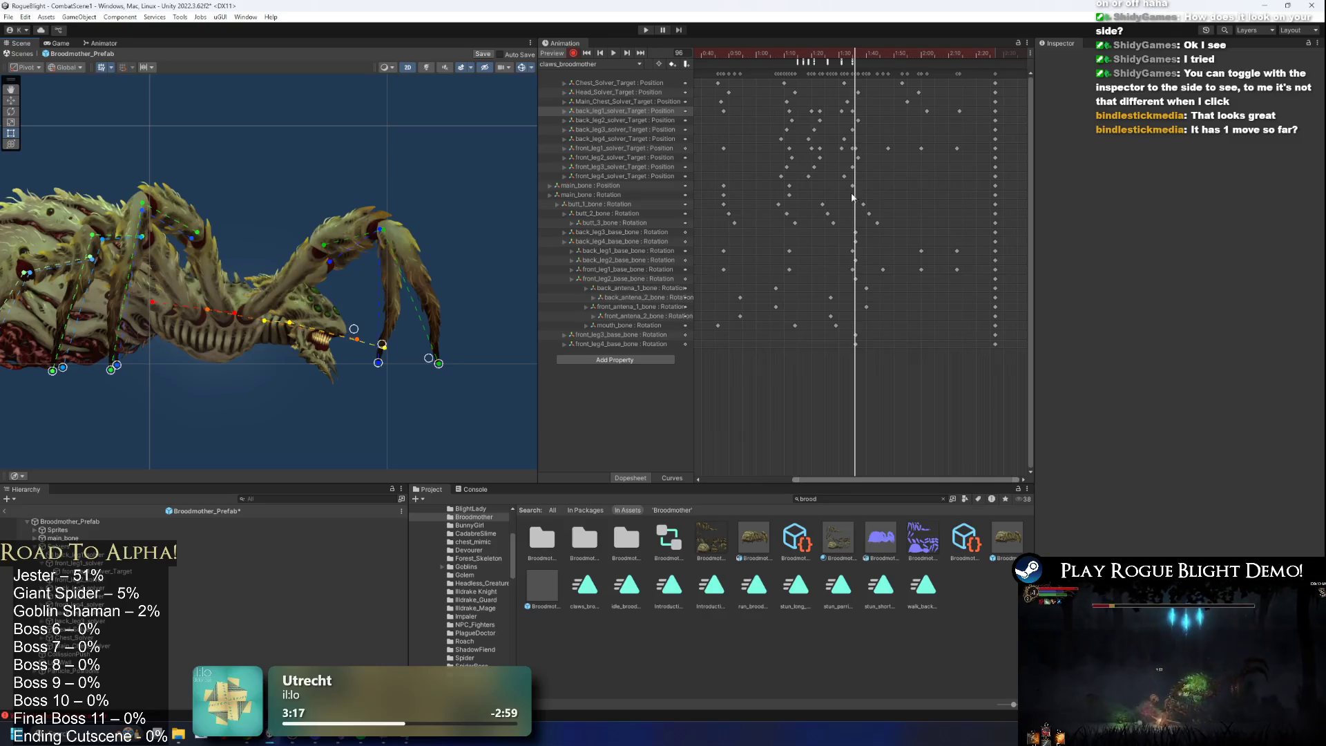
scroll(872, 111, "up", 2)
left_click(848, 55)
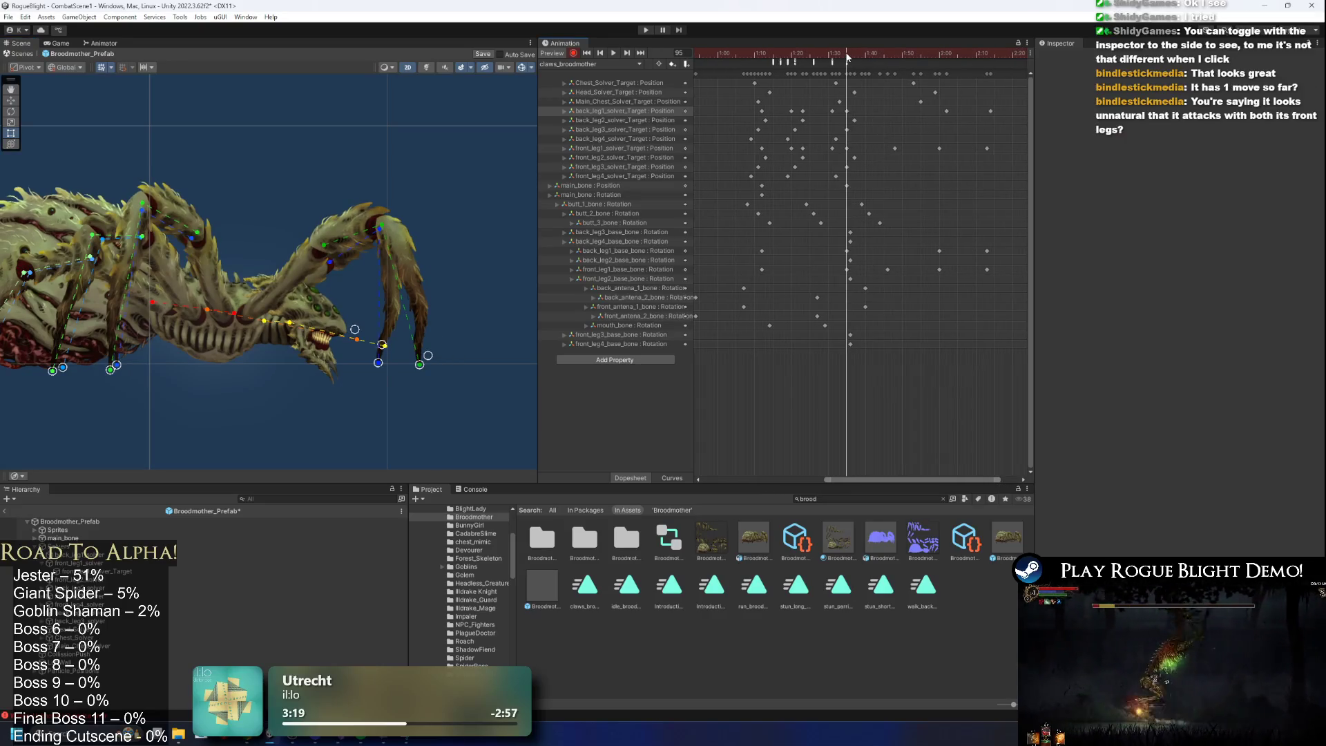
left_click_drag(421, 366, 433, 367)
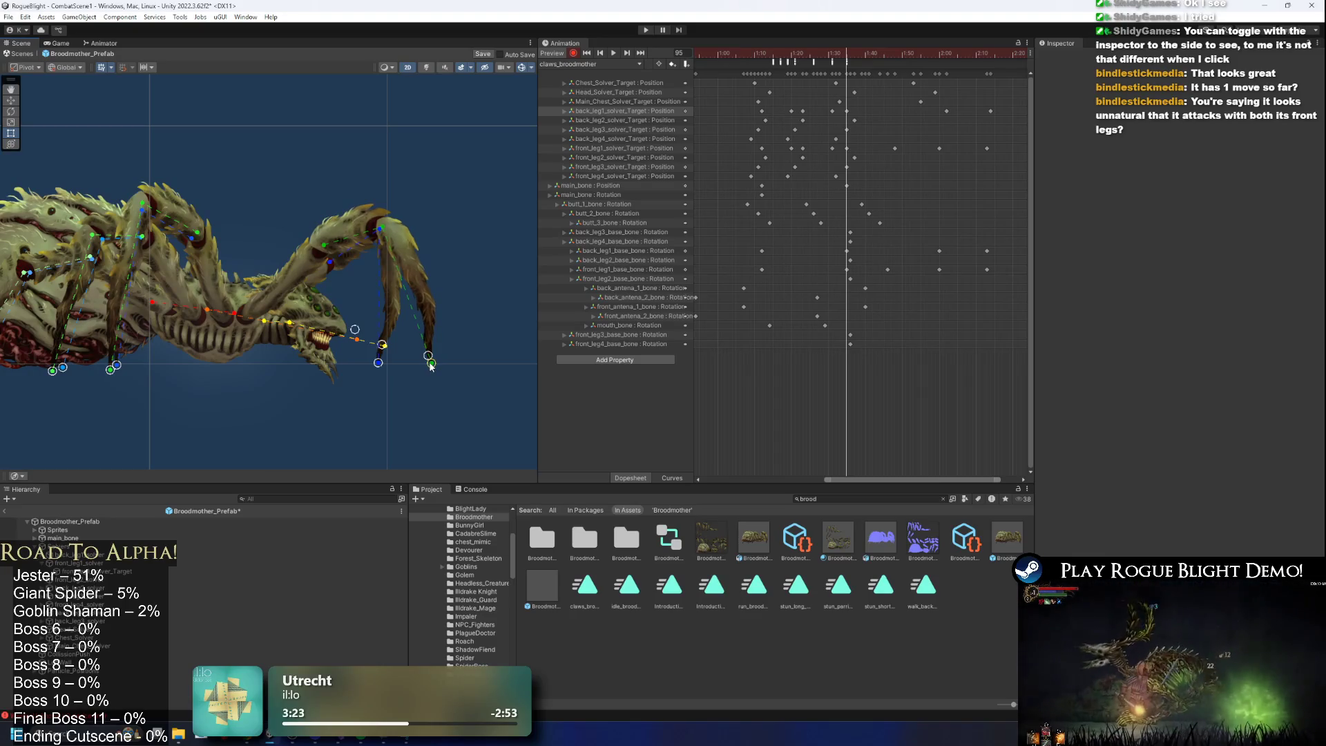
left_click_drag(846, 56, 817, 55)
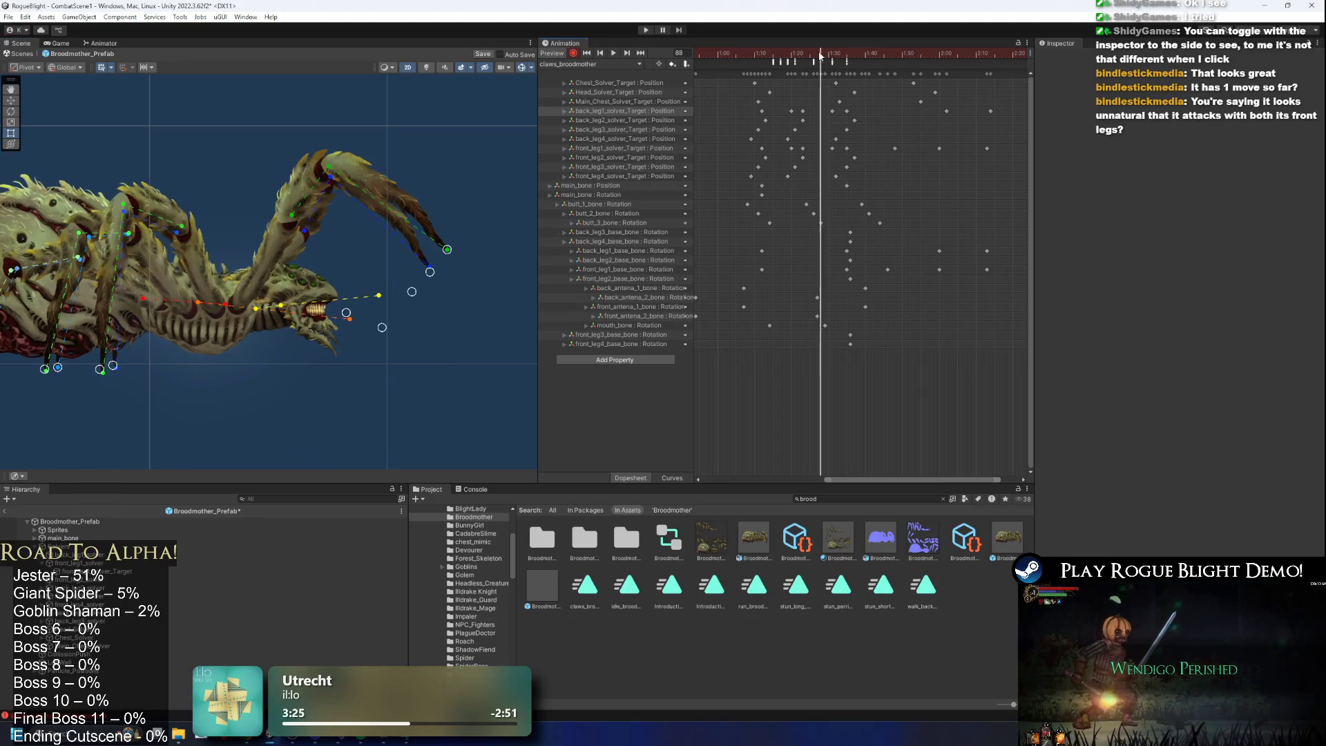
left_click_drag(447, 249, 434, 265)
left_click_drag(817, 55, 869, 65)
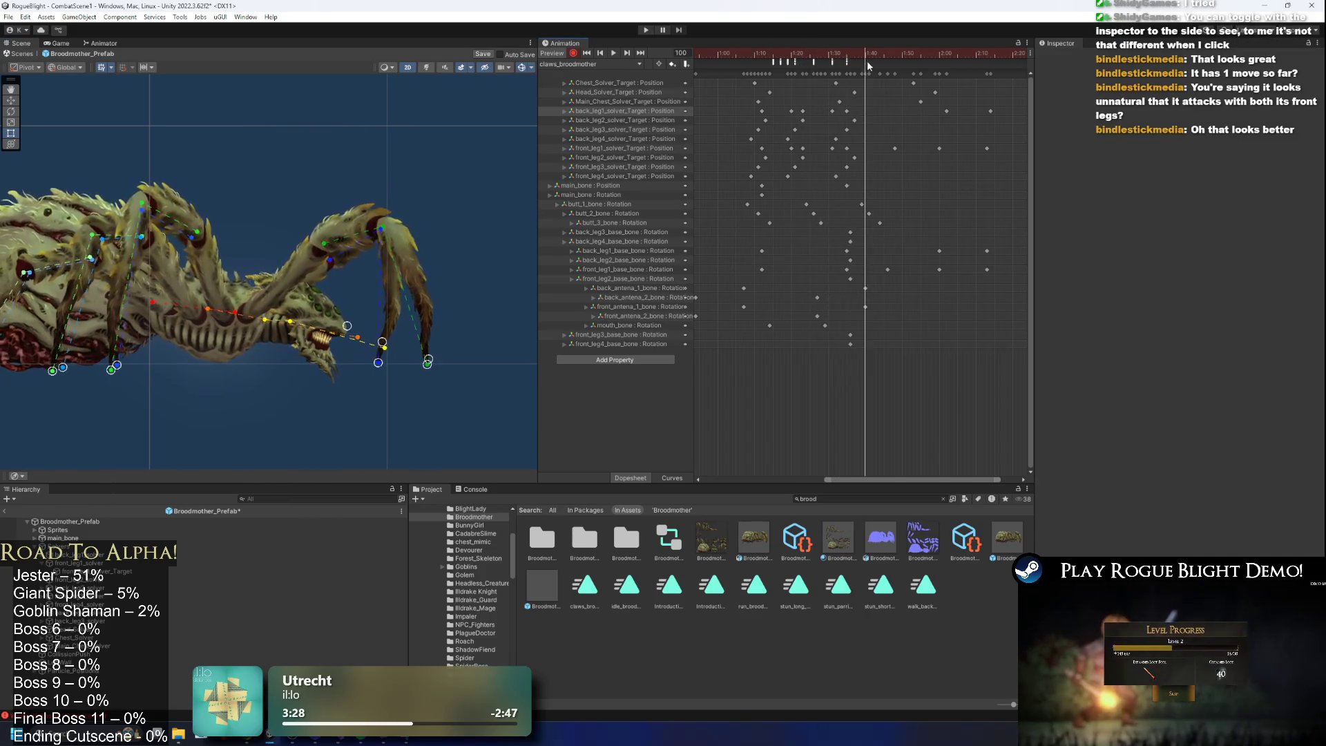
left_click_drag(428, 362, 444, 358)
Delete the stray front-leg keyframe, preview from frame 107, and enter Play mode past the warning.
left_click(865, 148)
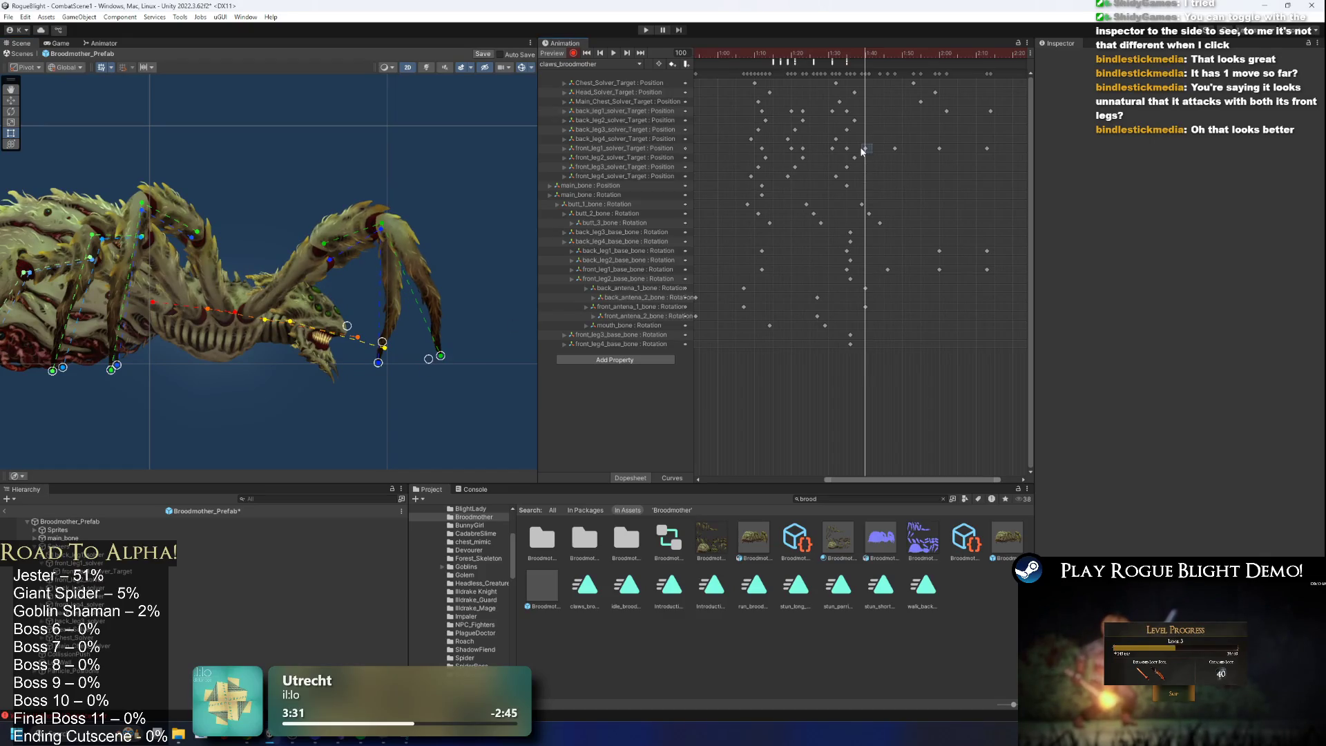
key("Delete")
left_click_drag(861, 145, 847, 151)
mouse_move(895, 54)
left_mouse_down()
mouse_move(998, 60)
mouse_move(723, 65)
left_mouse_up()
key("space")
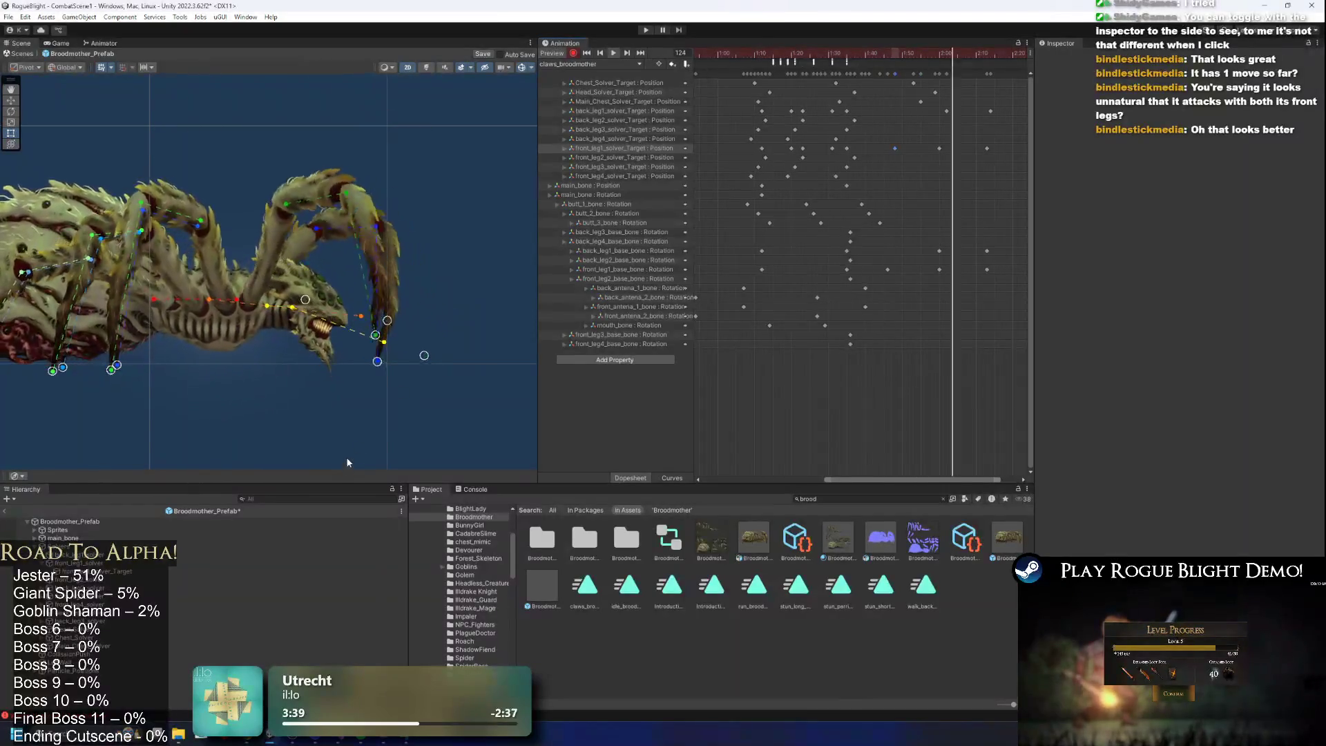
left_click(891, 55)
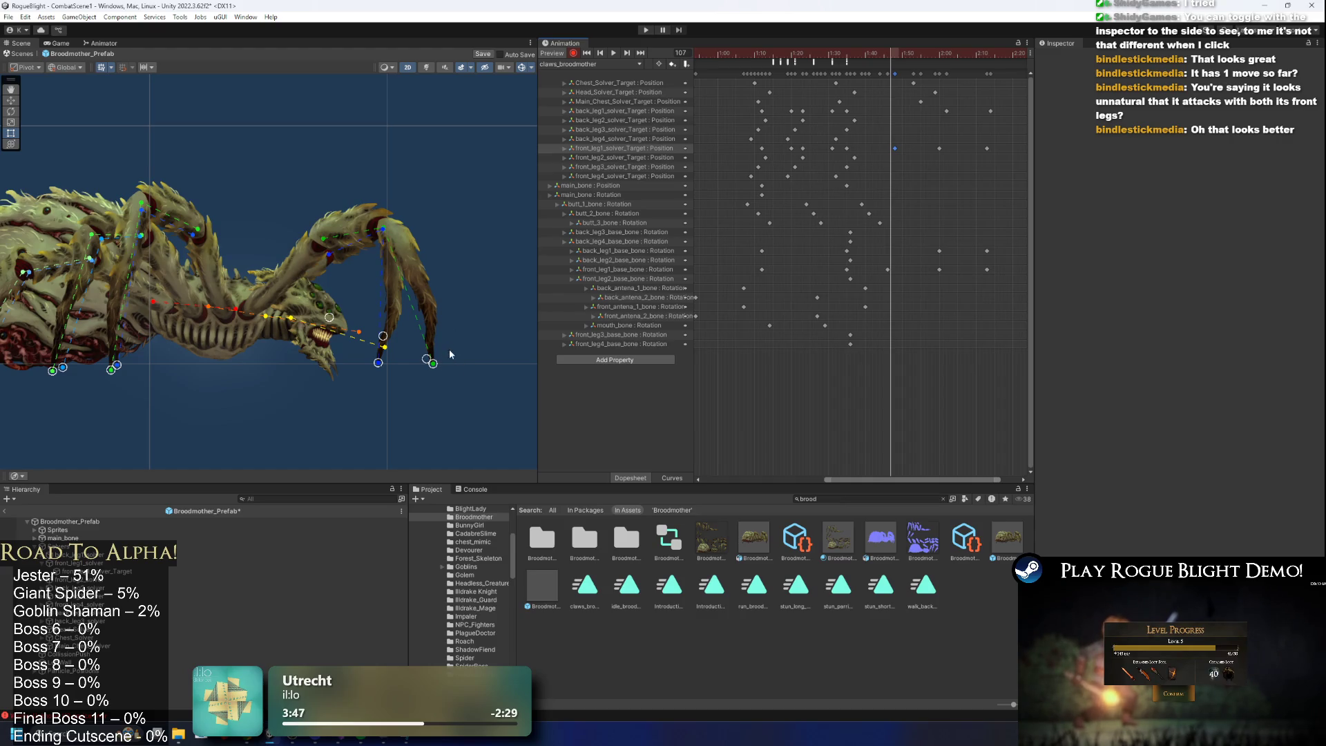
key("space")
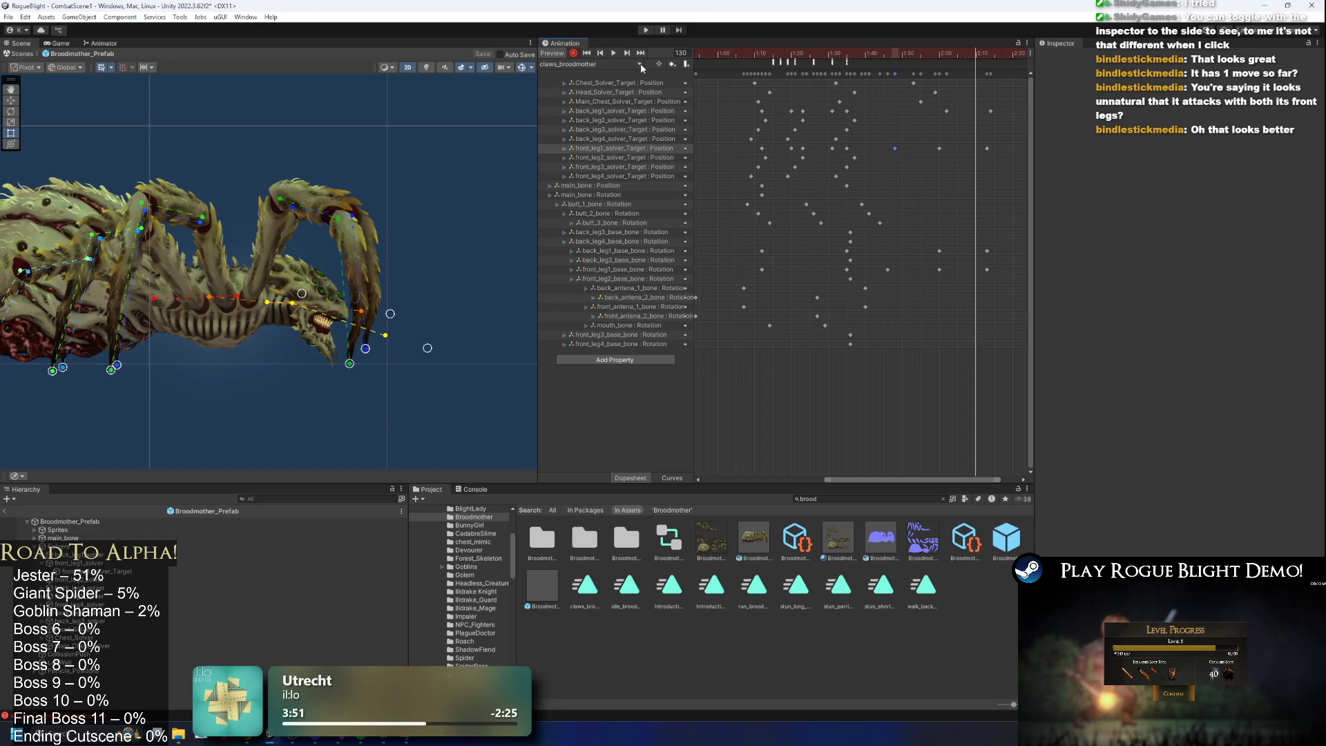
left_click(646, 30)
key("Return")
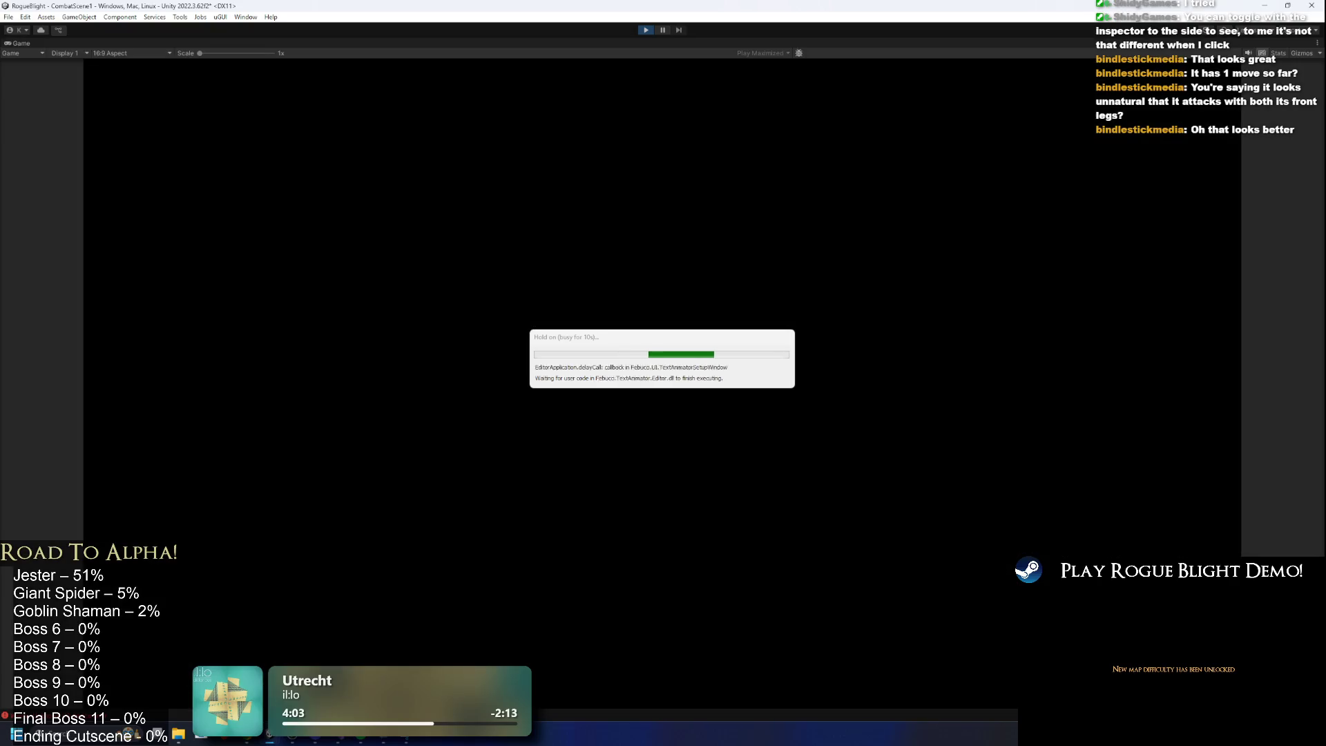
Walk the knight in and out under the spider's claws with d and a, then stop with Ctrl+P.
key("d")
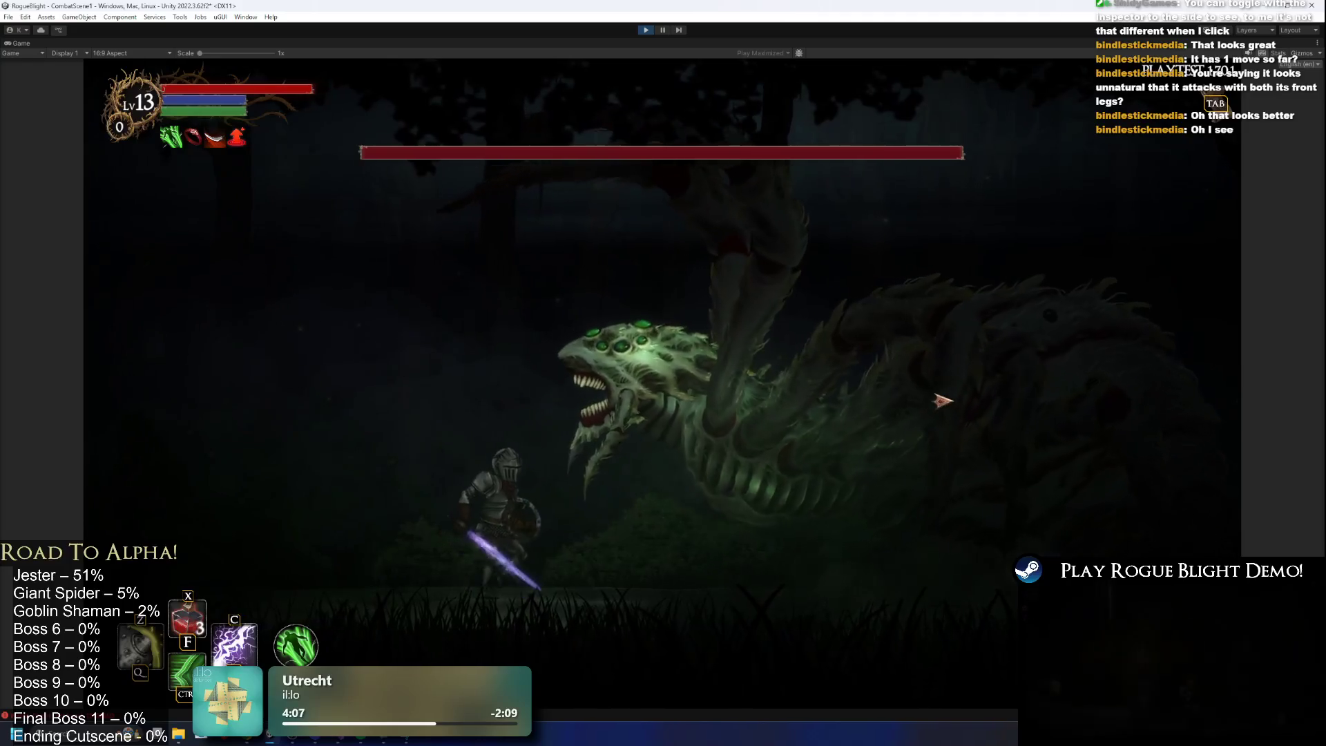
key("a")
key("d")
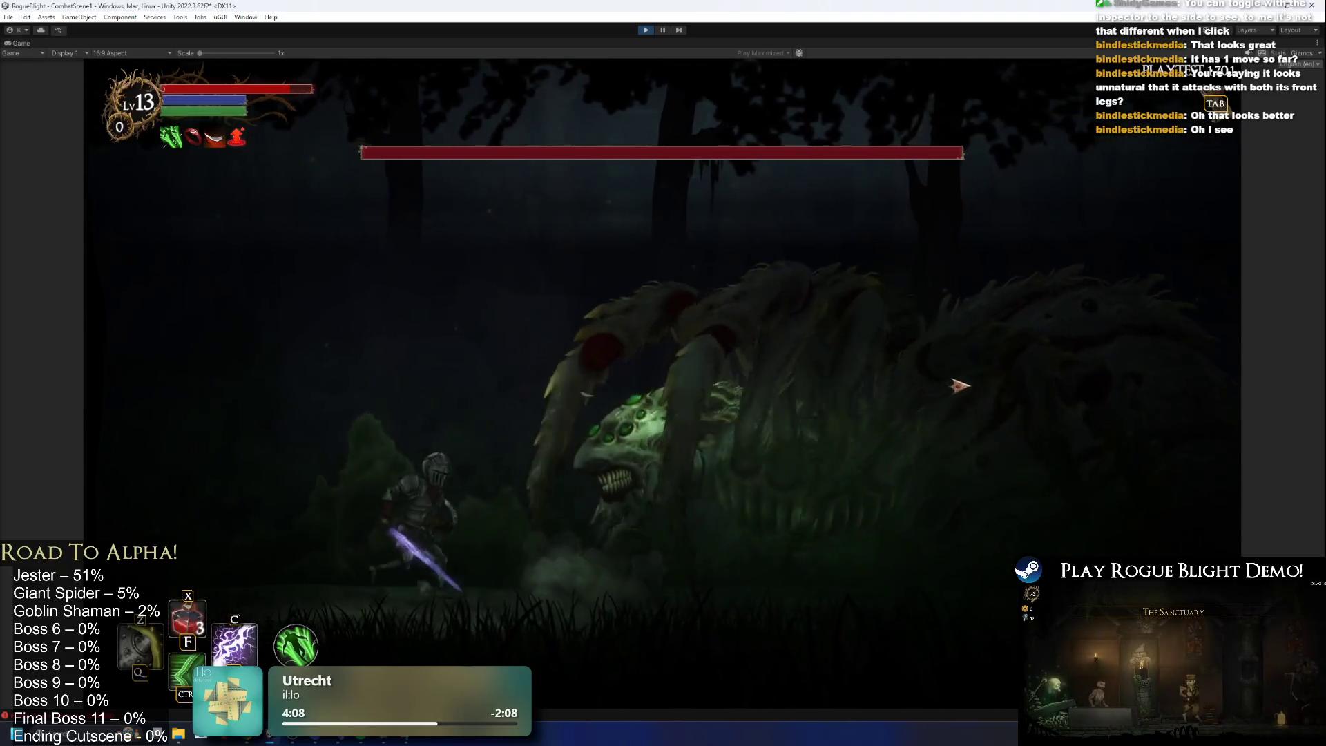
key("a")
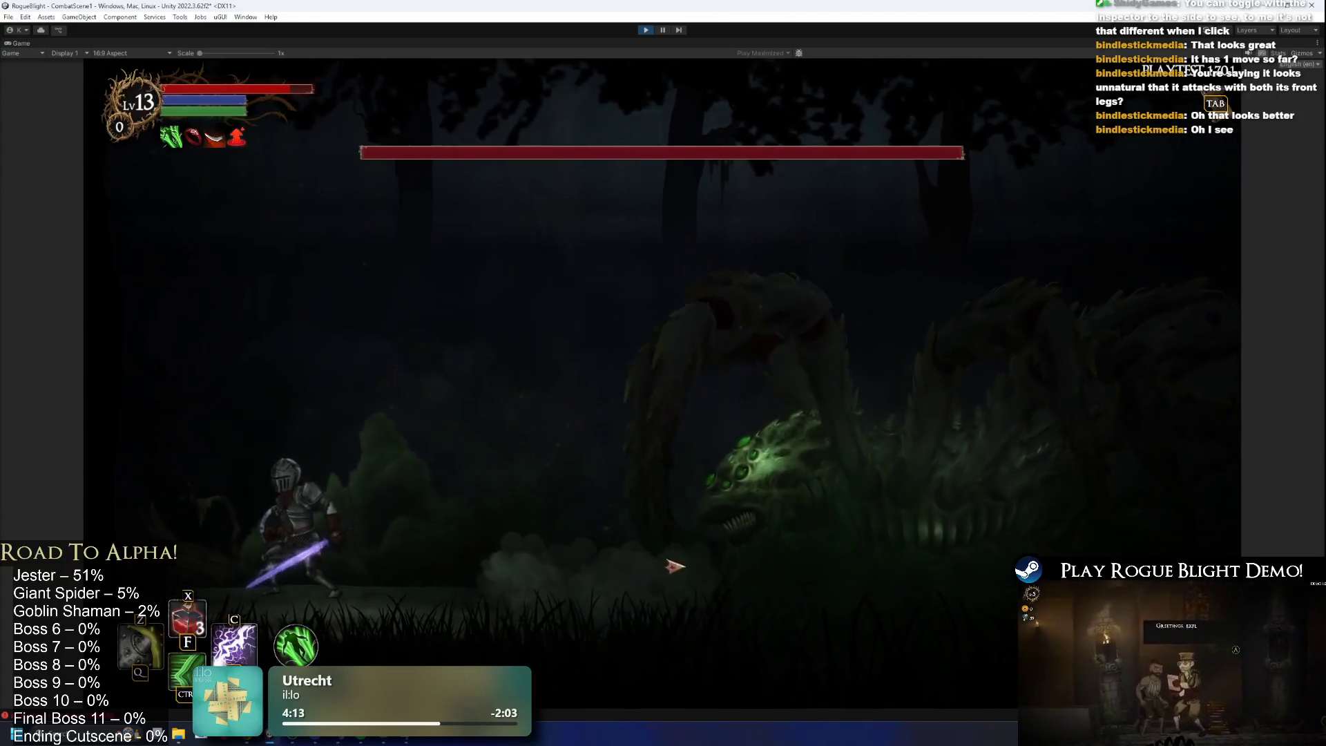
key("d")
key("d")
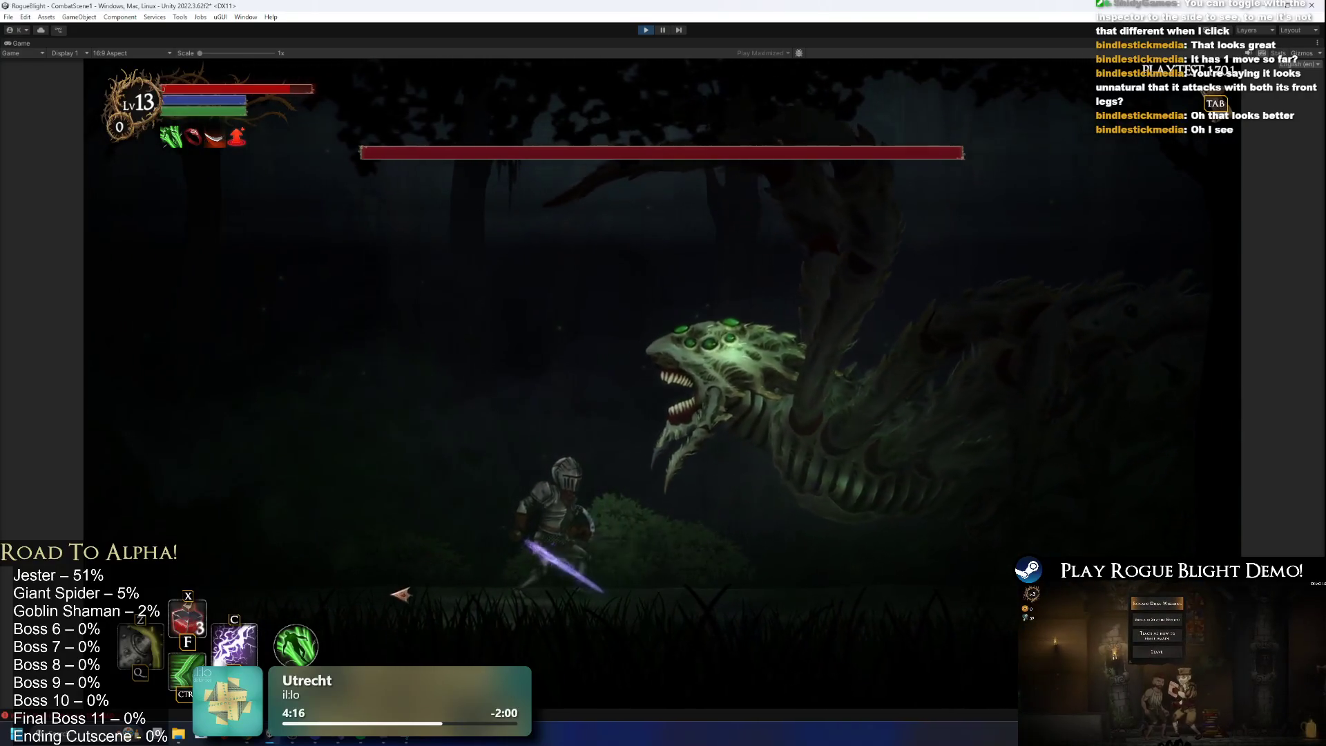
key("d")
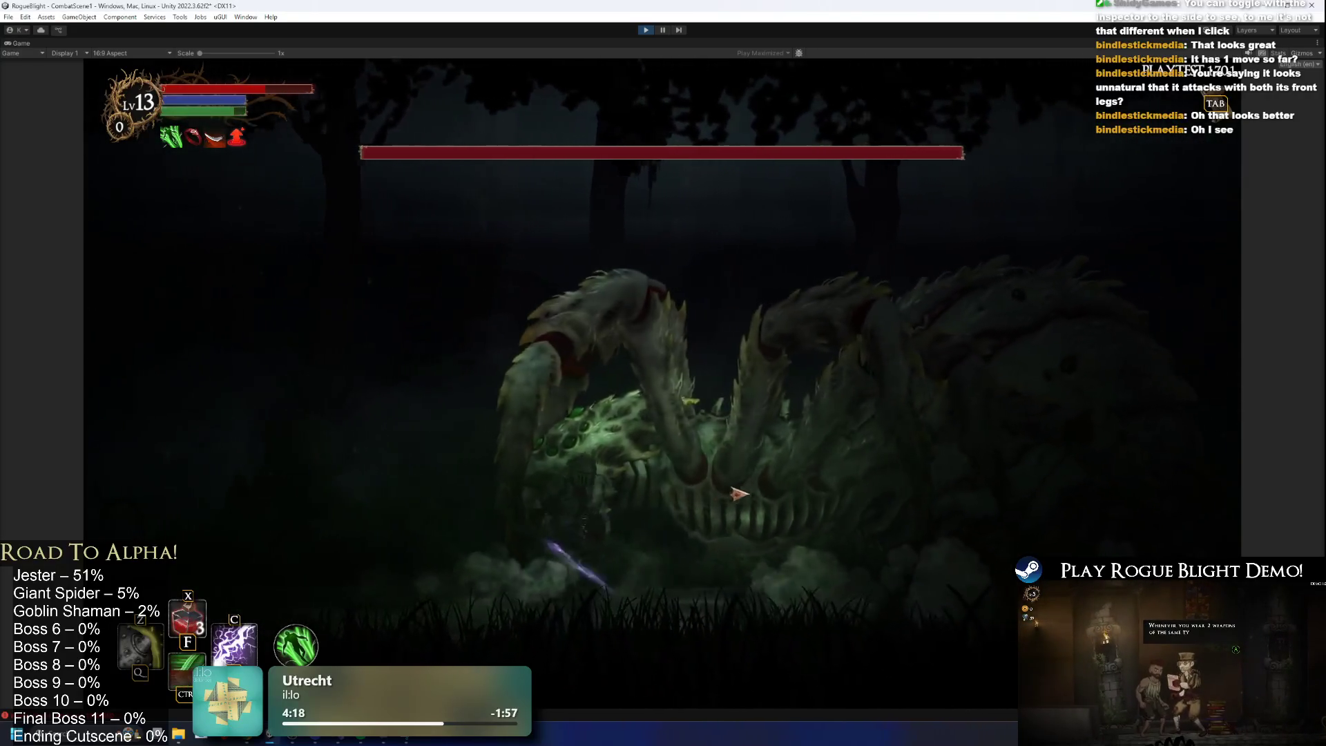
key("a")
key("d")
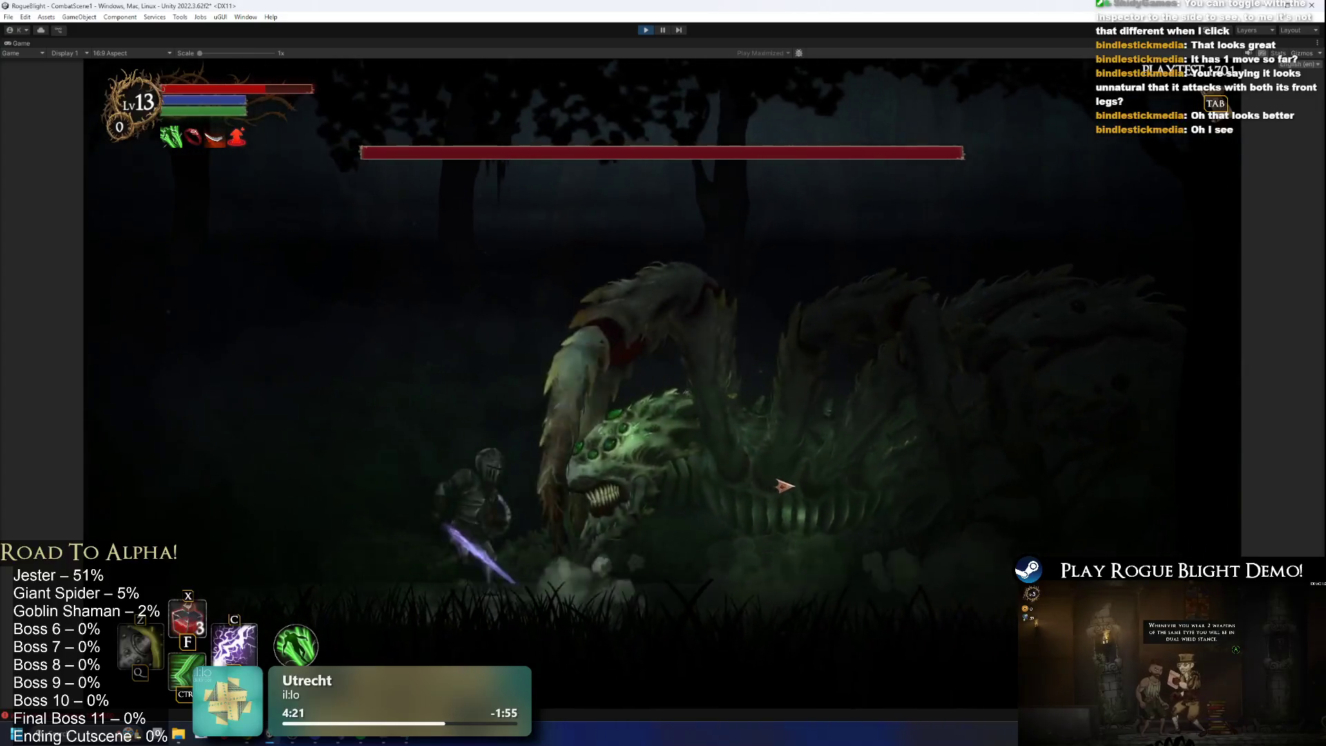
key("d")
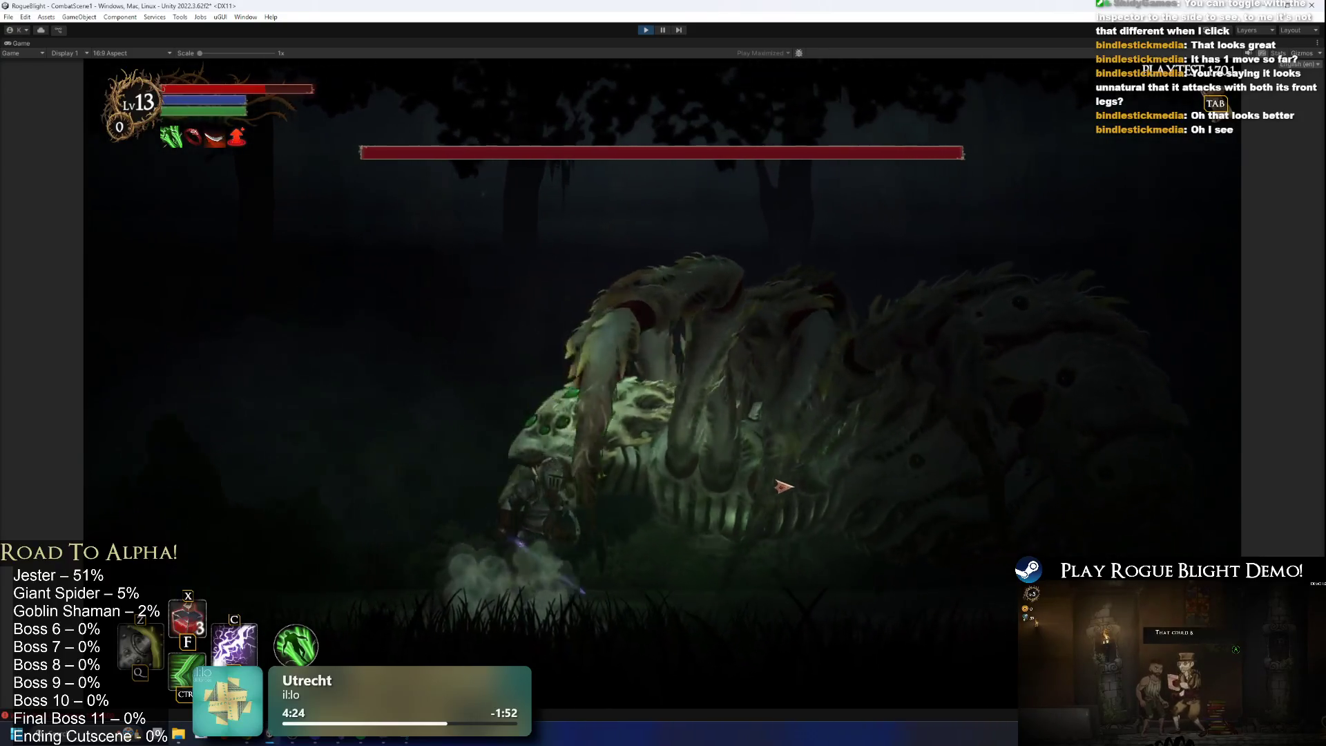
key("d")
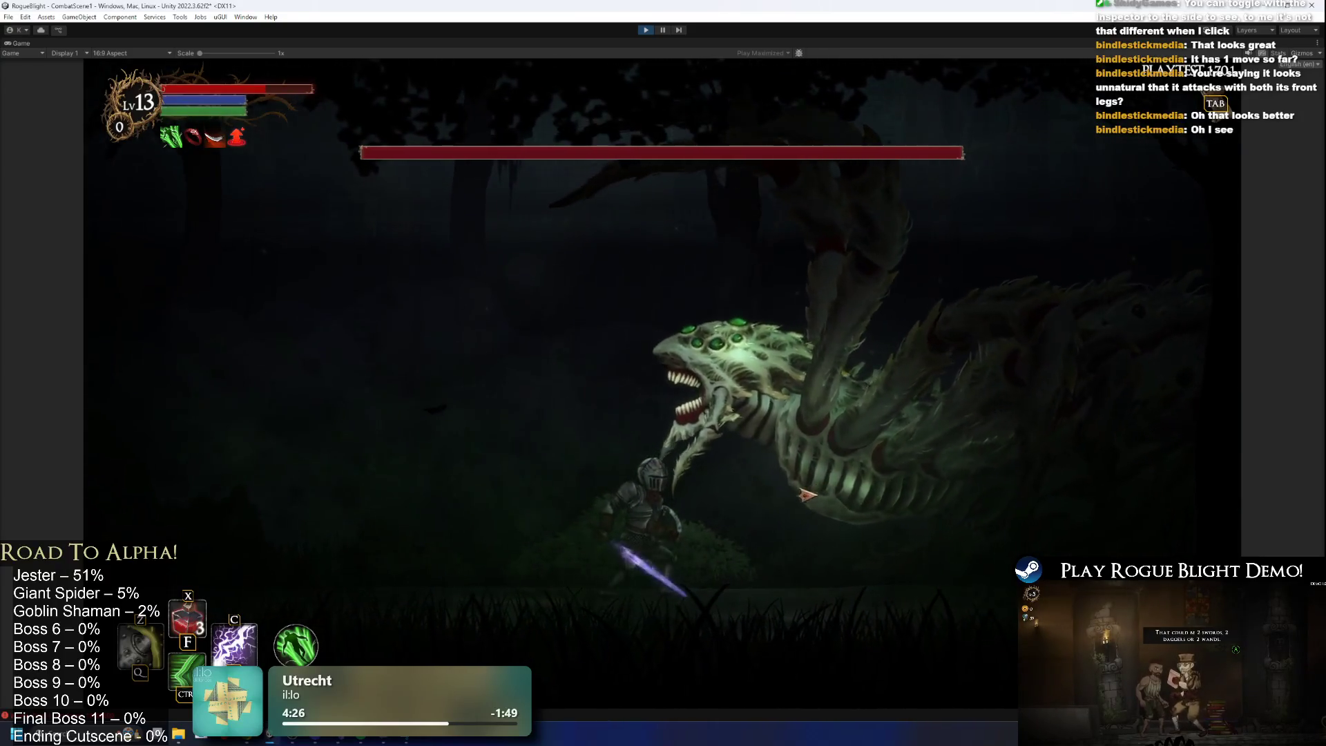
key("a")
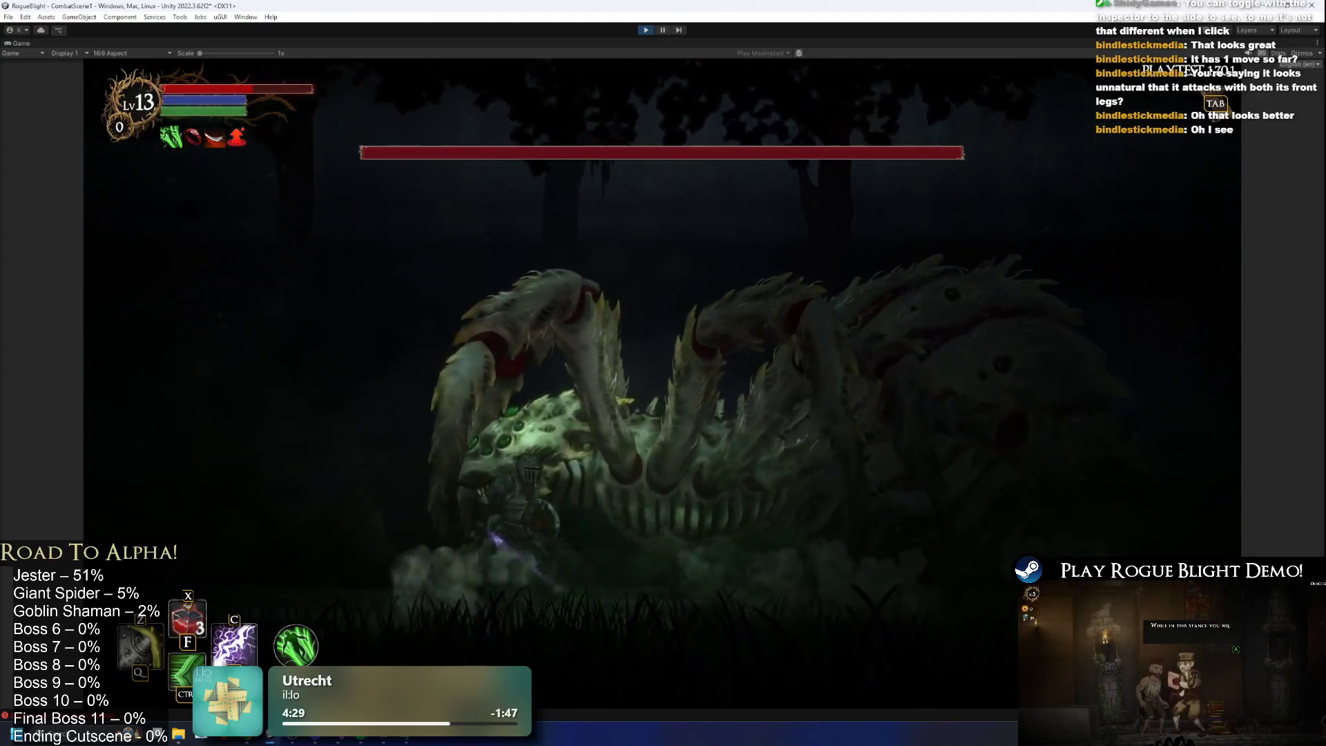
key("ctrl+p")
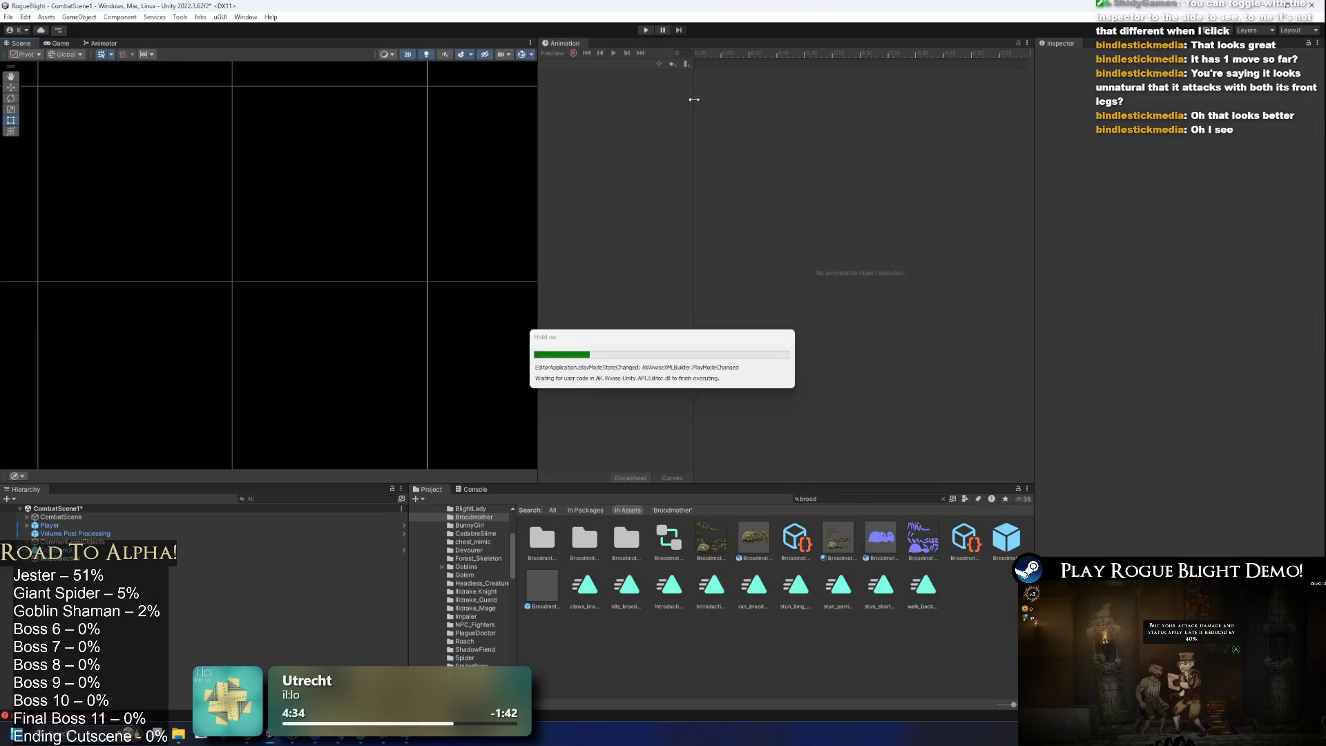
Reopen Broodmother_Prefab and select the front_leg1_base_bone.
double_click(1007, 542)
left_click(589, 64)
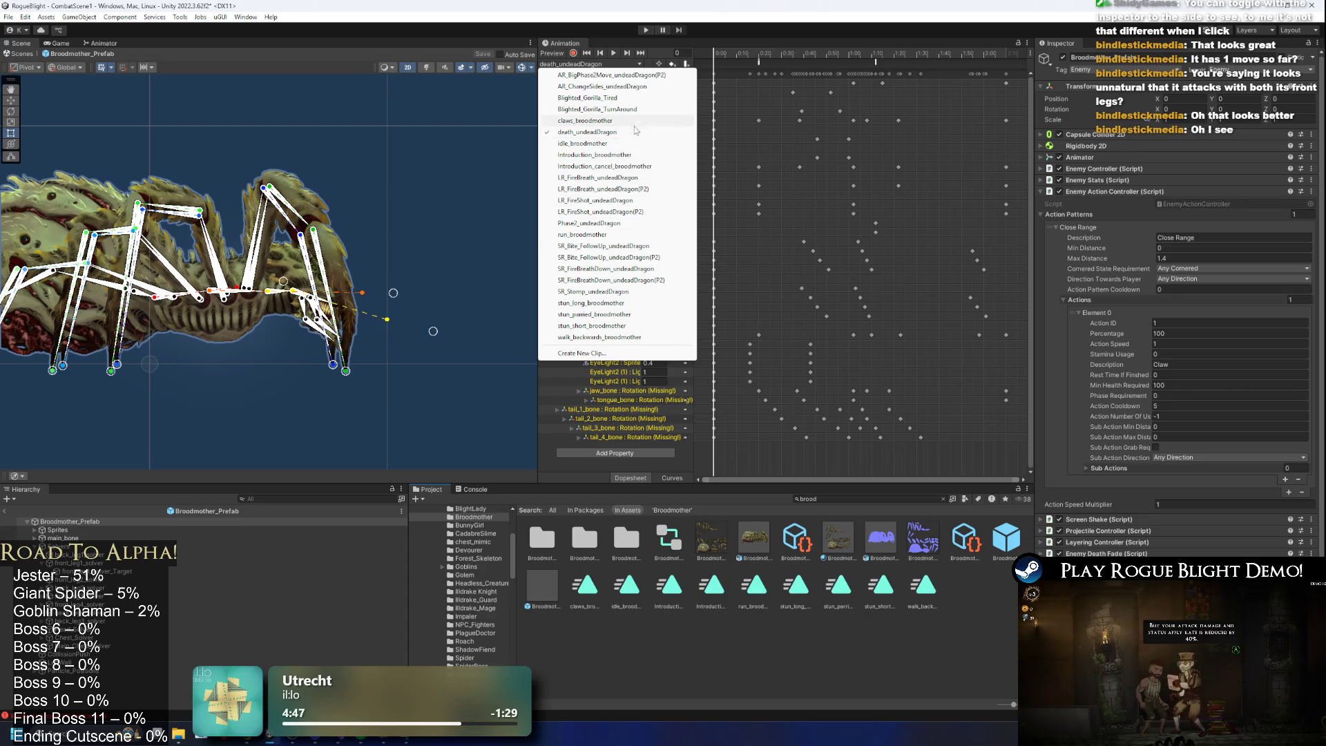
left_click(310, 254)
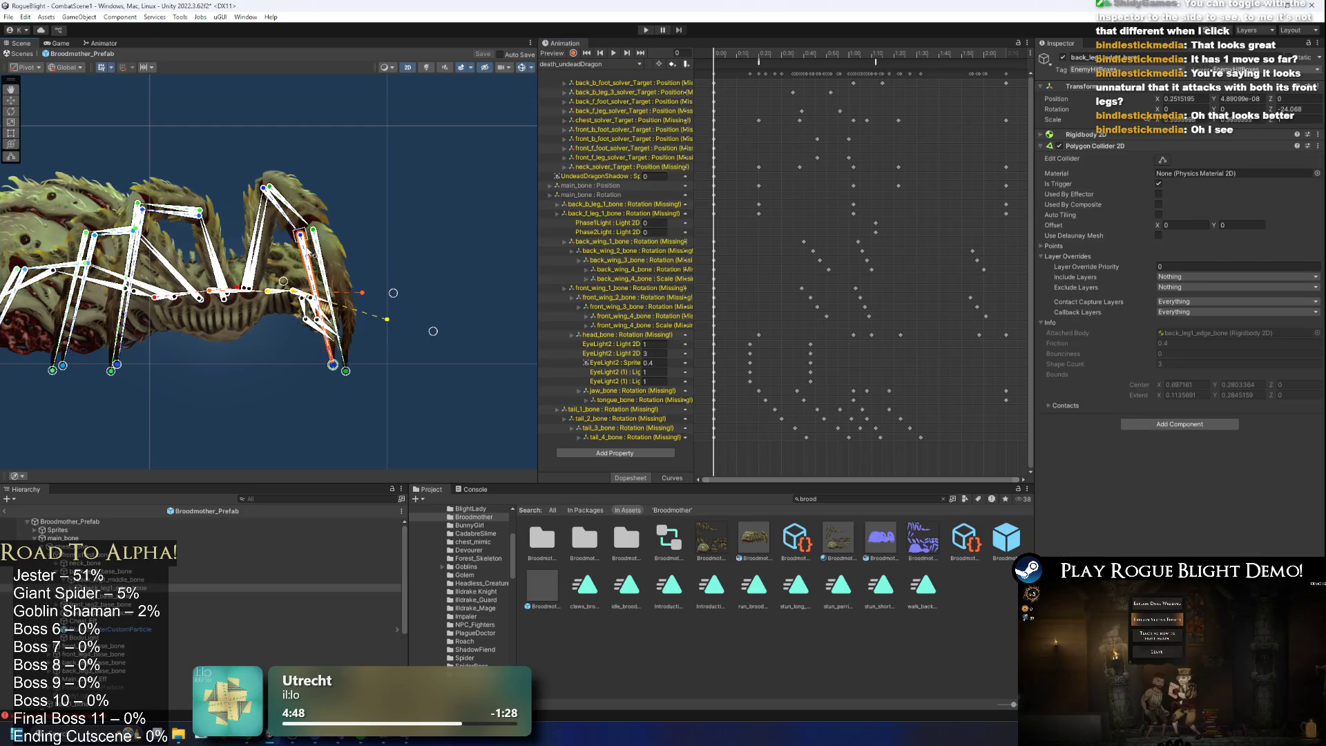
scroll(384, 277, "up", 2)
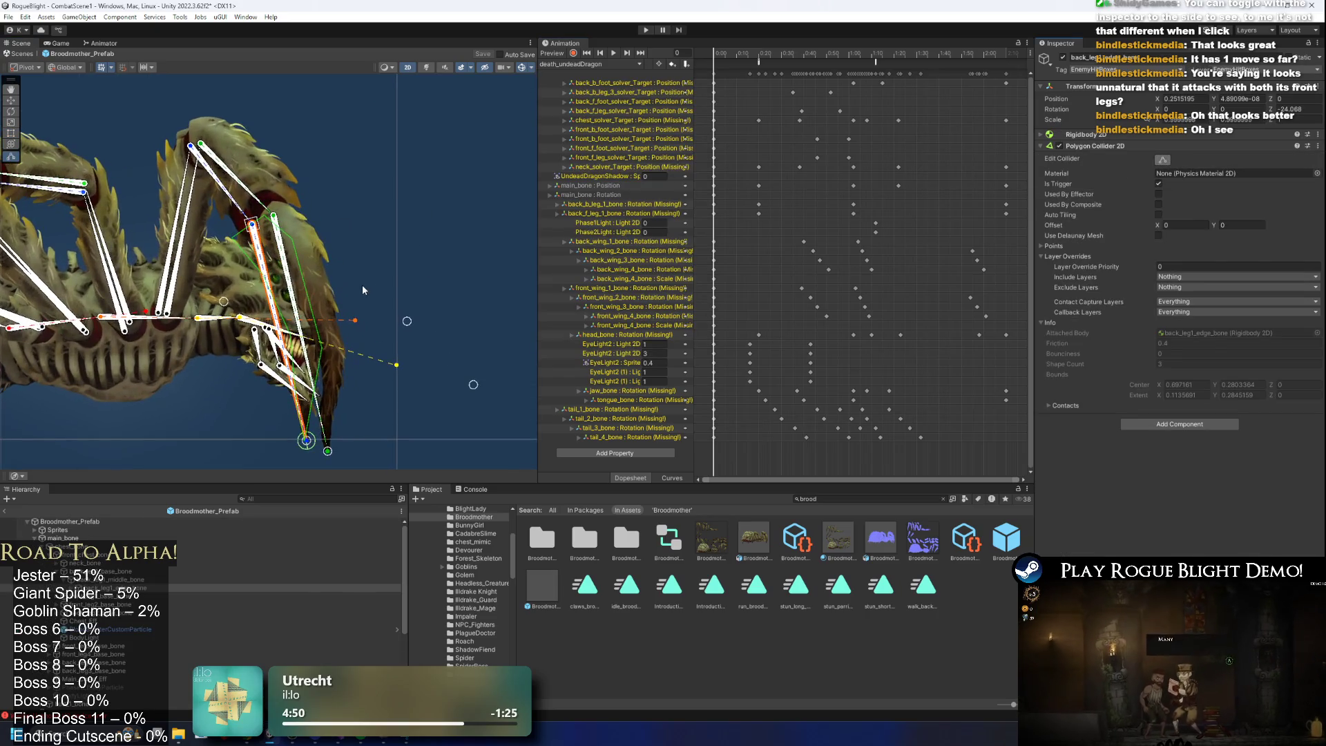
left_click(180, 235)
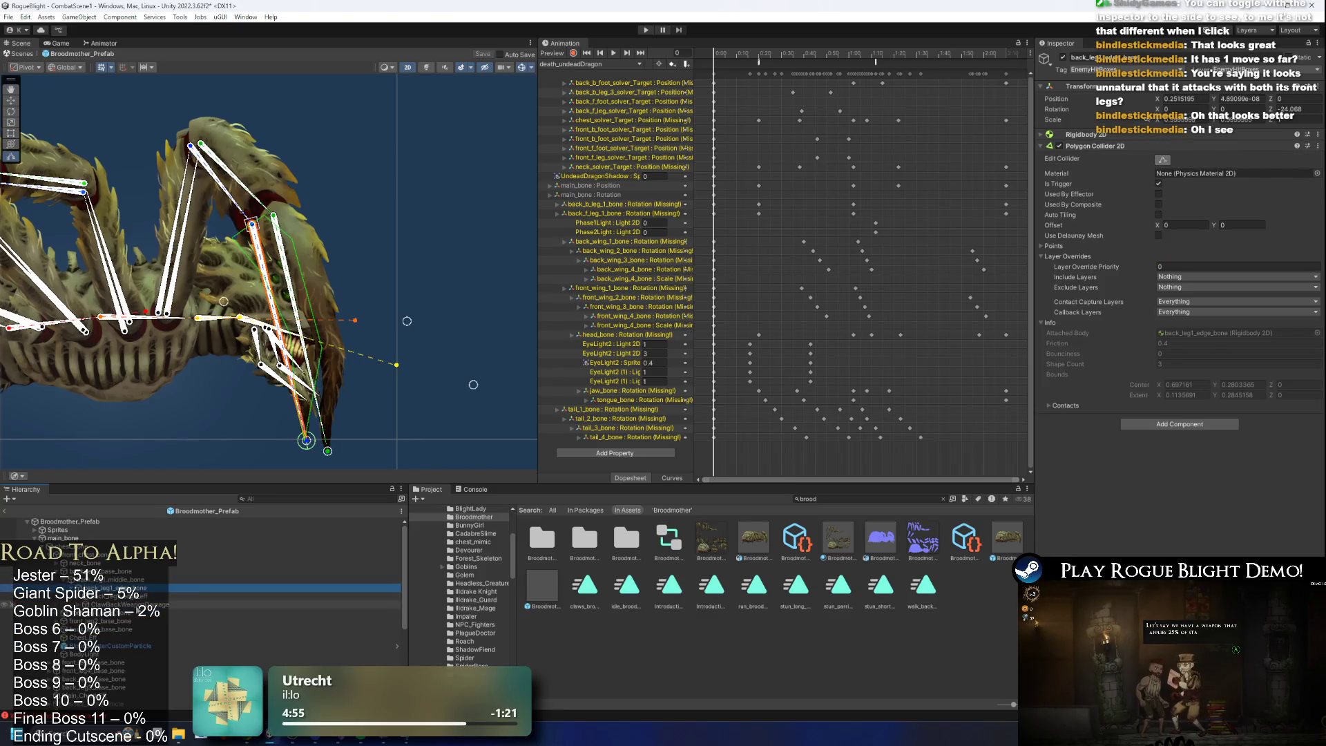
Inspect the ClawBackWeaponDamage and ClawFrontWeaponDamage colliders, then start another playtest.
left_click(211, 604)
scroll(1150, 392, "down", 5)
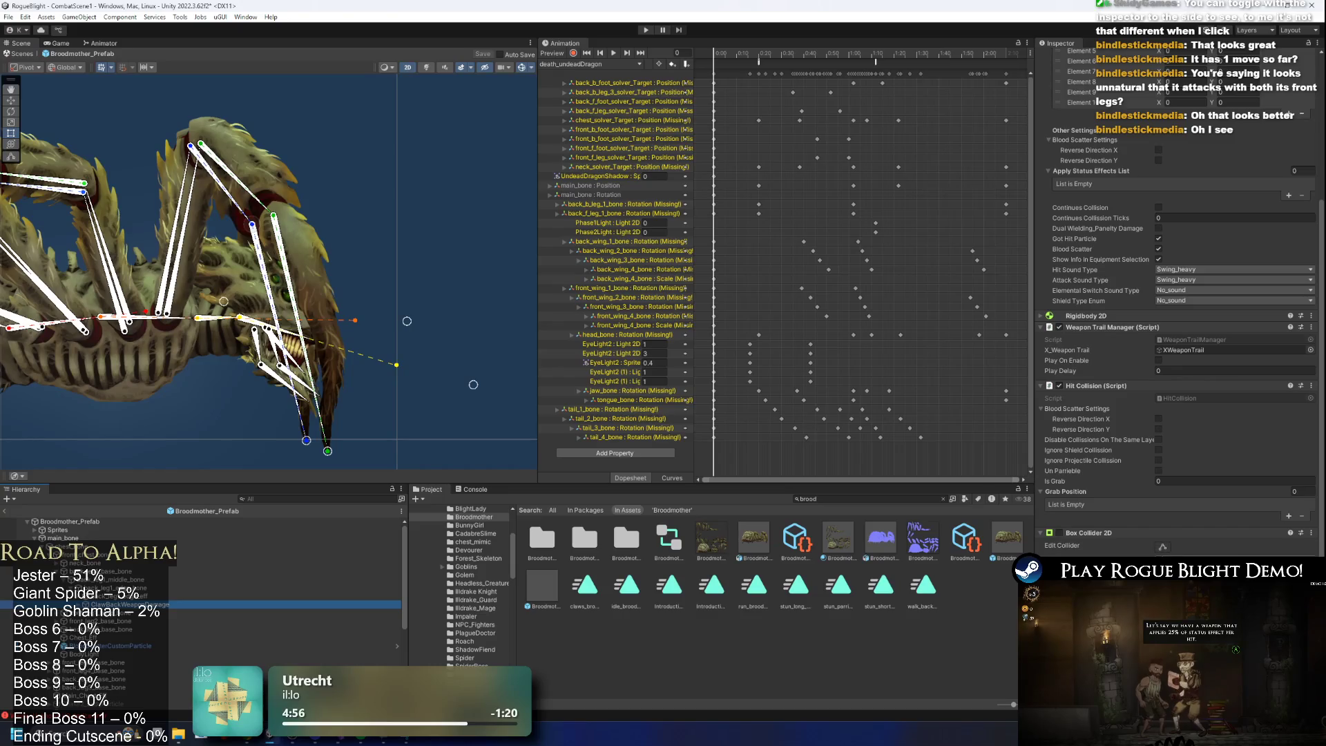
left_click(1160, 546)
mouse_move(218, 353)
left_mouse_down()
mouse_move(224, 285)
mouse_move(197, 269)
left_mouse_up()
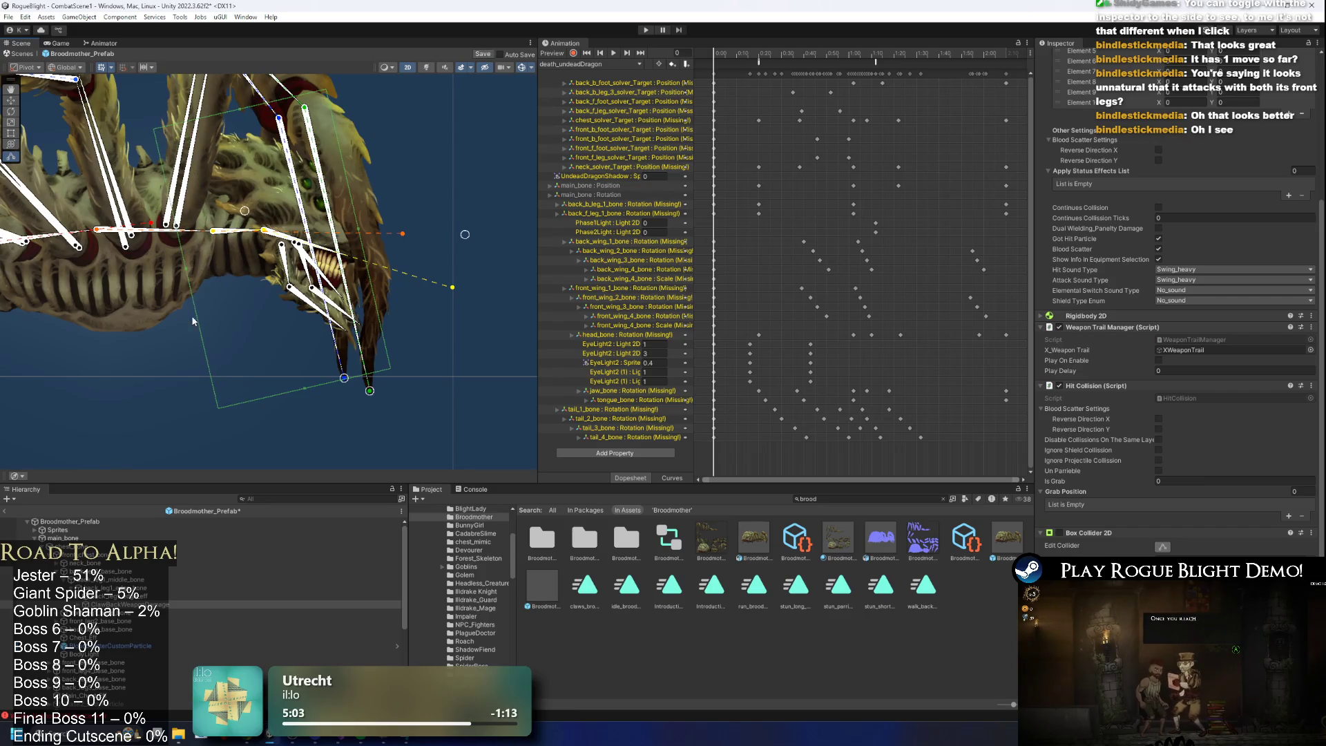
type("claw")
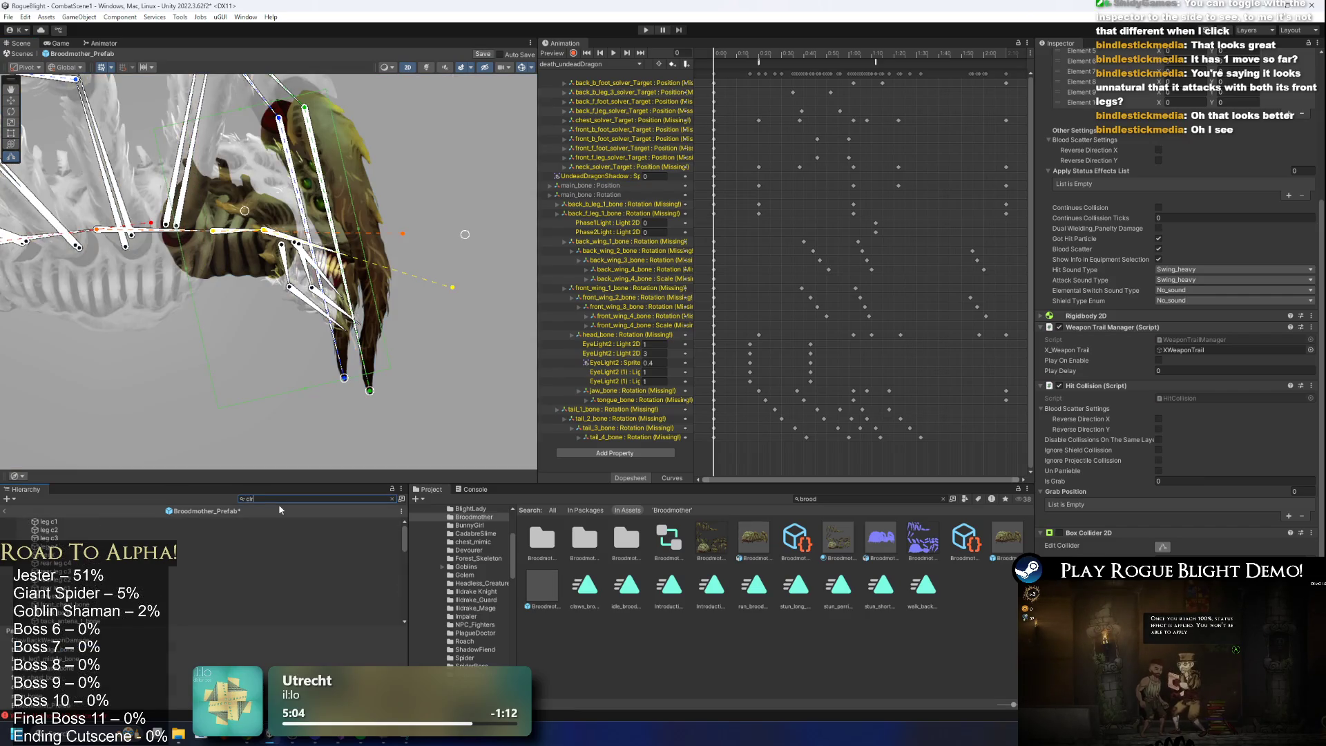
key("BackSpace")
key("BackSpace")
key("BackSpace")
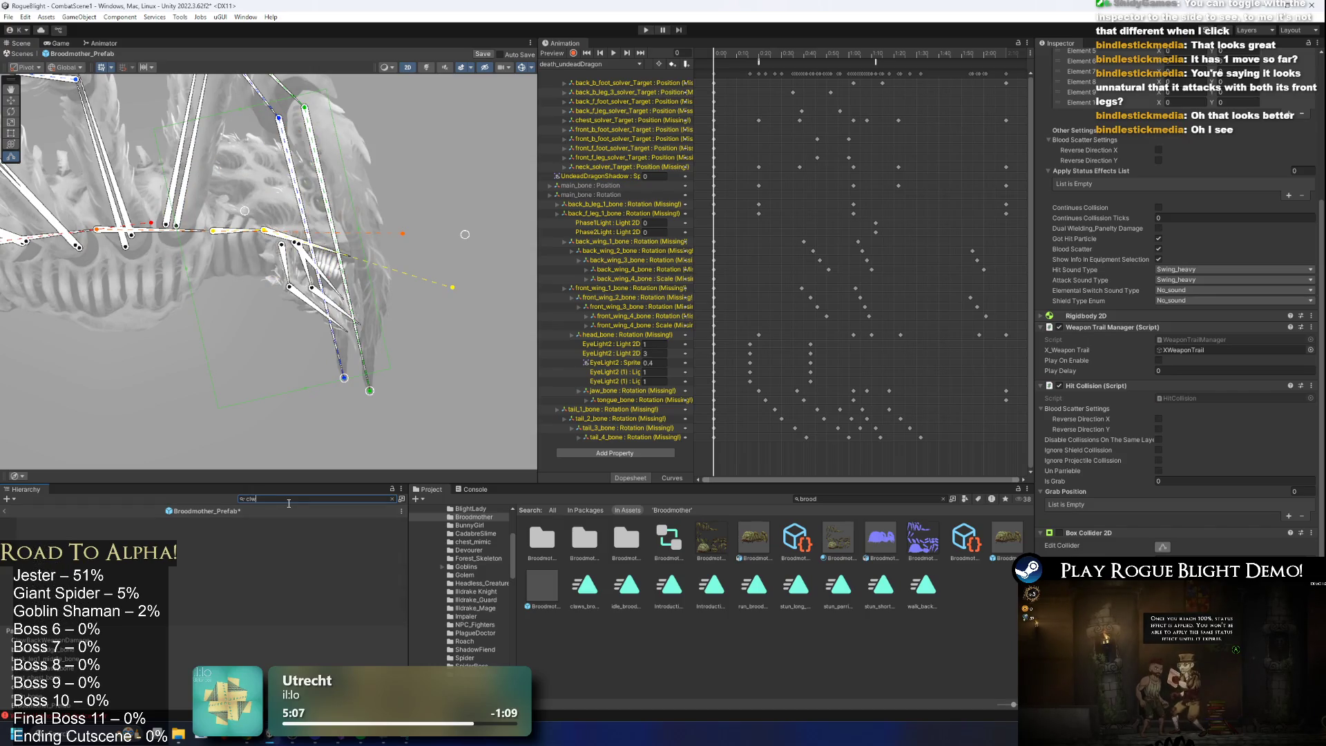
left_click(88, 531)
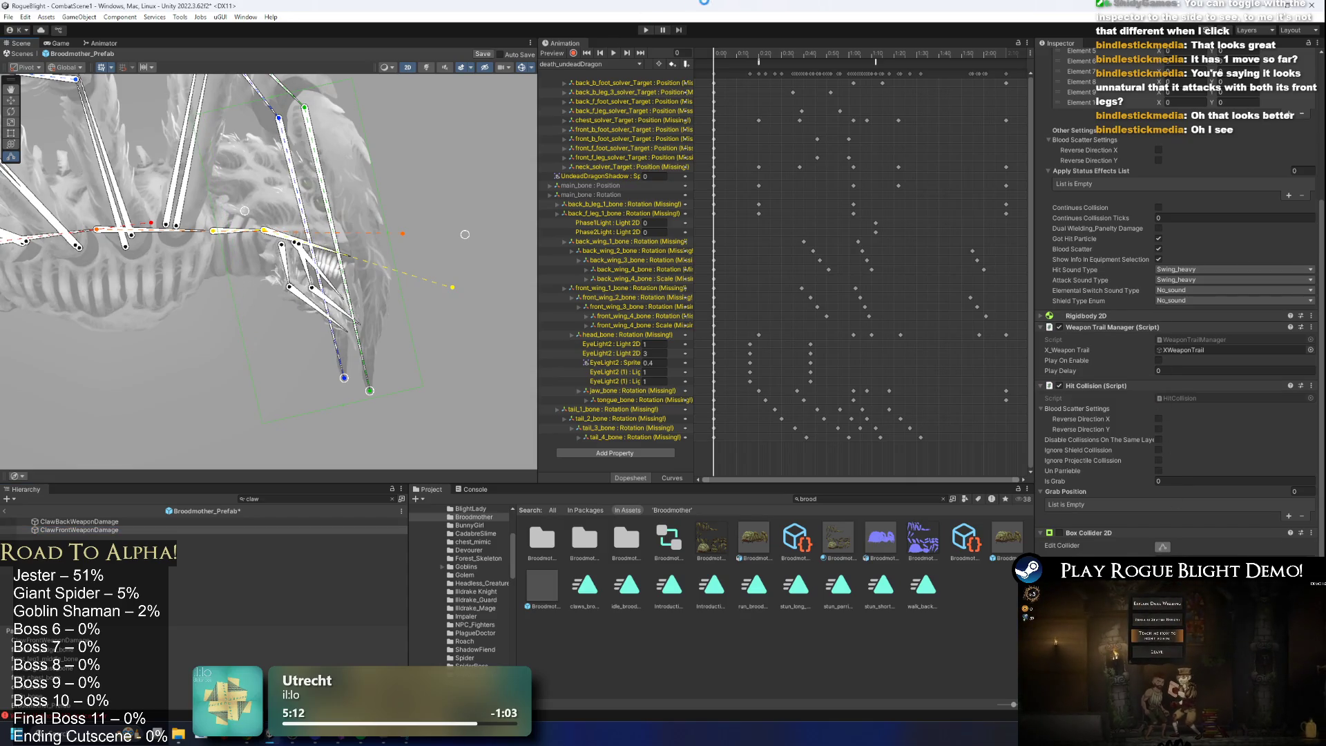
left_click(646, 30)
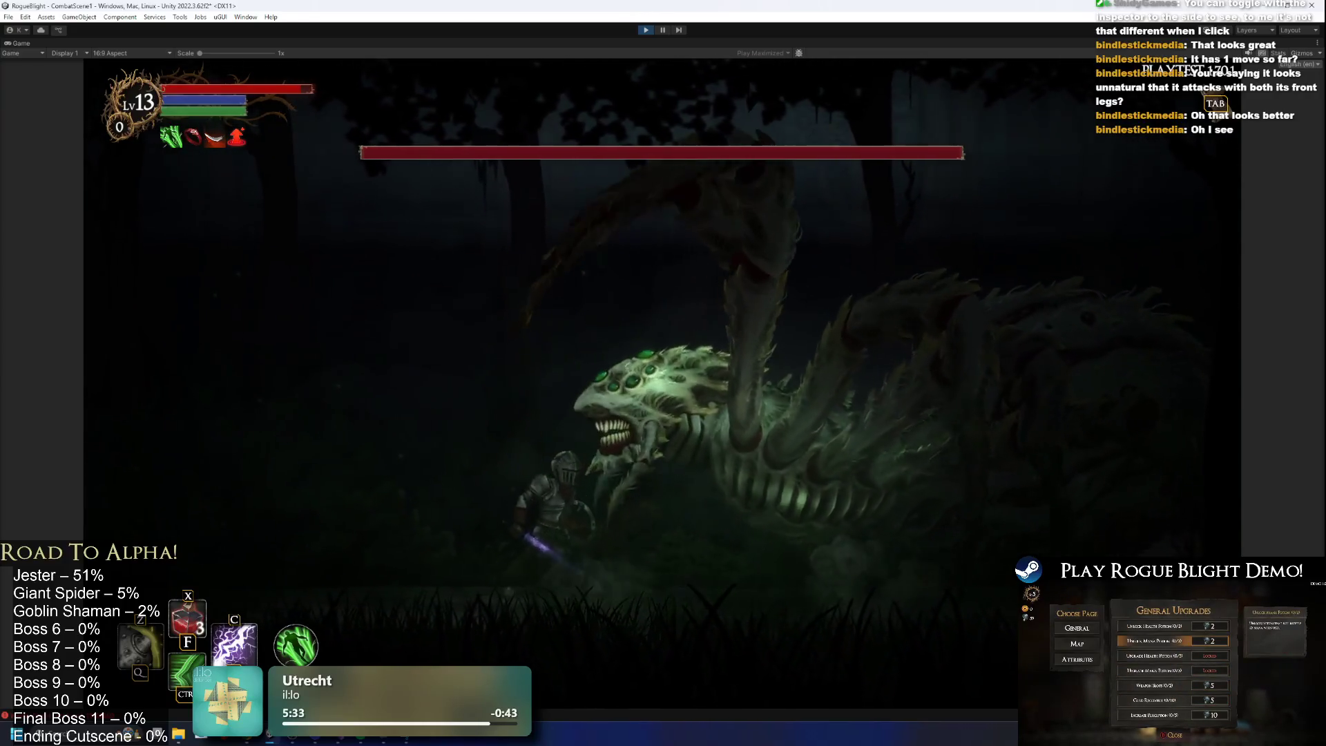
Pause and frame-step the boss fight, exit Play mode, and reopen Broodmother_Prefab.
left_click(663, 30)
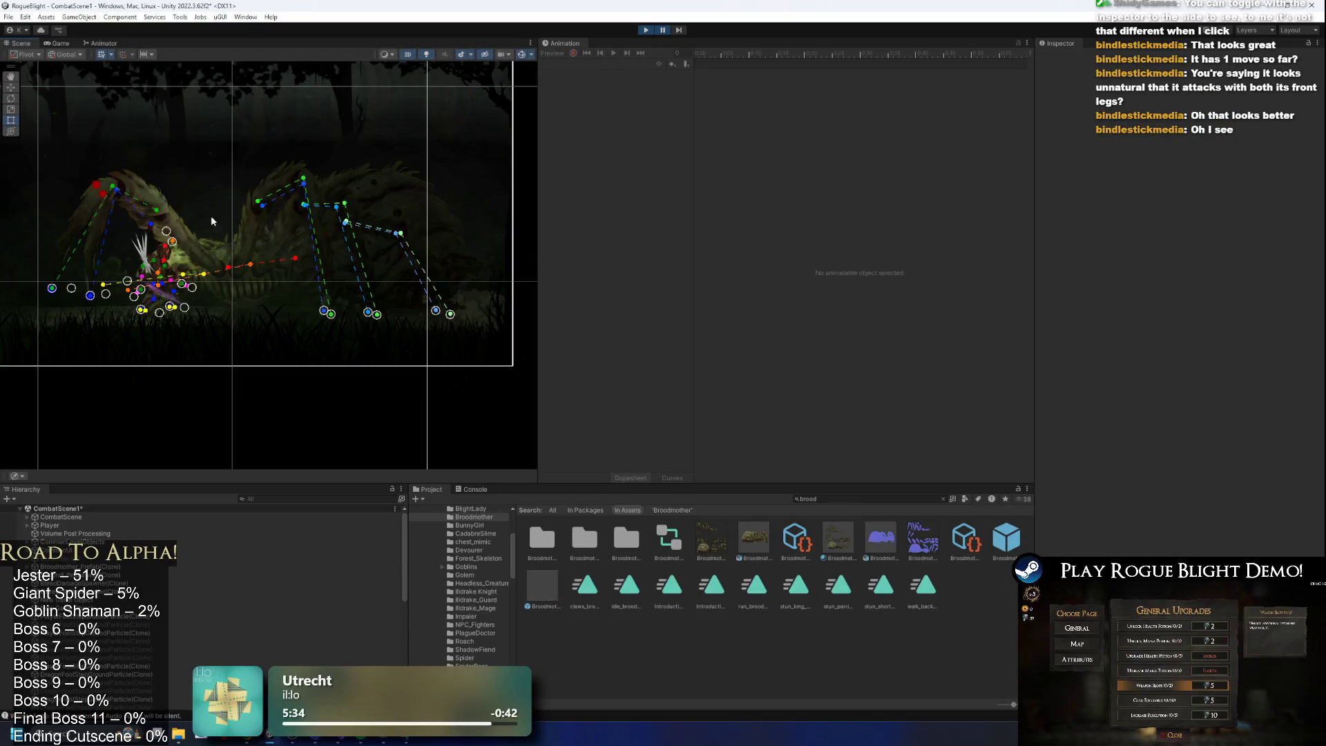
scroll(75, 258, "up", 3)
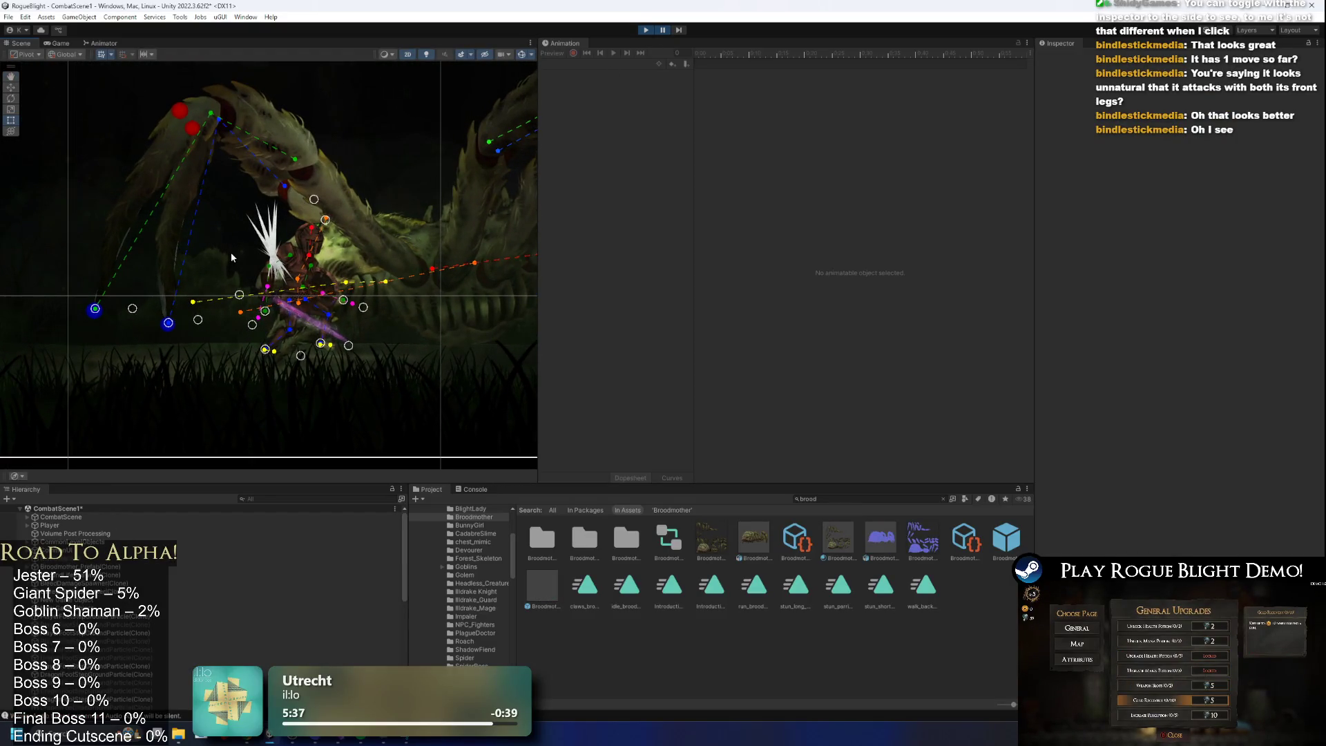
scroll(235, 253, "up", 1)
left_click(680, 30)
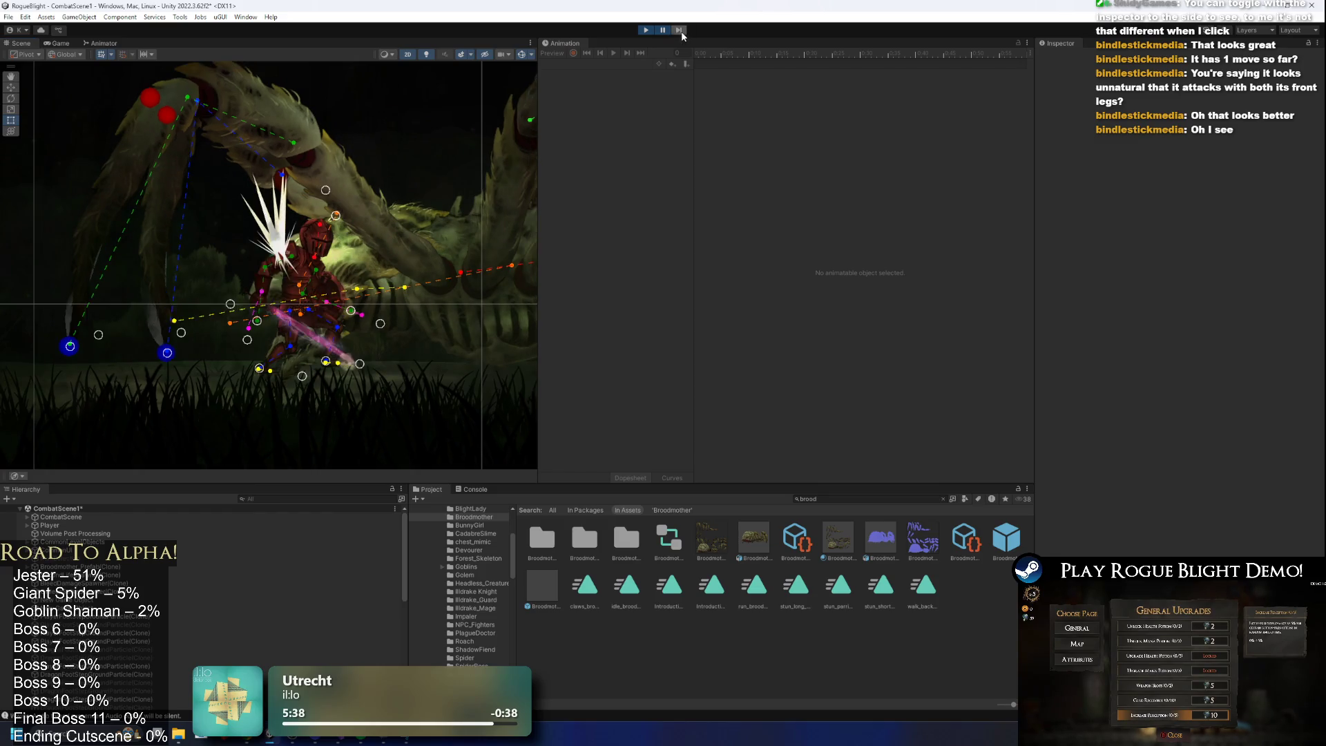
left_click(680, 30)
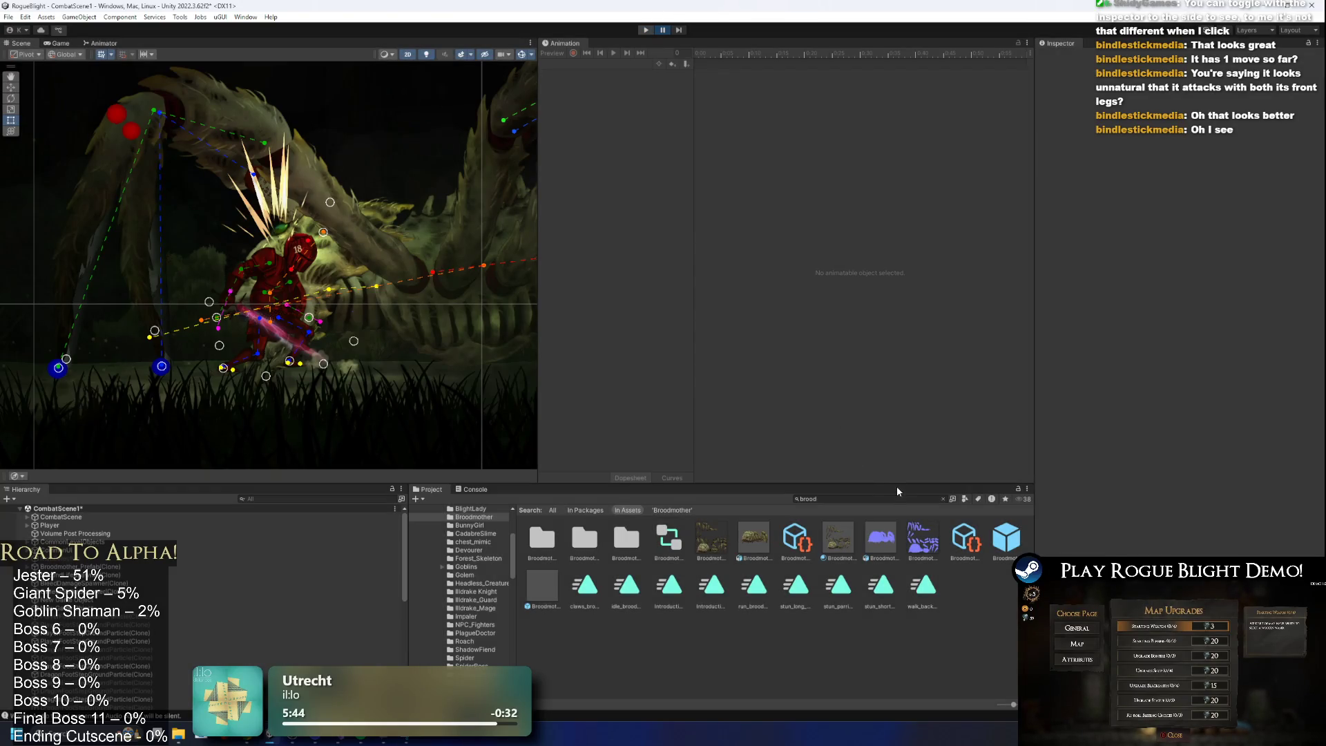
key("ctrl+p")
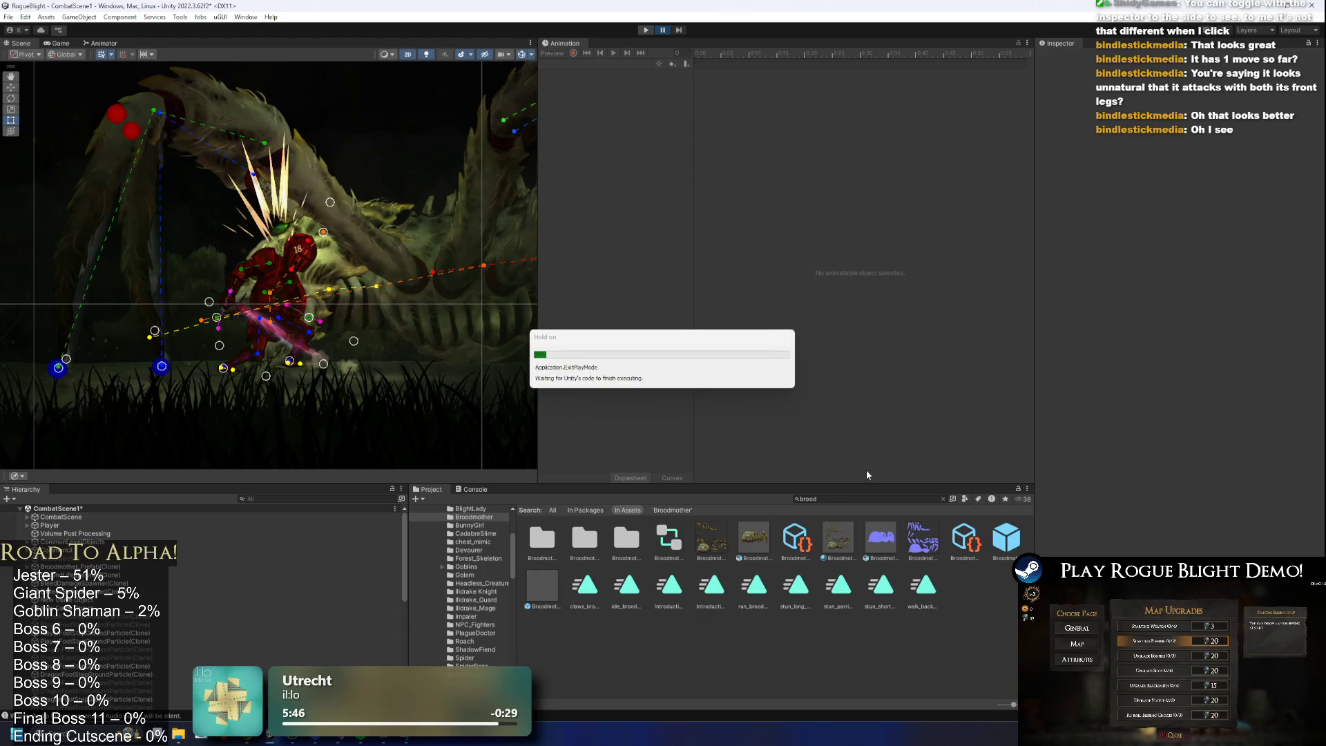
double_click(996, 542)
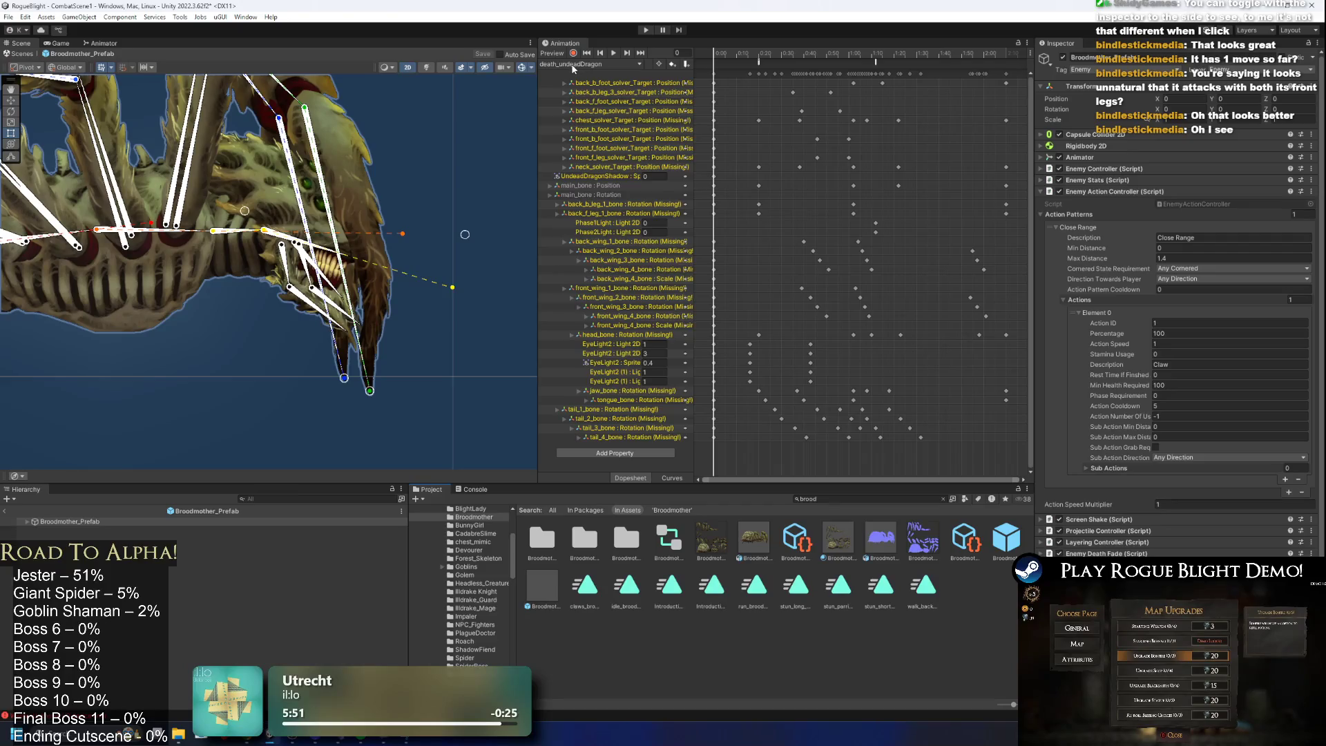
Load claws_broodmother in Record mode and re-key the front leg bent down at frames 78–83.
left_click(590, 64)
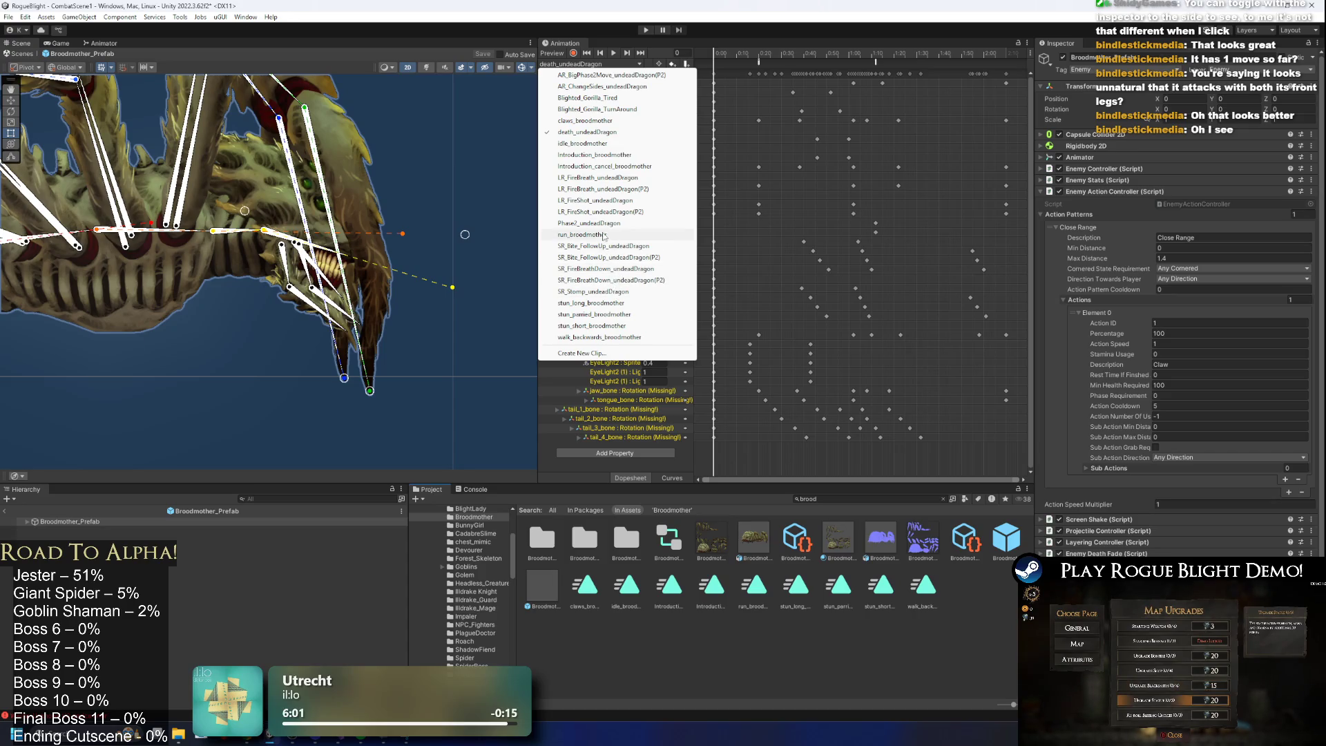
left_click(649, 120)
left_click_drag(778, 49, 881, 61)
scroll(343, 235, "down", 2)
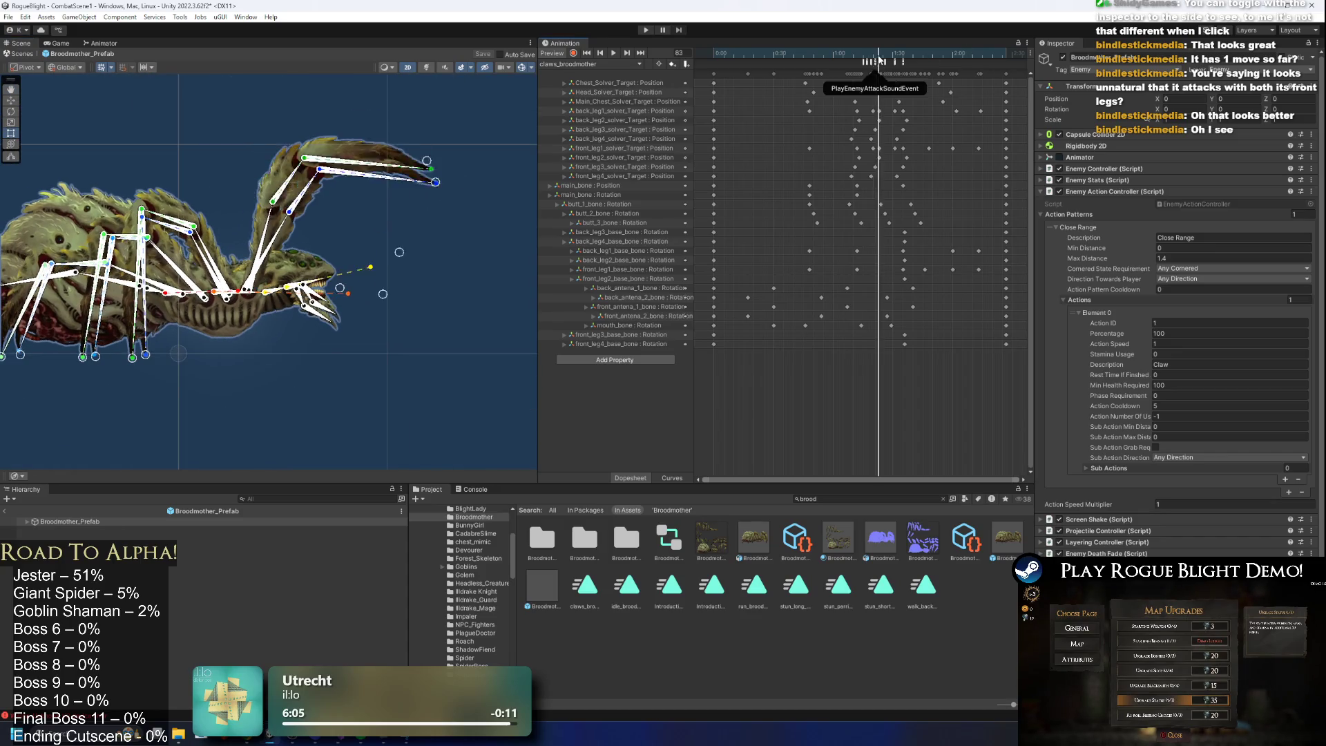
left_click(573, 53)
left_click_drag(435, 205, 434, 241)
scroll(882, 69, "up", 2)
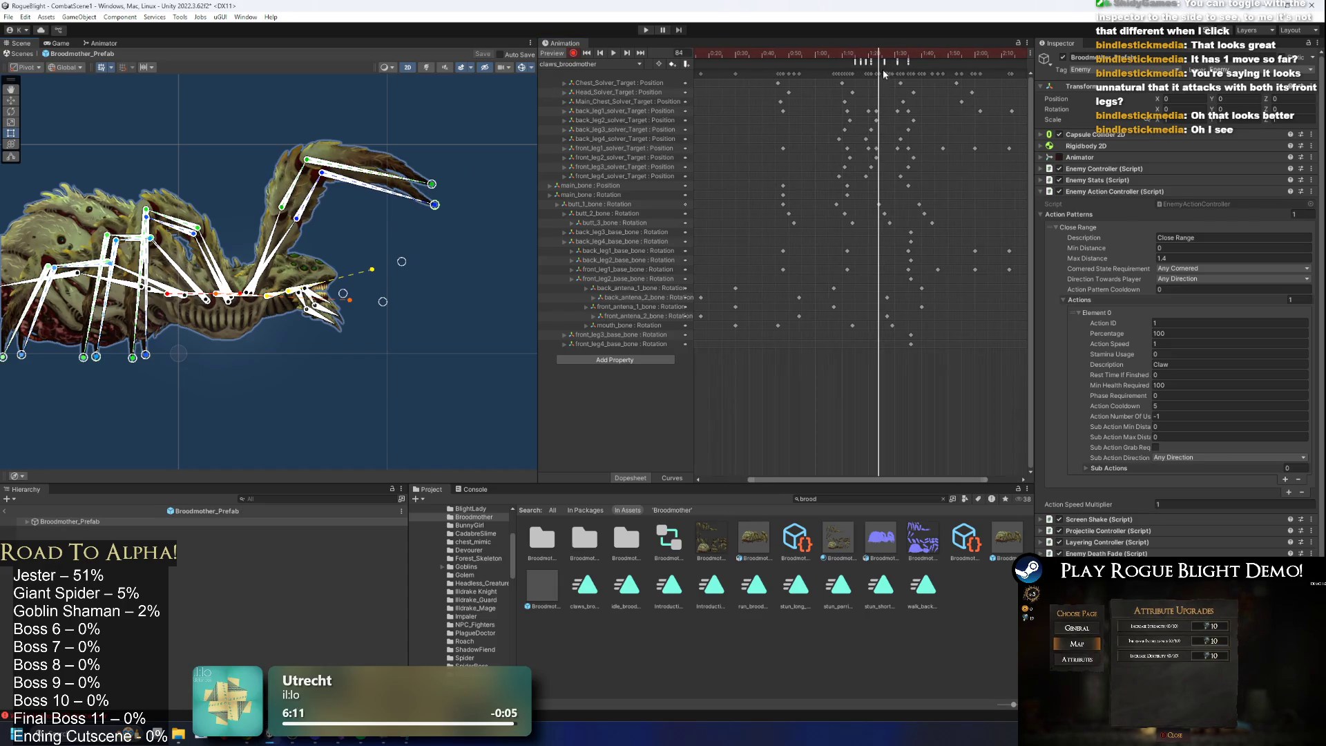
left_click(873, 53)
left_click_drag(873, 54, 878, 57)
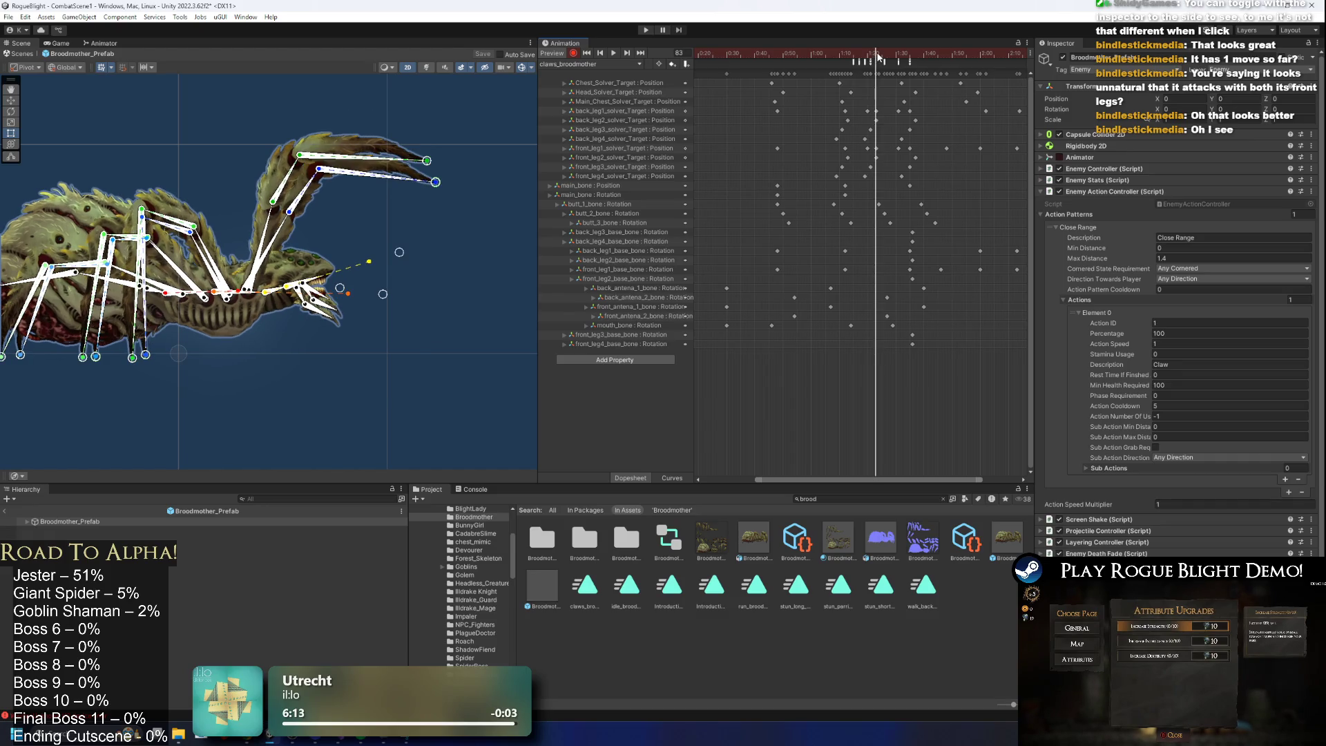
mouse_move(435, 182)
left_mouse_down()
mouse_move(409, 201)
mouse_move(398, 236)
left_mouse_up()
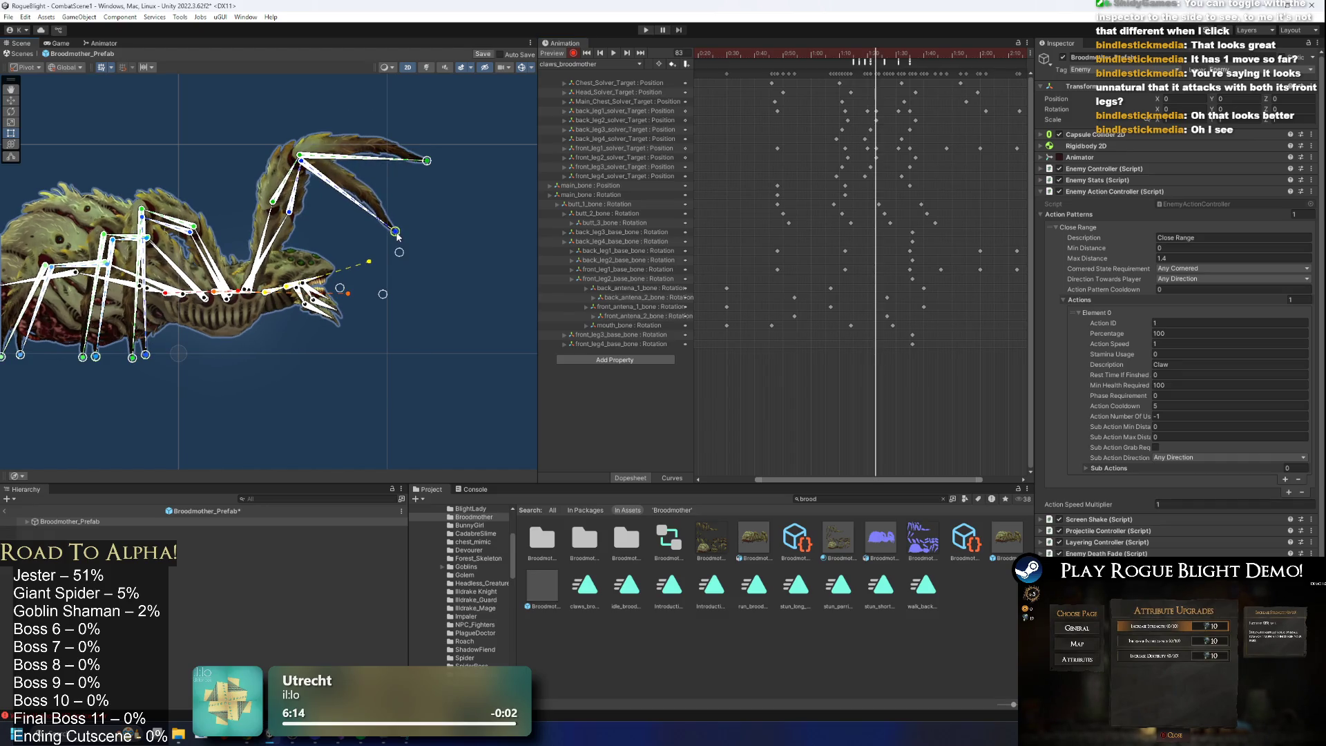
Lower the leg's IK target and rotate its bone to repose the leg at frame 81.
left_click(281, 216)
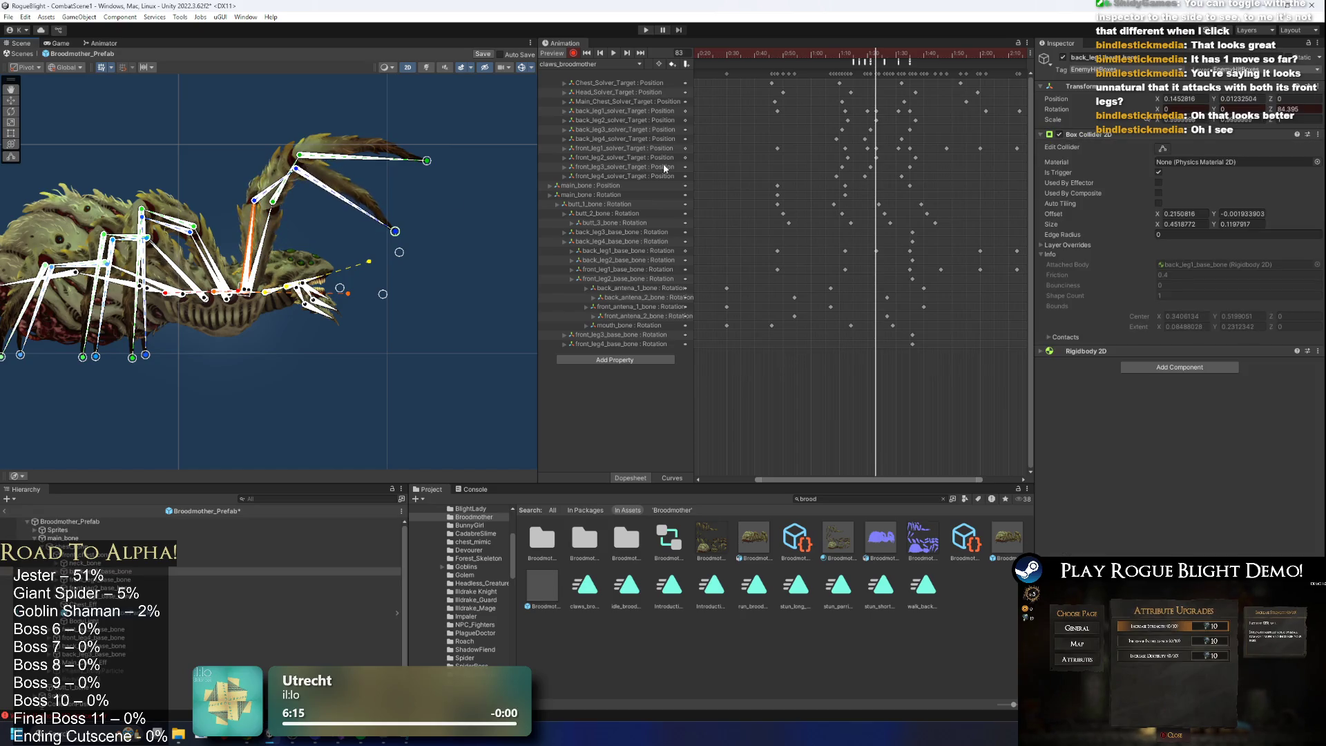
scroll(896, 114, "up", 2)
left_click_drag(864, 67, 852, 56)
left_click(851, 110)
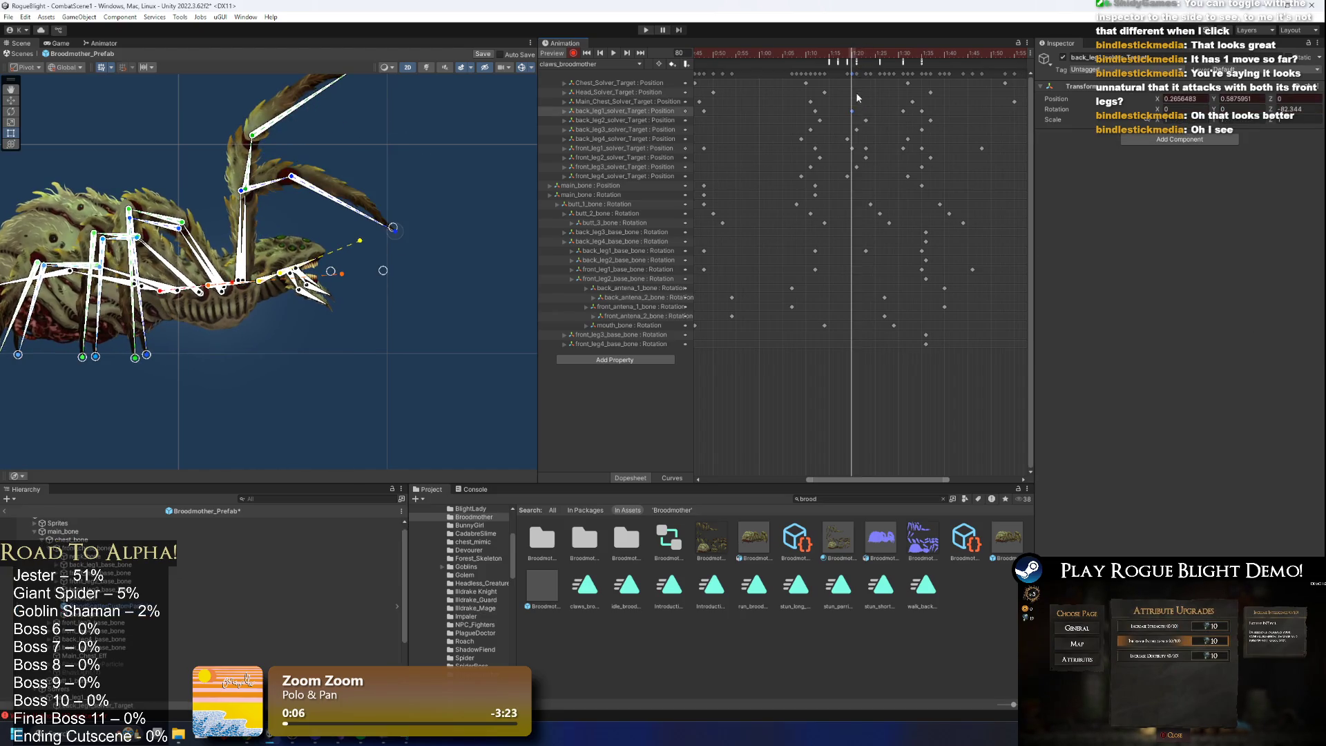
left_click(855, 62)
left_click_drag(384, 96, 377, 140)
left_click_drag(243, 234, 231, 224)
left_click_drag(373, 134, 359, 147)
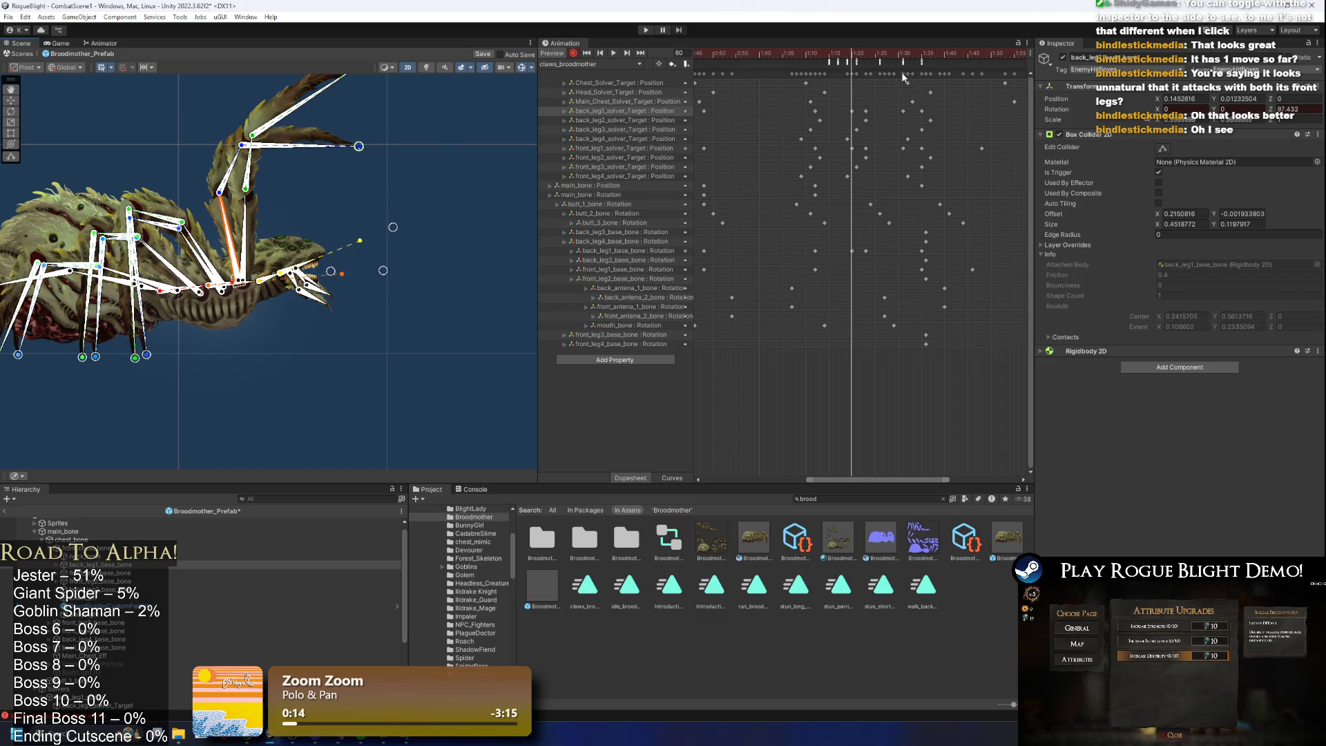
mouse_move(843, 55)
left_mouse_down()
mouse_move(808, 58)
mouse_move(923, 67)
mouse_move(912, 69)
left_mouse_up()
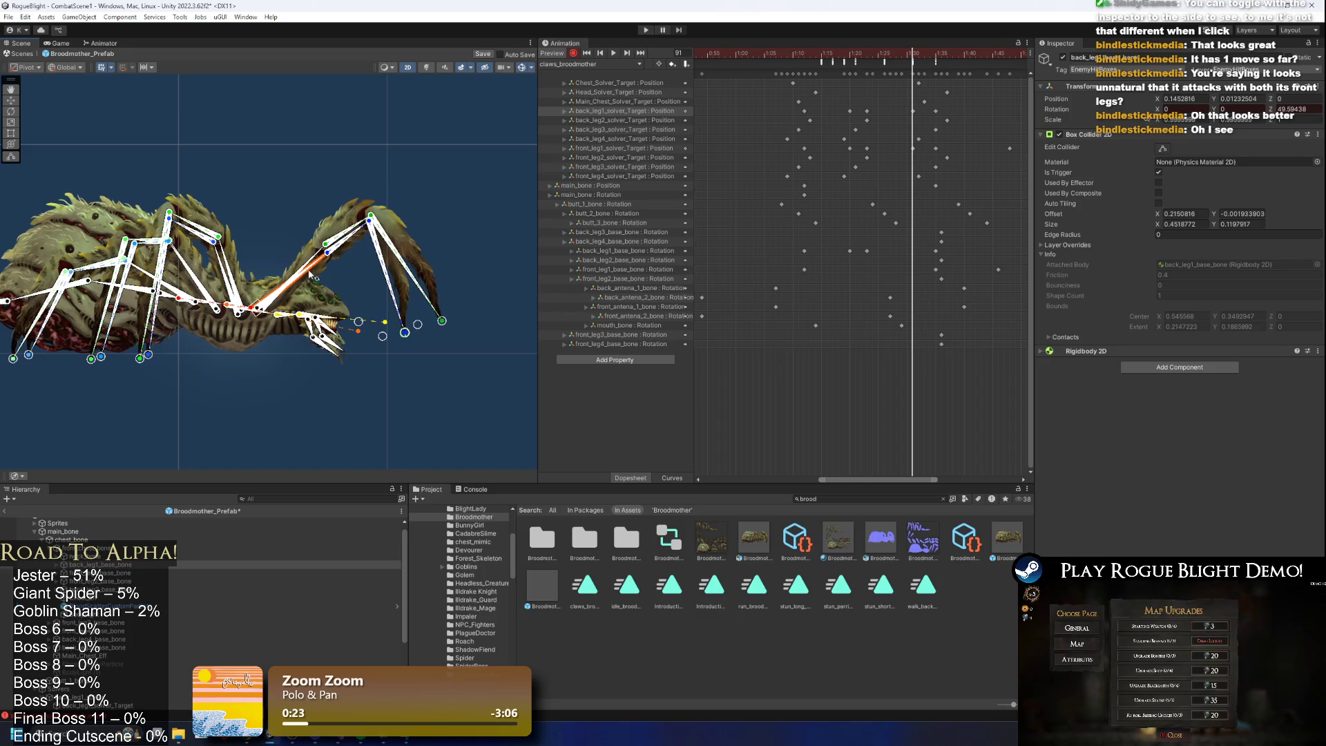
Rotate the back-leg bone upward, check the collision events near frame 95, and preview the clip.
left_click_drag(310, 276, 307, 265)
mouse_move(966, 56)
left_mouse_down()
mouse_move(922, 55)
mouse_move(967, 55)
mouse_move(935, 55)
left_mouse_up()
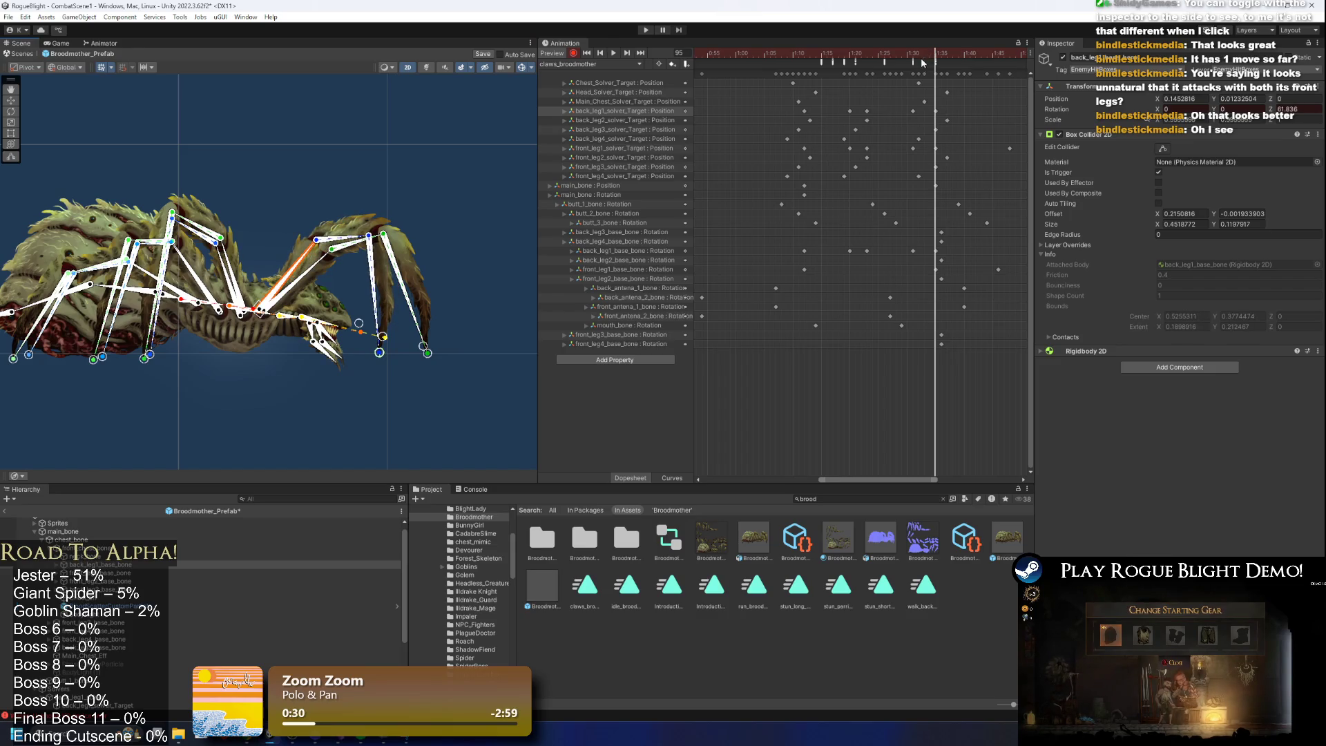
mouse_move(929, 65)
left_mouse_down()
mouse_move(898, 72)
mouse_move(917, 54)
left_mouse_up()
key("space")
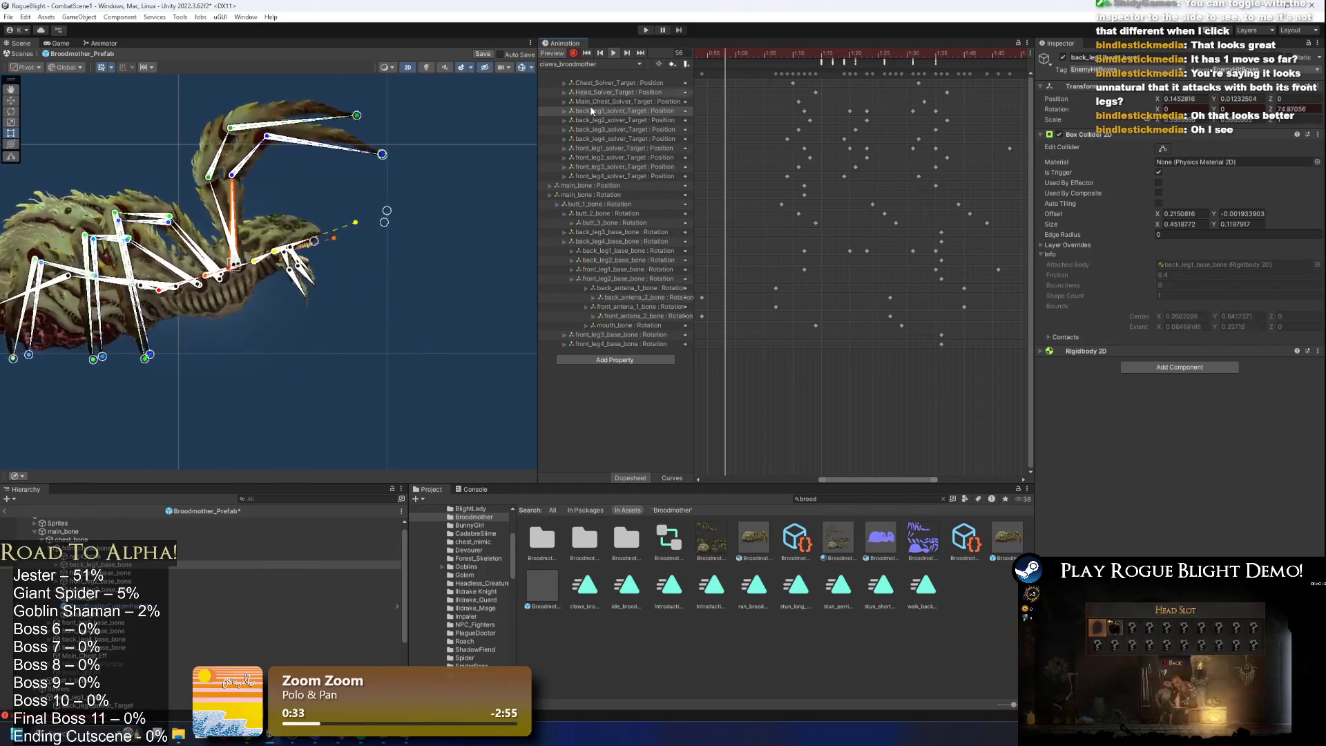
left_click(358, 353)
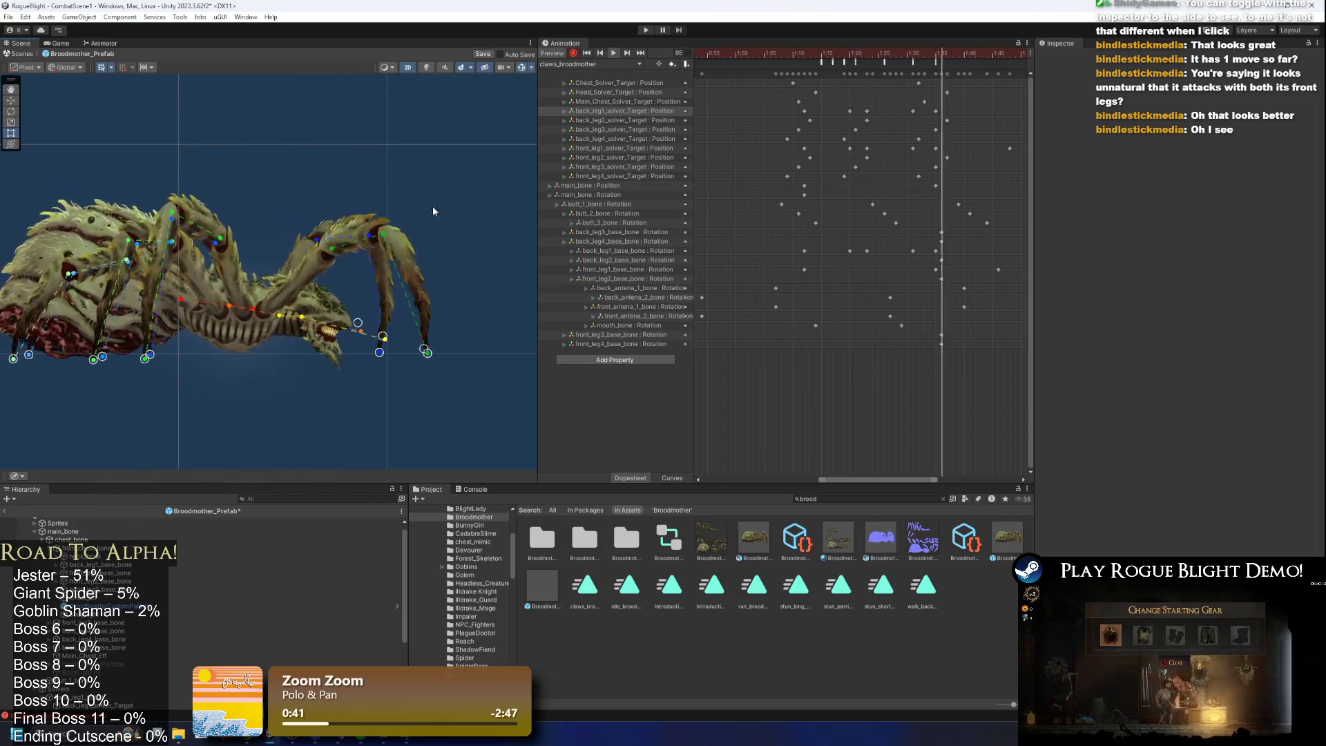
Lower the claw's IK target at frame 76 and preview the strike.
mouse_move(777, 54)
left_mouse_down()
mouse_move(888, 56)
mouse_move(726, 65)
mouse_move(799, 60)
left_mouse_up()
left_click_drag(339, 166, 339, 168)
left_click(225, 204)
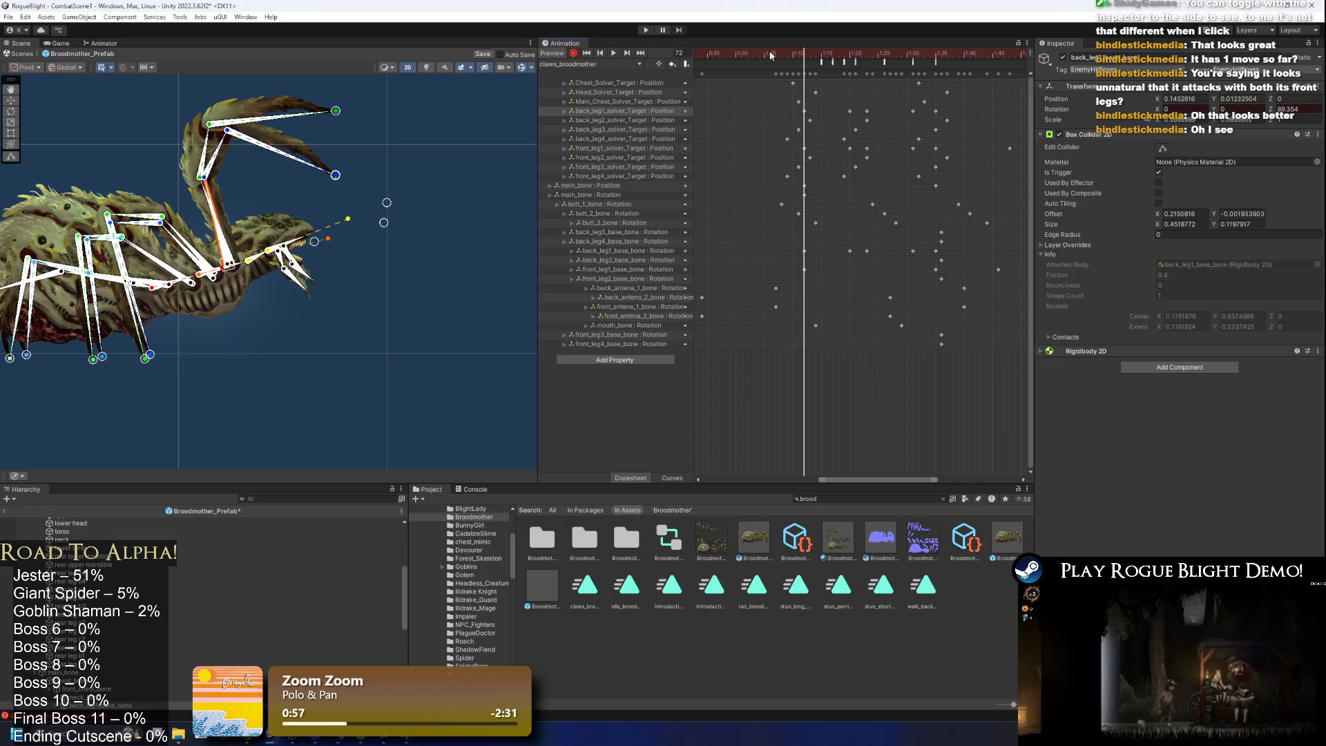
key("space")
left_click(408, 135)
Hide the bone gizmos, inspect the pose at frame 97, and widen the Inspector.
scroll(420, 123, "down", 2)
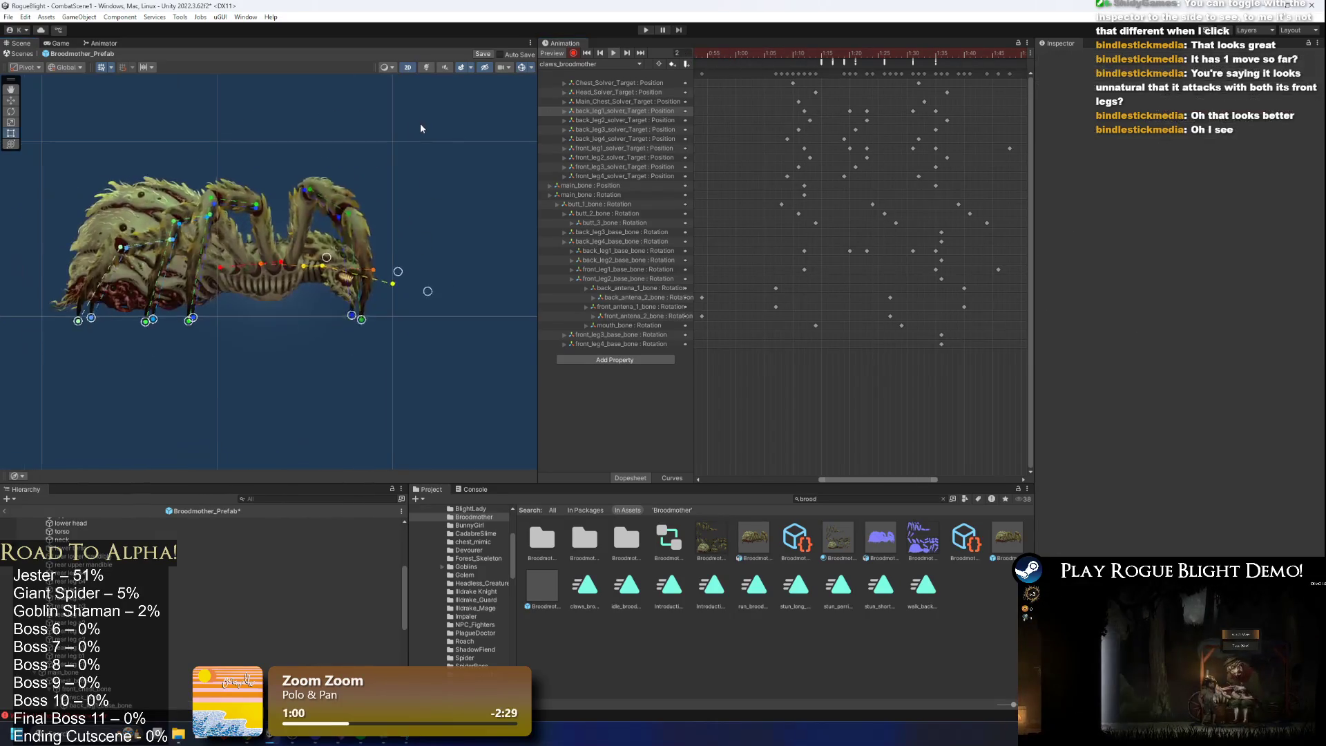
left_click(525, 68)
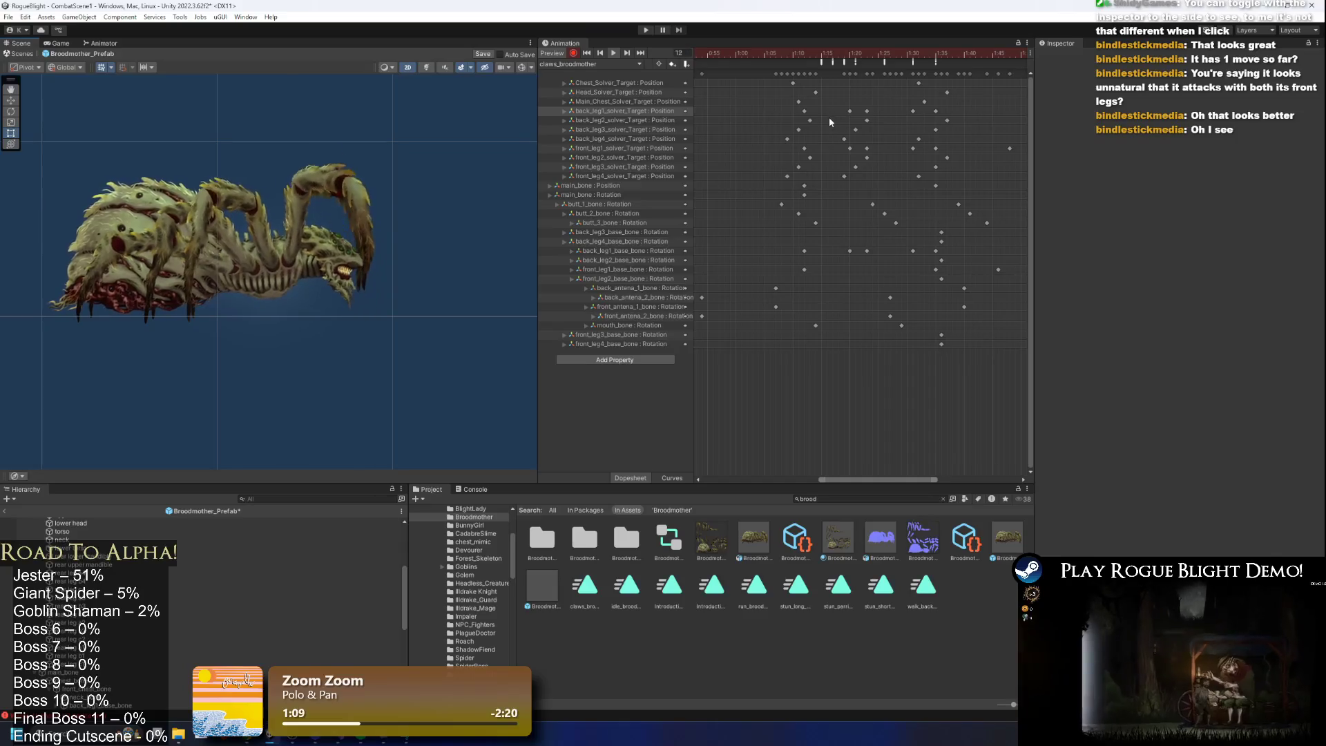
left_click_drag(918, 49, 948, 54)
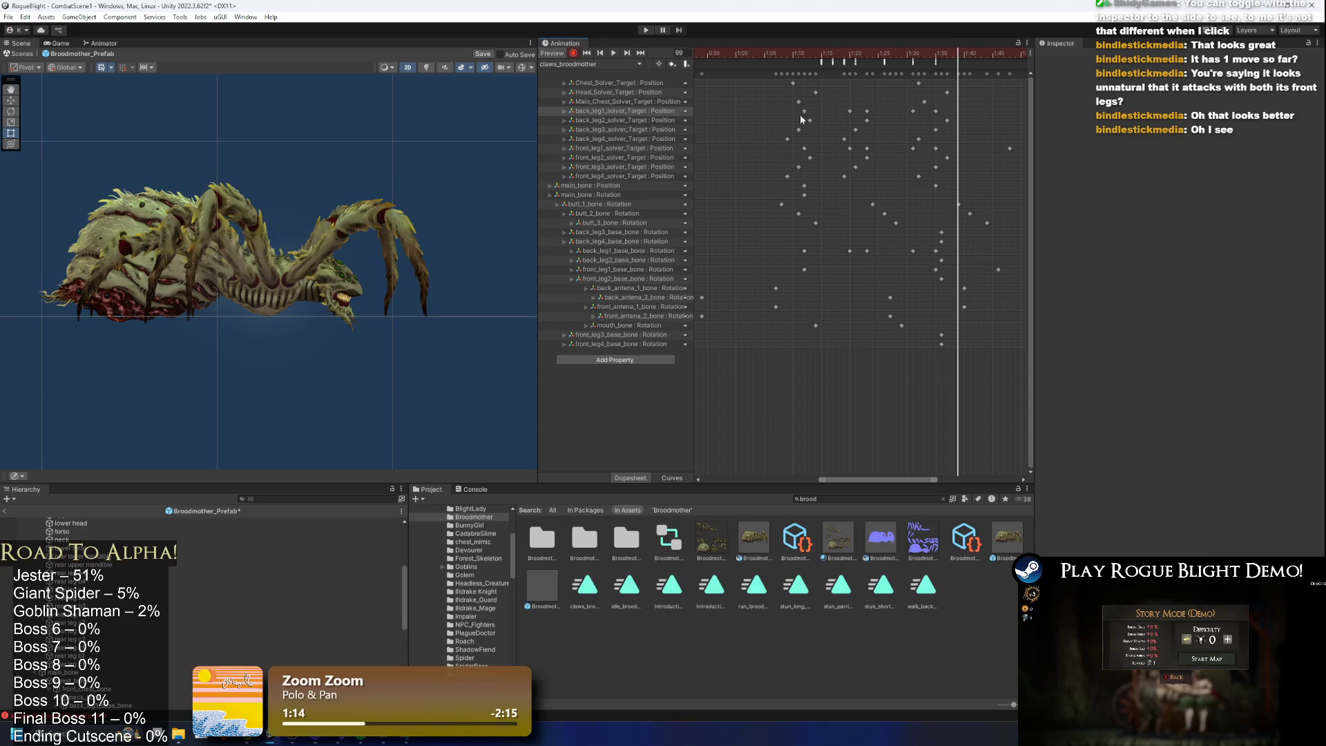
scroll(391, 230, "up", 2)
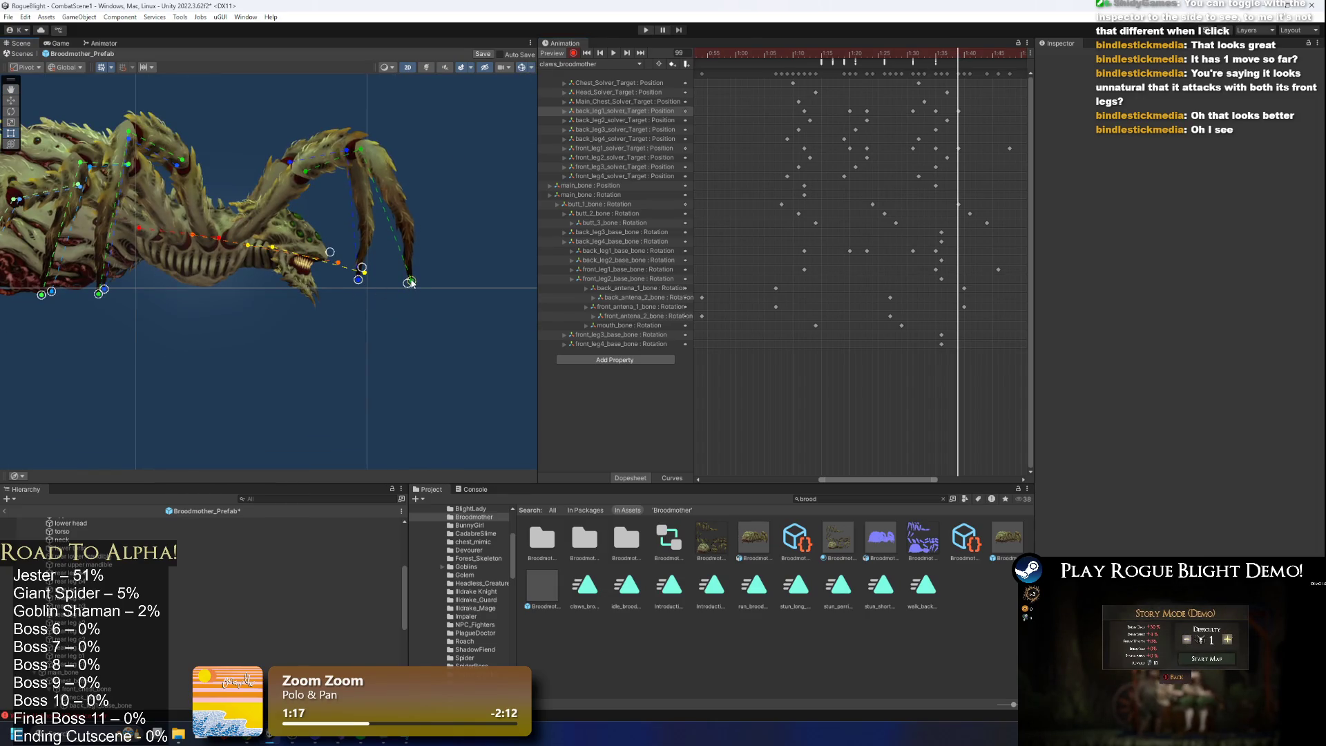
left_click_drag(1034, 111, 900, 90)
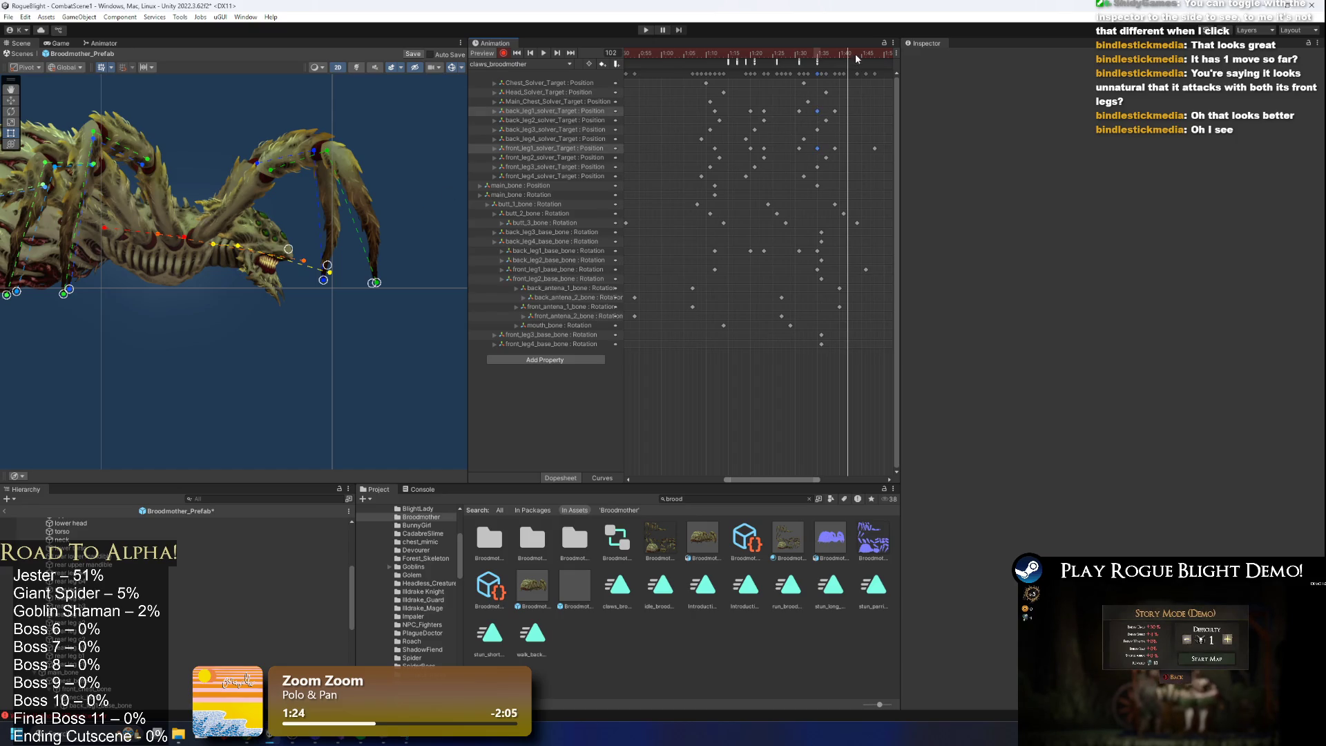
Select the front_leg1 and back_leg1 strike keys and stretch them to lengthen the strike.
key("space")
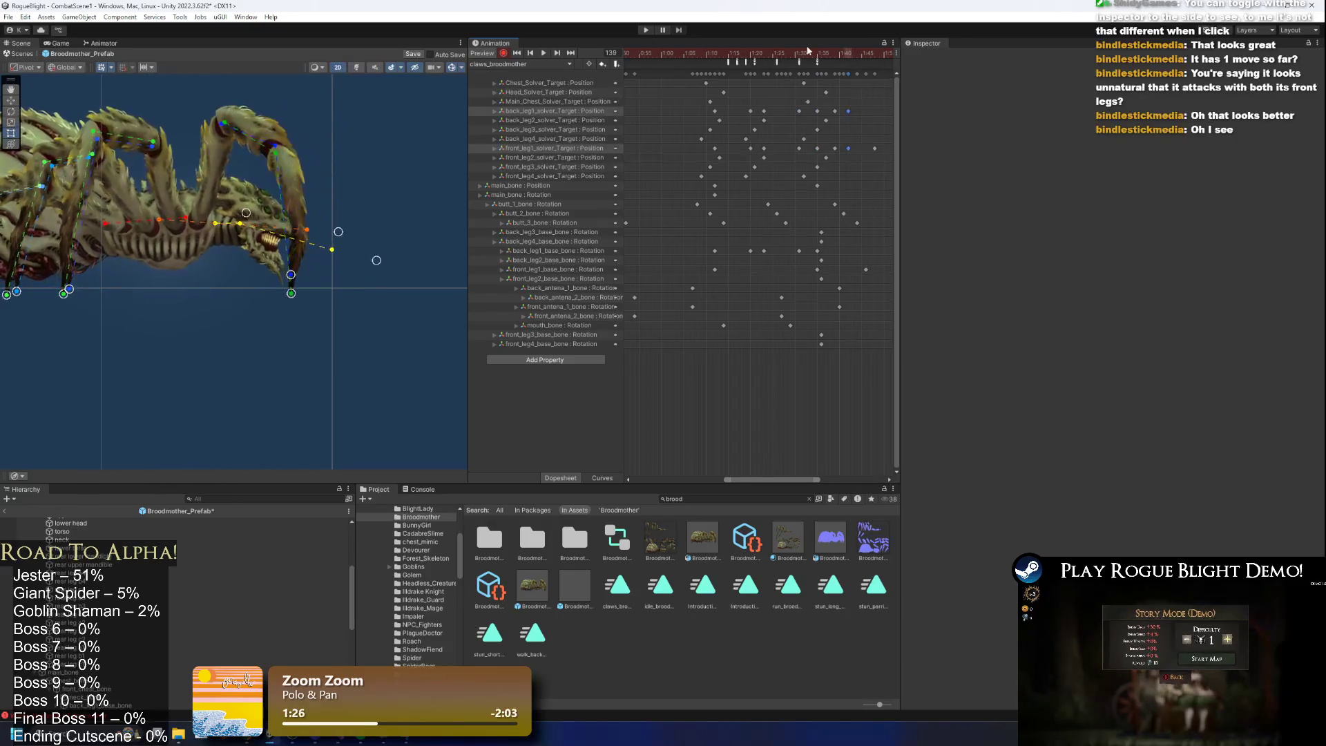
left_click_drag(801, 52, 817, 54)
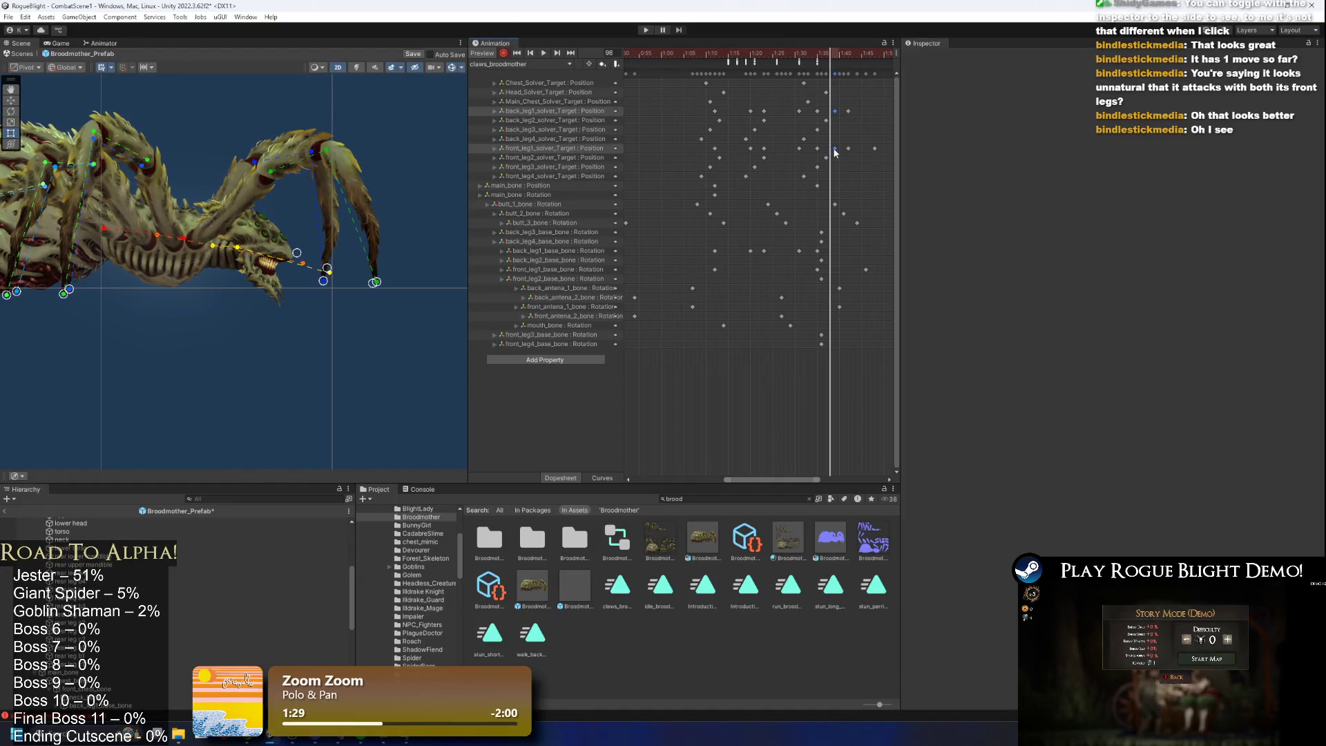
key("space")
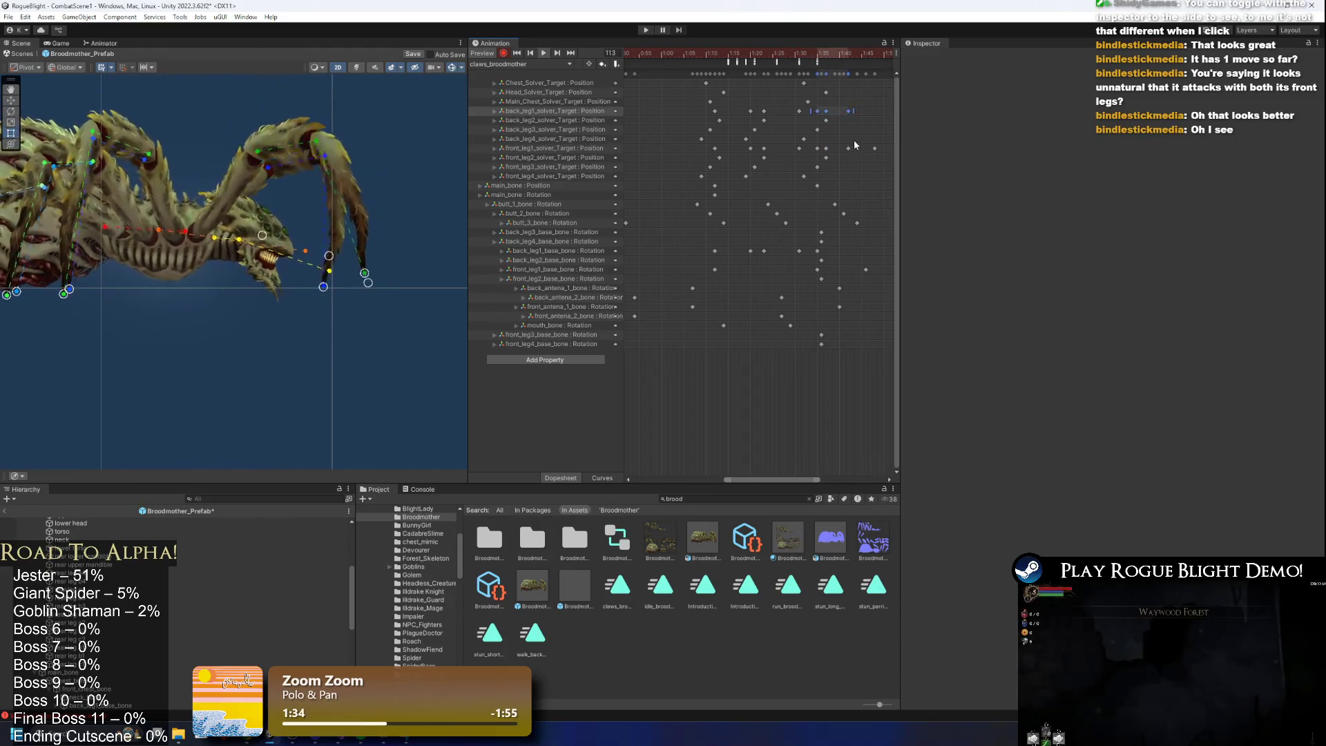
left_click_drag(857, 144, 814, 151)
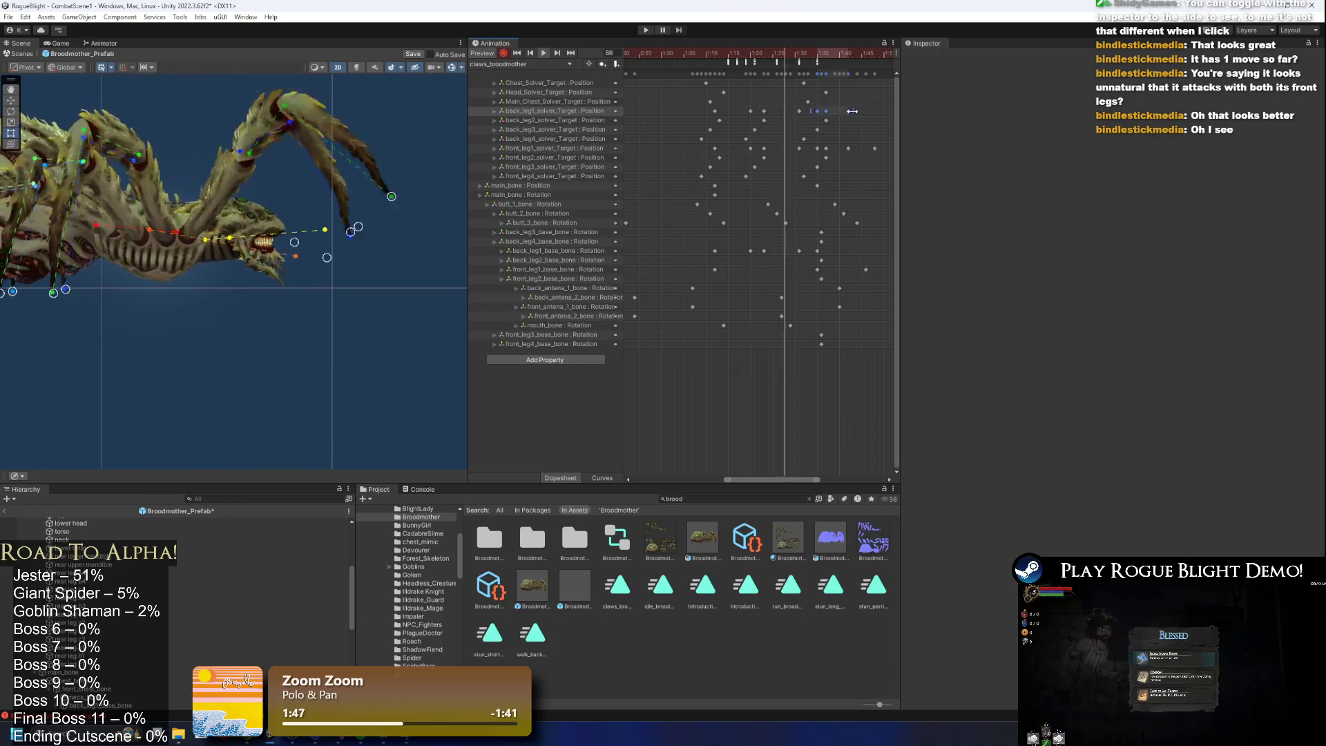
left_click_drag(817, 111, 839, 114)
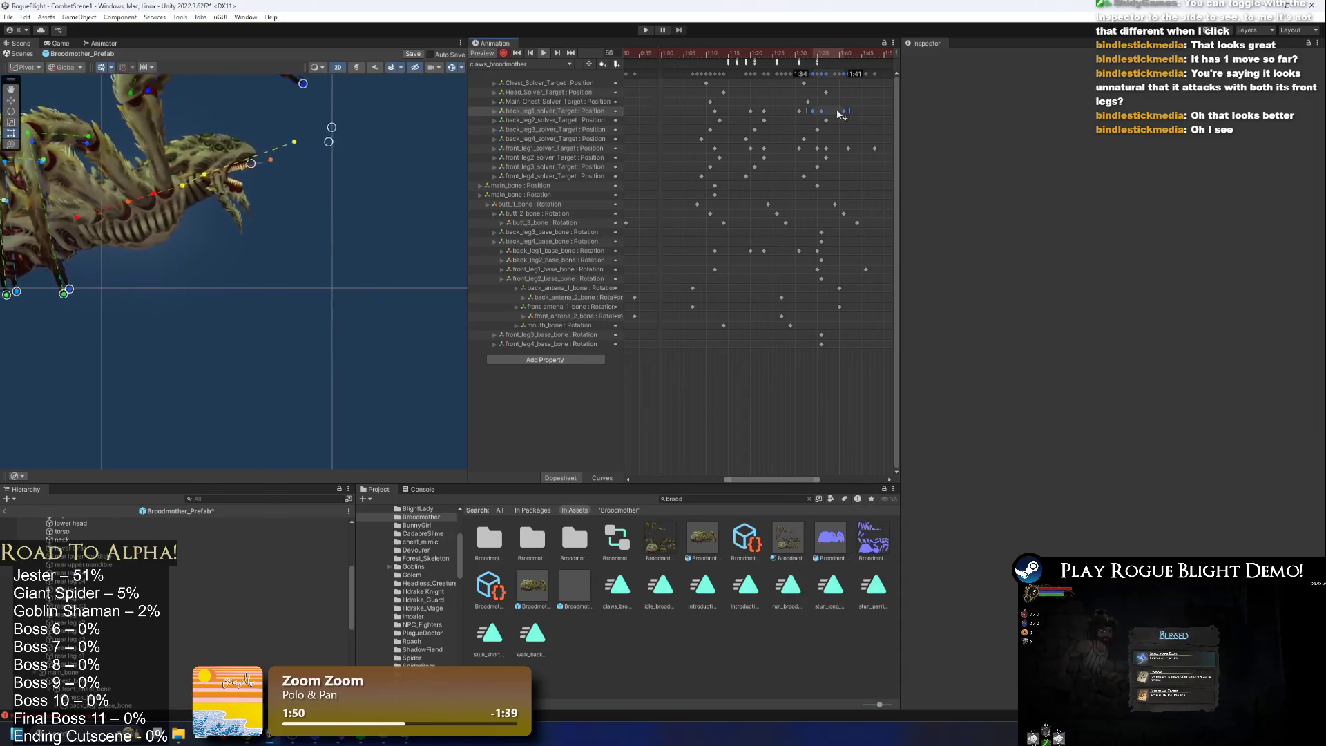
scroll(346, 321, "down", 3)
left_click(453, 68)
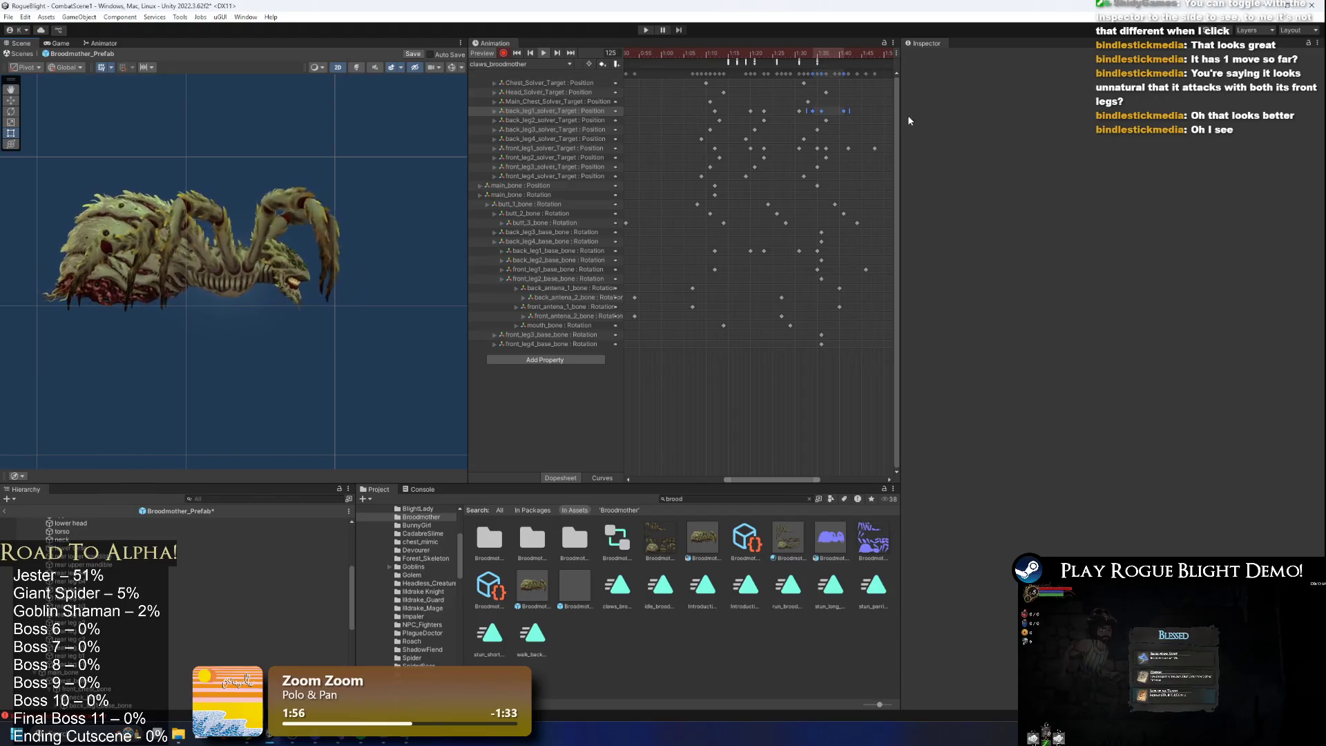
mouse_move(863, 143)
left_mouse_down()
mouse_move(822, 153)
mouse_move(863, 145)
left_mouse_up()
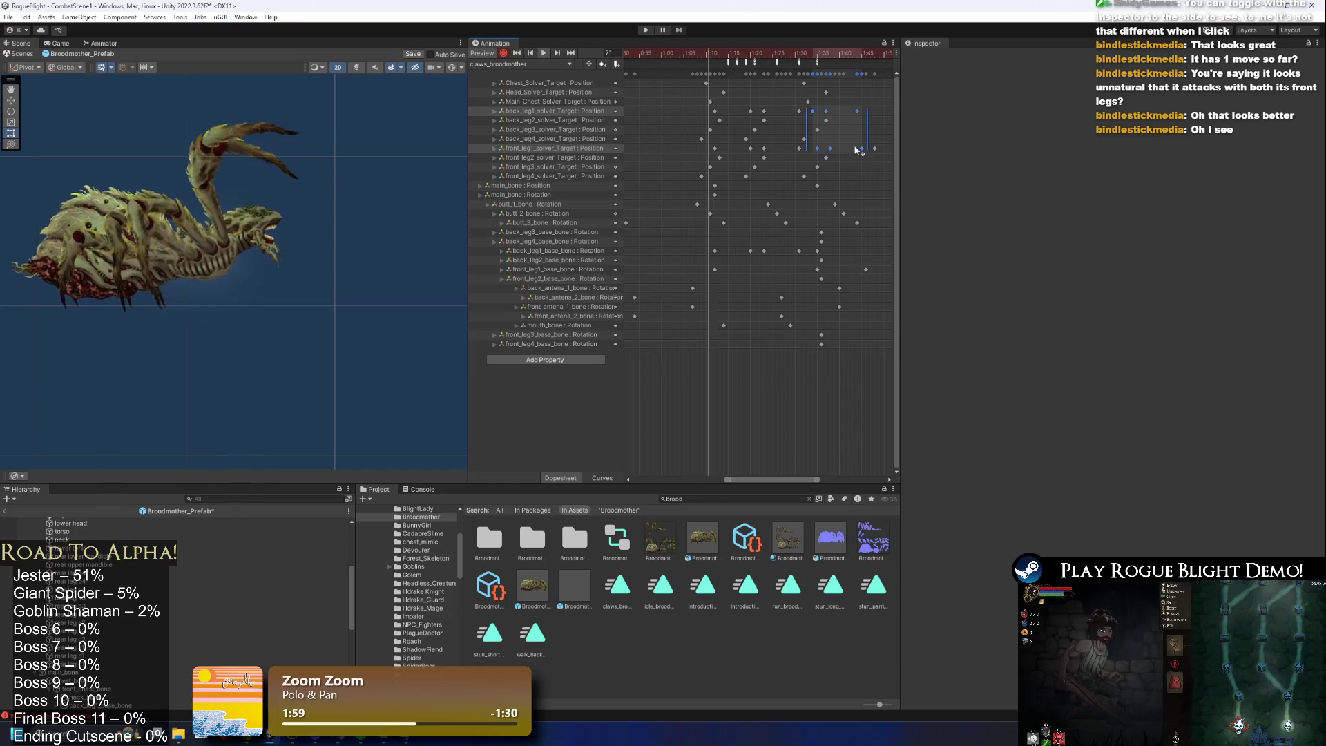
left_click_drag(860, 138, 874, 135)
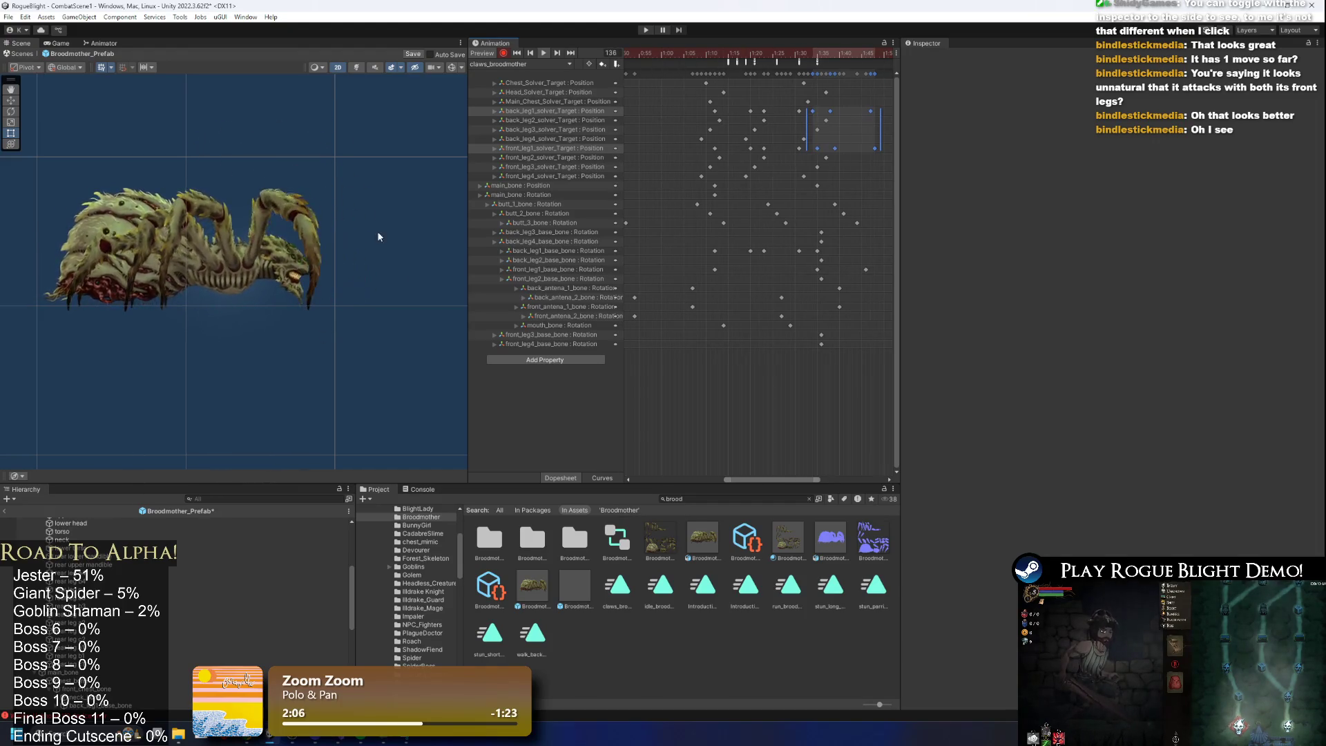
Enter Play mode, confirming the unwanted-modifications warning.
scroll(377, 233, "down", 2)
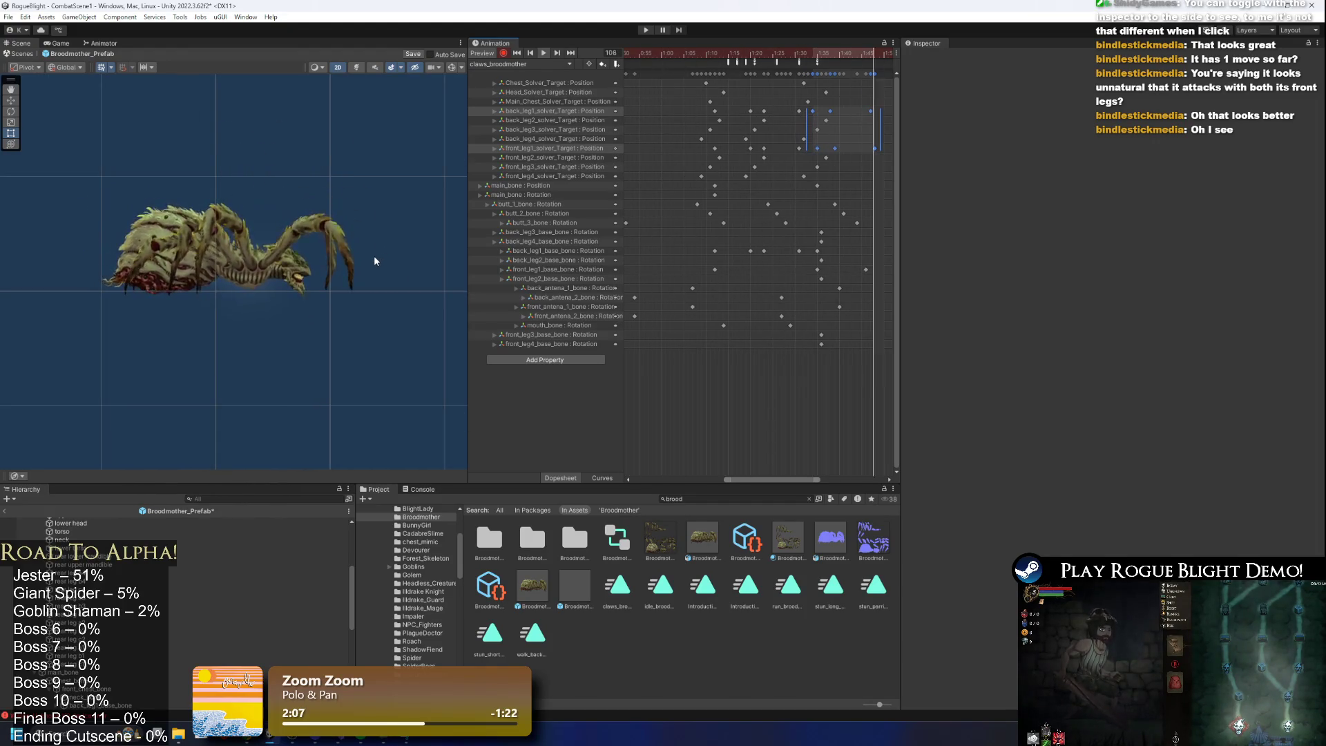
left_click(646, 30)
key("Return")
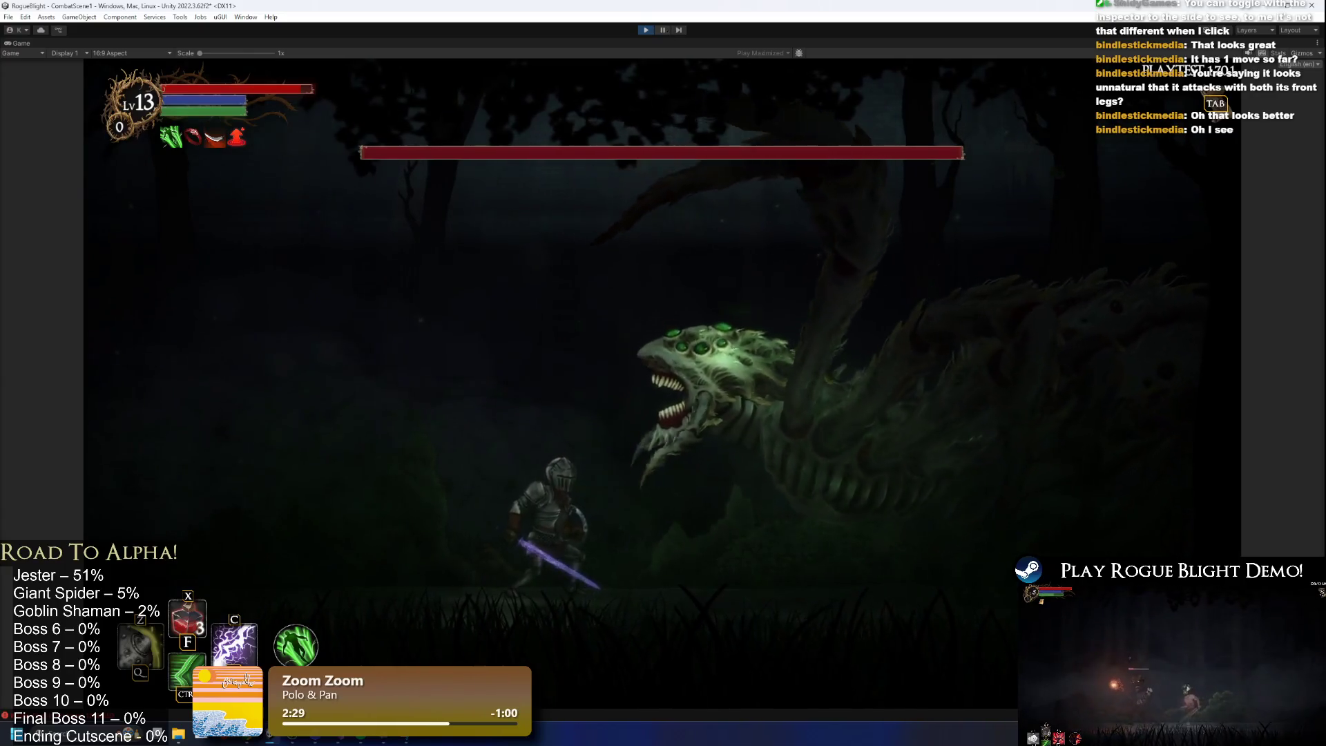
Pause the game, step four frames through the spider's lunge, resume, then stop playing.
left_click(664, 30)
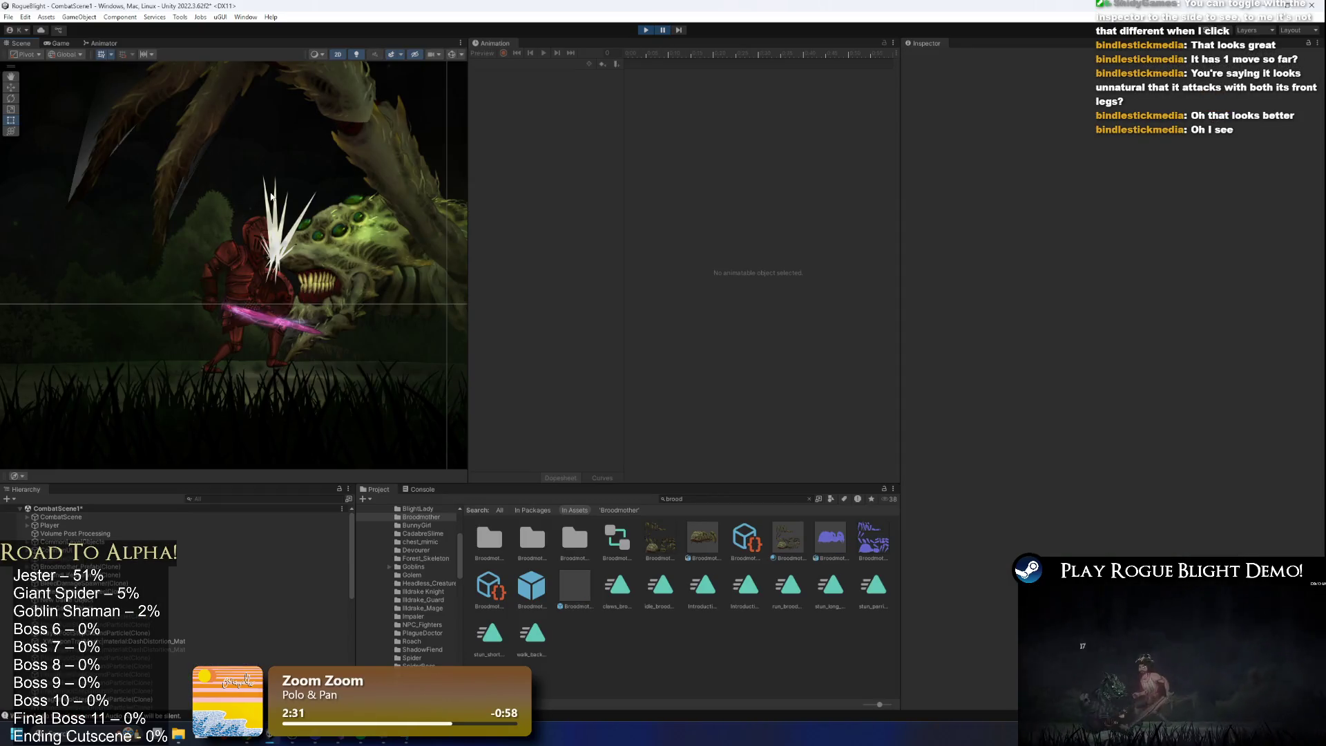
left_click(679, 31)
left_click(680, 30)
left_click(680, 30)
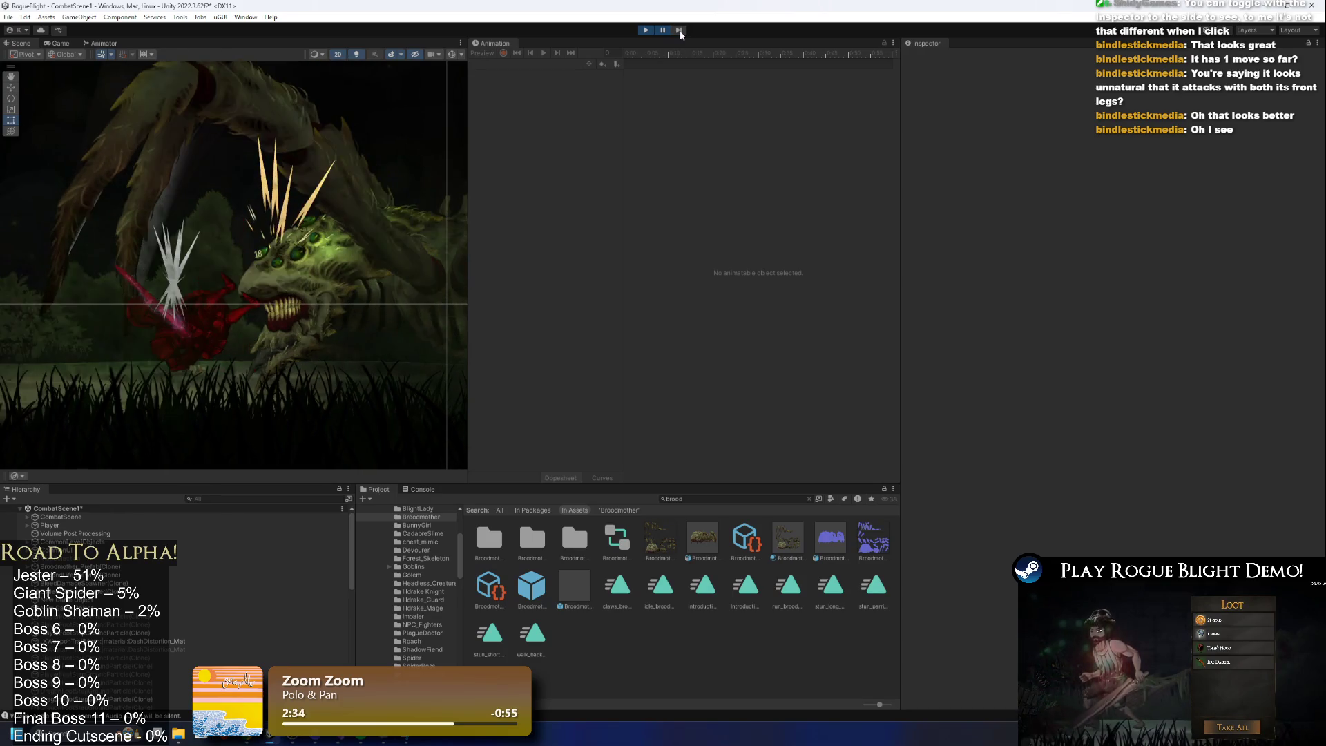
left_click(680, 31)
left_click(679, 30)
left_click(663, 30)
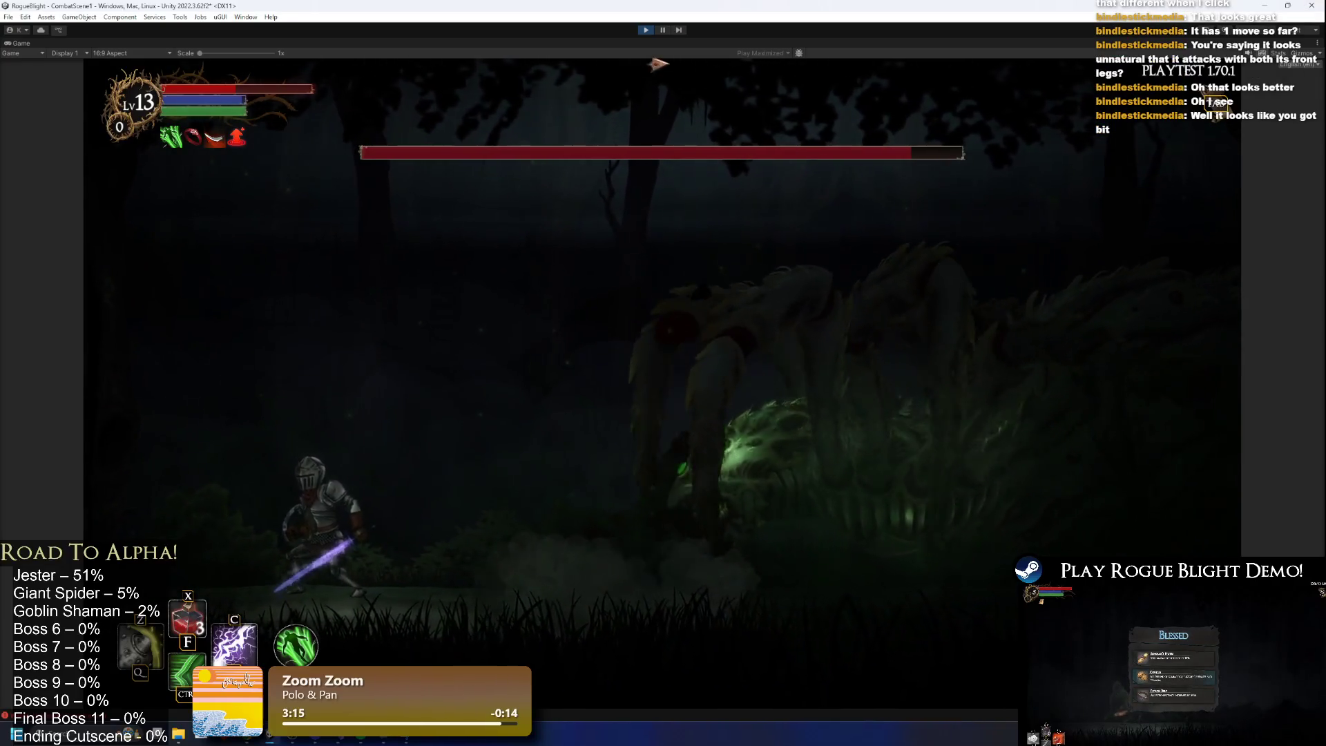
left_click(646, 29)
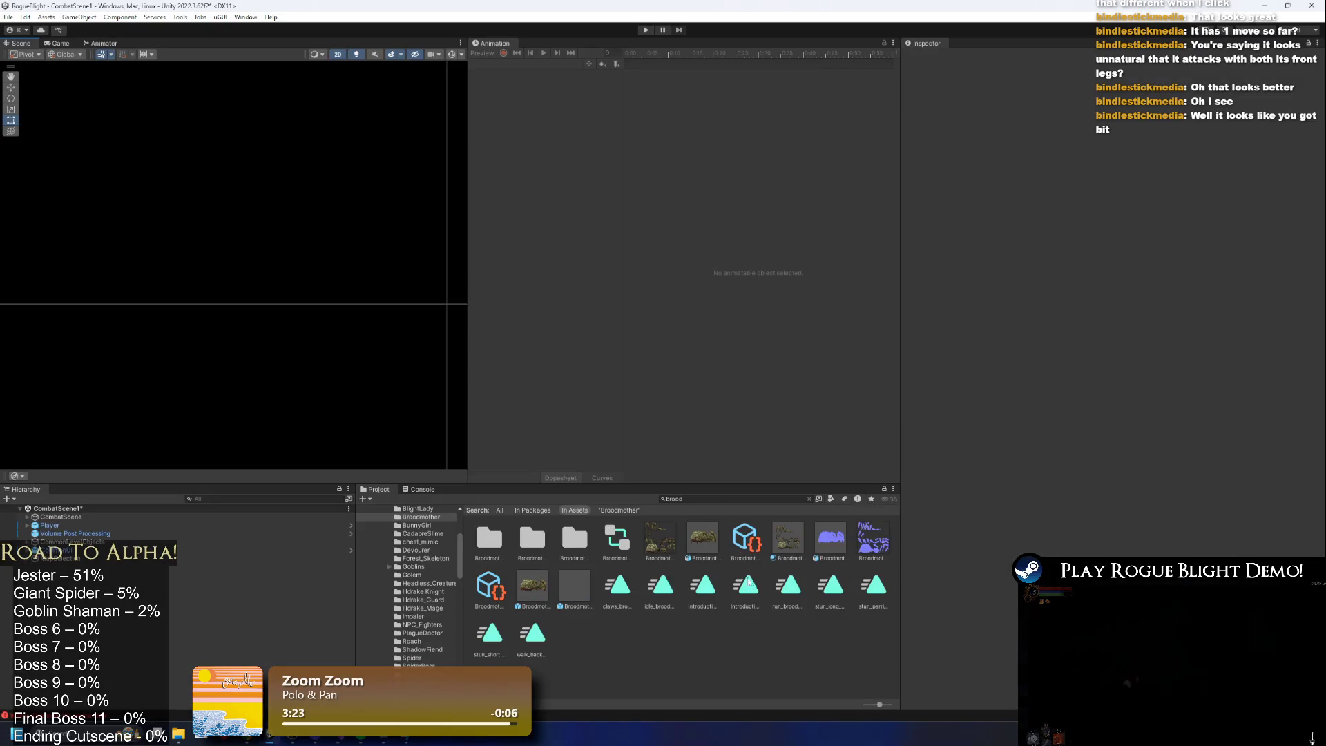
Open the Broodmother prefab and load the claws_broodmother clip in the Animation window.
double_click(534, 596)
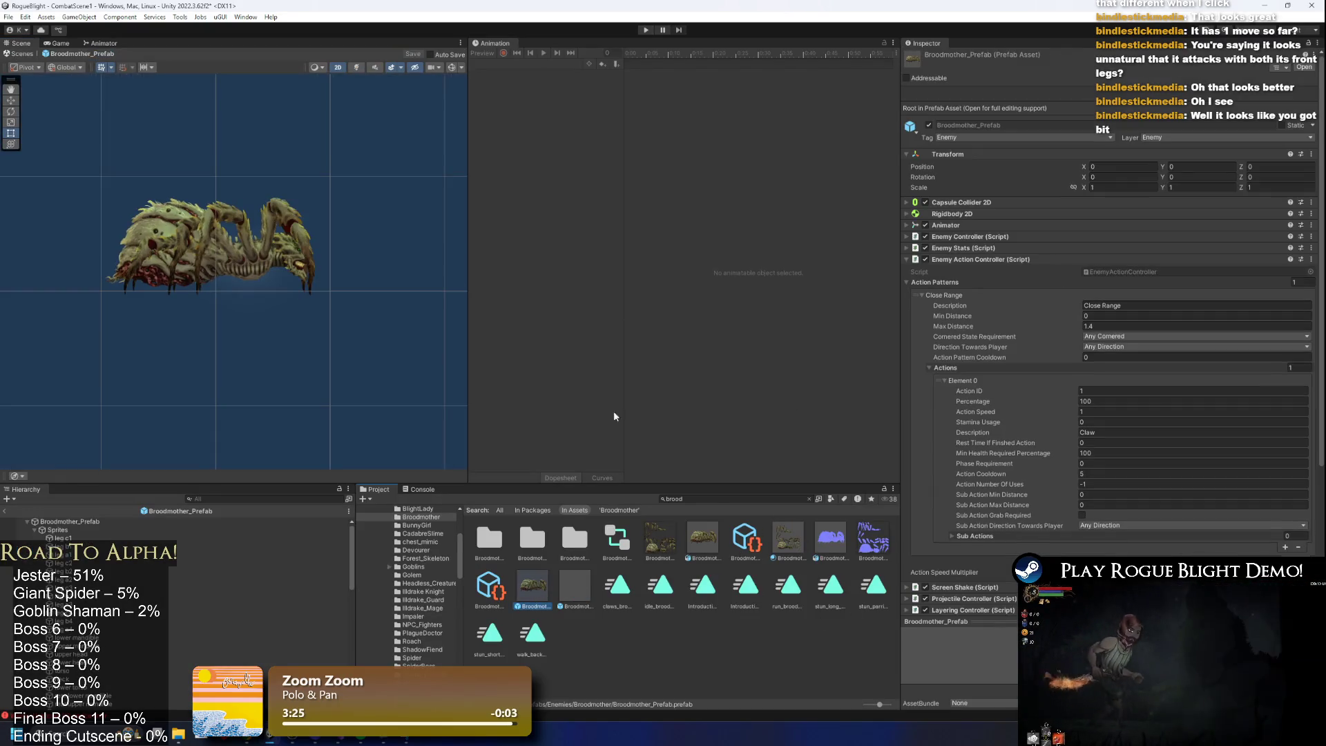
left_click(78, 520)
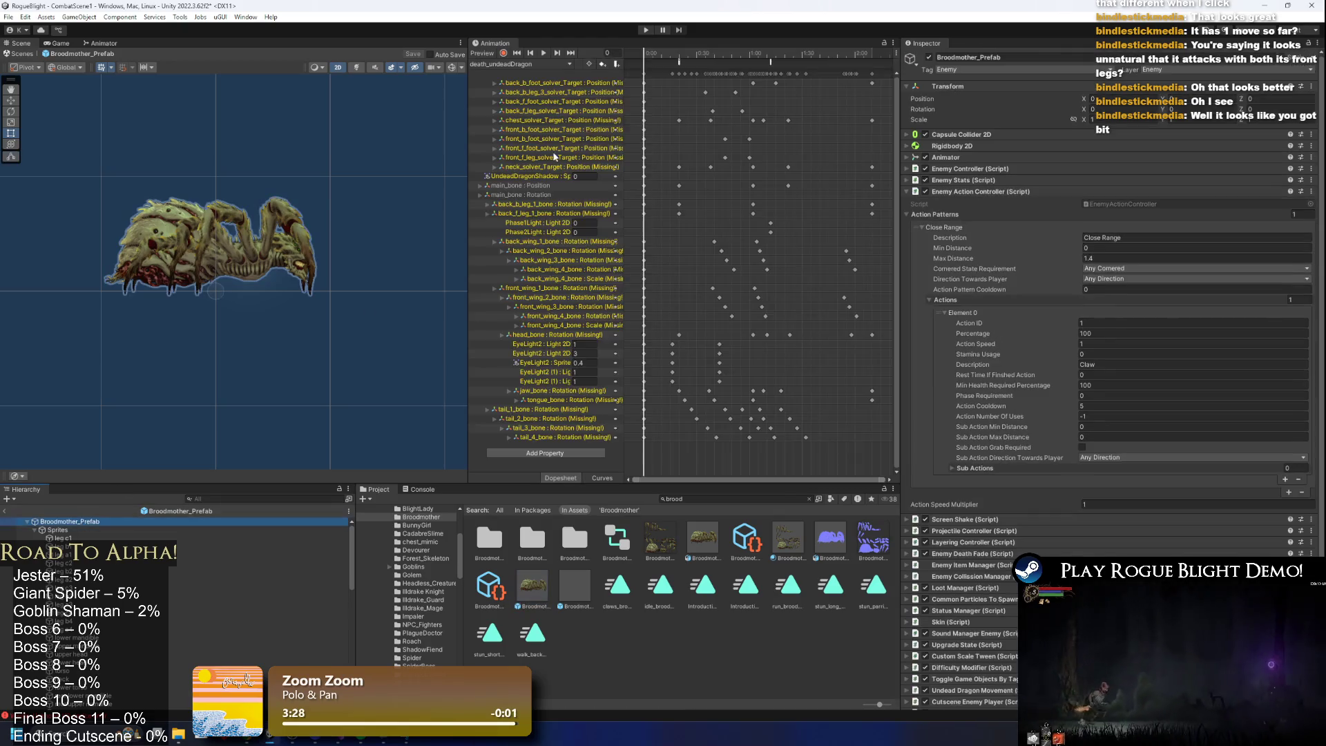
left_click(560, 64)
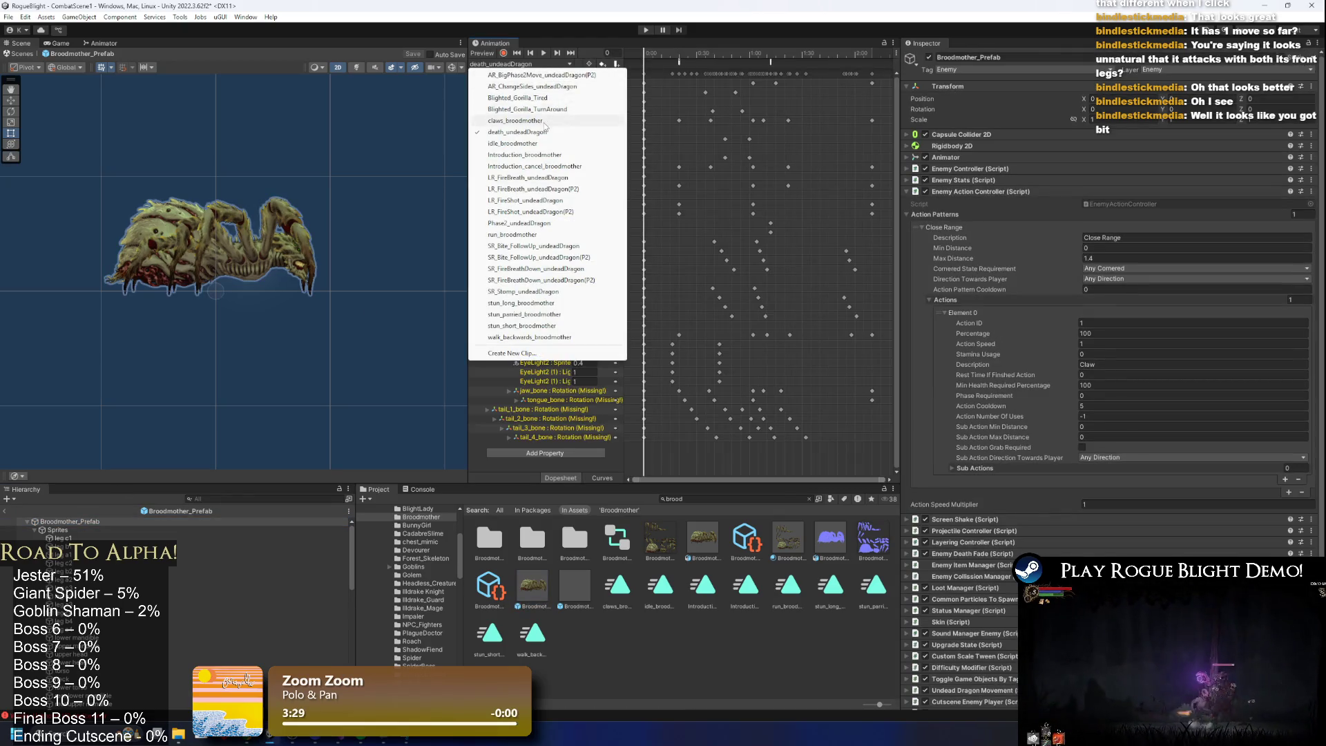
left_click(515, 120)
scroll(333, 304, "up", 2)
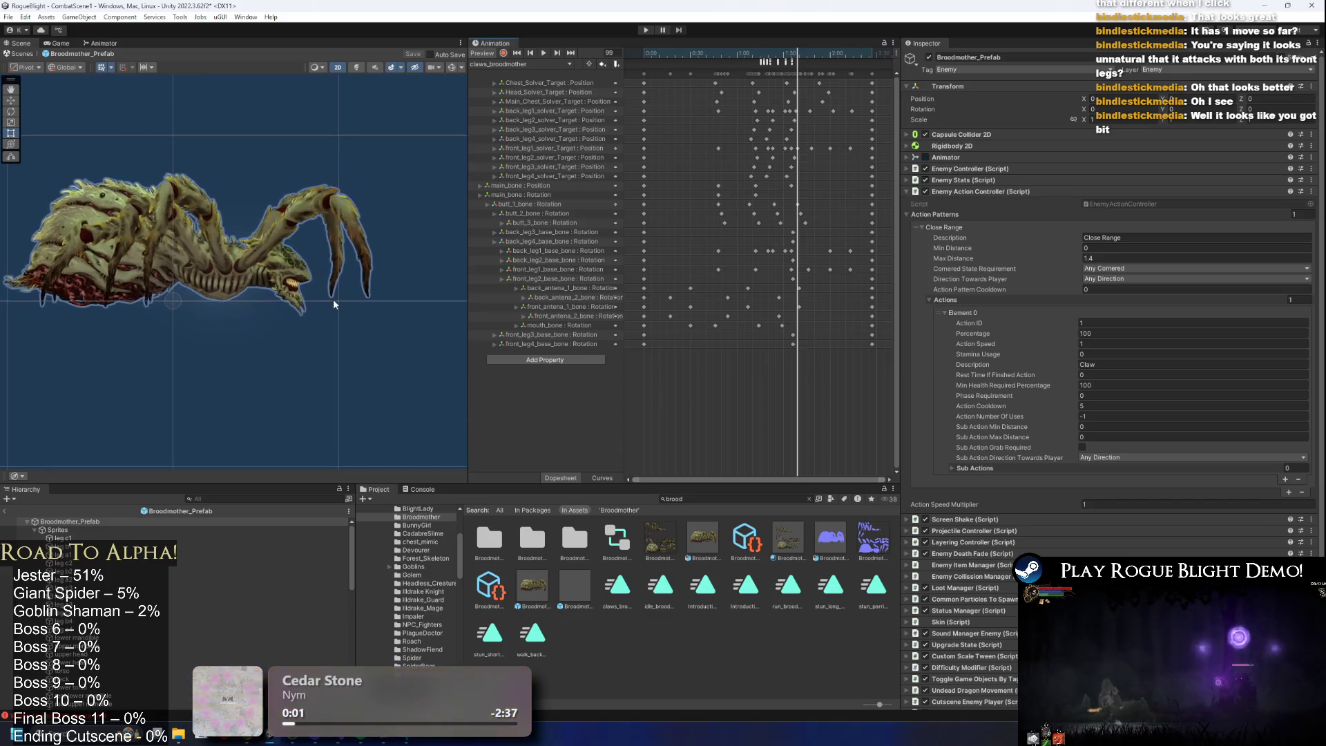
scroll(332, 300, "up", 2)
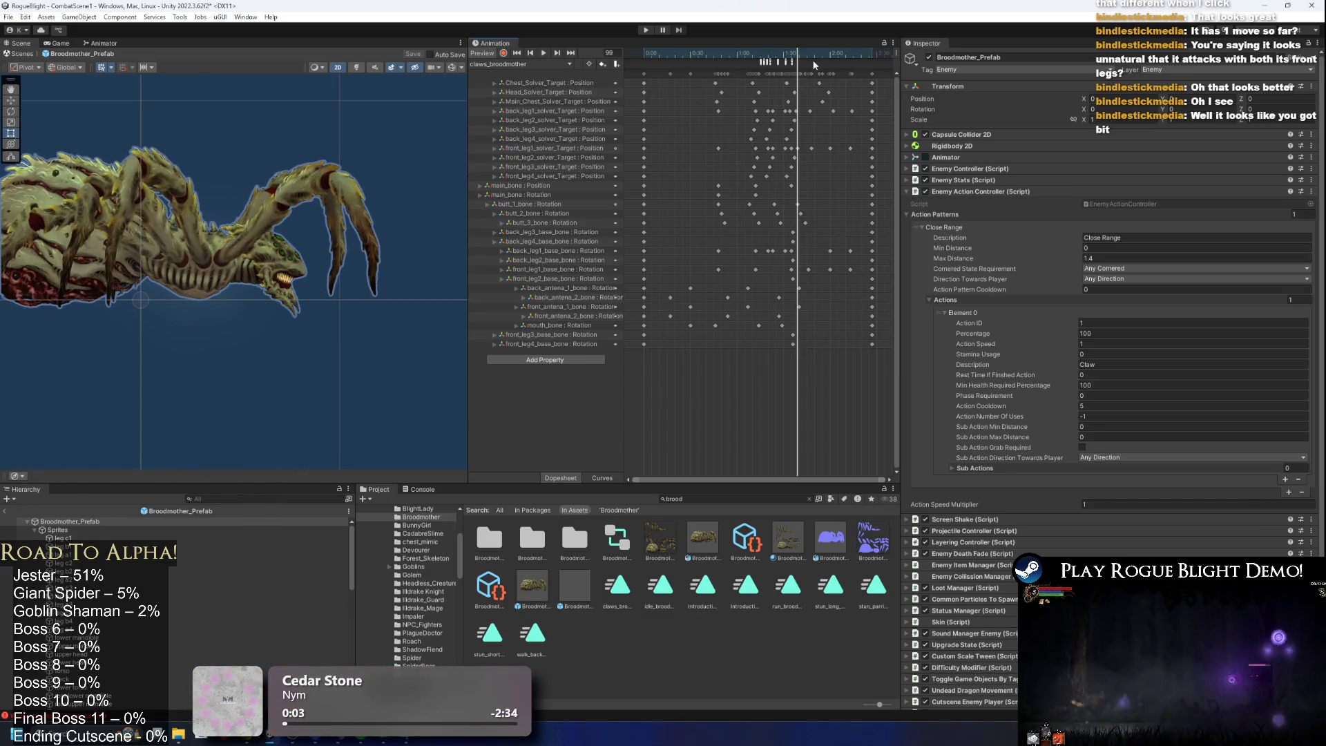
scroll(331, 290, "up", 2)
Show the bone gizmos and drag the rear leg further left at frame 91.
left_click(324, 269)
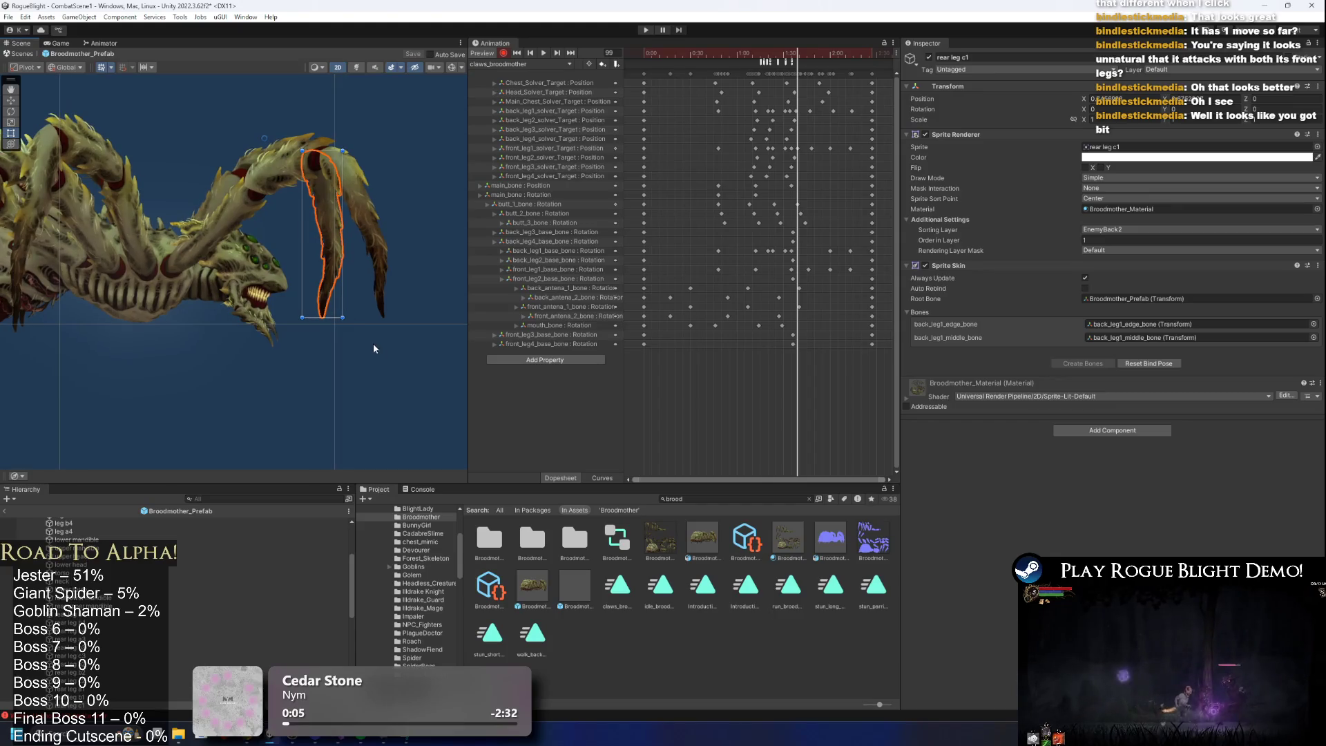
left_click(449, 72)
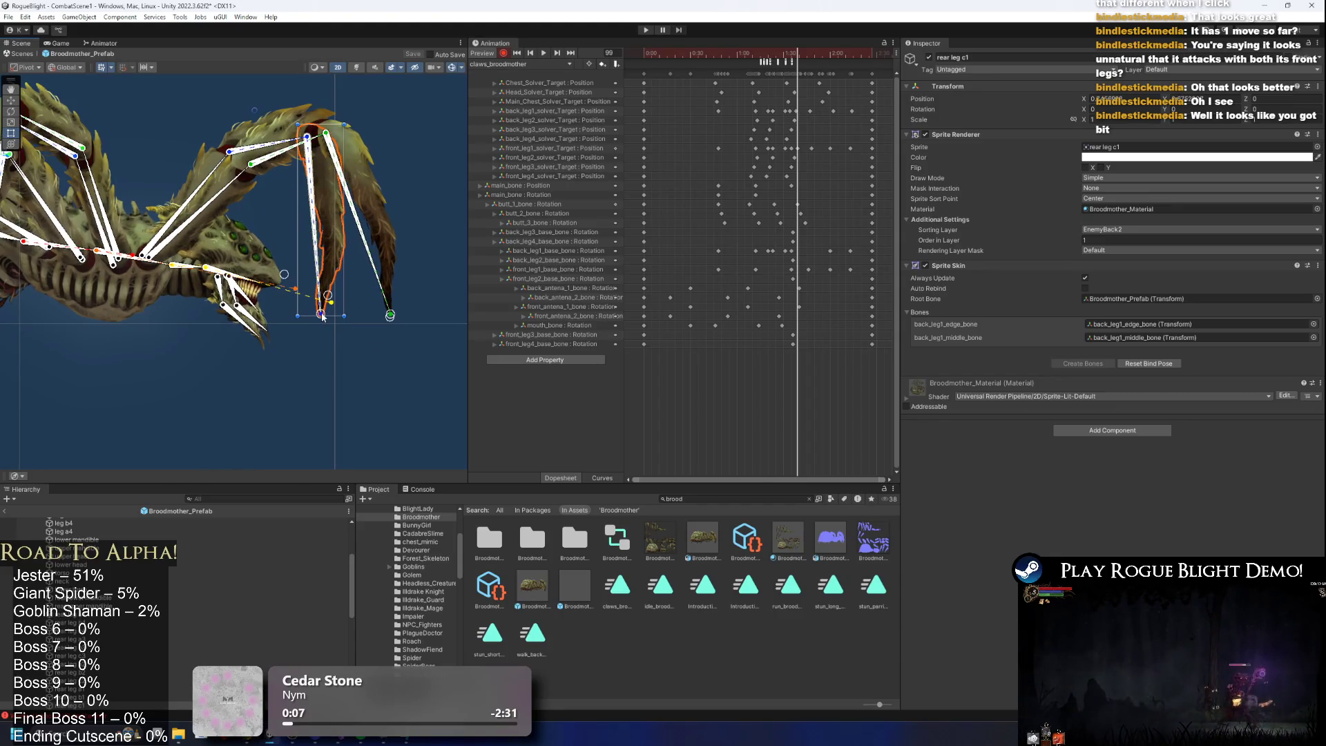
scroll(758, 52, "up", 2)
left_click_drag(759, 52, 768, 52)
left_click_drag(361, 297, 336, 297)
mouse_move(784, 55)
left_mouse_down()
mouse_move(718, 52)
mouse_move(769, 54)
left_mouse_up()
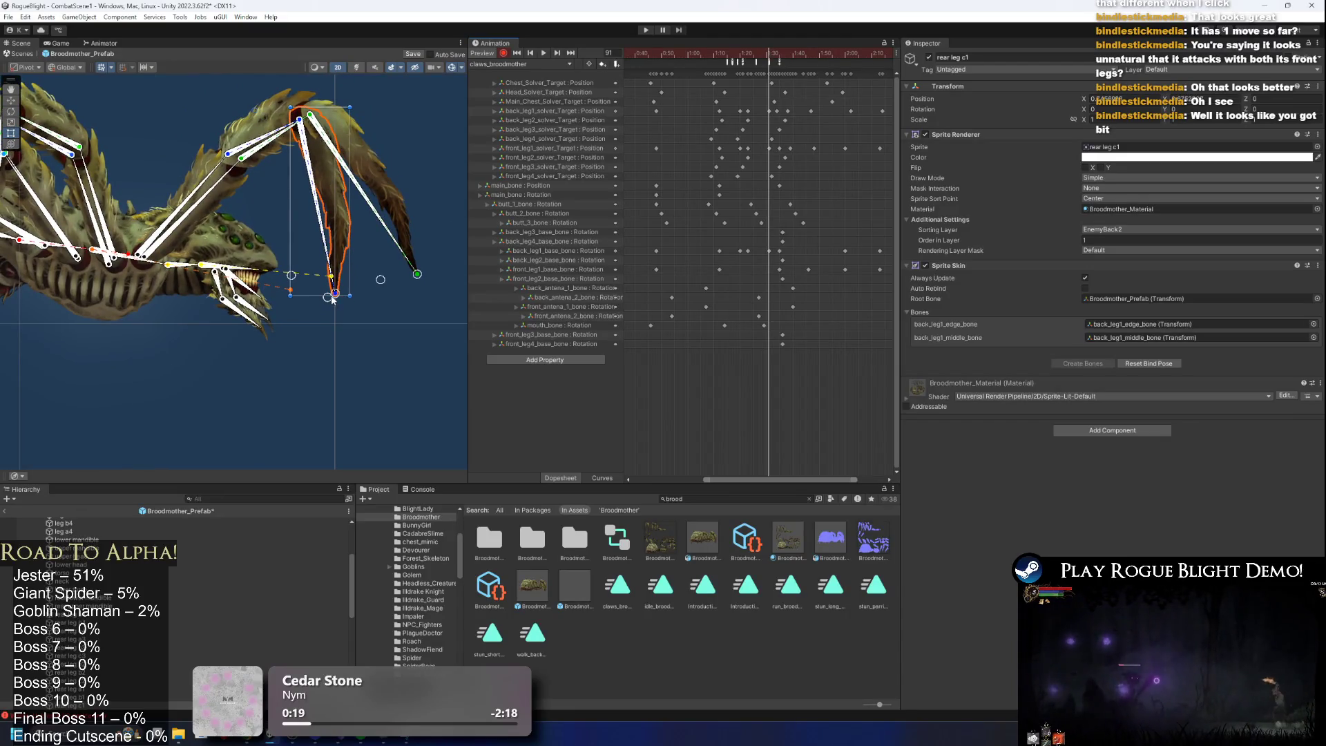
left_click_drag(333, 298, 314, 300)
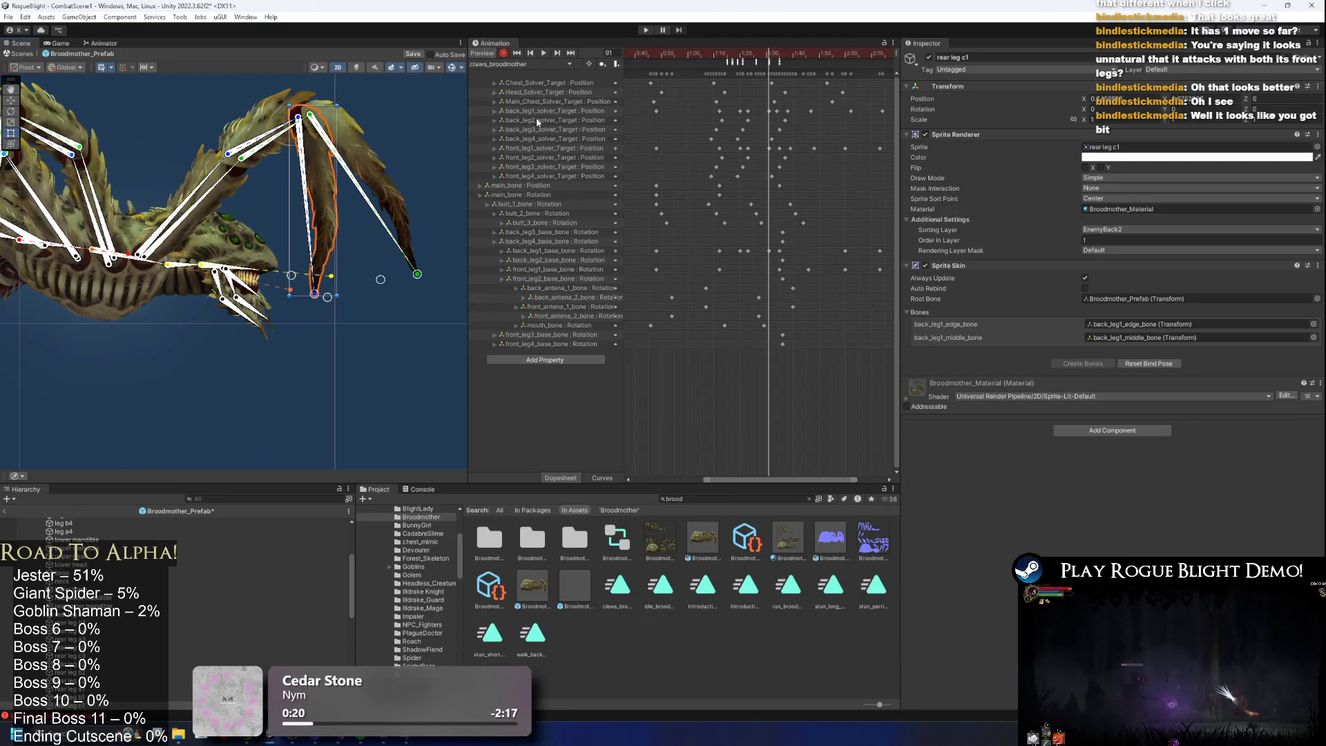
left_click_drag(783, 61, 632, 55)
Preview the claws animation from frame 51 to 91, then start the game to playtest.
left_click(518, 63)
left_click(370, 248)
left_click(661, 55)
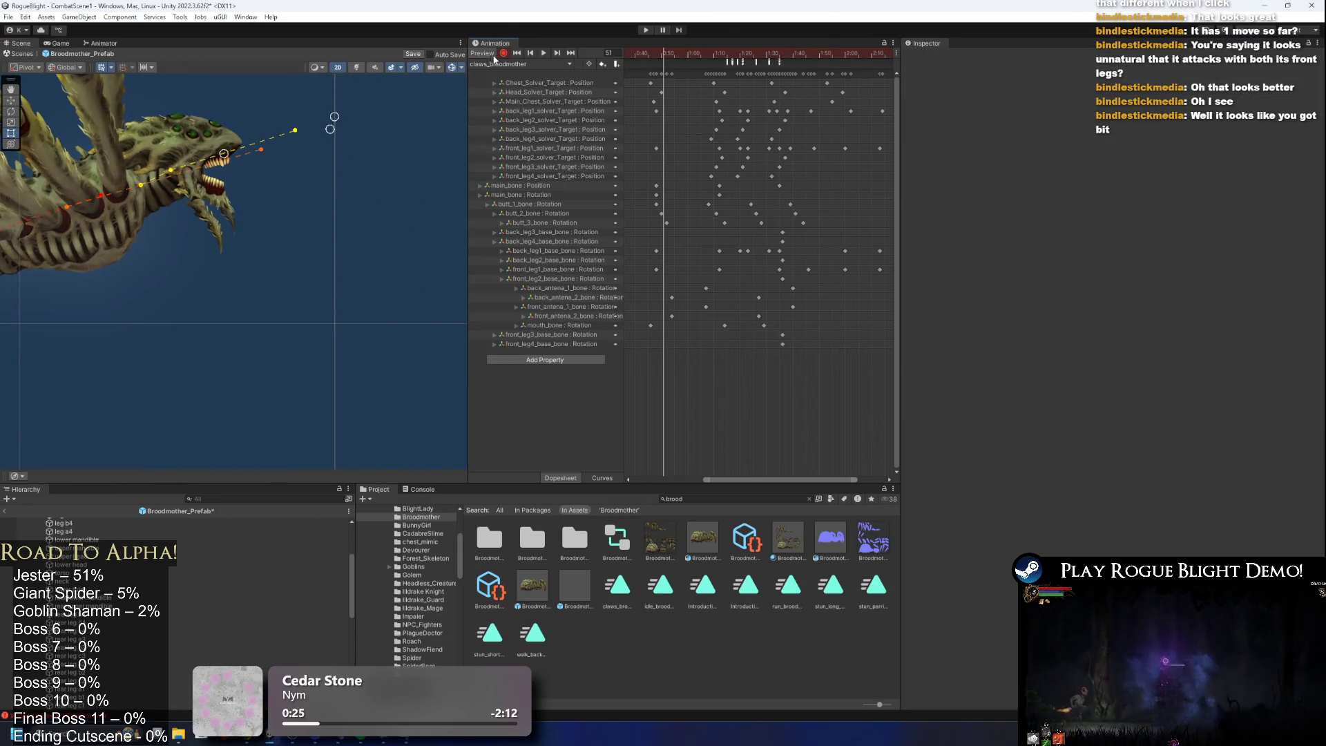
left_click(544, 52)
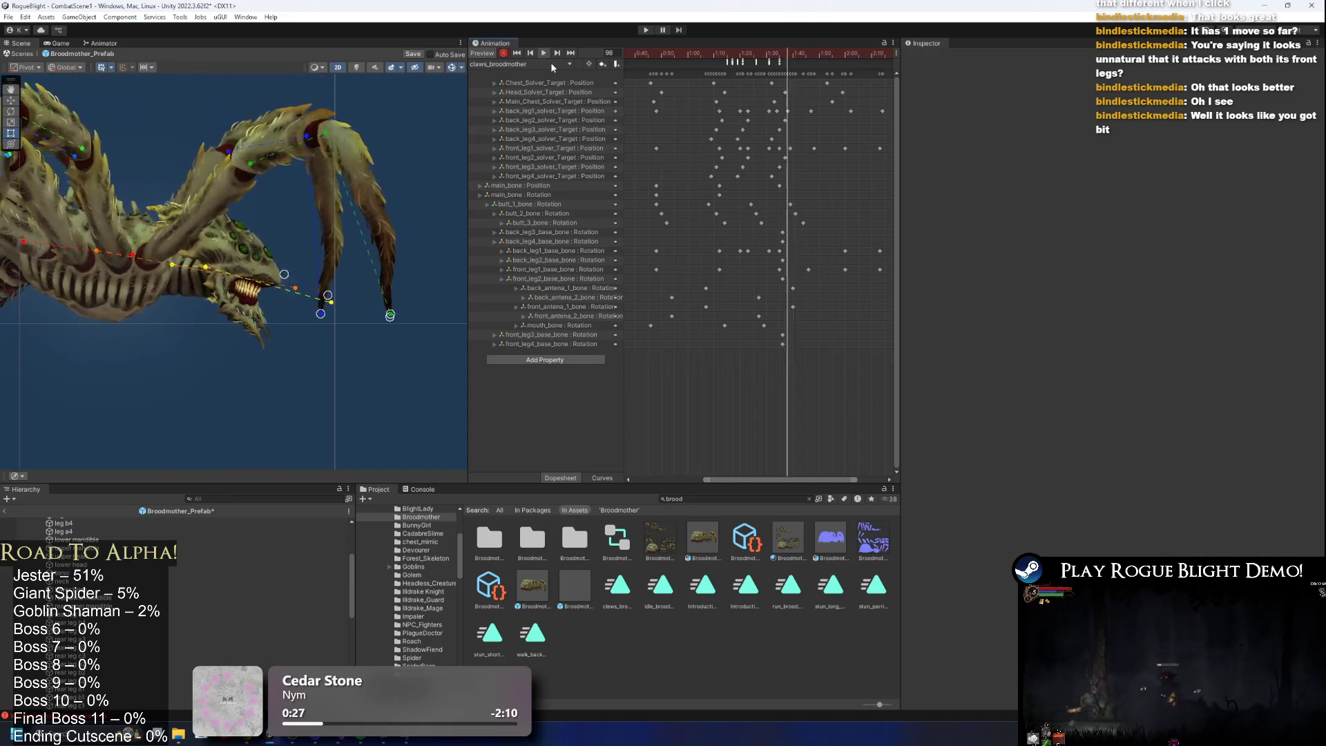
mouse_move(729, 56)
left_mouse_down()
mouse_move(779, 56)
mouse_move(746, 61)
left_mouse_up()
key("Escape")
key("space")
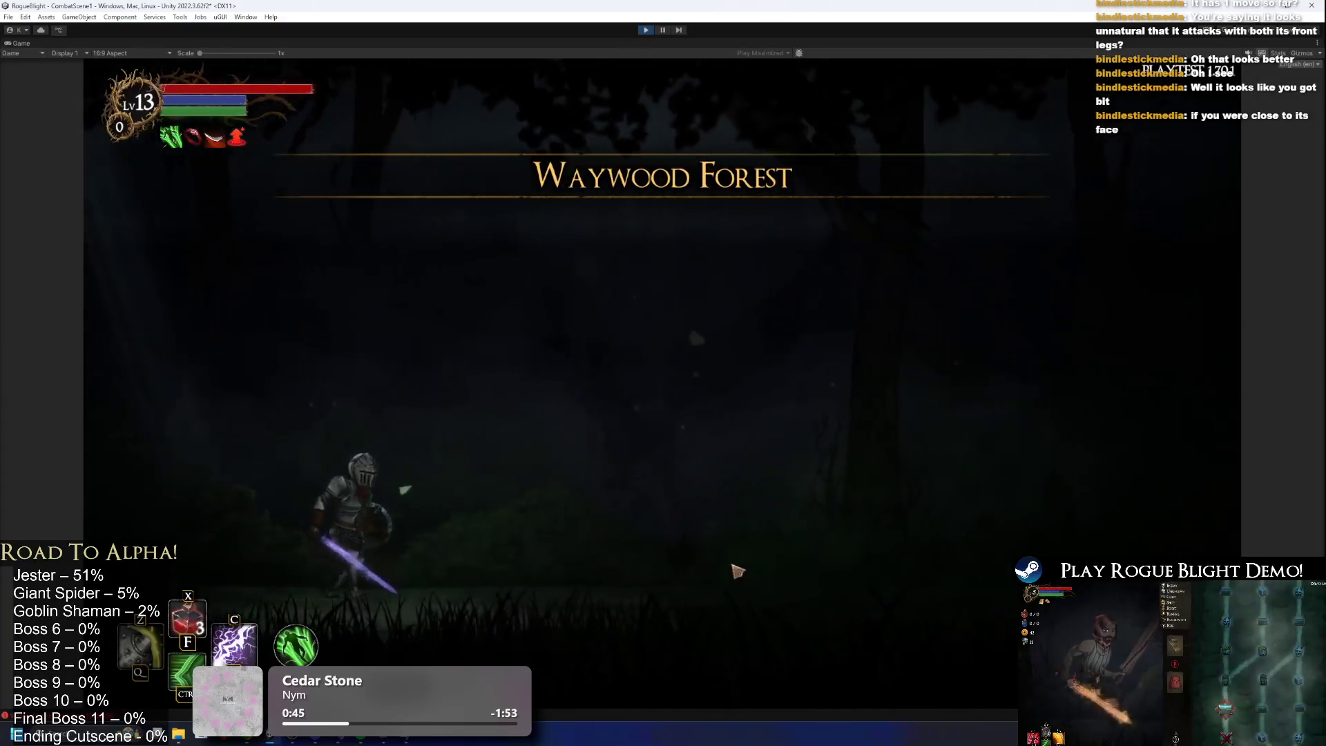
Walk the knight right to the spider boss, watch its attack, and stop the game.
key("d")
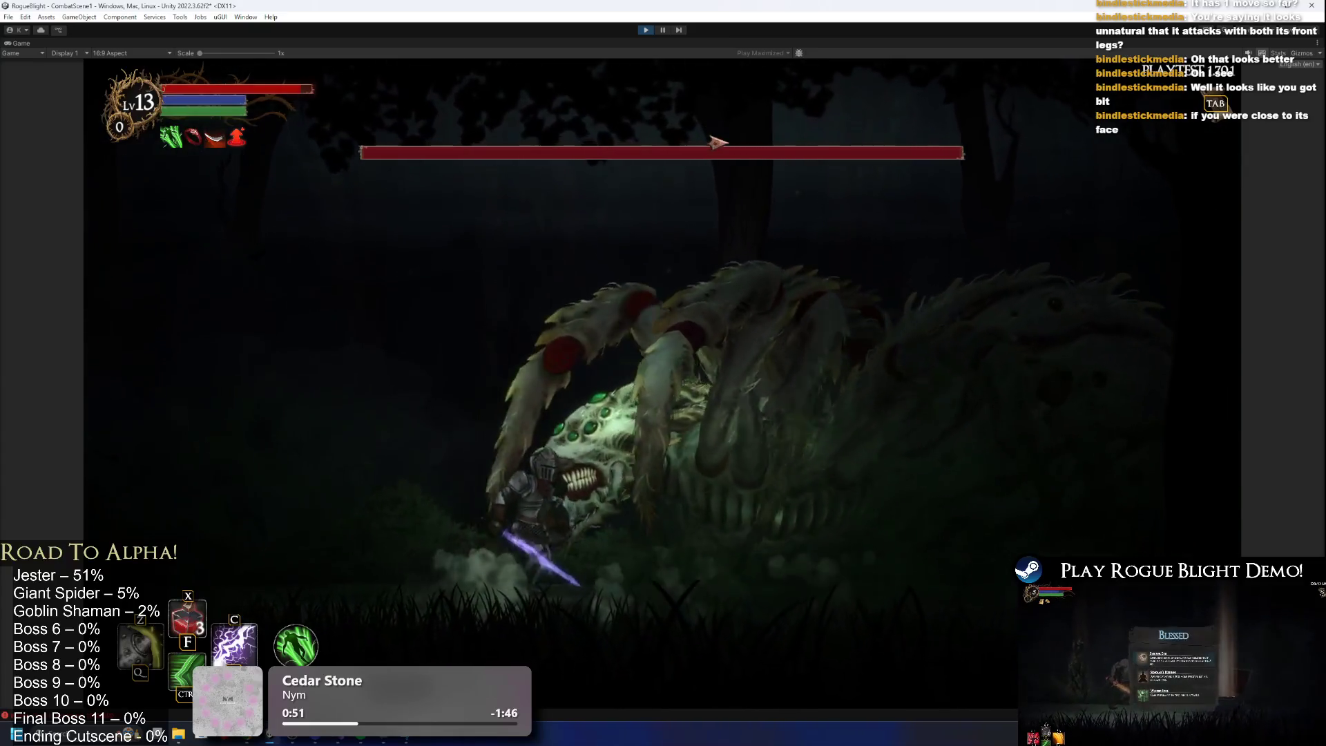
key("d")
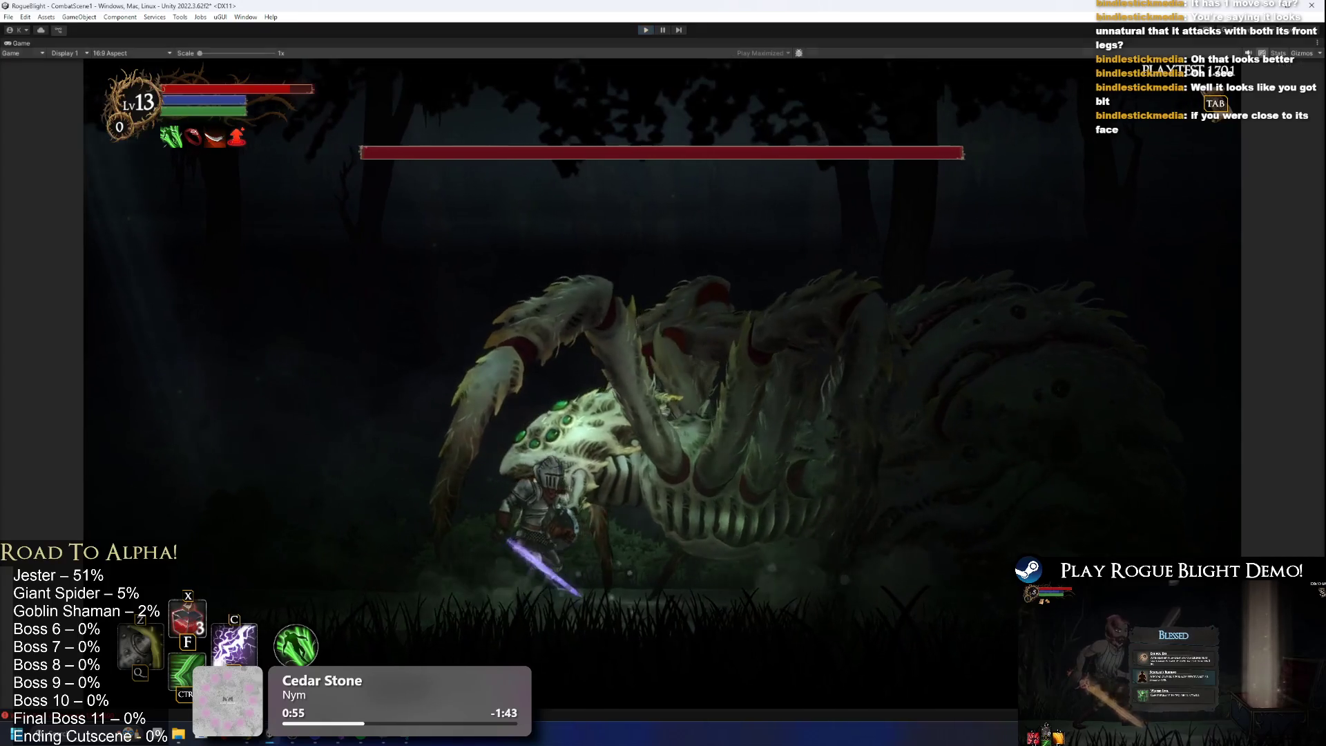
key("ctrl+p")
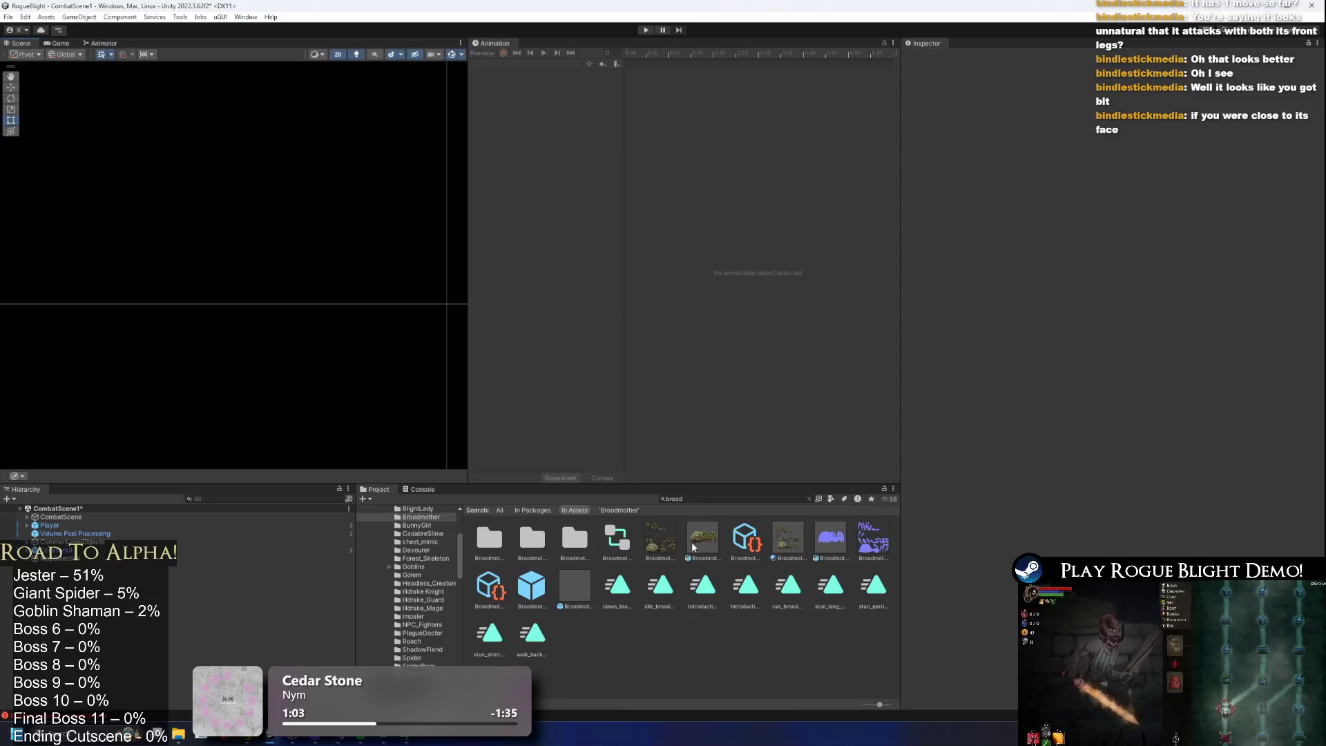
In the Broodmother prefab, give CollisionPush's box collider offset X 0 and size X 1, then start the game.
double_click(514, 584)
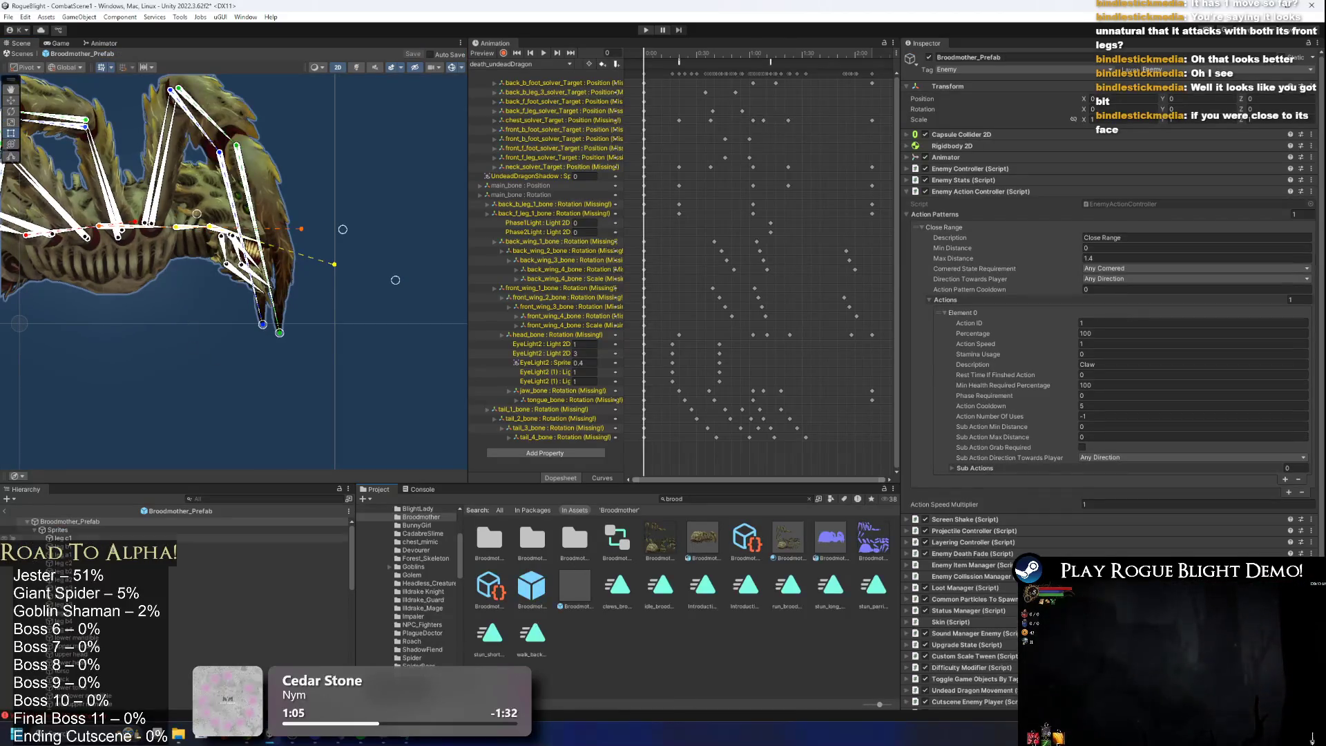
left_click(70, 530)
key("Left")
key("Down")
key("Down")
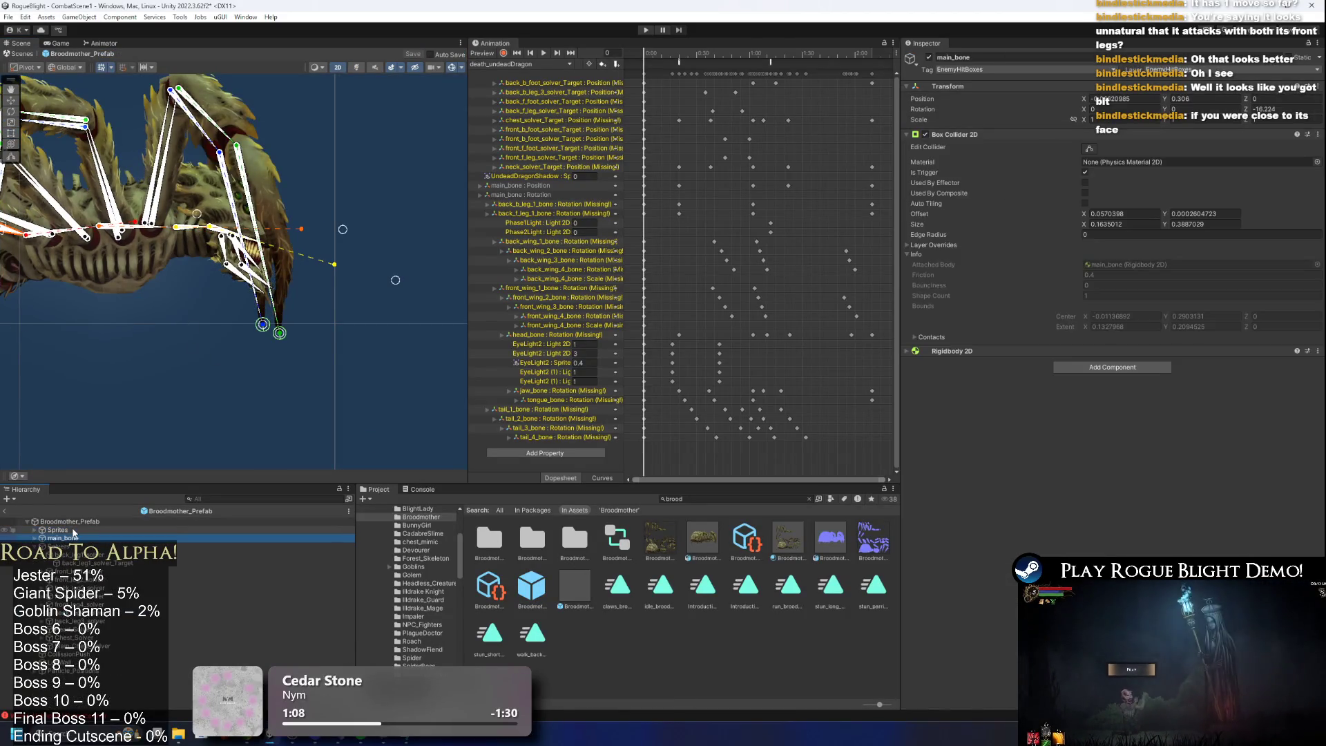
key("Down")
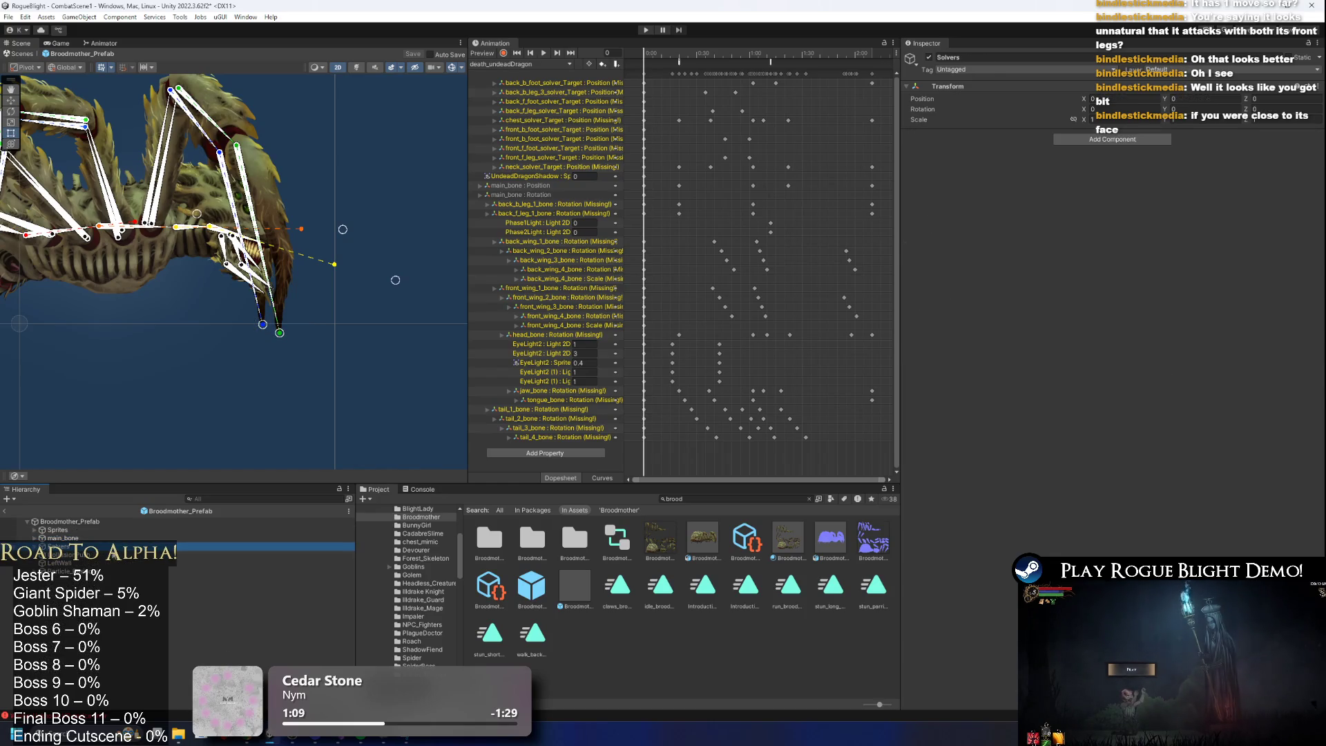
left_click(1087, 149)
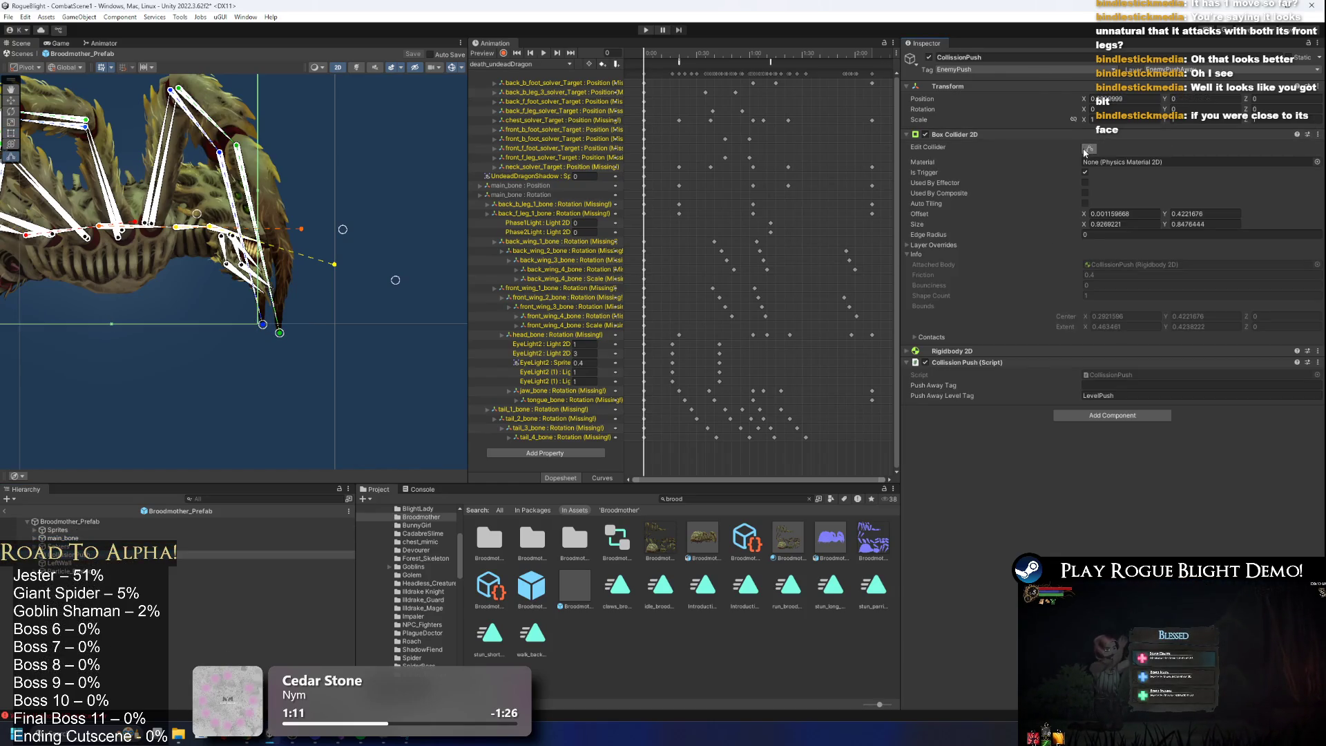
scroll(204, 147, "up", 3)
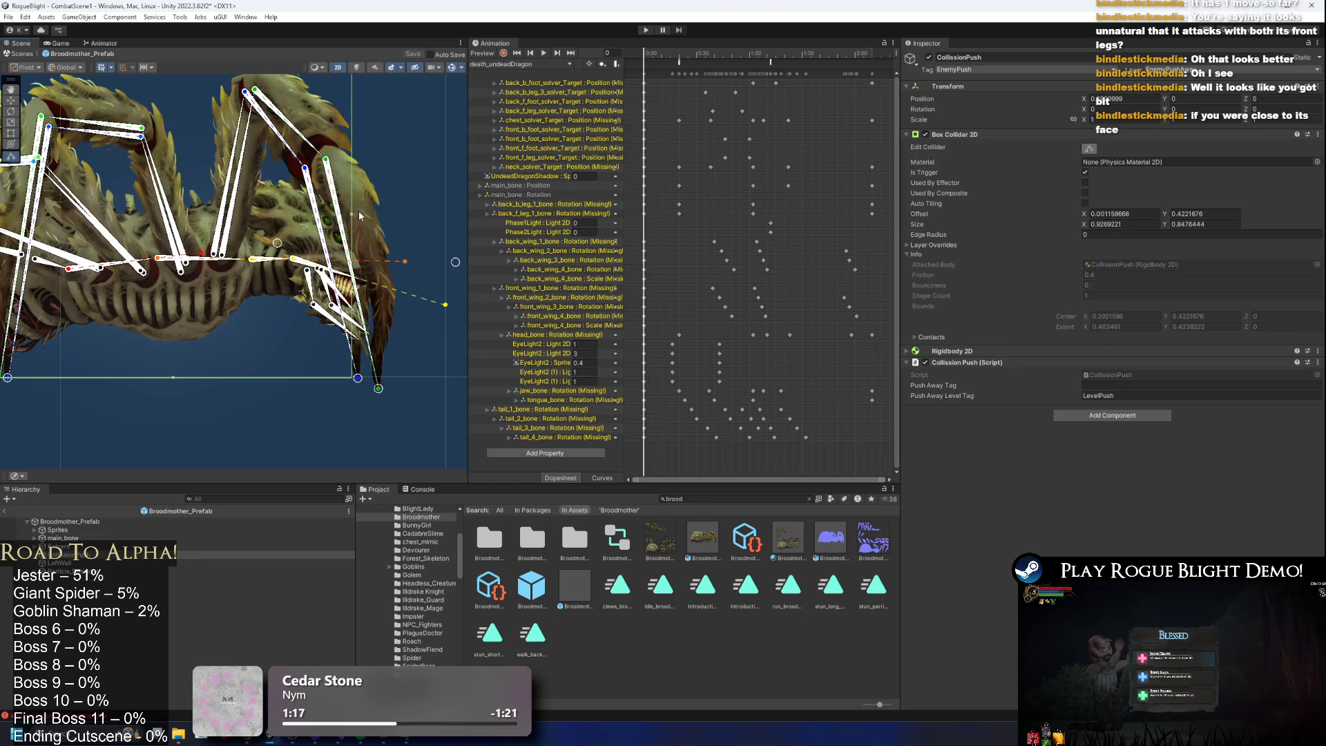
left_click(1143, 213)
type("0")
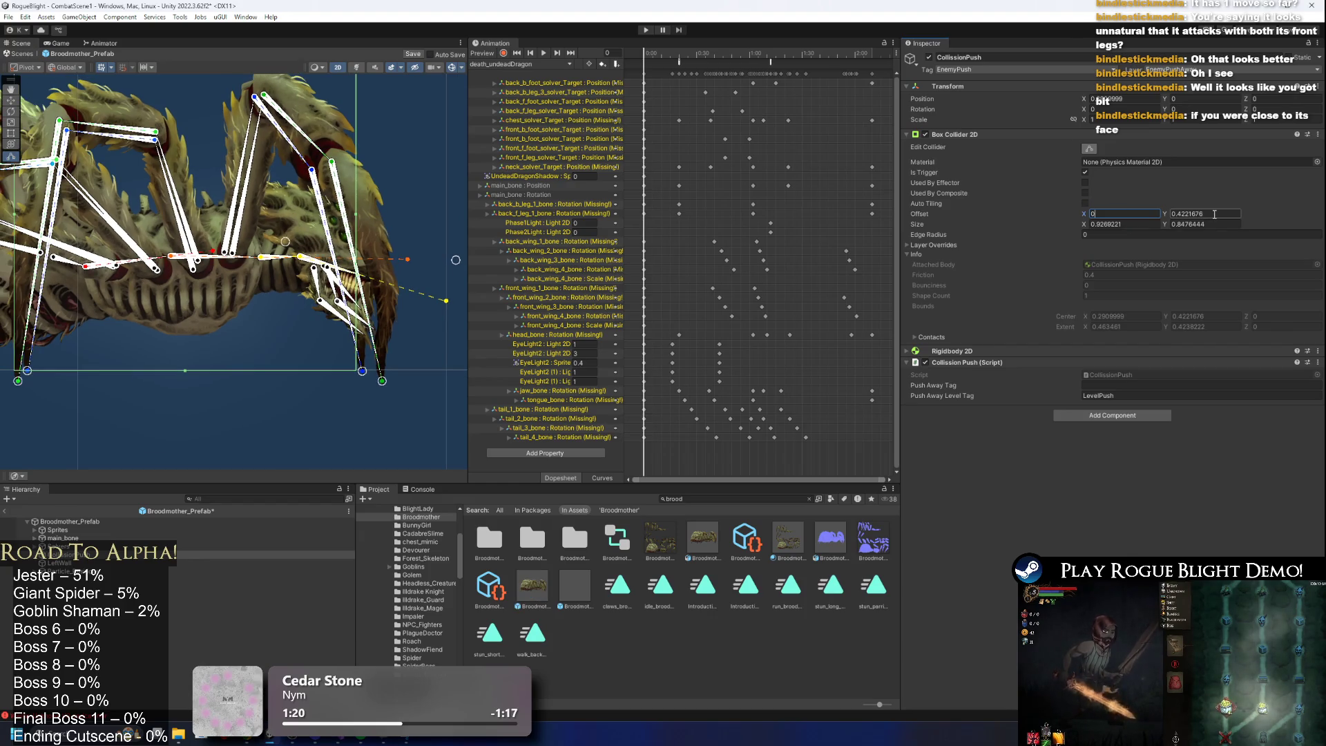
type("1")
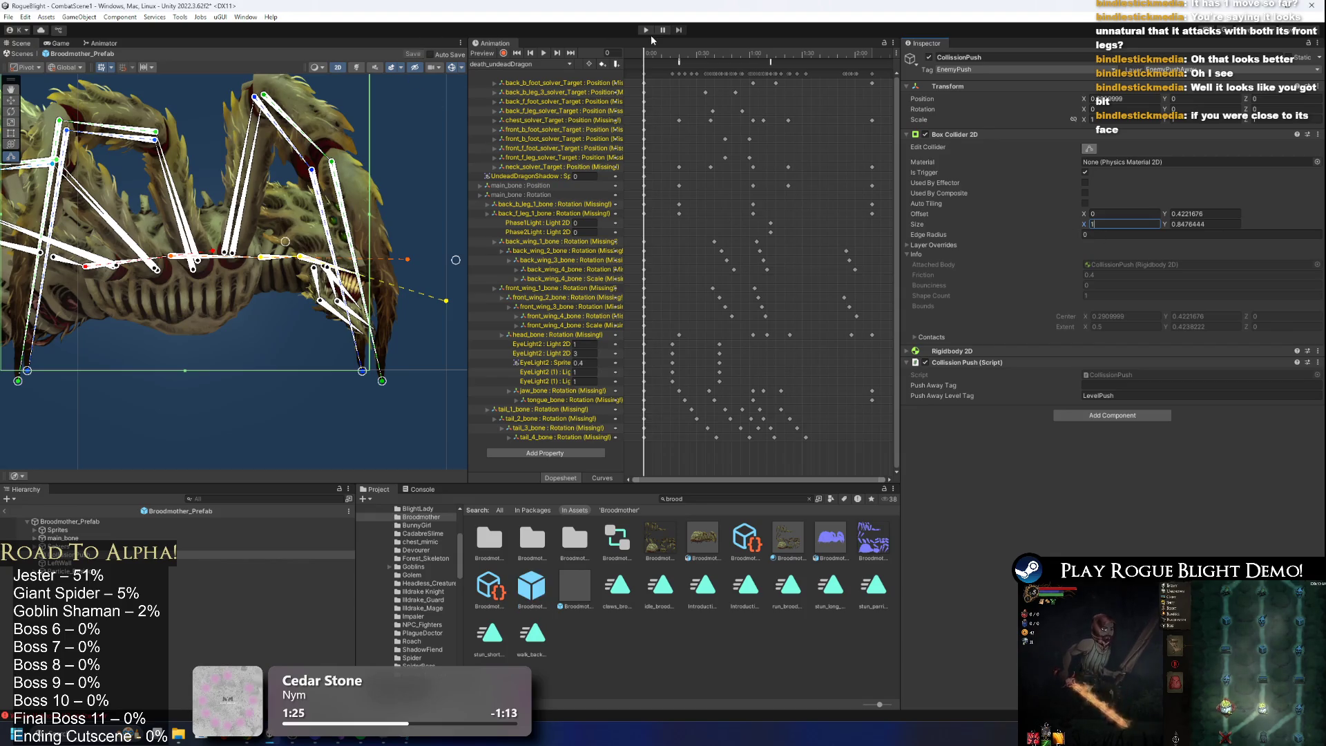
left_click(651, 32)
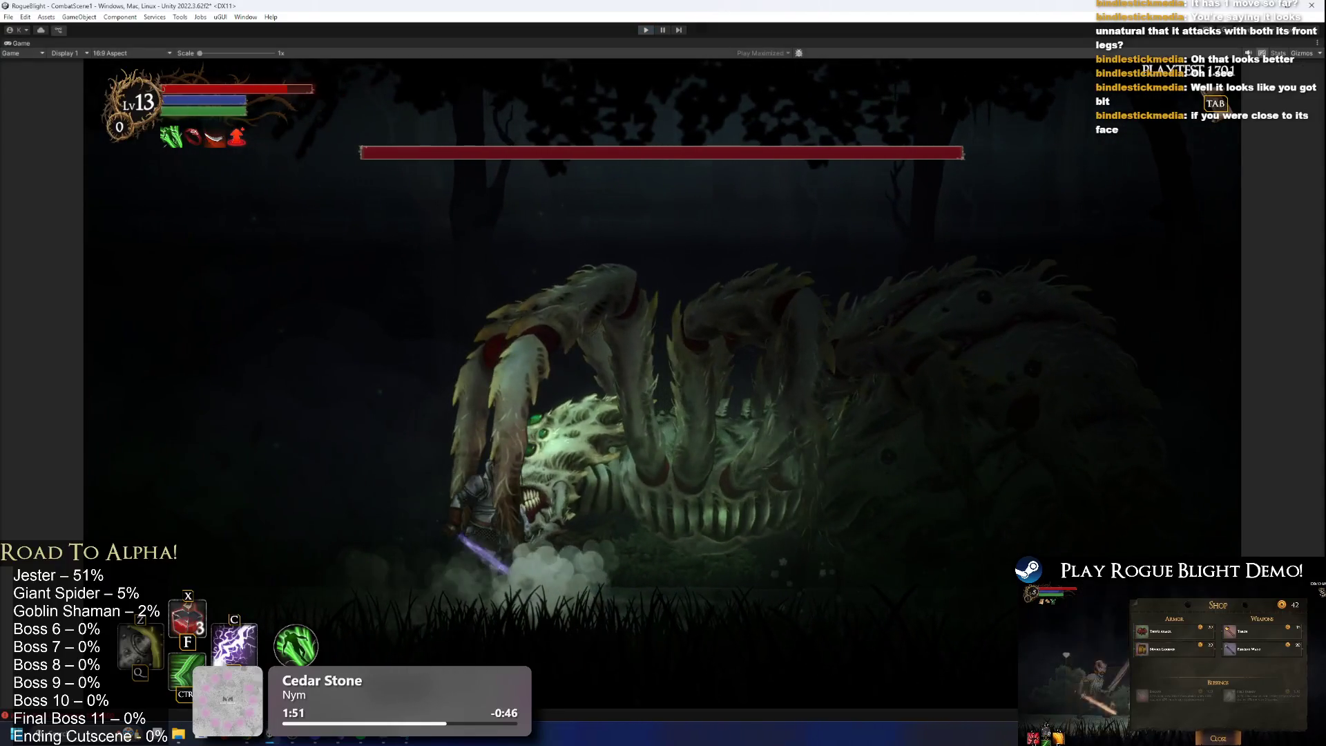
Stop the game after fighting the spider boss with the resized push collider.
key("ctrl+p")
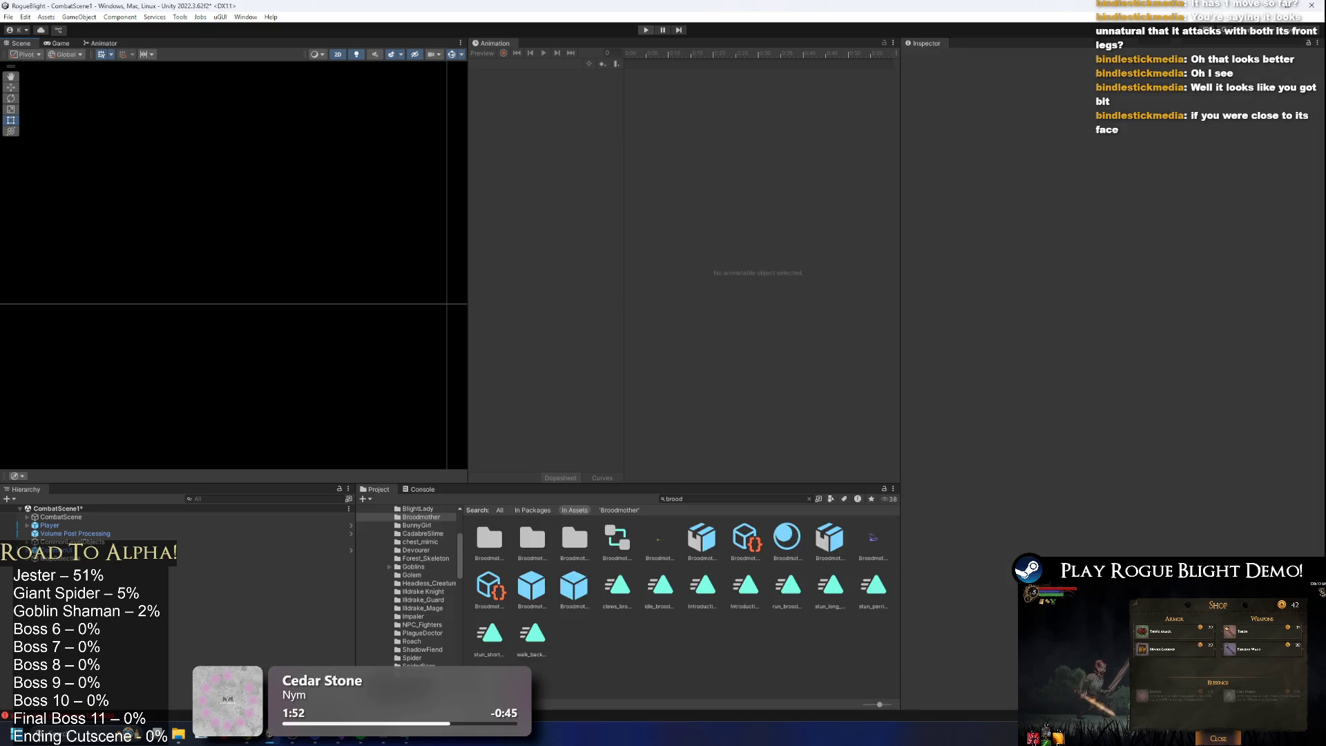
Reopen the Broodmother prefab, select CollisionPush, toggle Record, and switch to the Animator graph.
double_click(531, 587)
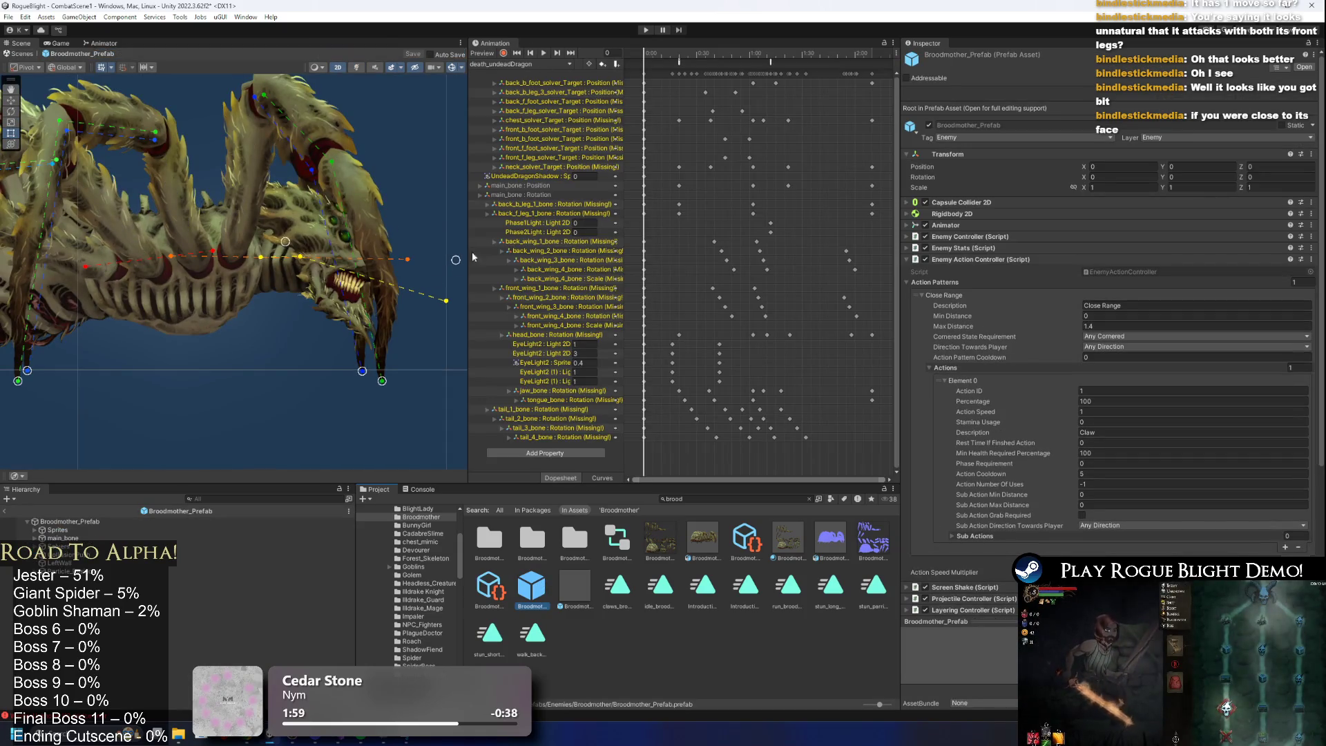
left_click(155, 554)
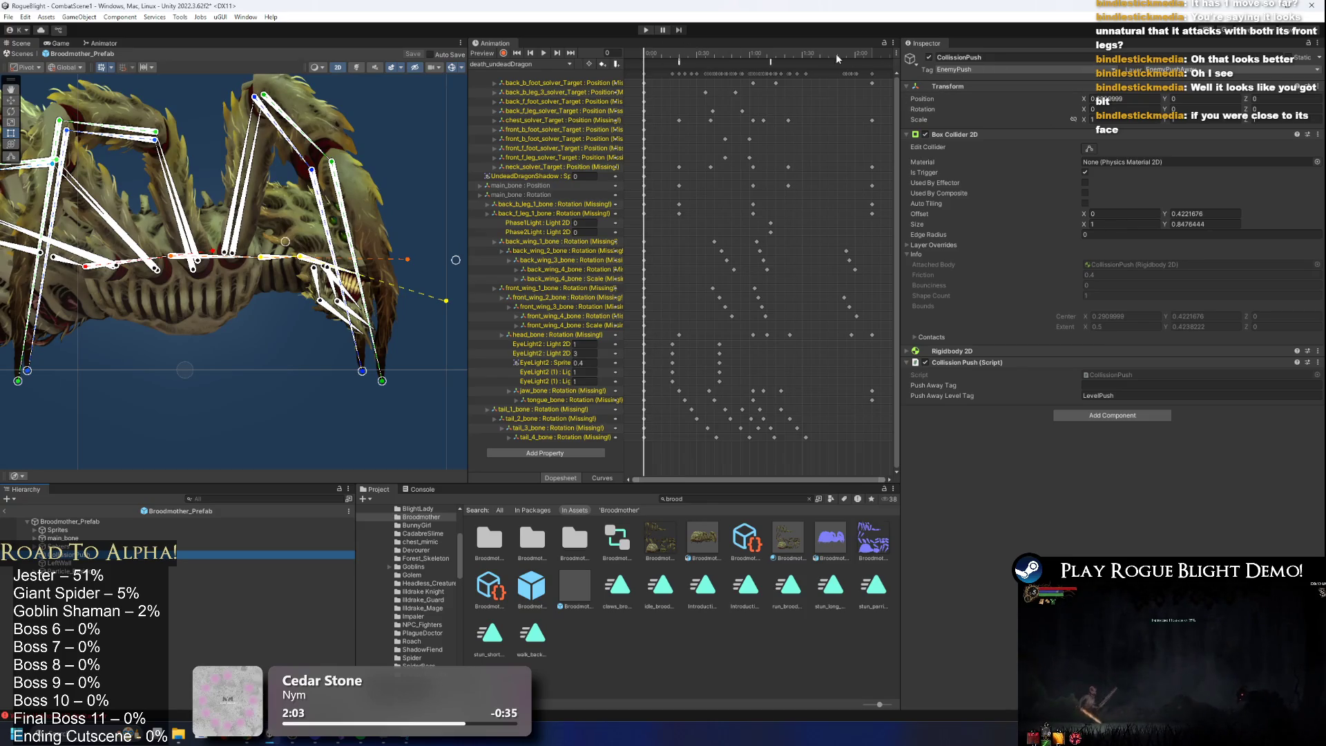
left_click(504, 53)
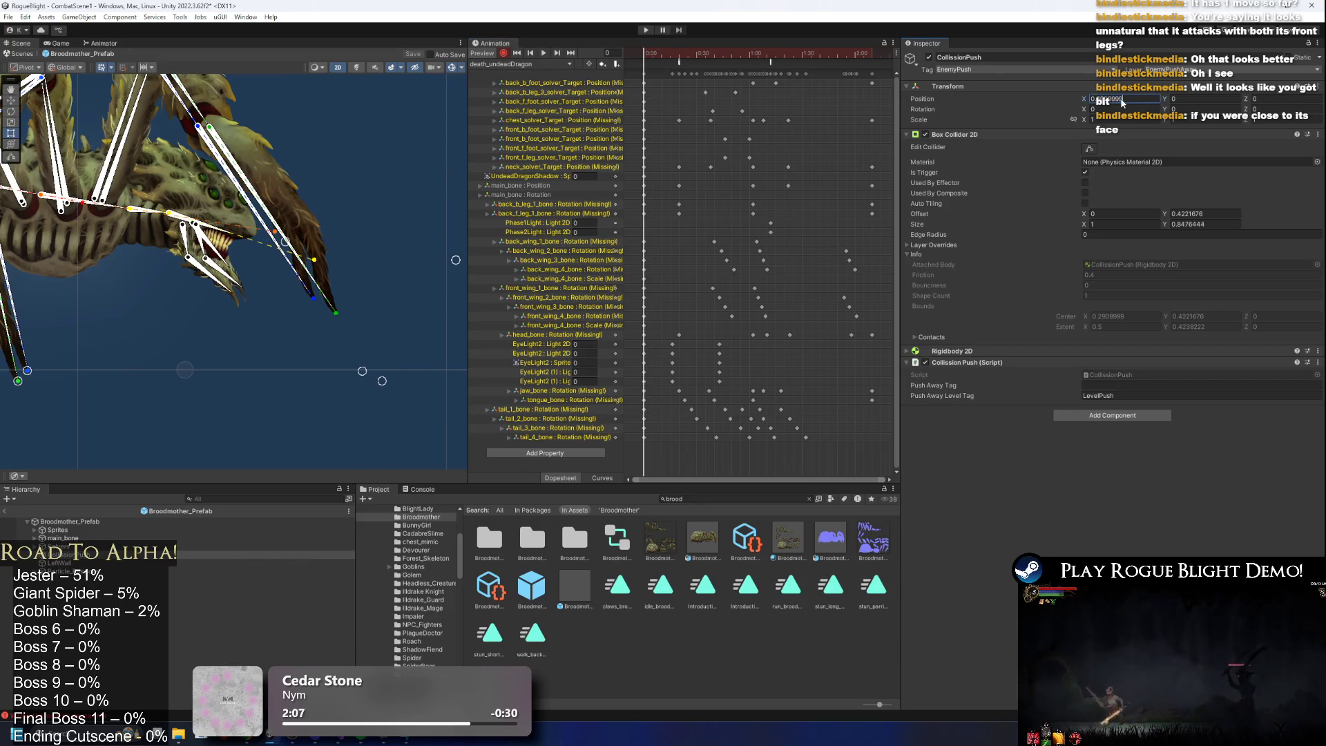
left_click(504, 63)
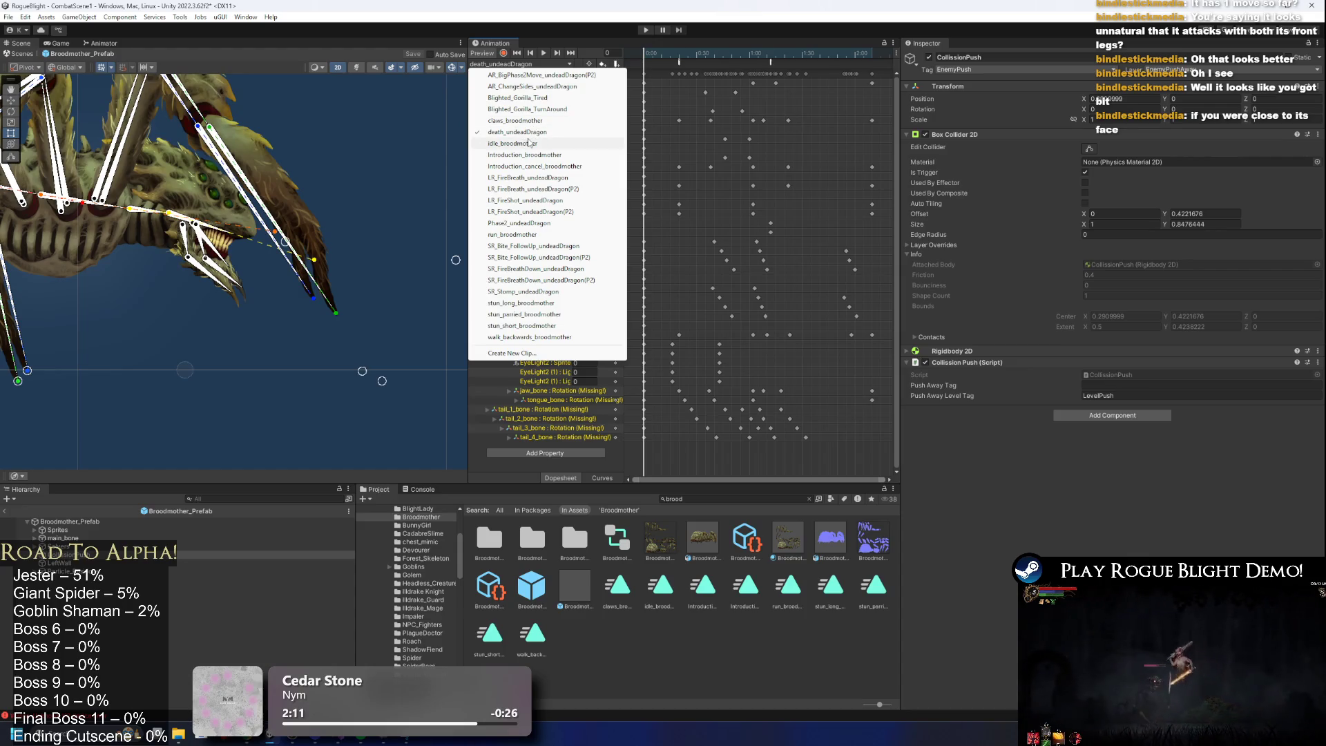
left_click(93, 43)
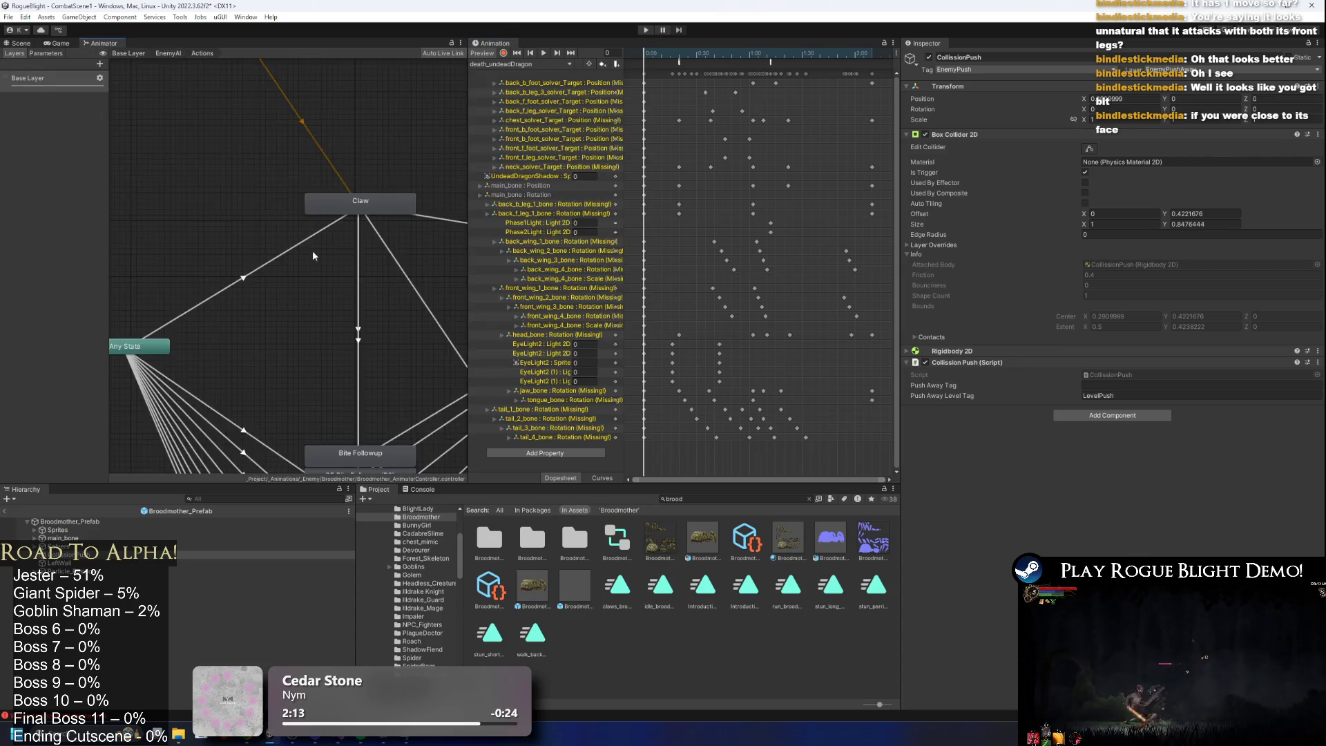
Inspect the Motion clips of the Bite Followup, Fire Breath, Fire Shot and SR Stomp states.
left_click(386, 268)
left_click(1140, 92)
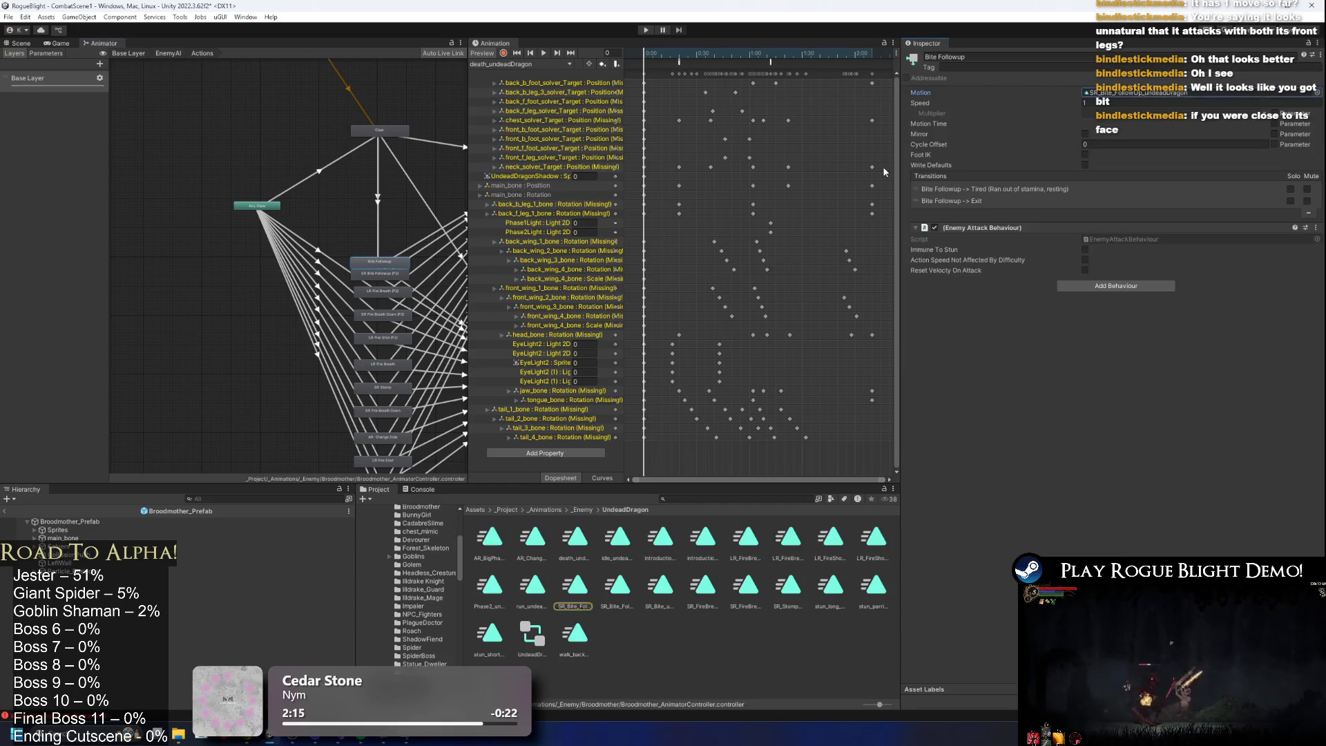
left_click(387, 275)
left_click(1103, 92)
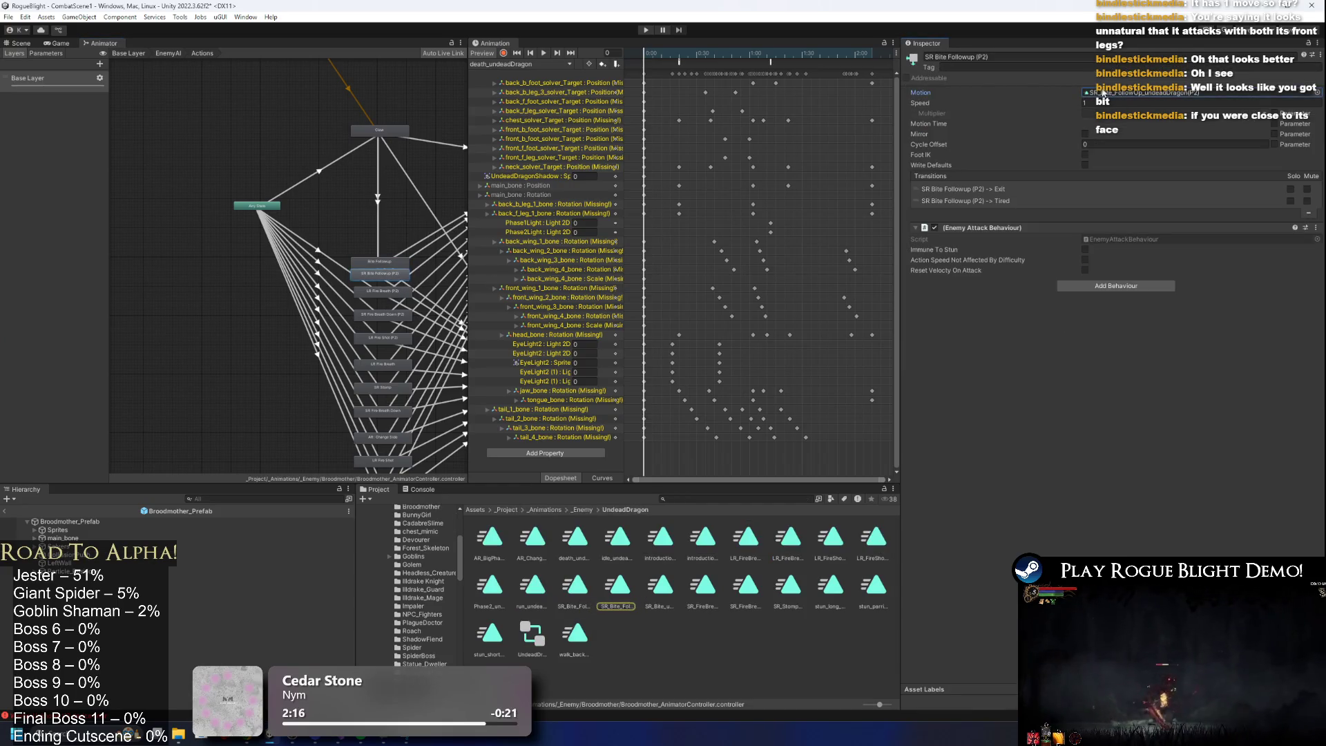
left_click(383, 290)
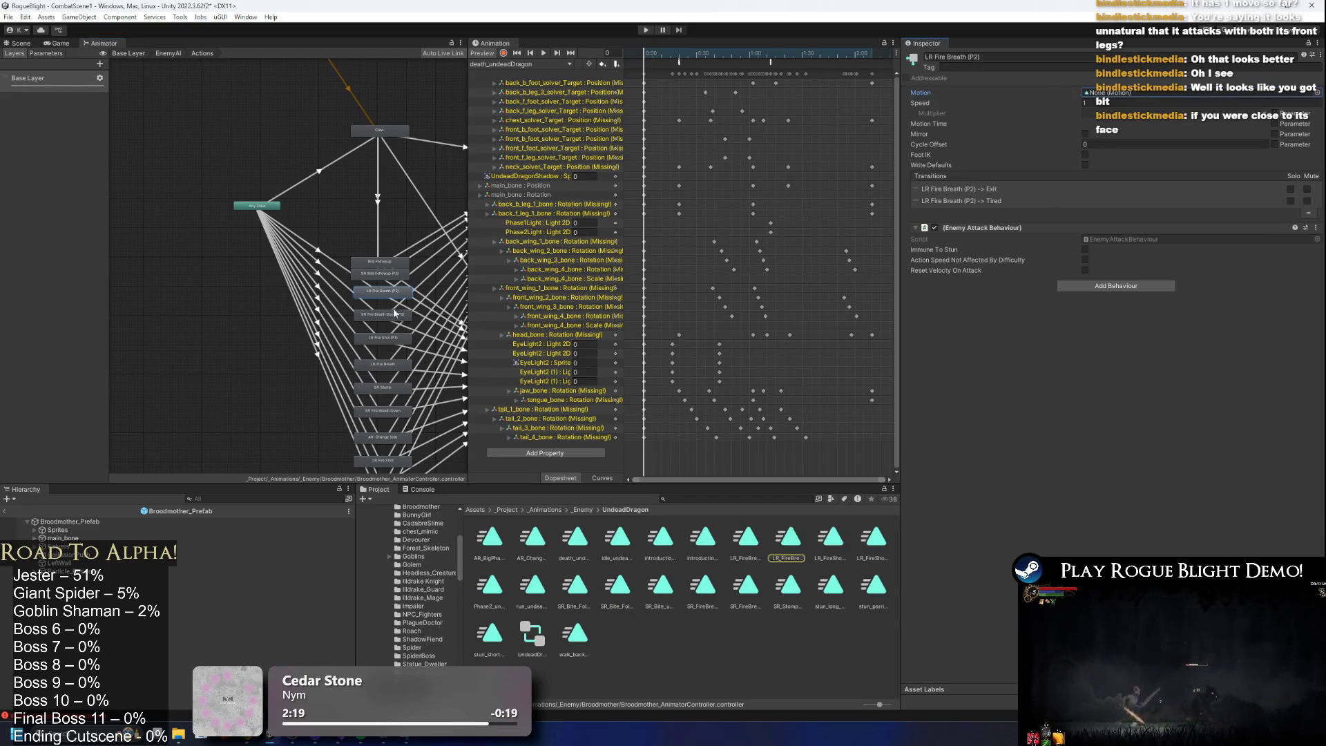
left_click(371, 317)
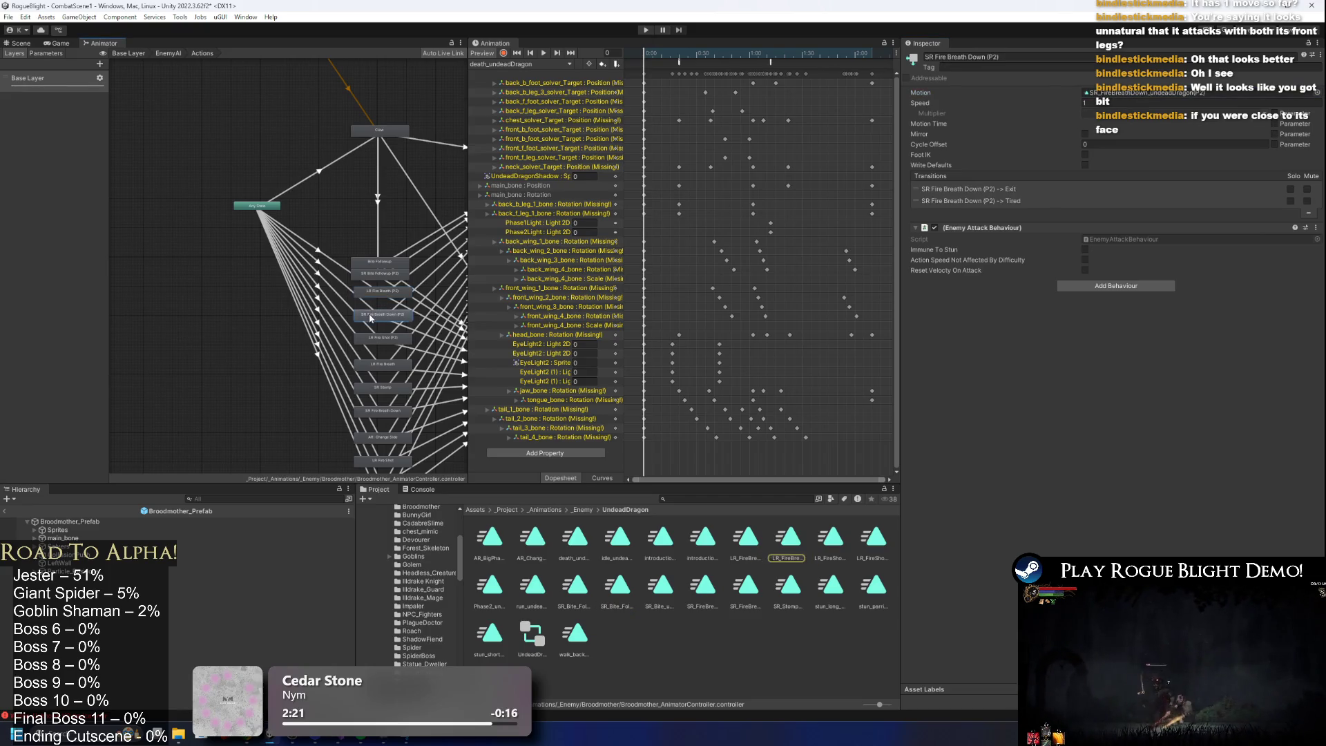
left_click(1132, 91)
left_click(378, 338)
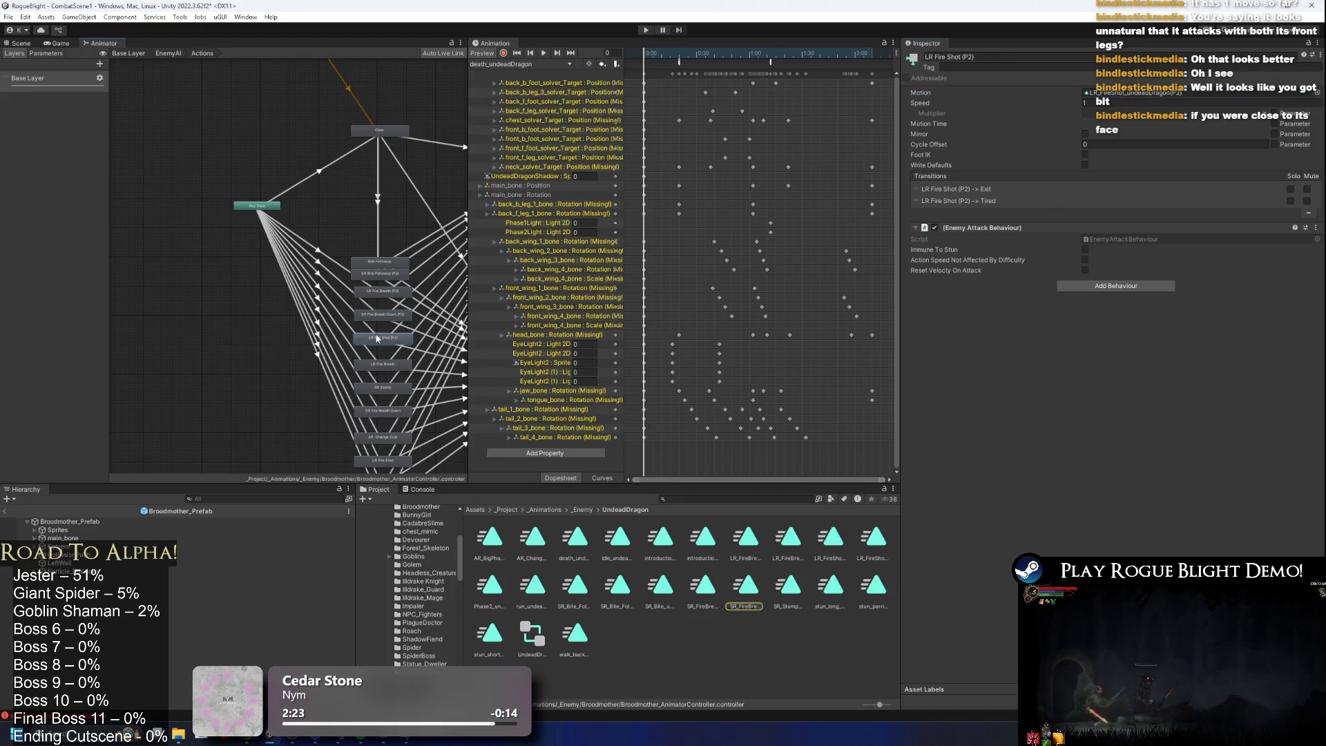
left_click(1133, 92)
left_click(383, 364)
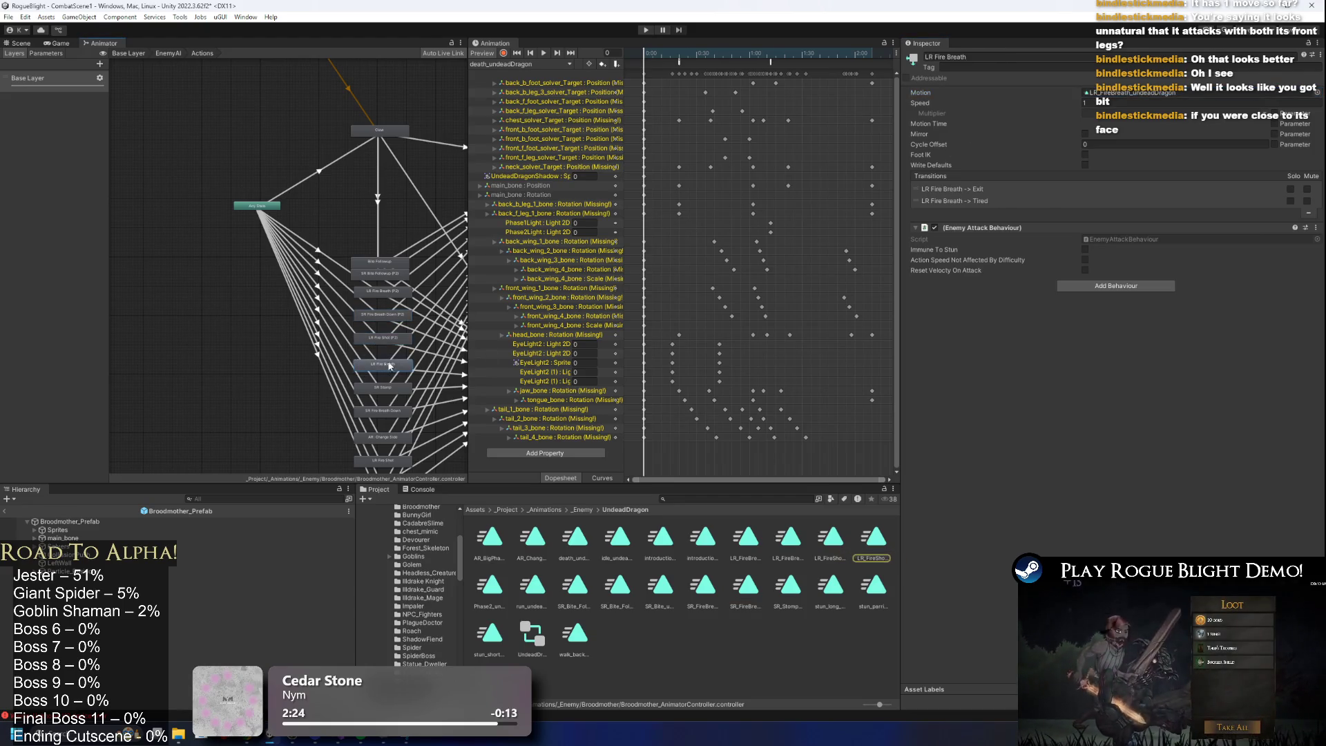
left_click(1133, 96)
key("Delete")
left_click(383, 388)
left_click(1133, 92)
key("Delete")
Check the clips of SR Fire Breath Down, AR Change, LR Fire Shot, Phase 2 Transformation and Big Phase 2 Move.
left_click_drag(412, 421, 422, 321)
left_click(409, 311)
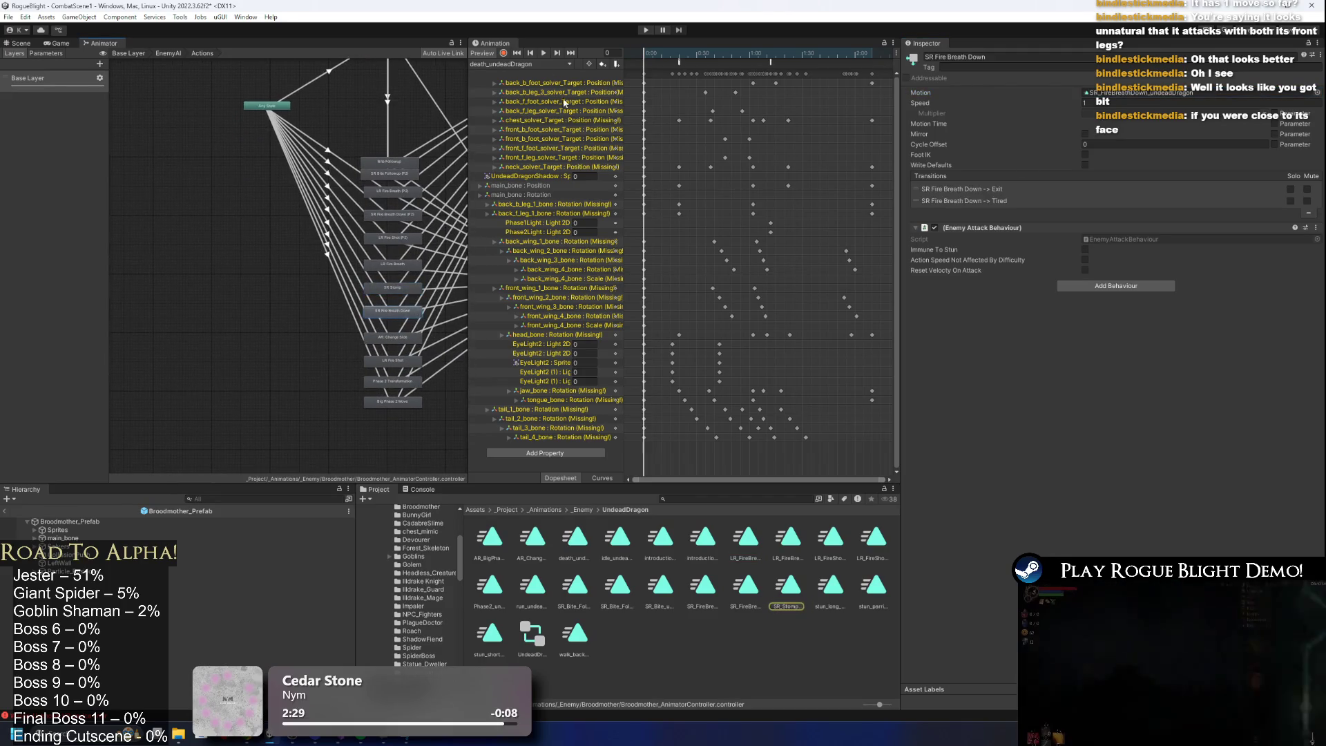
left_click(1132, 91)
key("Delete")
left_click(400, 339)
left_click(1132, 92)
key("Delete")
left_click(402, 360)
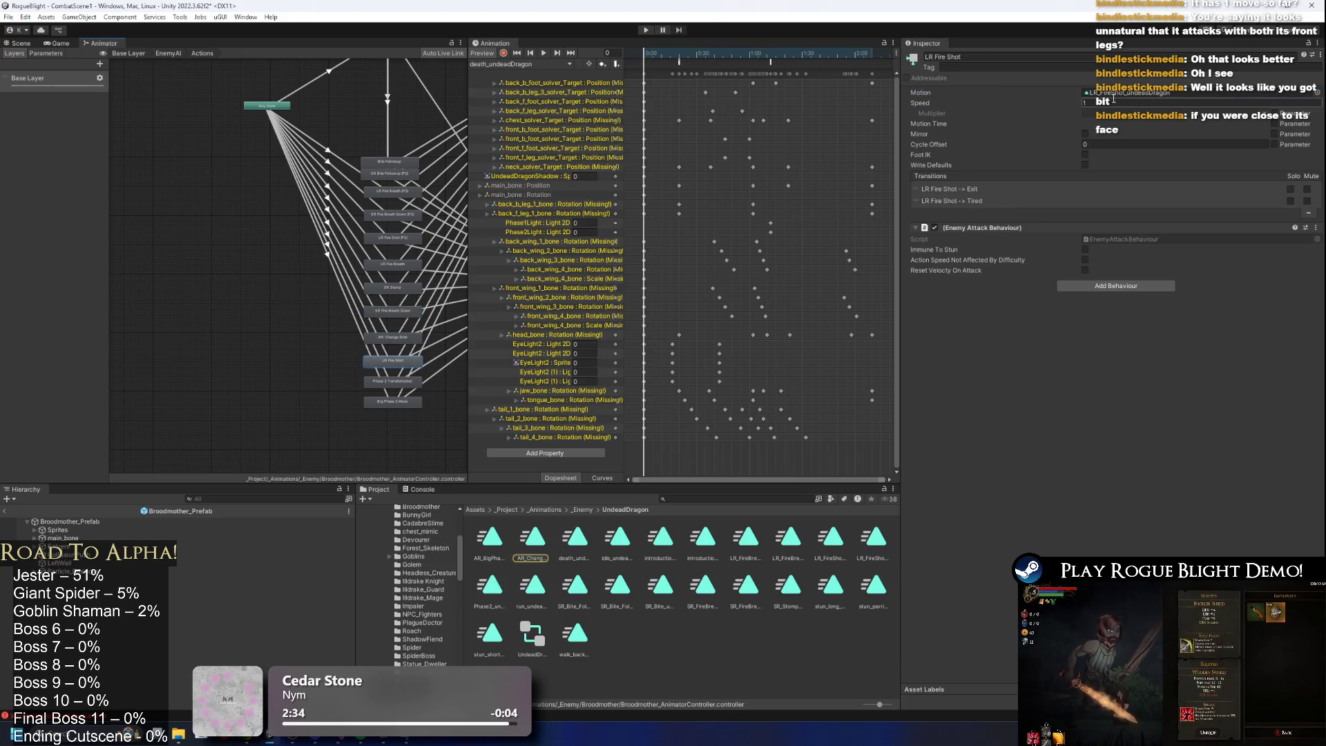
left_click(1133, 92)
key("Delete")
left_click(406, 382)
left_click(1133, 92)
key("Delete")
left_click(408, 397)
left_click(1133, 91)
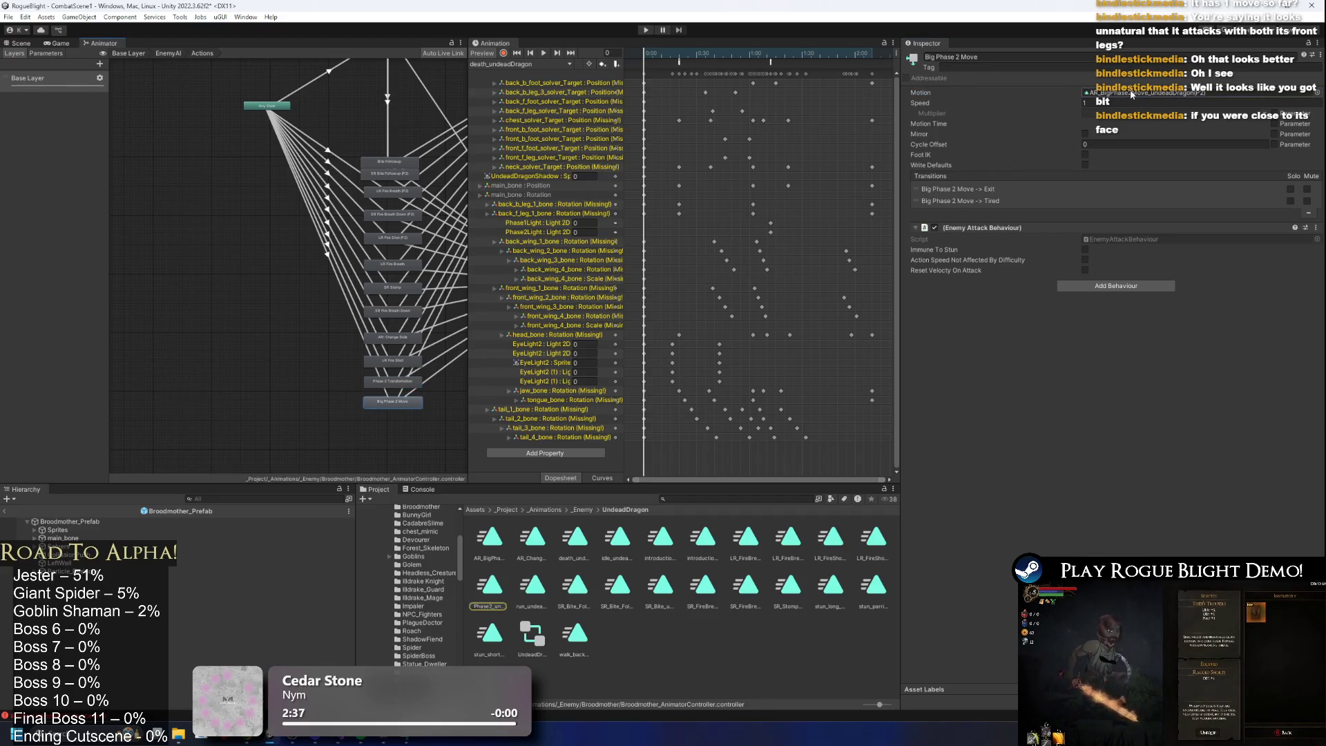
key("Delete")
Browse the Tired, Movement and Cutscene Animations state groups, returning to the Base Layer graph.
left_click(168, 53)
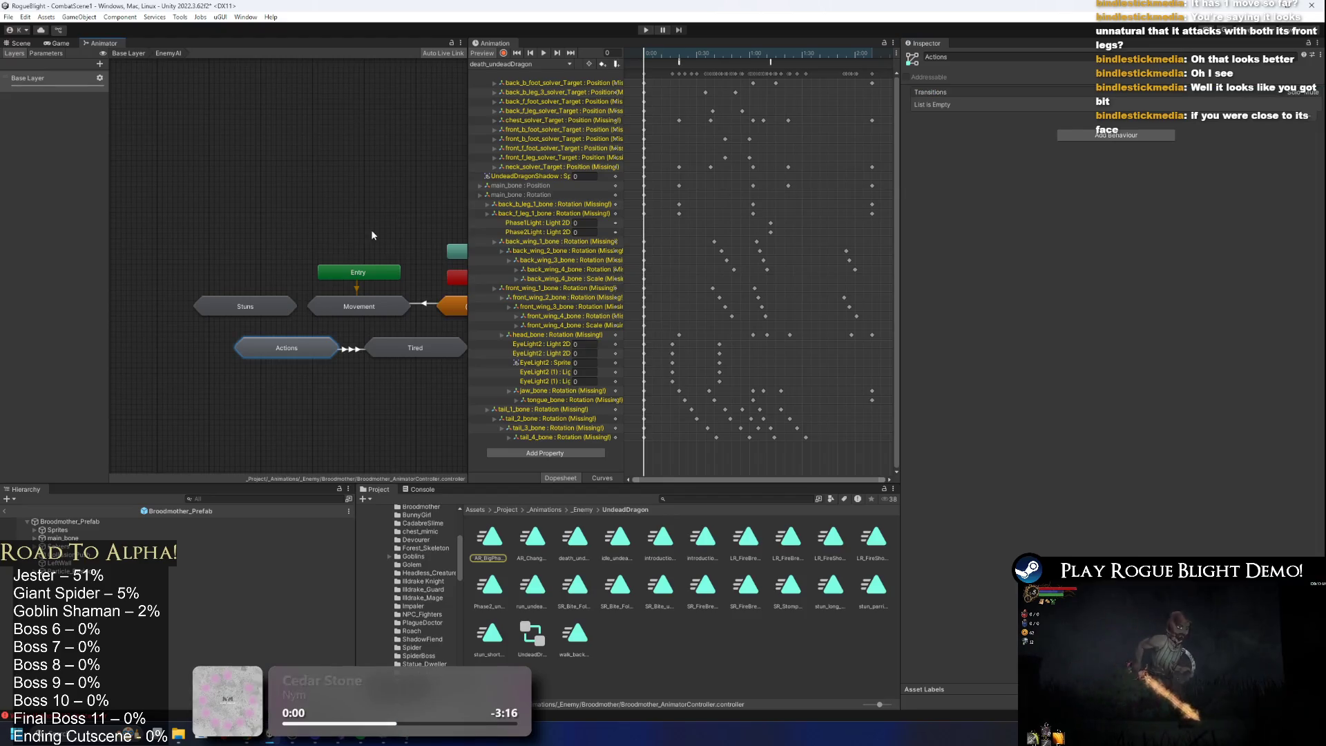
left_click(378, 323)
double_click(378, 323)
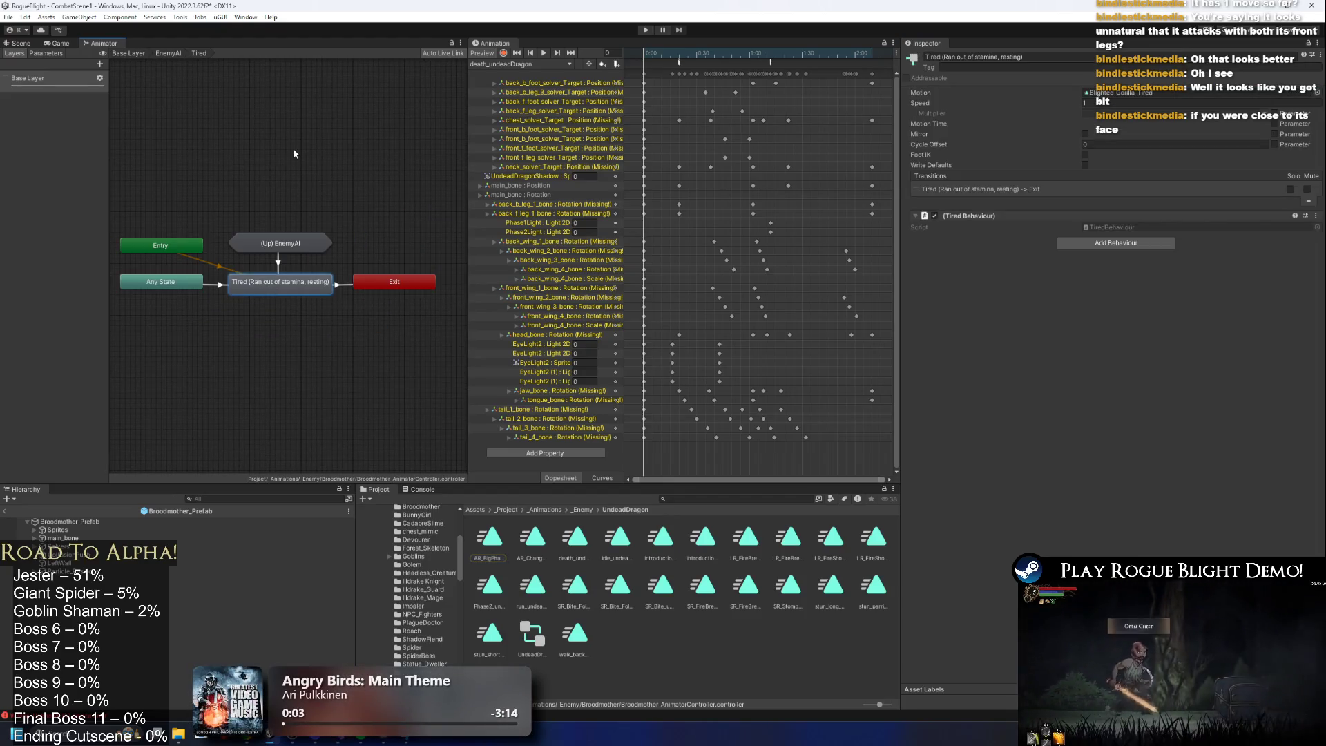
left_click(1086, 92)
left_click(167, 54)
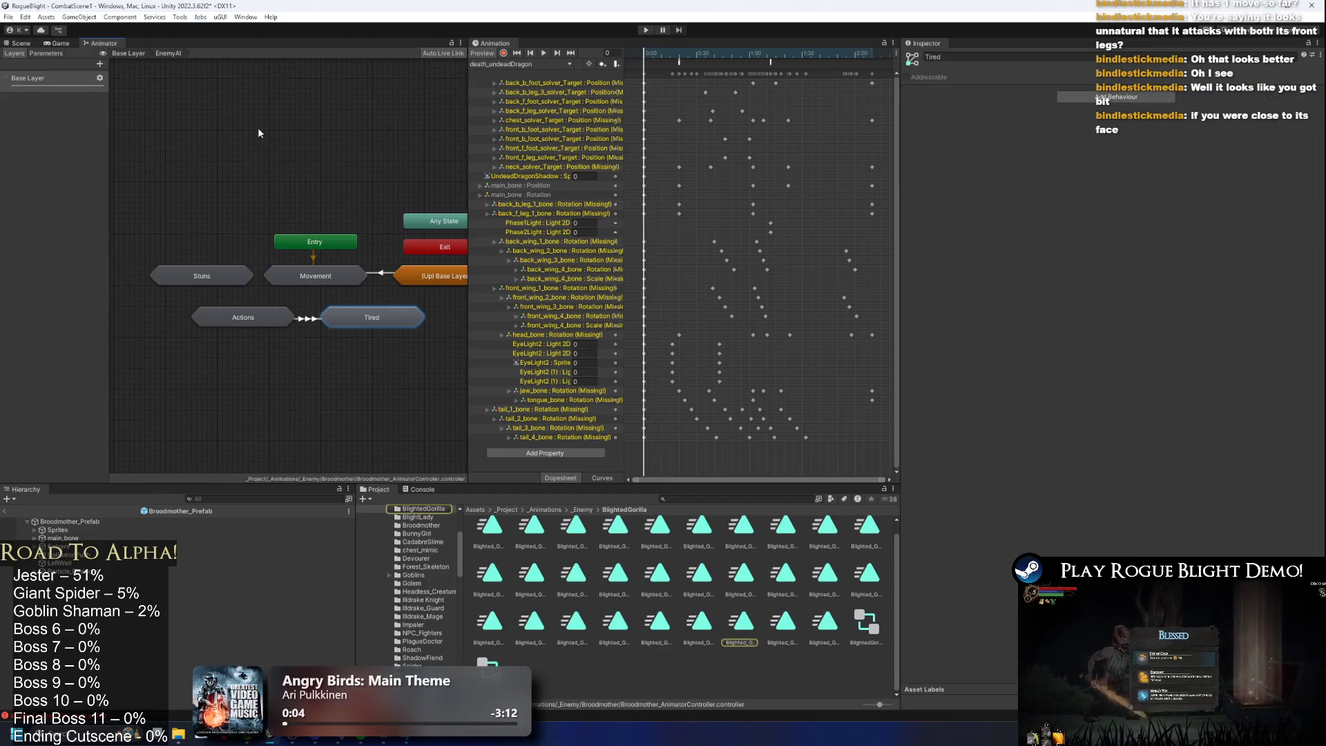
double_click(332, 284)
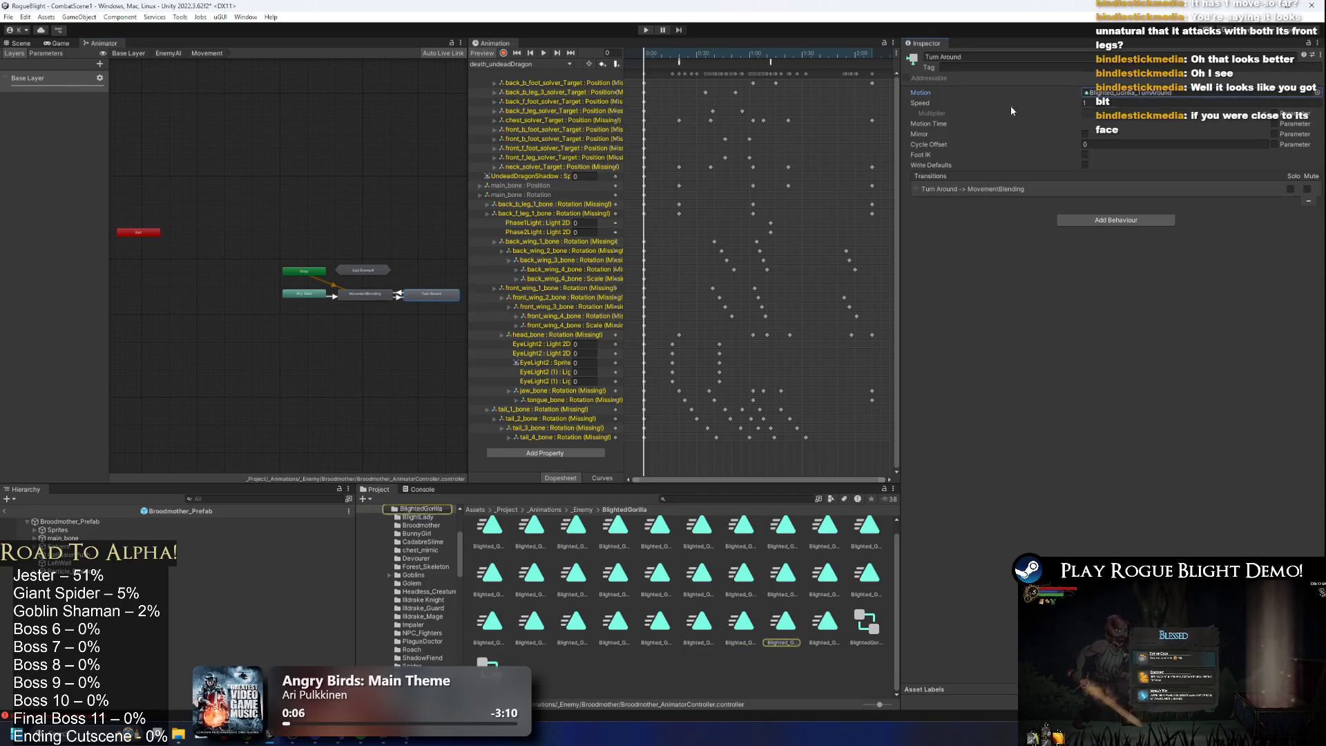
left_click(168, 53)
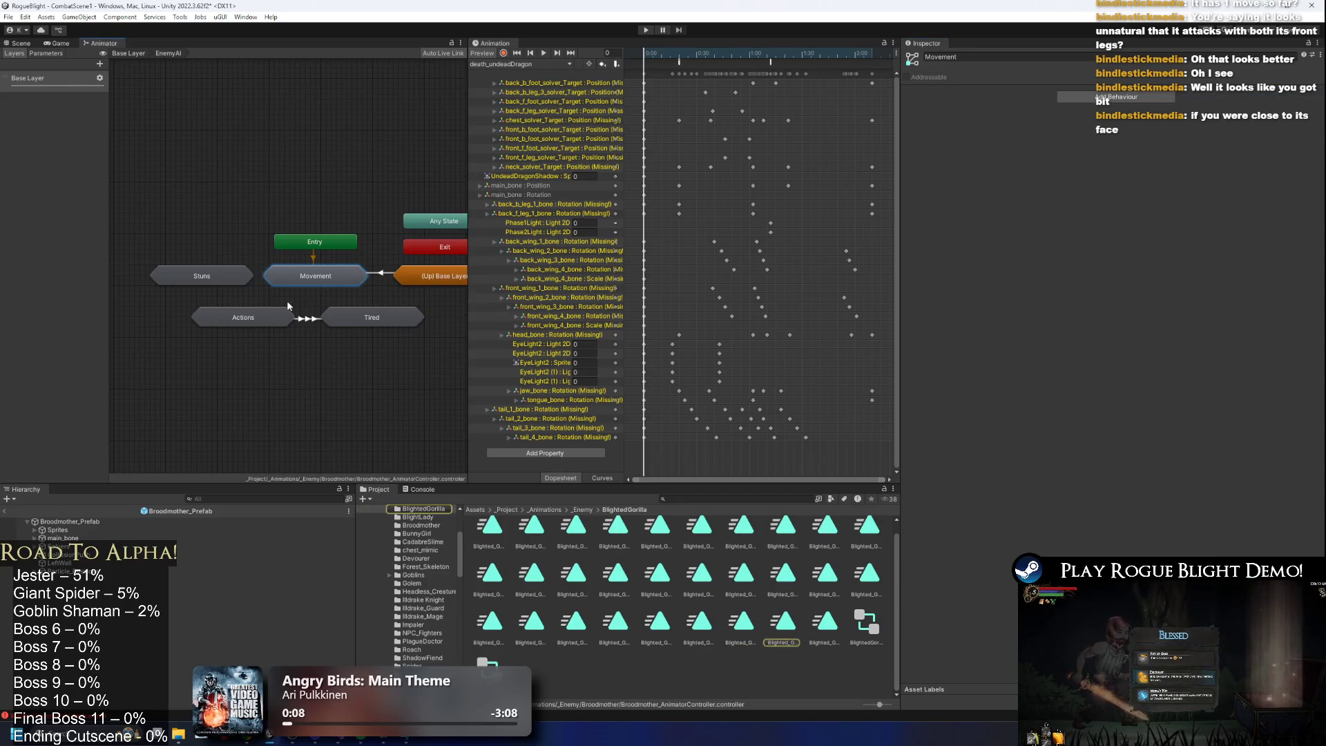
double_click(318, 277)
double_click(457, 164)
left_click(333, 279)
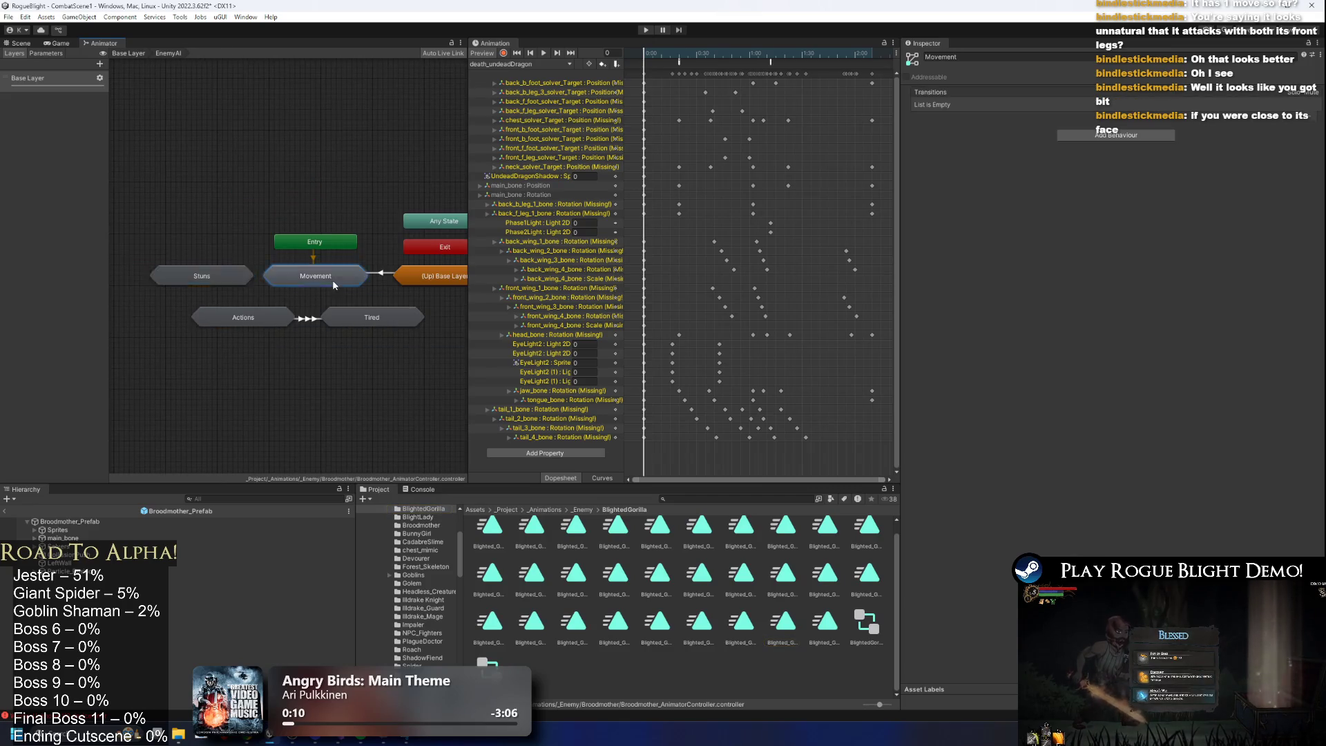
double_click(333, 280)
double_click(423, 262)
double_click(397, 251)
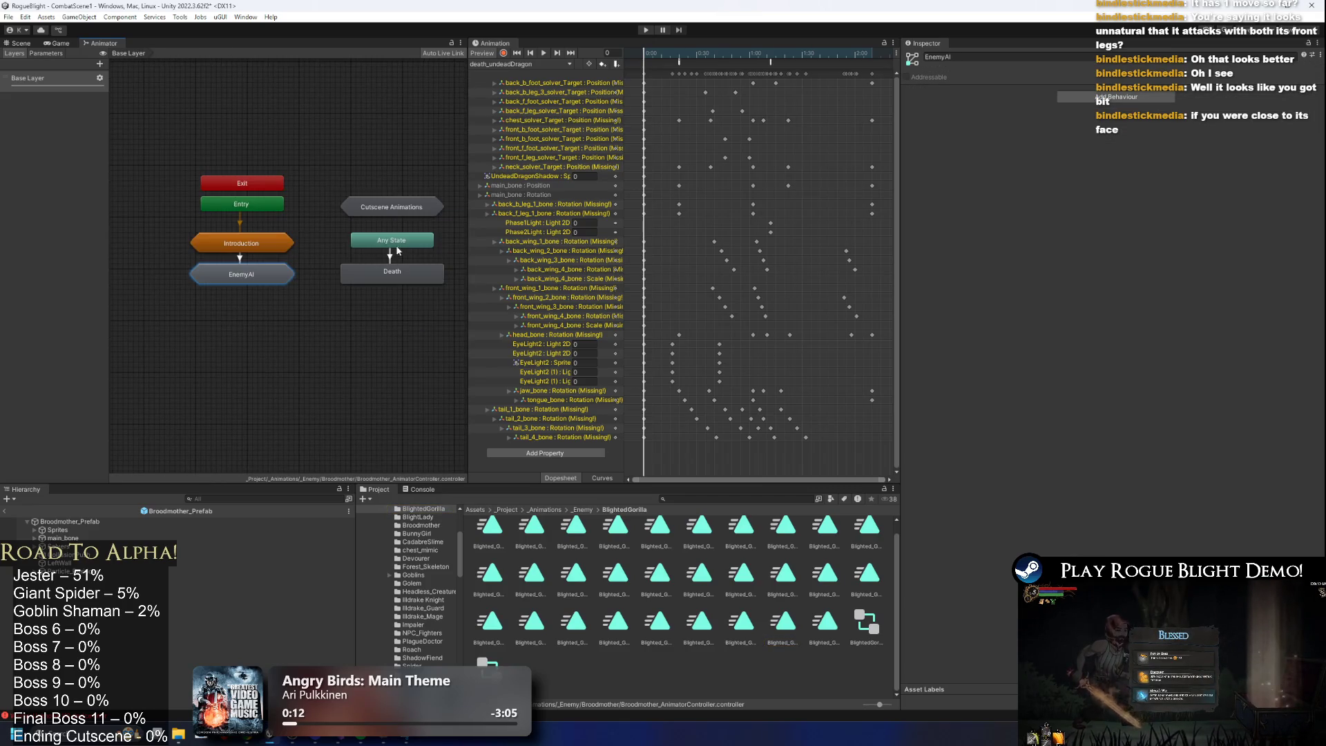
double_click(404, 215)
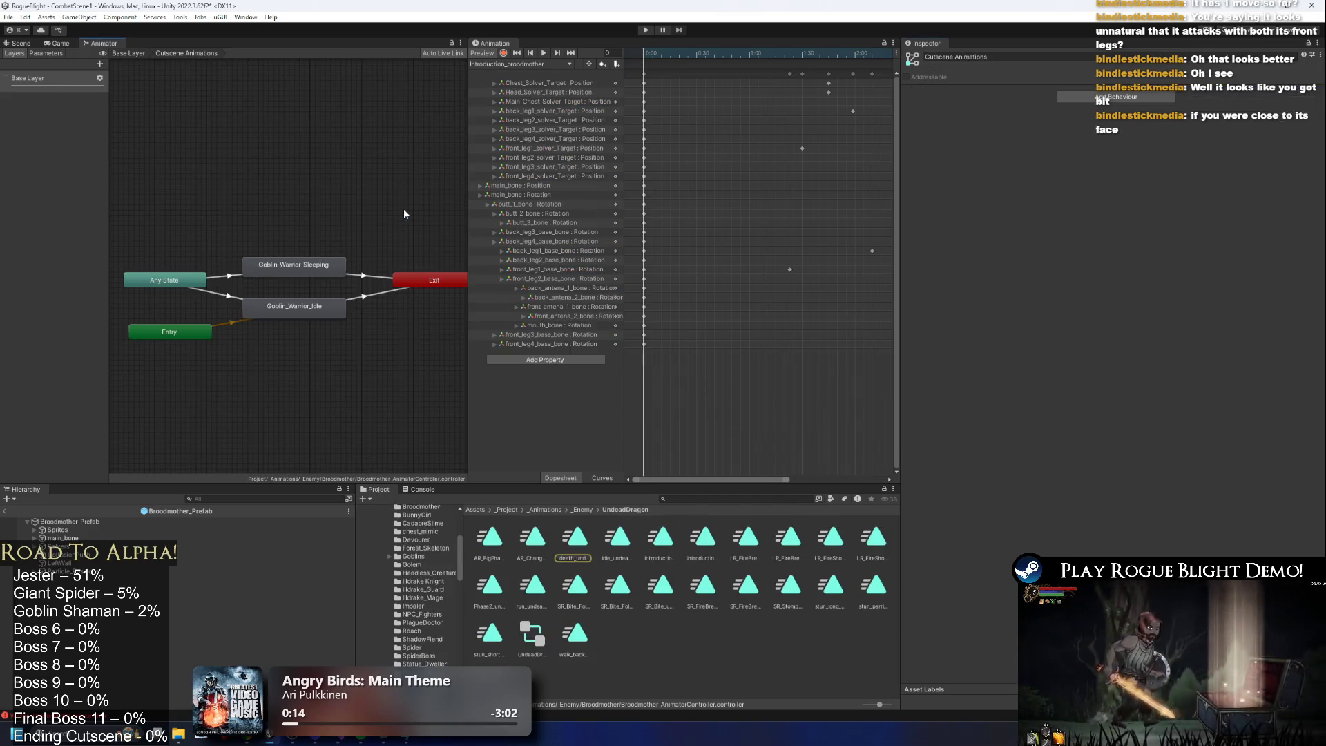
double_click(349, 143)
Select Broodmother_Prefab and load the claws_broodmother clip.
left_click(69, 521)
left_click(548, 64)
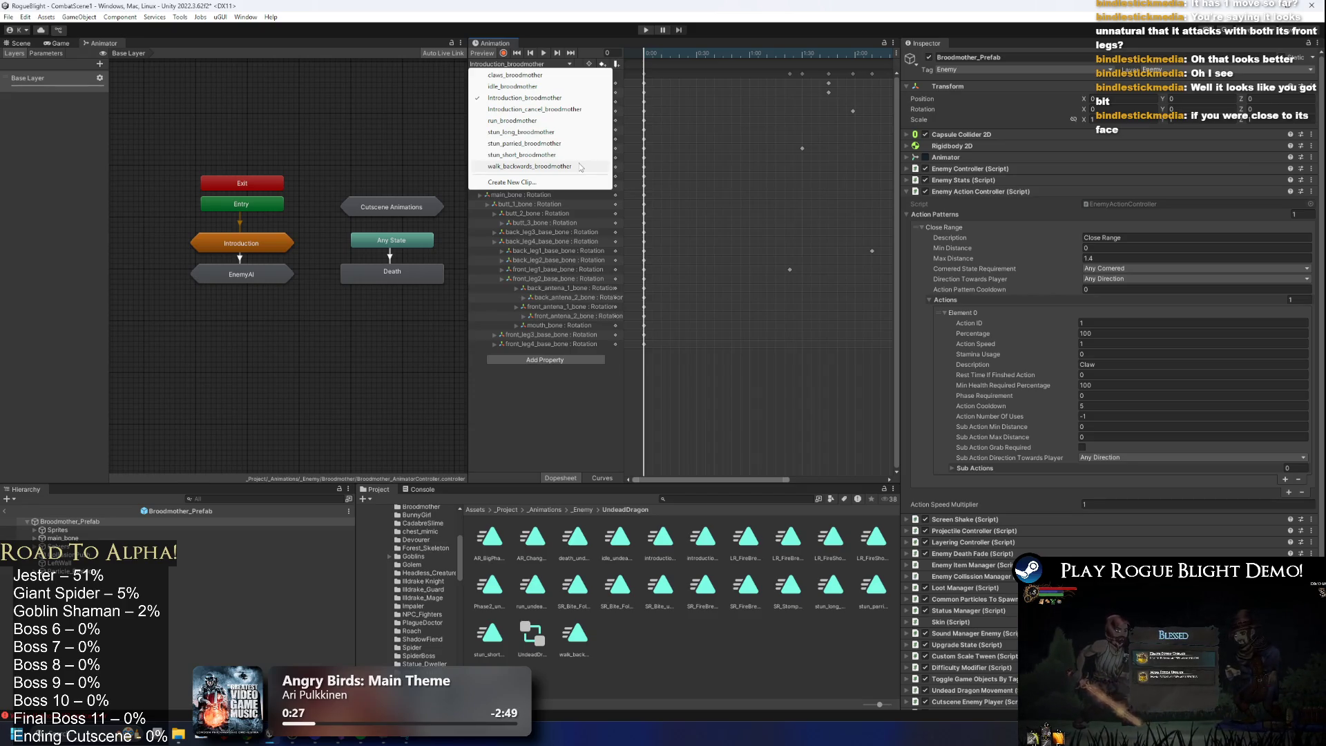
left_click(532, 75)
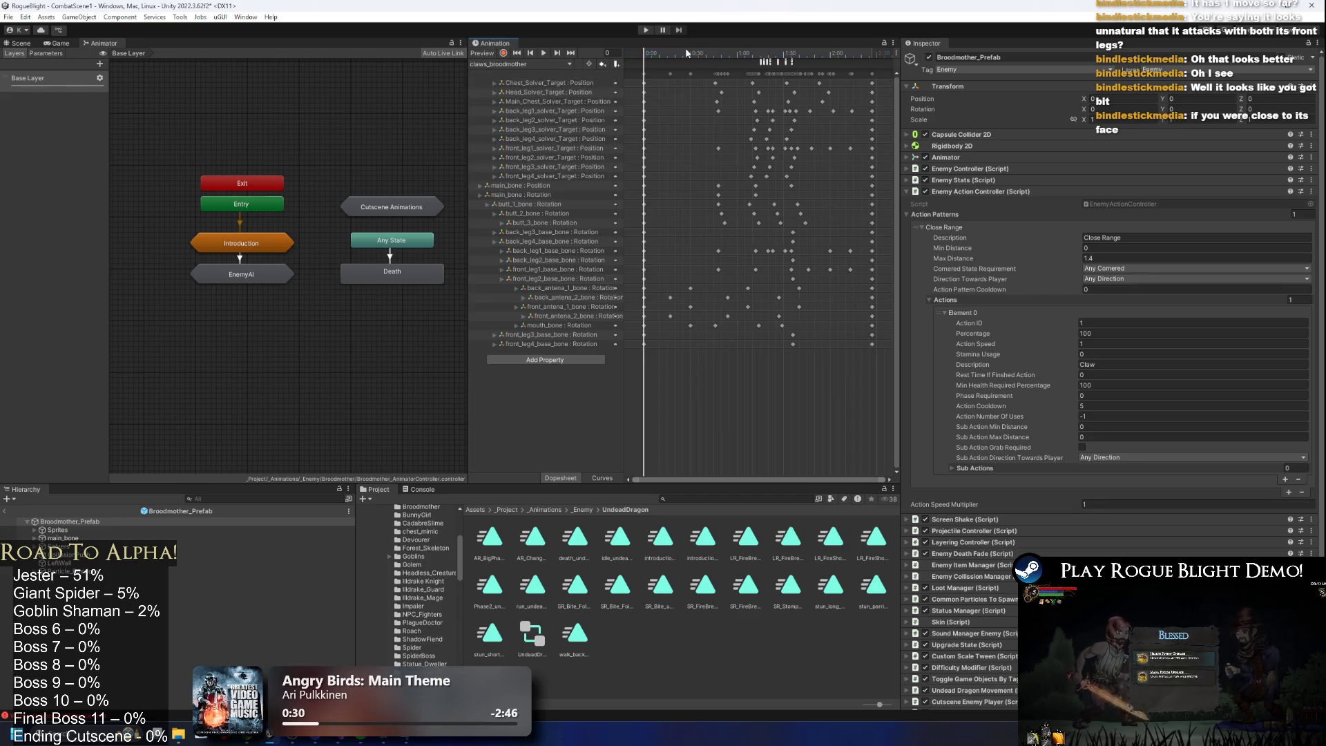
Bring the rig back into view and scrub the claw strike between frames 92 and 63.
left_click(18, 44)
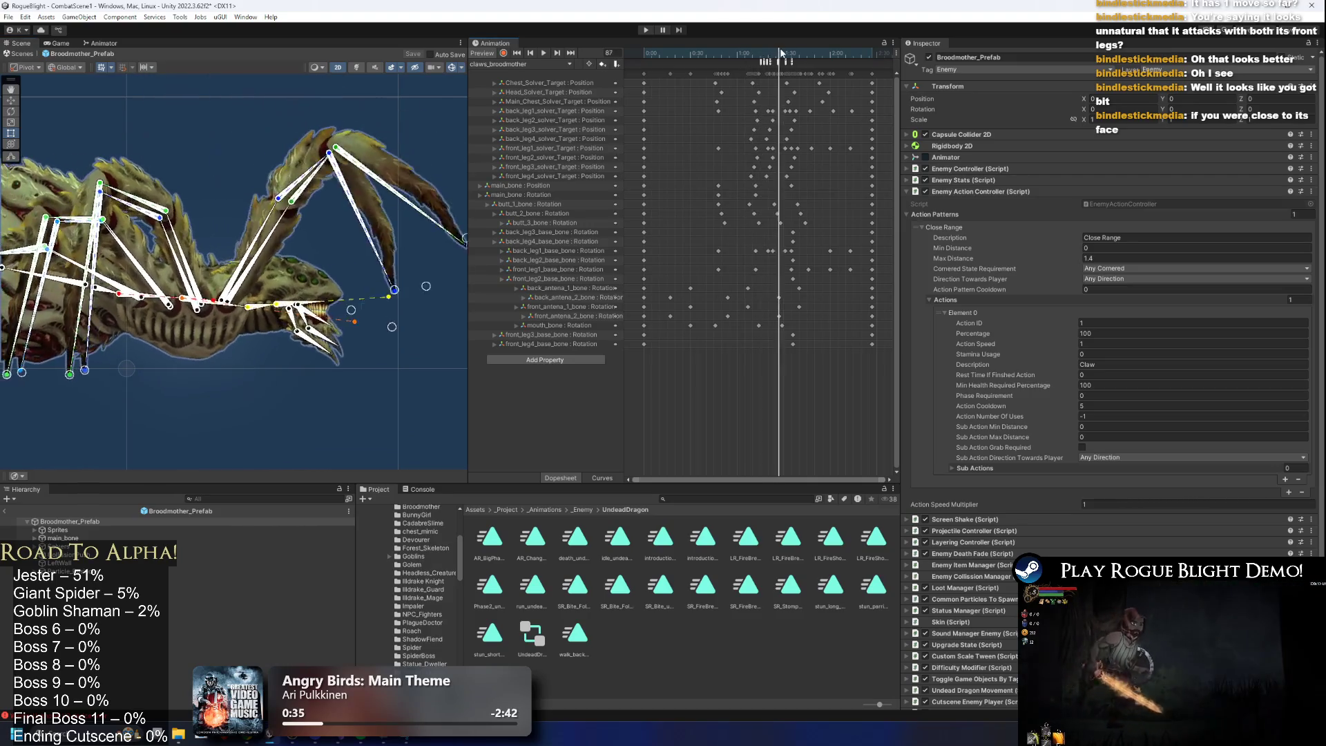
left_click_drag(800, 62, 788, 151)
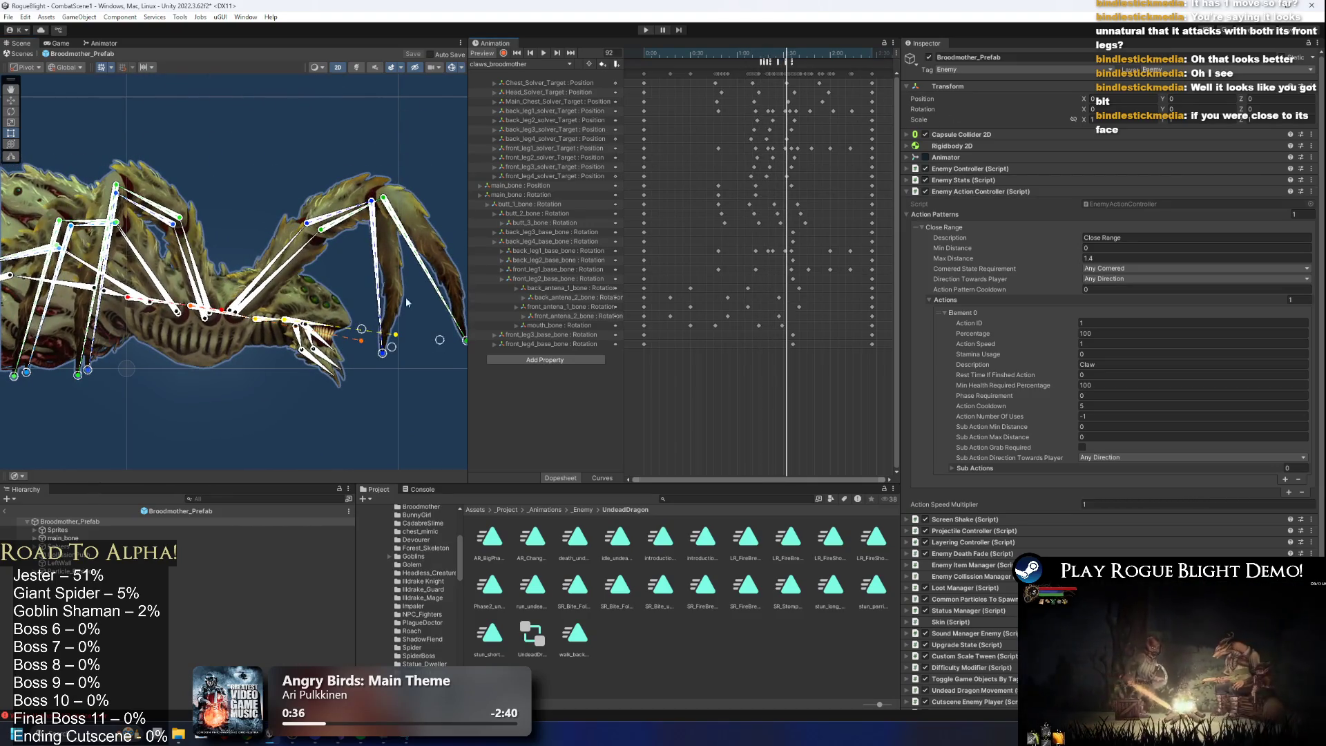
mouse_move(732, 66)
left_mouse_down()
mouse_move(690, 66)
mouse_move(812, 66)
left_mouse_up()
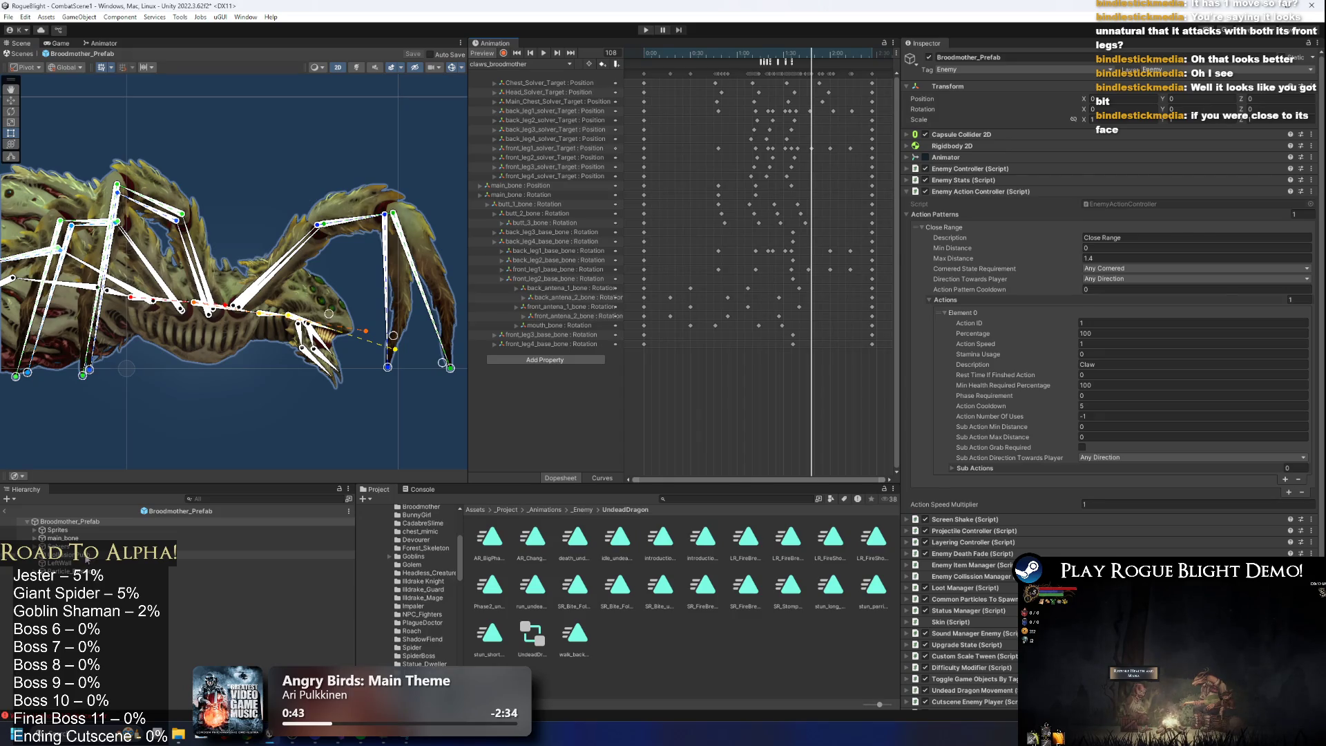
Record a CollisionPush Position key in the idle_broodmother clip with Edit Collider on.
left_click(87, 555)
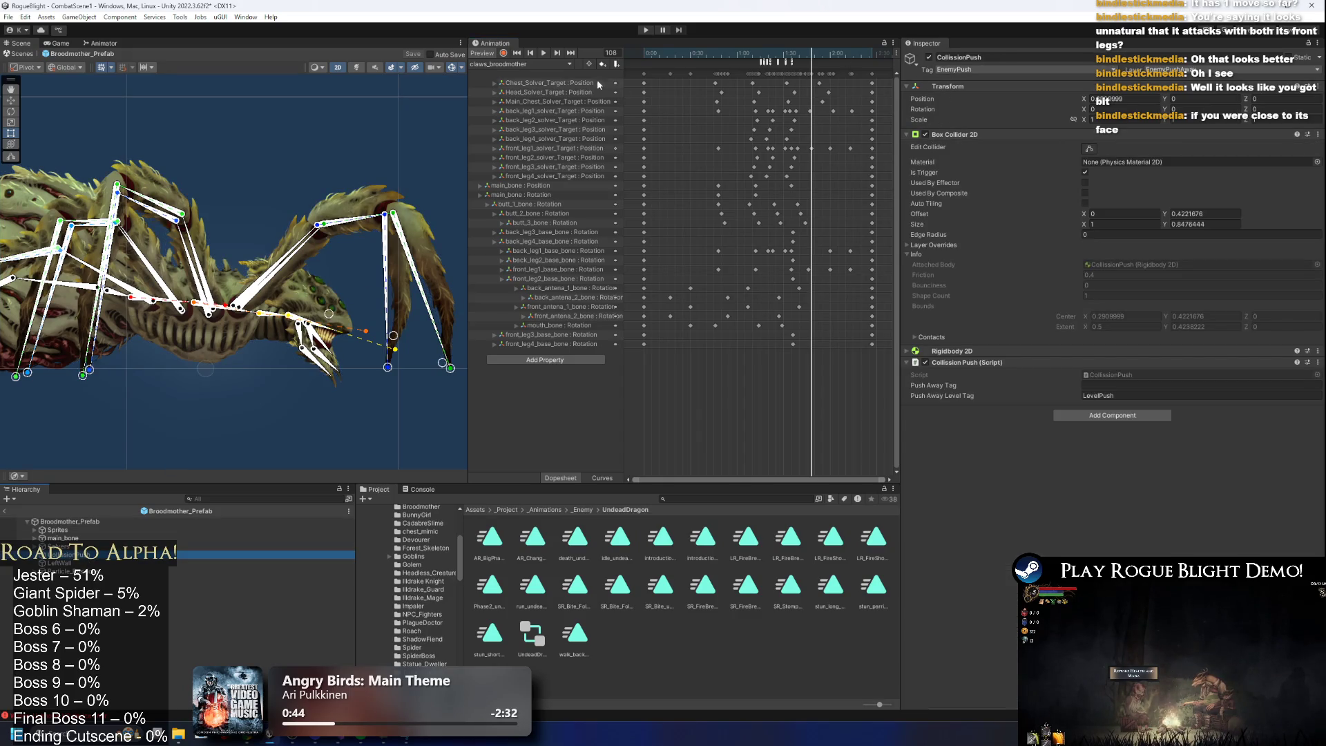
left_click(520, 64)
left_click(518, 87)
left_click(1089, 150)
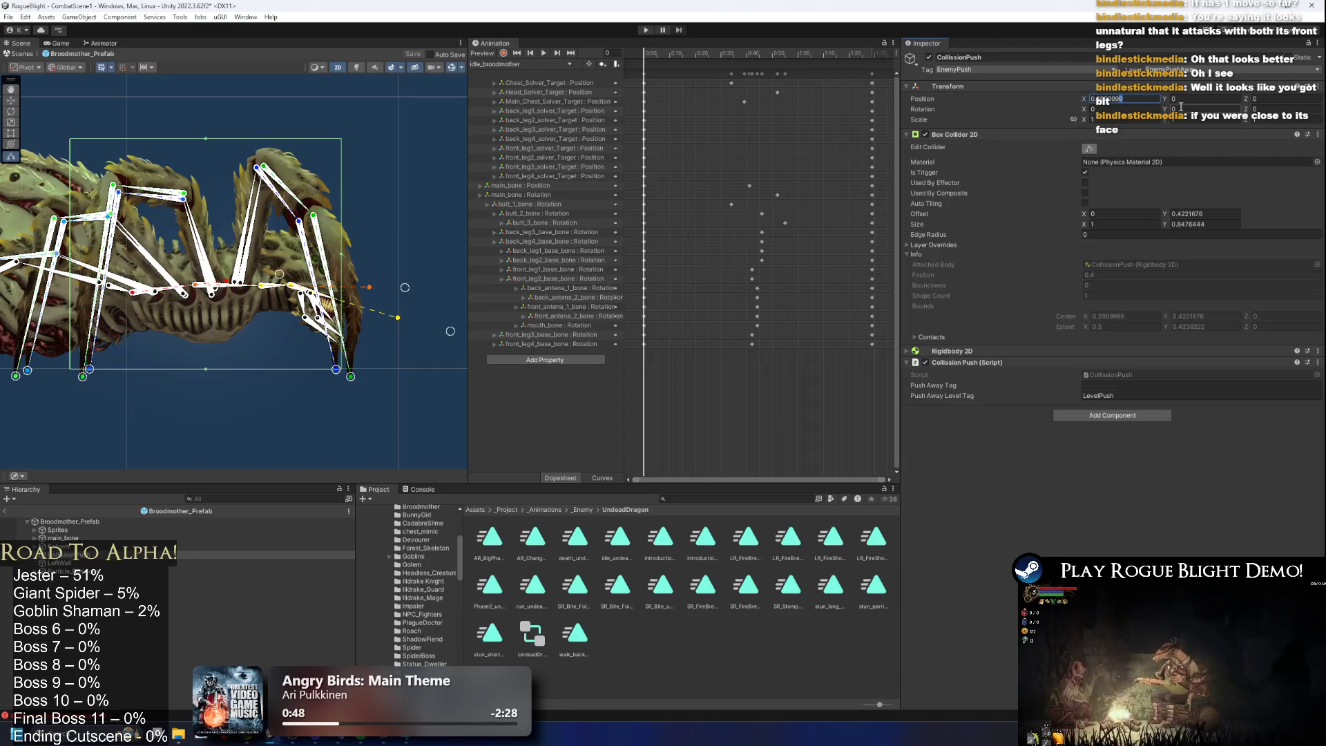
left_click(505, 54)
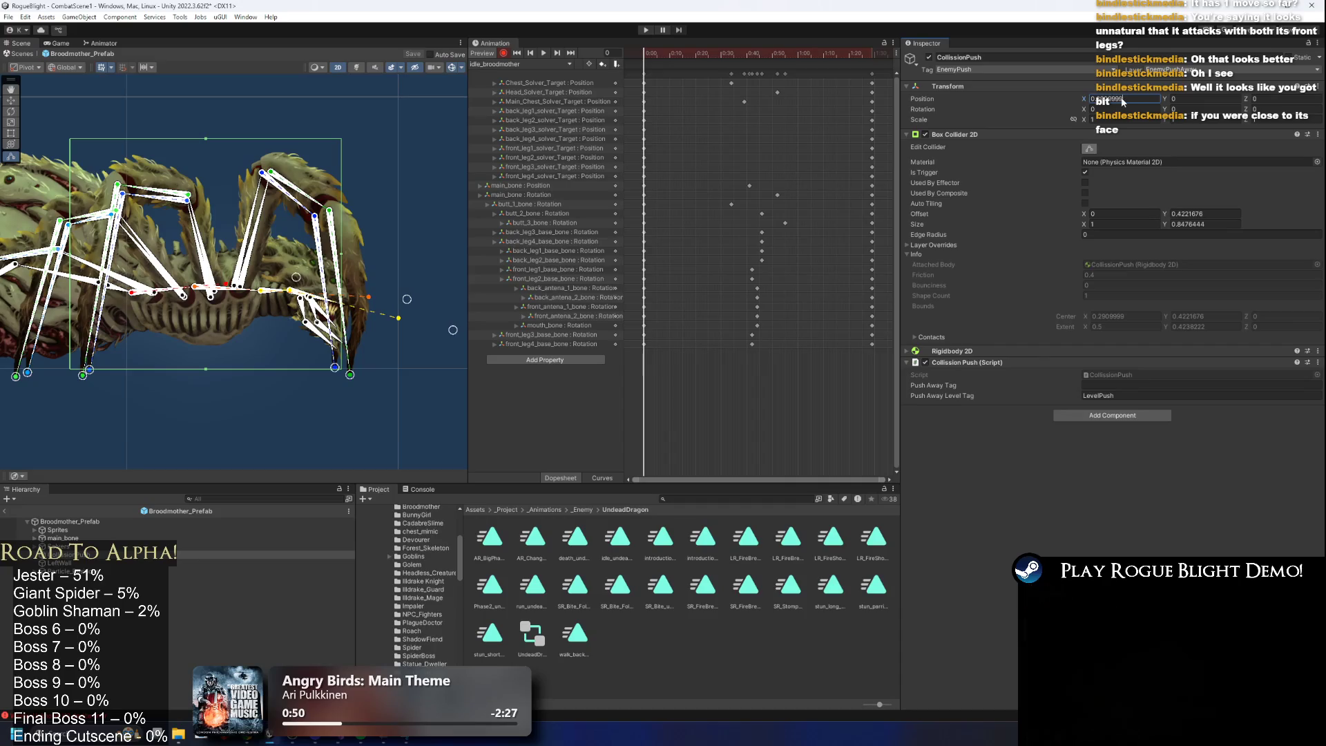
key("Return")
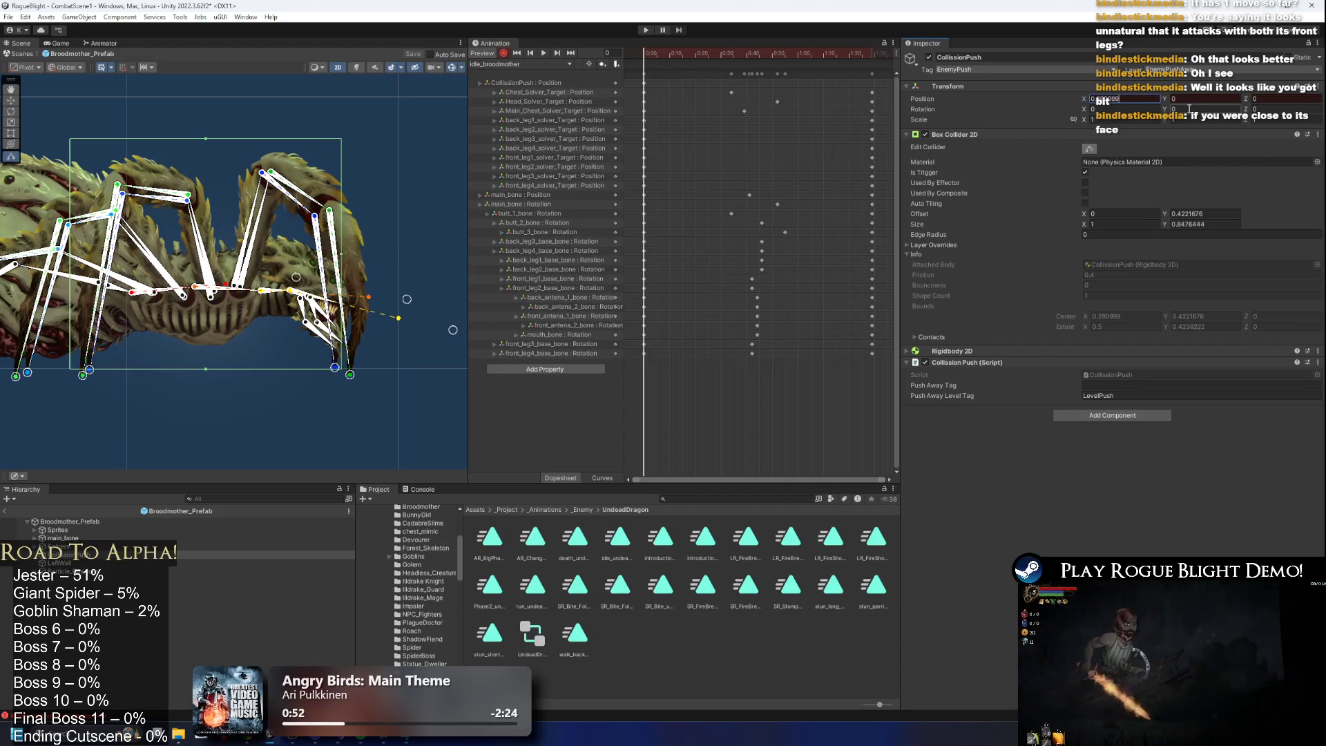
Select Broodmother_Prefab, scrub the idle clip near its end, and list the clips.
left_click(492, 62)
left_click(647, 85)
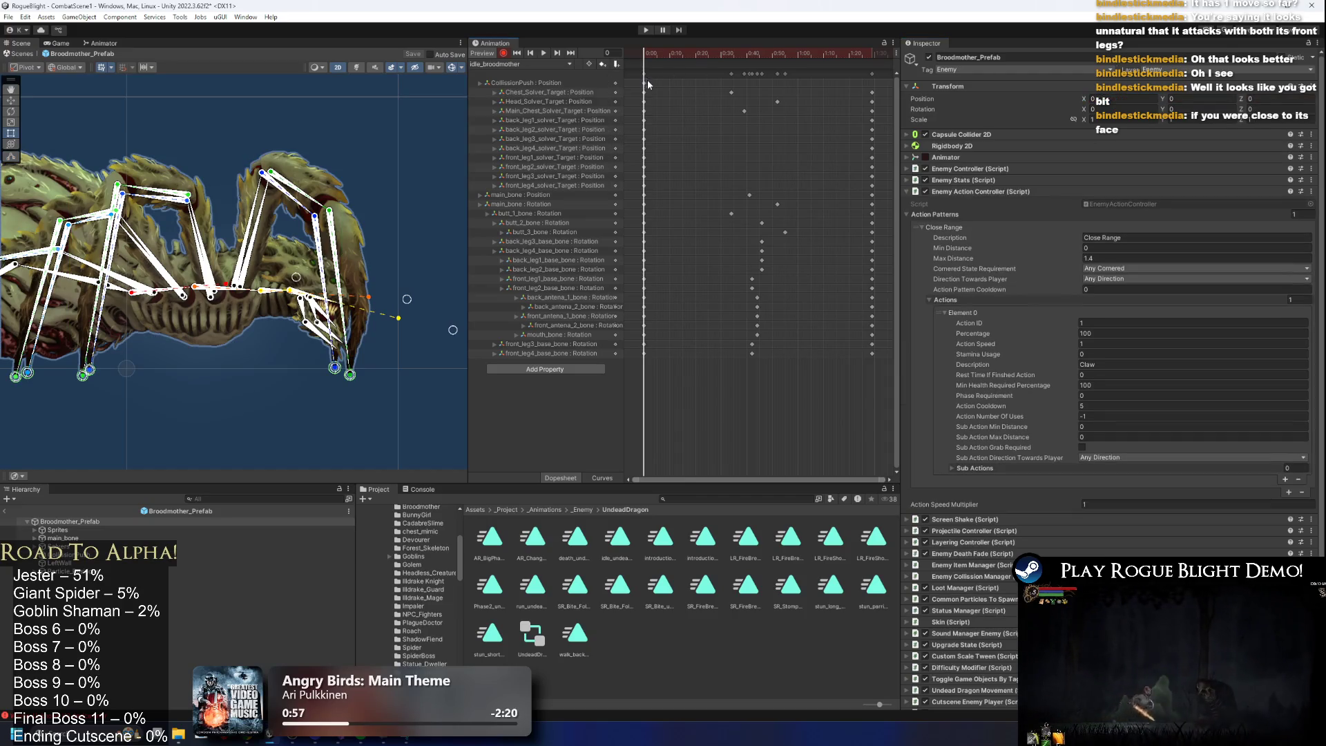
left_click_drag(864, 54, 873, 57)
left_click(522, 63)
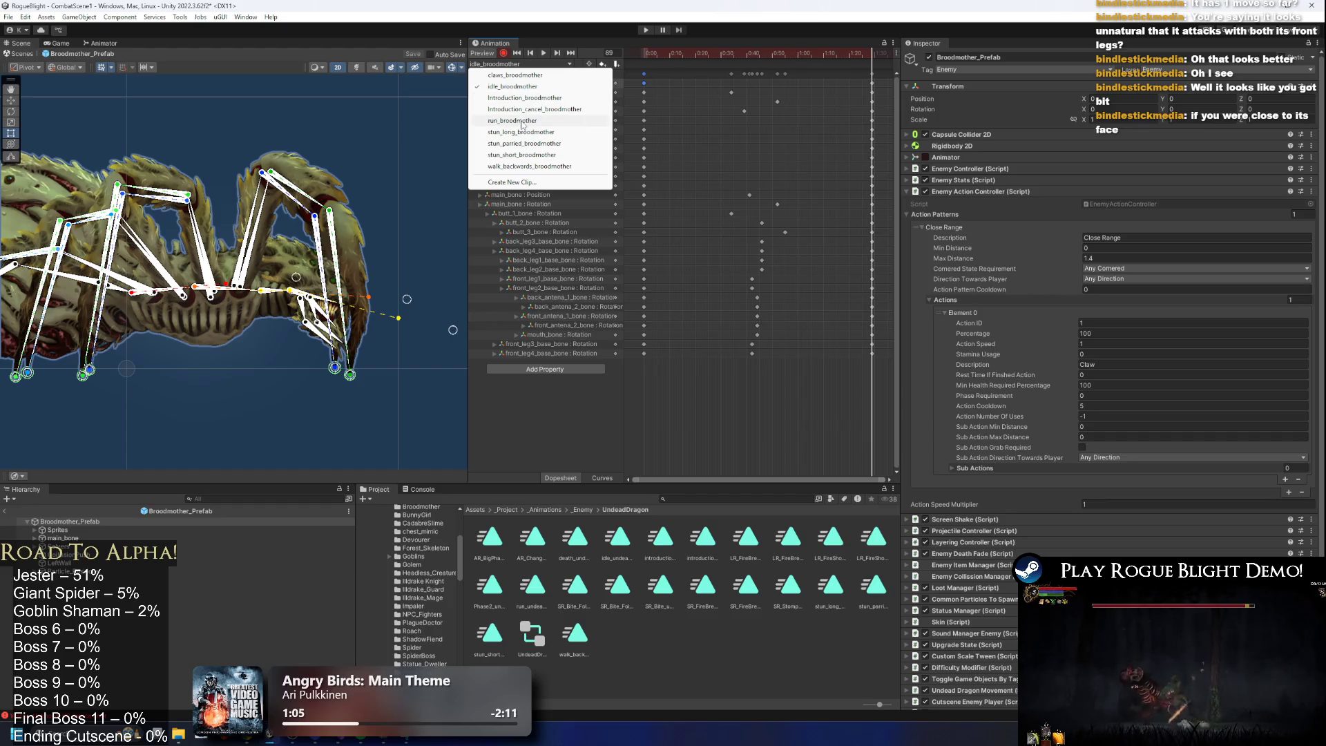
Load claws_broodmother, select CollisionPush, and toggle between Edit Collider and the Move tool.
left_click(534, 74)
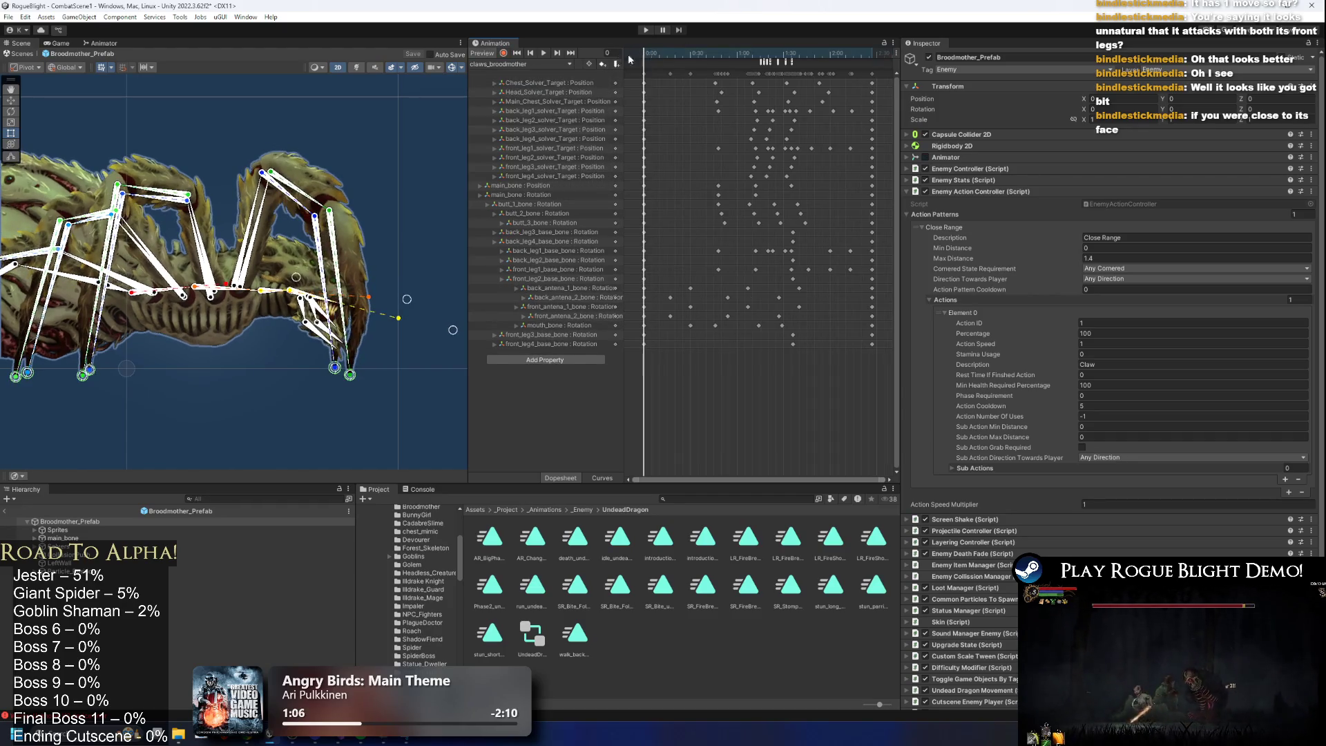
left_click_drag(721, 53, 760, 54)
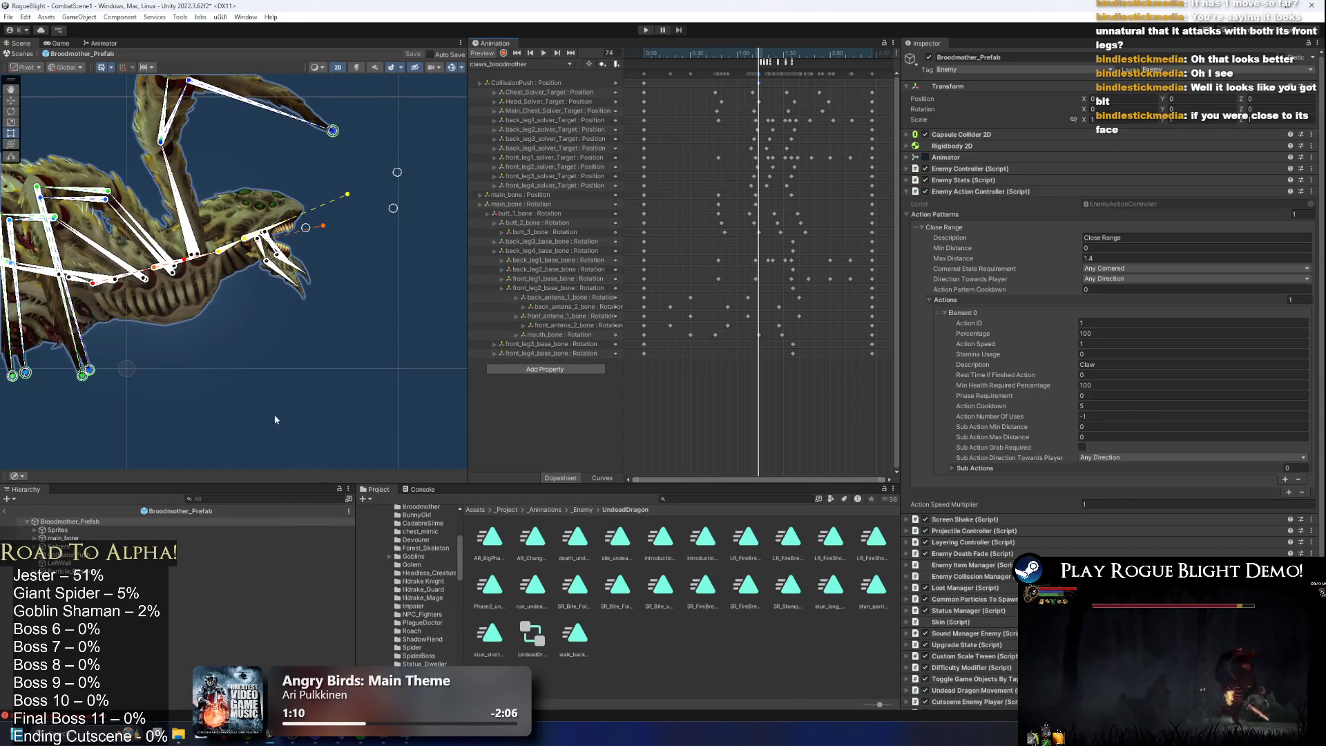
left_click(228, 555)
left_click(1089, 153)
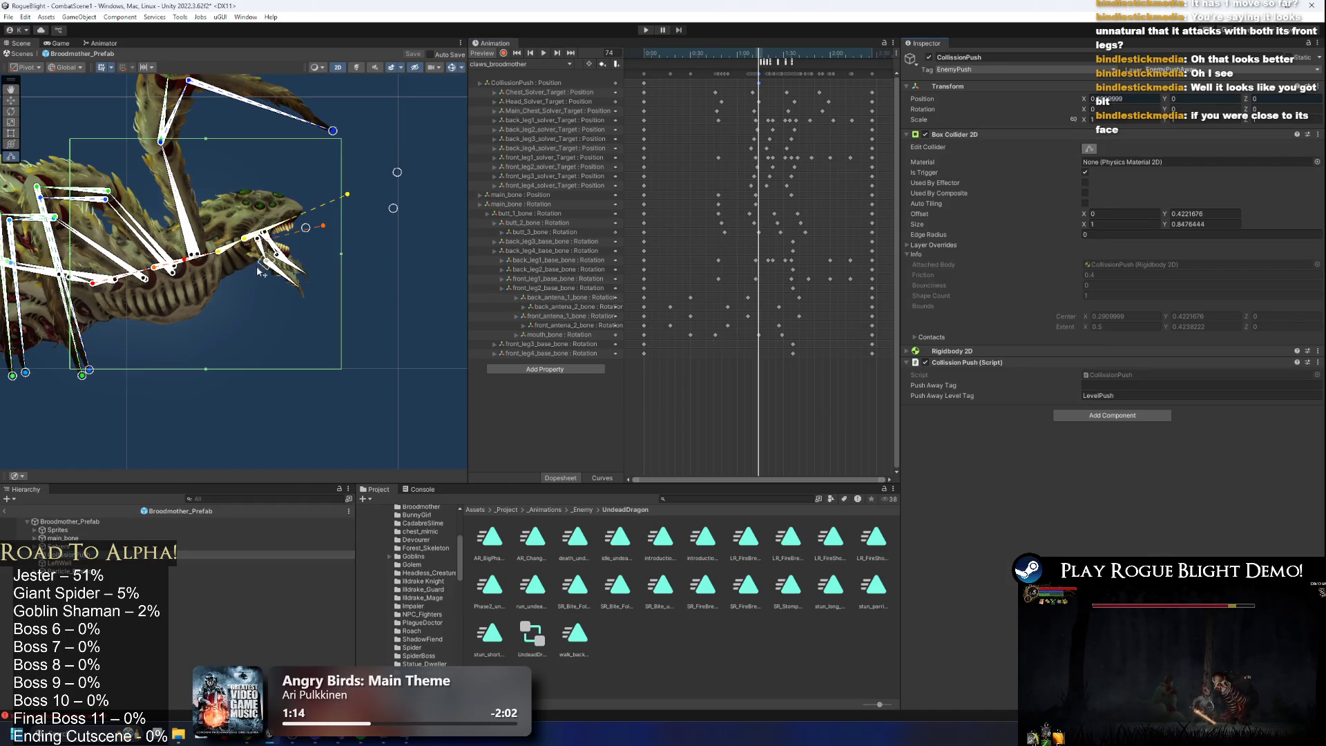
left_click(276, 556)
key("w")
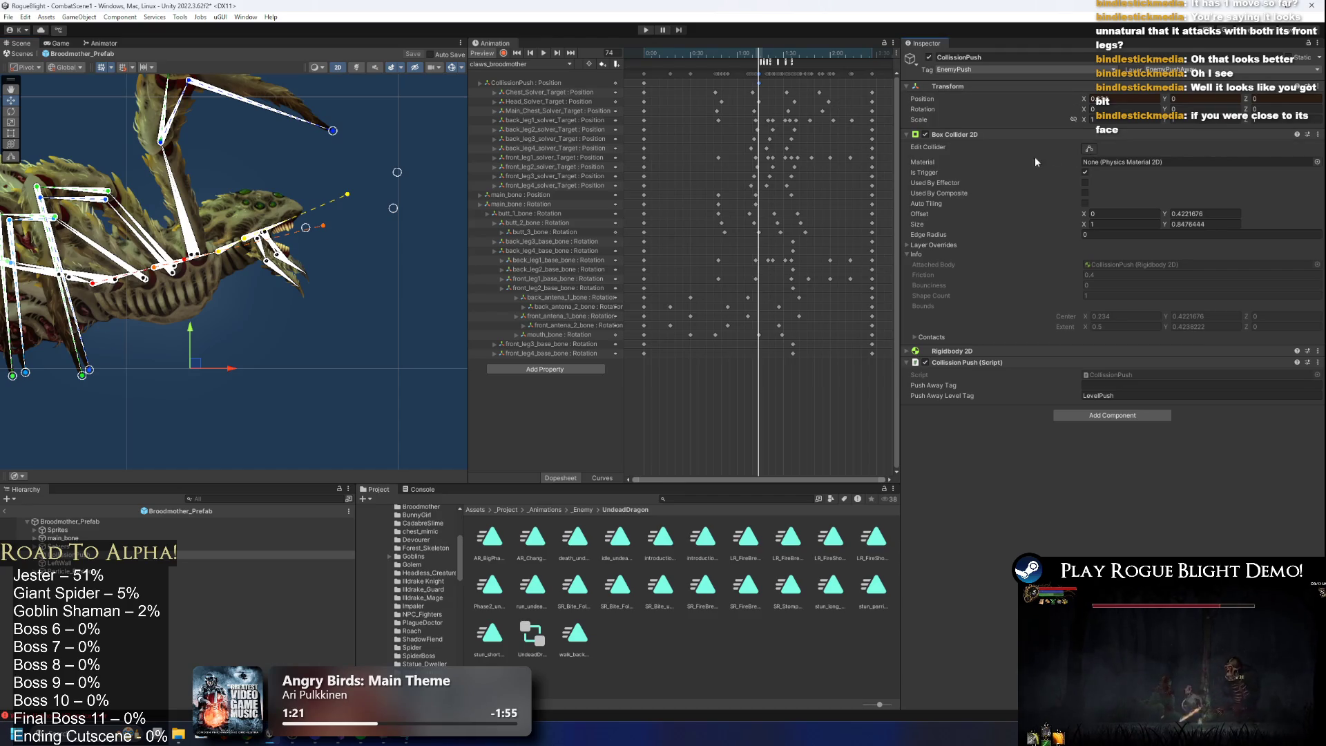
left_click(1091, 151)
key("w")
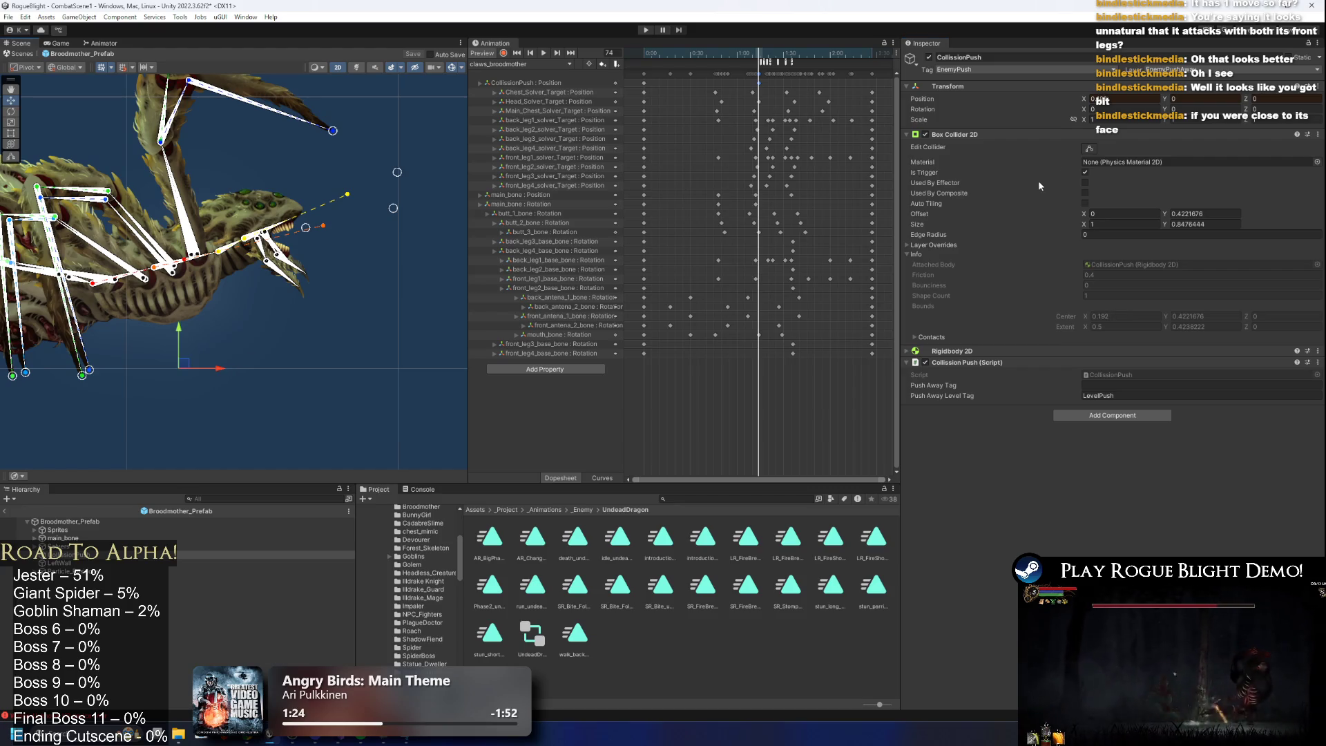
left_click(1089, 149)
key("w")
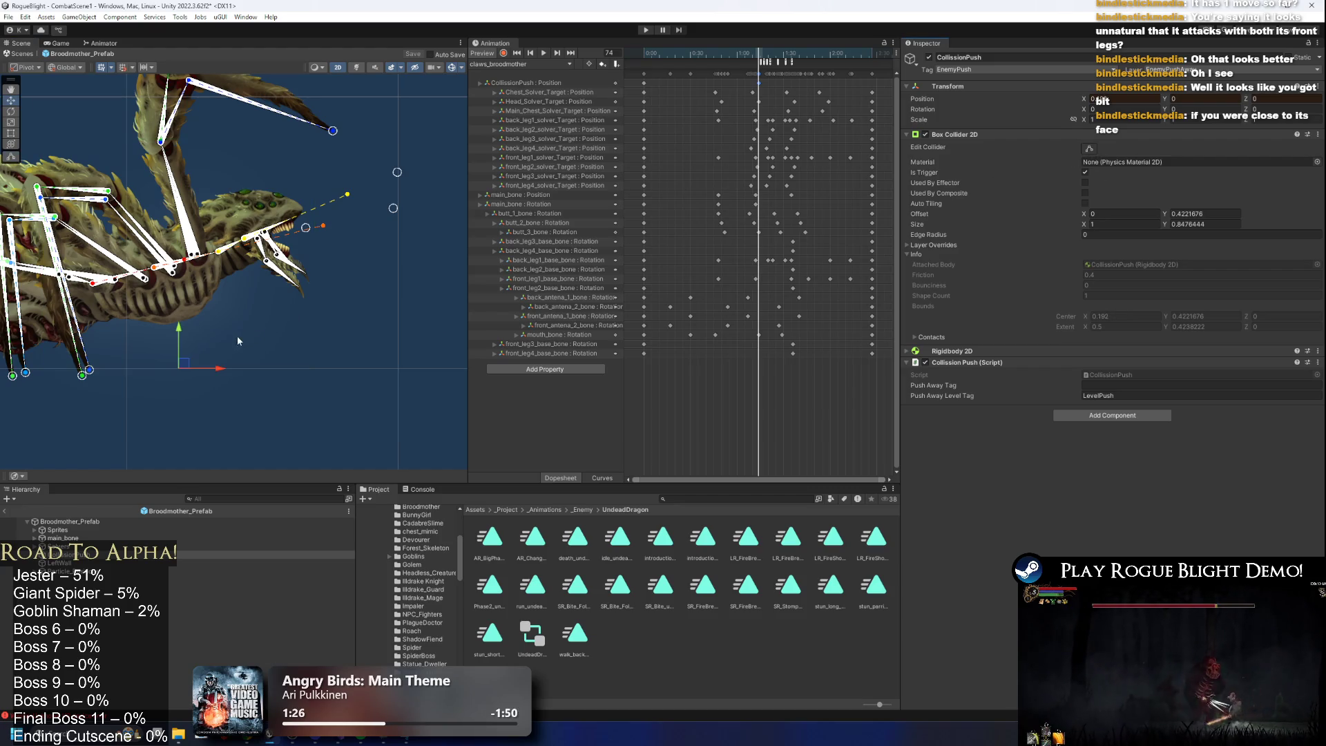
left_click(1090, 150)
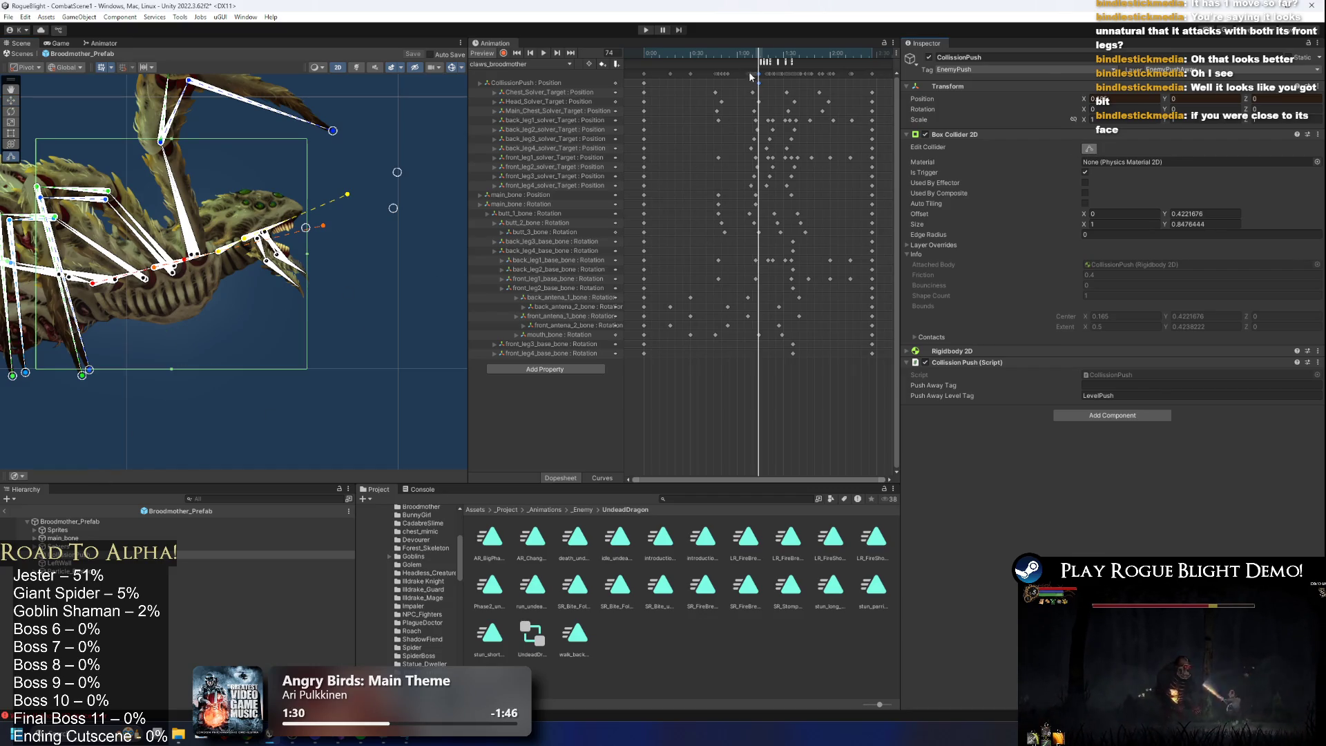
Scrub the strike back to frame 59 while checking the collider outline and Move handle.
mouse_move(710, 59)
left_mouse_down()
mouse_move(671, 59)
mouse_move(760, 55)
left_mouse_up()
key("w")
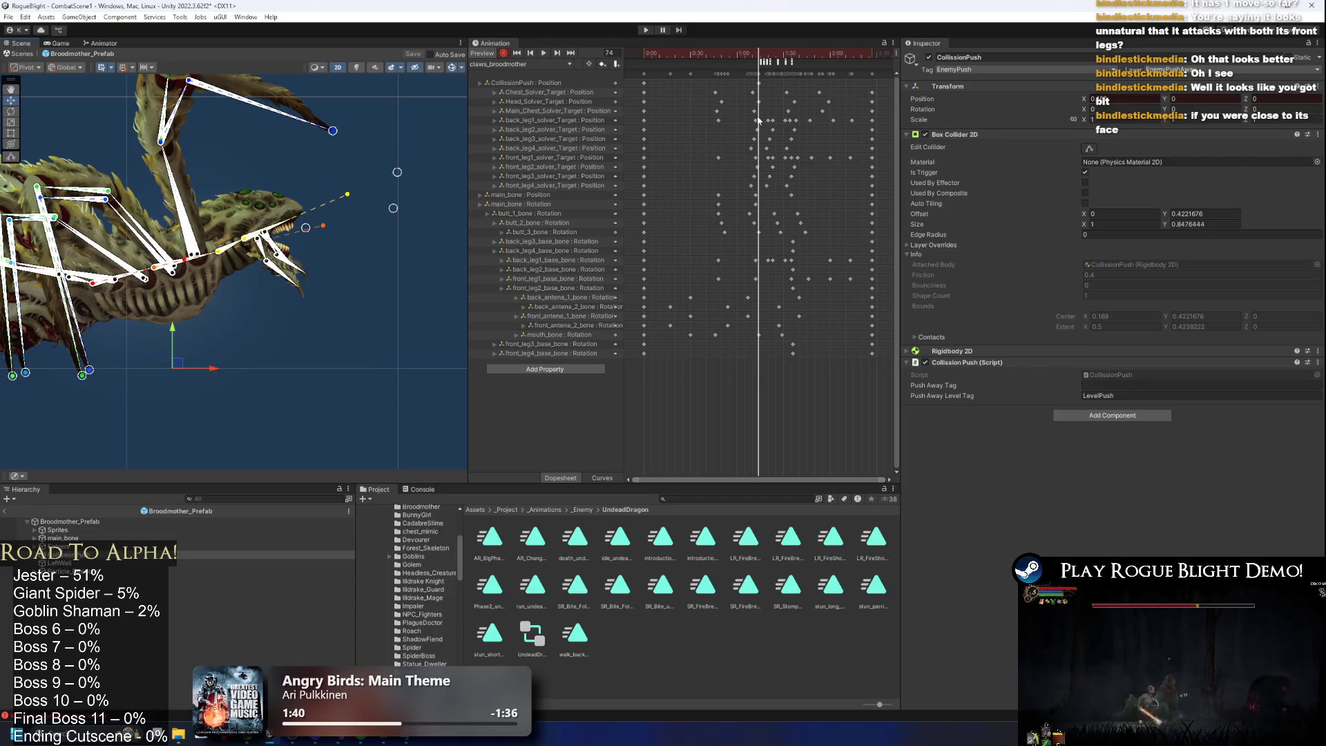
left_click(1086, 149)
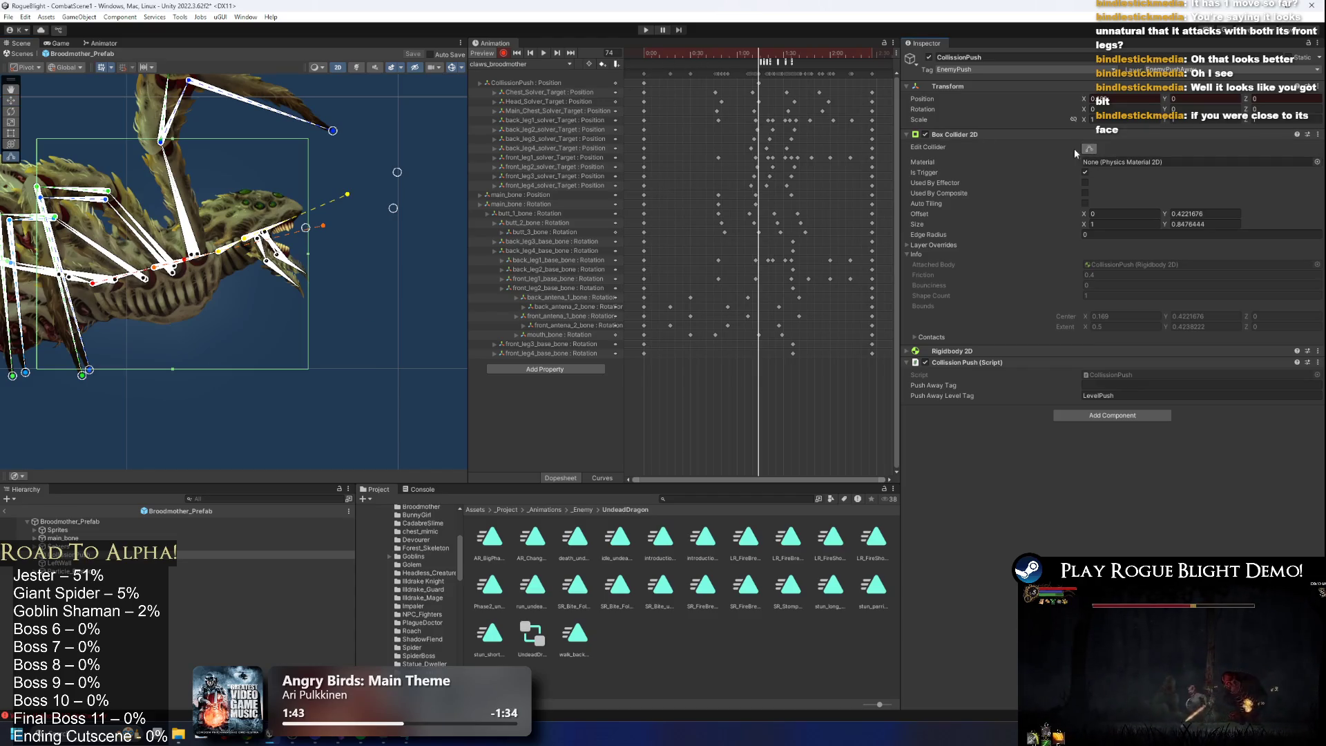
mouse_move(736, 51)
left_mouse_down()
mouse_move(679, 49)
mouse_move(805, 43)
left_mouse_up()
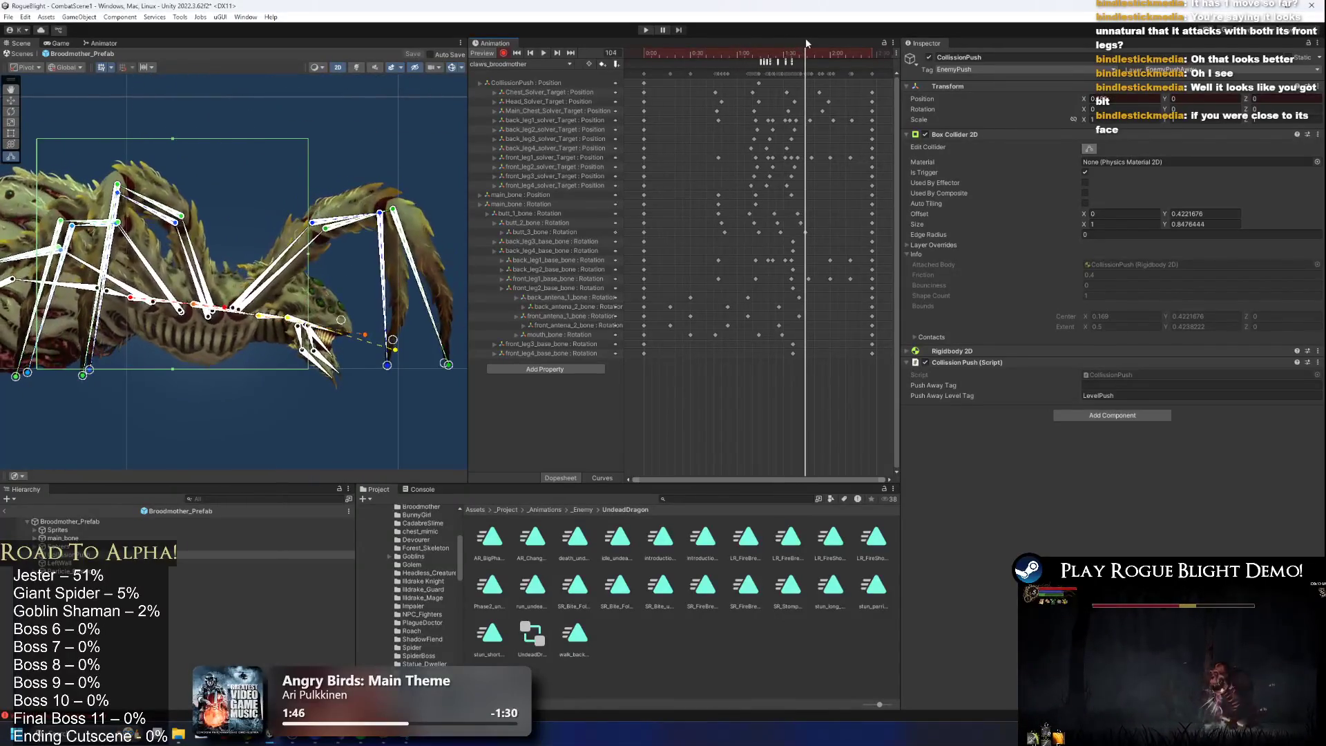
key("w")
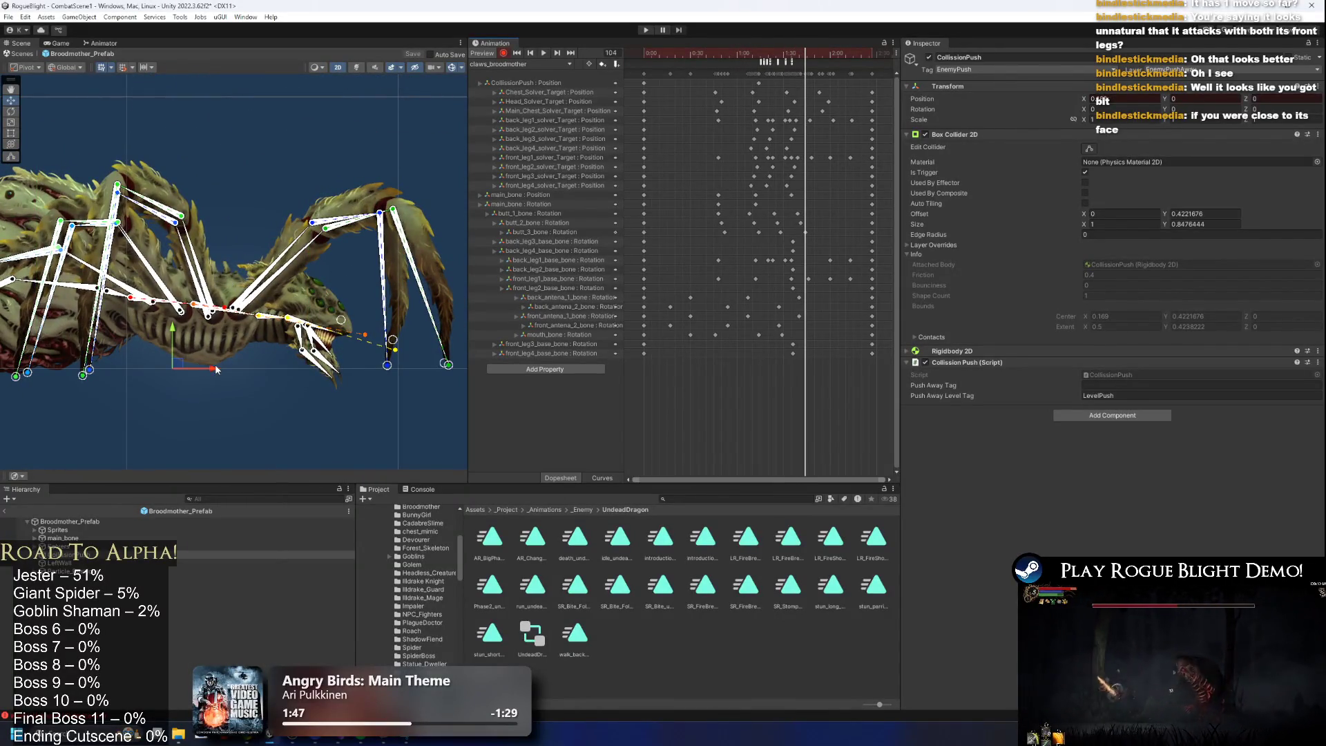
left_click(1089, 149)
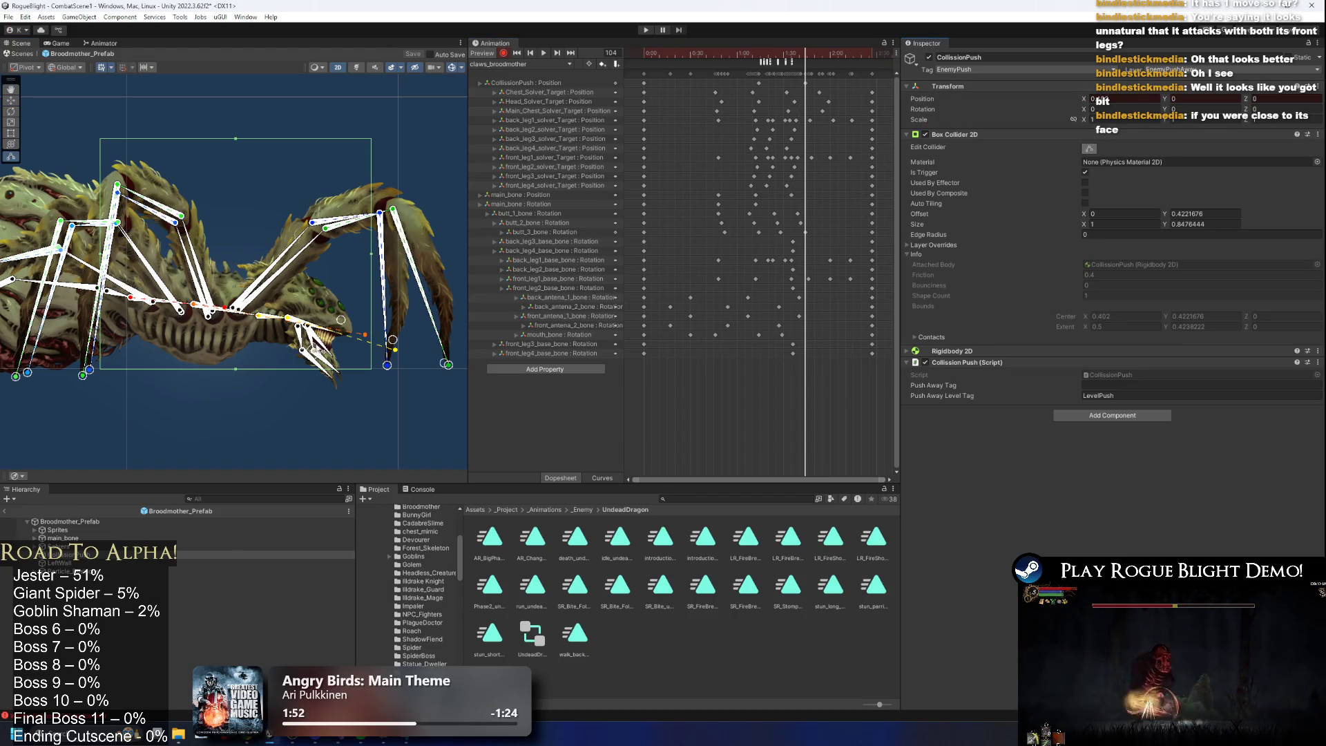
key("w")
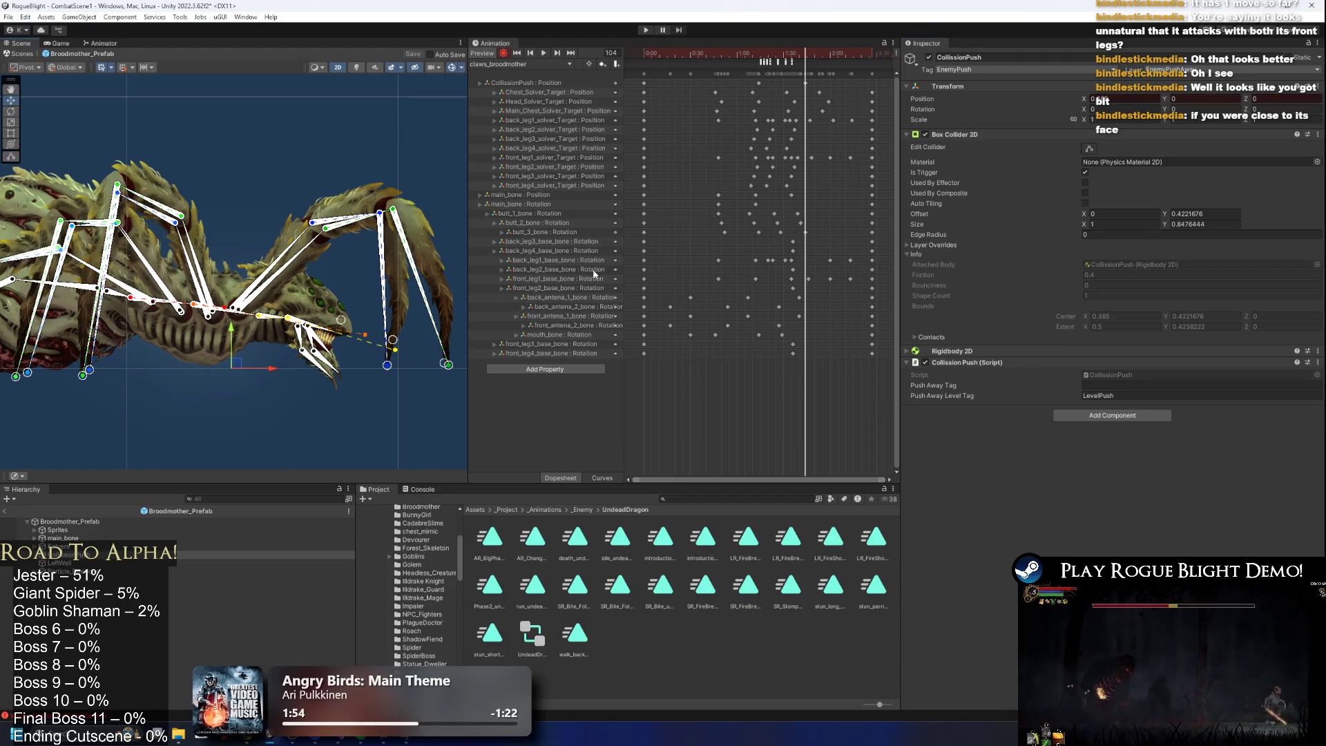
left_click(1089, 149)
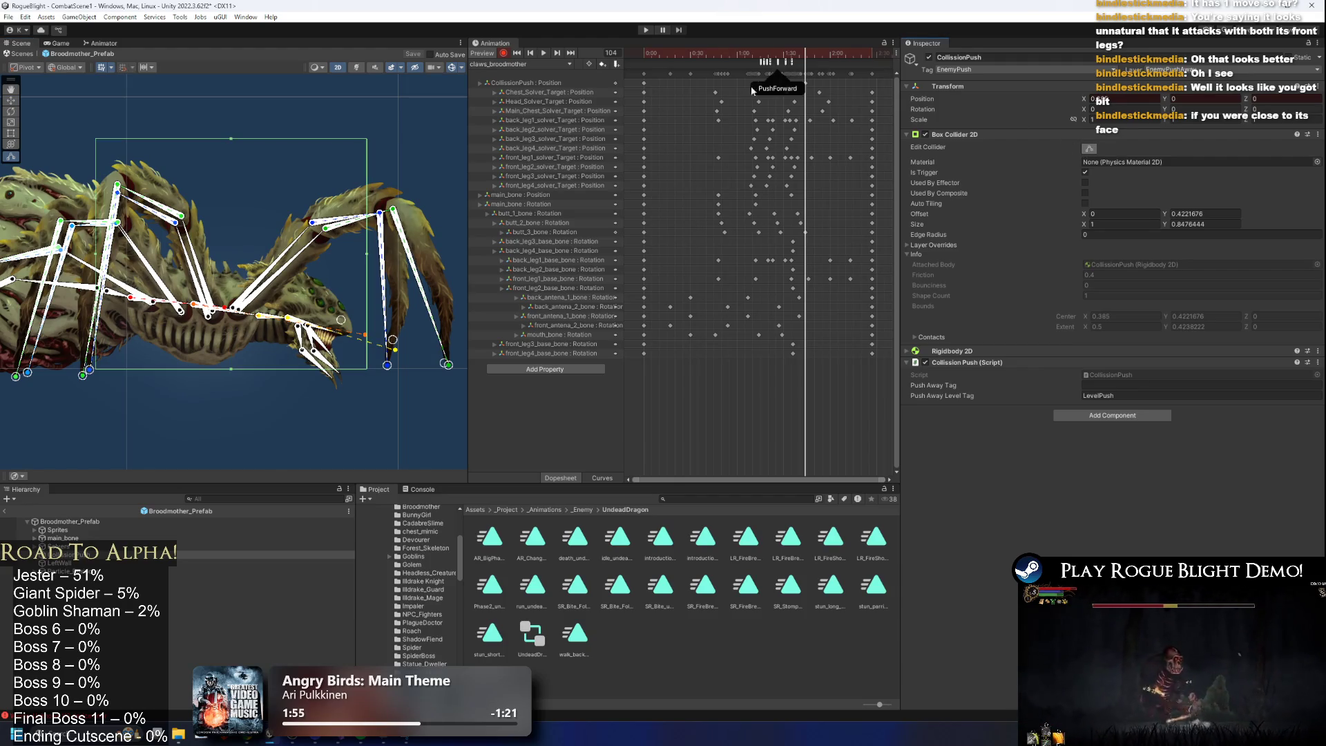
Select the CollisionPush Position track and play the strike, scrubbing frames 66 to 87.
left_click(684, 88)
mouse_move(822, 49)
left_mouse_down()
mouse_move(888, 53)
mouse_move(803, 54)
mouse_move(845, 49)
left_mouse_up()
key("space")
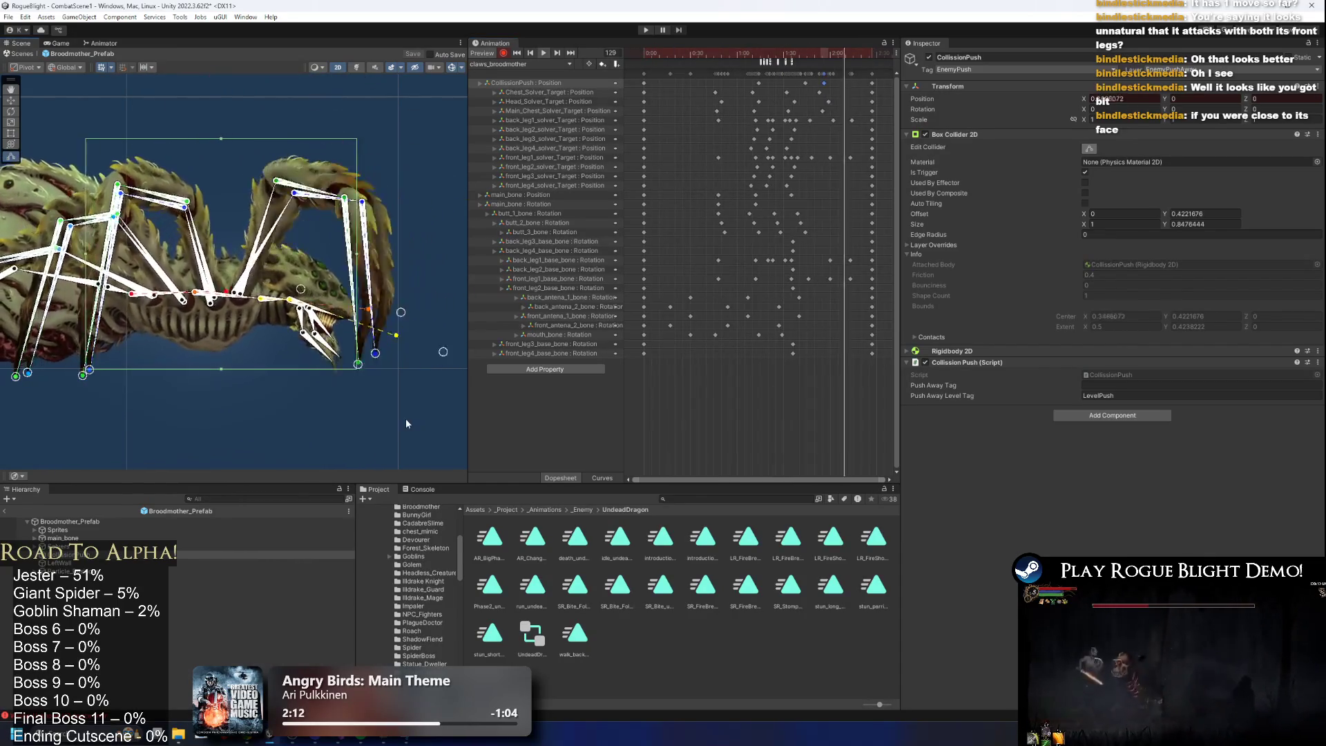
left_click(750, 53)
left_click_drag(750, 53, 795, 55)
key("space")
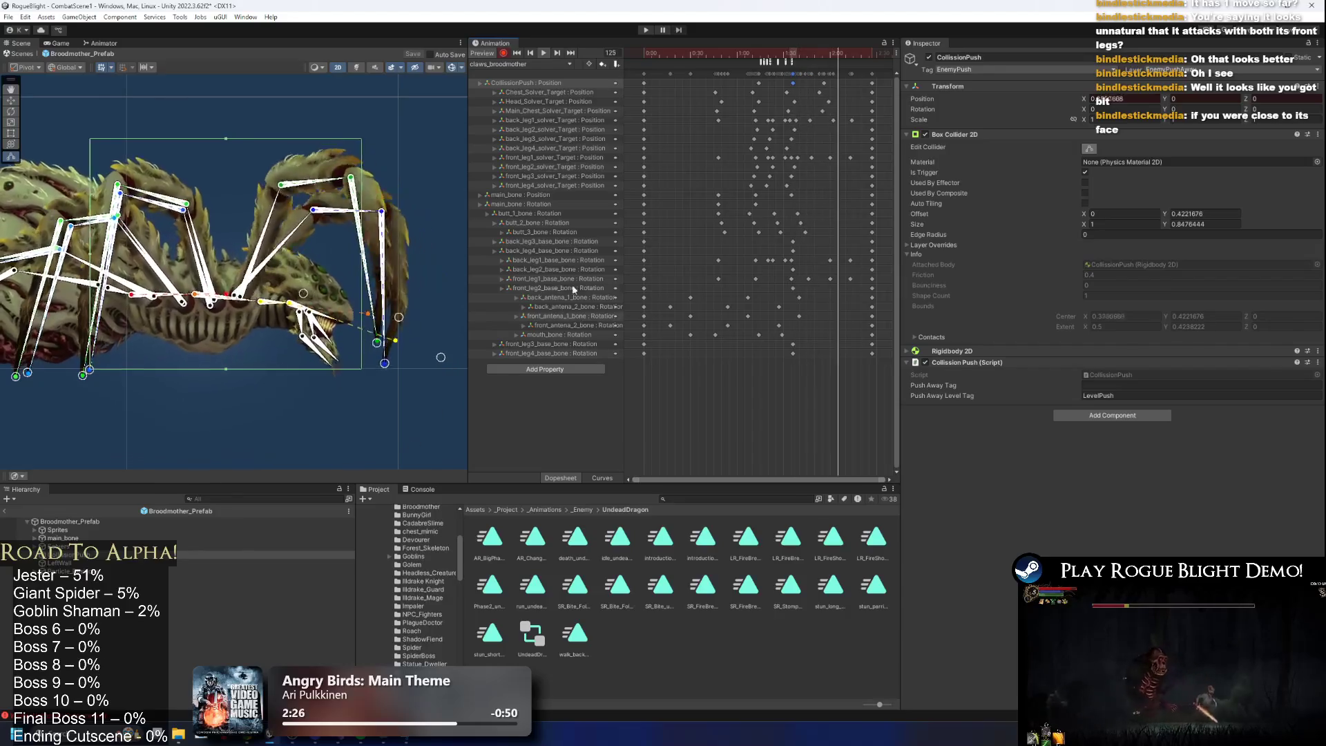
Start the game past the modifications warning, fight the spider boss, then stop play.
left_click(646, 30)
key("Return")
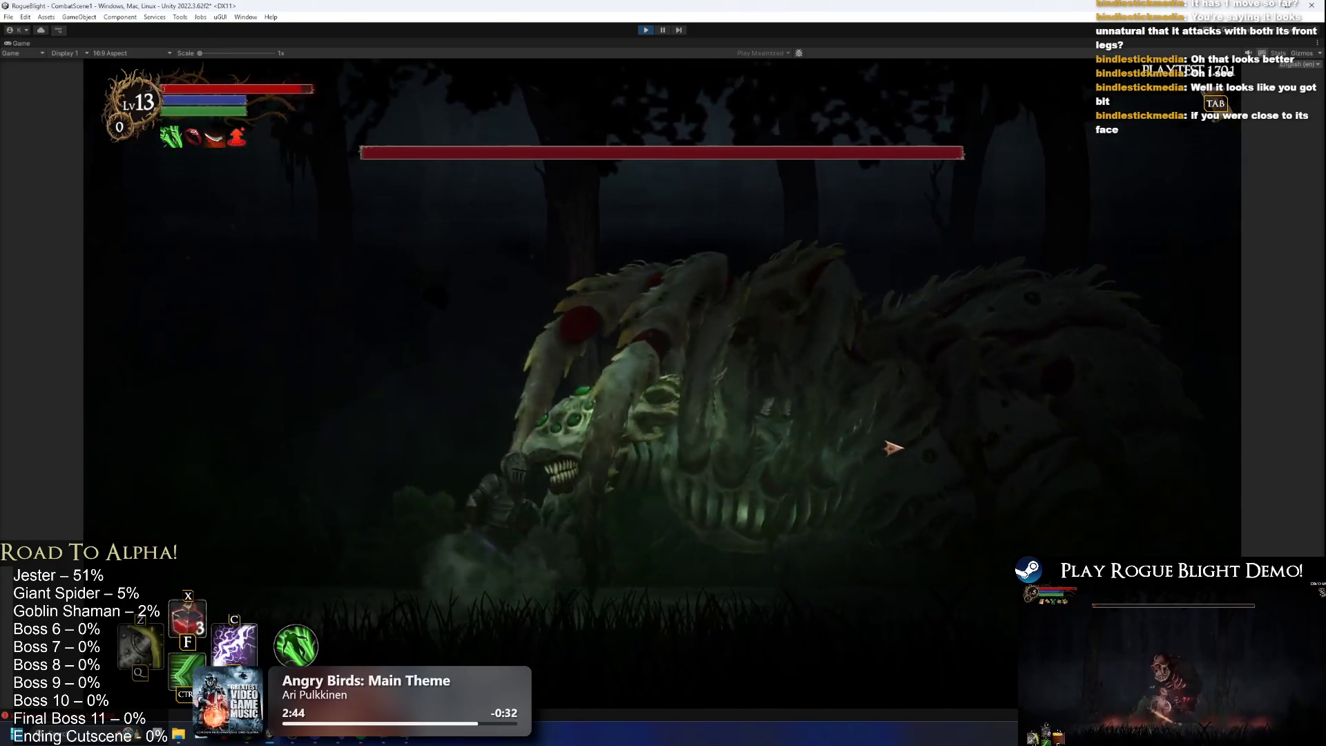
left_click(894, 443)
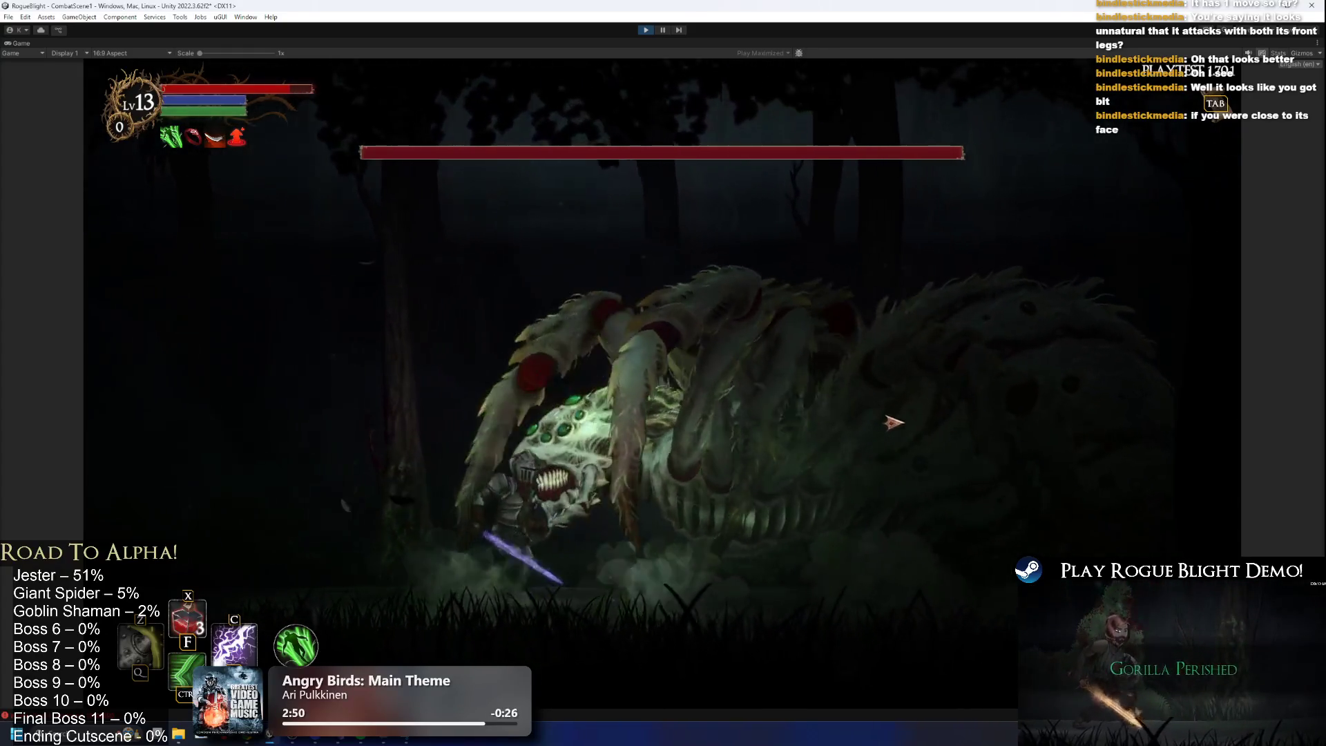
key("d")
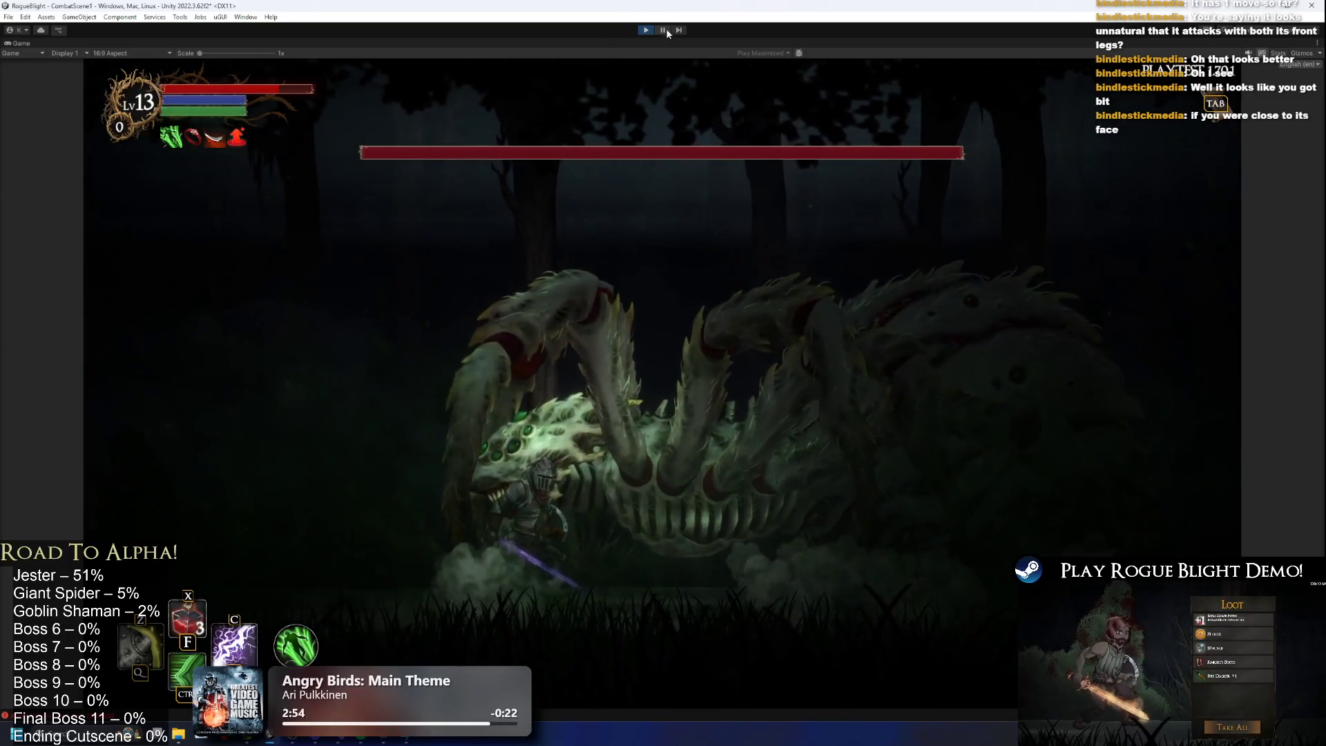
key("d")
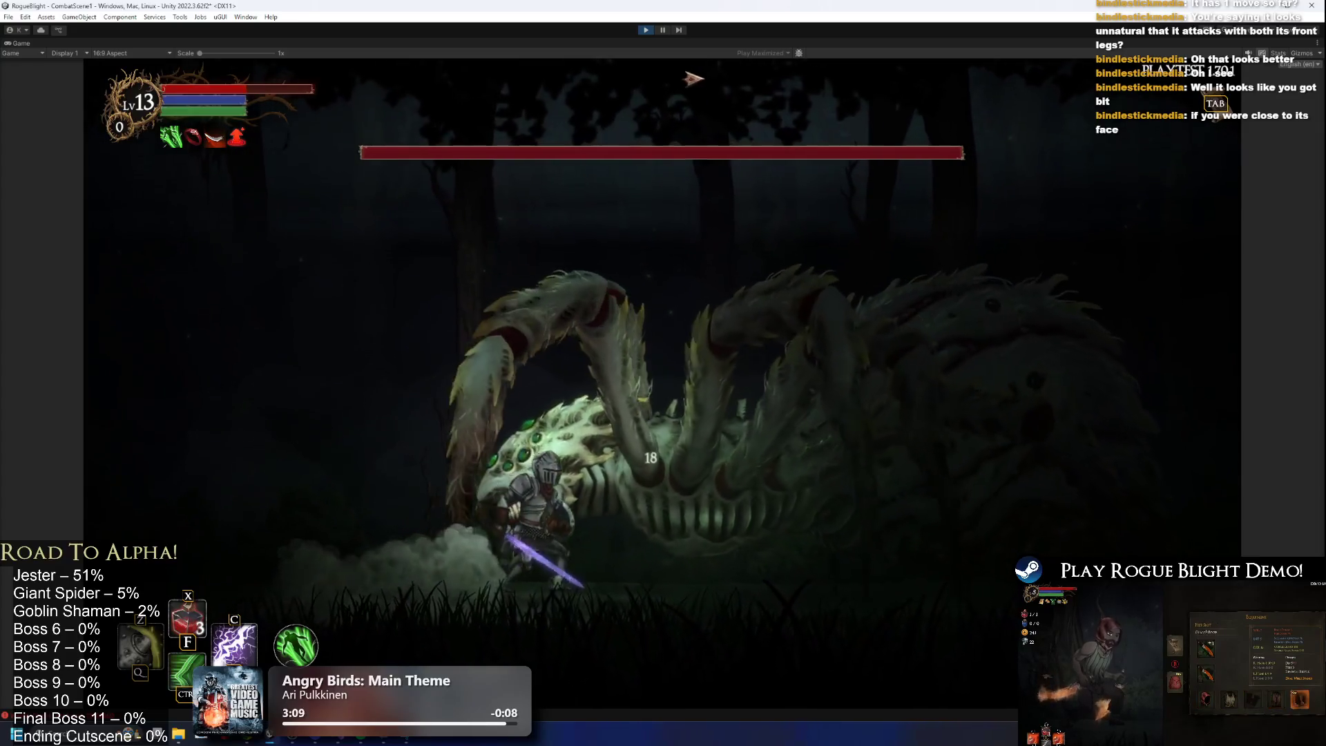
left_click(646, 30)
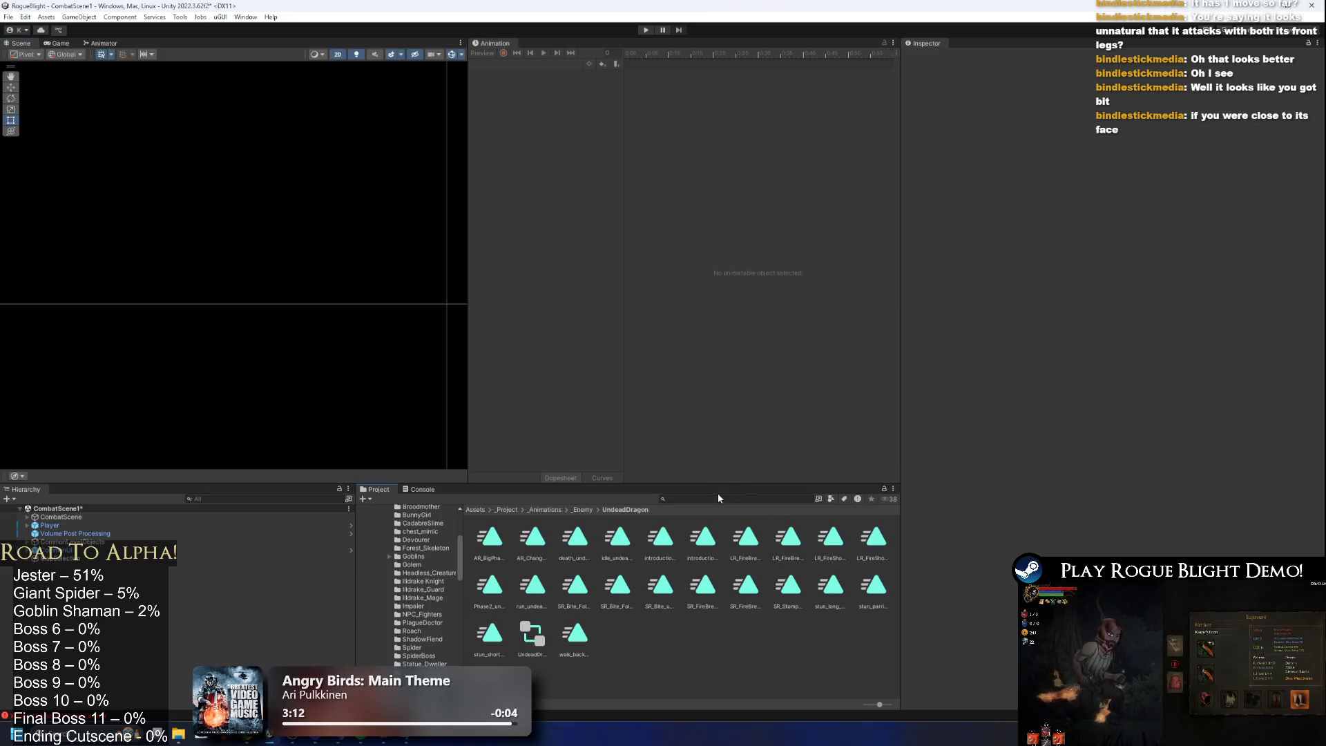
Search the Project for the Broodmother prefab and open it on the claws_broodmother animation clip.
left_click(710, 497)
key("BackSpace")
key("BackSpace")
key("BackSpace")
type("d prefa")
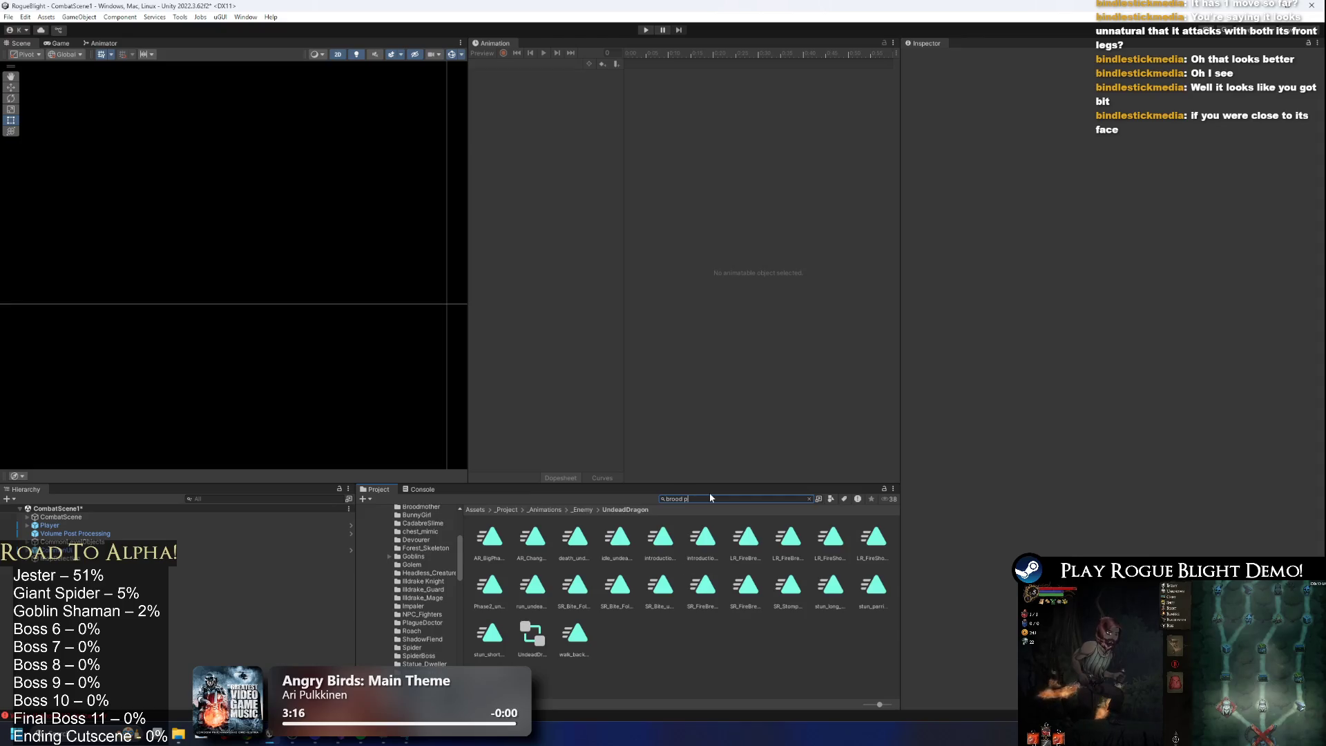
left_click(488, 550)
double_click(487, 550)
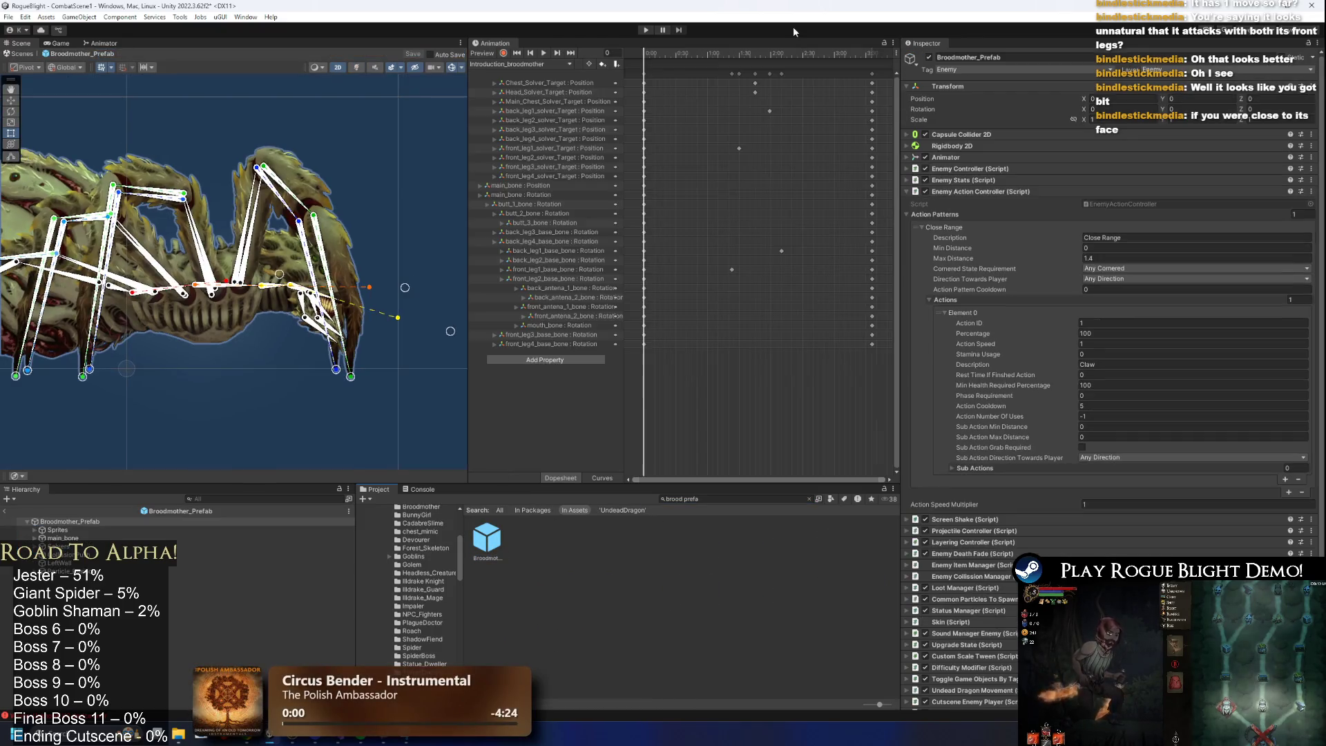
left_click(511, 66)
left_click(527, 75)
Review the CollisionPush collider at frames 96 and 85, undo a trial nudge, then playtest again.
left_click_drag(754, 55, 793, 55)
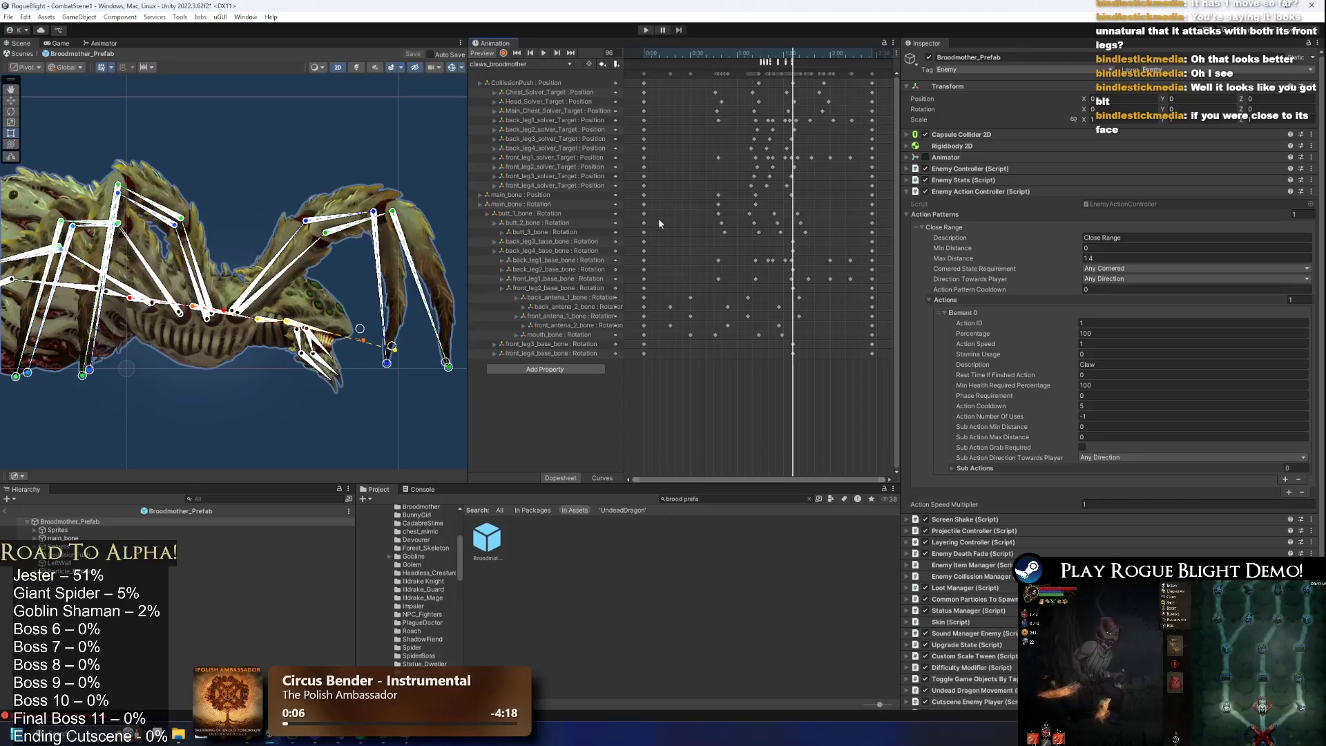
left_click(83, 554)
left_click(1091, 149)
left_click(76, 555)
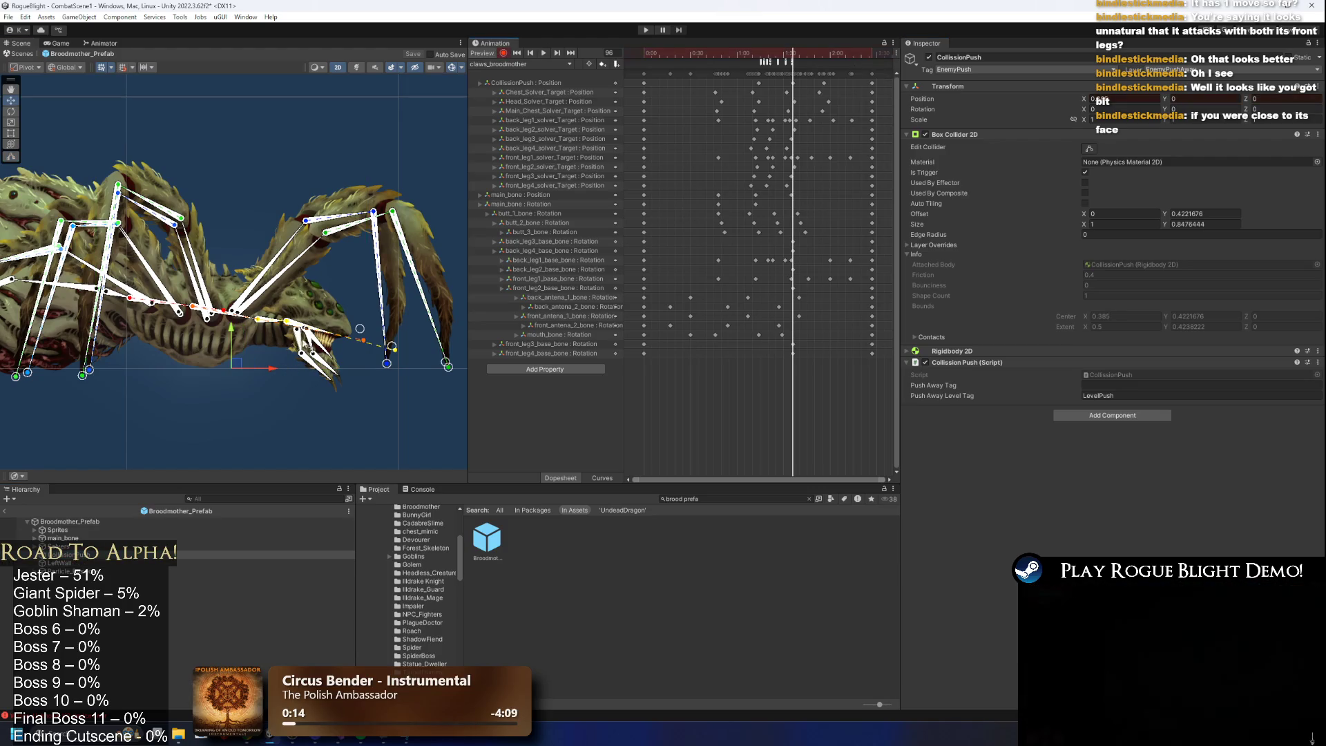
left_click_drag(335, 388, 323, 388)
key("ctrl+z")
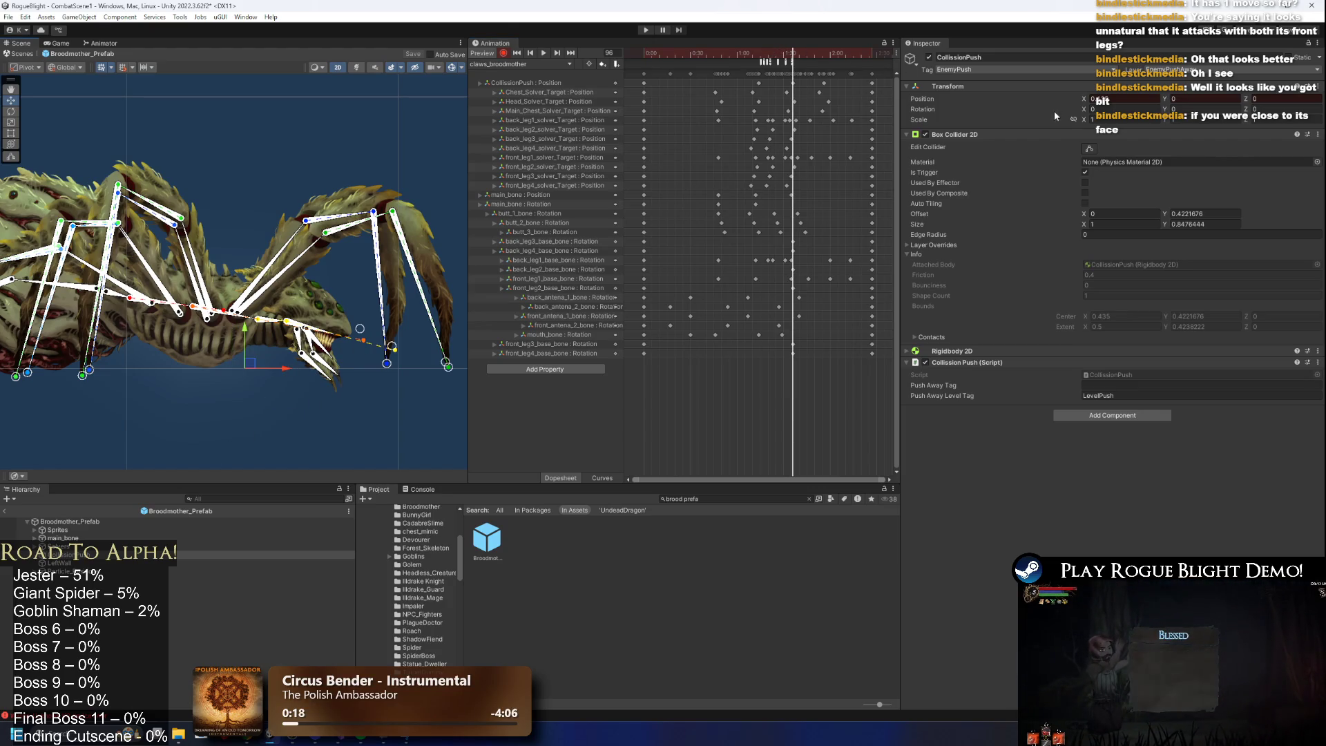
mouse_move(779, 55)
left_mouse_down()
mouse_move(754, 53)
mouse_move(817, 53)
mouse_move(790, 50)
left_mouse_up()
left_click(645, 32)
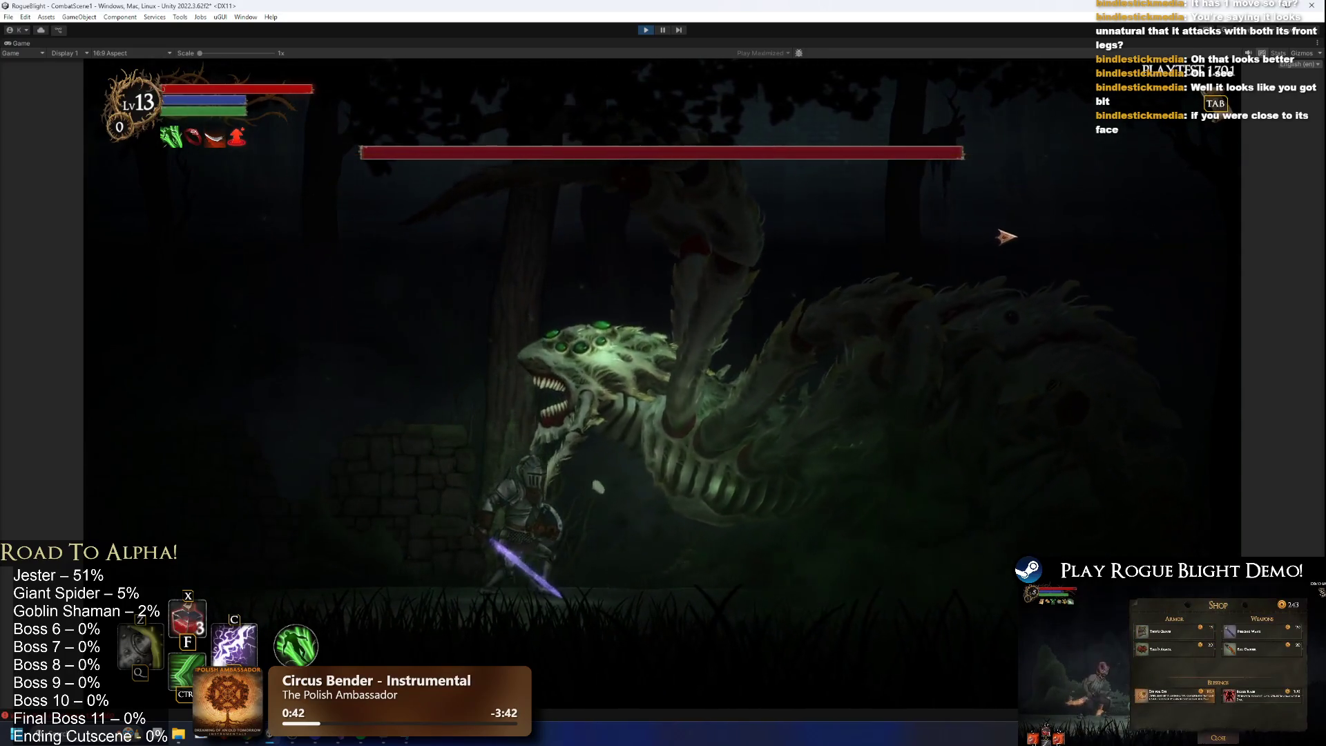
Attack the Broodmother spider boss in the Game view to trigger its claw strike.
left_click(1008, 237)
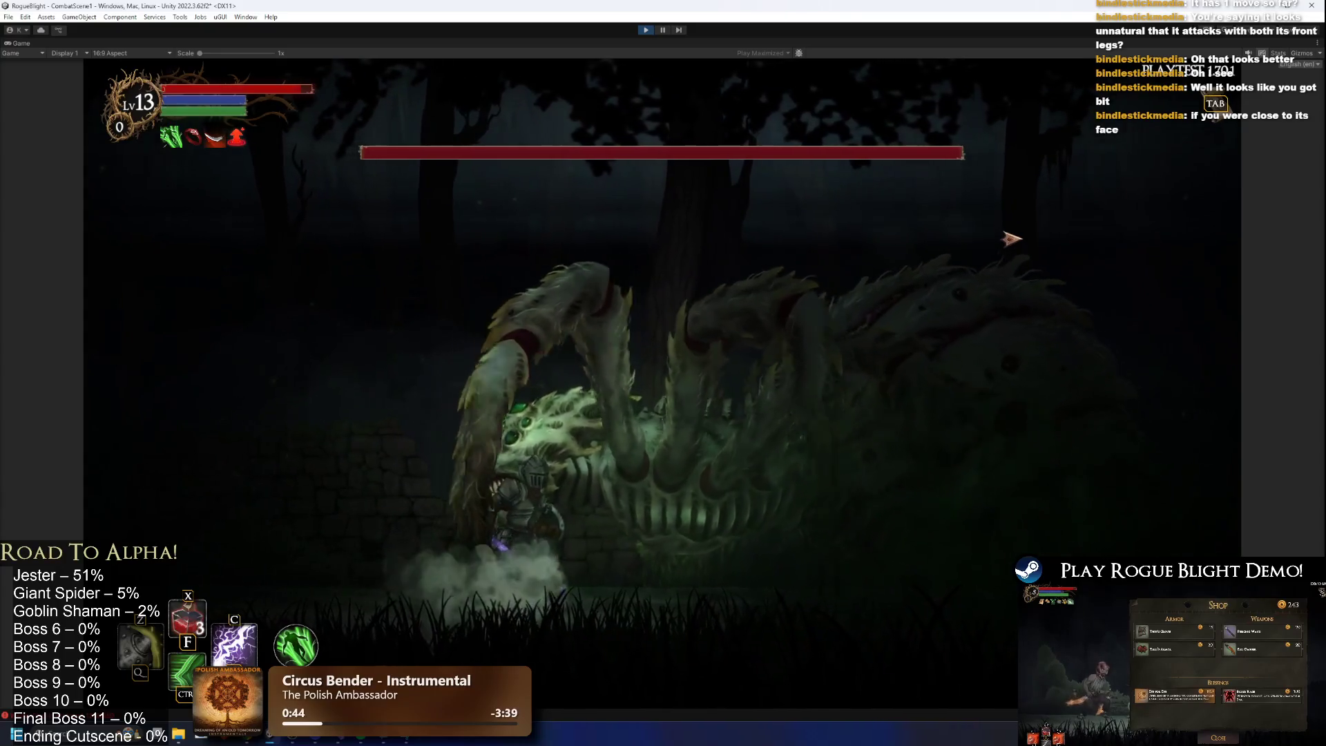
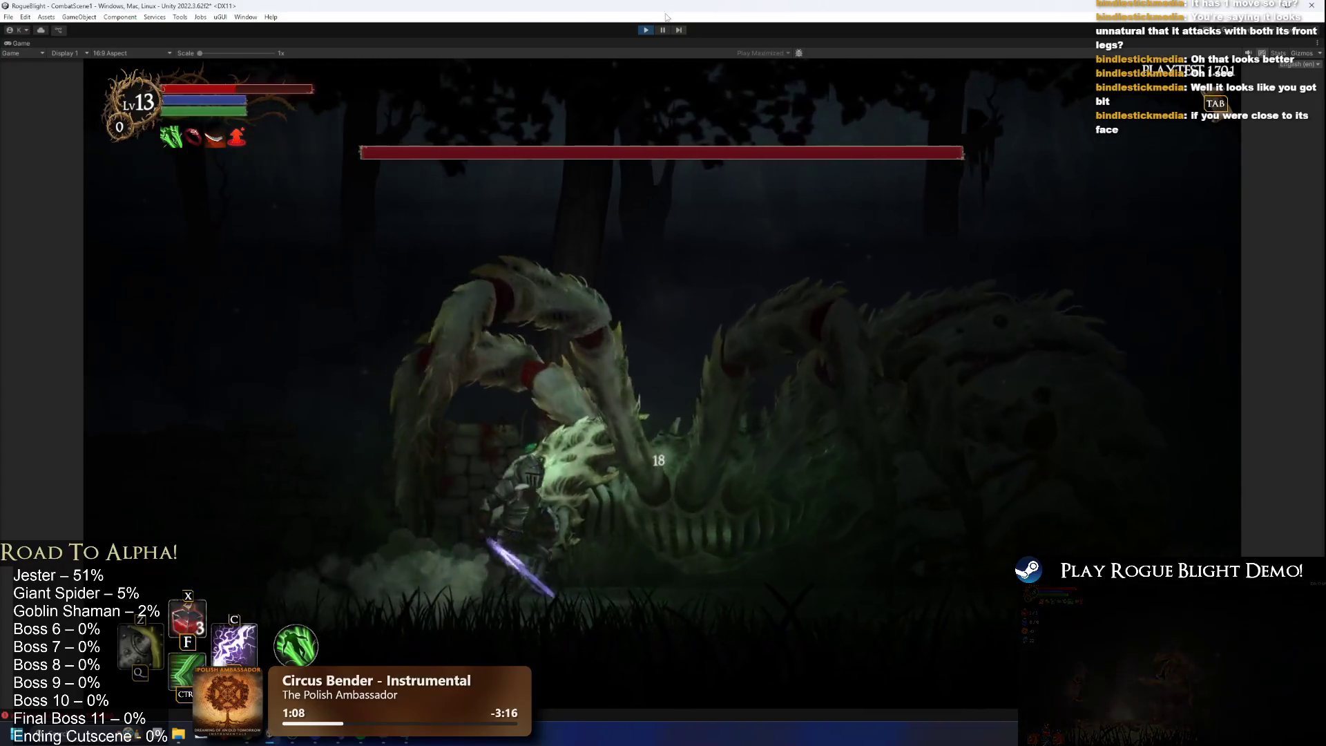
Exit Play Mode and open Broodmother_Prefab with its animation clip list showing.
key("ctrl+p")
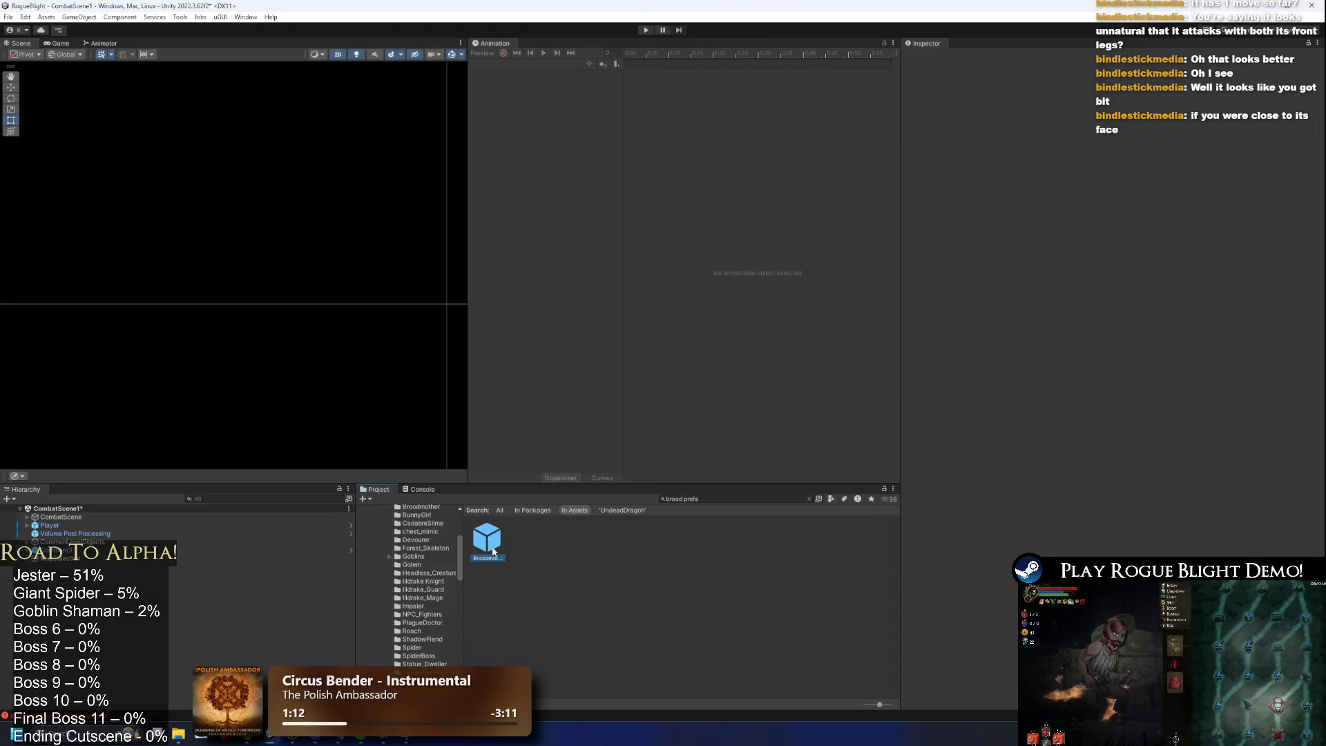
double_click(493, 550)
left_click(520, 64)
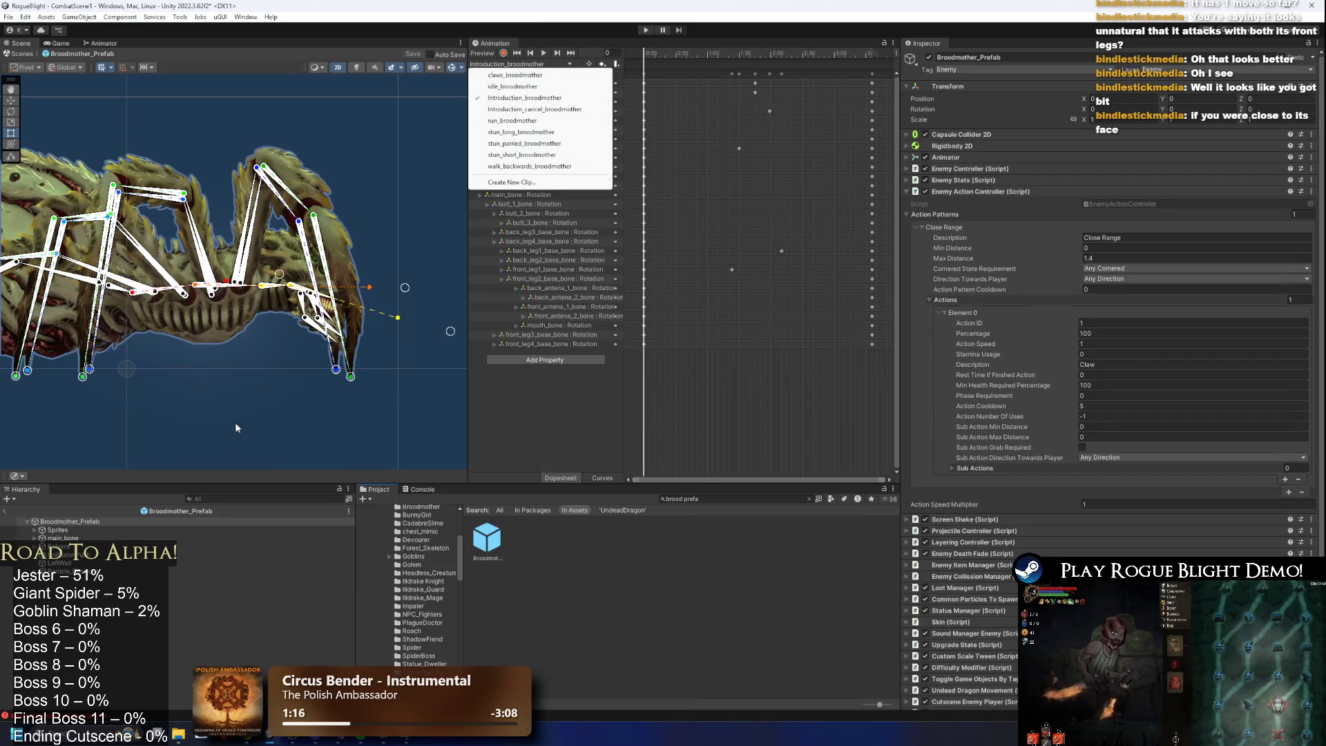
Select LeftWall, show its collider bounds, and preview the animation with the spider in view.
left_click(89, 563)
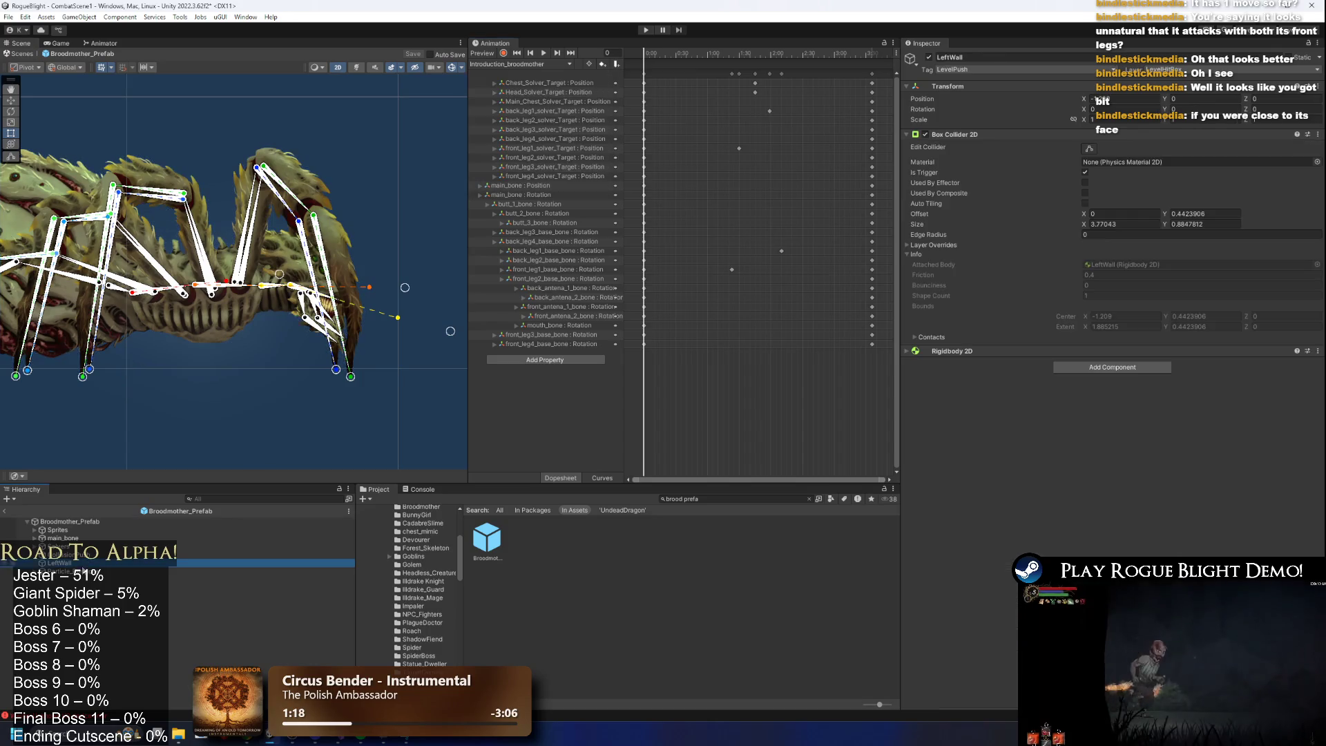
left_click(1088, 149)
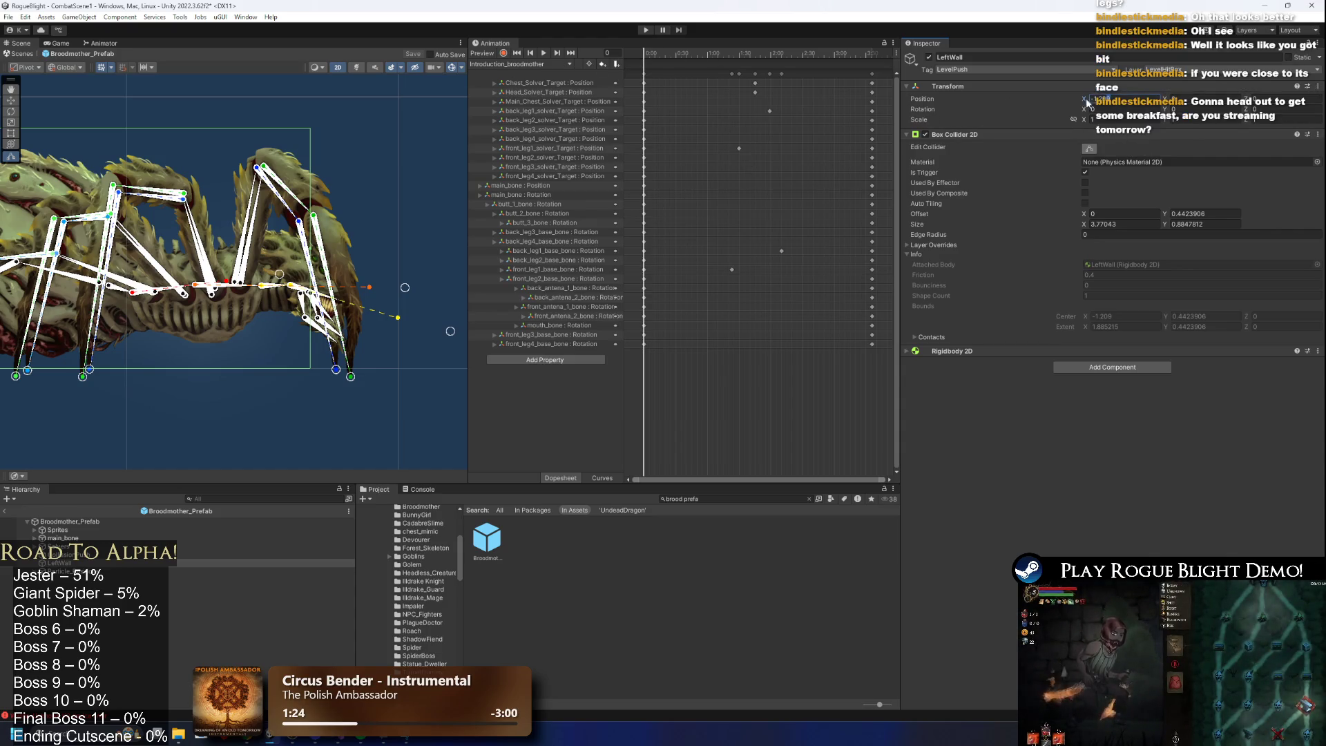
left_click(482, 54)
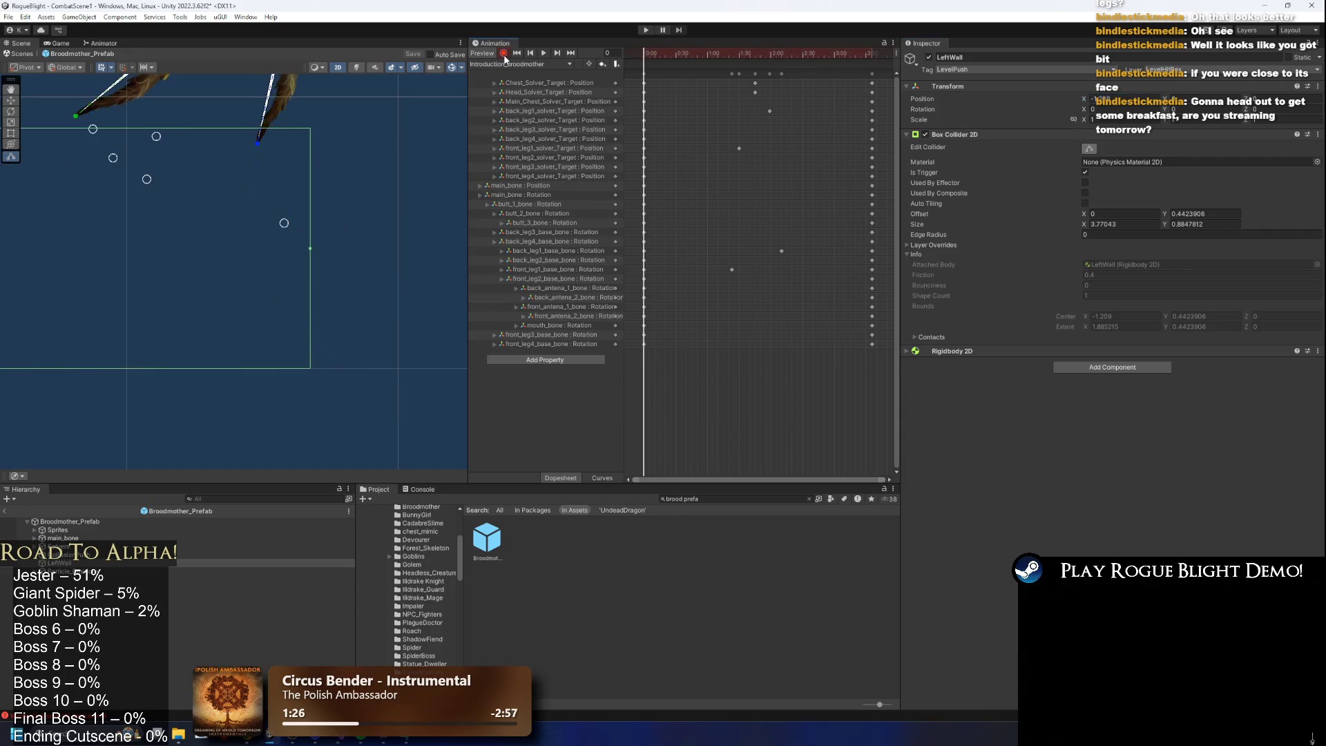
mouse_move(288, 237)
left_mouse_down()
mouse_move(408, 311)
mouse_move(391, 211)
mouse_move(382, 260)
left_mouse_up()
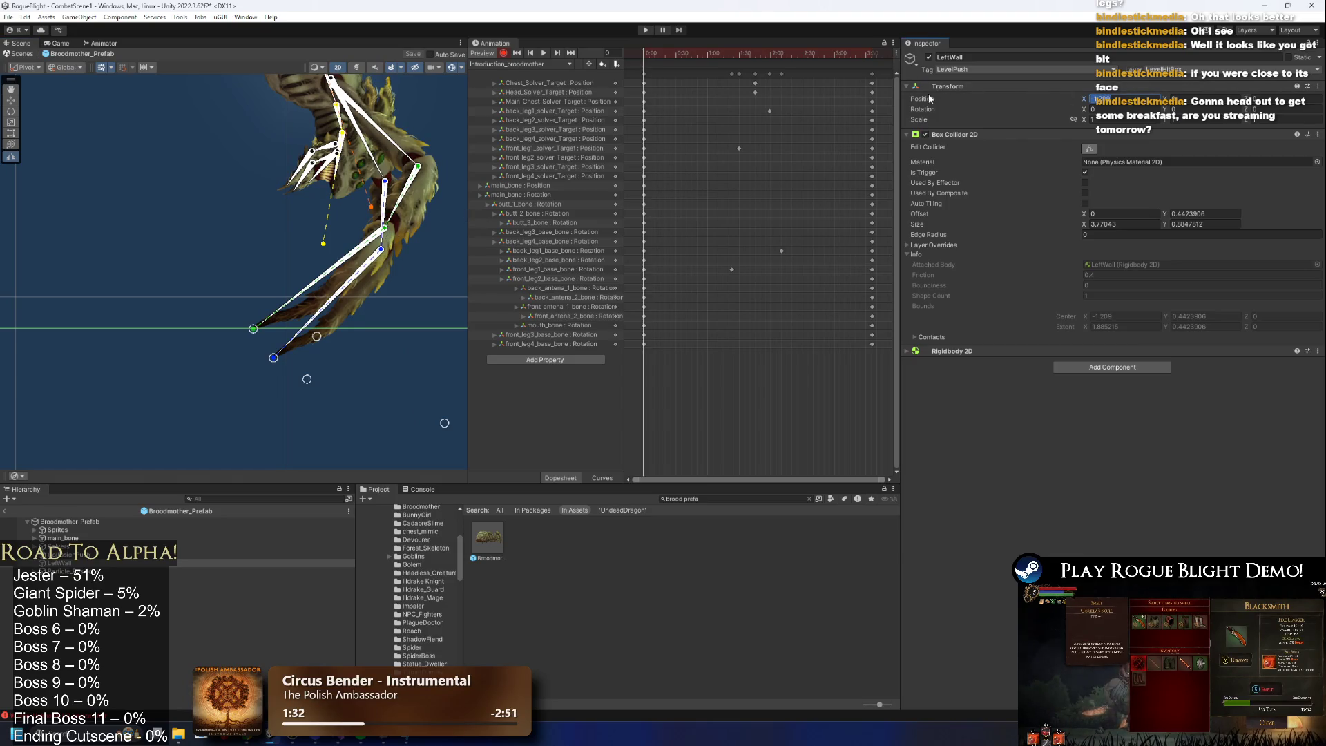
left_click(518, 65)
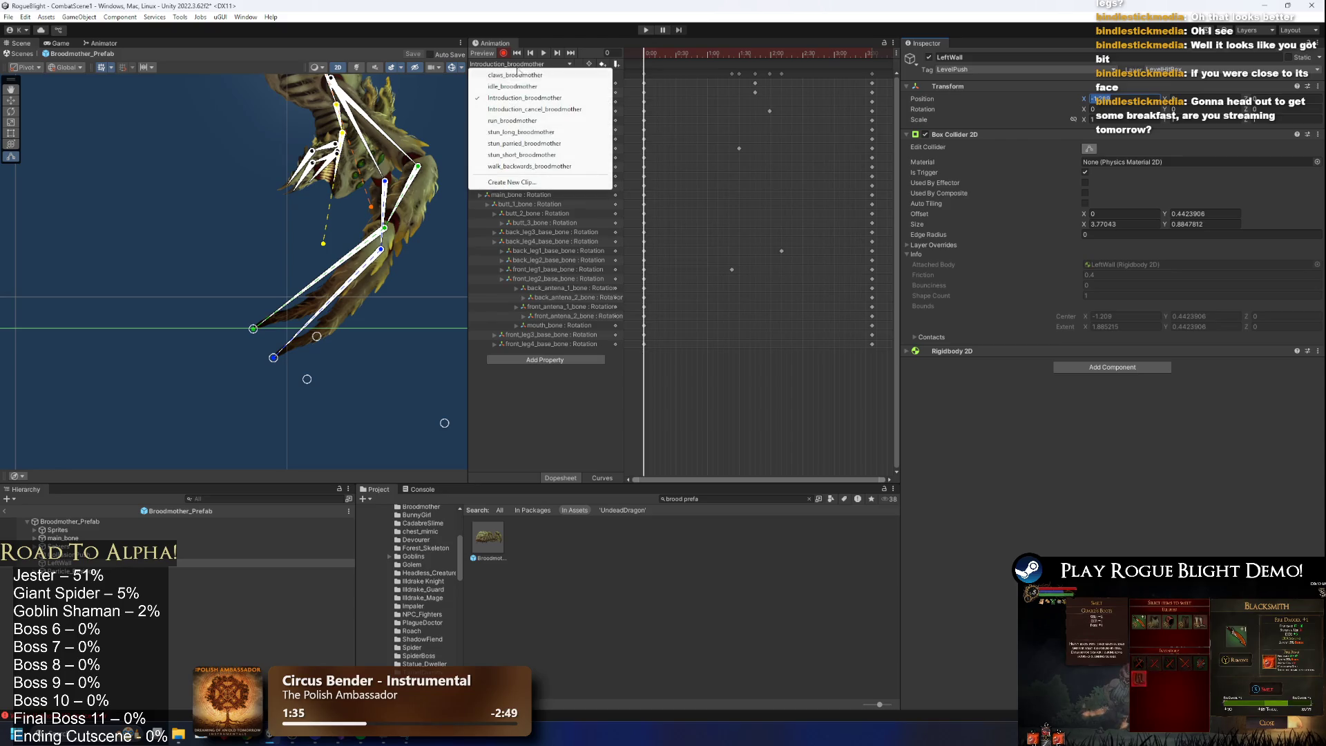
Load claws_broodmother, key LeftWall Position, and nudge LeftWall right at frame 96 with recording on.
left_click(525, 76)
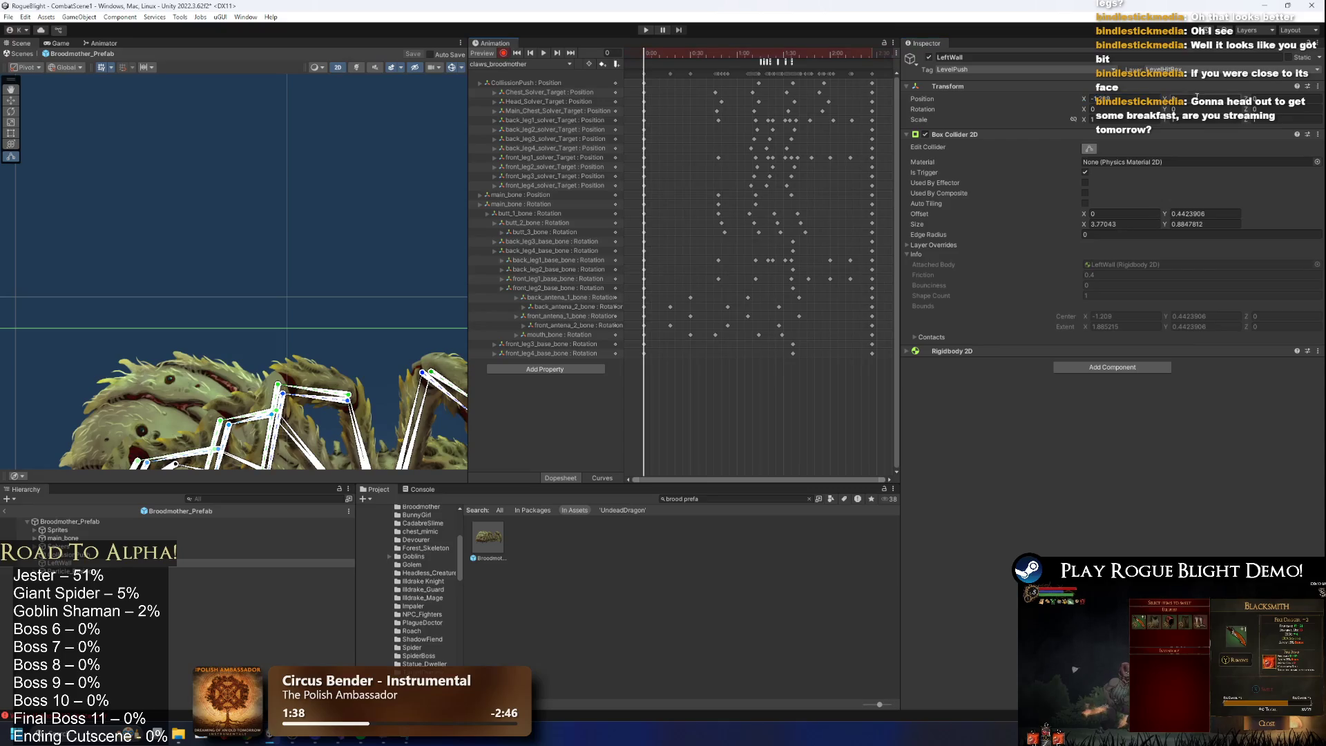
key("Return")
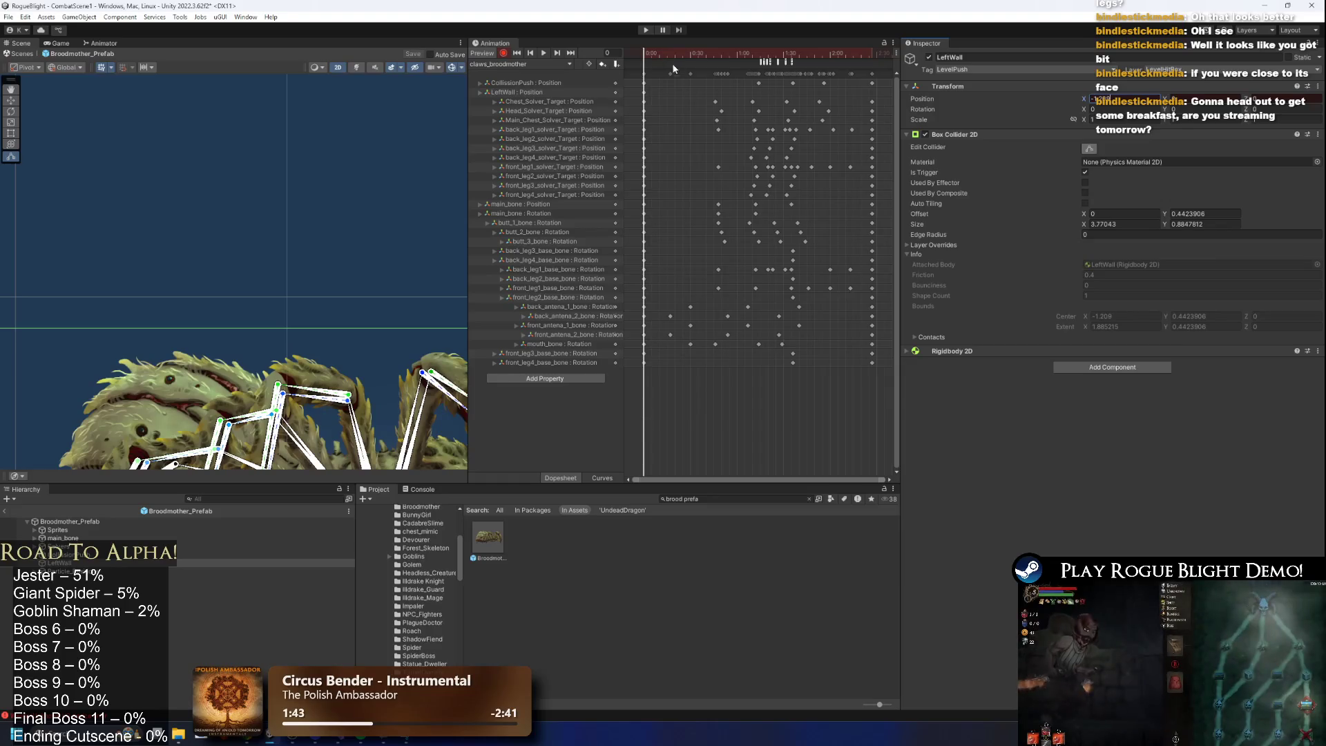
left_click(645, 91)
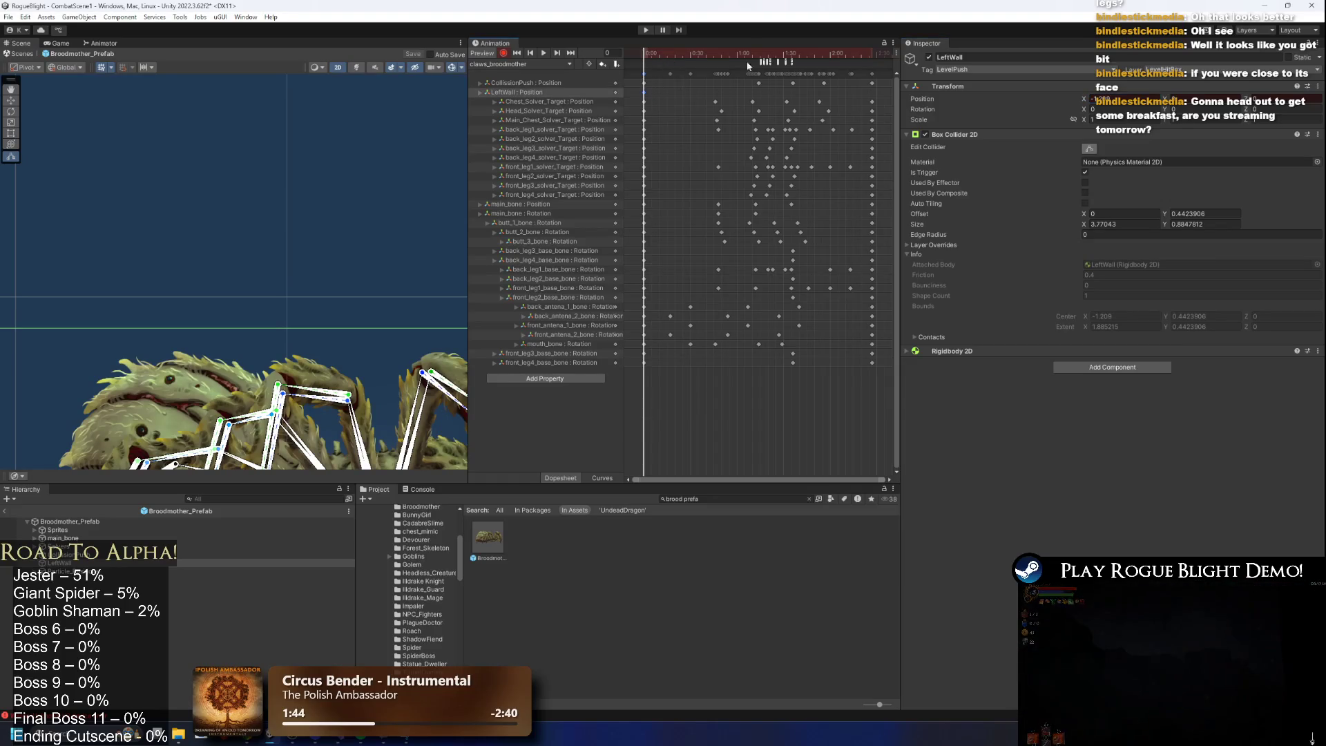
left_click(759, 53)
key("f")
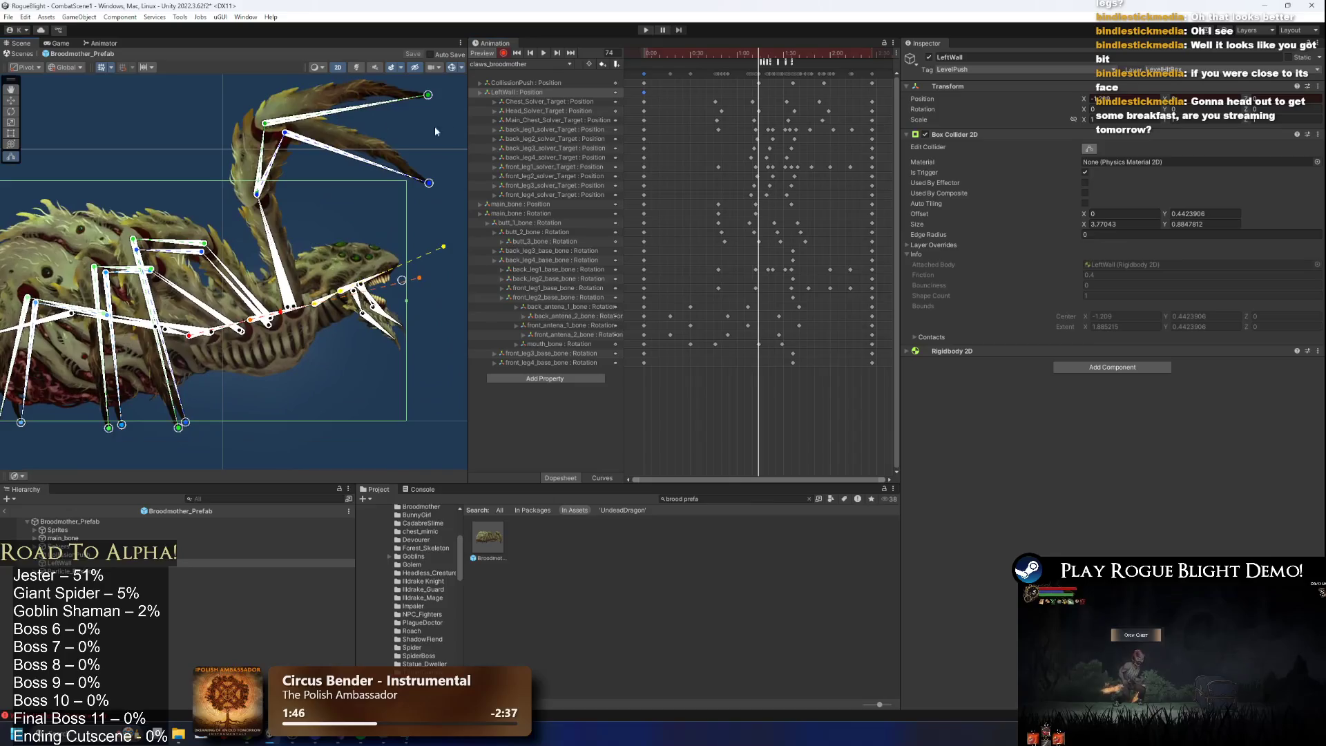
left_click(793, 53)
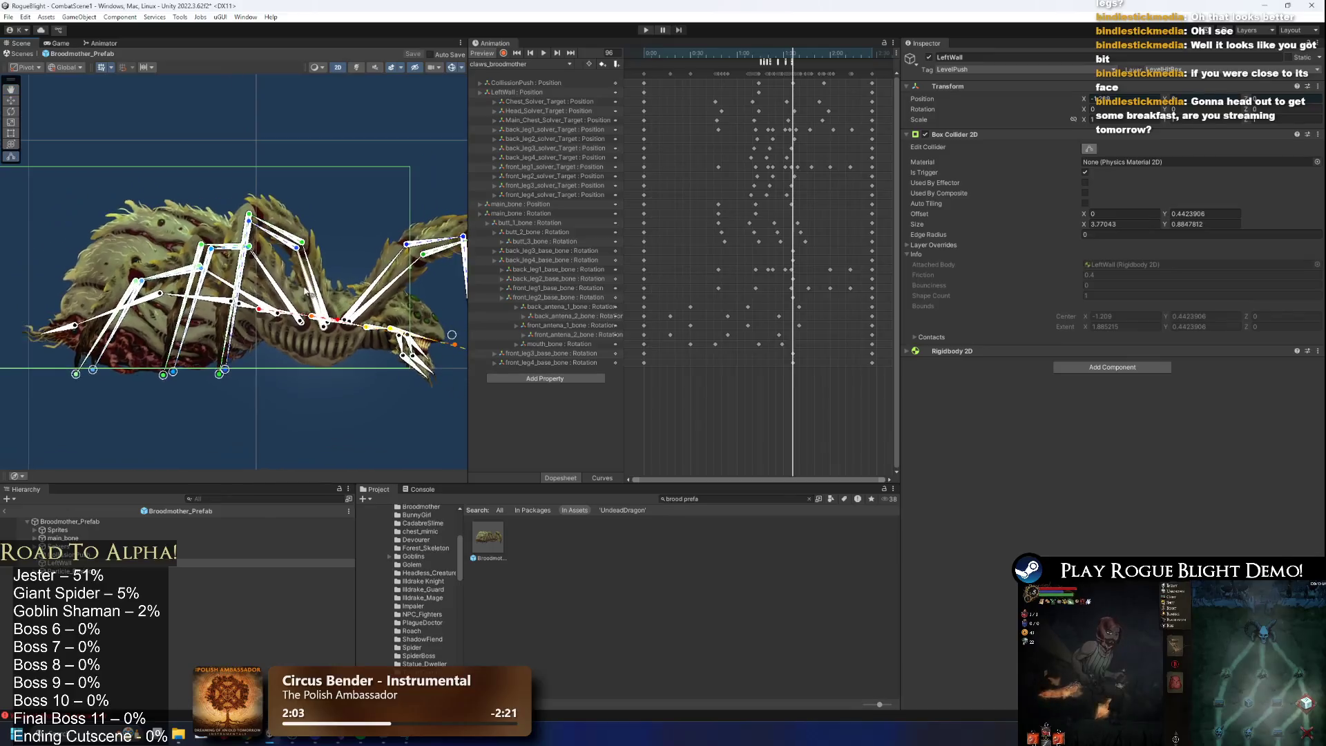
key("w")
left_click_drag(58, 360, 75, 360)
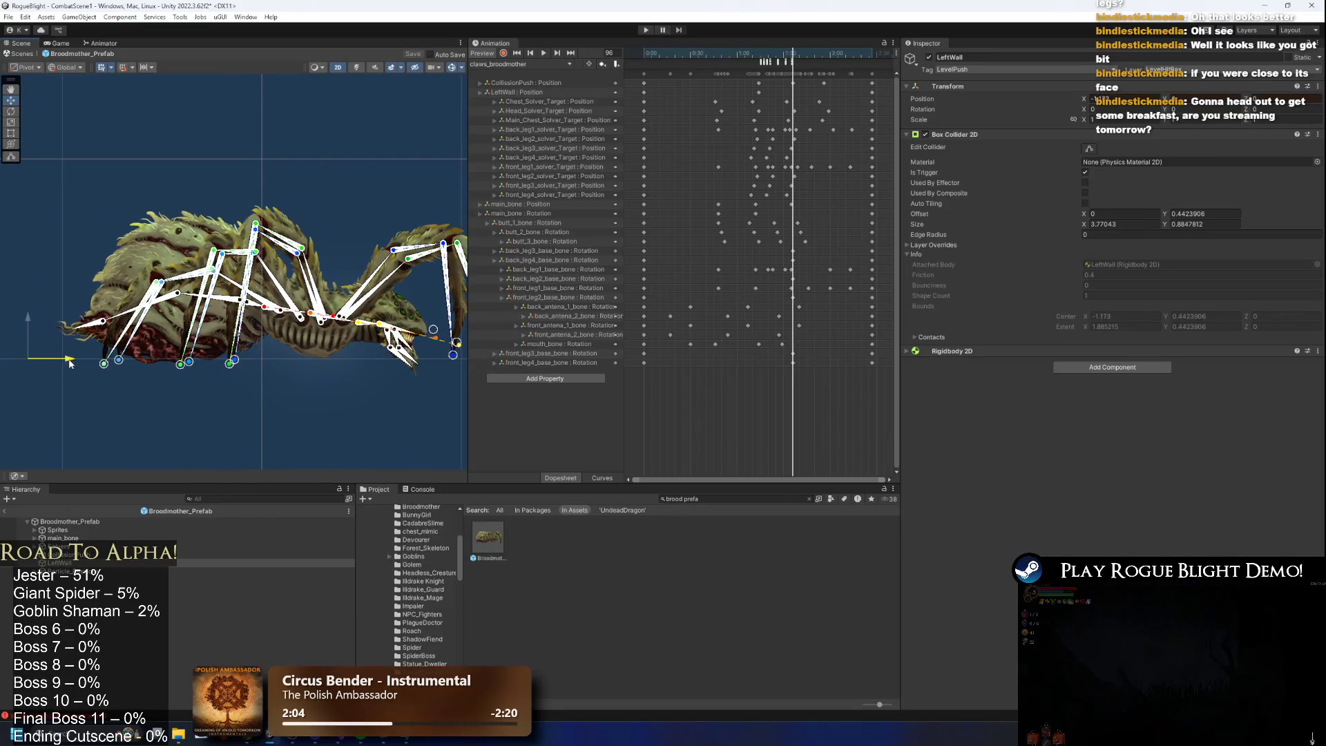
left_click(504, 54)
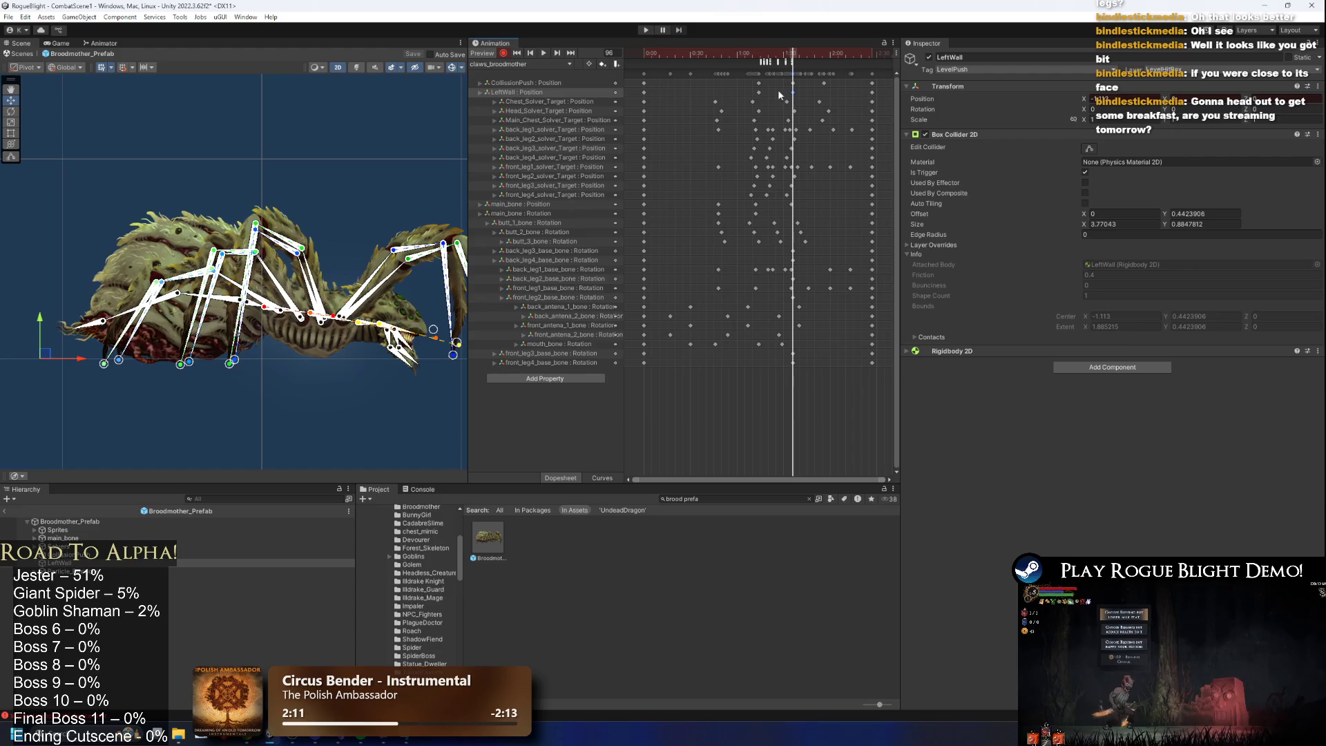
Scrub the bite timing across frames 36–148 with LeftWall's collider bounds shown, then start a playtest.
left_click(824, 54)
mouse_move(824, 55)
left_mouse_down()
mouse_move(759, 56)
mouse_move(794, 58)
left_mouse_up()
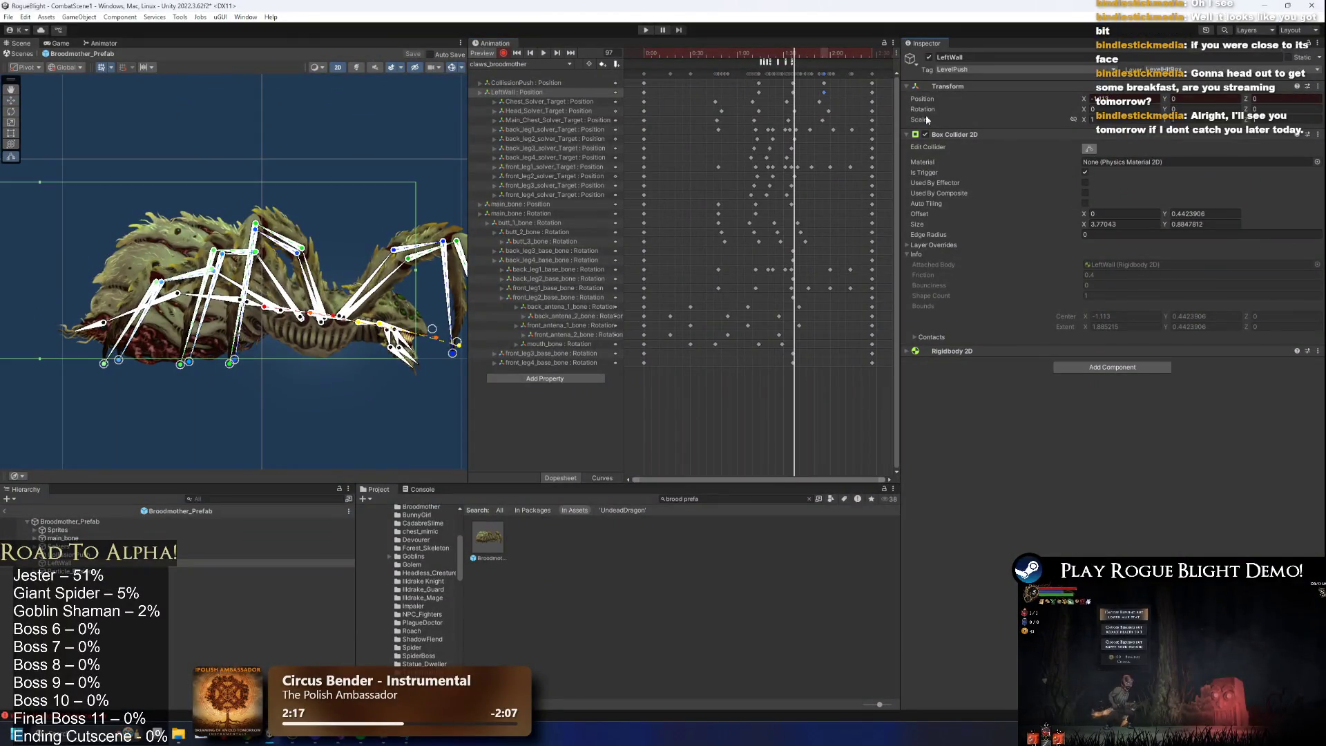
mouse_move(830, 57)
left_mouse_down()
mouse_move(760, 56)
mouse_move(877, 54)
mouse_move(720, 55)
mouse_move(758, 58)
left_mouse_up()
scroll(138, 334, "down", 2)
key("w")
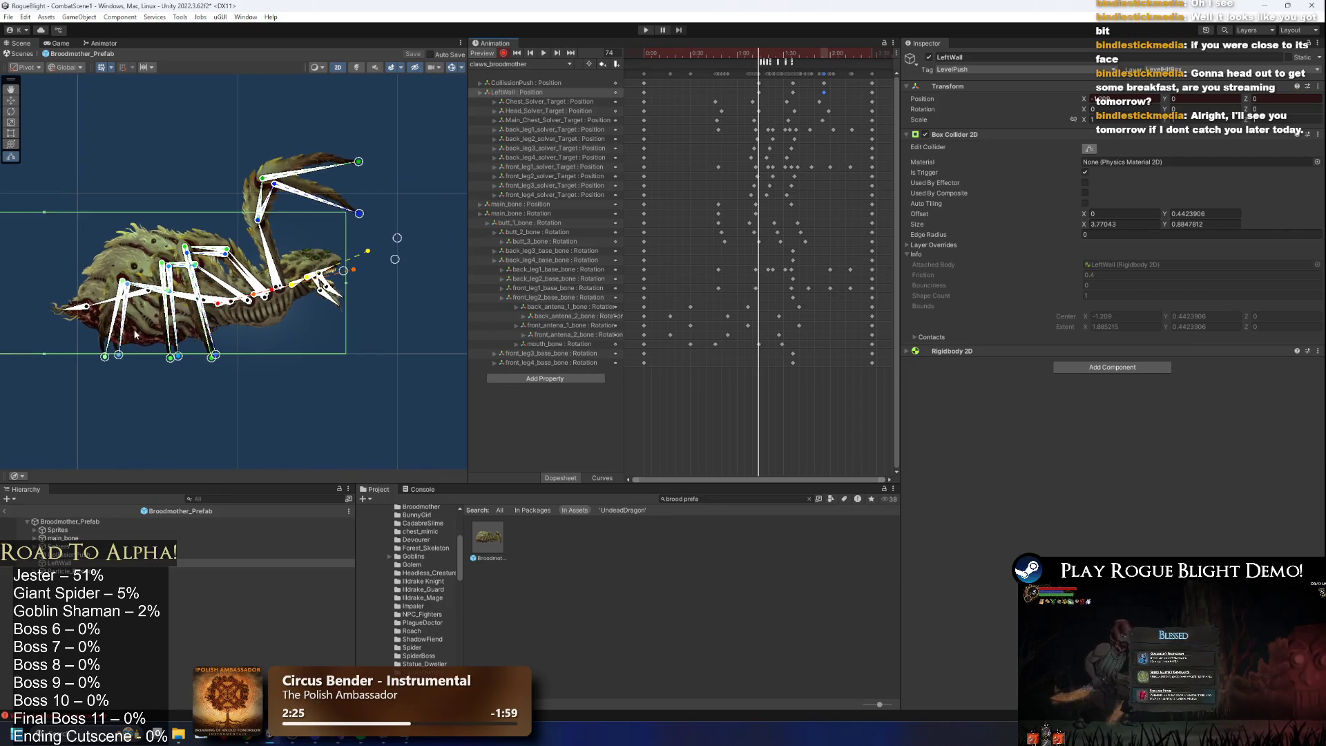
left_click_drag(775, 54, 700, 55)
left_click(1089, 149)
left_click_drag(665, 53, 759, 58)
left_click_drag(136, 346, 209, 339)
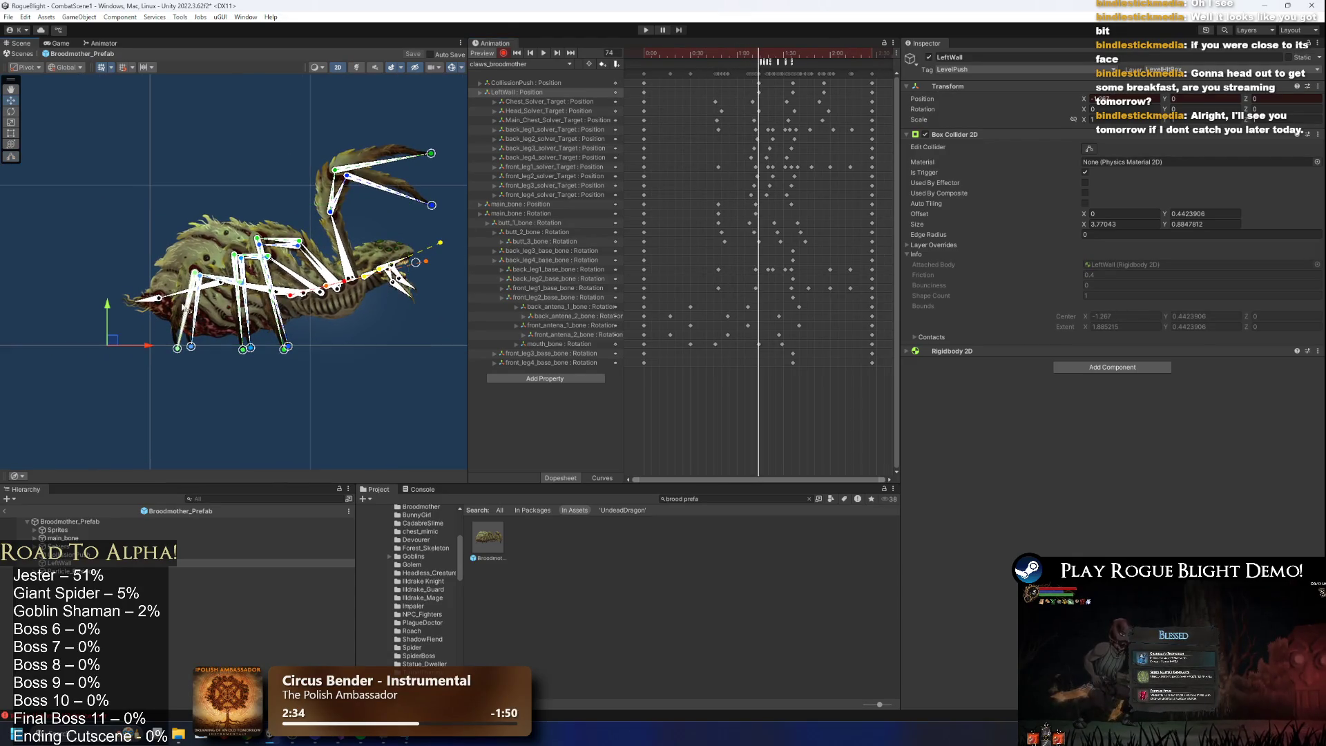
key("w")
left_click(1089, 149)
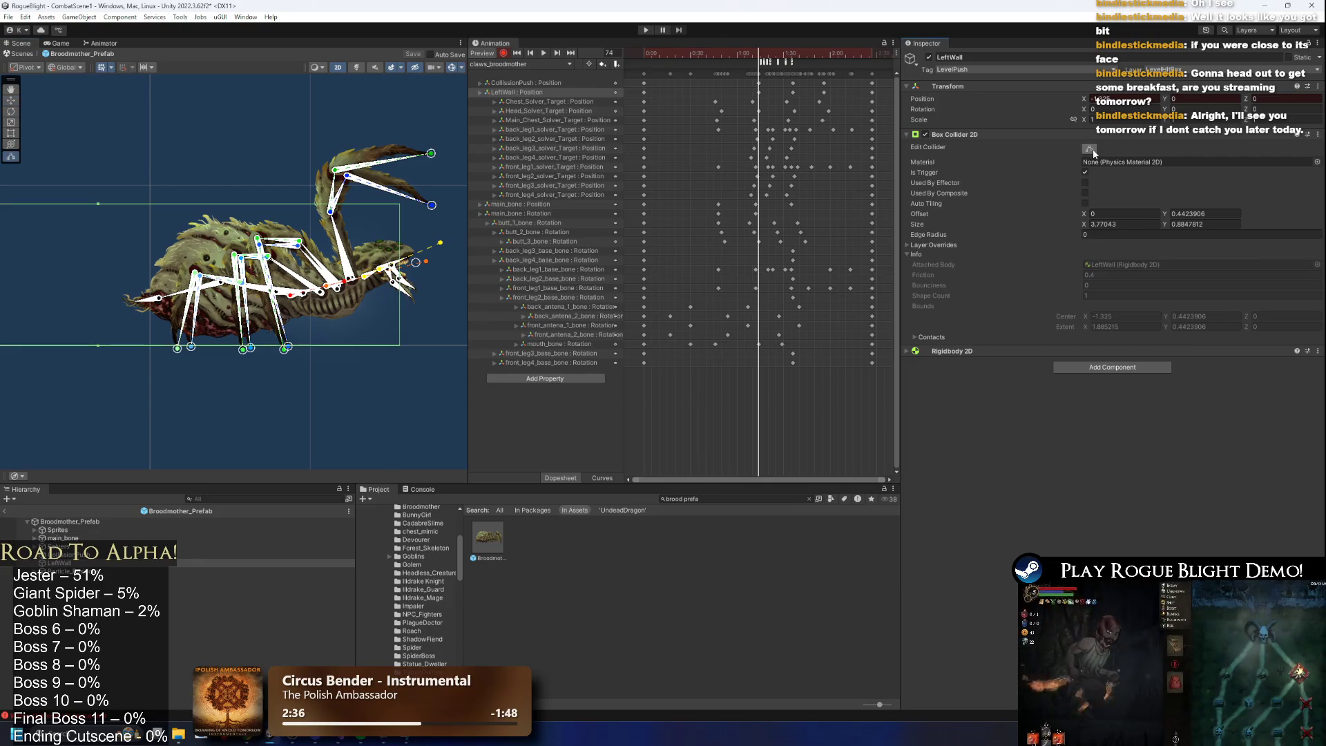
mouse_move(728, 53)
left_mouse_down()
mouse_move(645, 55)
mouse_move(833, 55)
mouse_move(793, 52)
left_mouse_up()
key("w")
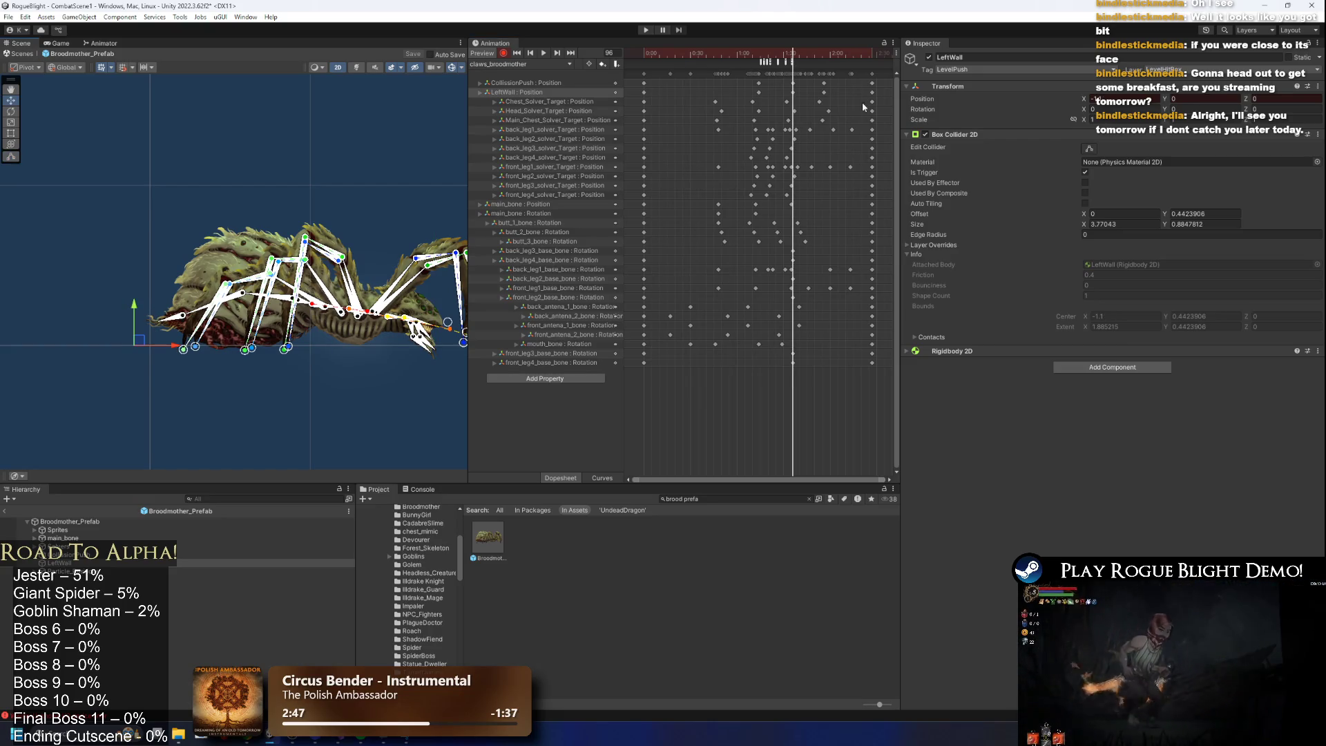
left_click(646, 30)
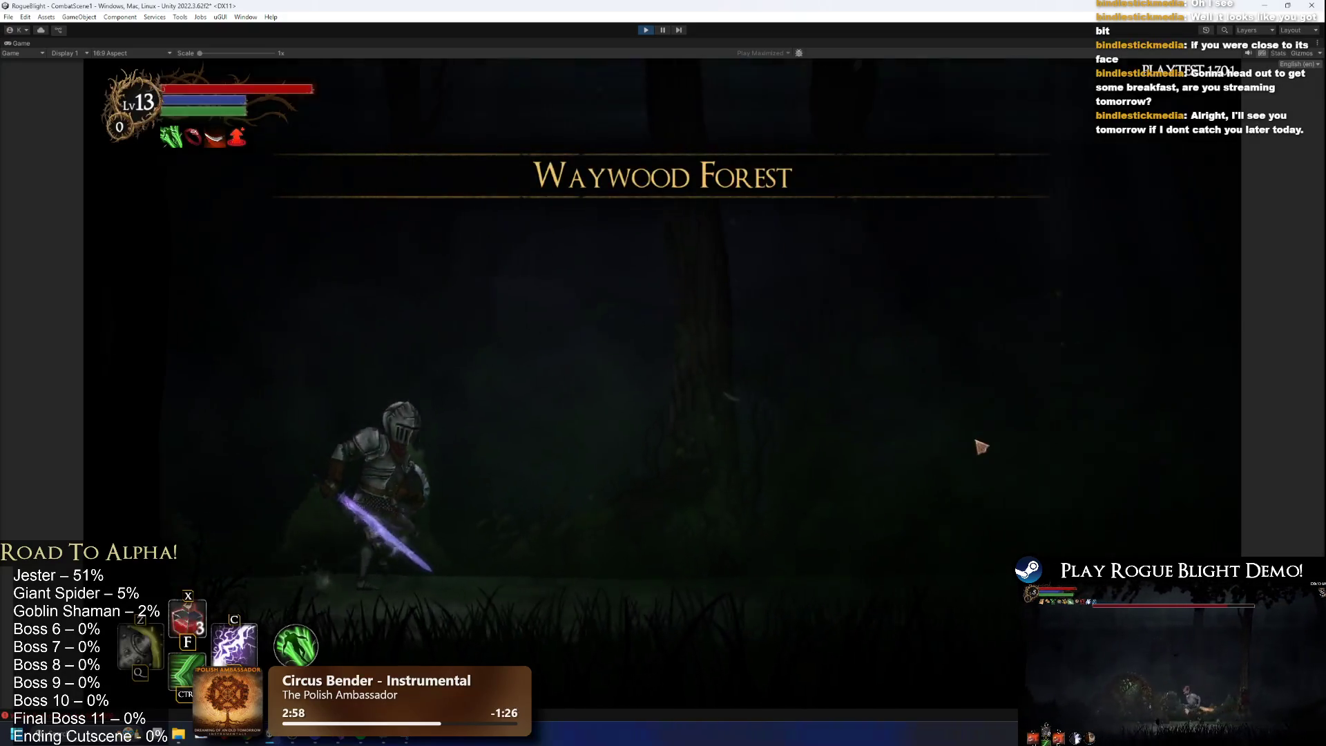
Slash at the Broodmother, back the knight away with D, then exit Play Mode with Ctrl+P.
left_click(984, 450)
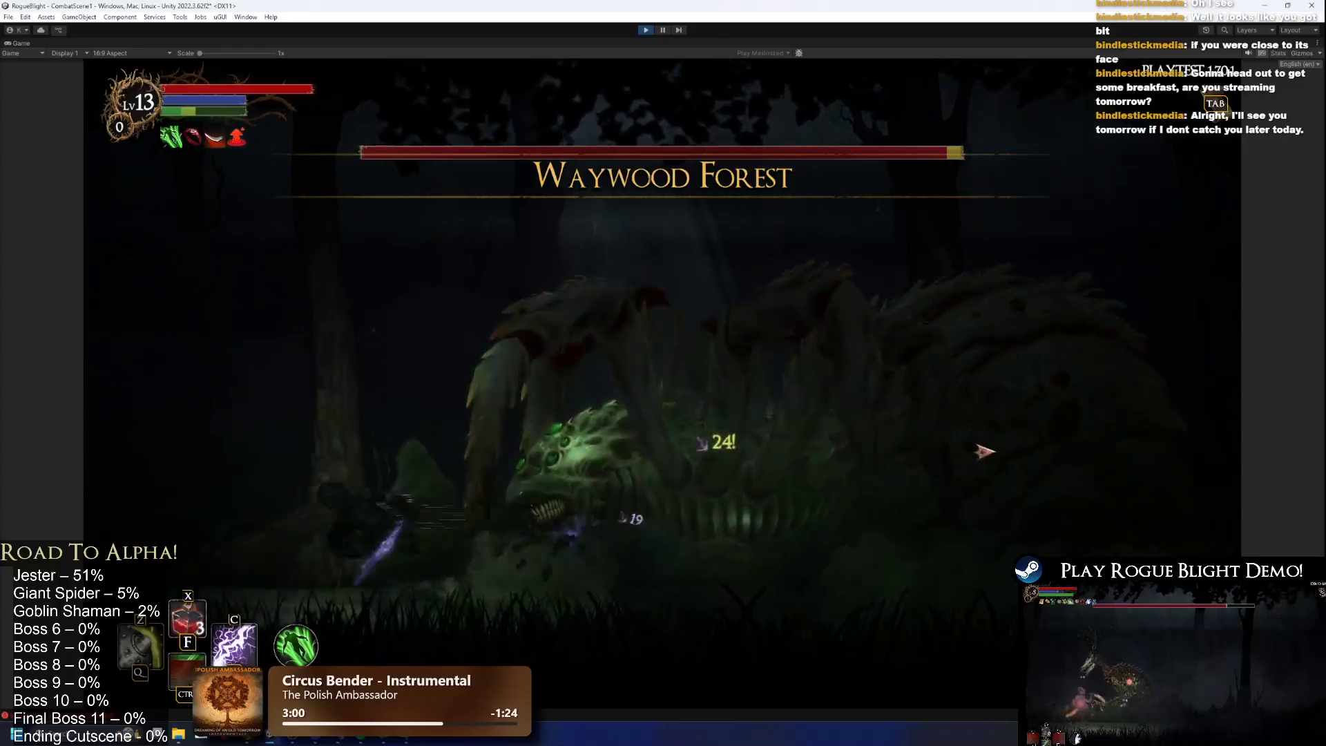
left_click(1003, 469)
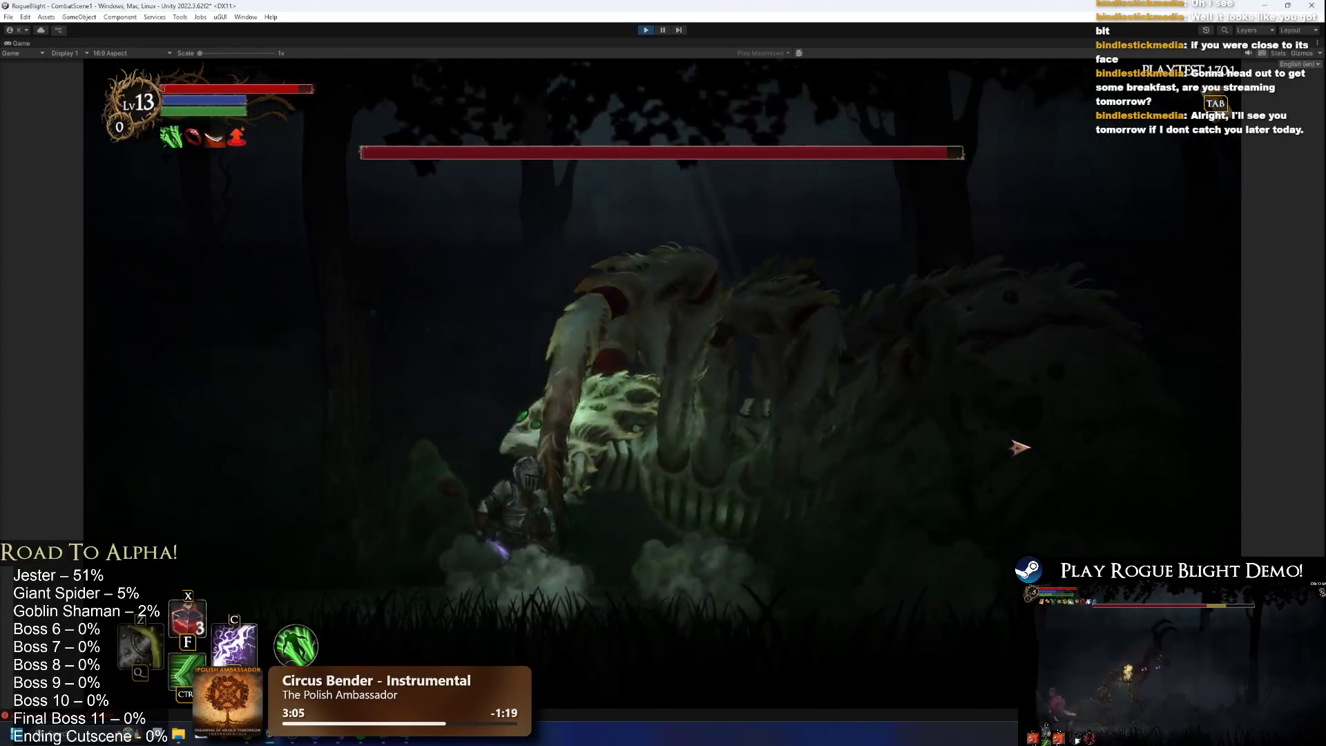
key("d")
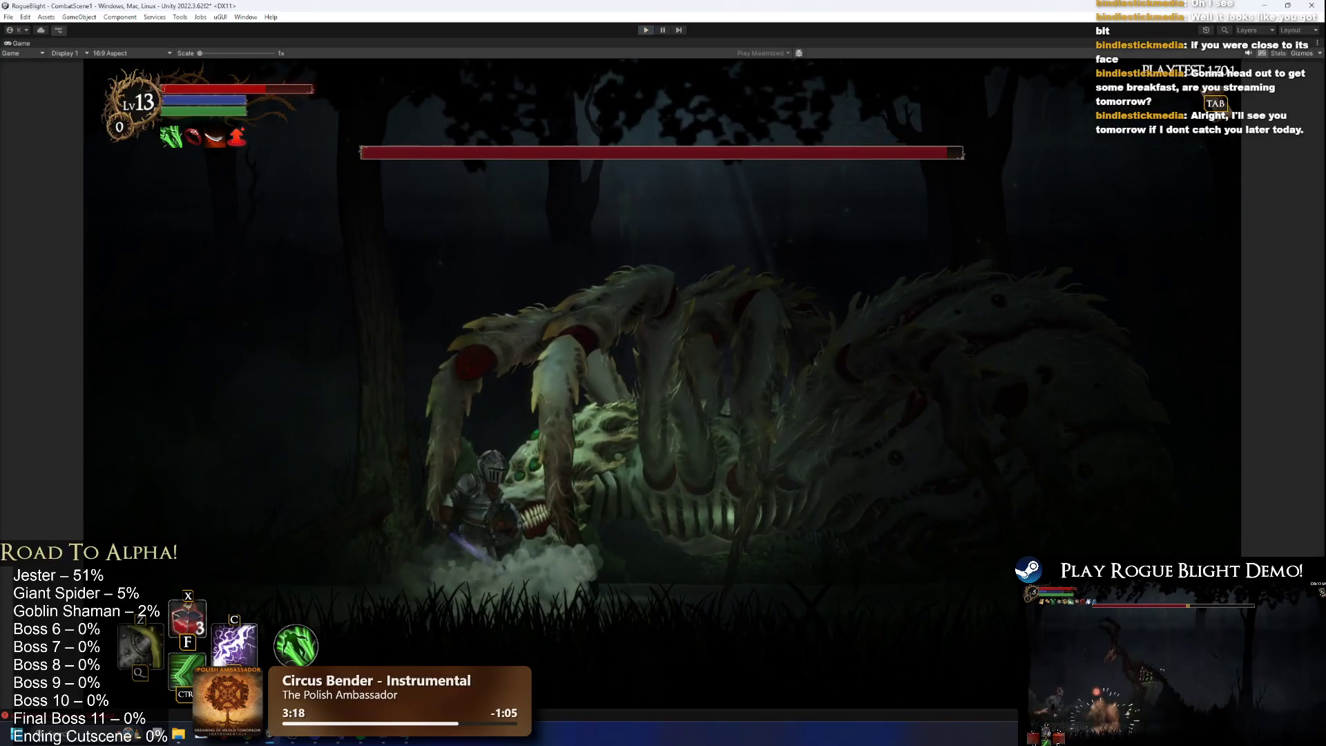
key("ctrl+p")
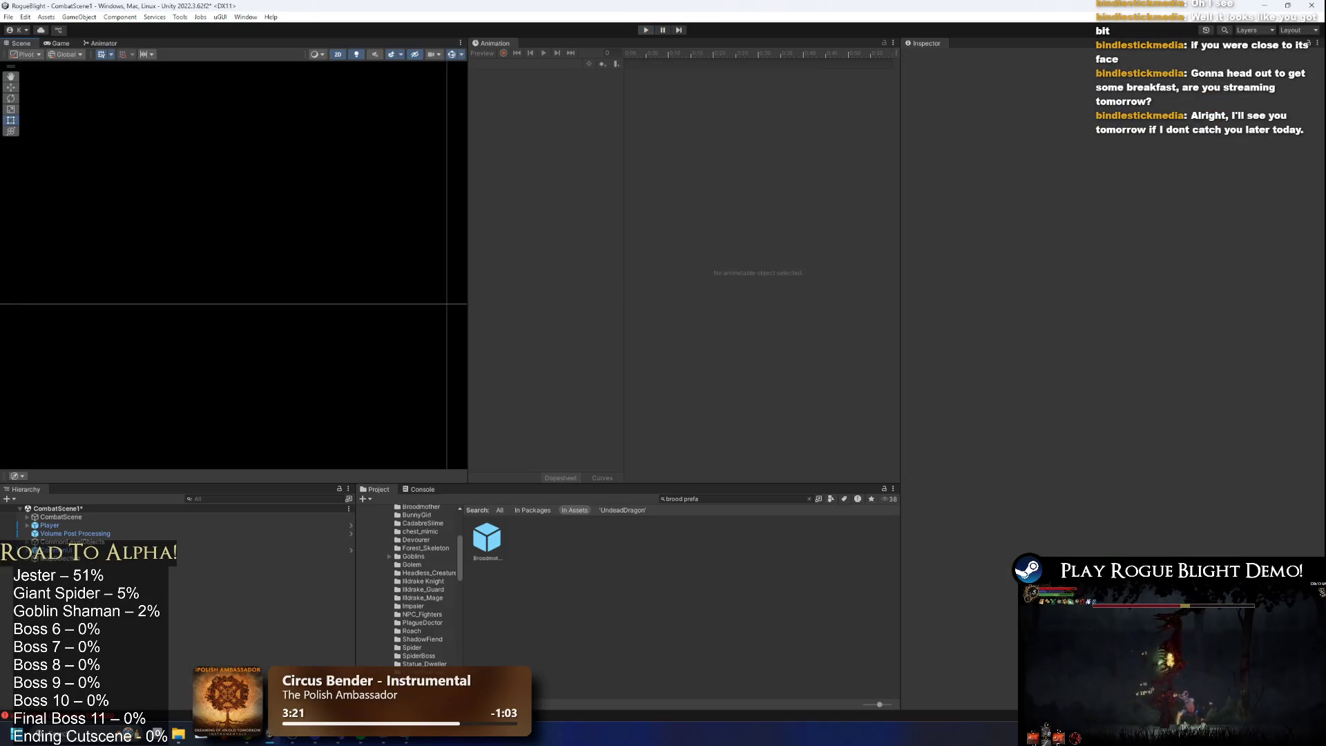
Reopen Broodmother_Prefab on idle_broodmother and frame CollisionPush's collider and the LeftWall position track.
double_click(492, 543)
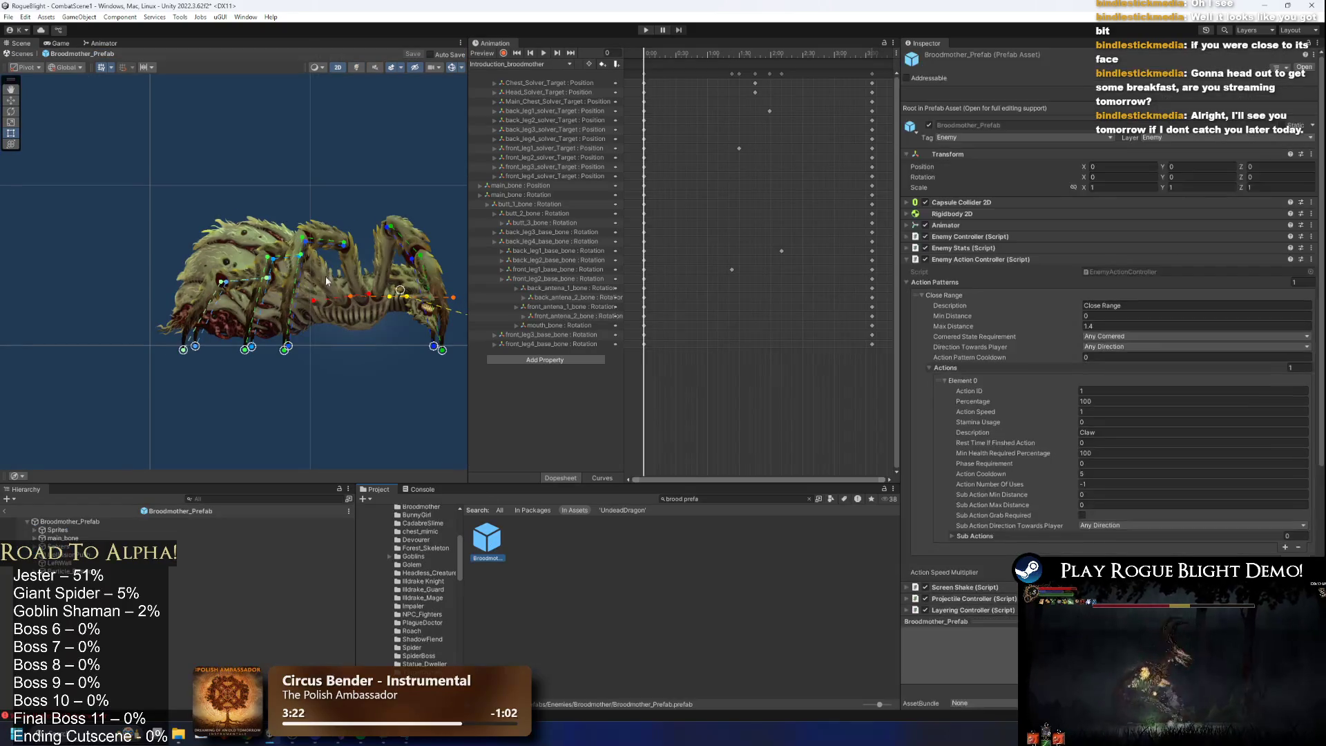
left_click(367, 277)
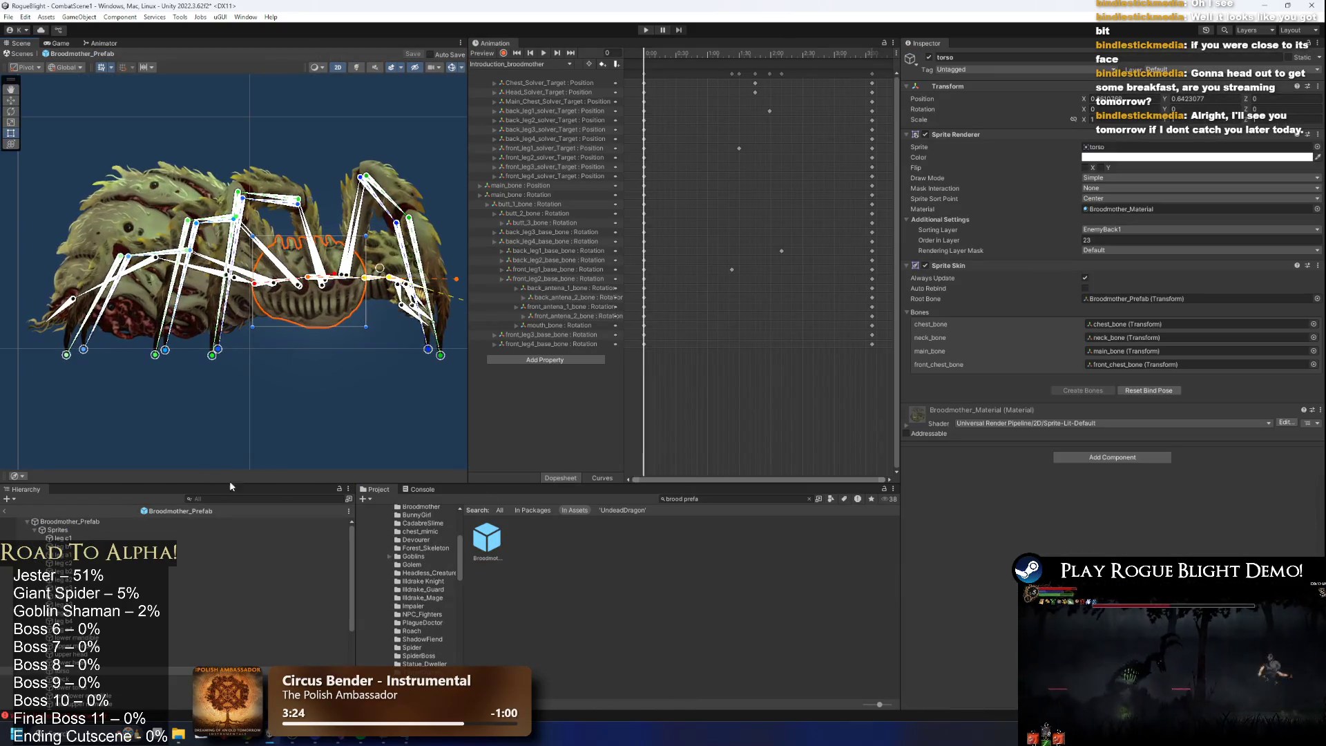
left_click(522, 63)
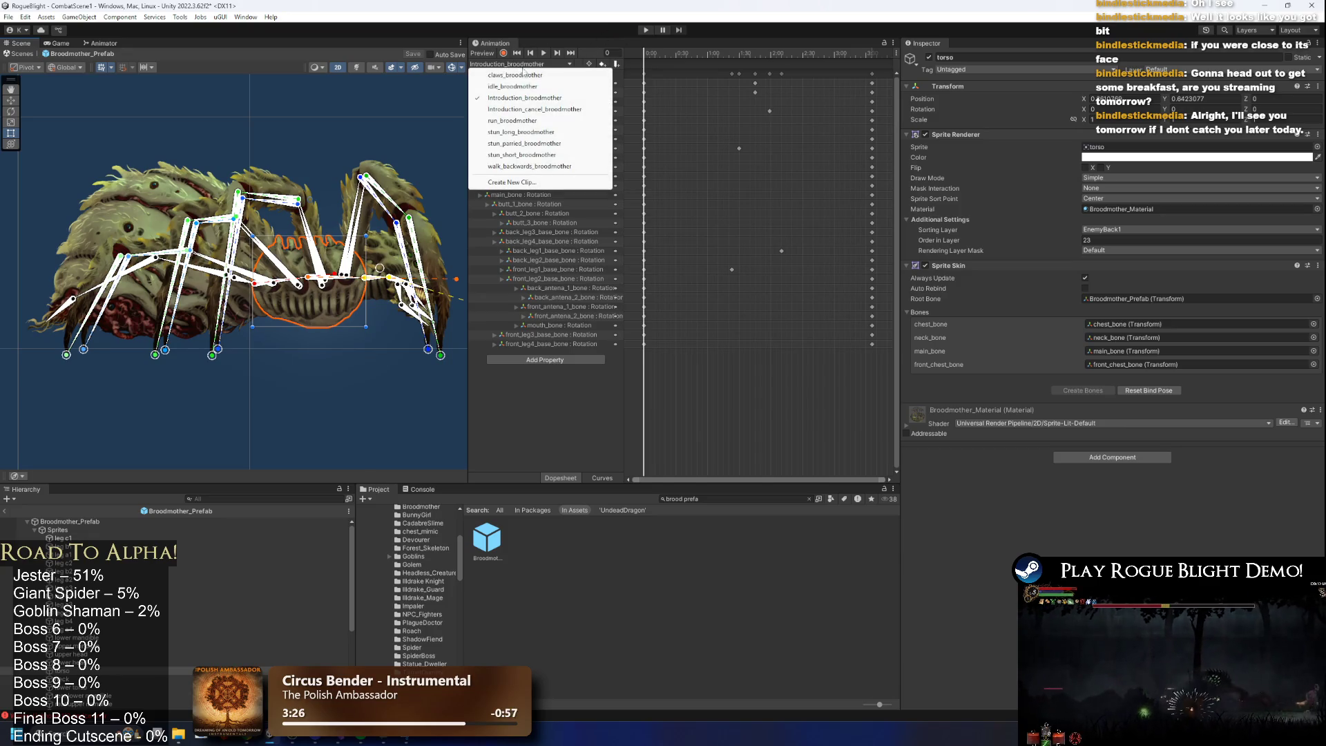
left_click(517, 87)
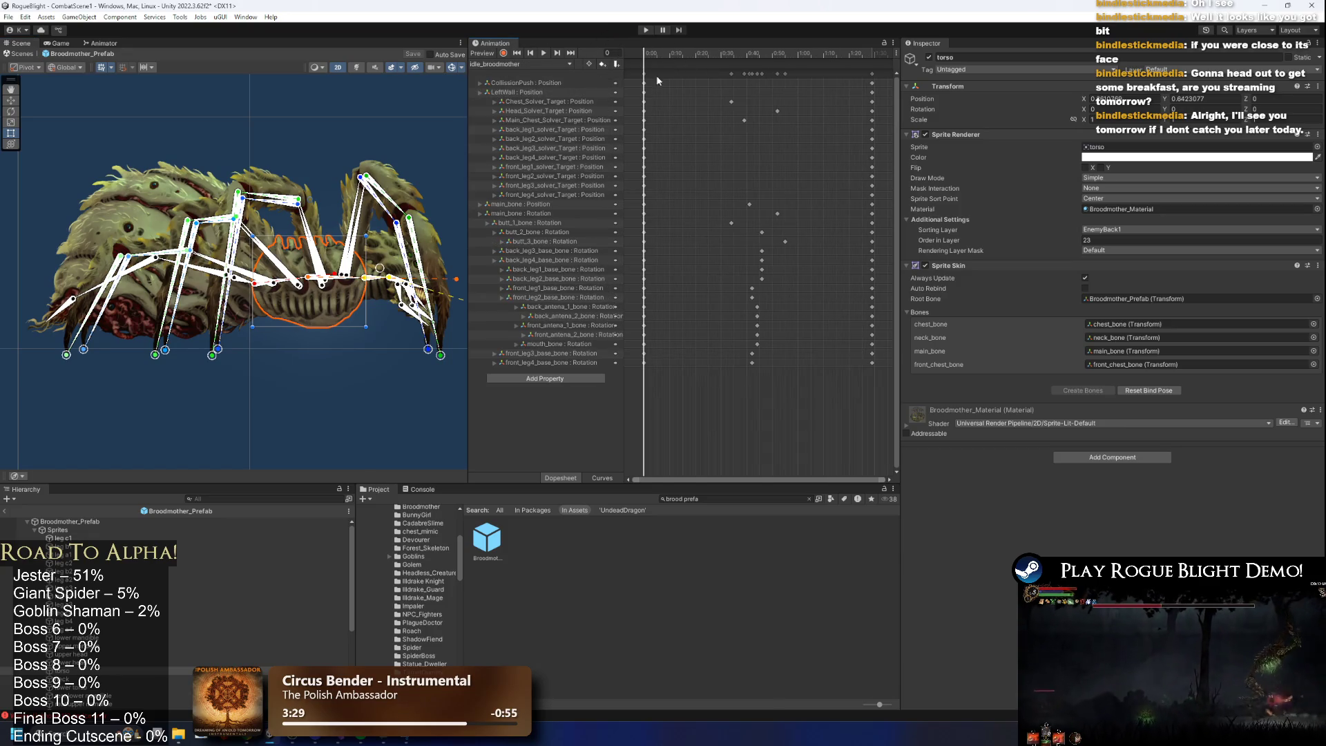
left_click(618, 83)
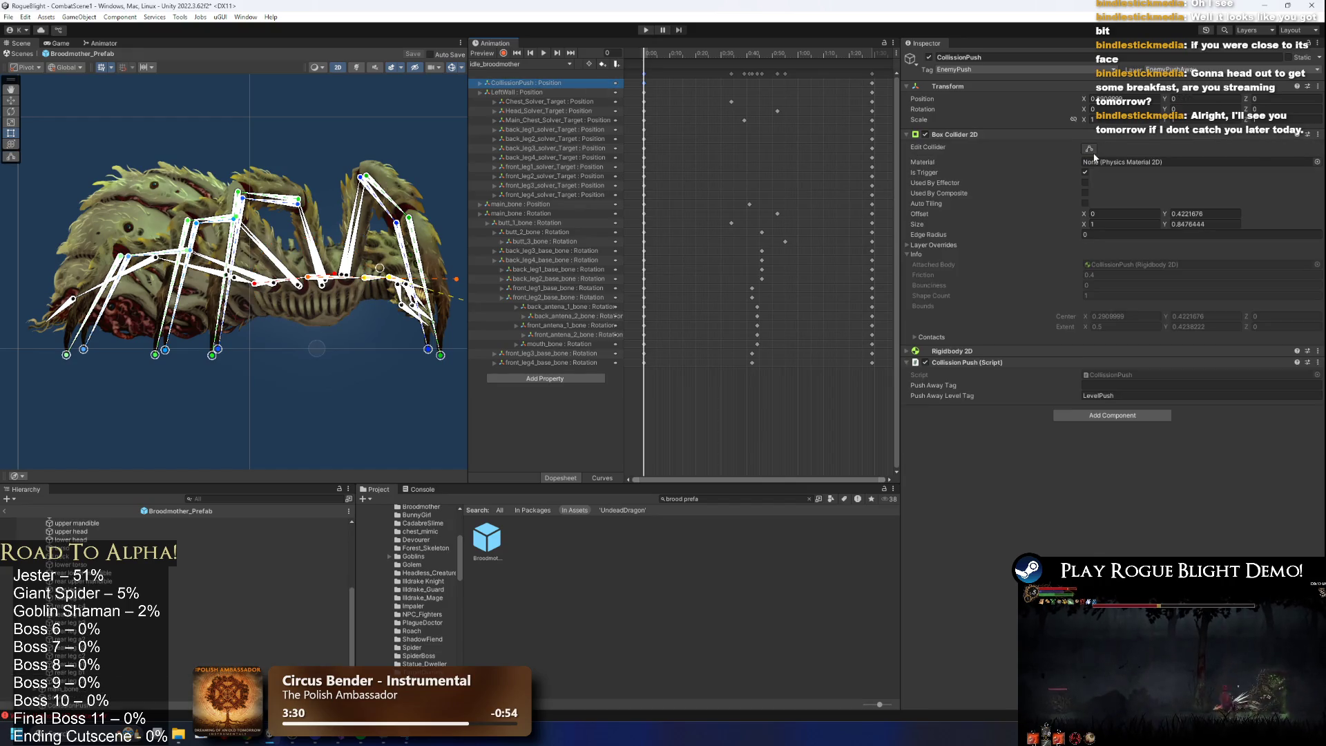
left_click(1089, 148)
key("f")
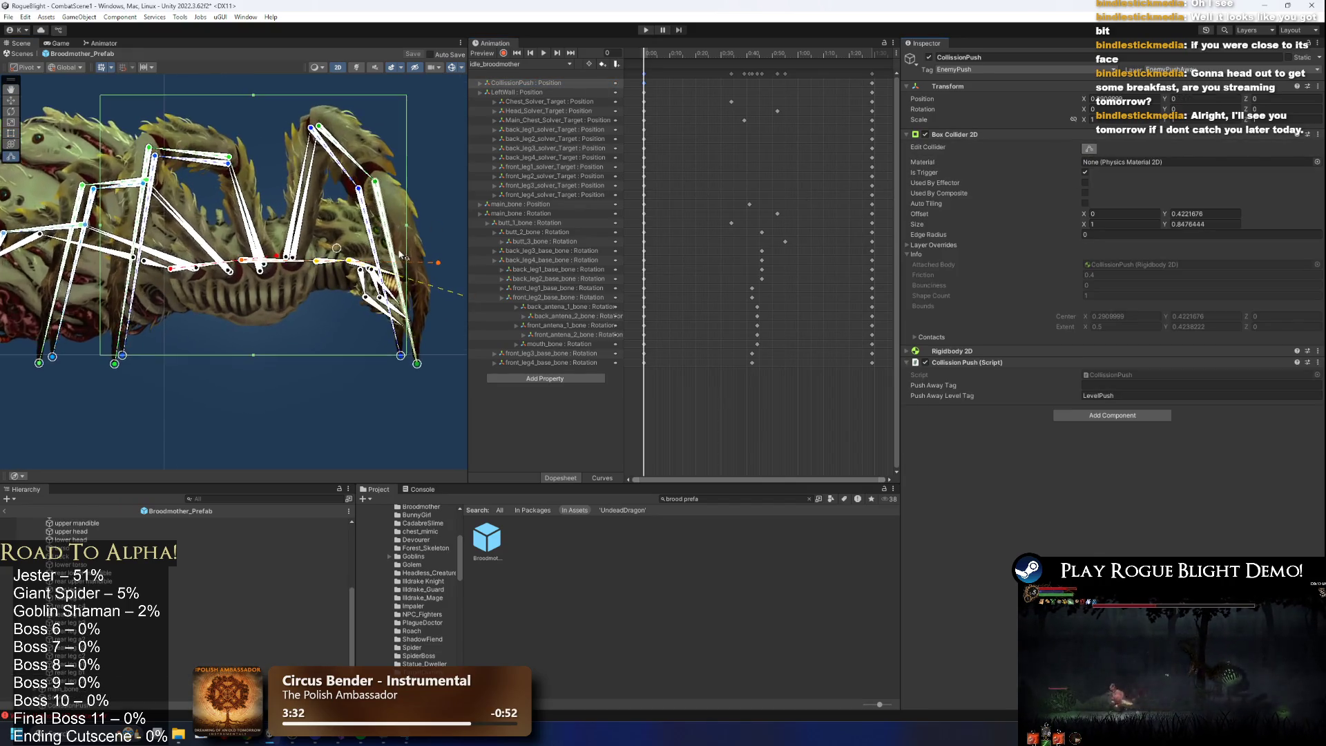
scroll(407, 283, "up", 3)
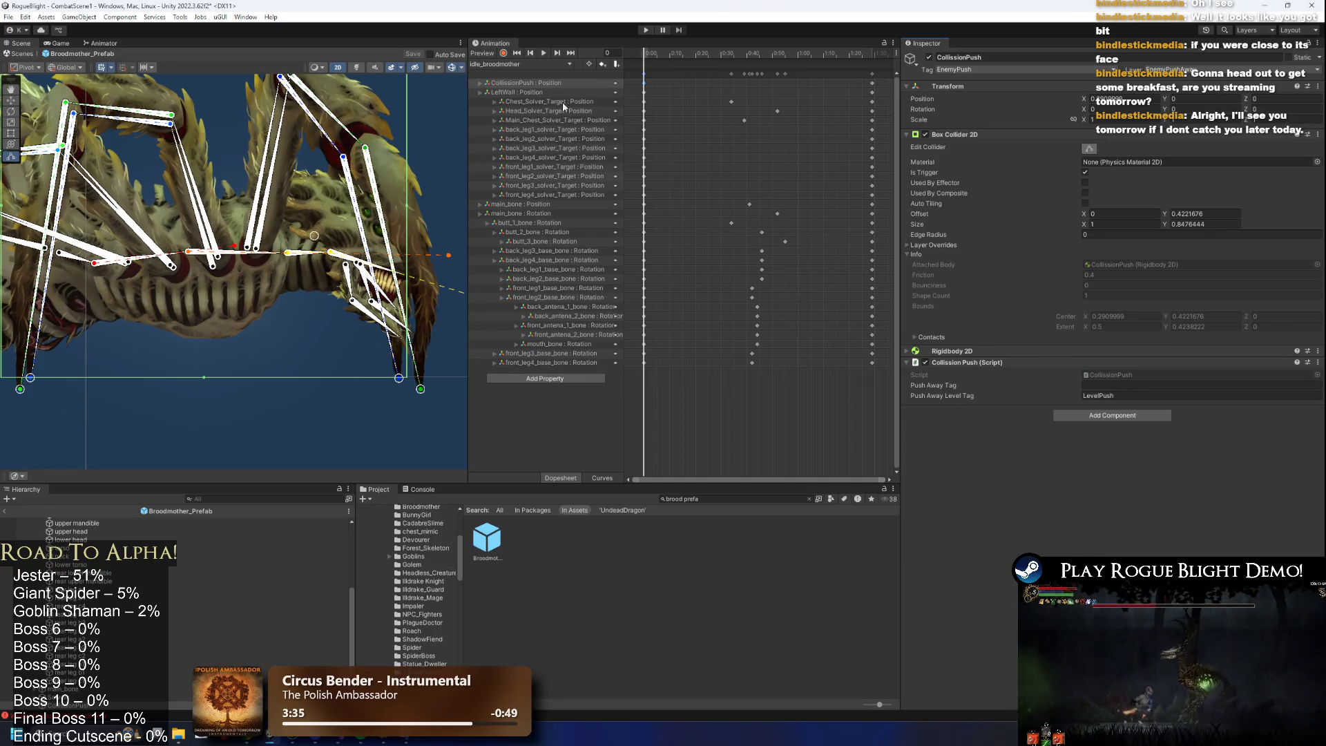
left_click(537, 92)
scroll(420, 211, "down", 3)
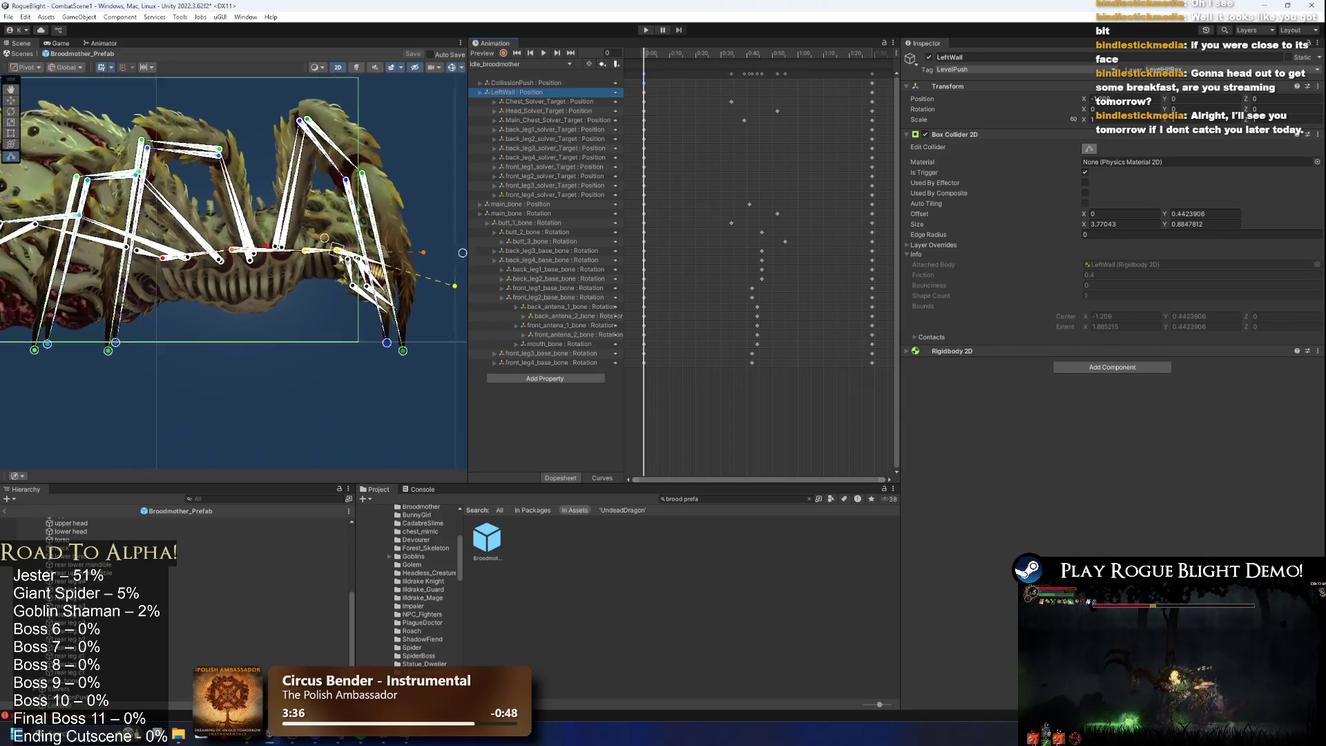
scroll(280, 270, "down", 2)
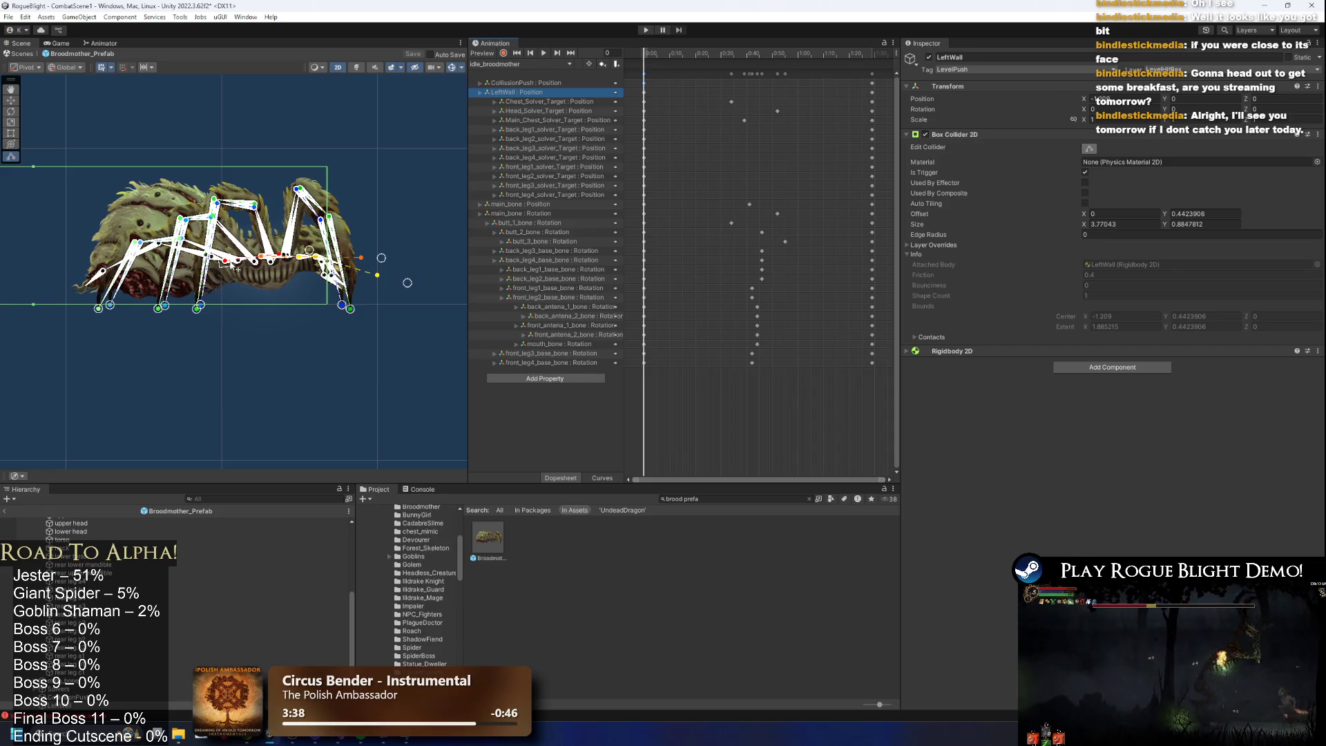
scroll(440, 286, "down", 2)
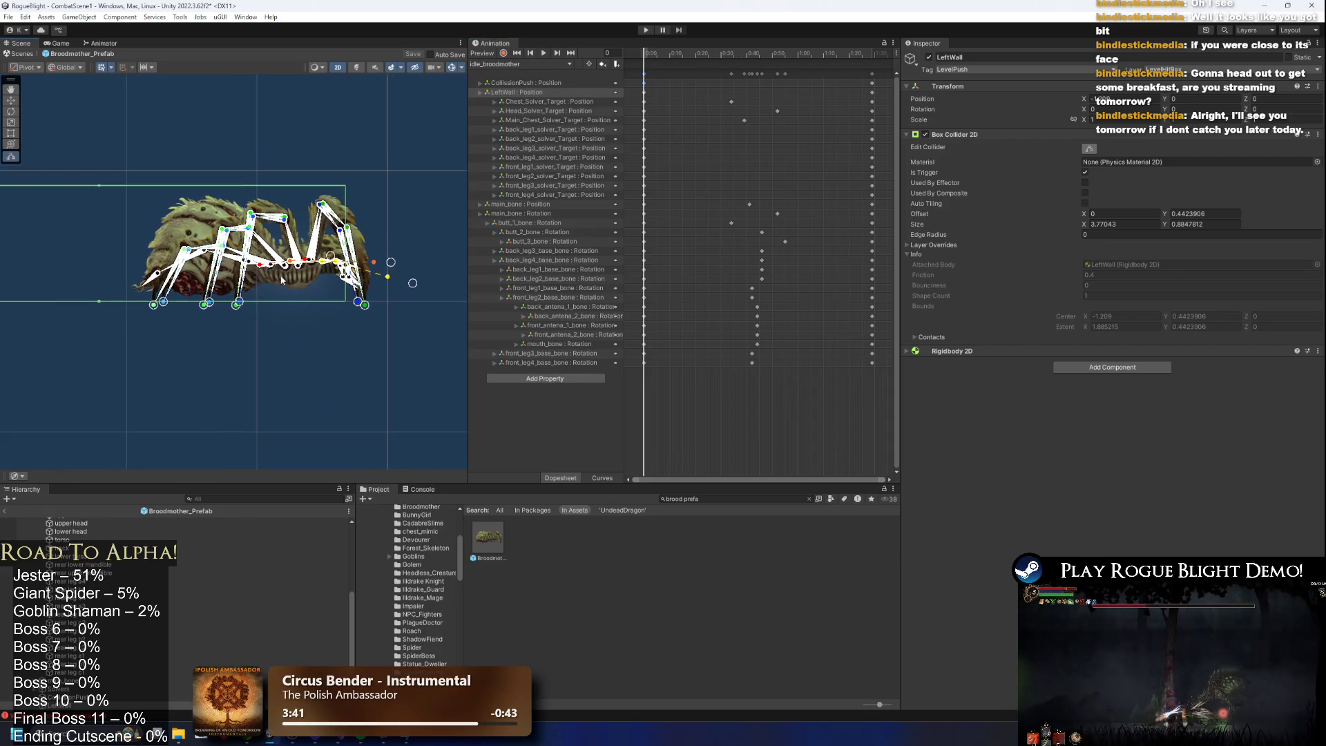
scroll(280, 281, "down", 2)
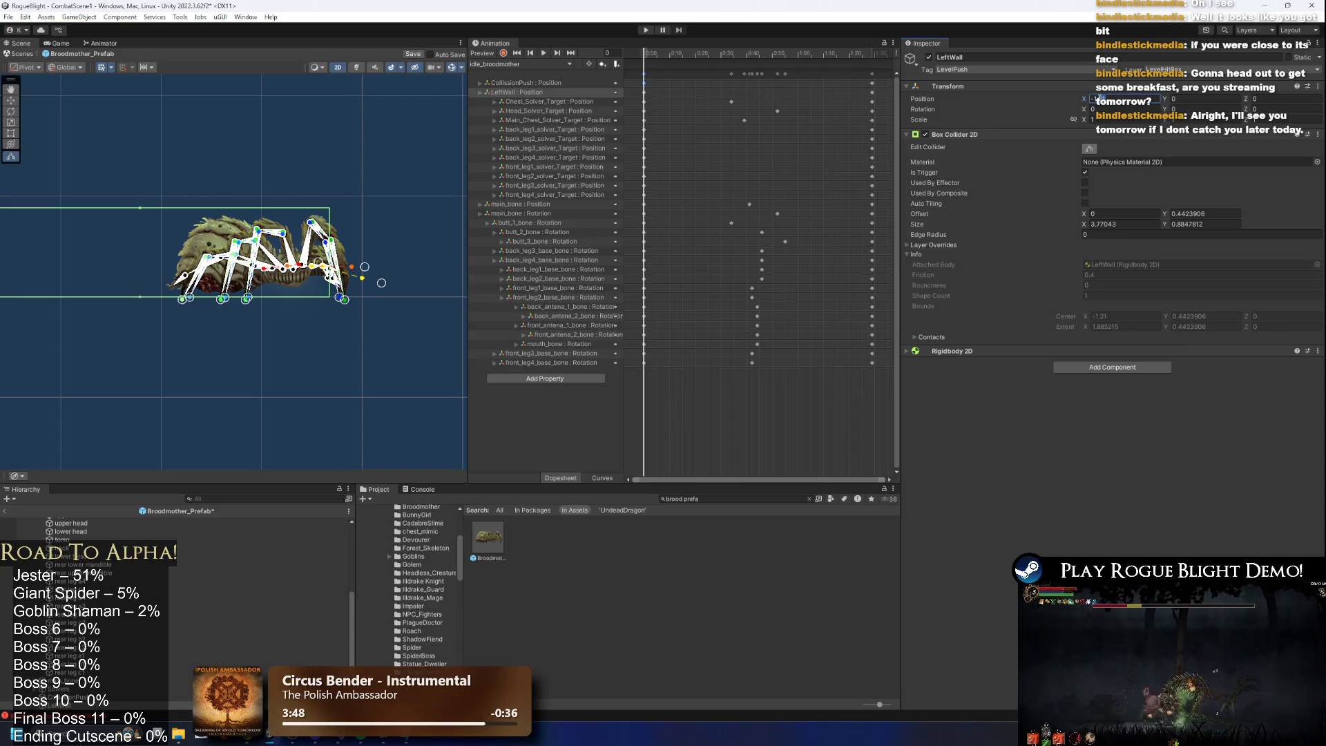
scroll(389, 221, "up", 5)
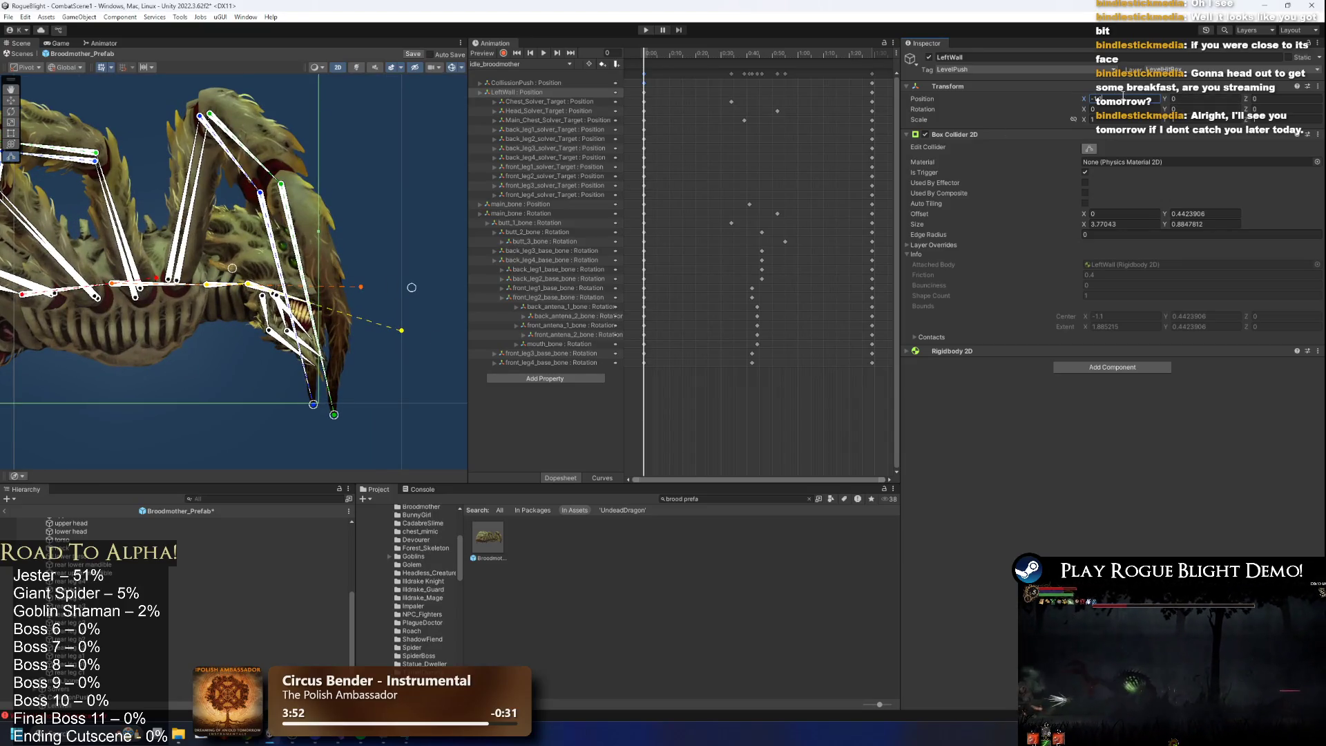
With recording on, key LeftWall Position X at 0 and CollisionPush X at 0.35, then check frame 89.
left_click(504, 53)
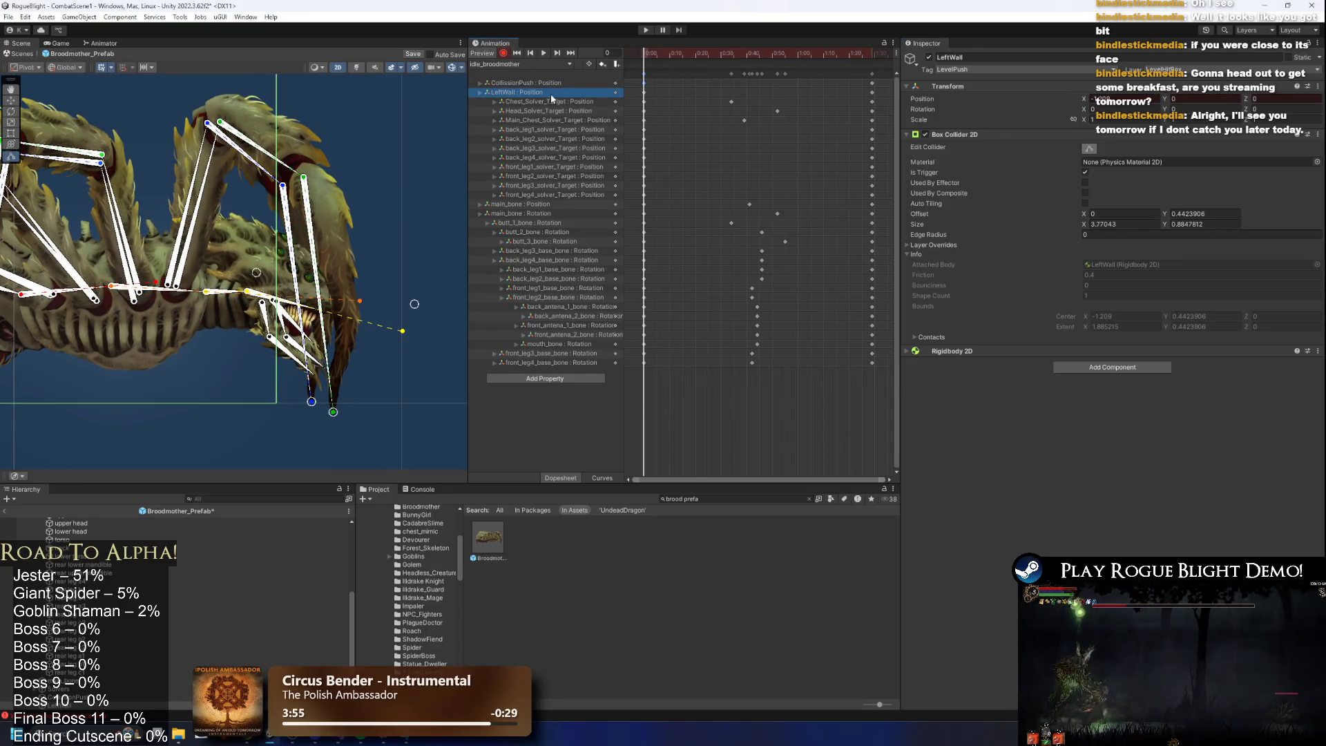
type("0")
key("Return")
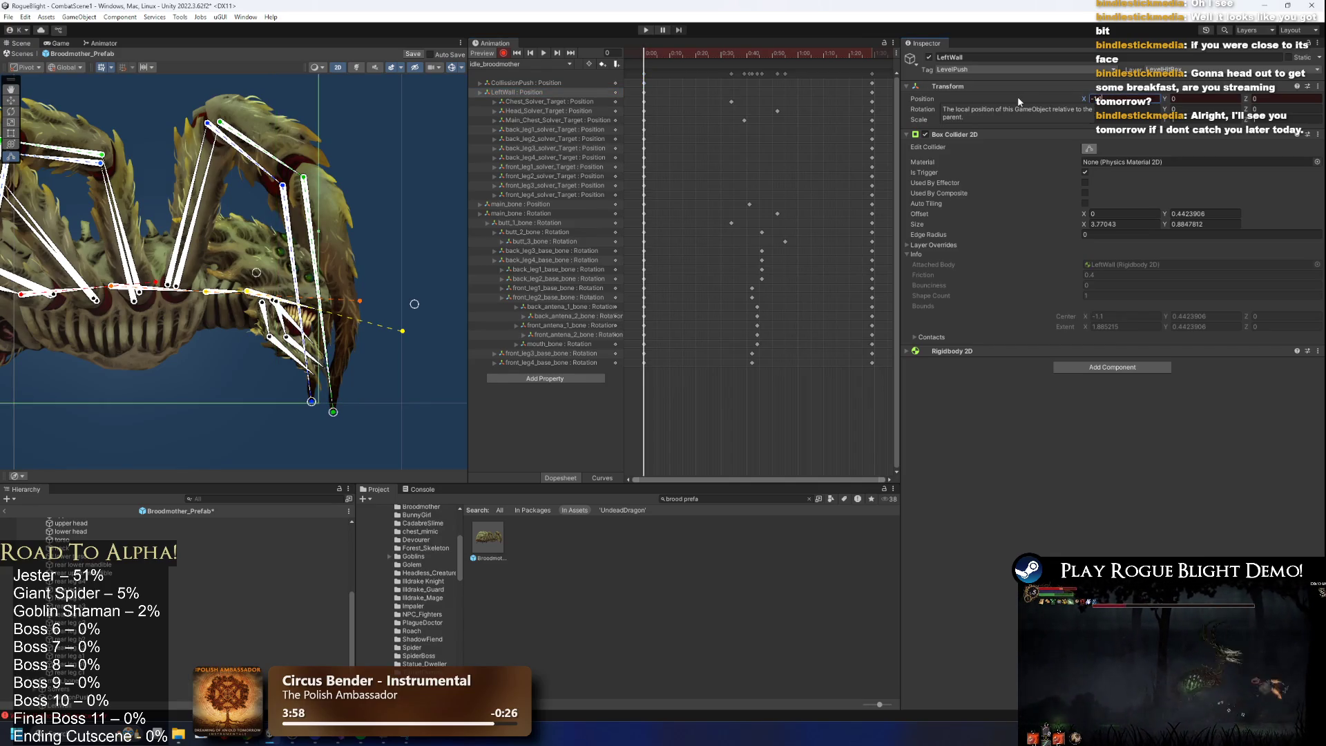
left_click(520, 84)
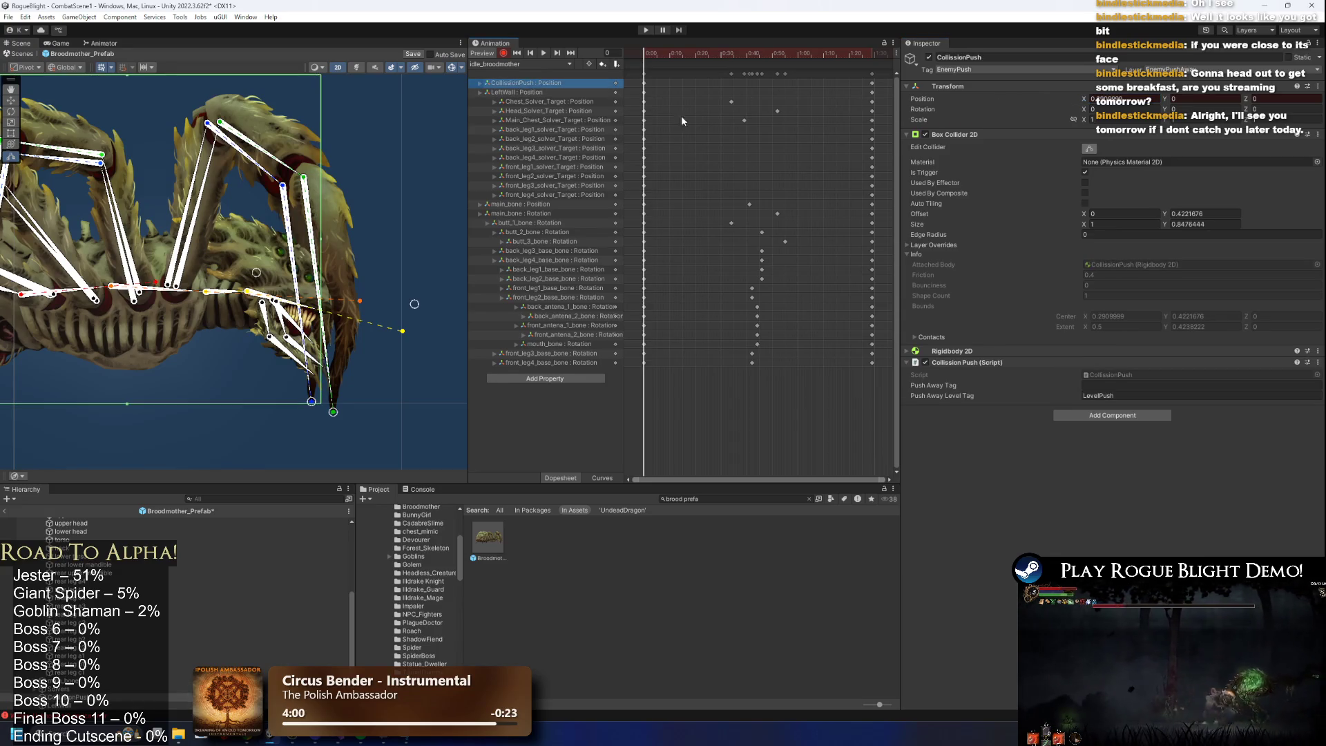
type("0.3")
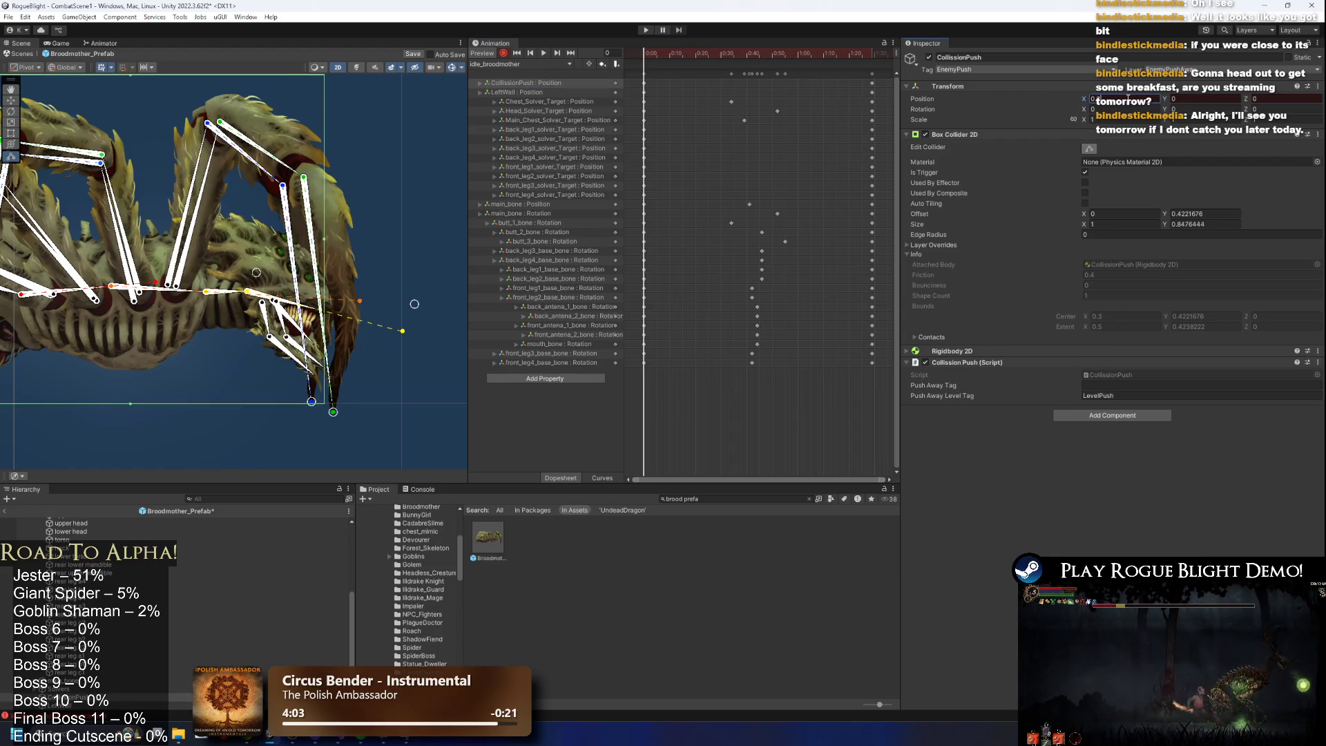
type("5")
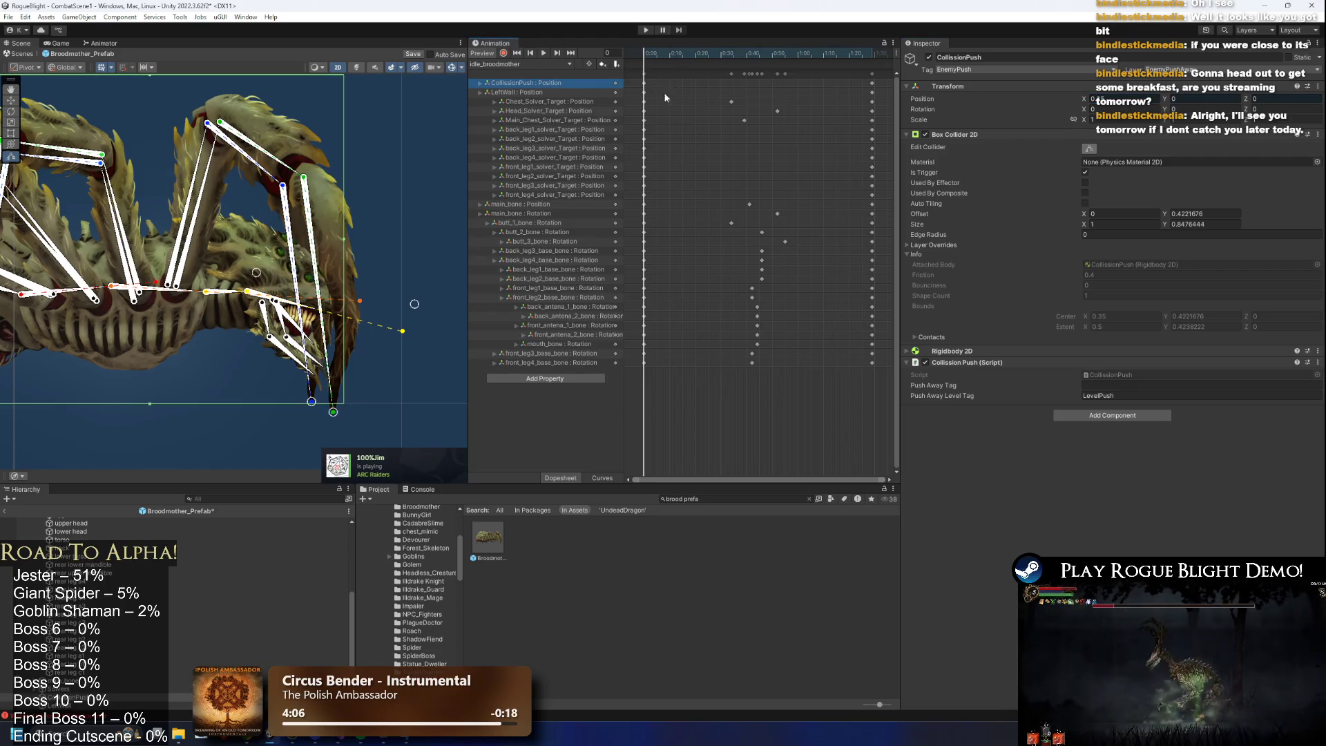
left_click(871, 63)
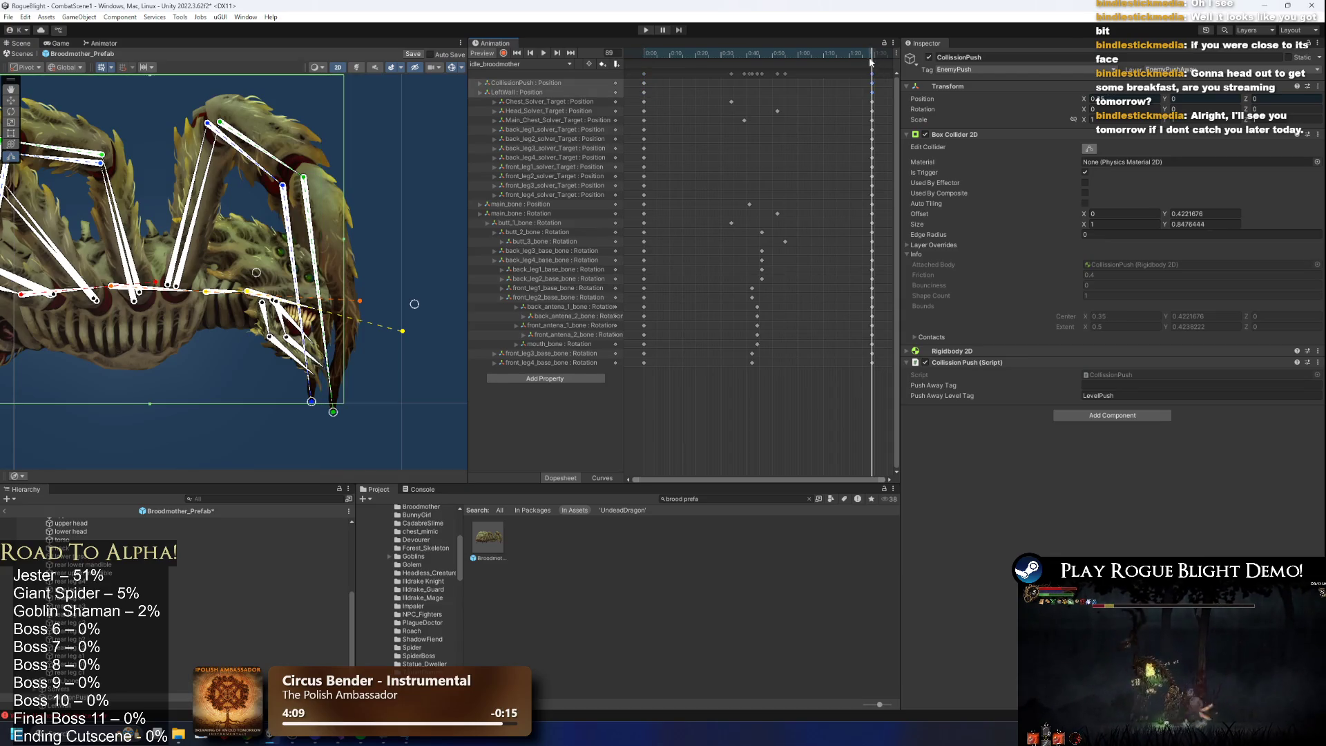
left_click(525, 64)
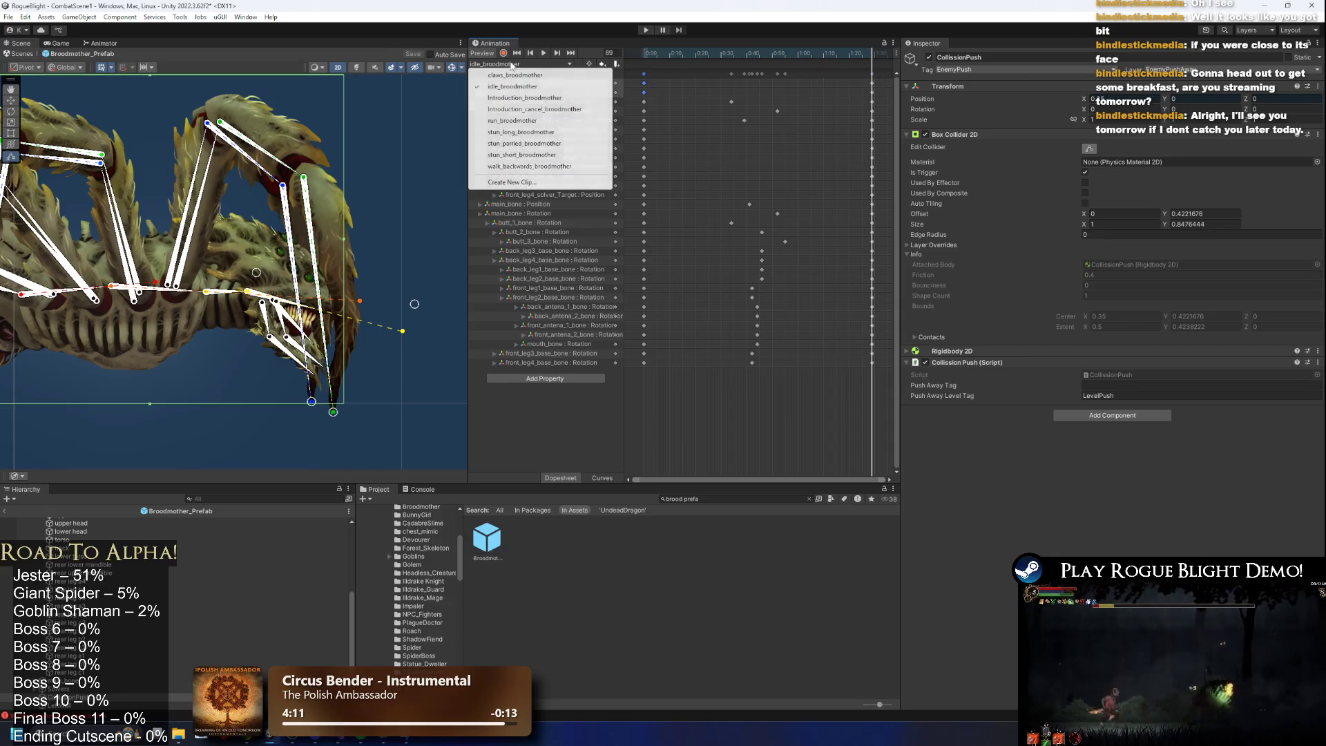
Switch to claws_broodmother, preview its motion from frame 24 to 99, and start a playtest.
left_click(523, 74)
mouse_move(657, 53)
left_mouse_down()
mouse_move(872, 67)
mouse_move(651, 61)
left_mouse_up()
mouse_move(682, 59)
left_mouse_down()
mouse_move(814, 61)
mouse_move(753, 64)
left_mouse_up()
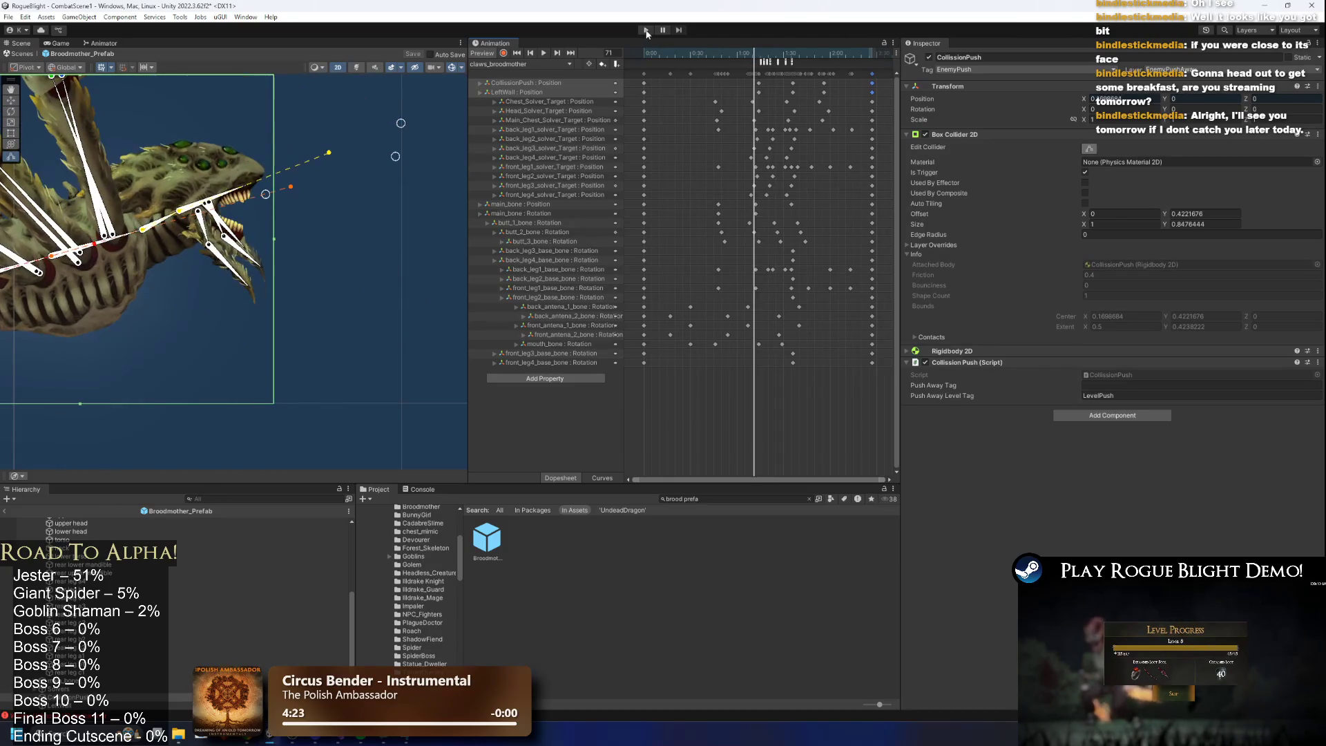
left_click(644, 30)
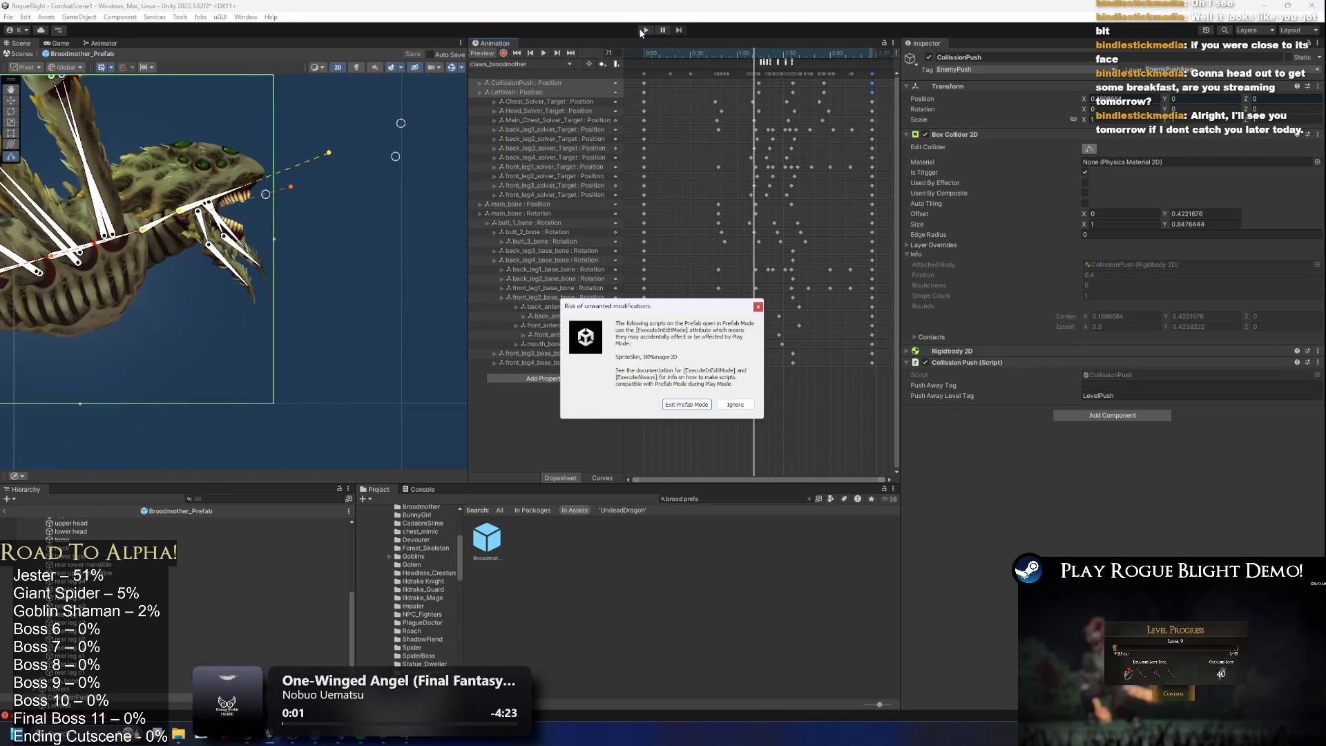
Dismiss the prefab-mode warning to play the fight, then exit Play Mode with Ctrl+P.
key("Return")
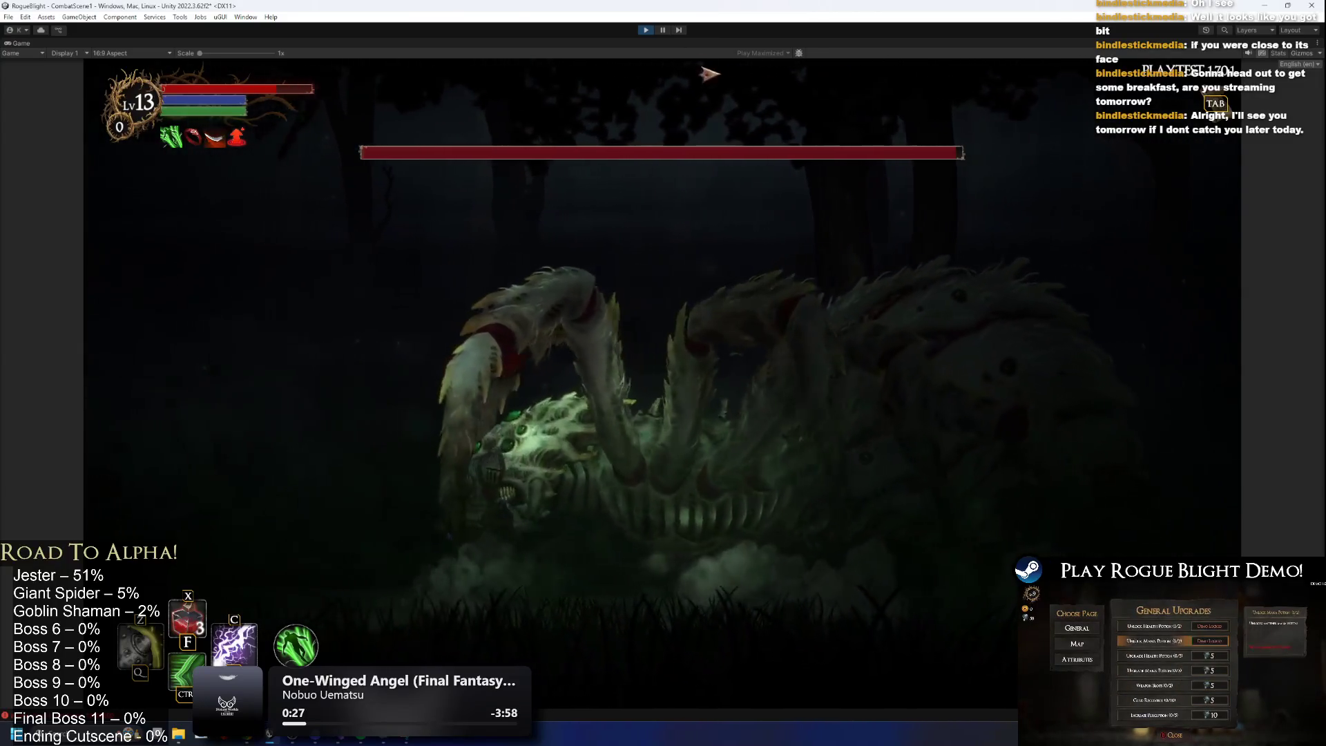
key("ctrl+p")
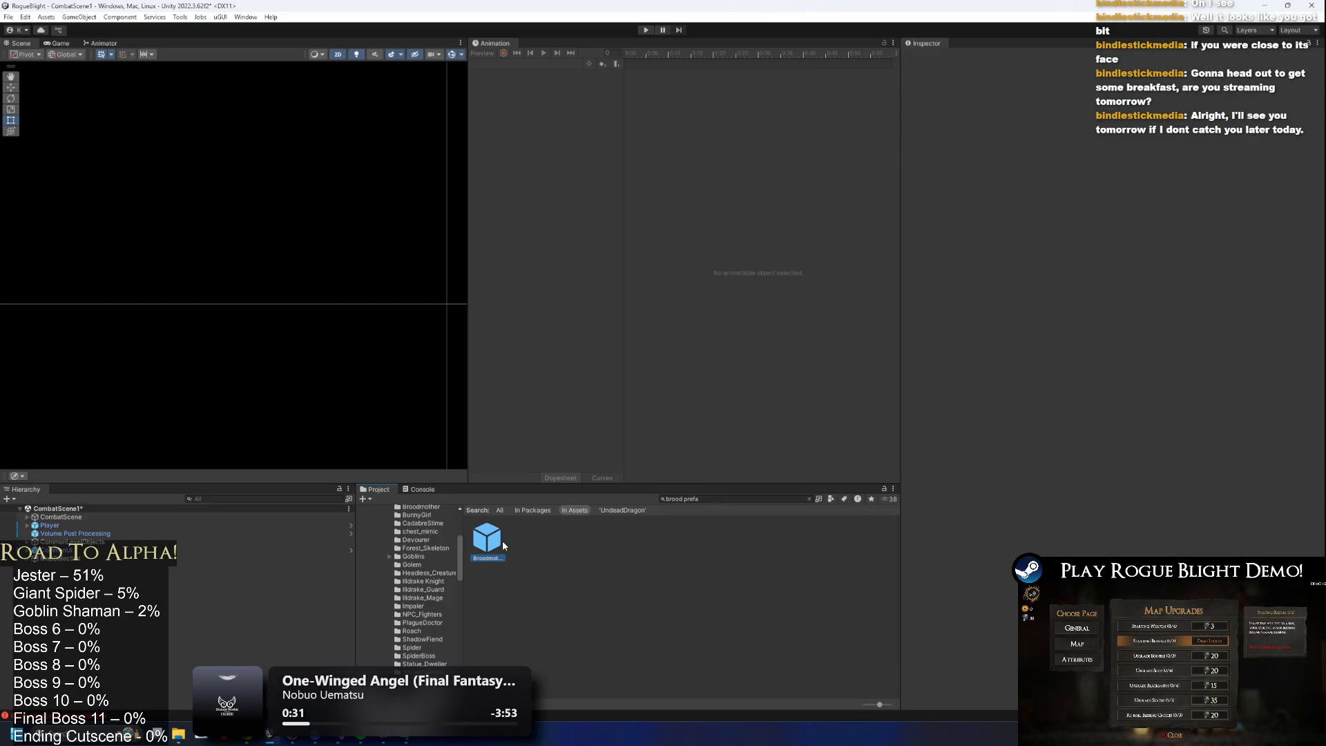
Reopen the prefab on claws_broodmother and, recording at frame 74, shift CollisionPush's centre X from 0.189 to 0.2.
double_click(503, 540)
left_click(488, 65)
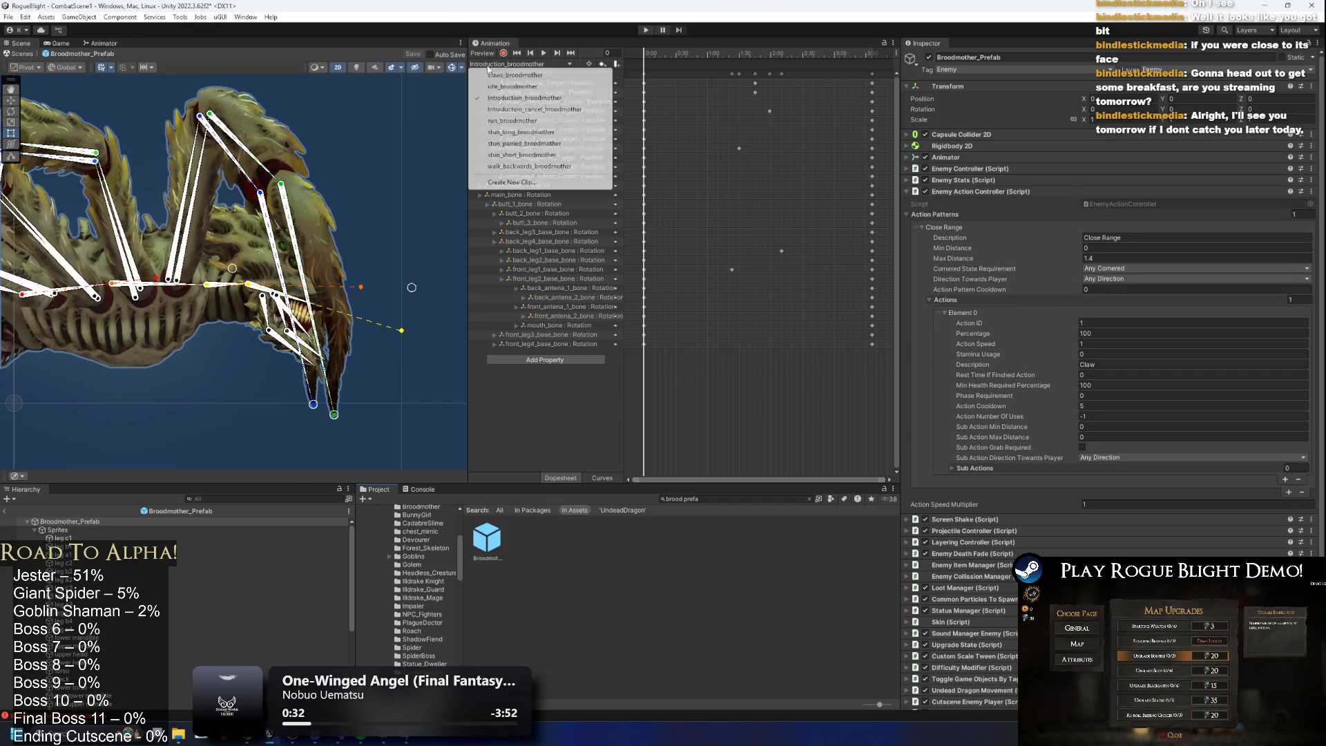
left_click(525, 75)
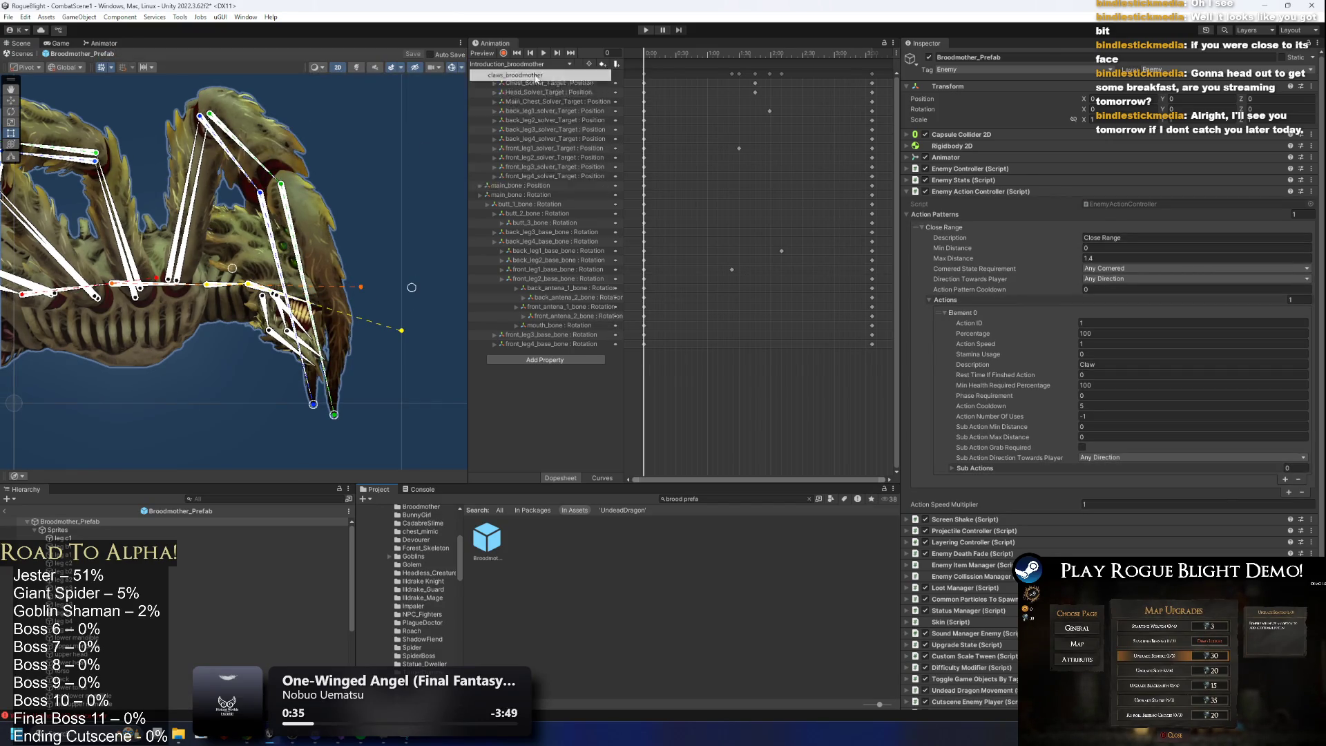
left_click_drag(764, 52, 761, 49)
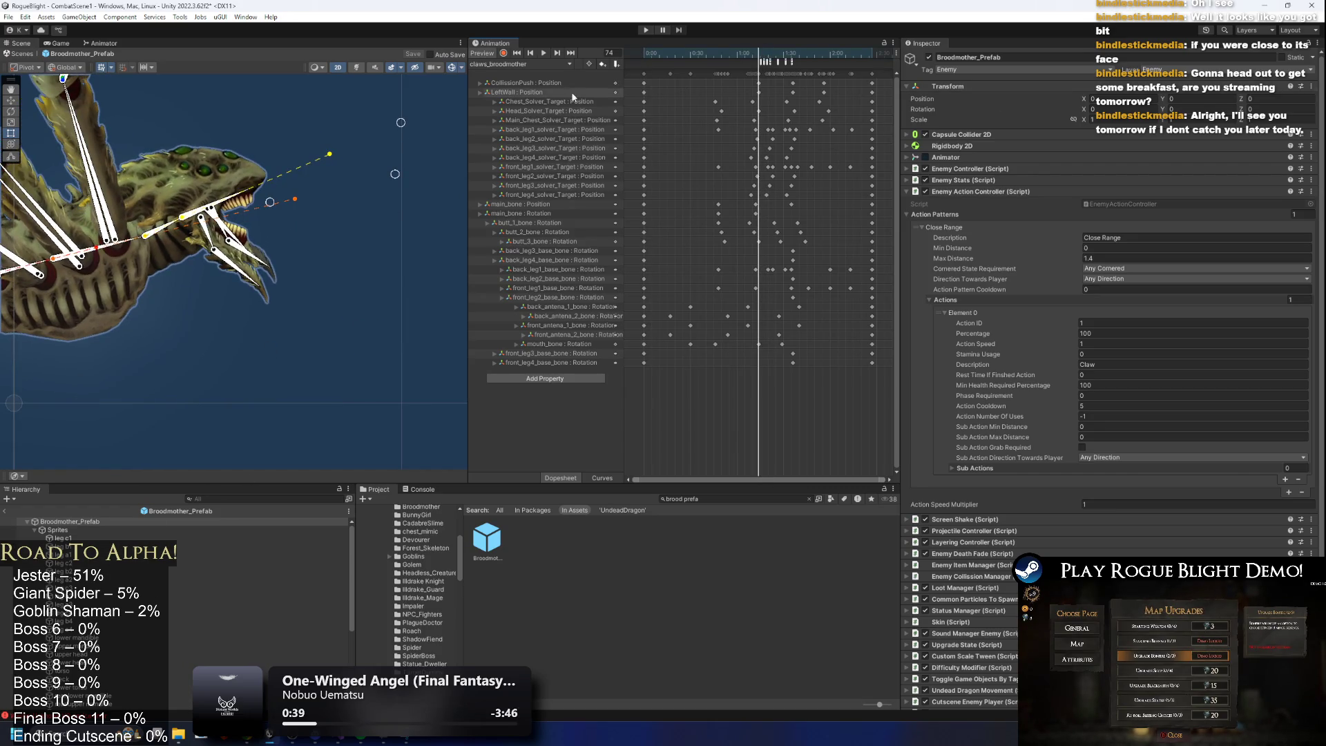
left_click(532, 82)
left_click(1089, 148)
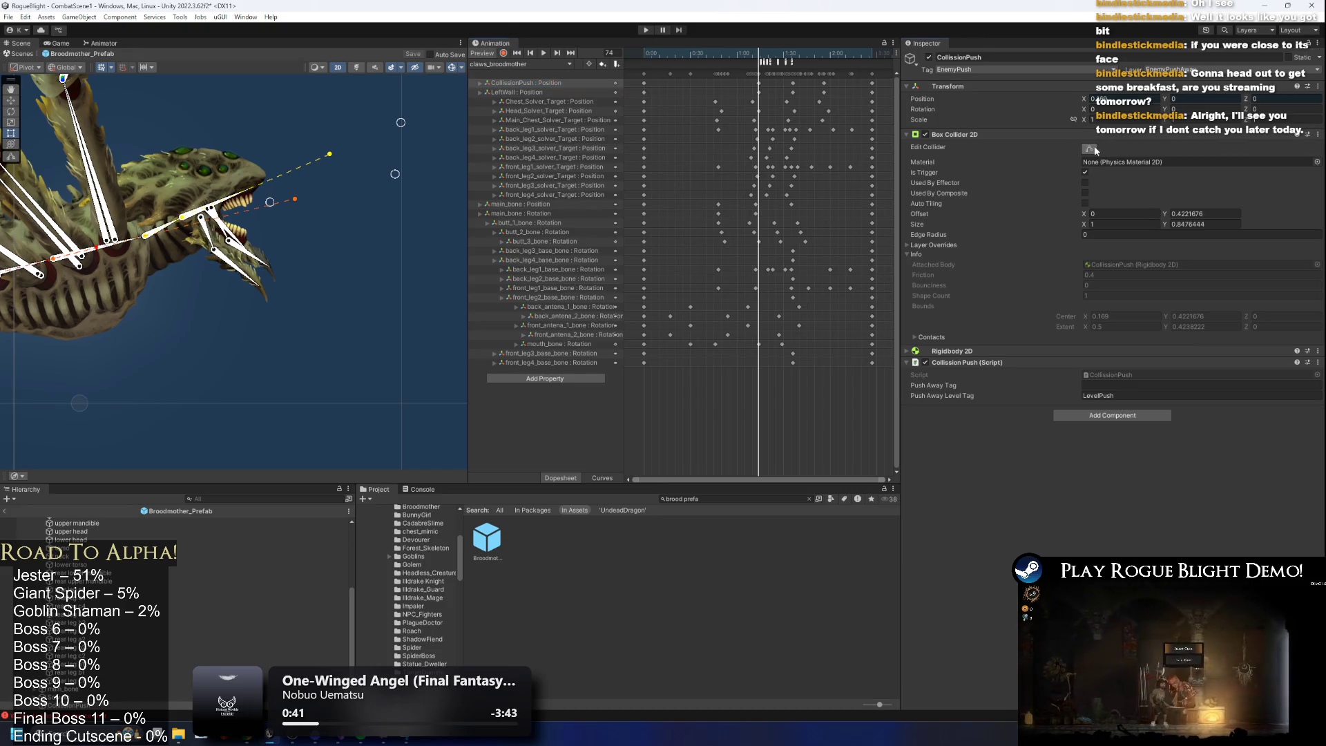
left_click(503, 54)
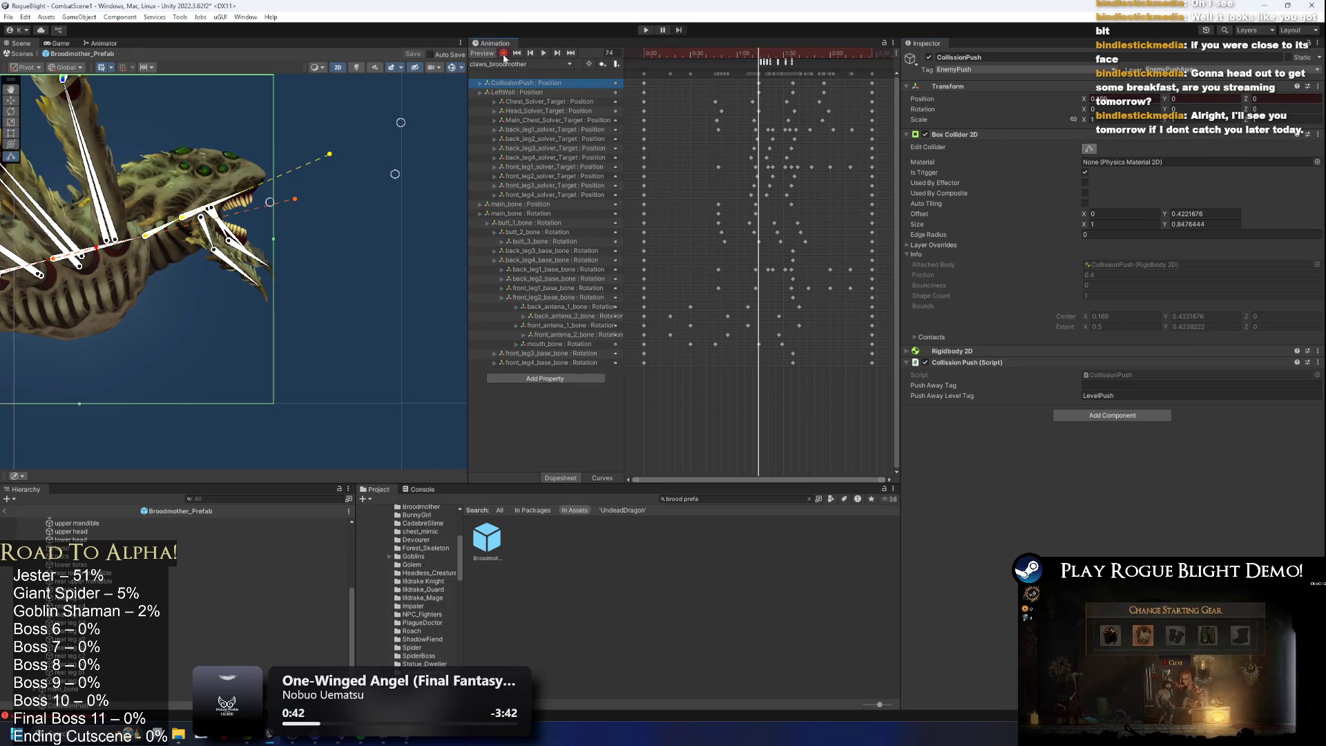
left_click(1100, 99)
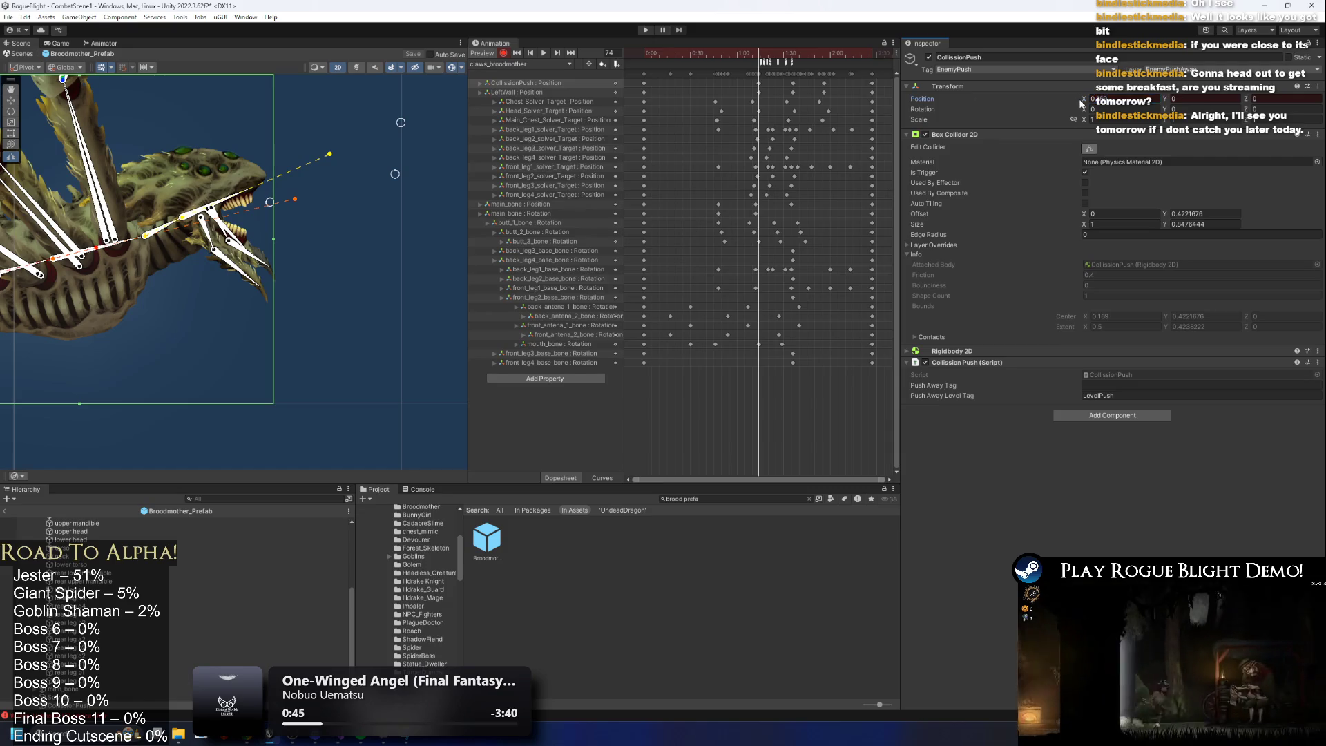
left_click_drag(1090, 99, 1146, 99)
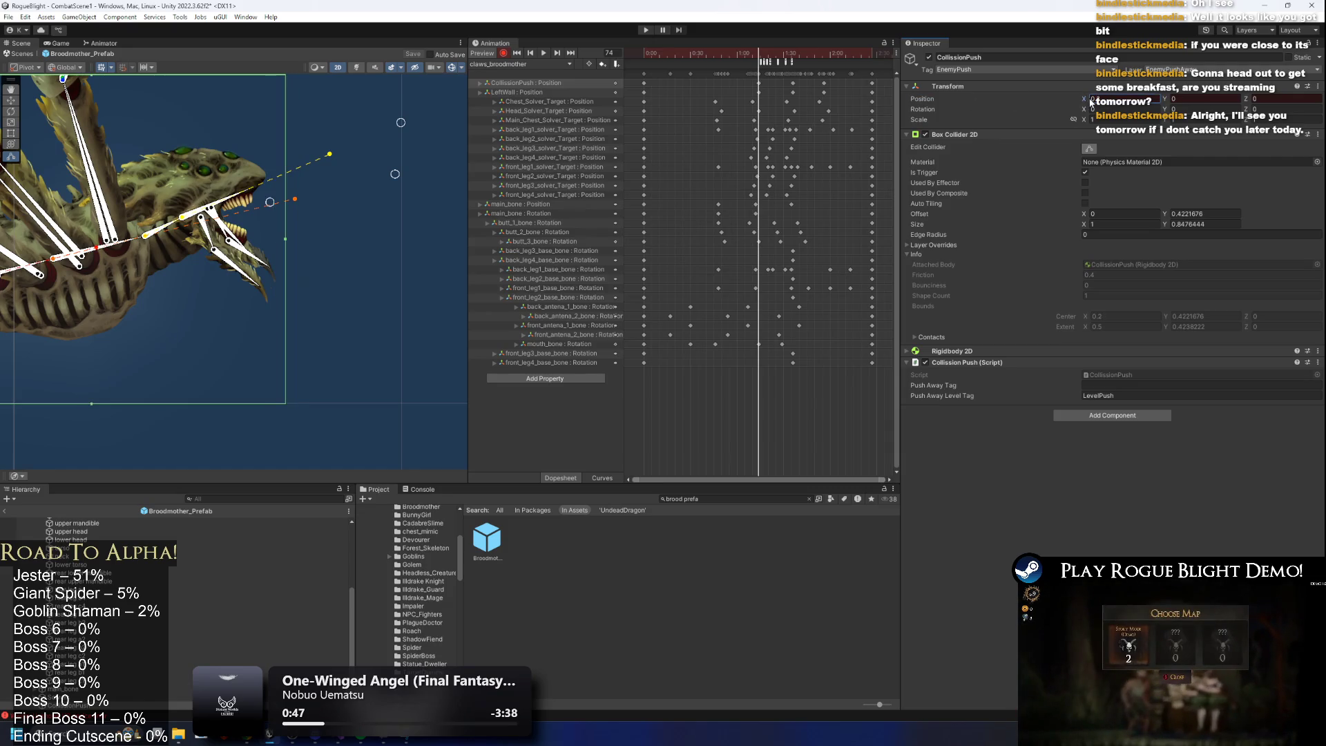
At frame 74, adjust LeftWall's collider centre X to about -1.2.
left_click(759, 91)
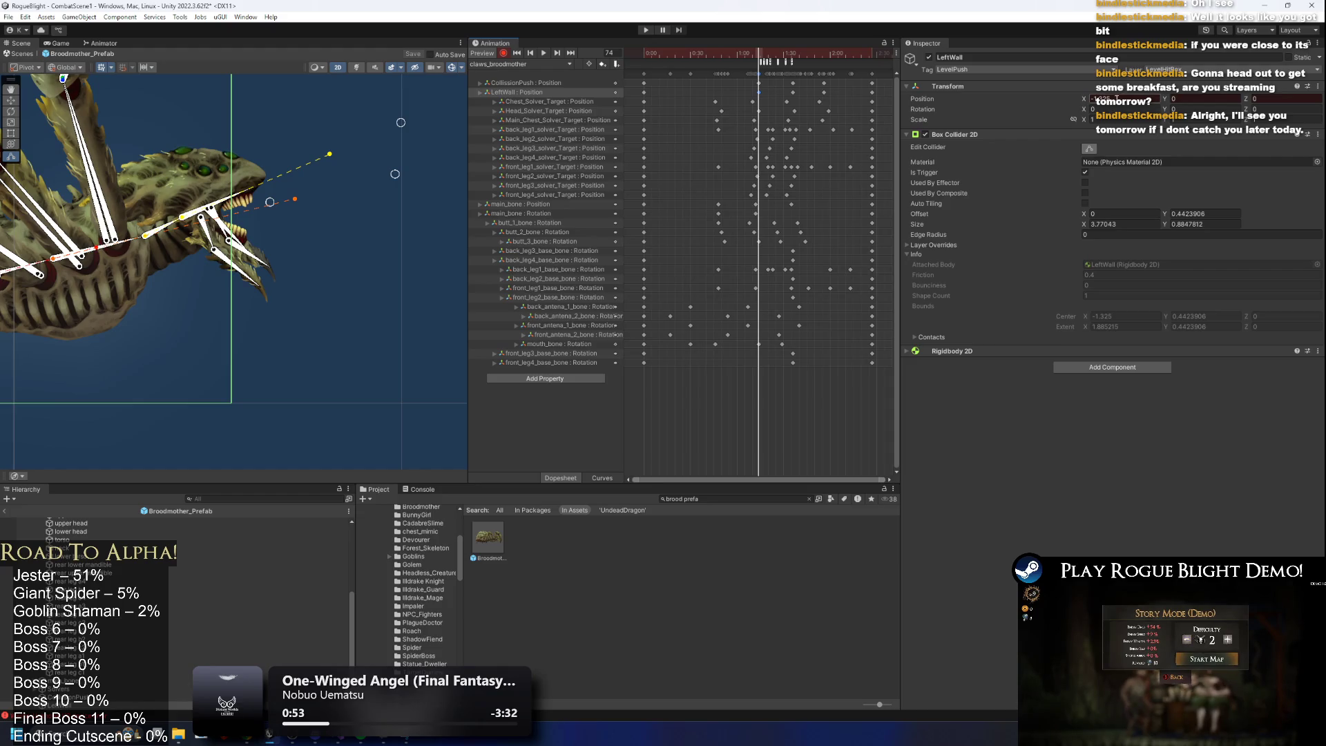
mouse_move(1089, 99)
left_mouse_down()
mouse_move(1112, 99)
mouse_move(1098, 101)
left_mouse_up()
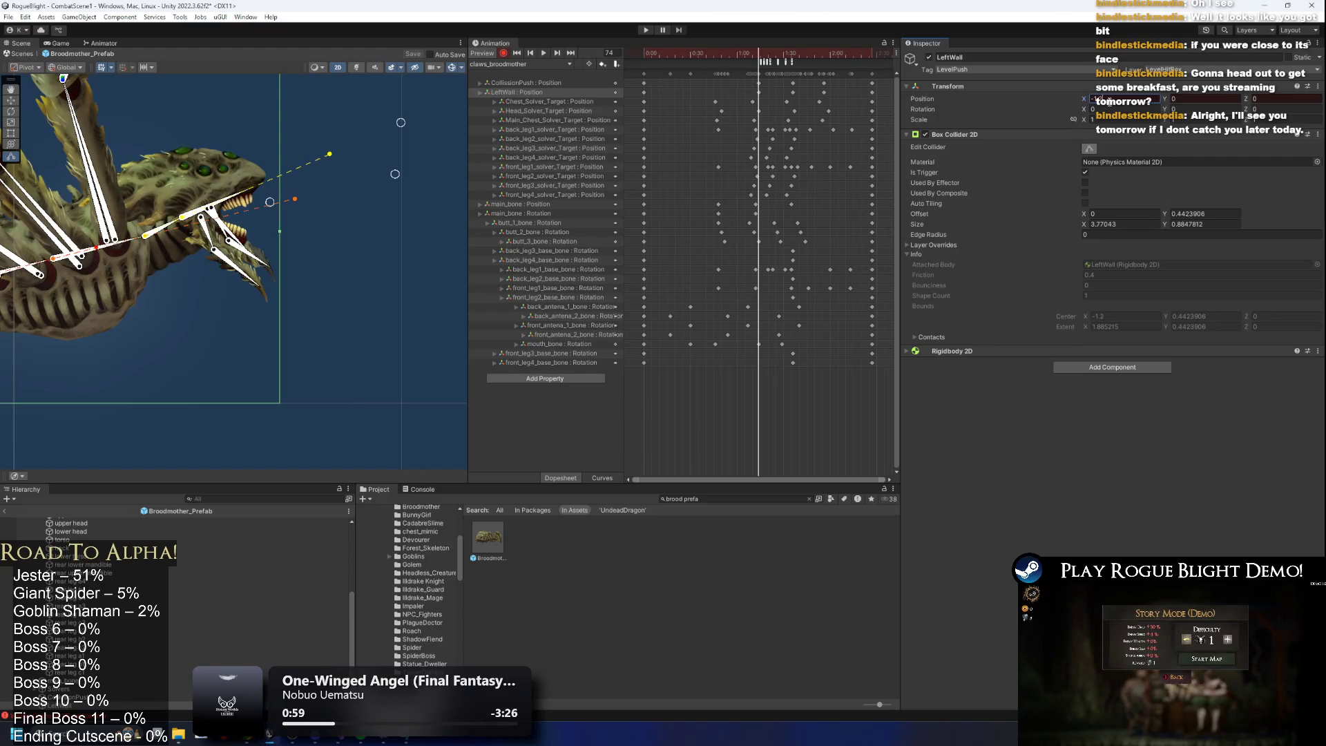
left_click(536, 92)
left_click(1101, 101)
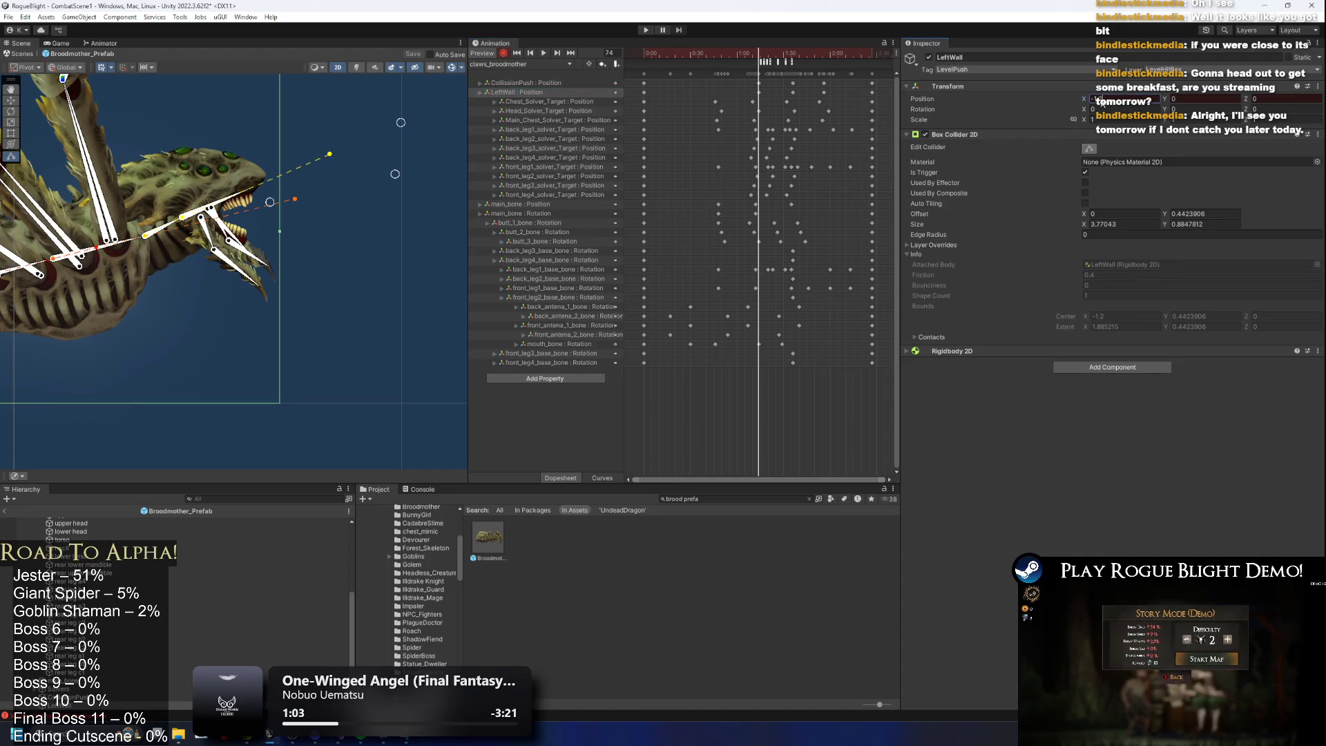
left_click_drag(1101, 98, 1108, 97)
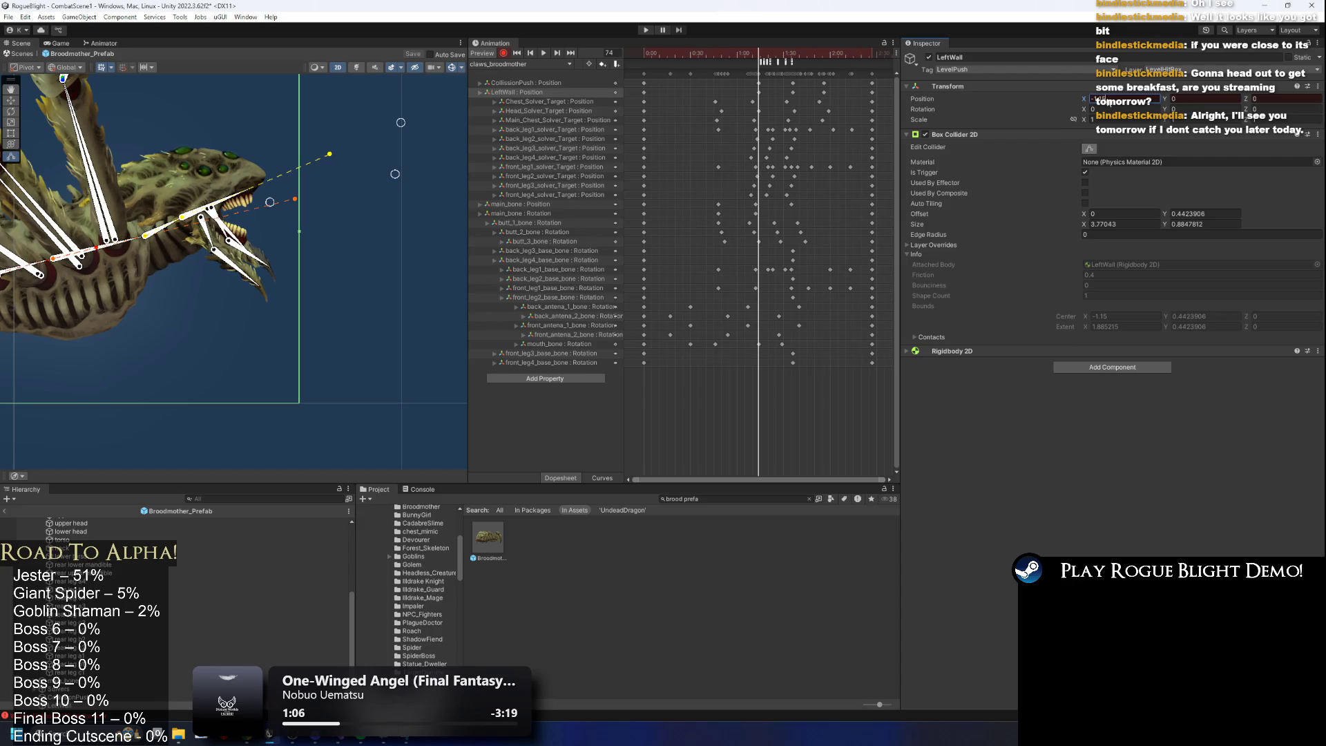
left_click_drag(1101, 100, 1165, 105)
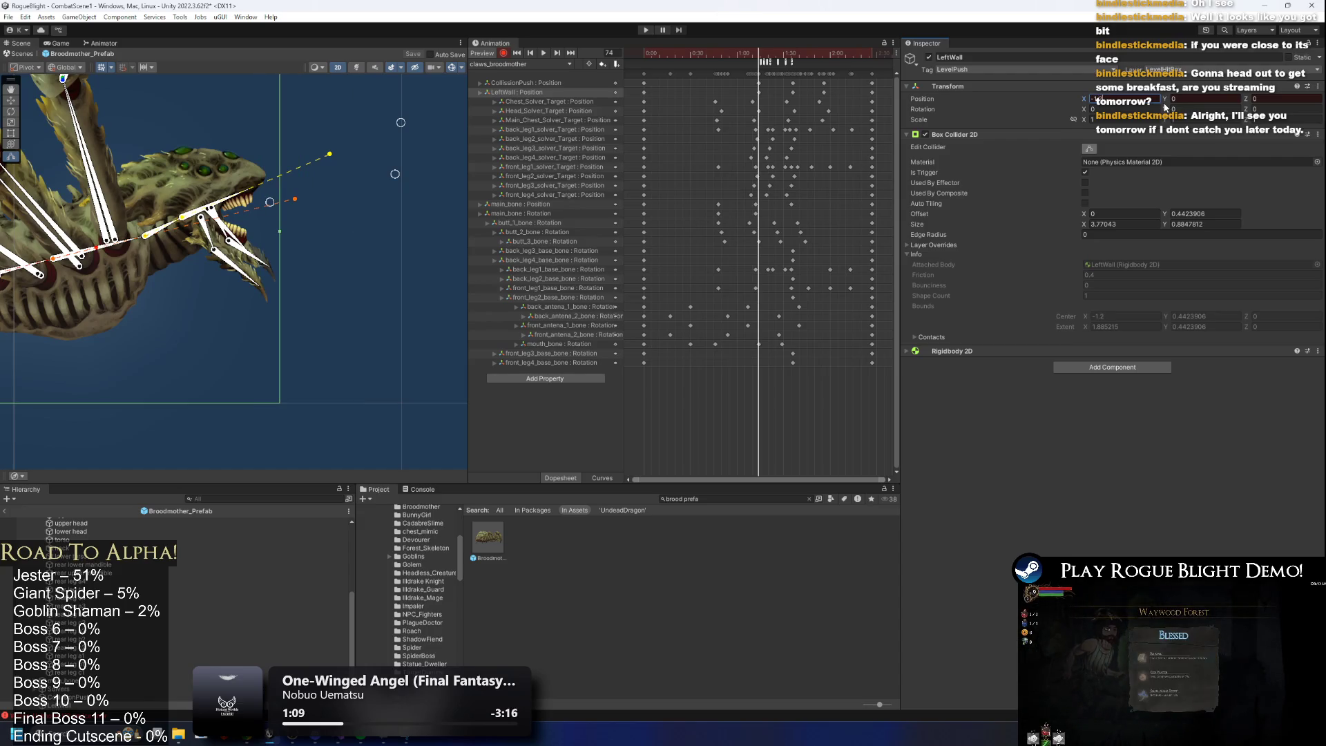
Set CollisionPush's centre X to 0.32, then return to frame 0 and inspect LeftWall's position.
left_click(572, 82)
left_click_drag(1103, 99, 1109, 99)
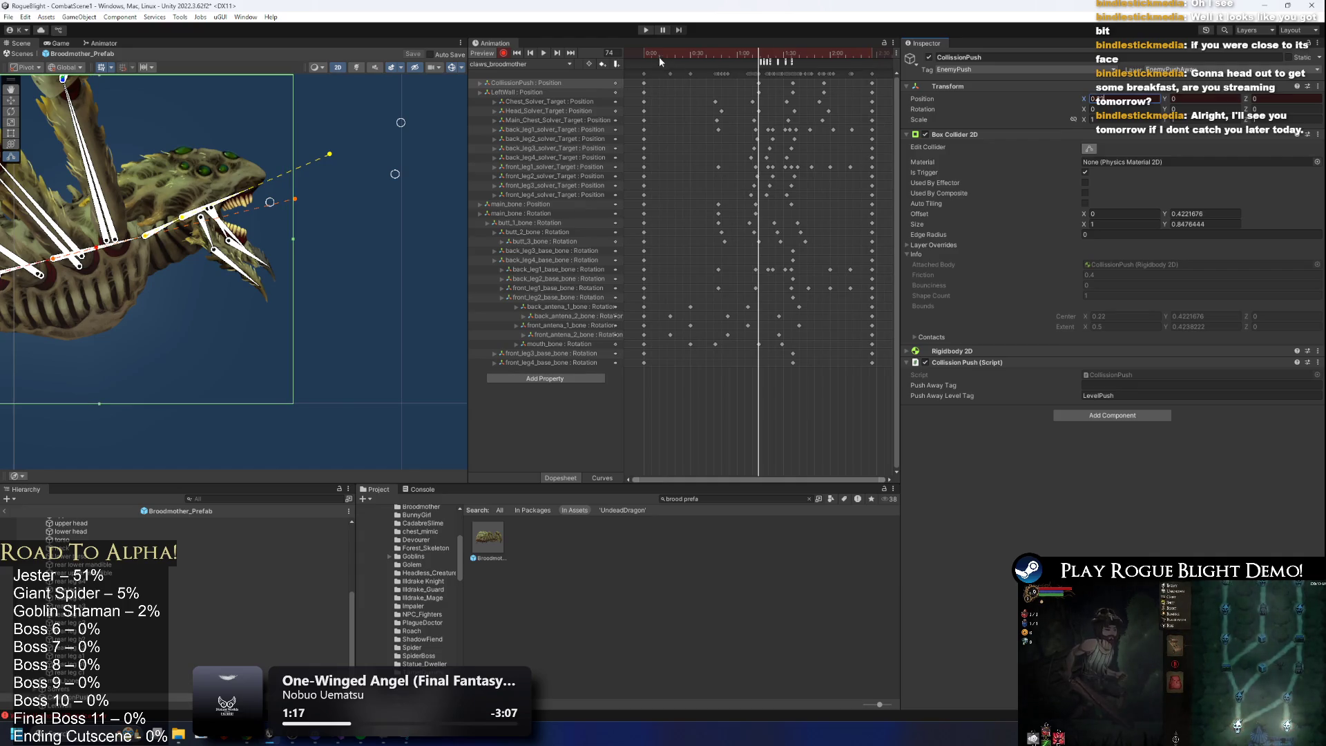
left_click_drag(659, 58, 644, 58)
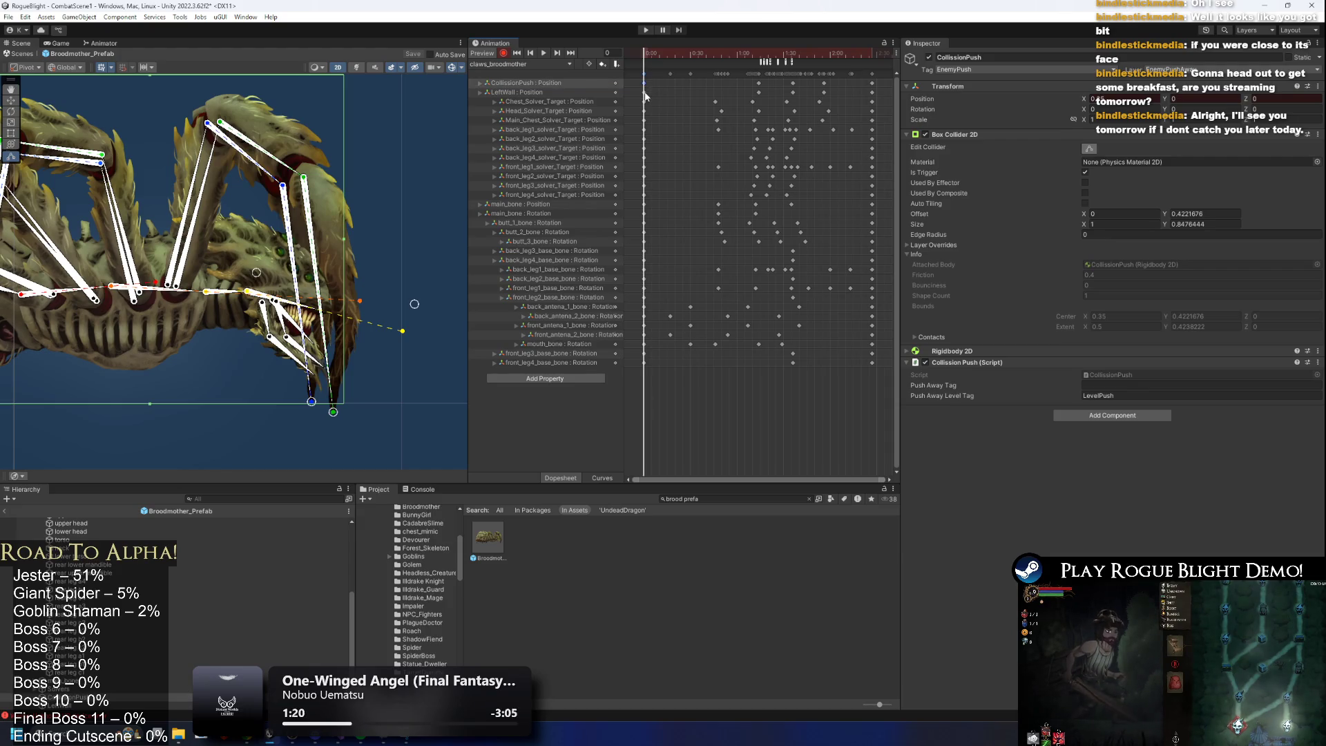
left_click(646, 94)
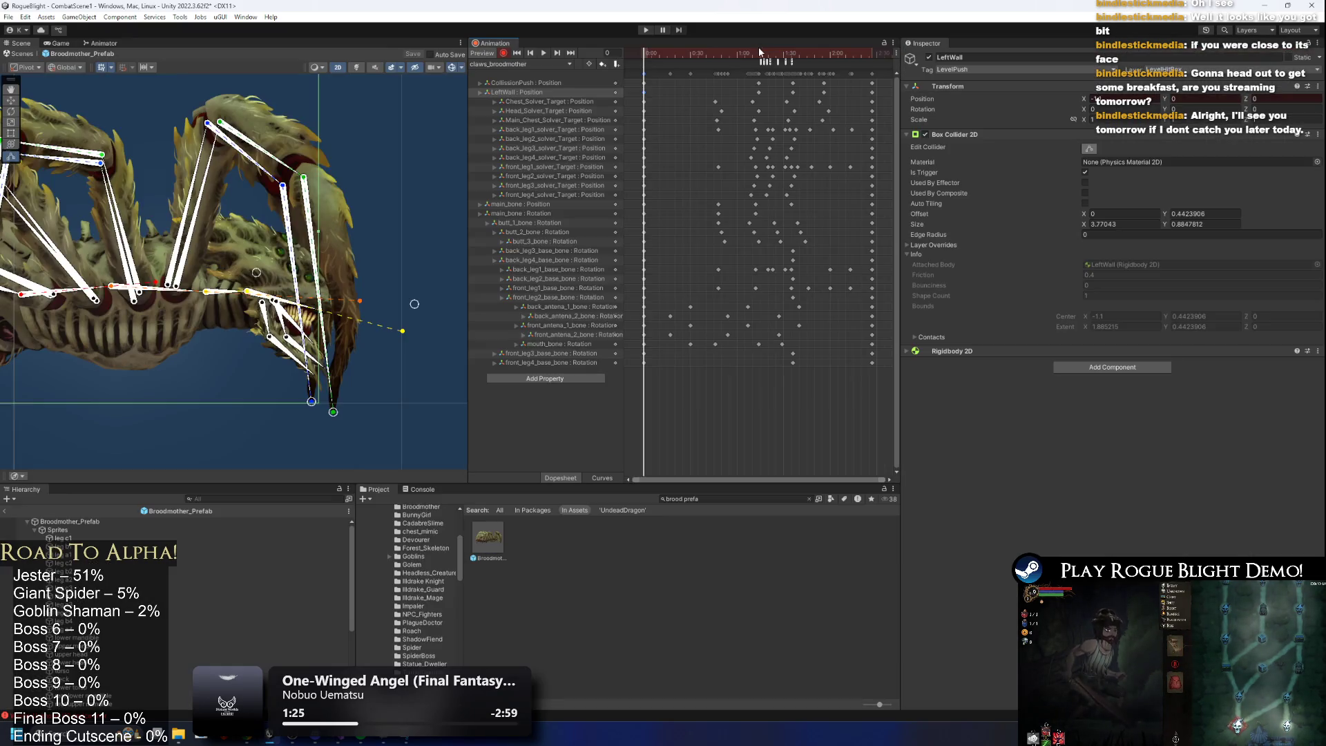
Compare LeftWall and CollisionPush position keys at frame 0 and frame 74, scrubbing between frames 38 and 74.
left_click(759, 53)
left_click(758, 53)
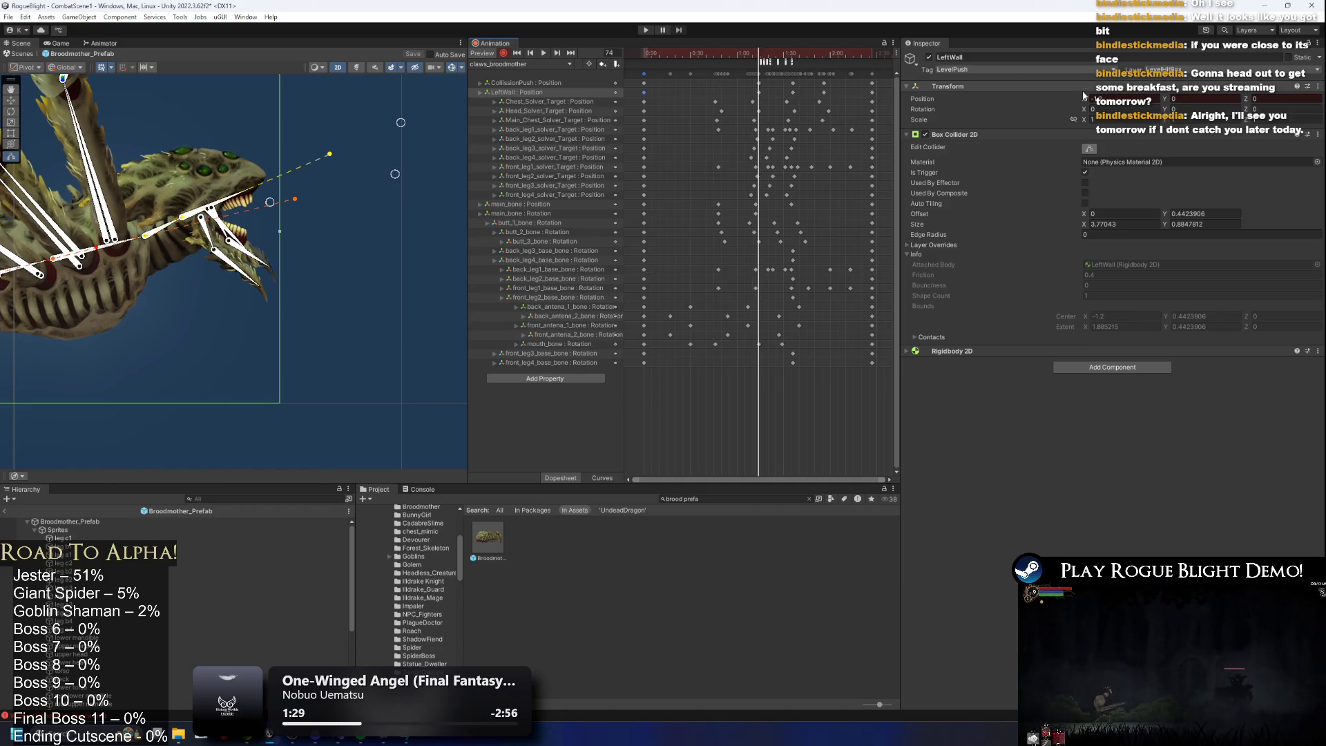
left_click(758, 92)
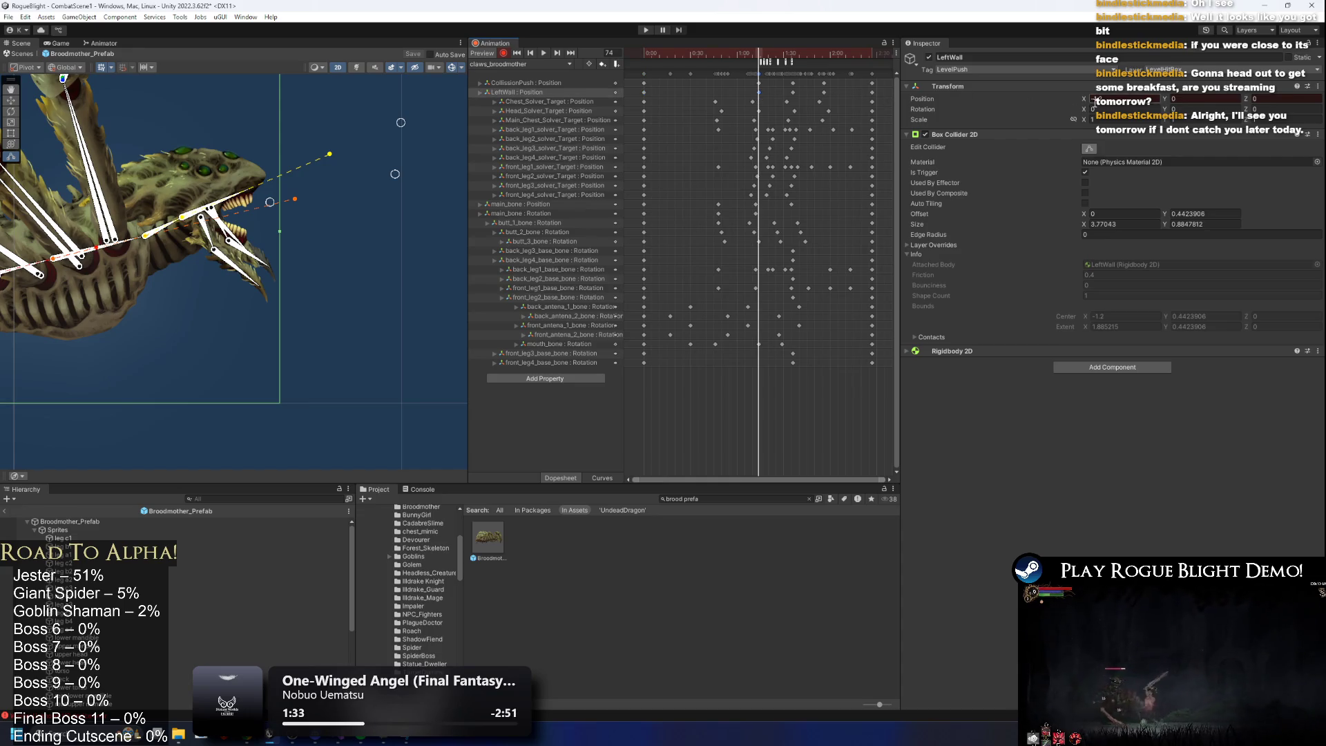
left_click(758, 83)
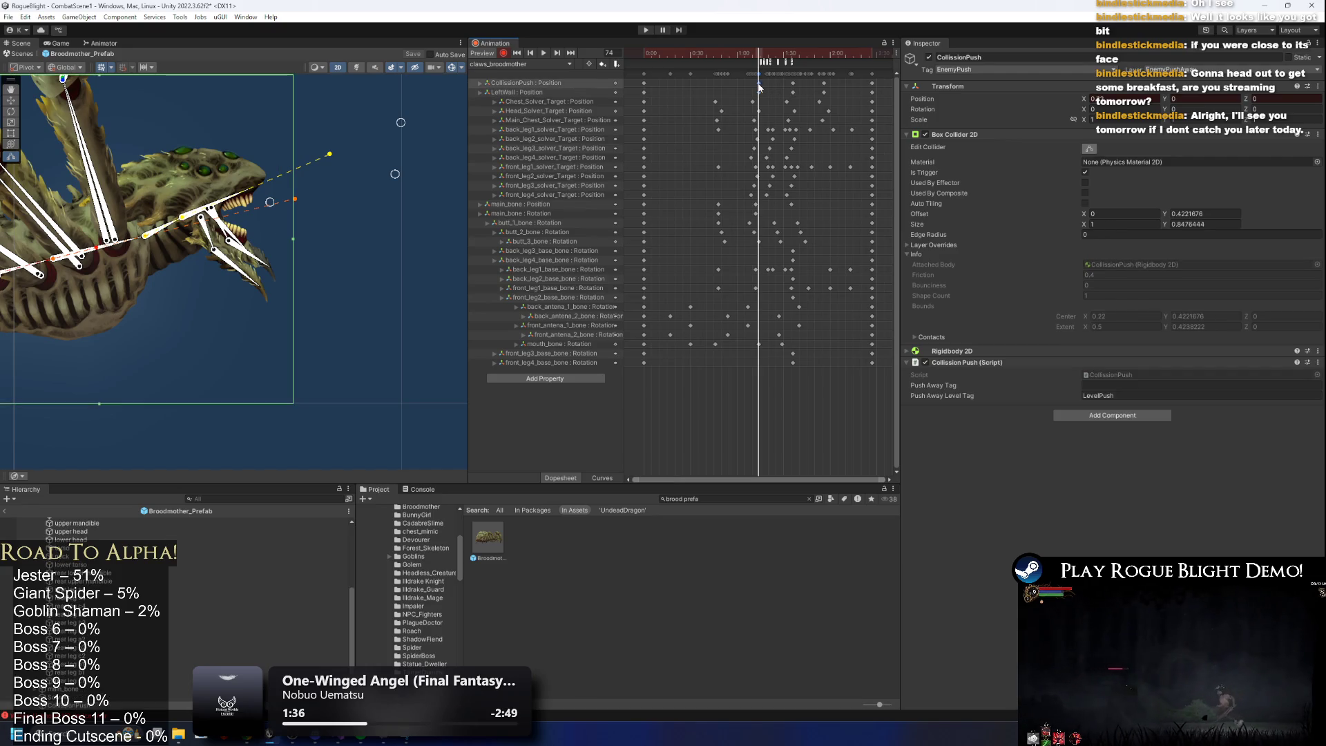
left_click(644, 92)
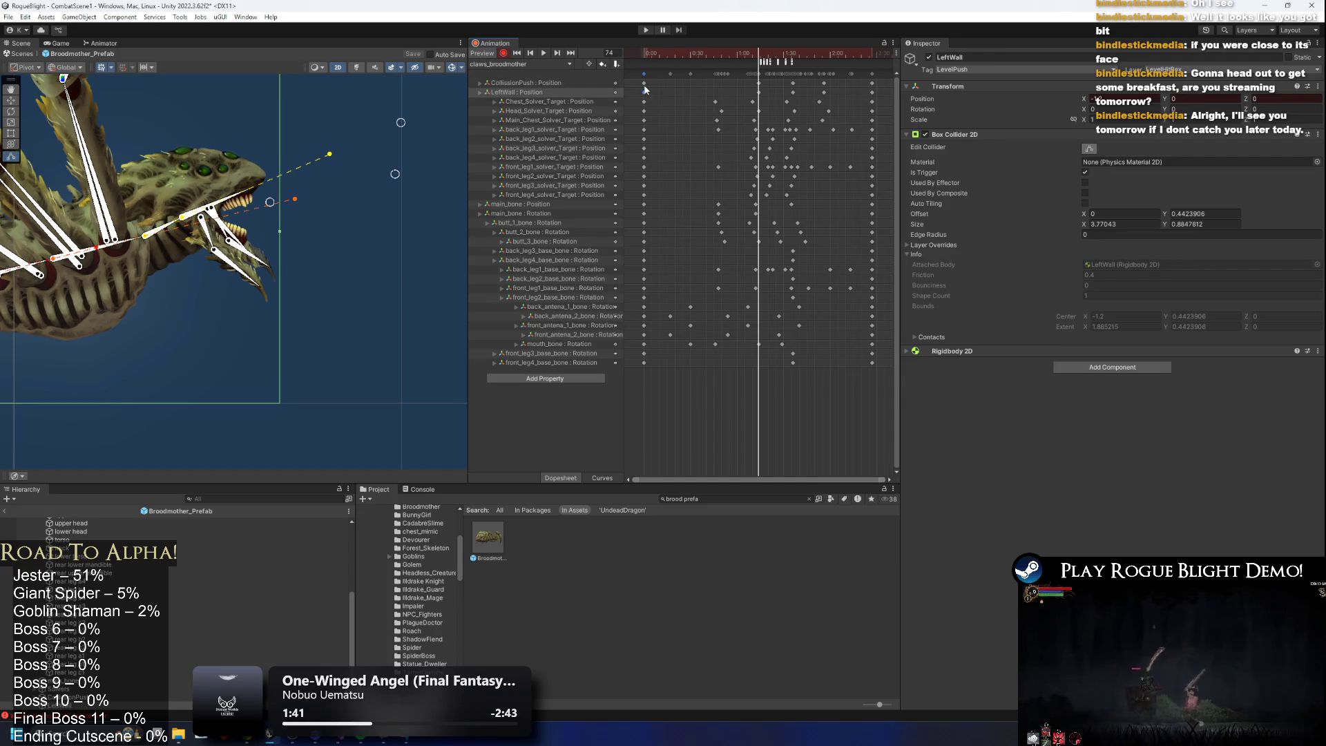
left_click(644, 84)
left_click(645, 93)
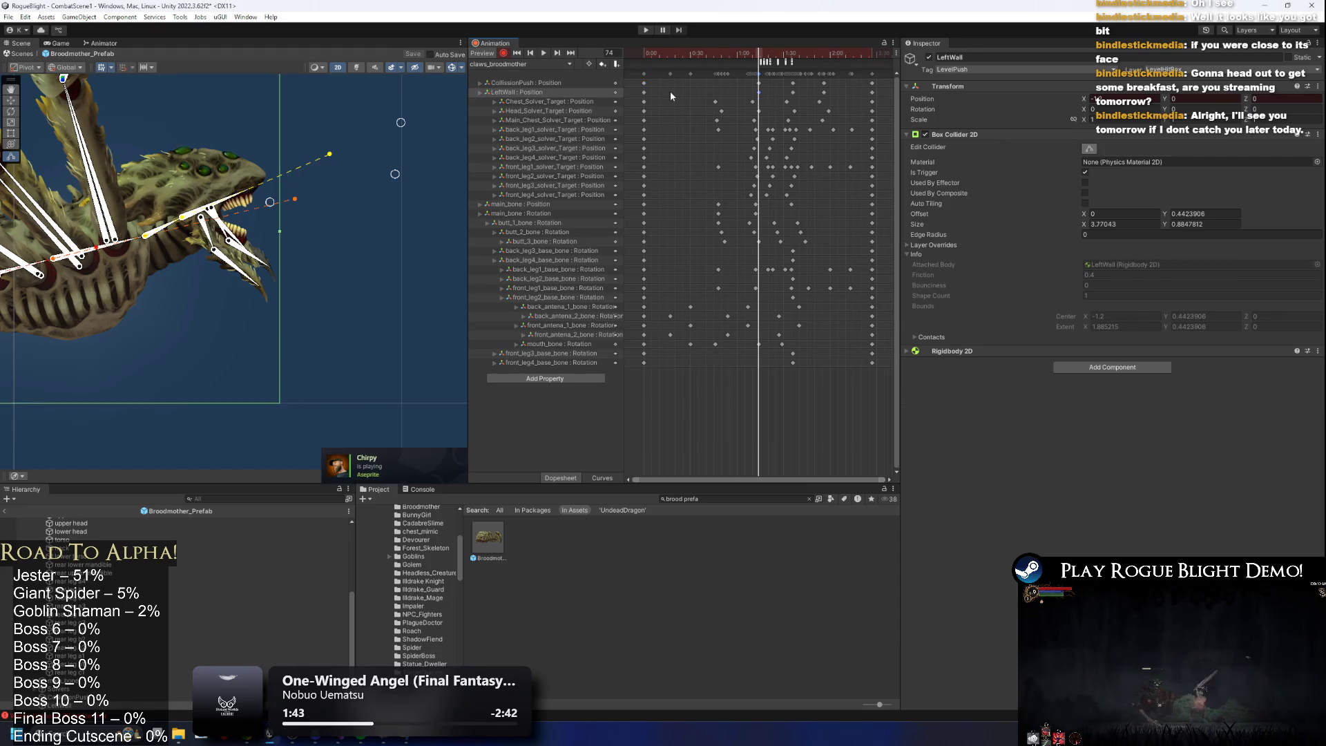
mouse_move(667, 52)
left_mouse_down()
mouse_move(758, 50)
mouse_move(647, 61)
left_mouse_up()
mouse_move(768, 51)
left_mouse_down()
mouse_move(637, 62)
mouse_move(728, 49)
mouse_move(686, 56)
mouse_move(760, 61)
left_mouse_up()
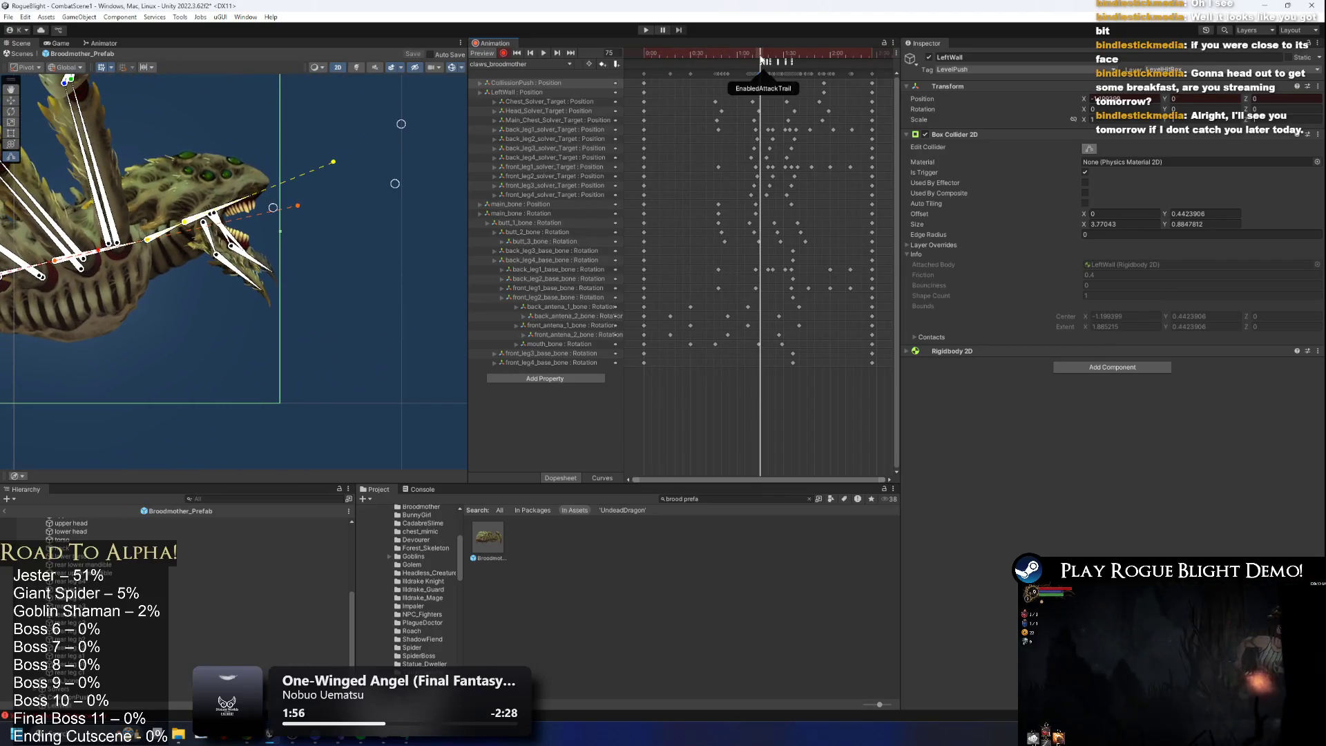
Check CollisionPush and LeftWall keys at frames 0 and 74, nudging CollisionPush's collider at frame 74.
left_click(644, 83)
left_click(648, 89)
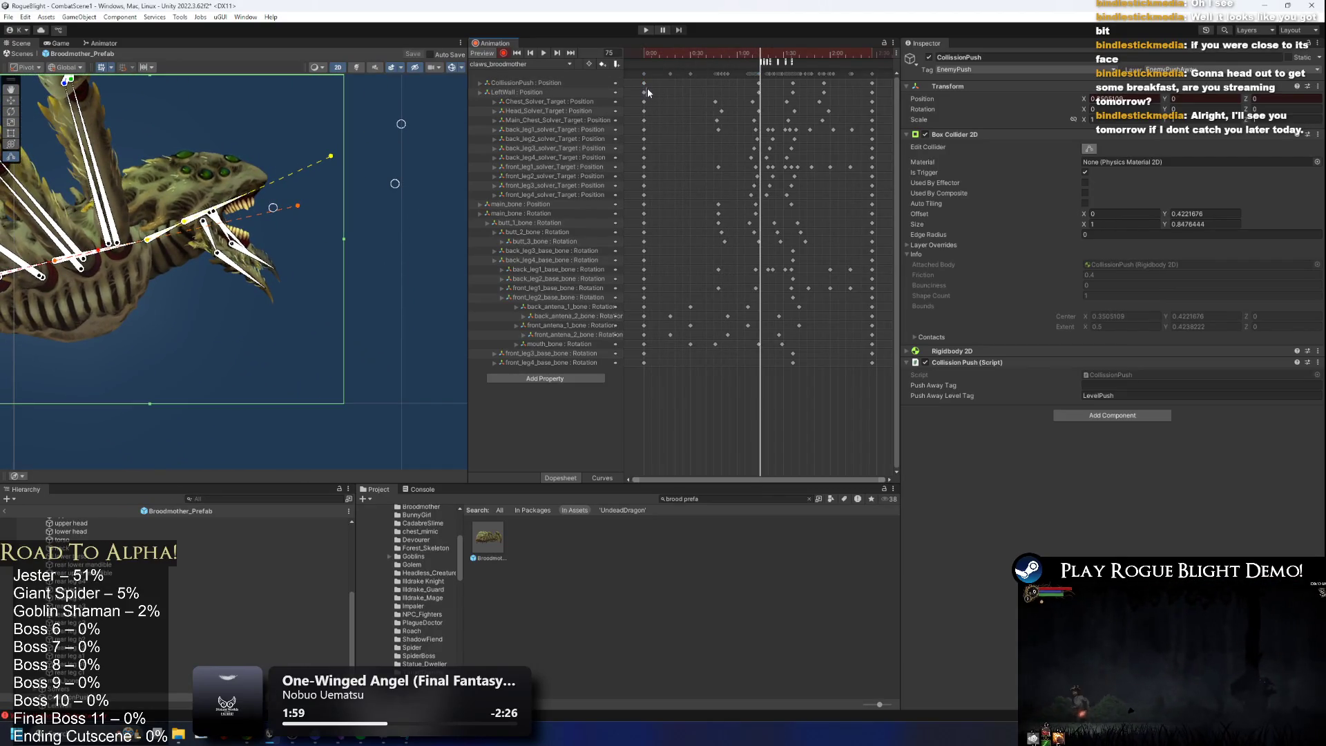
left_click(627, 58)
left_click(644, 86)
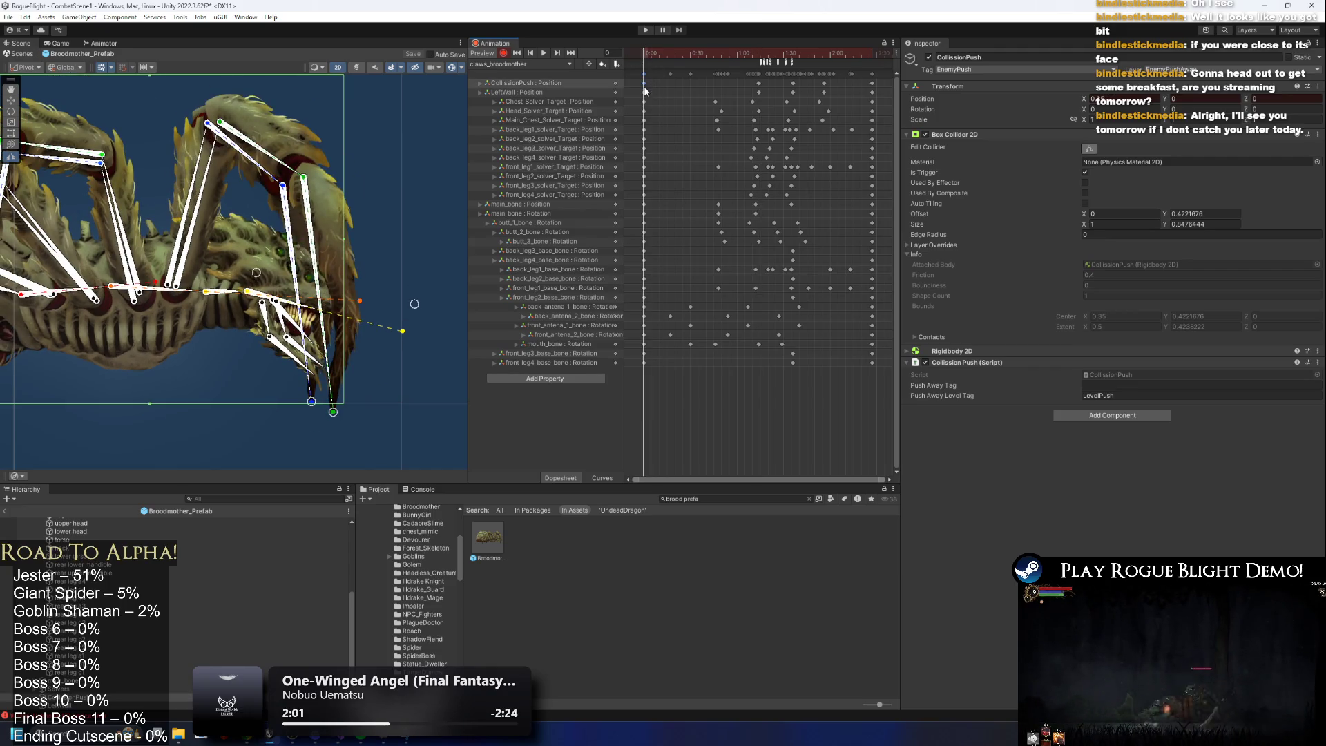
left_click(592, 93)
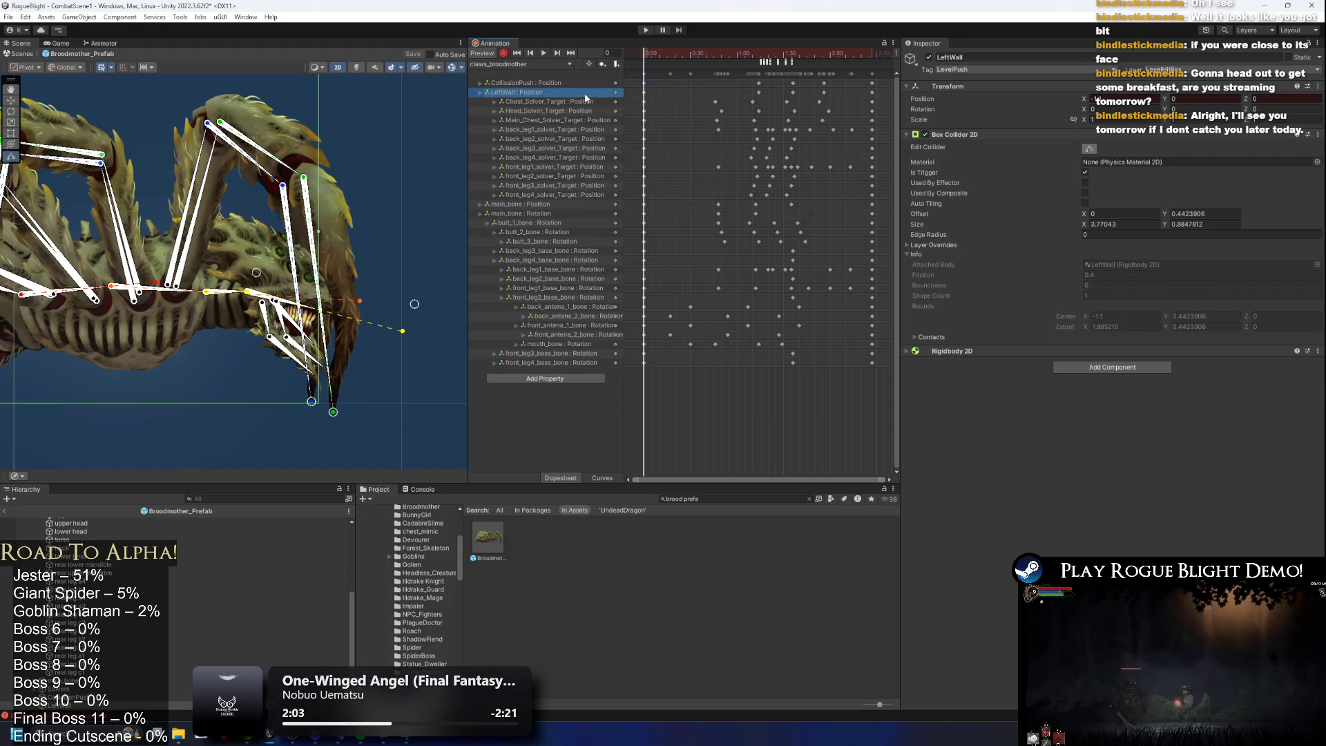
left_click(757, 54)
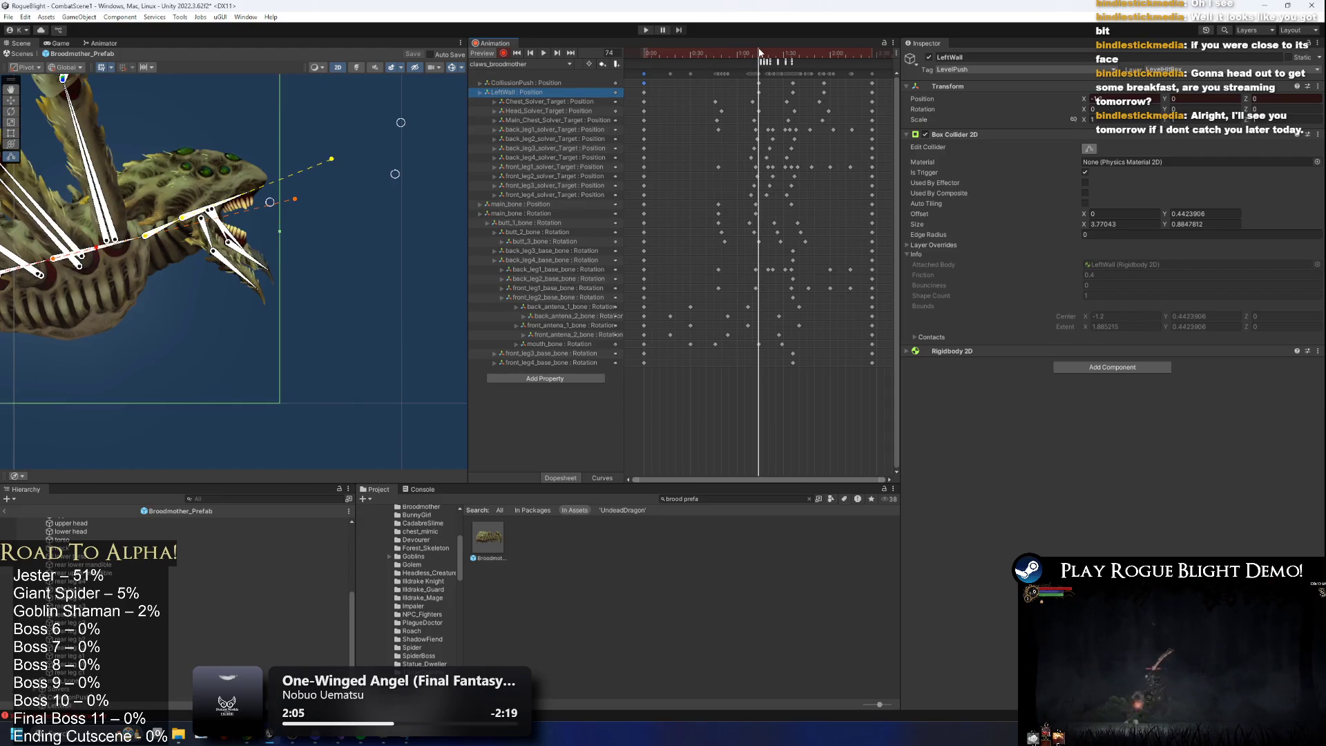
left_click(759, 91)
left_click(759, 83)
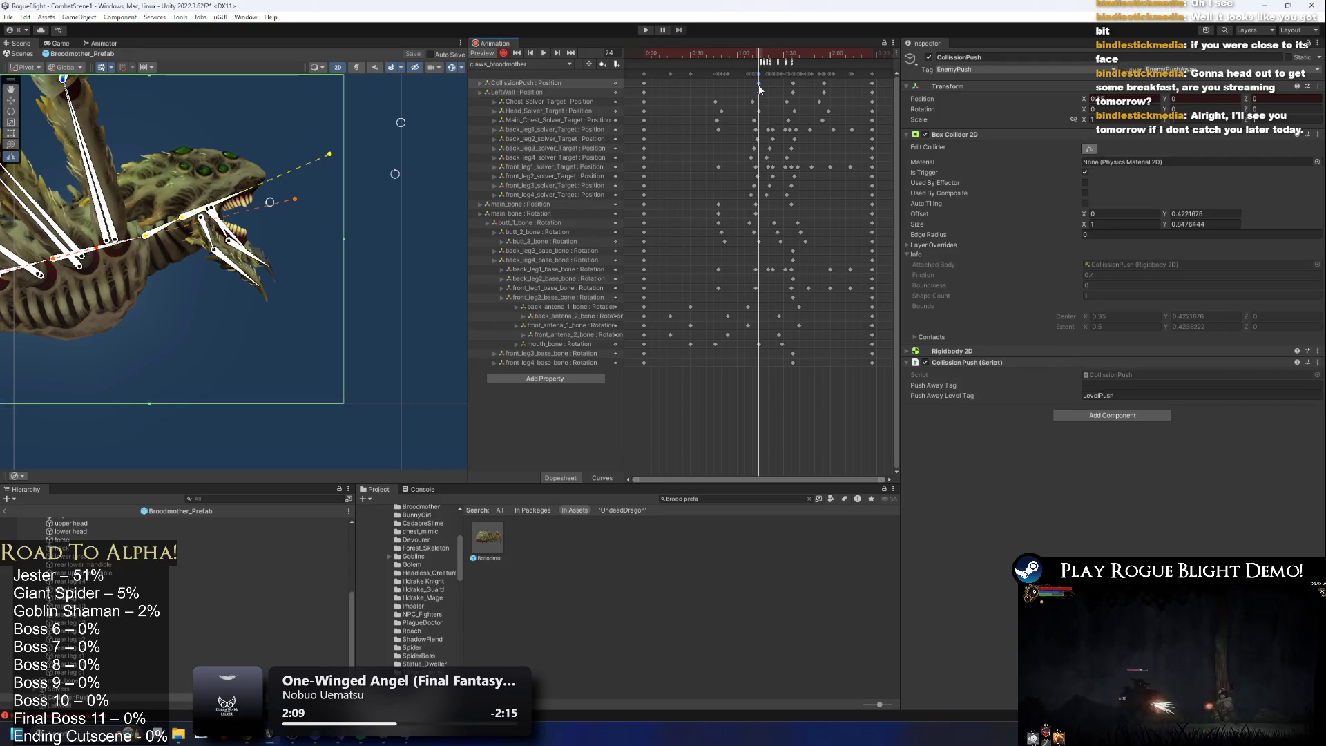
key("Return")
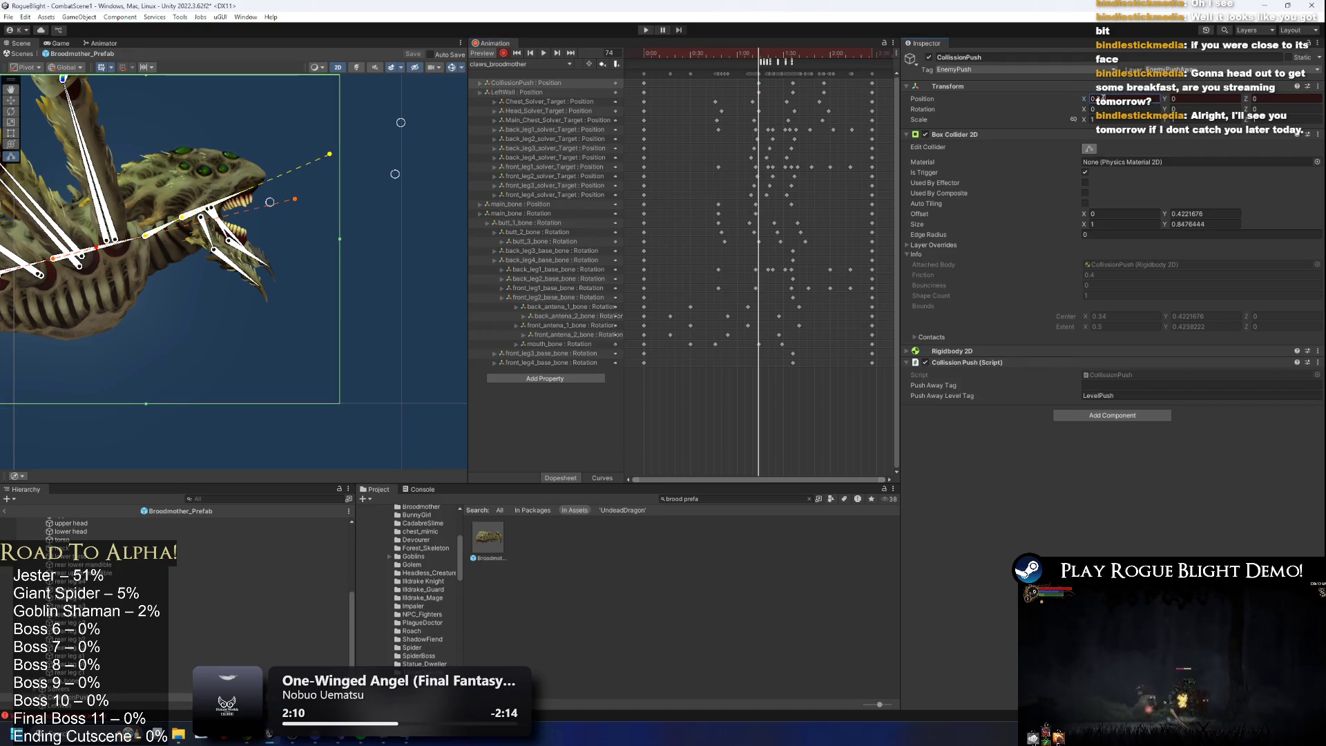
Recheck the frame 0 keys, then drag CollisionPush's centre X at frame 74 to 0.35.
left_click(759, 93)
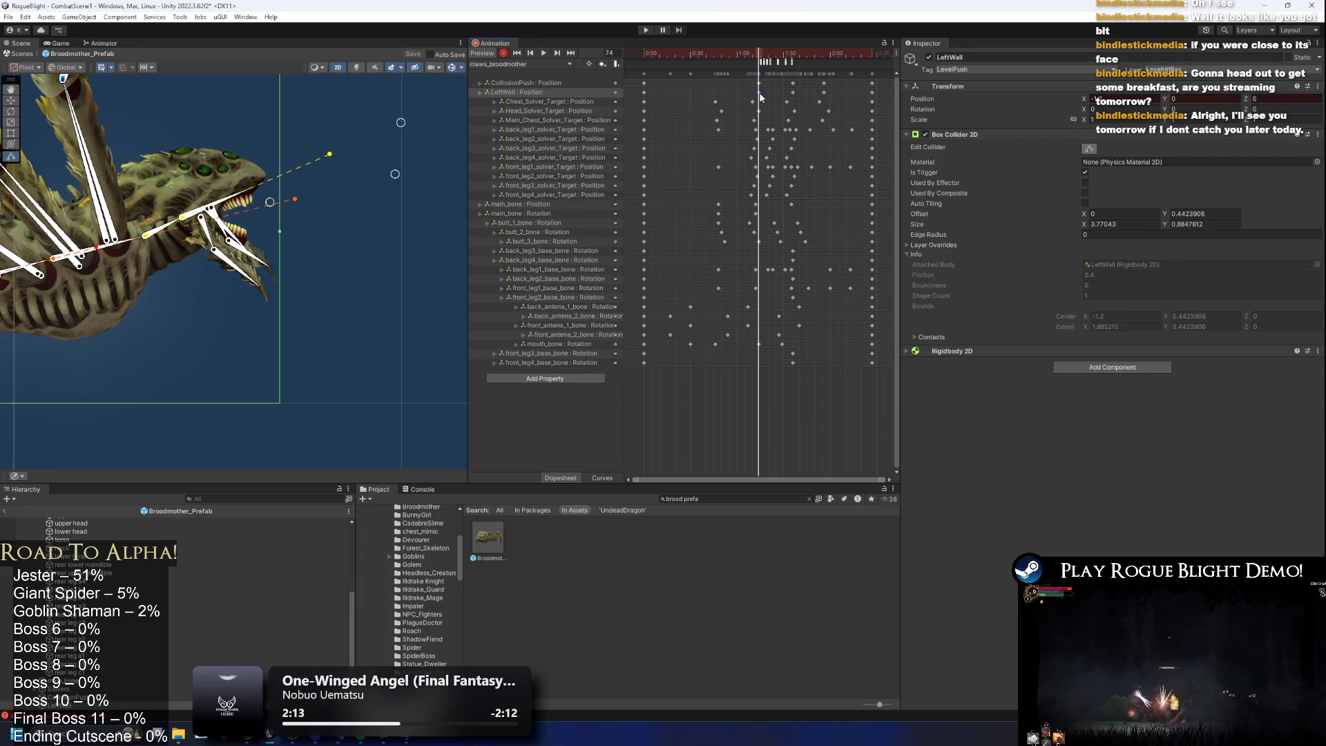
left_click_drag(688, 60, 598, 61)
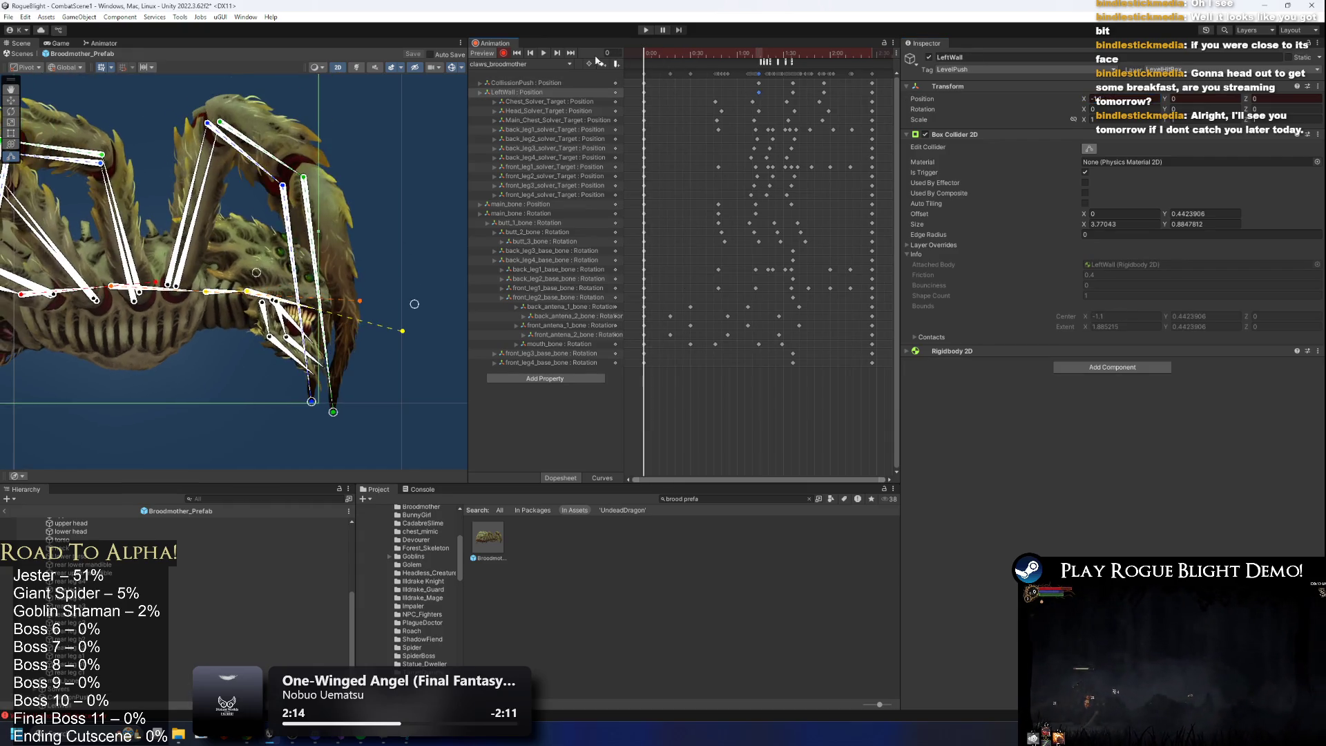
left_click(647, 82)
left_click(760, 60)
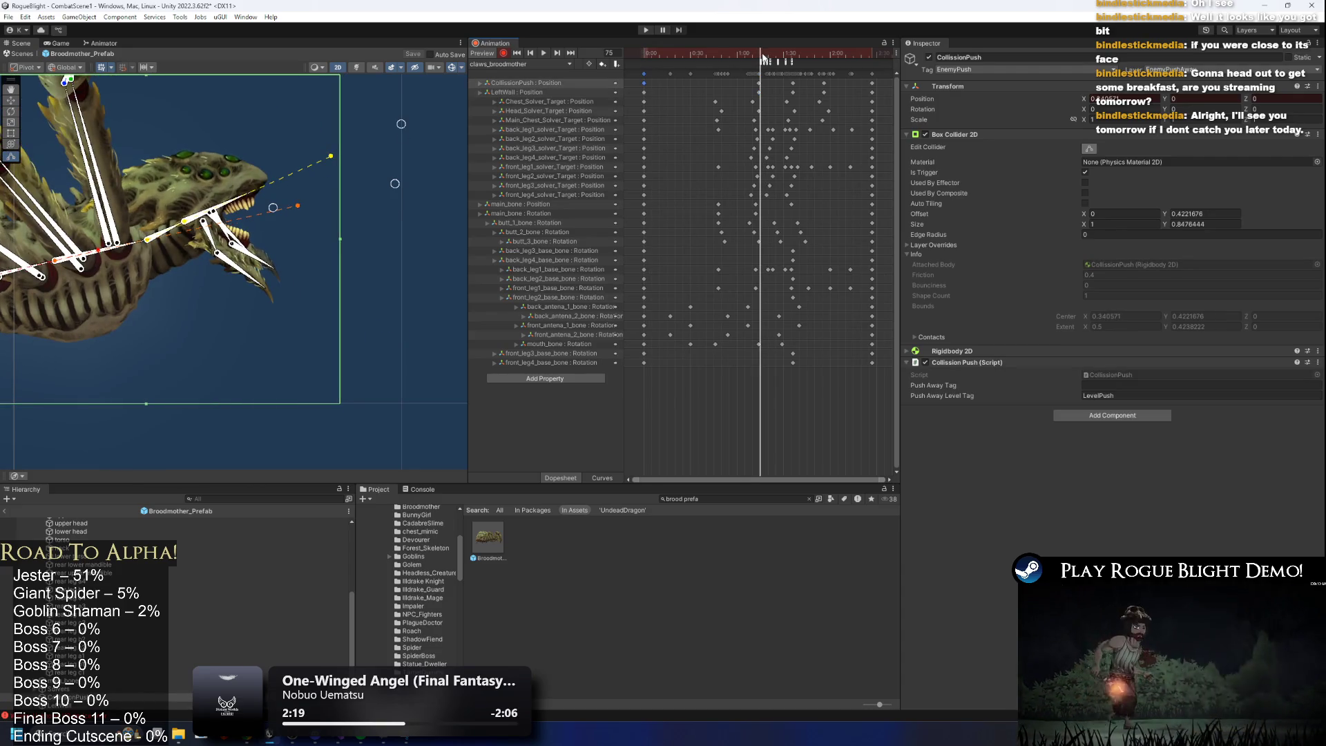
left_click(645, 55)
left_click(643, 91)
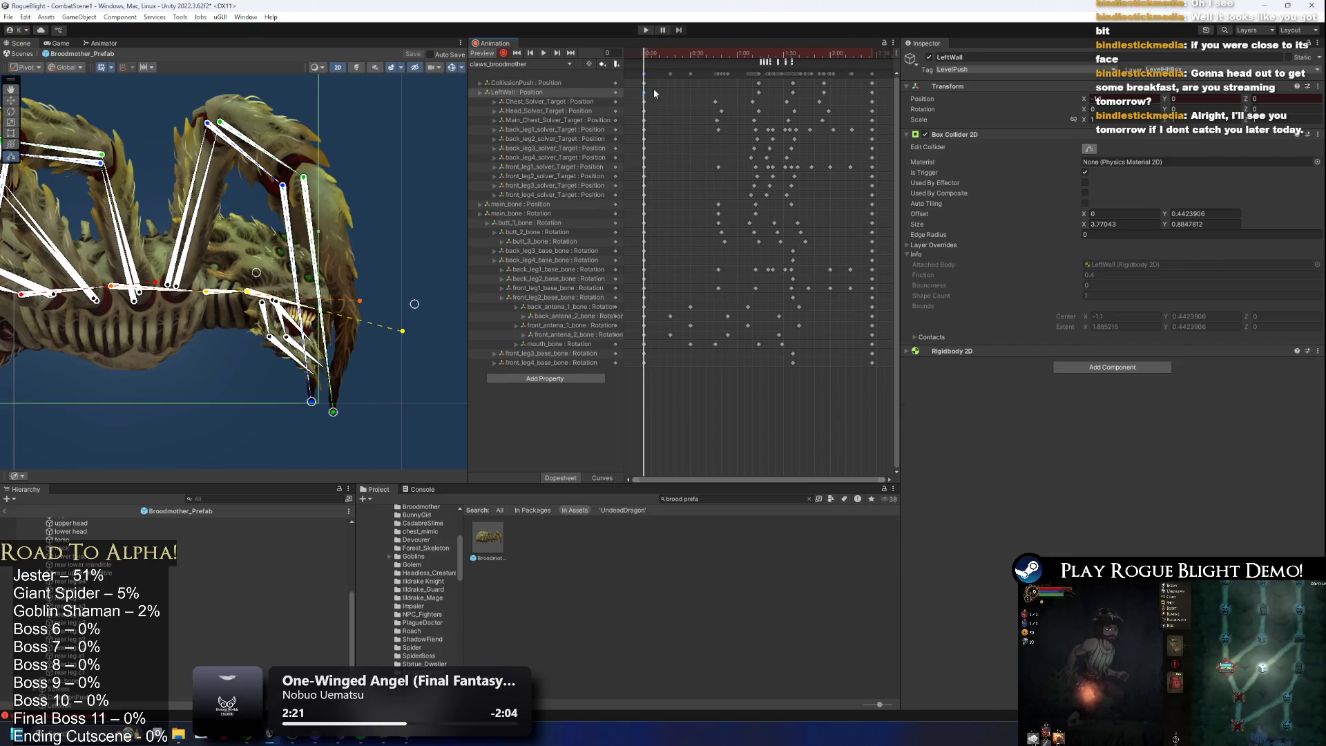
left_click(759, 54)
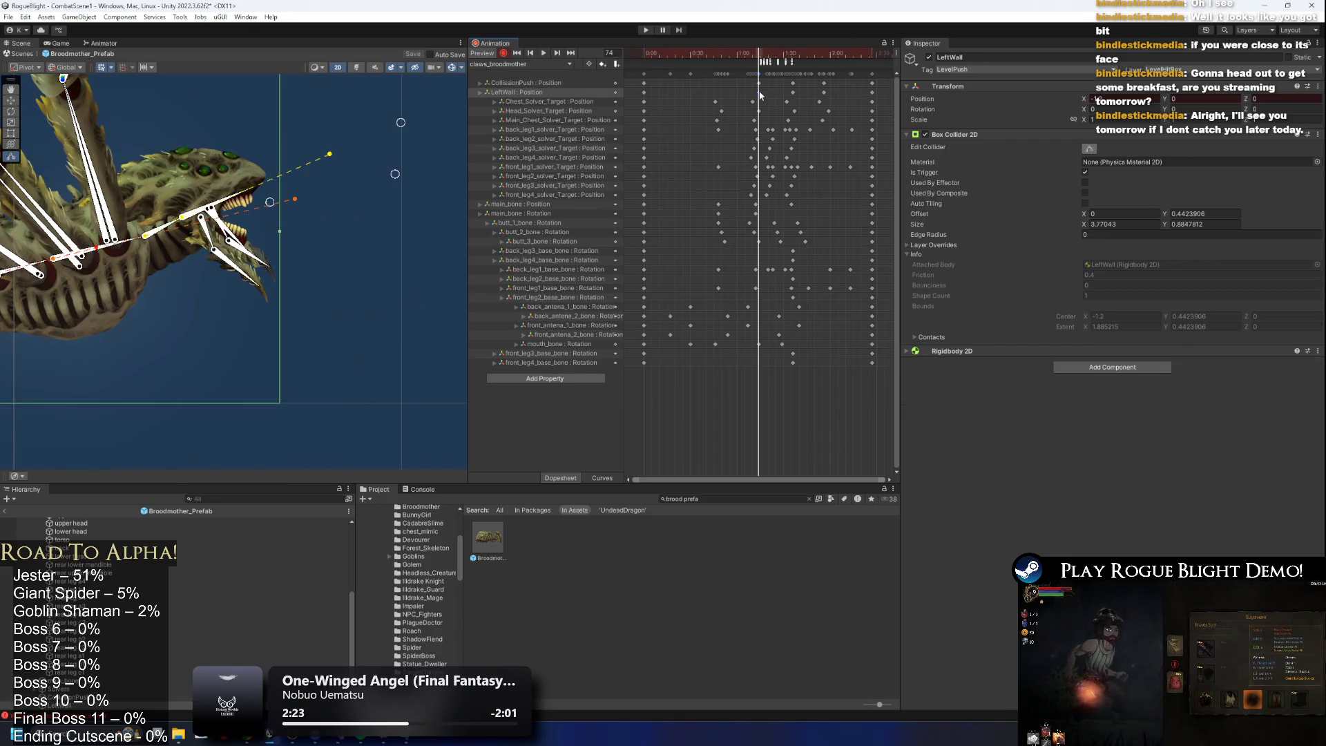
left_click(758, 82)
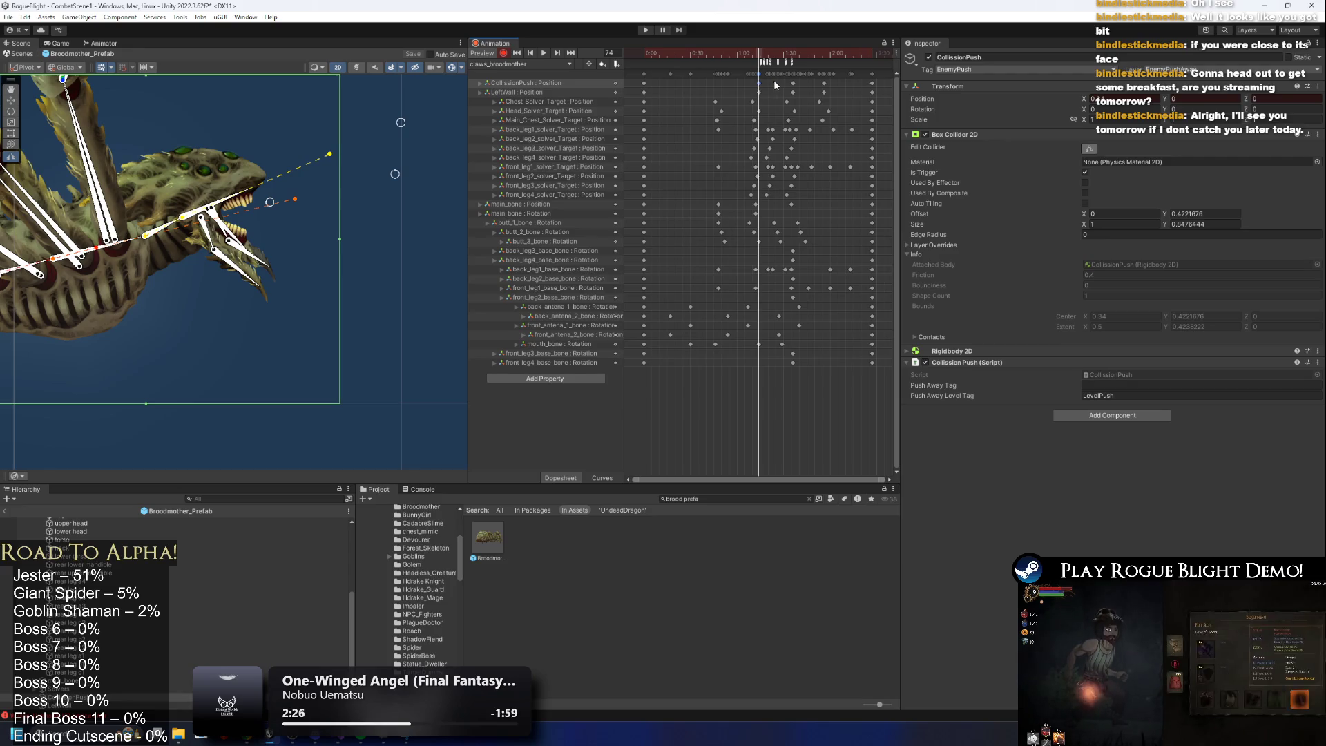
left_click_drag(1103, 105, 1088, 99)
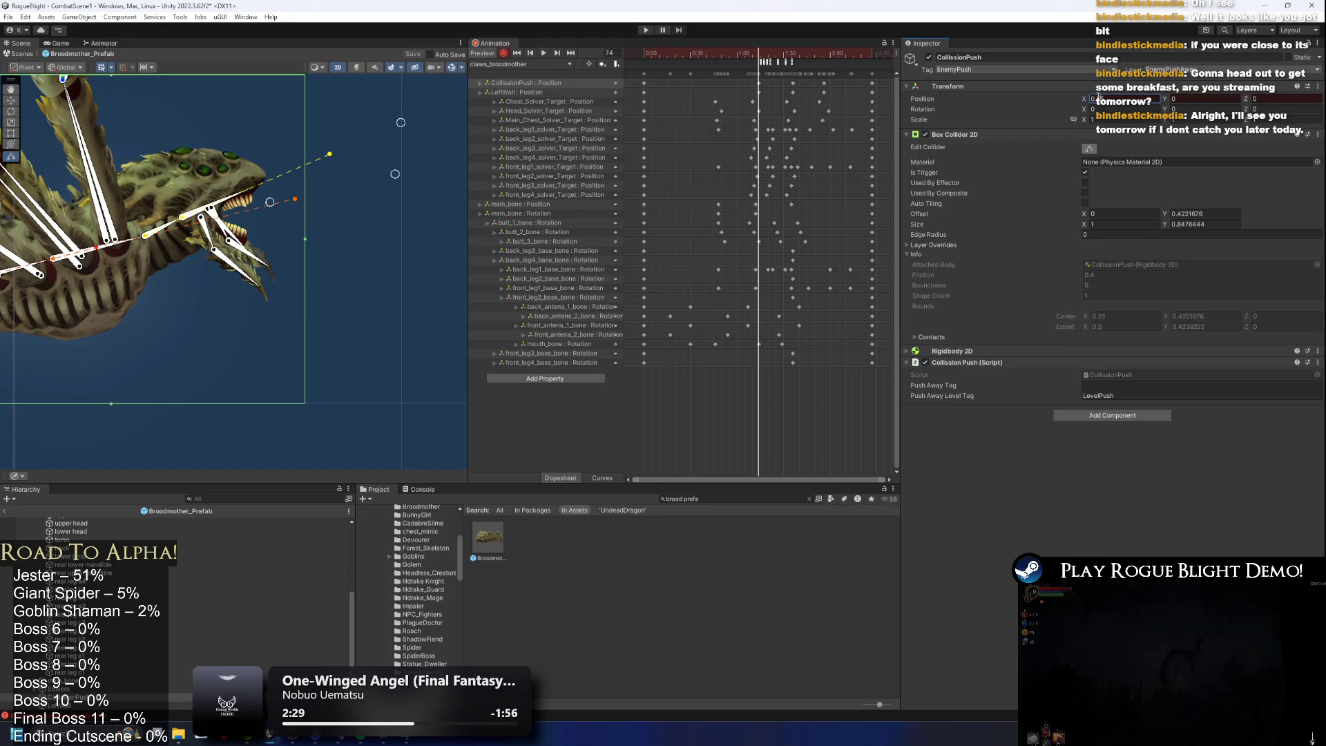
Inspect the CollisionPush and LeftWall collider keys between frames 74 and 116.
left_click(759, 83)
left_click(823, 55)
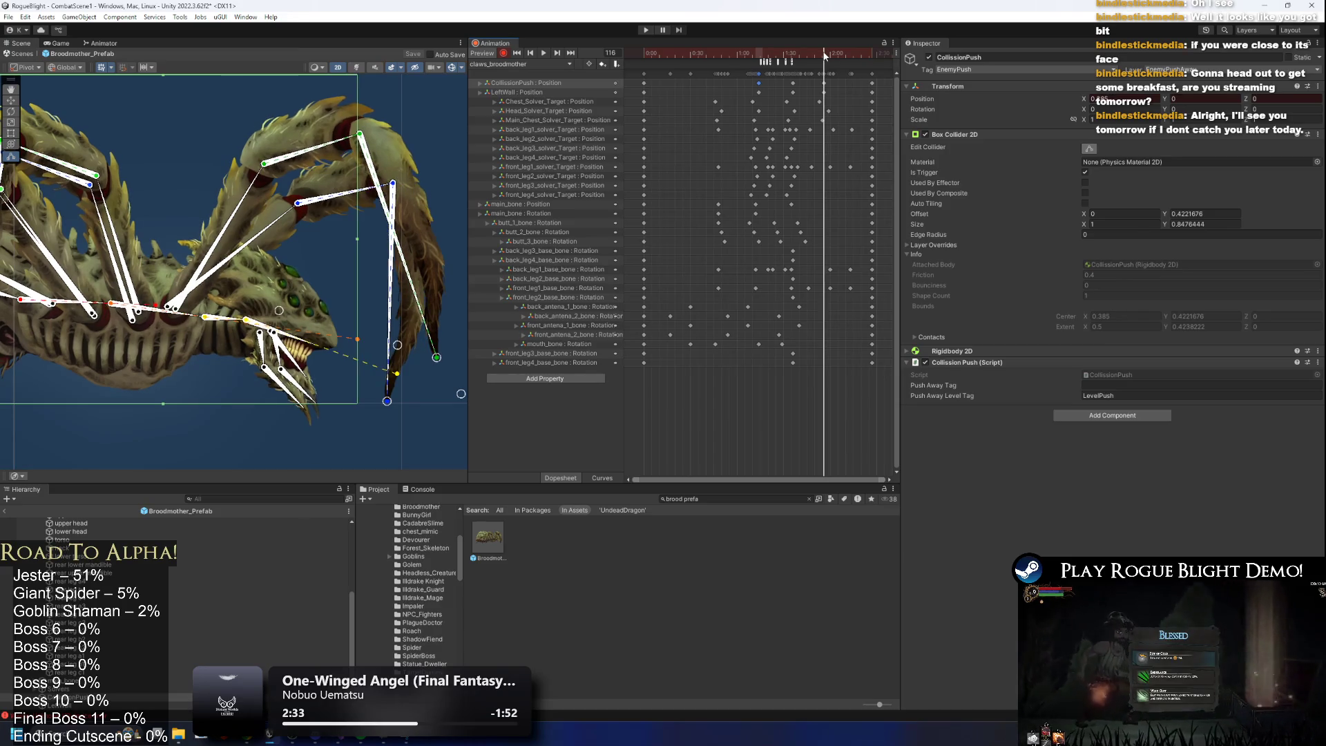
left_click_drag(824, 55, 794, 60)
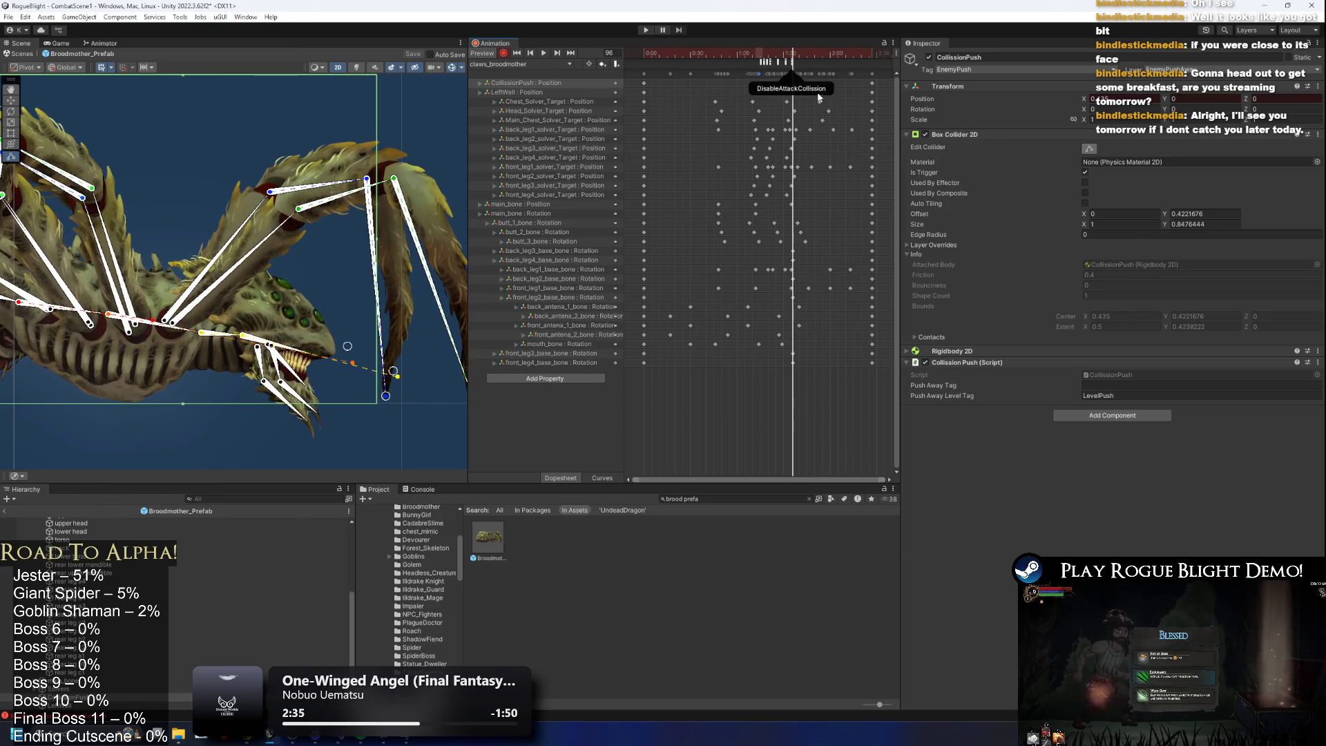
left_click(533, 93)
left_click(1108, 99)
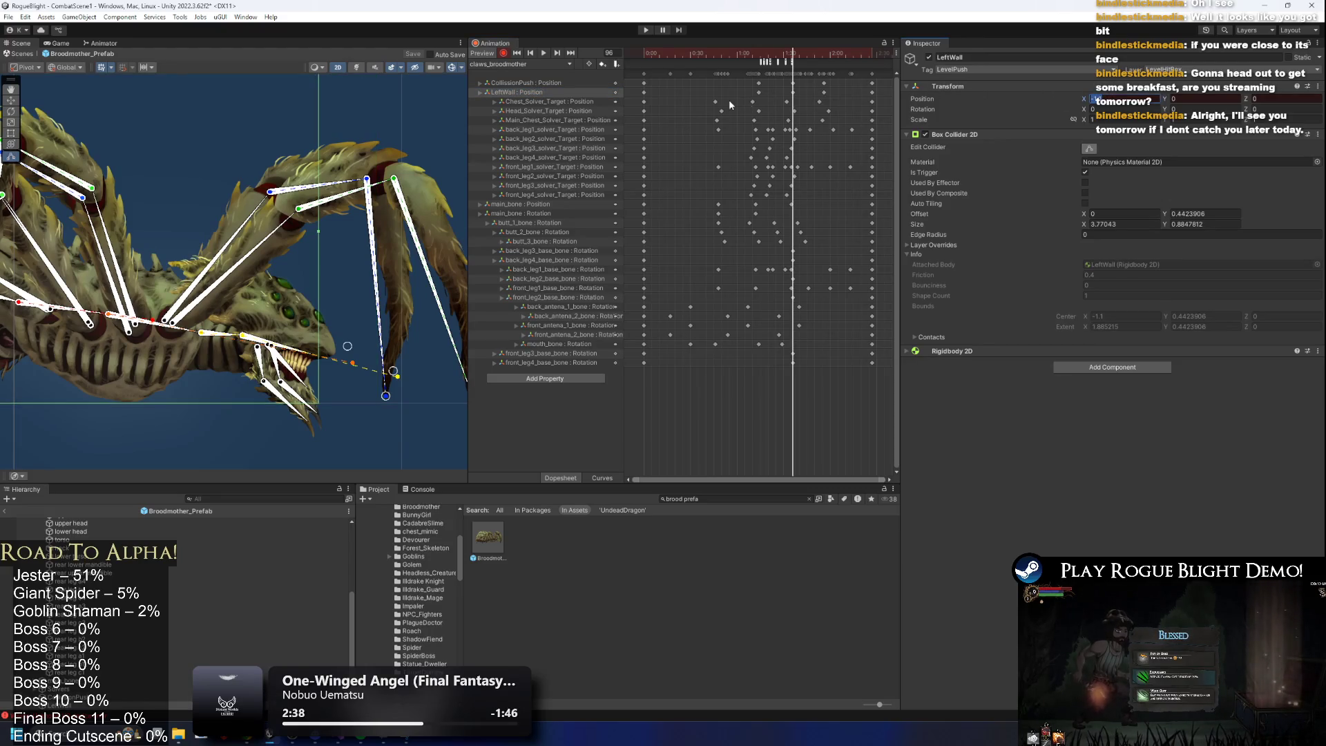
left_click_drag(795, 58, 762, 59)
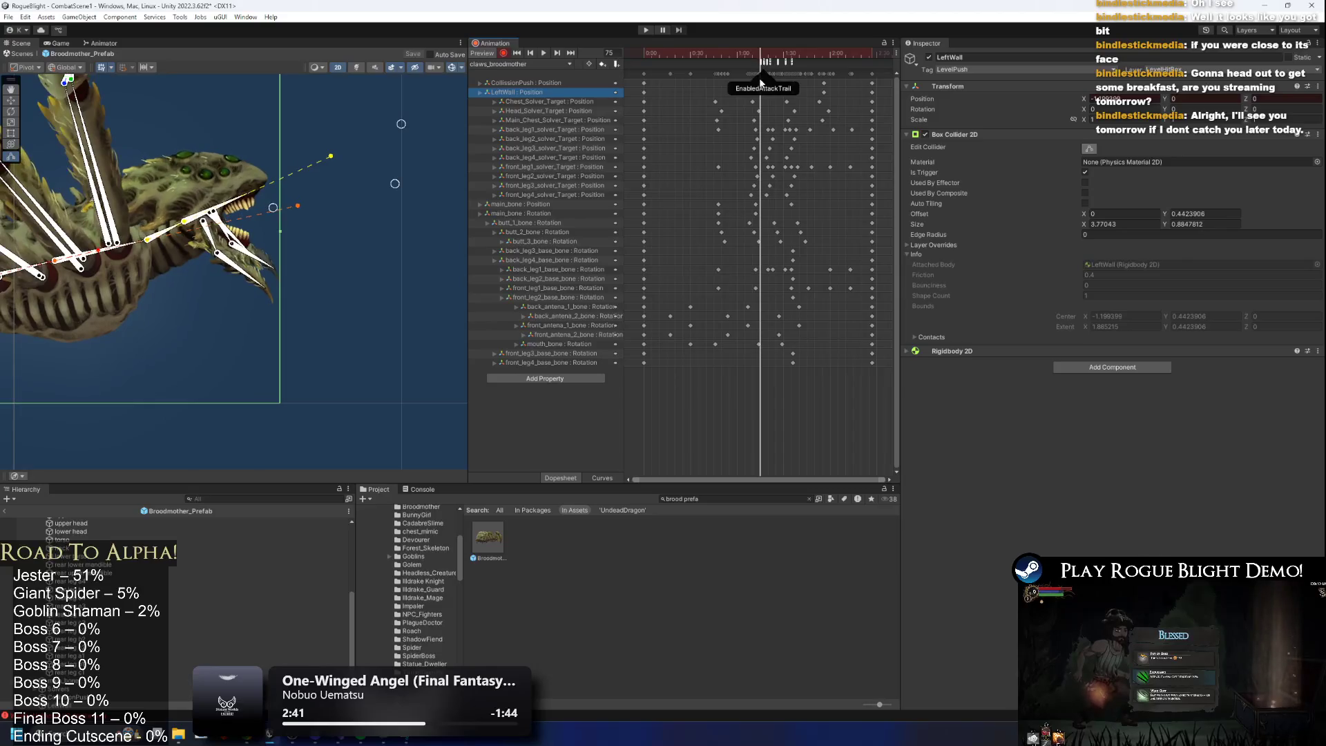
left_click(760, 93)
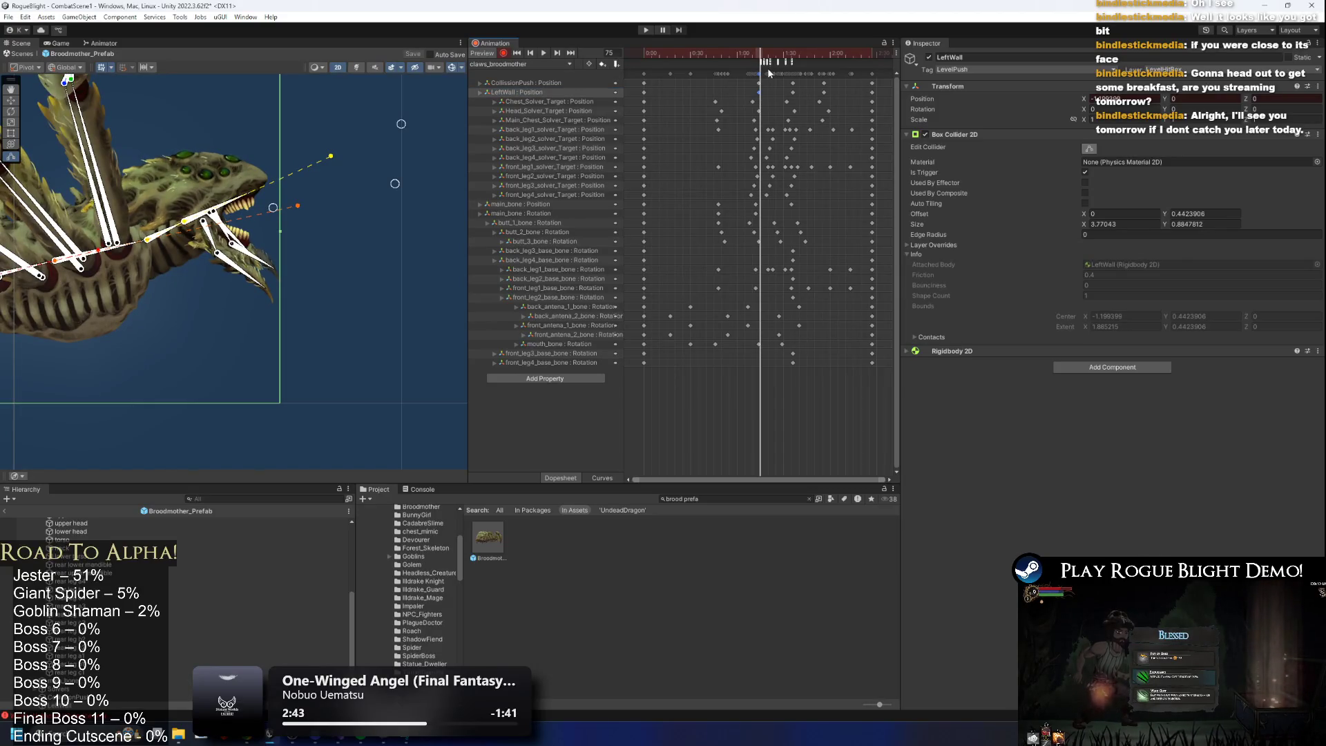
left_click_drag(761, 58, 788, 58)
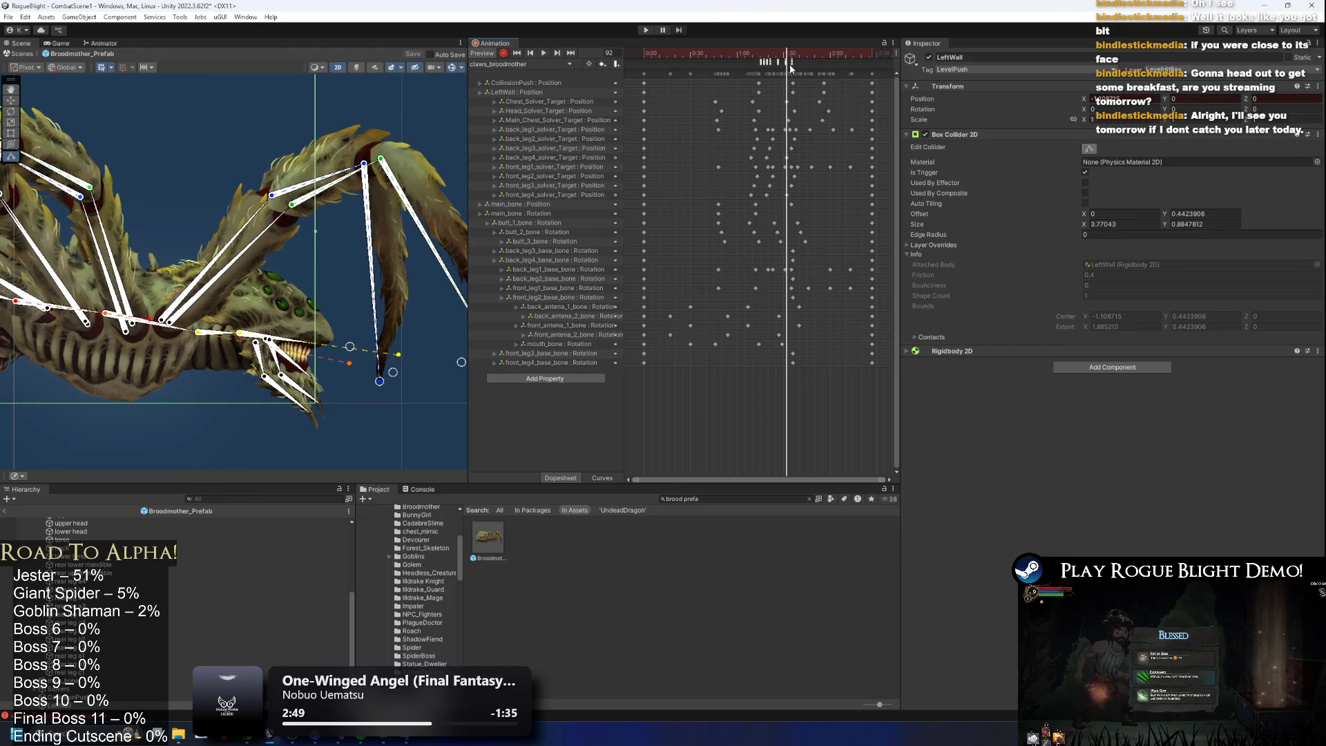
left_click(791, 67)
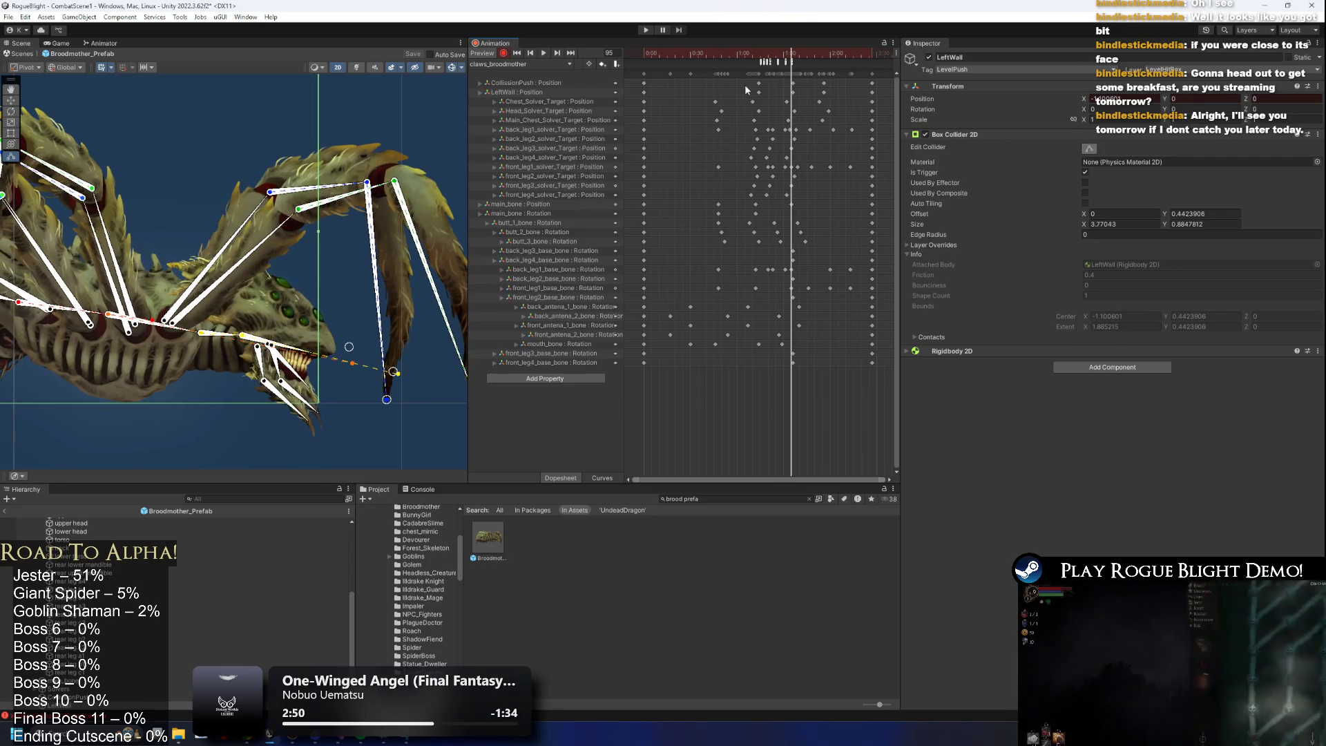
left_click(759, 91)
left_click(759, 58)
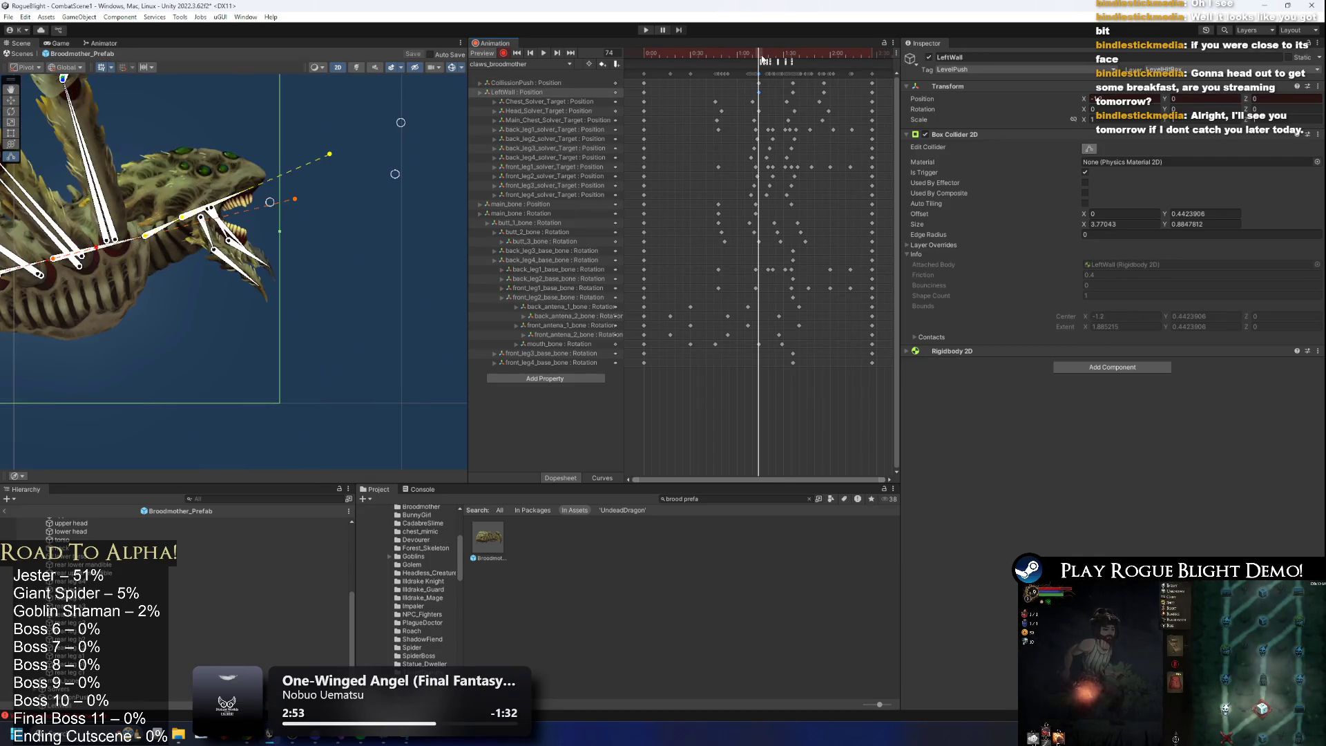
Set the CollisionPush Box Collider 2D Center X to 0.35 at frame 96.
left_click(759, 82)
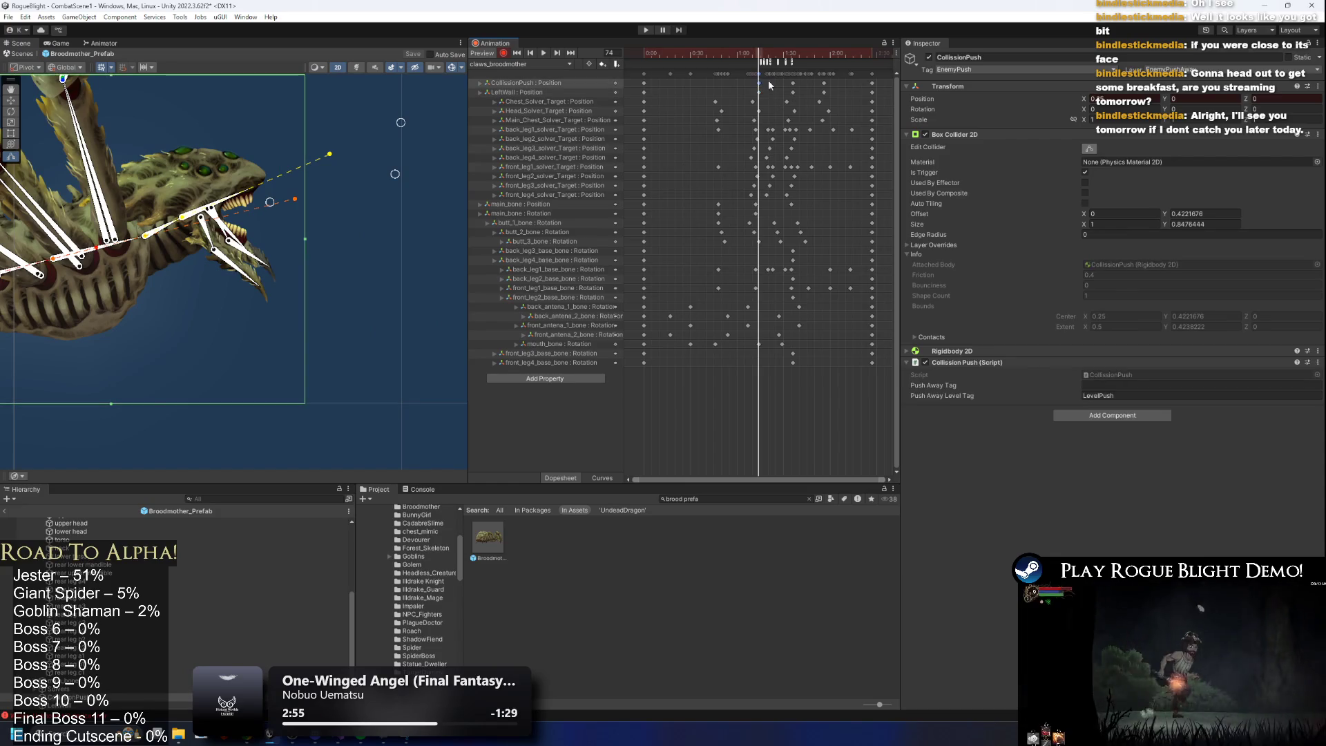
left_click(793, 52)
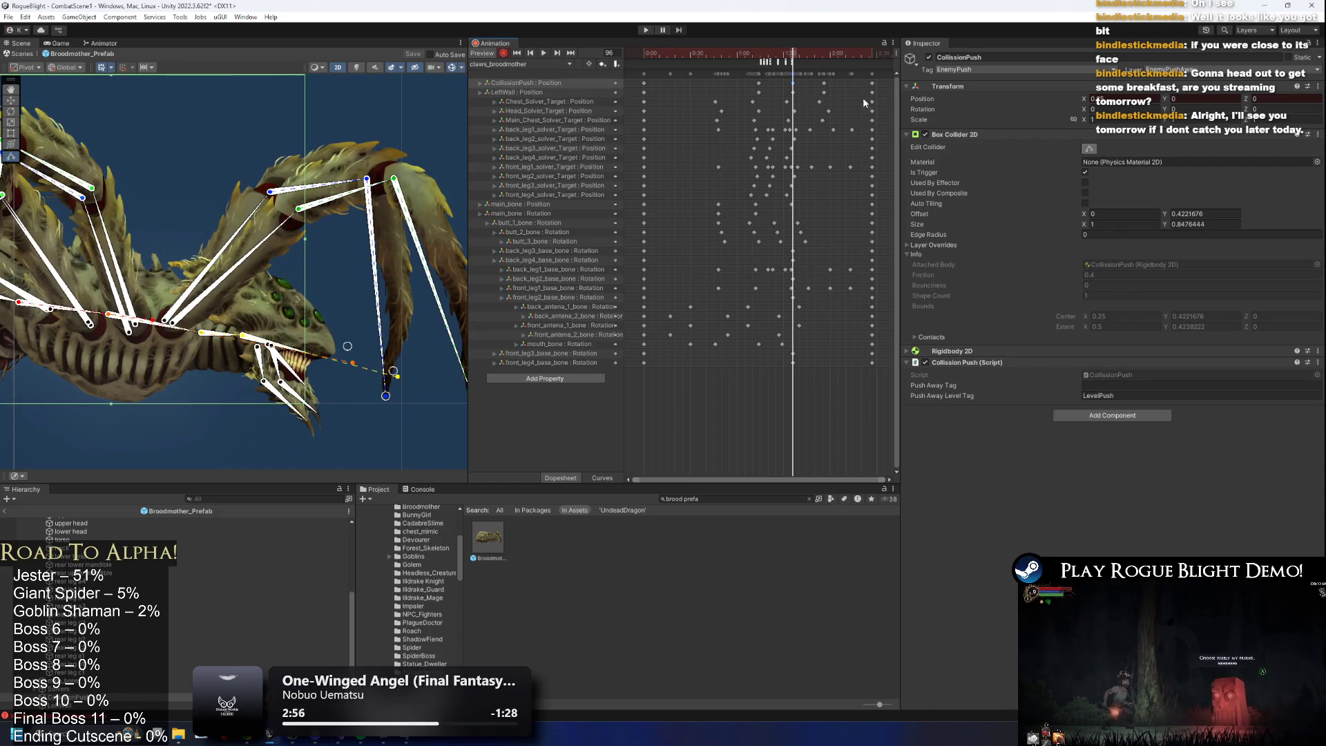
left_click(792, 92)
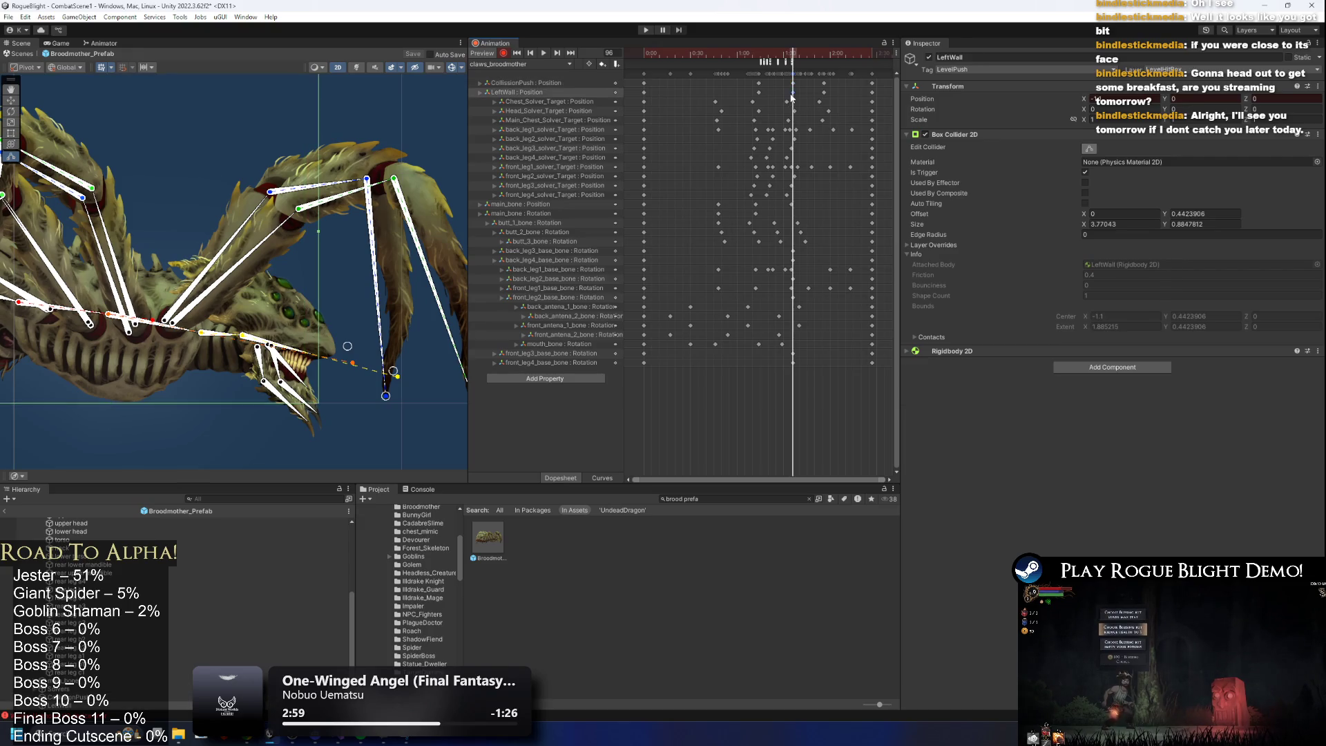
left_click(756, 91)
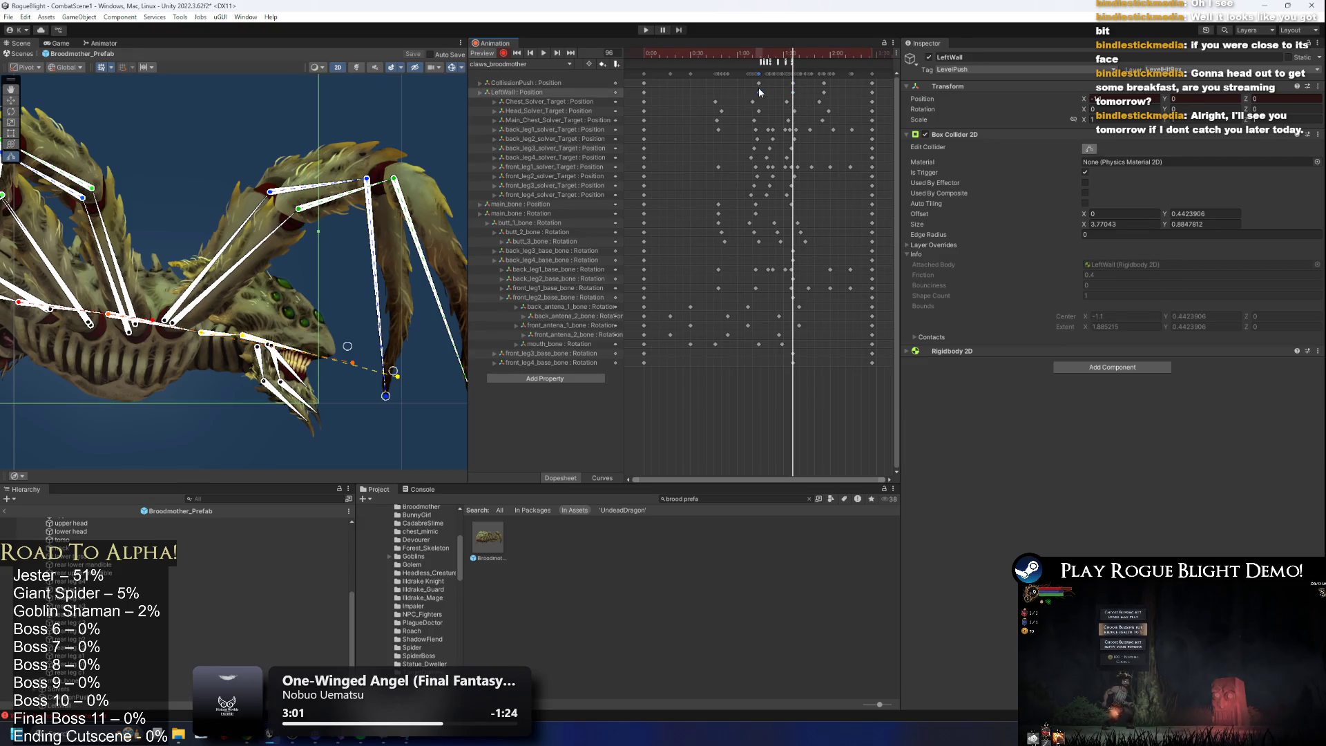
left_click(794, 82)
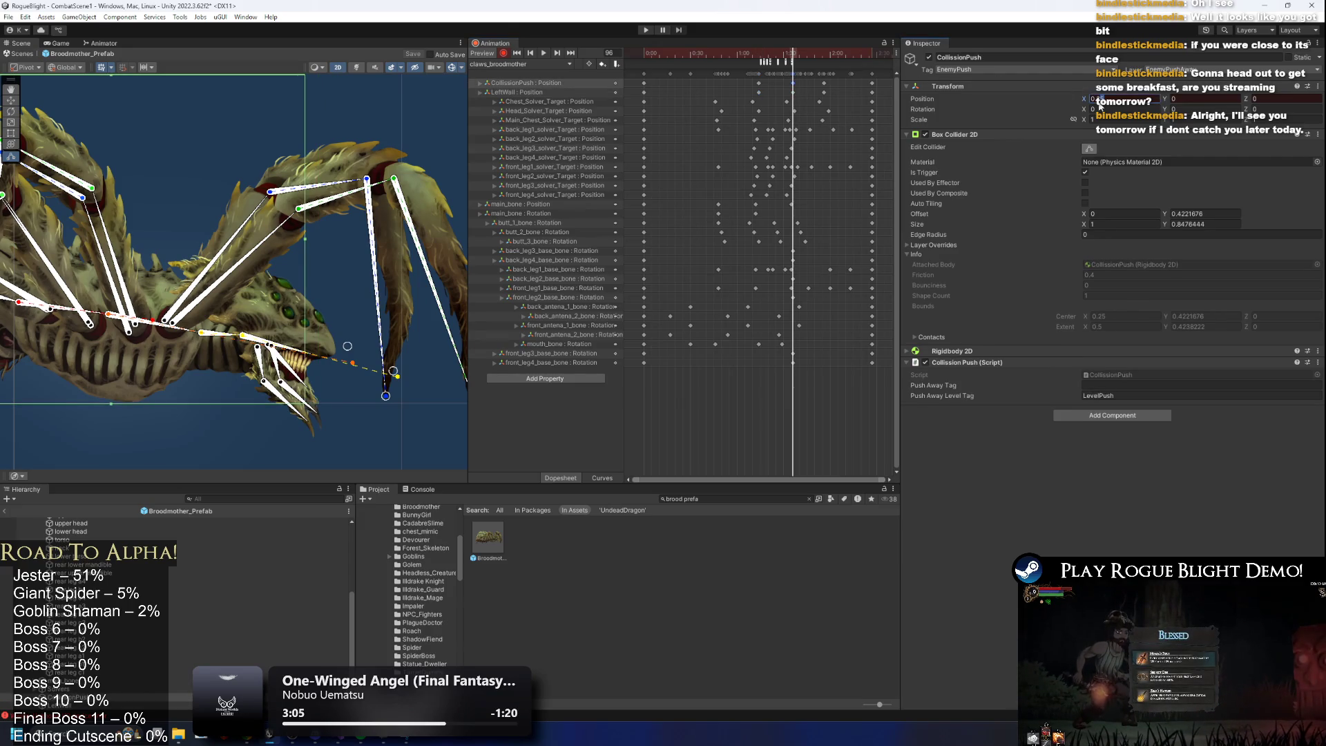
type("0.35")
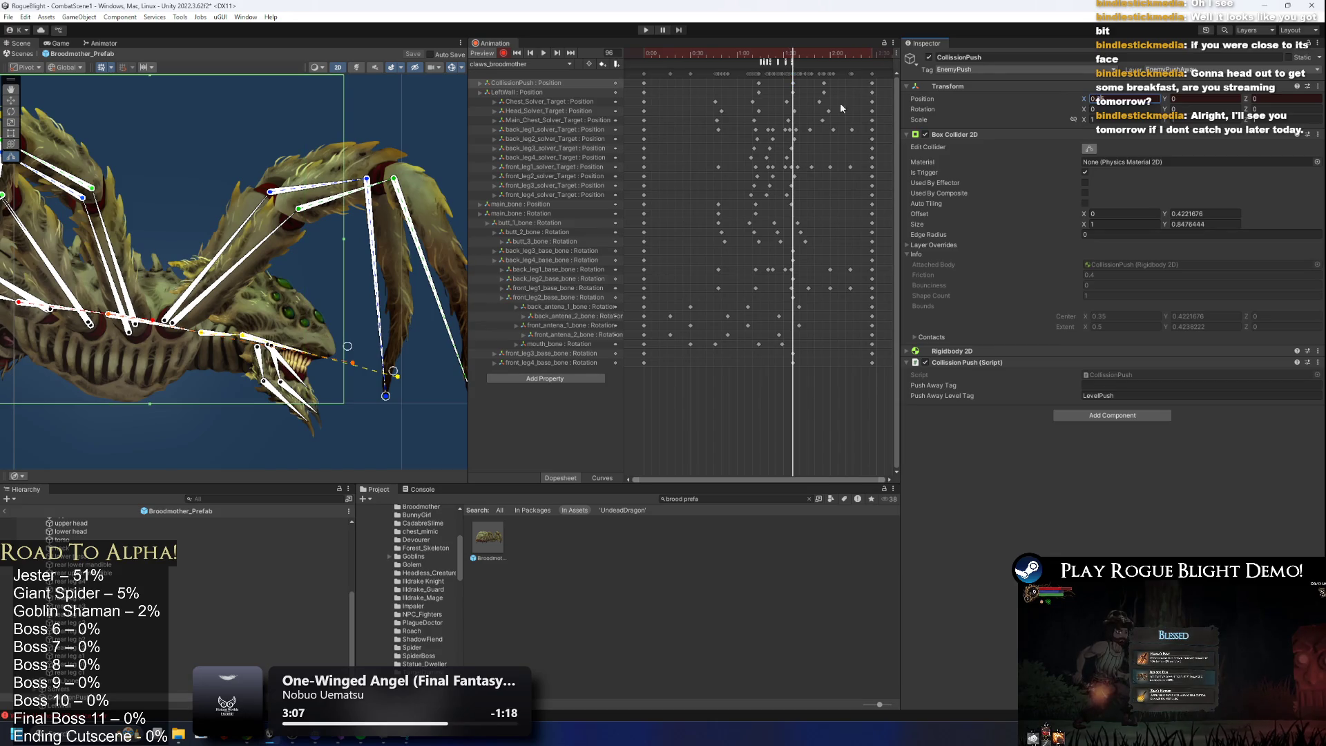
Preview the lunge from frame 93 to 132, then enter Play mode past the modifications warning.
left_click(793, 92)
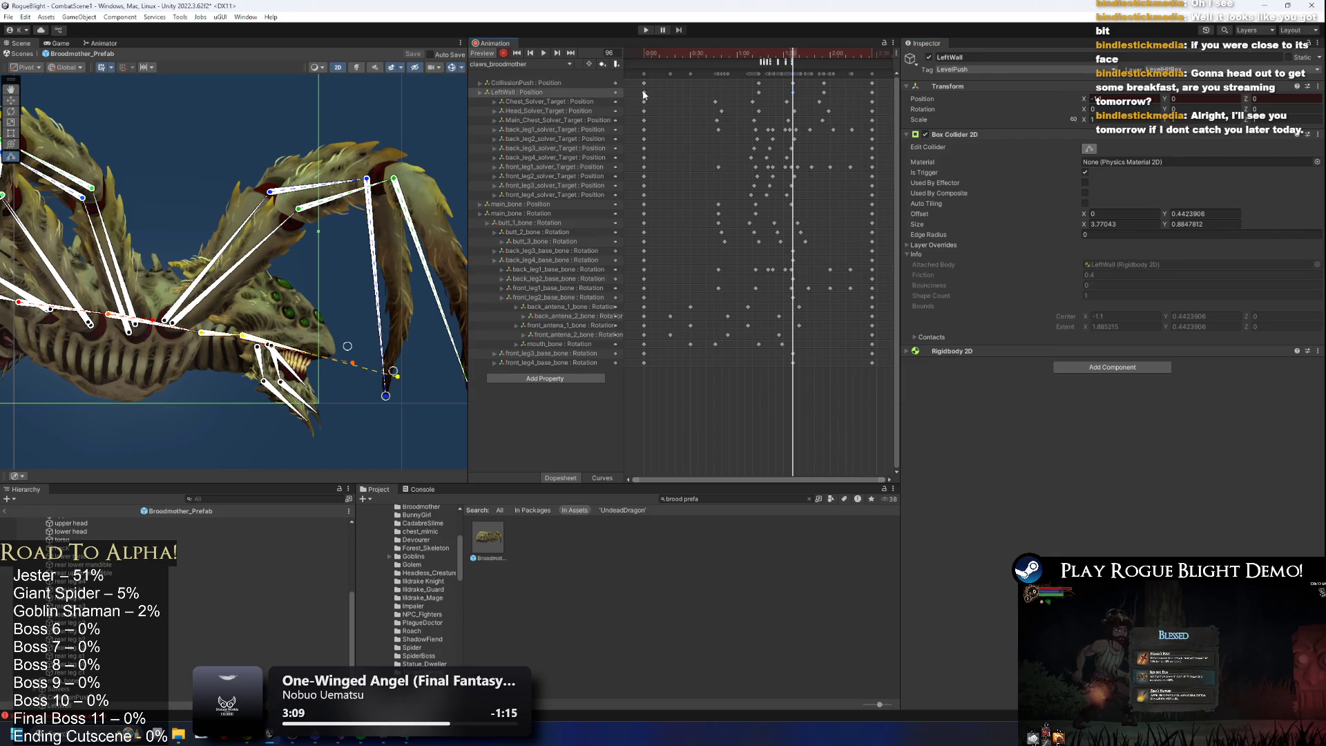
left_click_drag(671, 55, 820, 57)
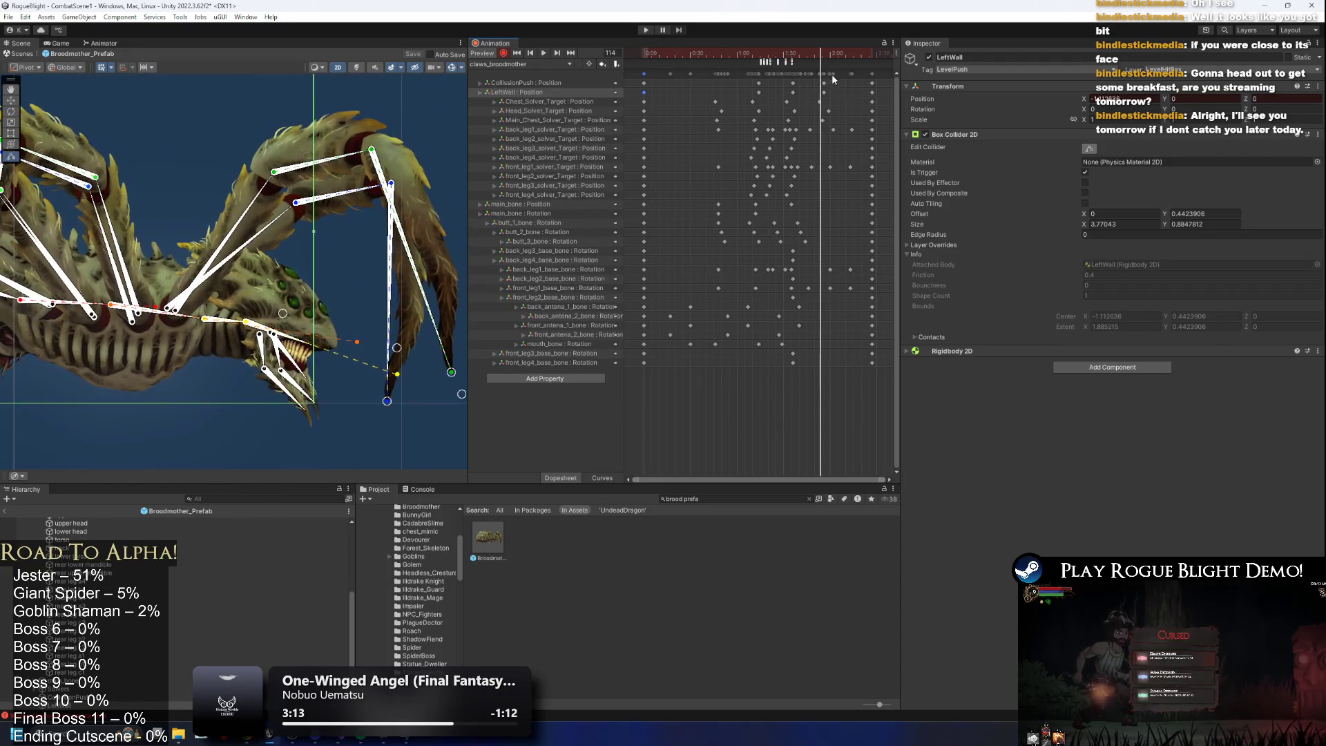
left_click(792, 92)
mouse_move(823, 55)
left_mouse_down()
mouse_move(852, 55)
mouse_move(645, 54)
mouse_move(841, 55)
left_mouse_up()
left_click(646, 30)
key("Return")
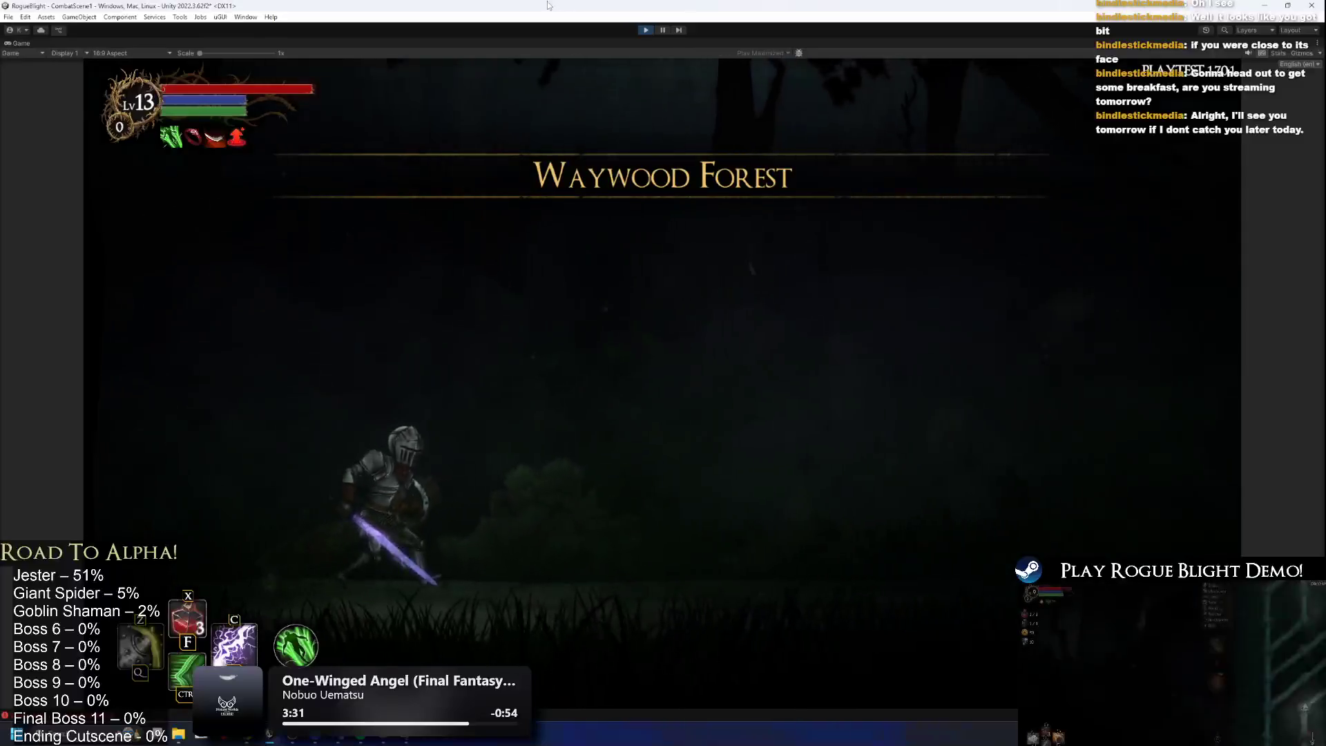
Move the knight into the arena and strike the spider boss's head.
key("d")
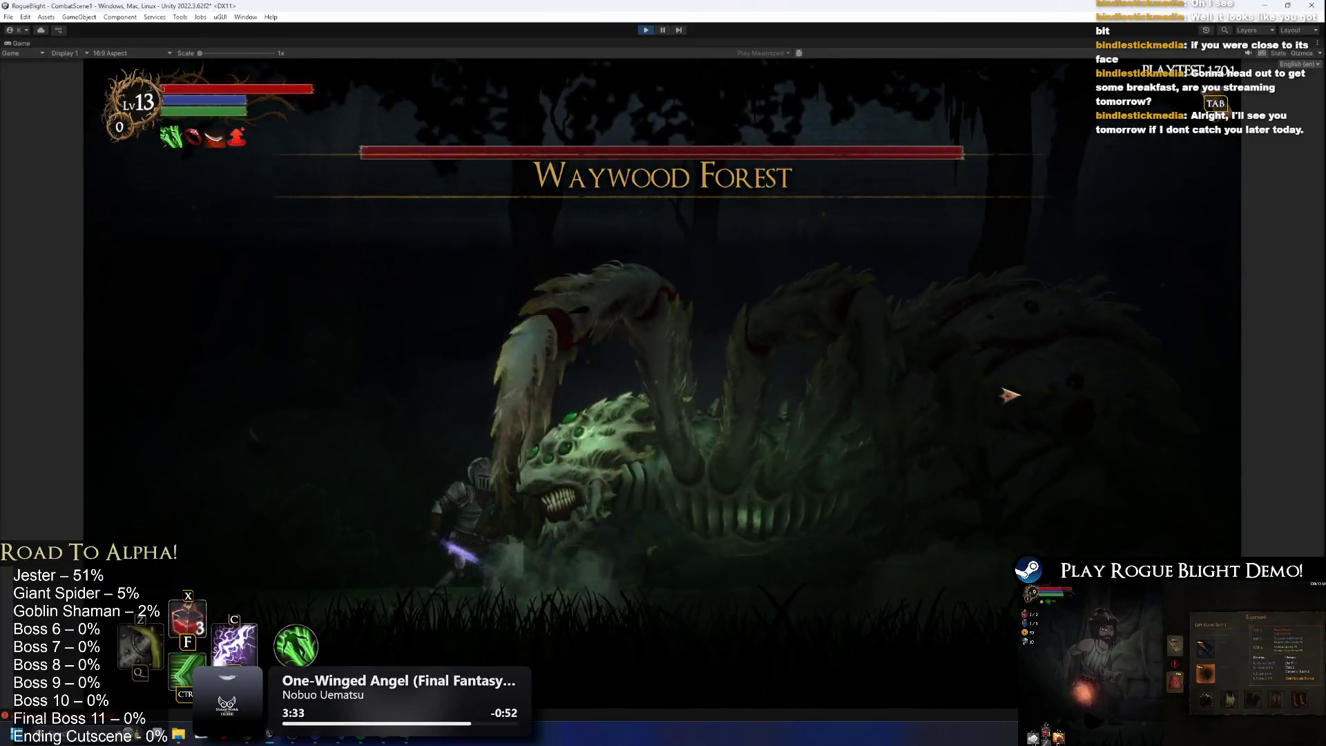
left_click(1009, 395)
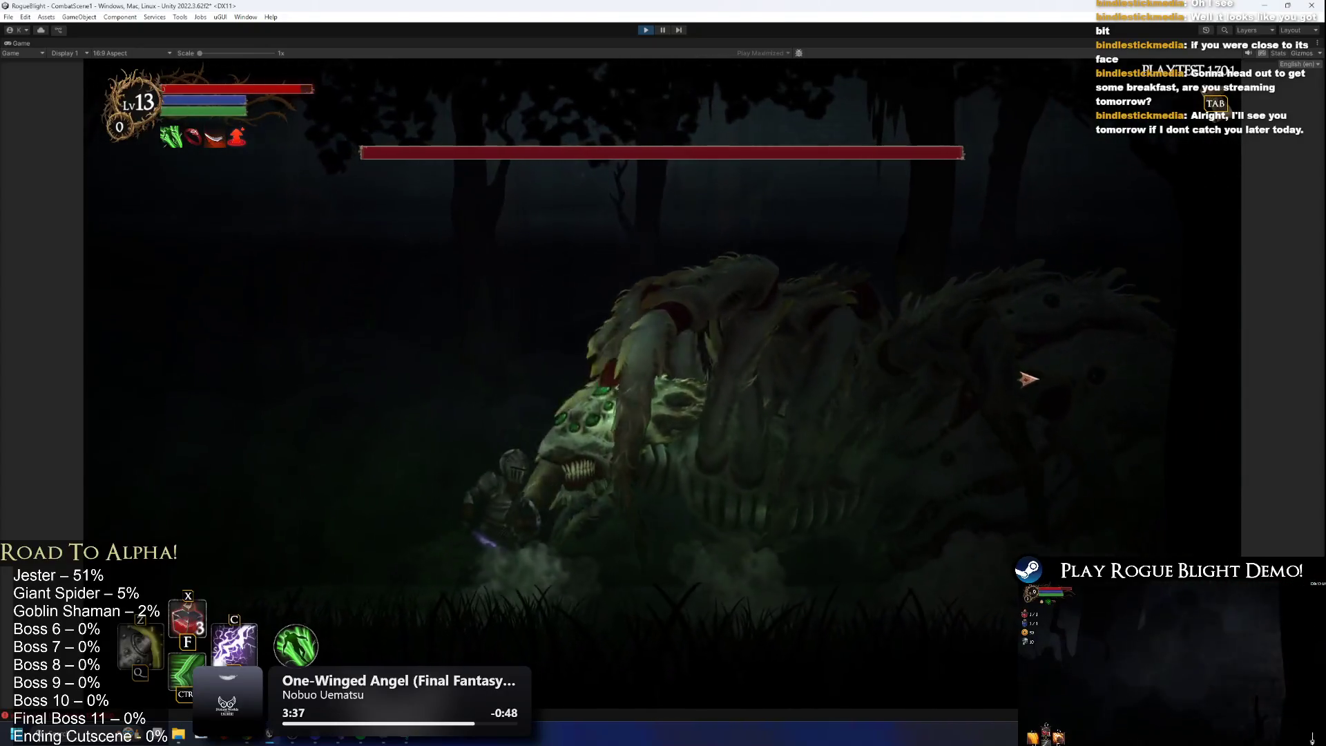
key("d")
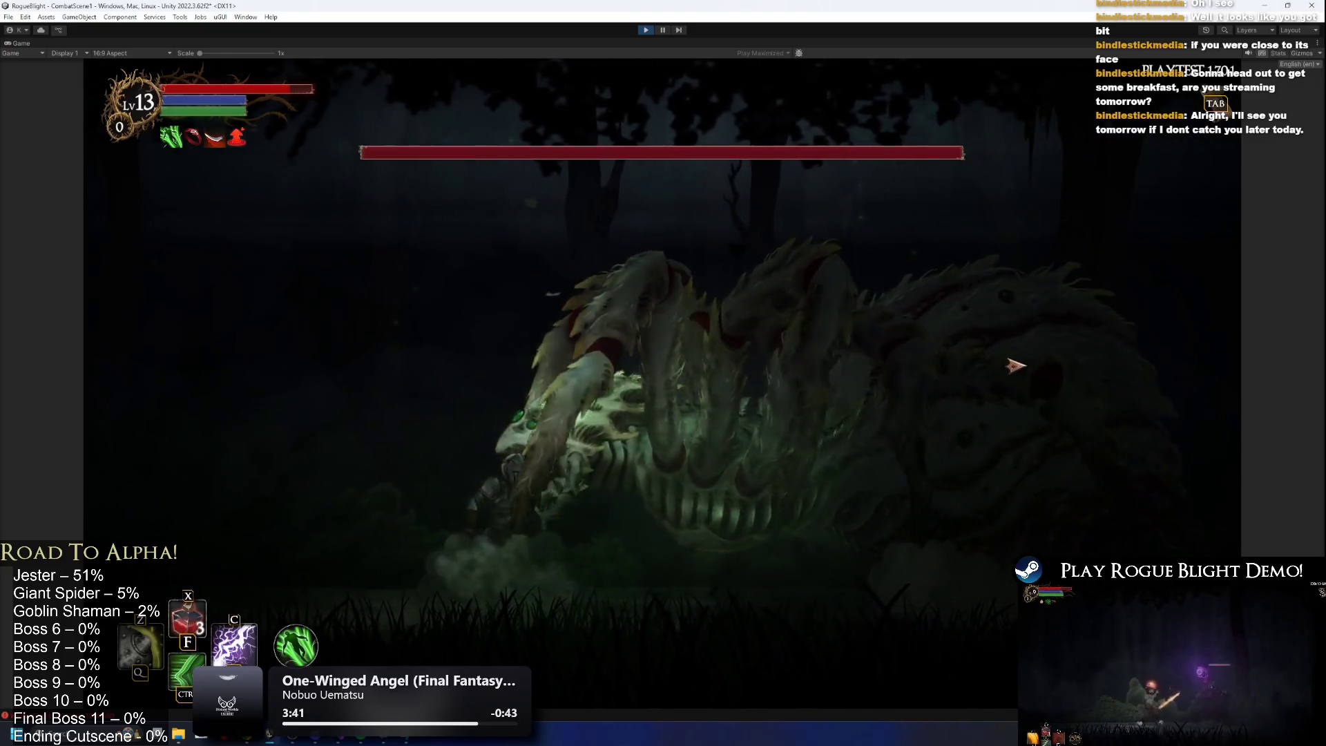
key("d")
left_click(1014, 367)
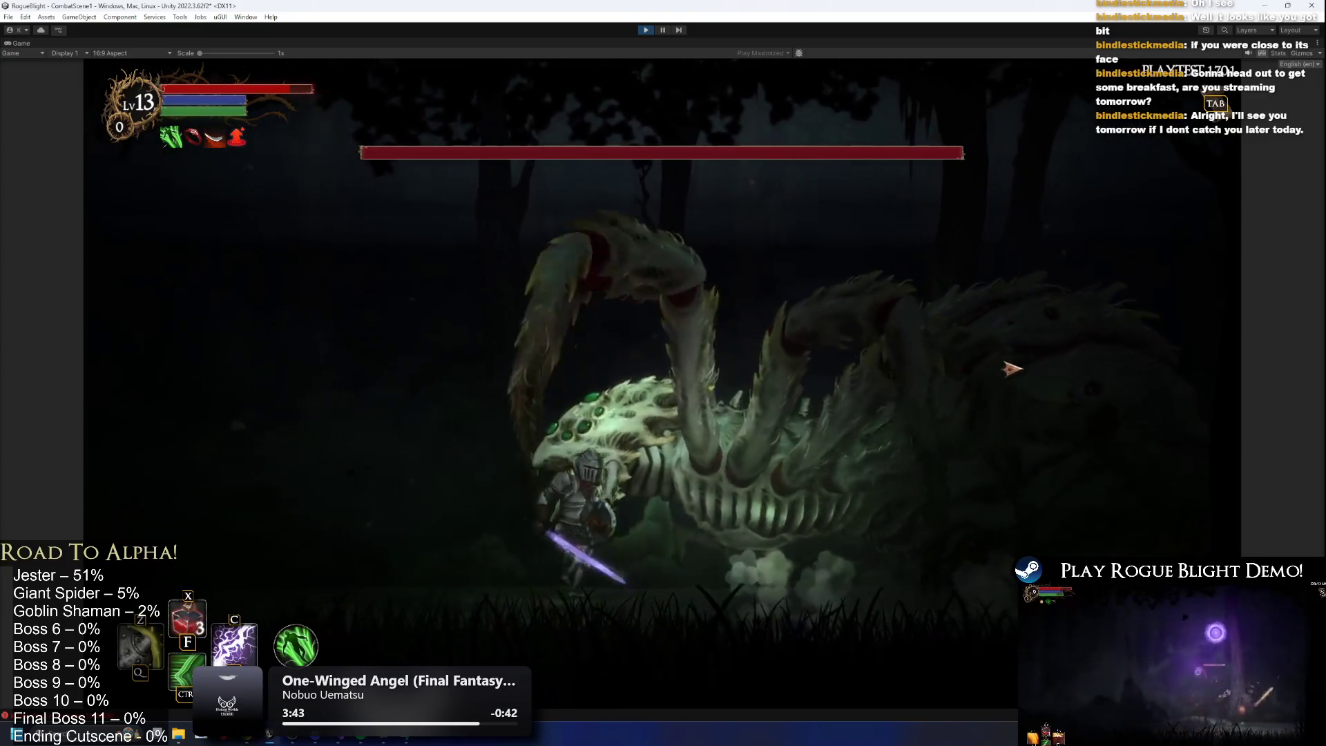
left_click(1012, 369)
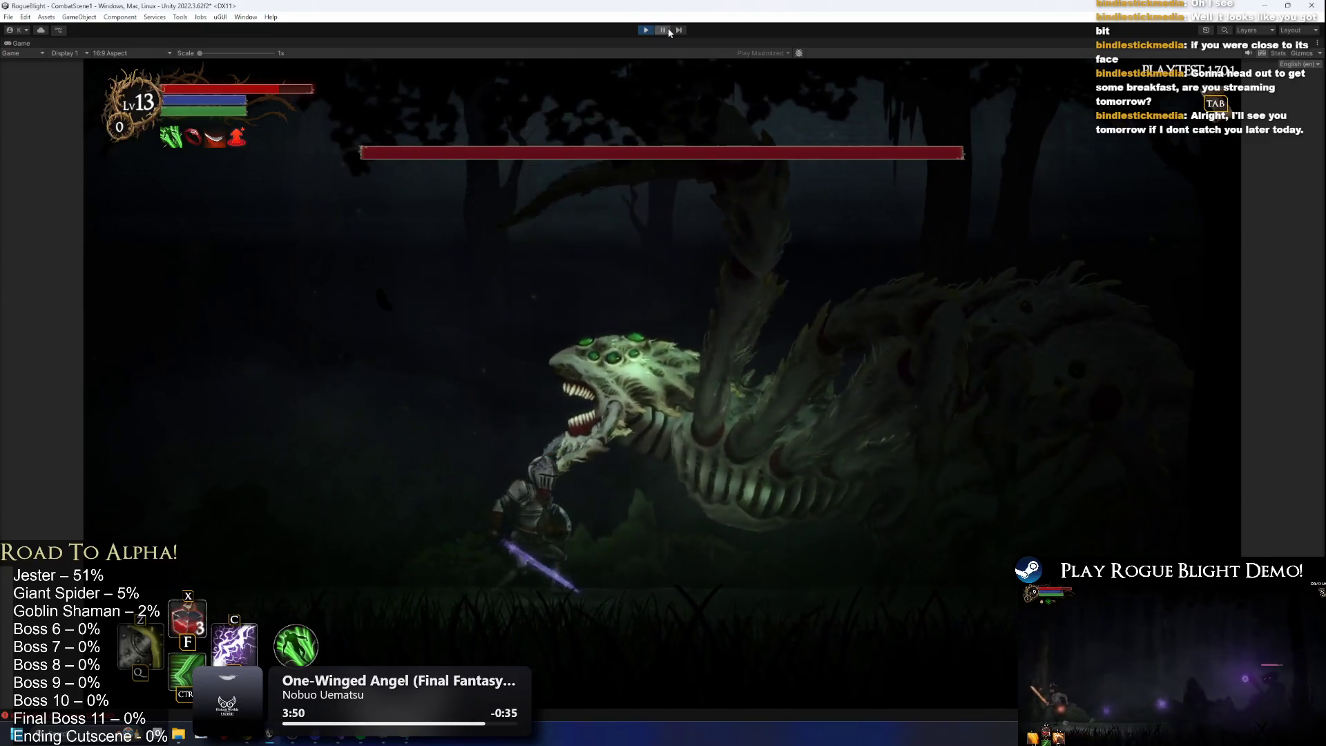
Pause the game and step frame by frame through the bite, then resume.
left_click(669, 31)
left_click(678, 31)
left_click(678, 31)
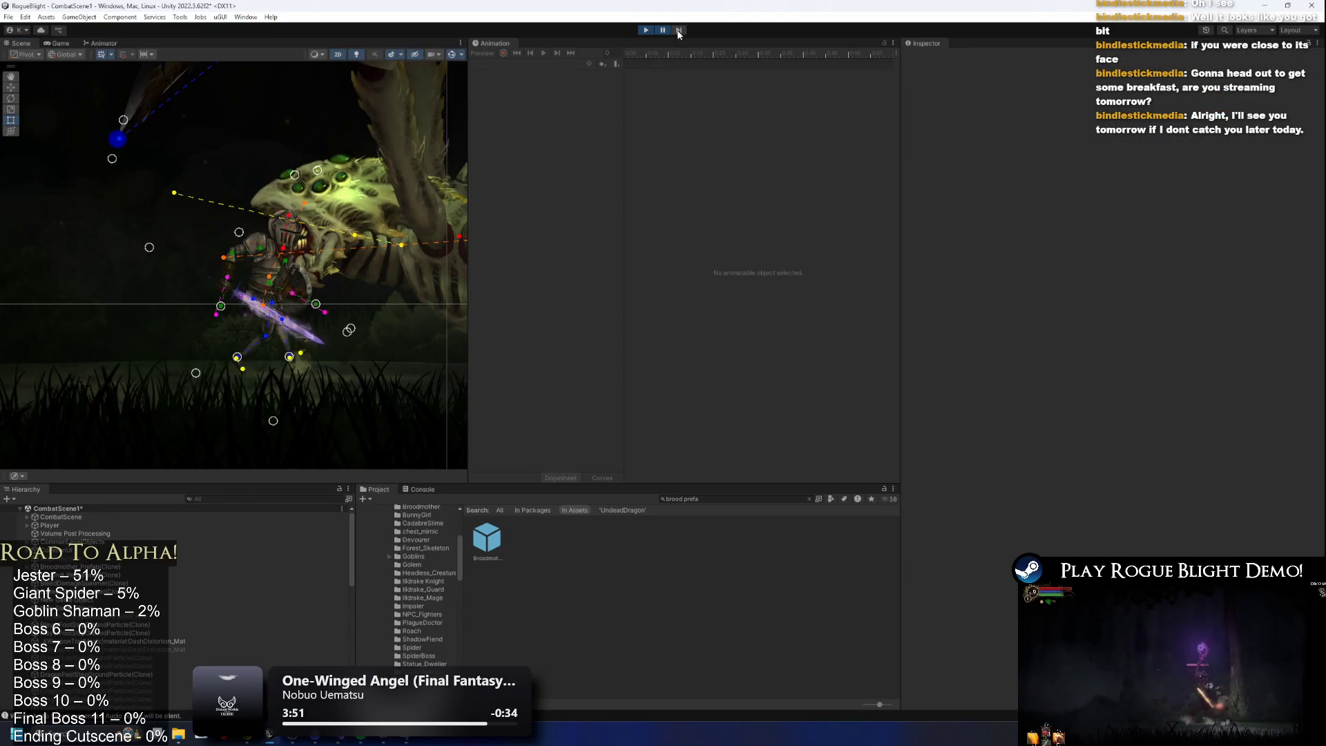
left_click(678, 31)
left_click(678, 32)
left_click(678, 31)
left_click(678, 31)
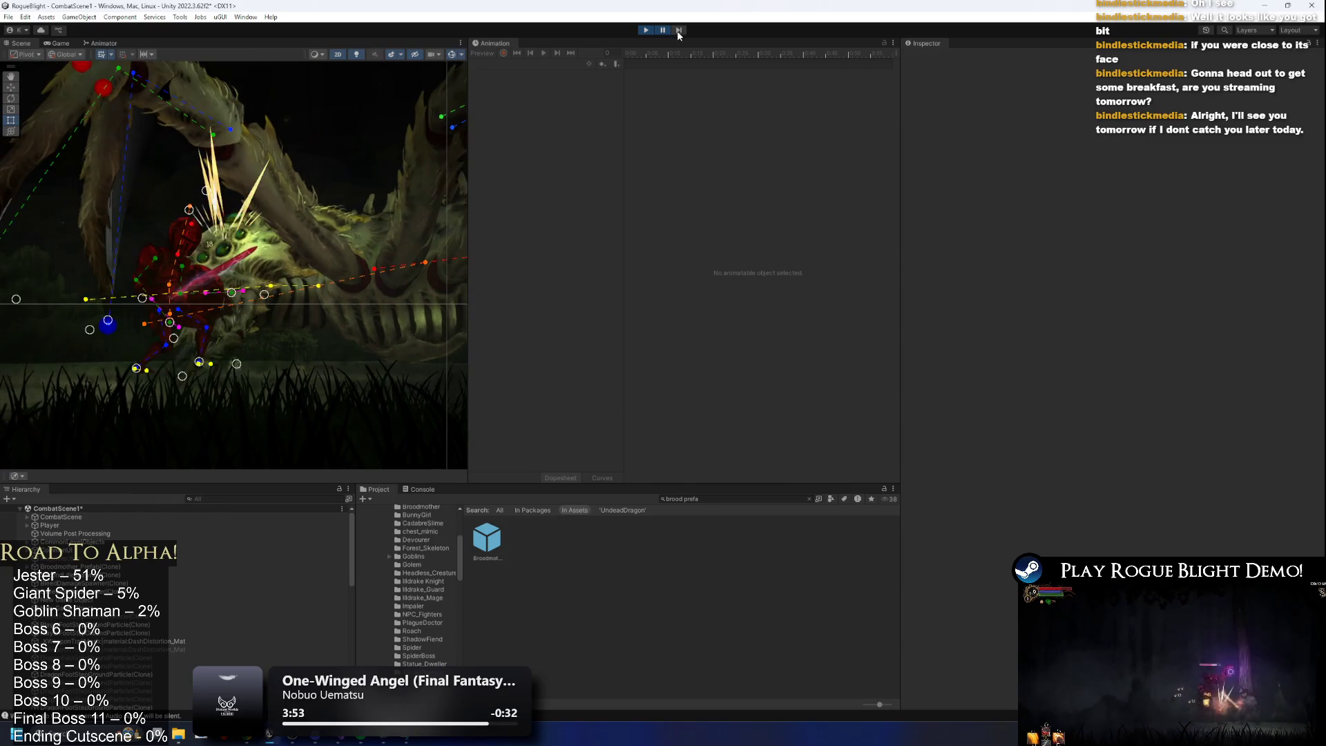
left_click(678, 31)
left_click(662, 30)
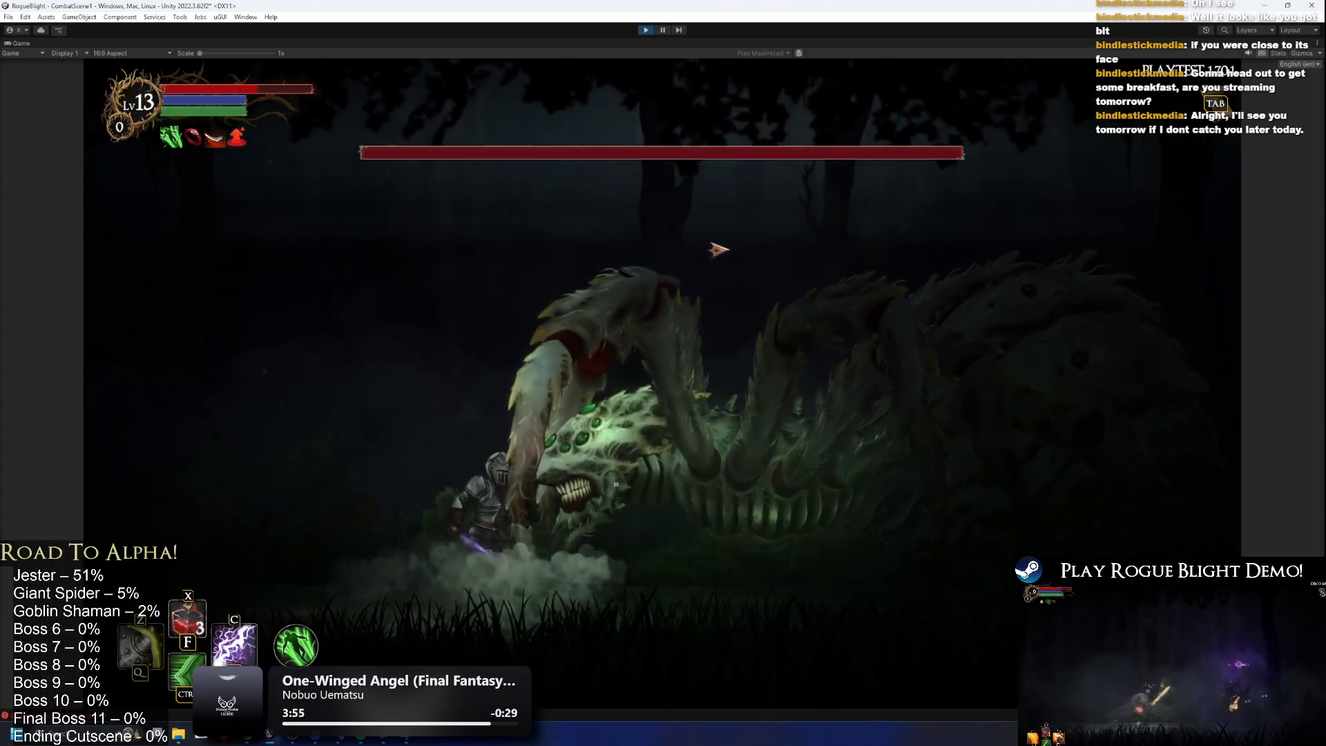
Enable cheats with F1 and fight the boss with sword strikes and jumps.
key("F1")
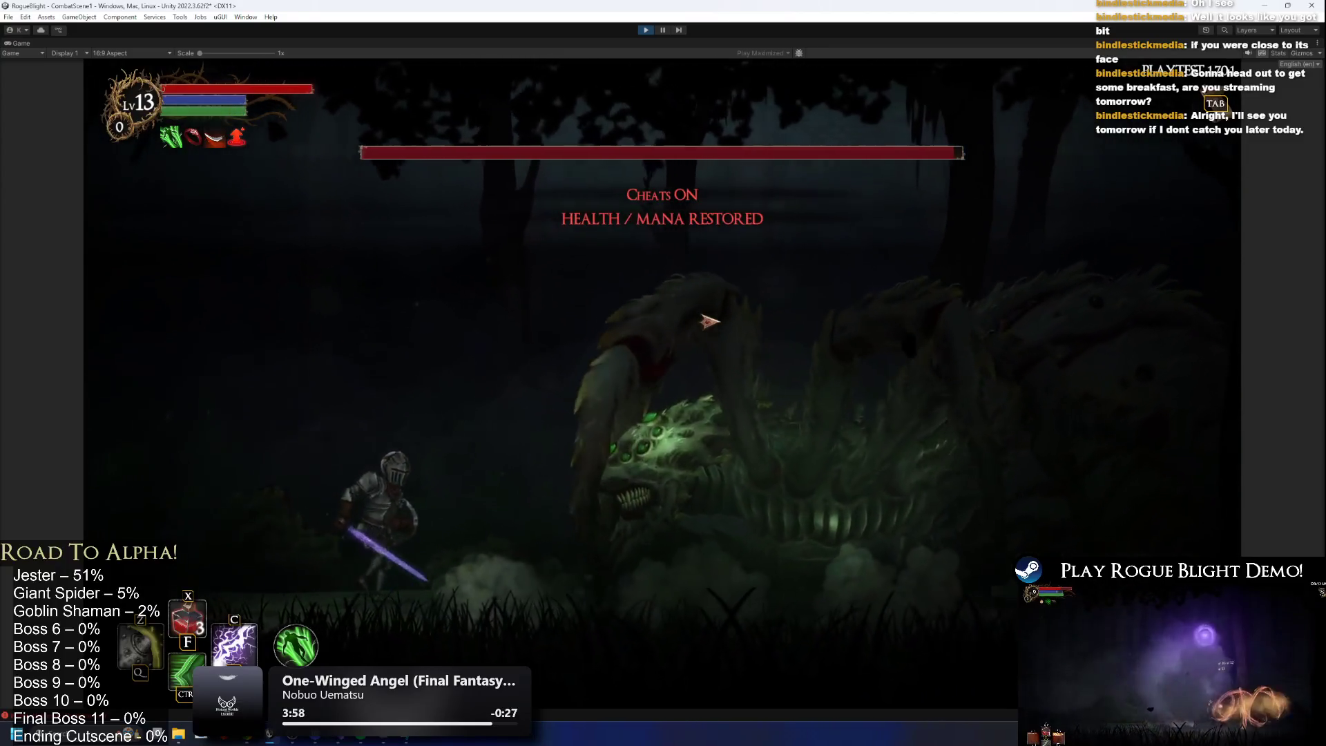
key("d")
key("a")
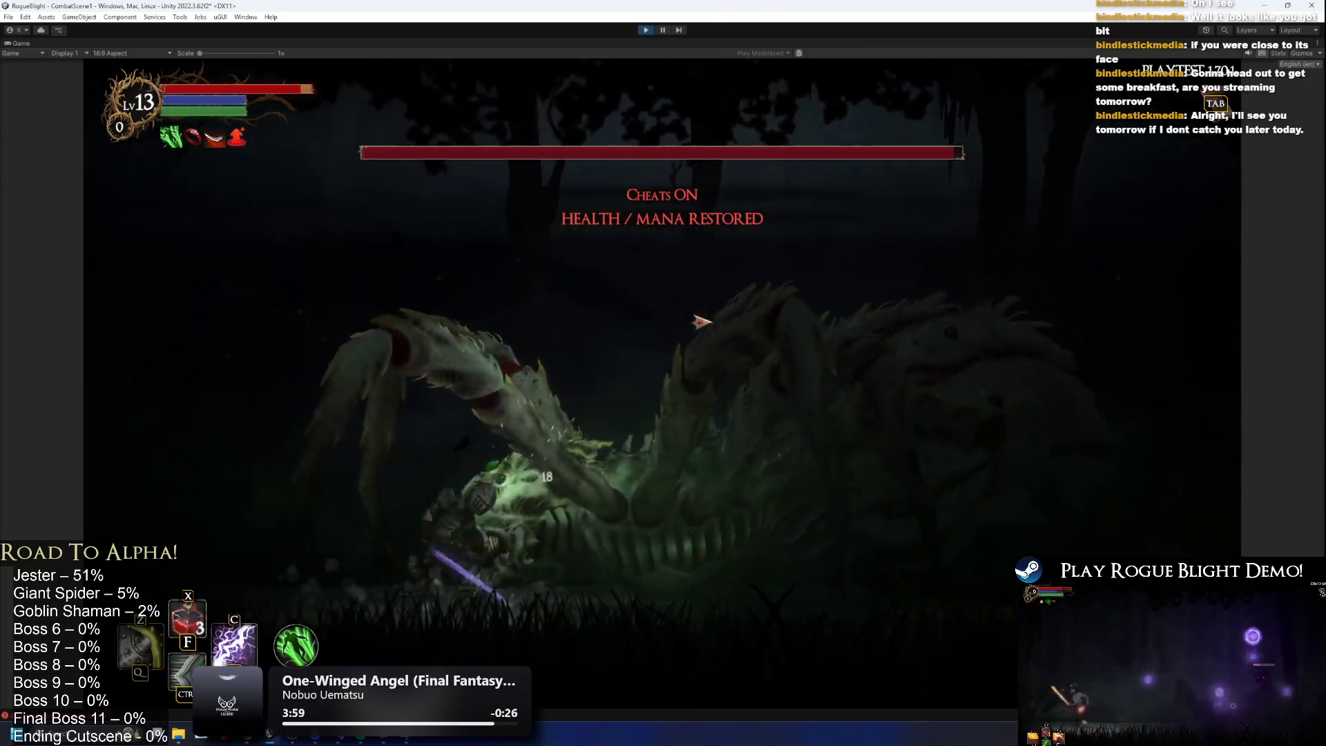
left_click(726, 302)
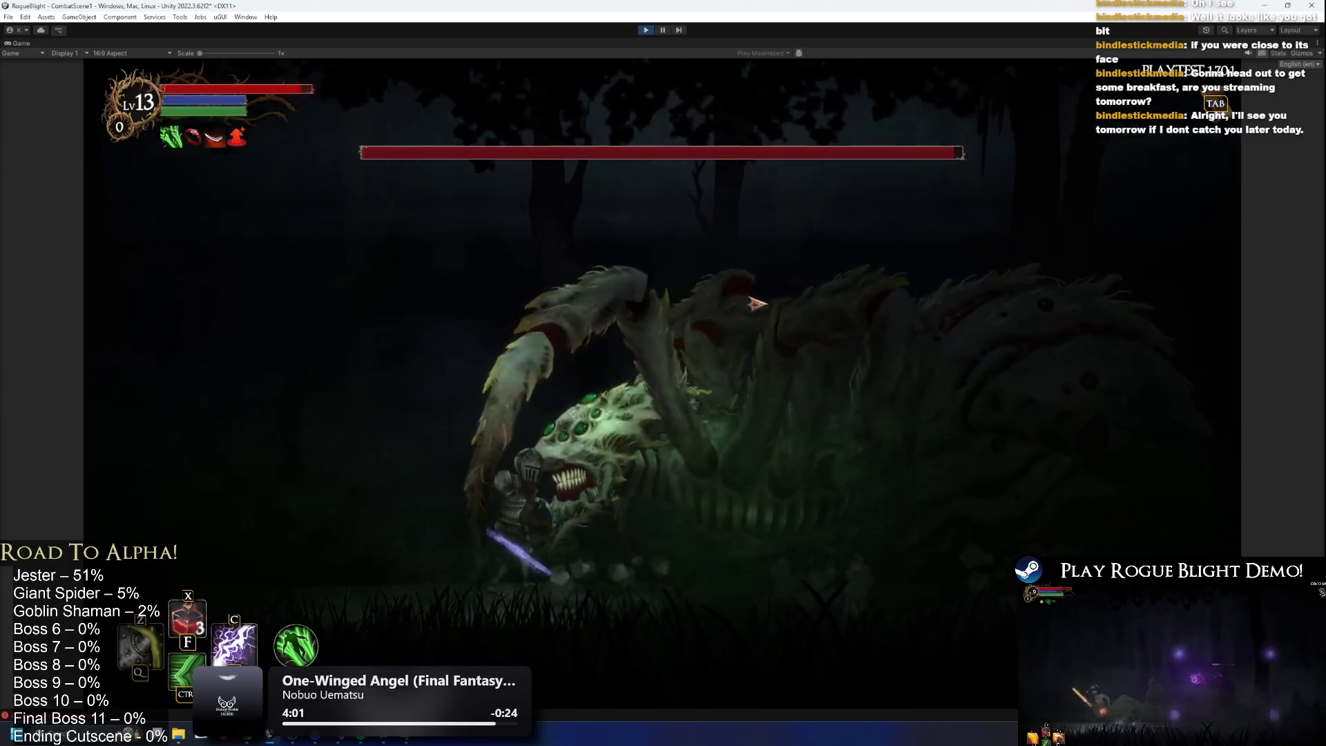
left_click(781, 426)
left_click(780, 426)
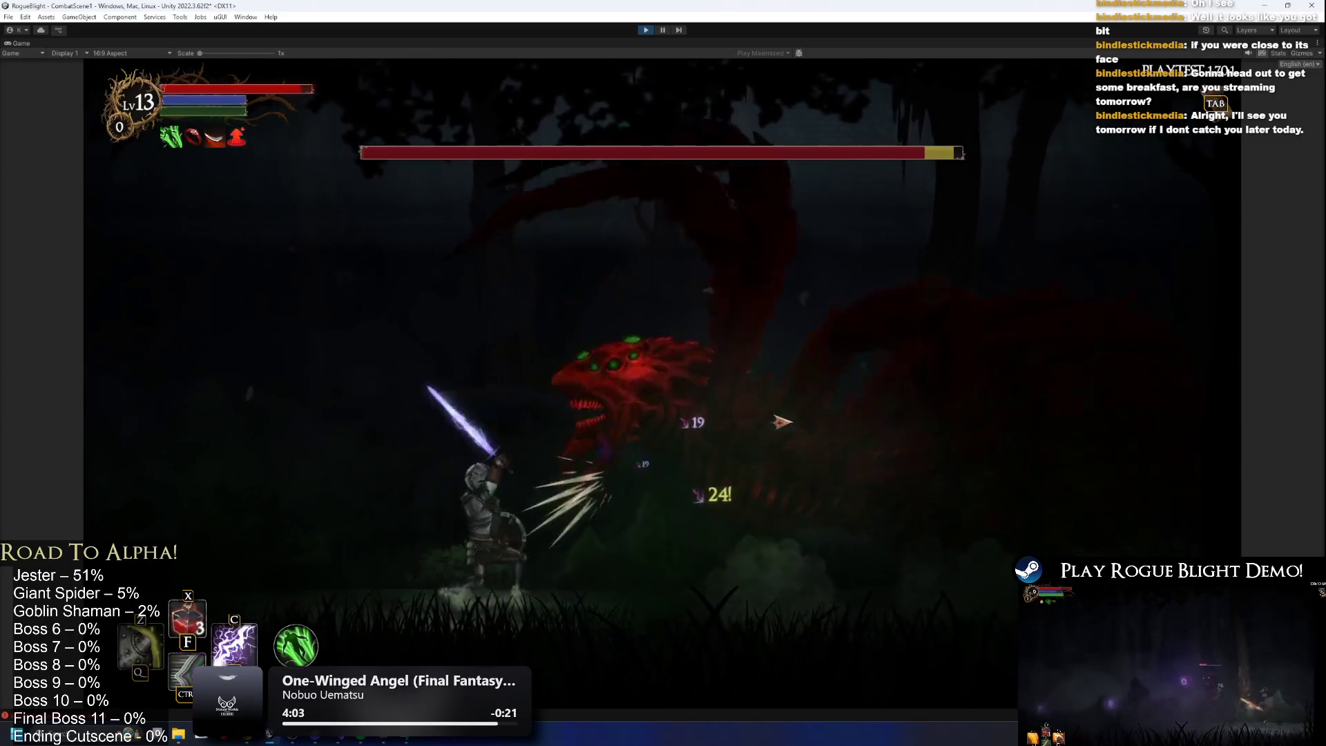
key("a")
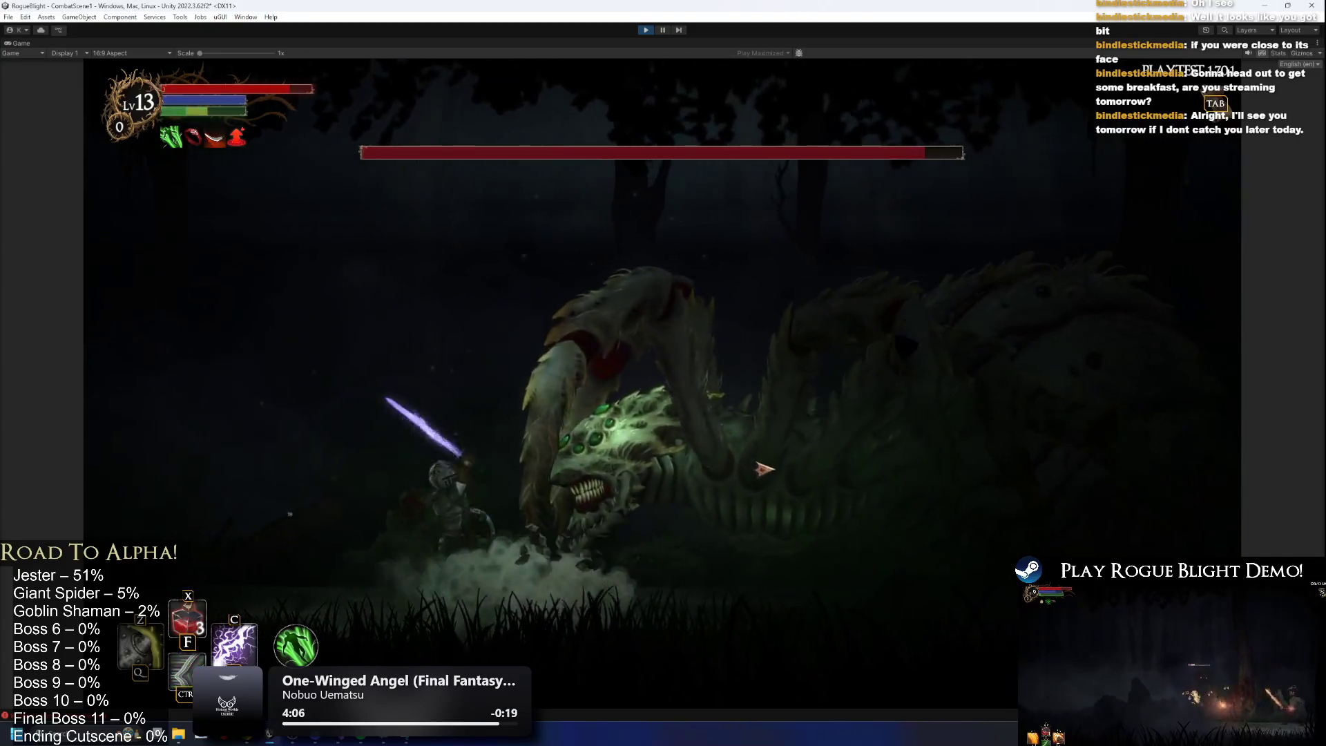
left_click(774, 380)
key("d")
key("d")
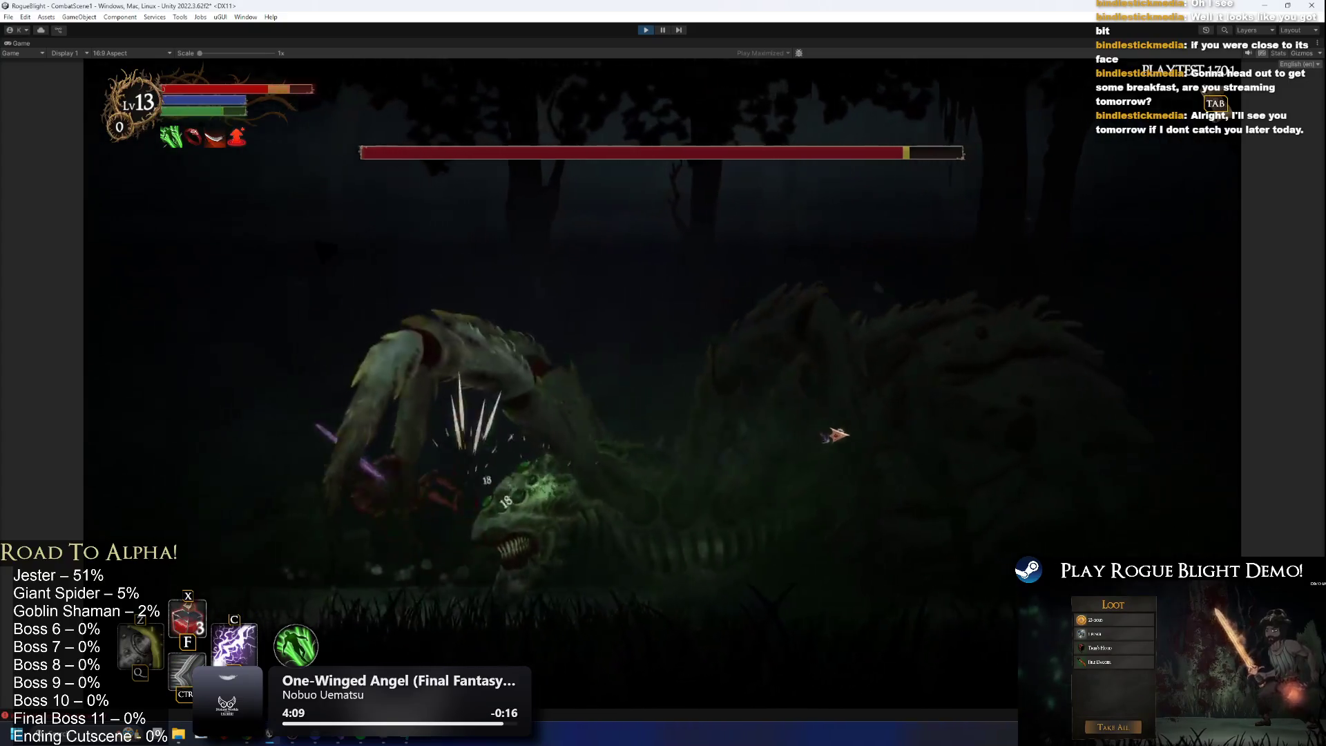
key("space")
left_click(767, 428)
key("a")
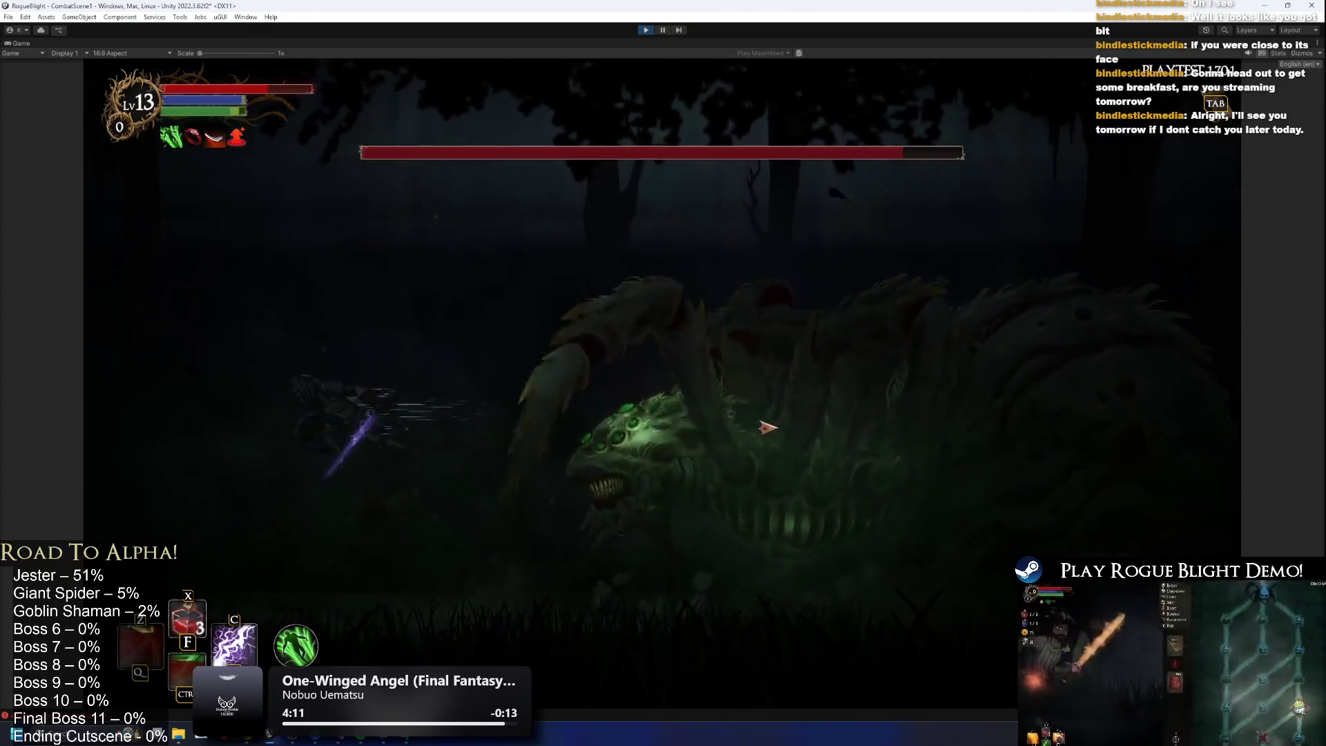
Keep fighting with a lightning spell and sword hits, then stop play and reopen Broodmother_Prefab.
key("c")
key("d")
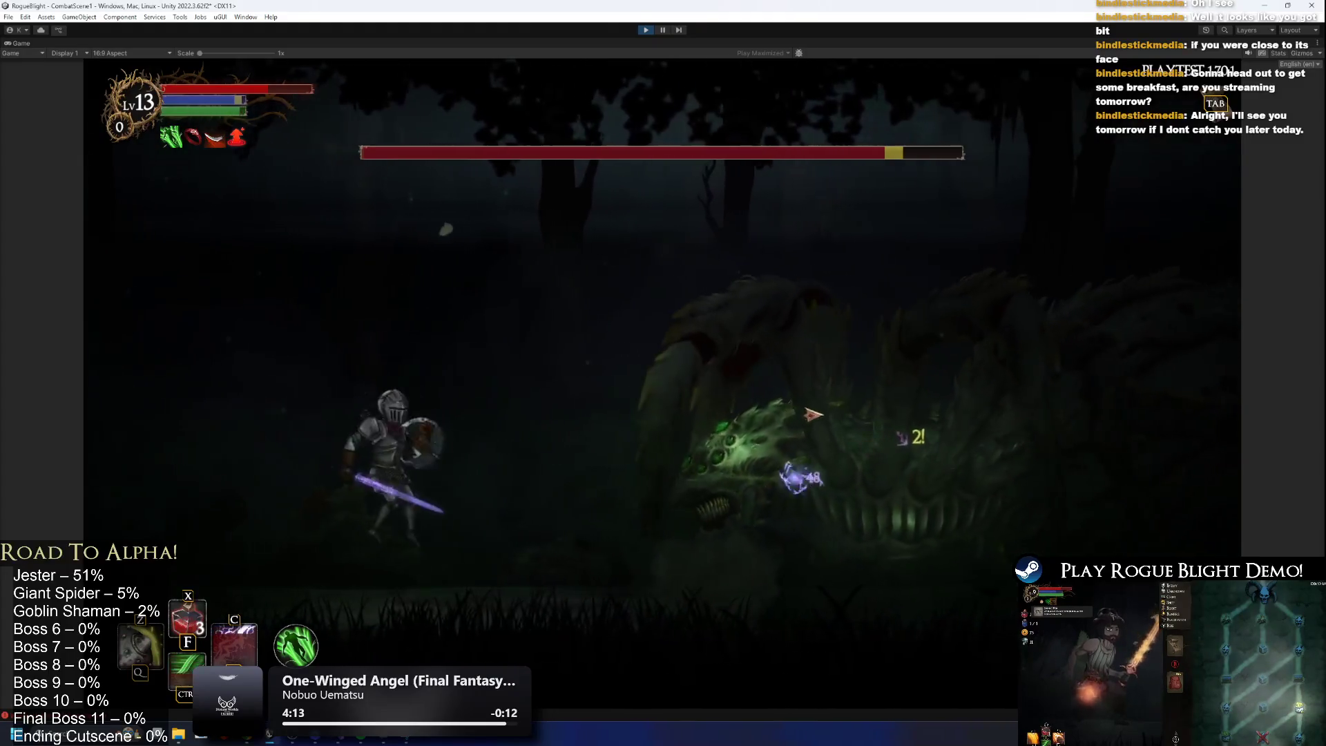
key("a")
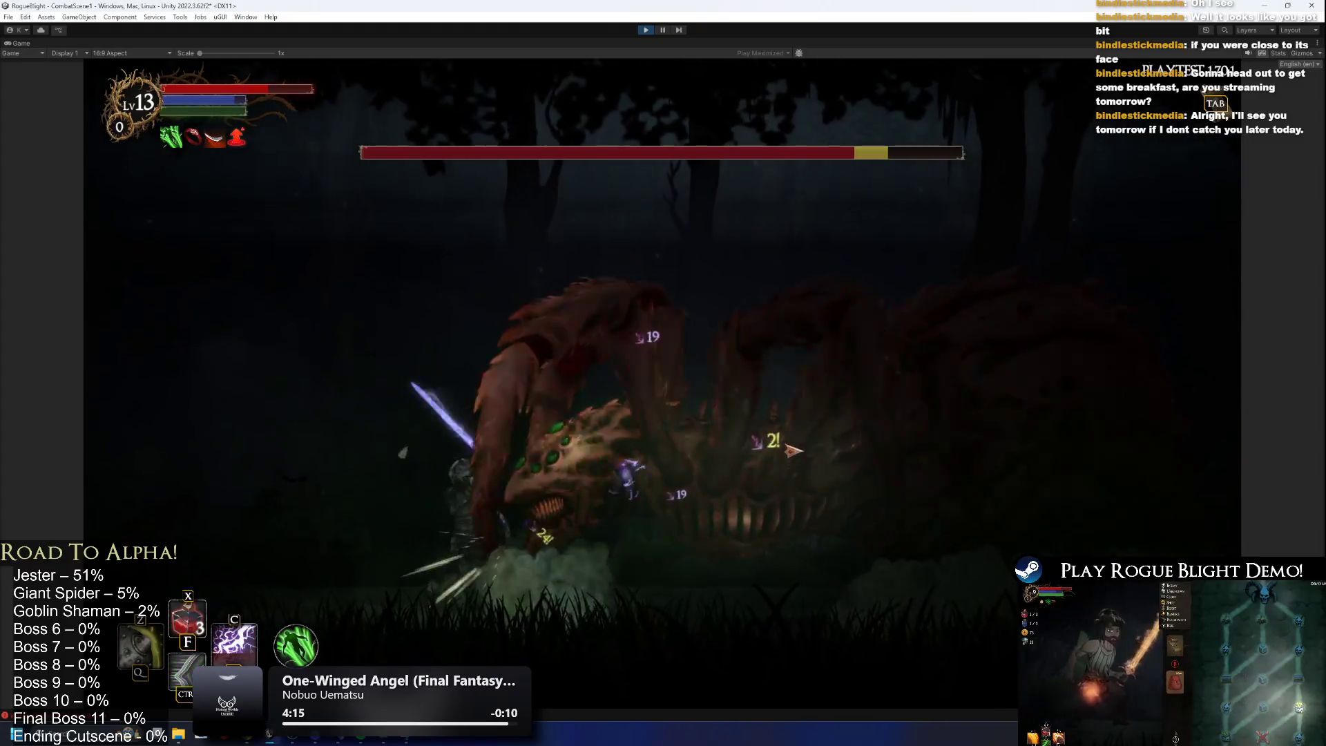
left_click(794, 447)
key("a")
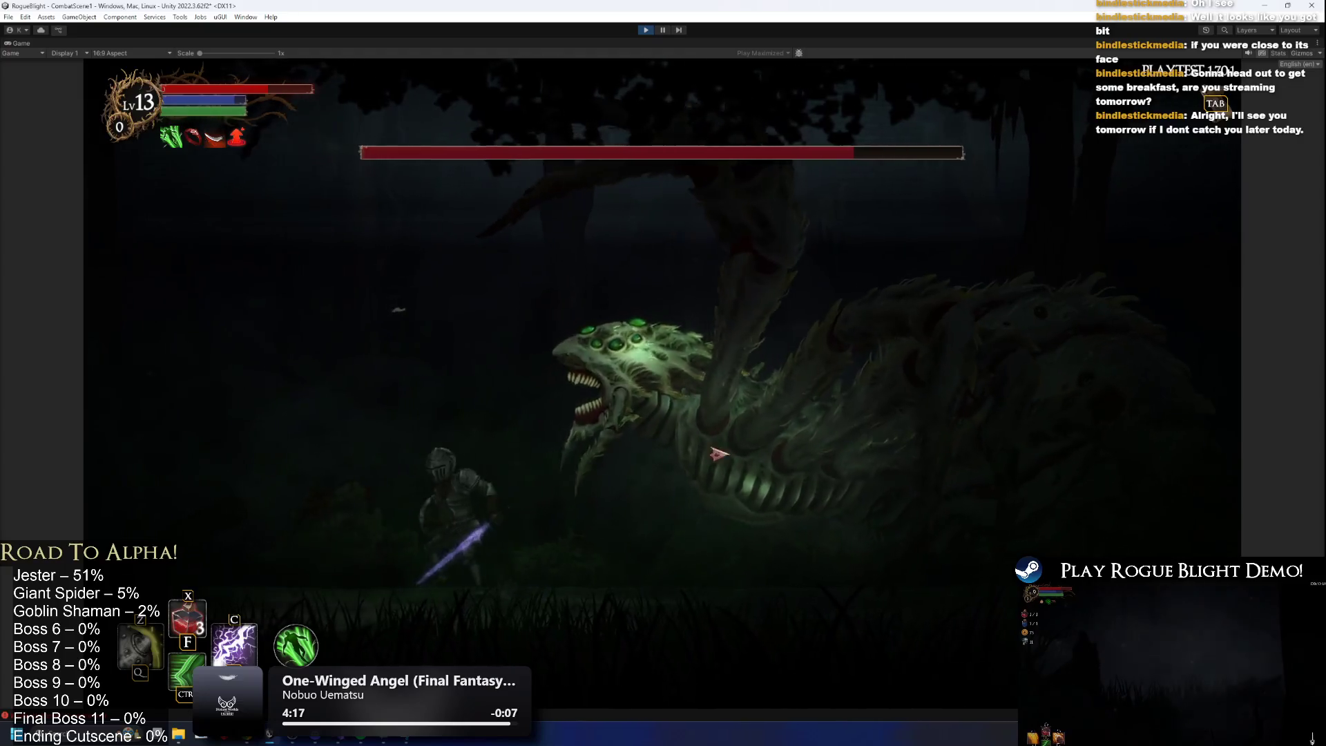
key("d")
left_click(741, 379)
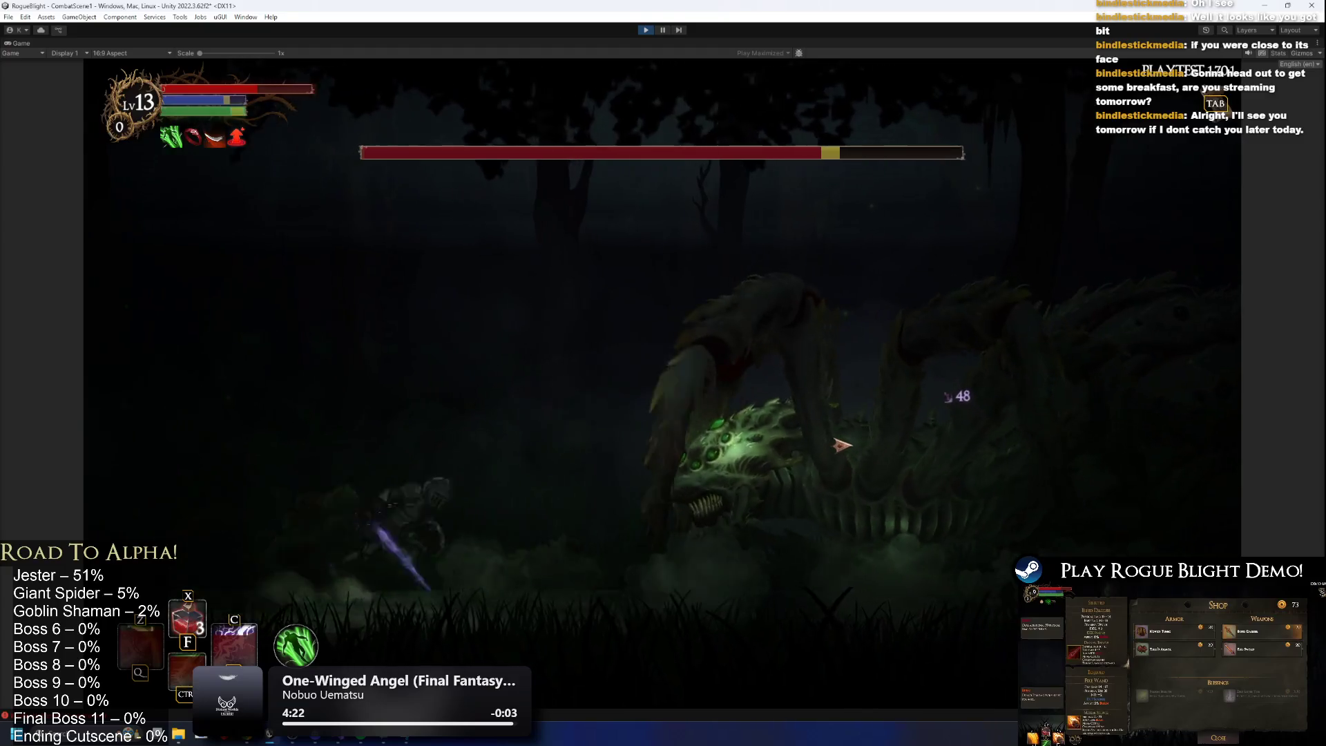
left_click(767, 440)
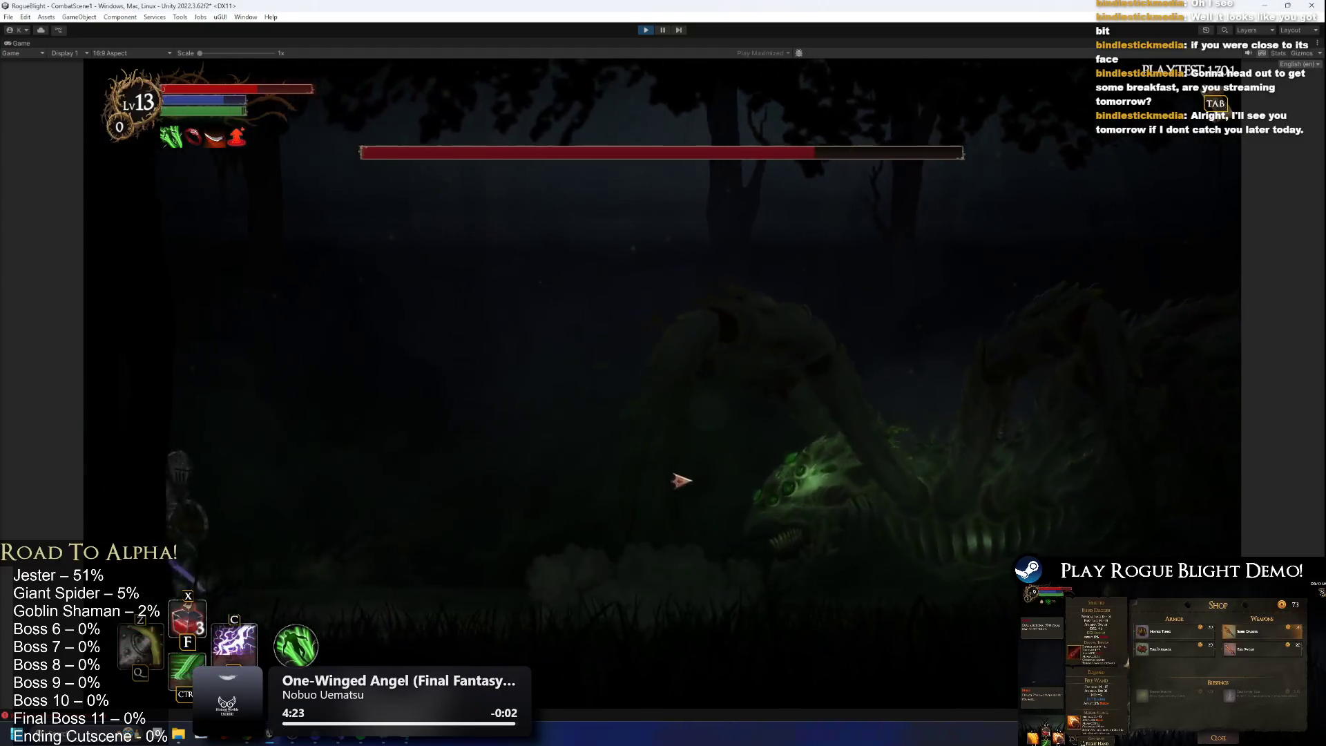
key("d")
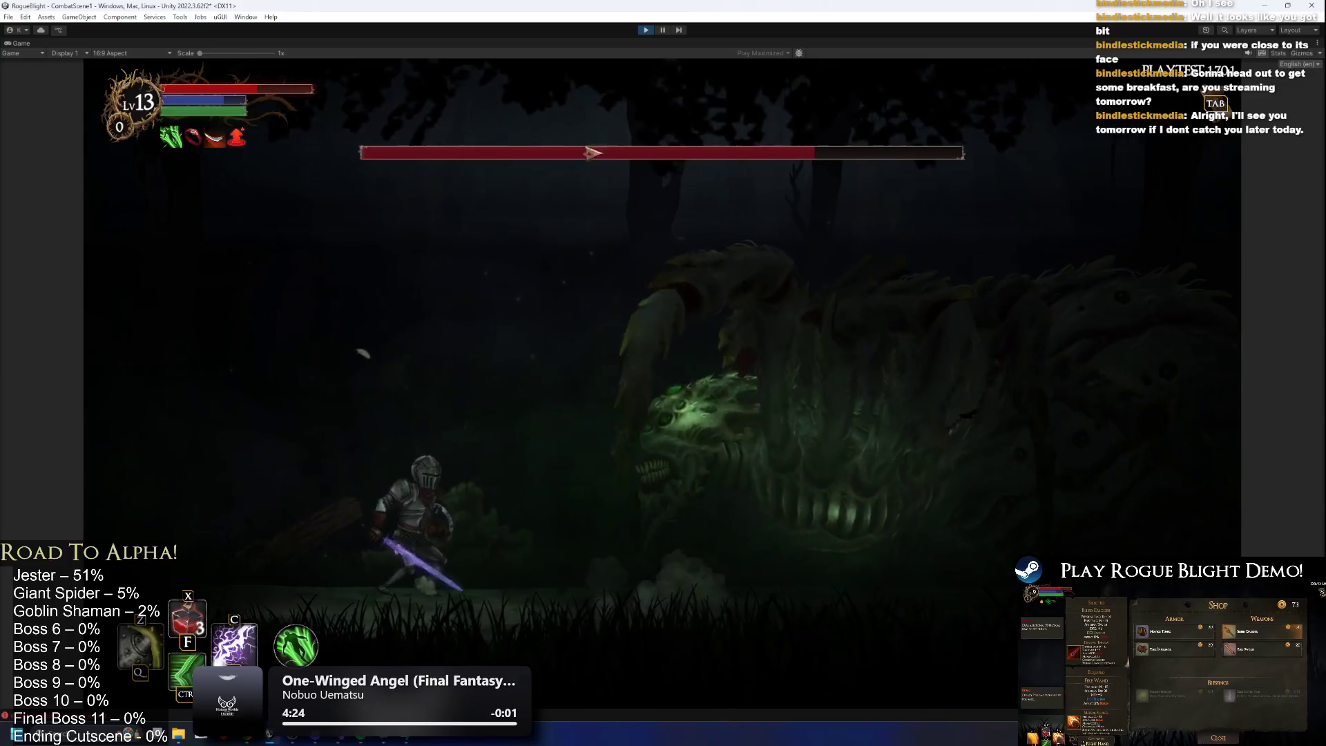
key("a")
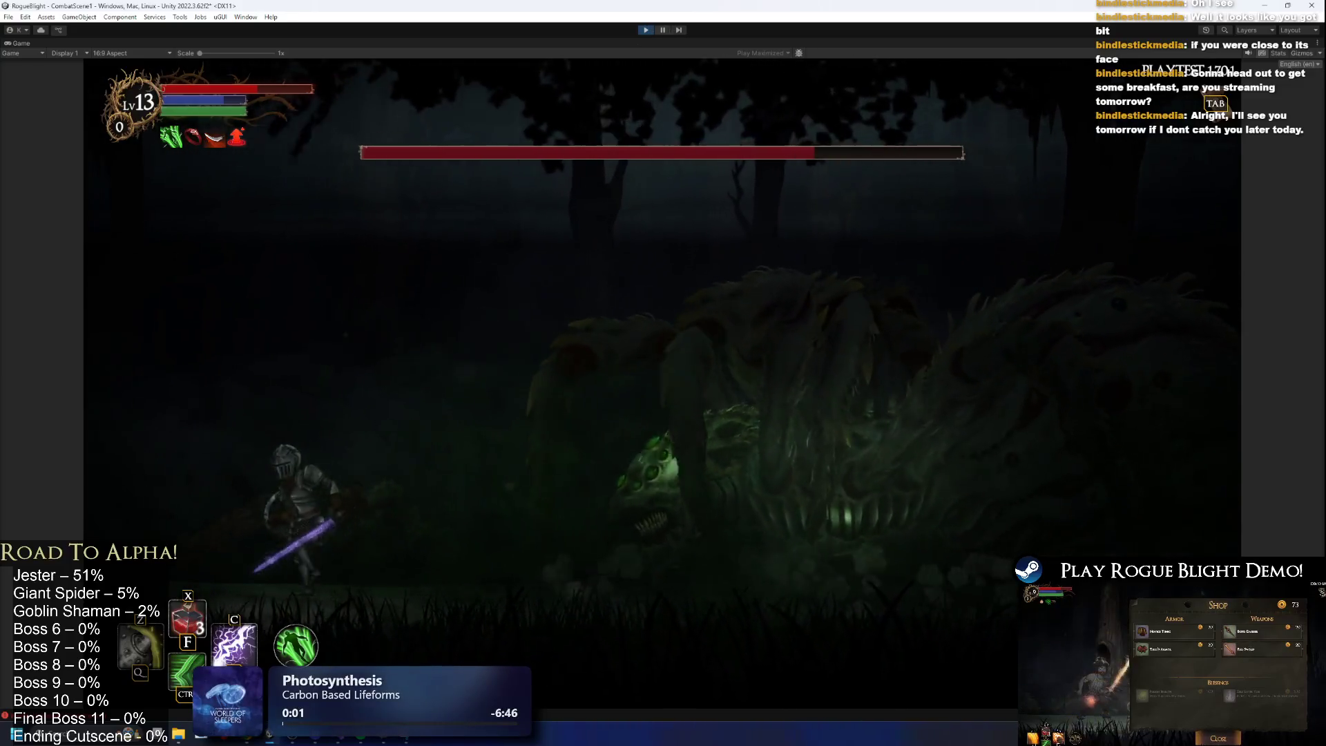
key("d")
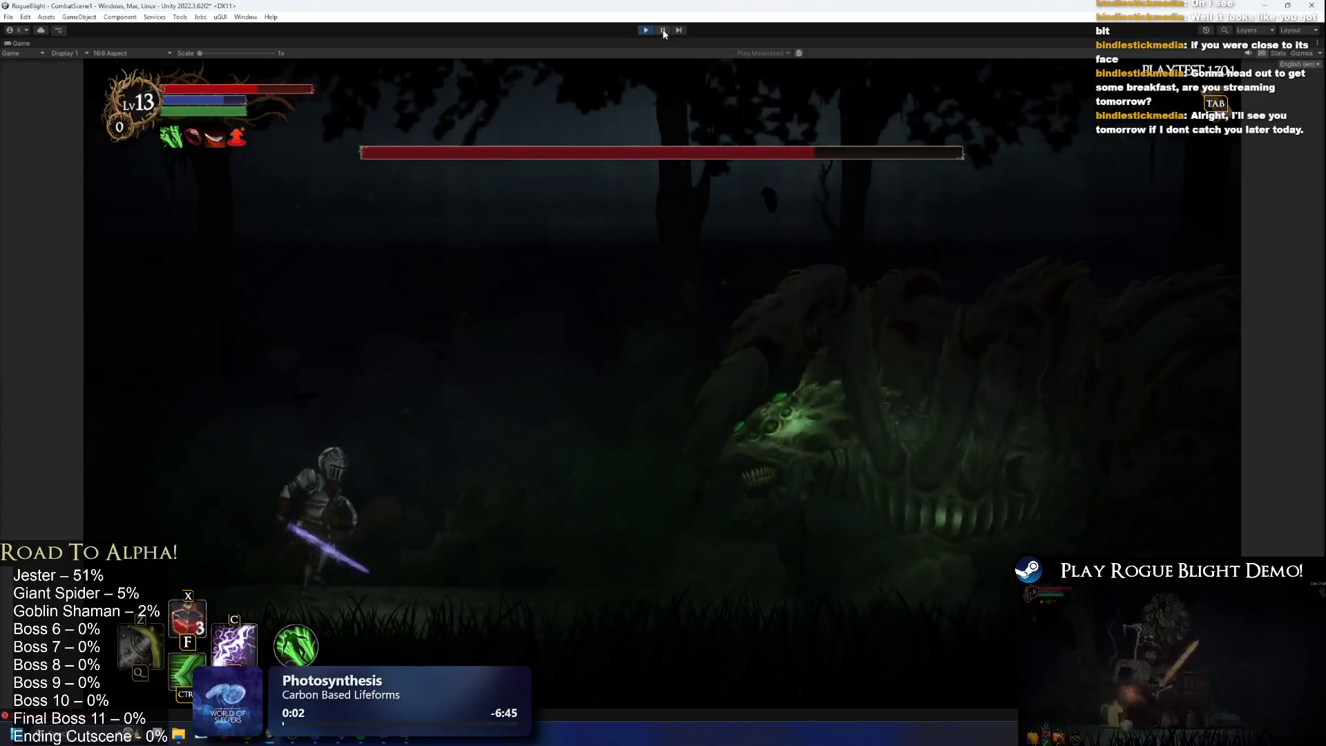
key("a")
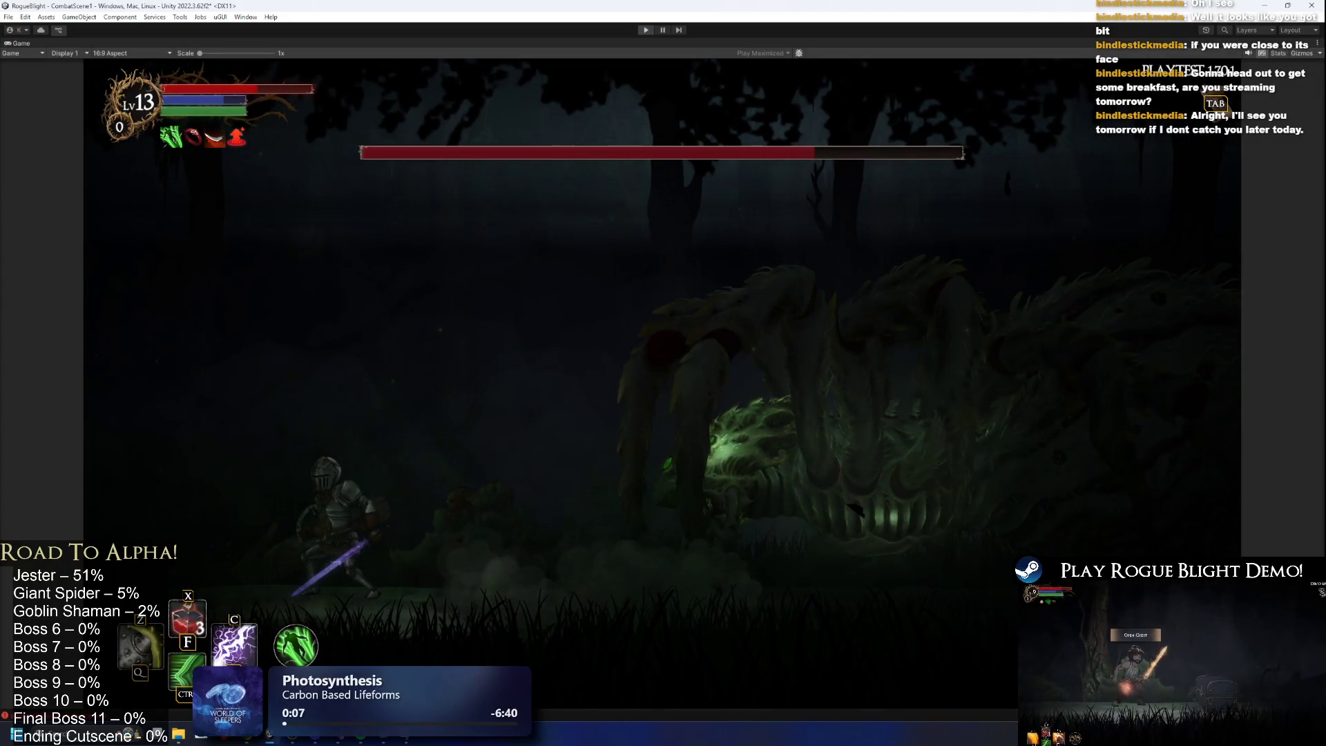
key("ctrl+p")
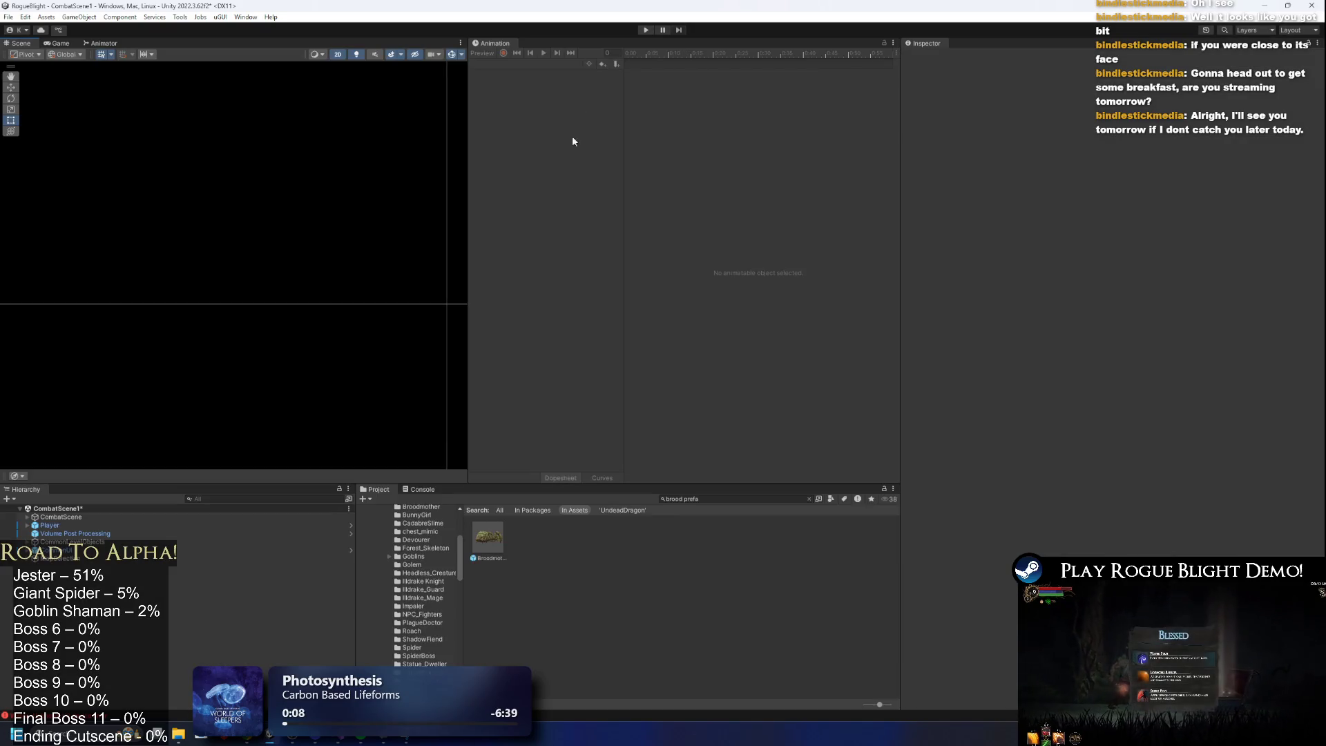
double_click(480, 538)
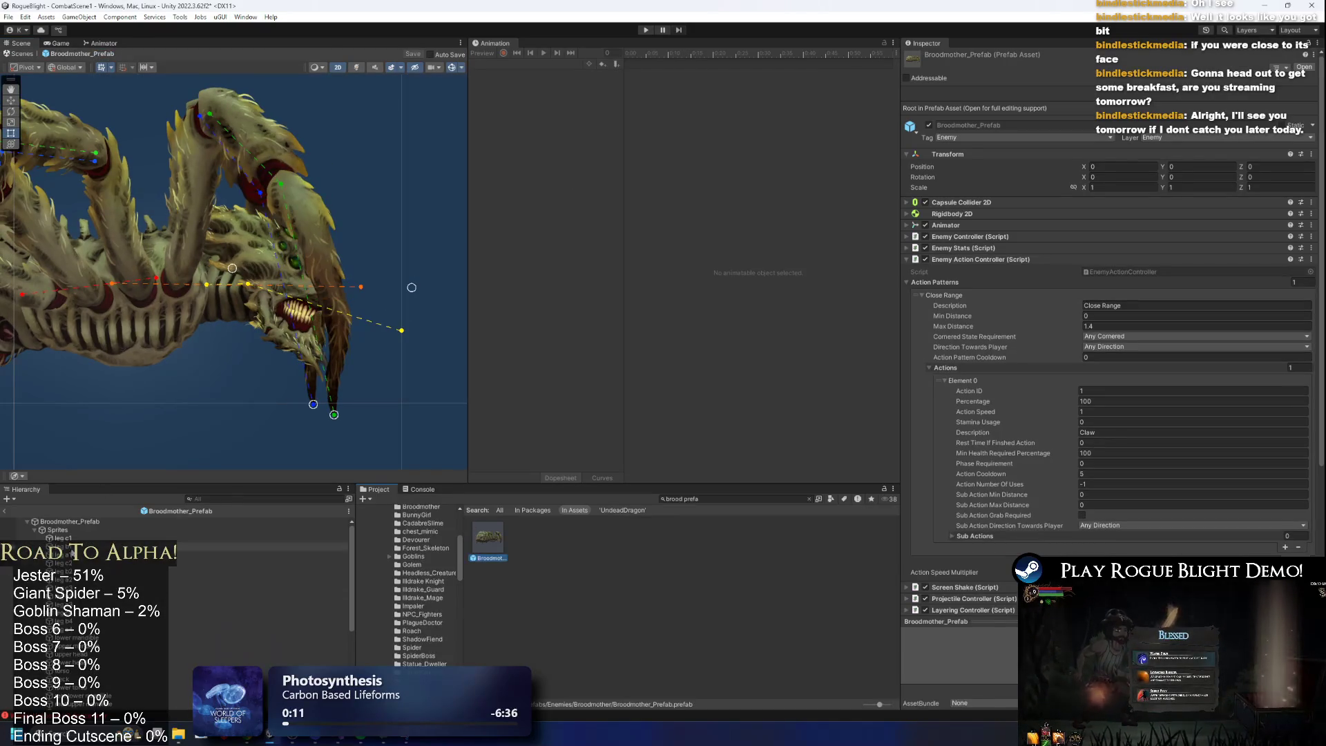
Expand the prefab root's Screen Shake list and drag the Stomp Shake entry to index 0.
left_click(86, 520)
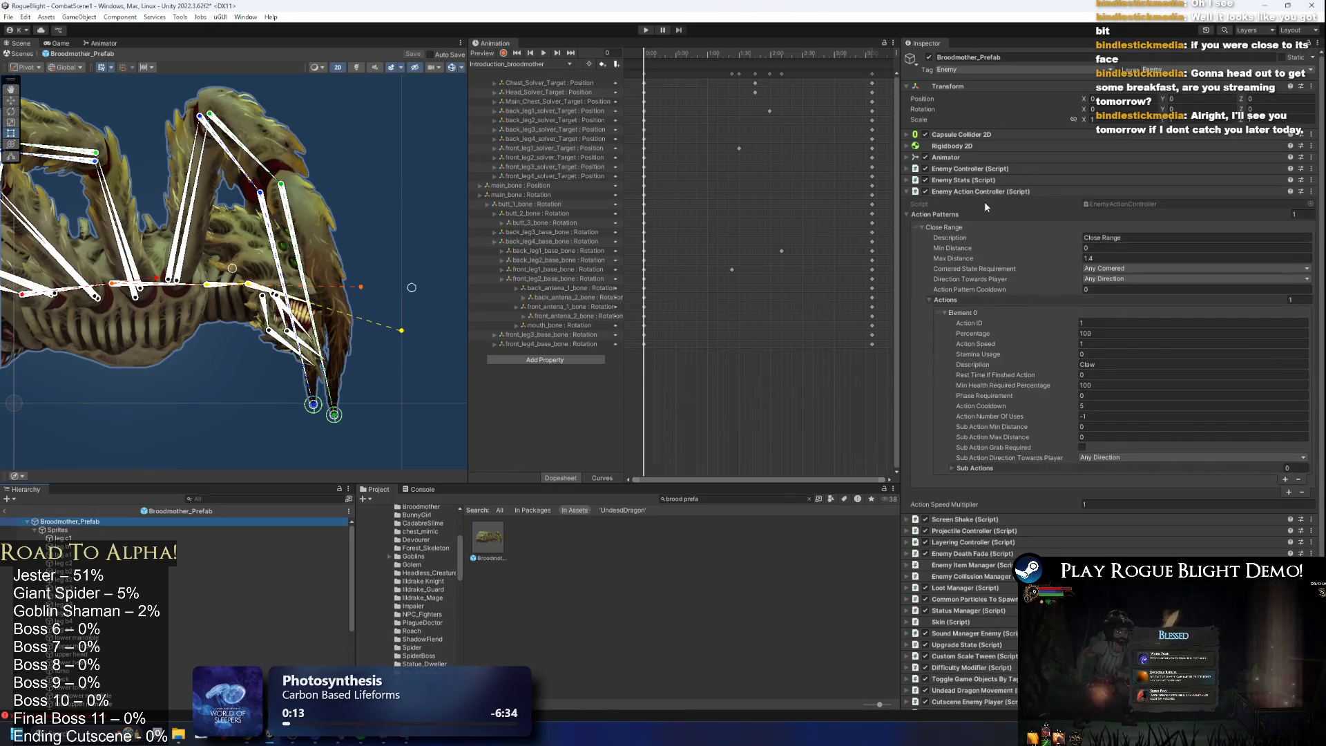
left_click(1000, 191)
left_click(984, 203)
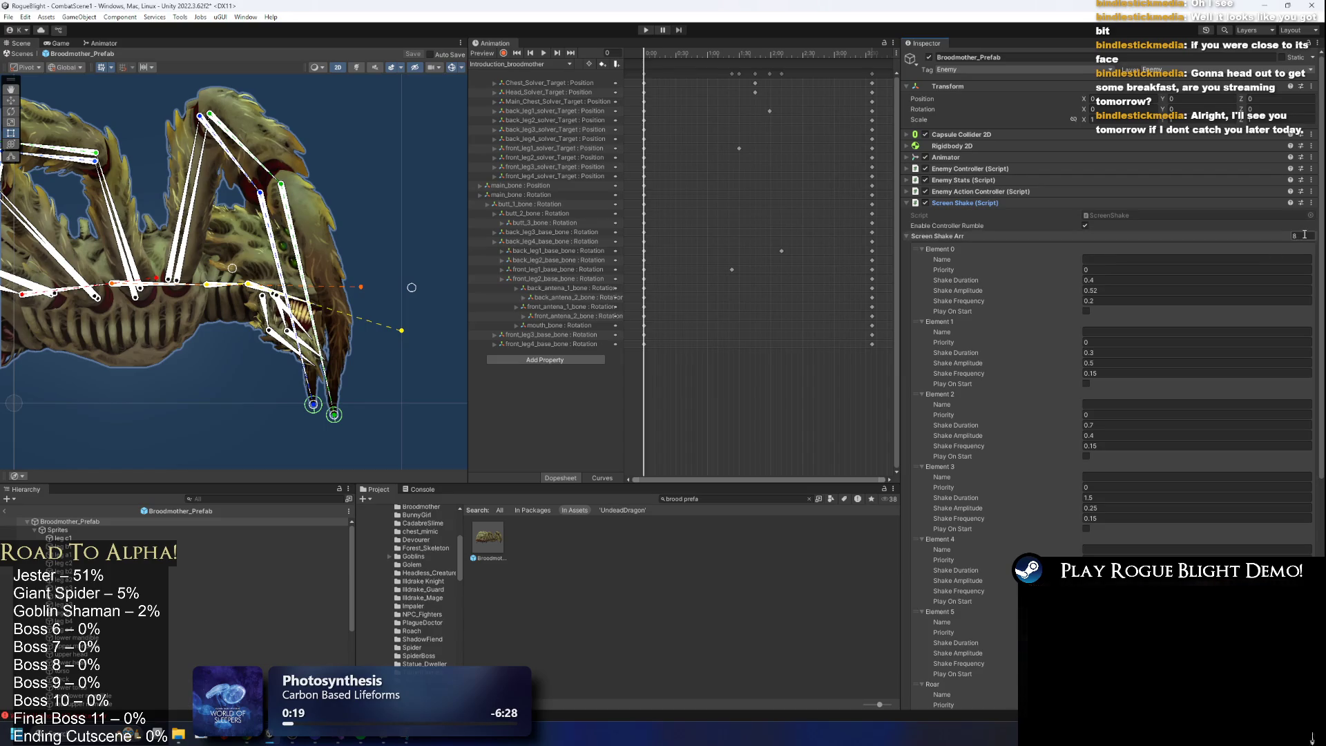
scroll(1093, 304, "down", 3)
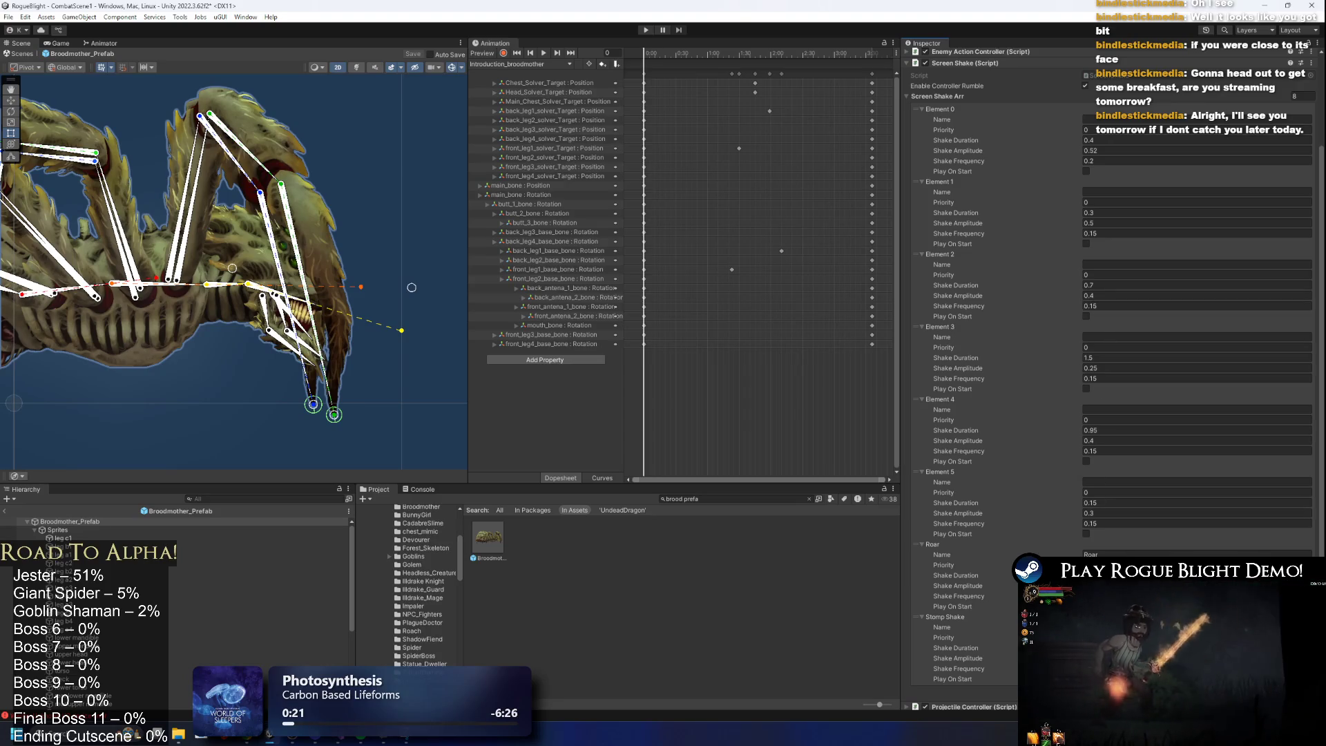
mouse_move(928, 663)
left_mouse_down()
mouse_move(926, 115)
mouse_move(965, 107)
left_mouse_up()
left_click(1303, 96)
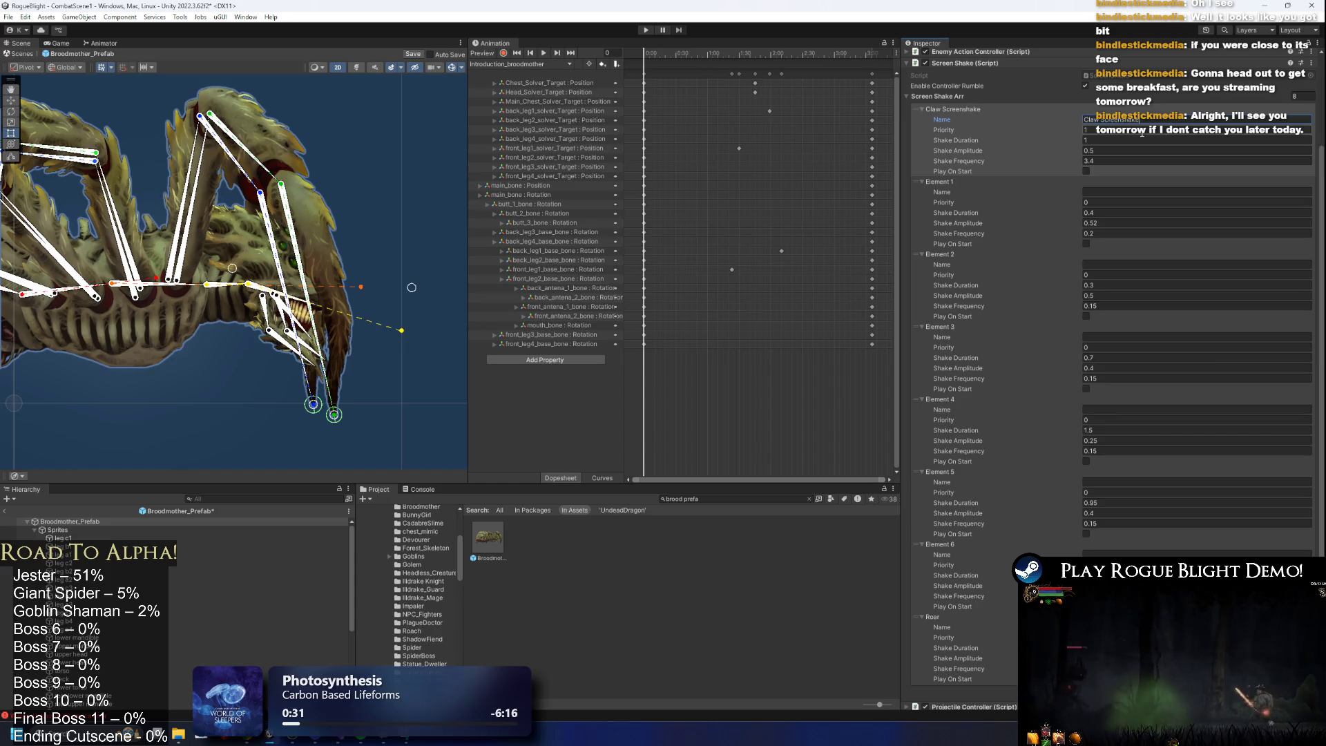
Rename the remaining screen shake entries to Unused.
left_click(1095, 193)
type("Unused")
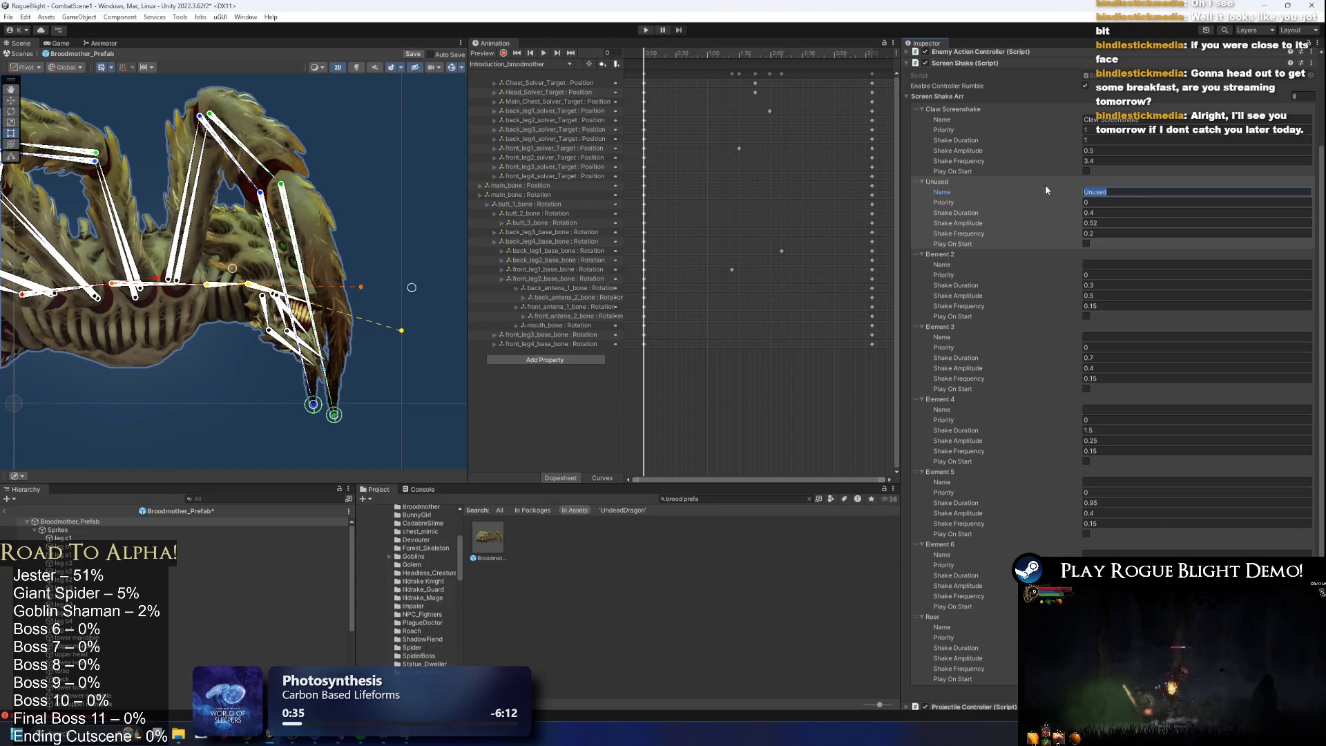
left_click(1097, 263)
type("Unused")
left_click(1100, 337)
left_click(1103, 408)
key("ctrl+v")
left_click(1091, 482)
key("ctrl+v")
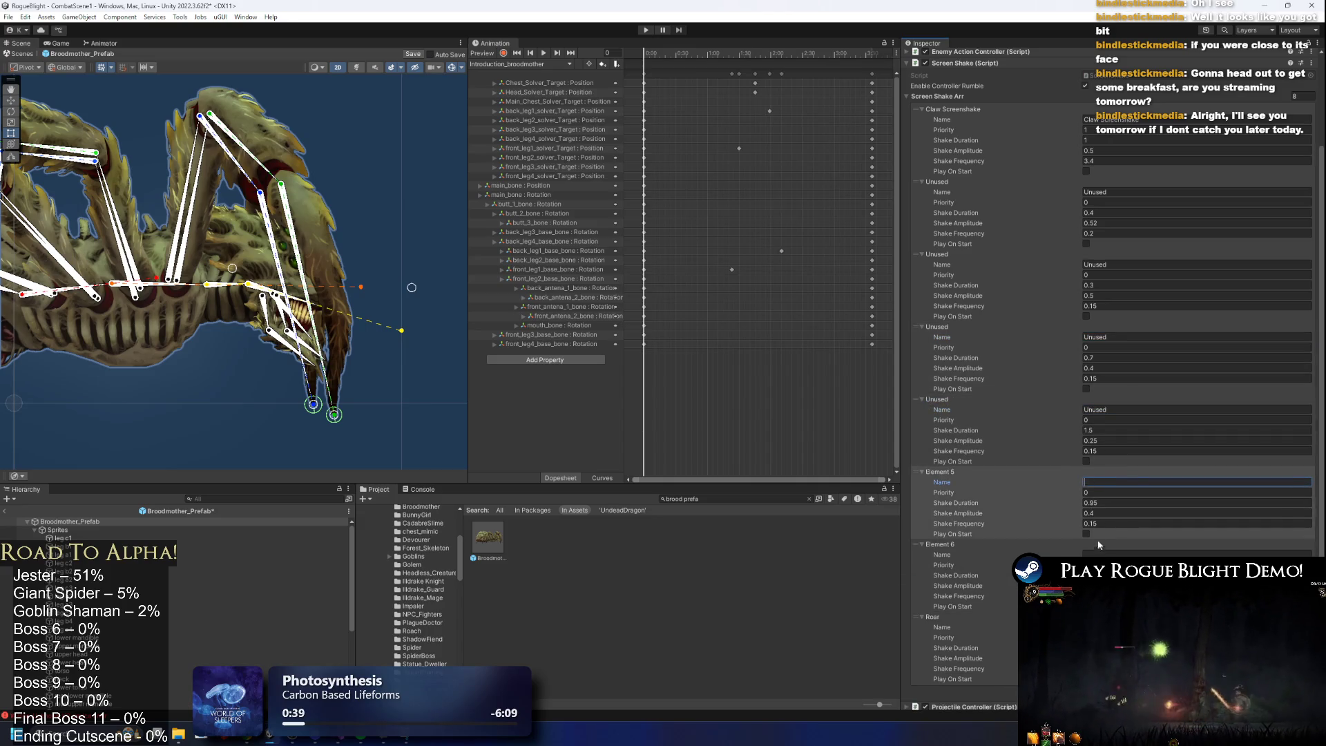
left_click(1095, 554)
type("Unused")
Name the last entry 'Unused (roar dragon)'.
left_click(1096, 627)
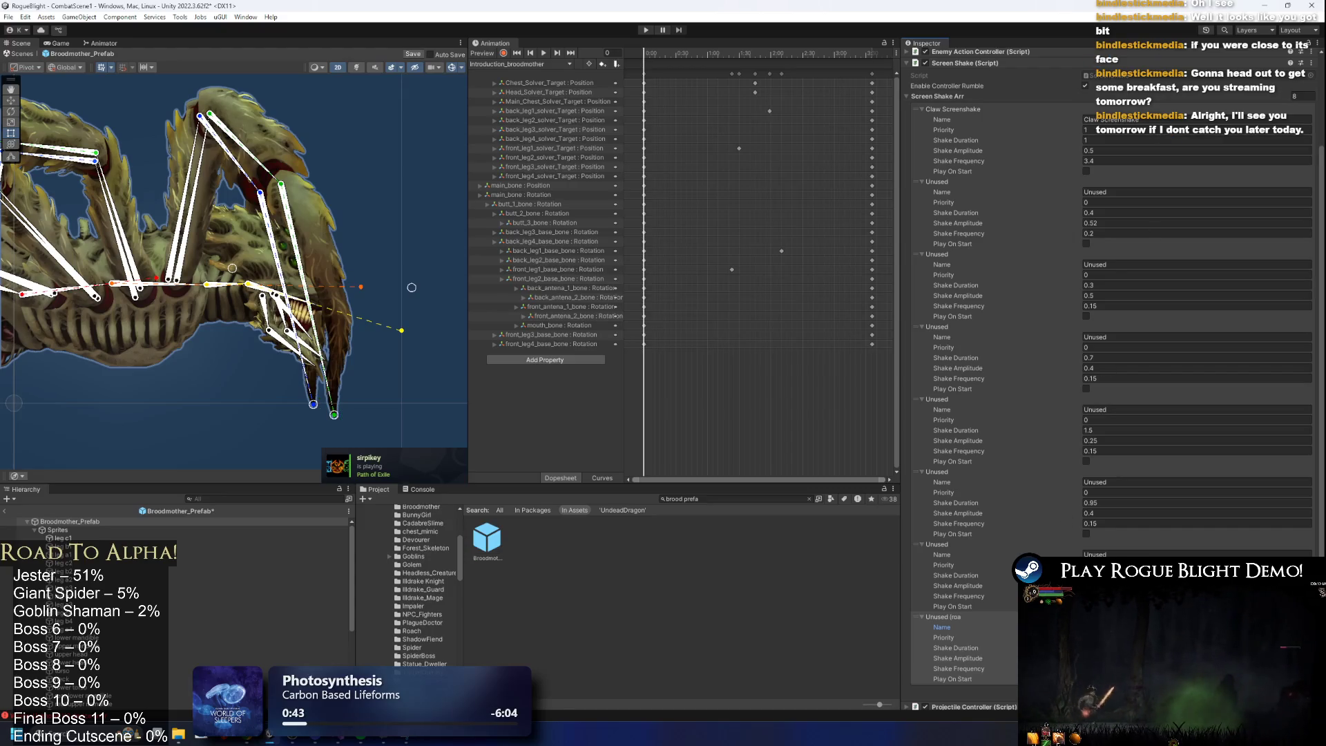
type("r dragon")
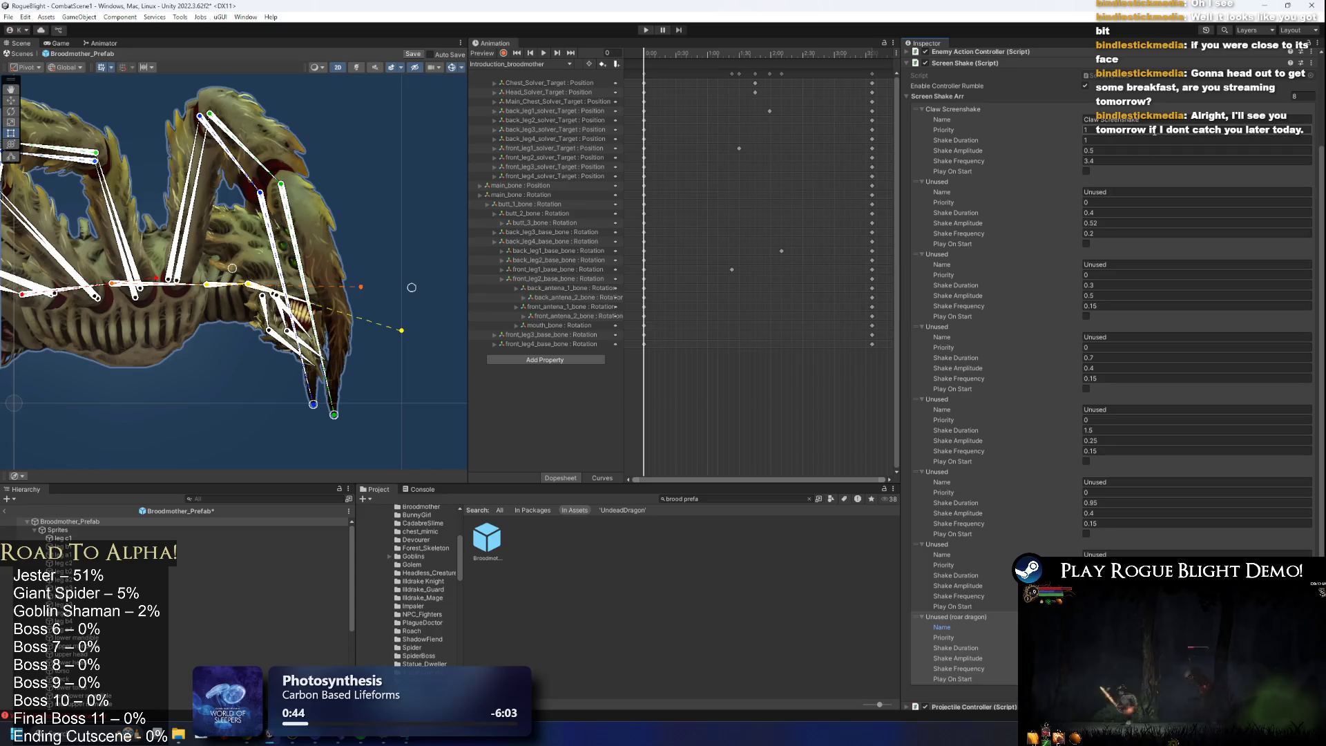
left_click(528, 65)
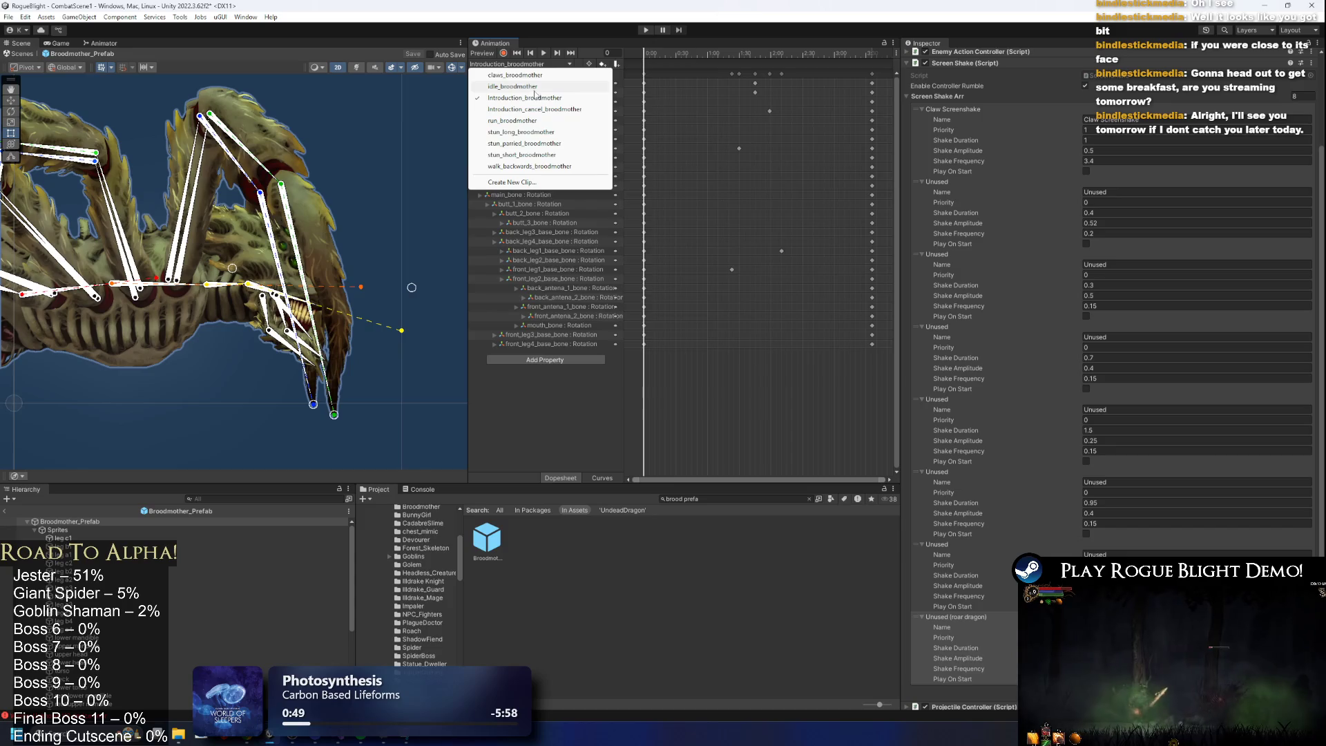
Add a claws_broodmother animation event calling ScreenShake StartScreenShake(int).
left_click(583, 75)
right_click(706, 60)
left_click(732, 67)
left_click(1035, 83)
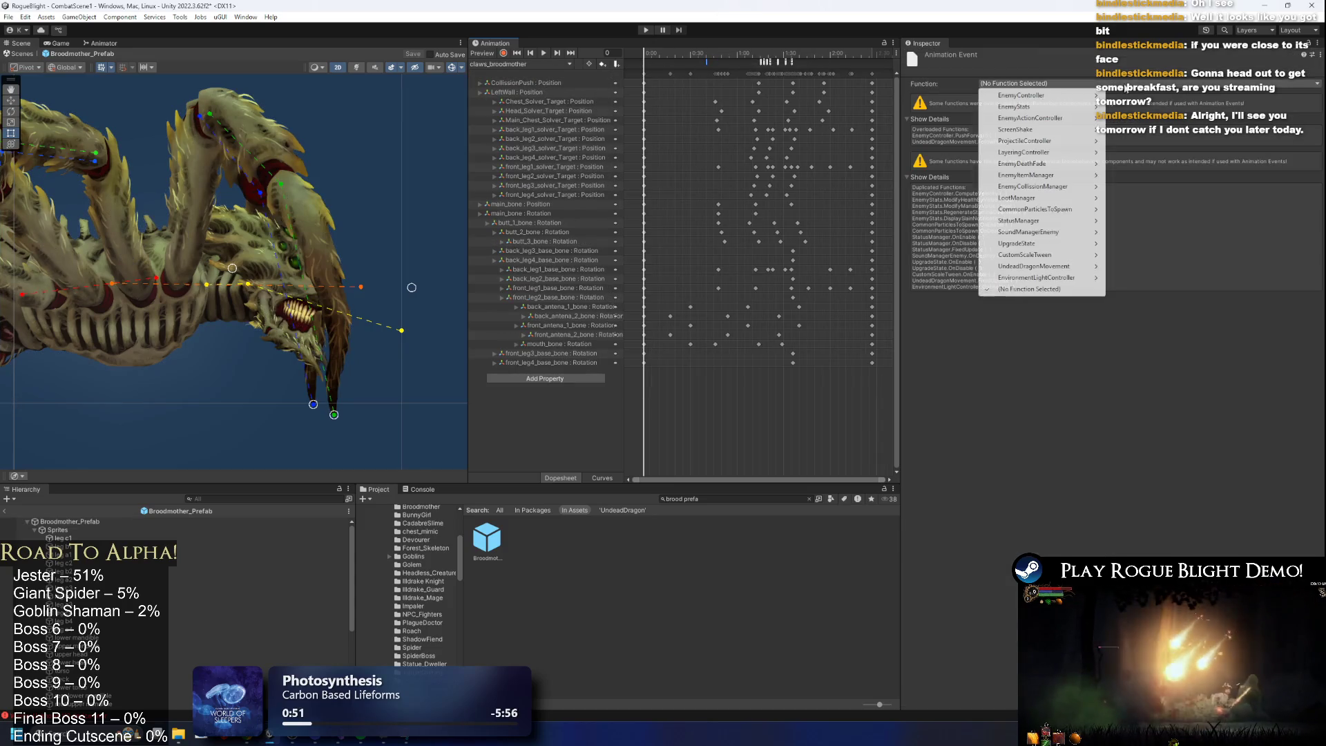
mouse_move(1095, 130)
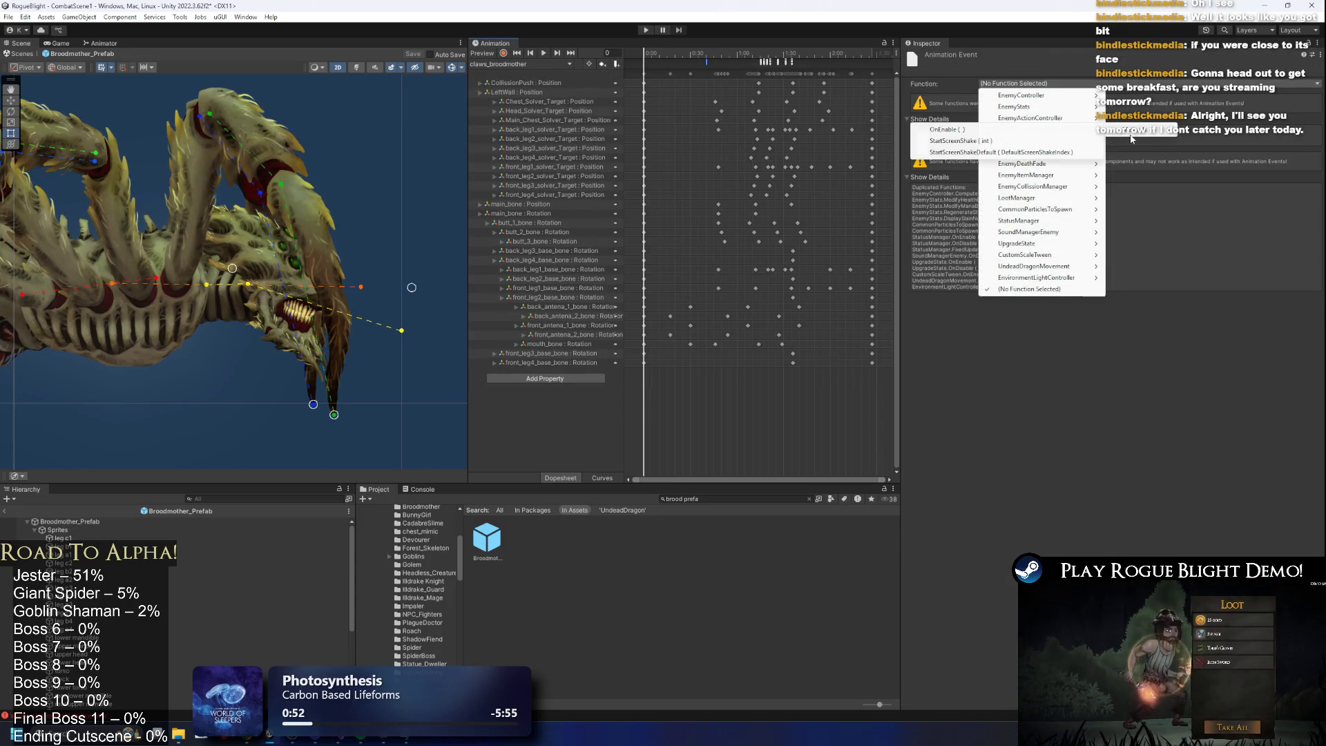
left_click(973, 141)
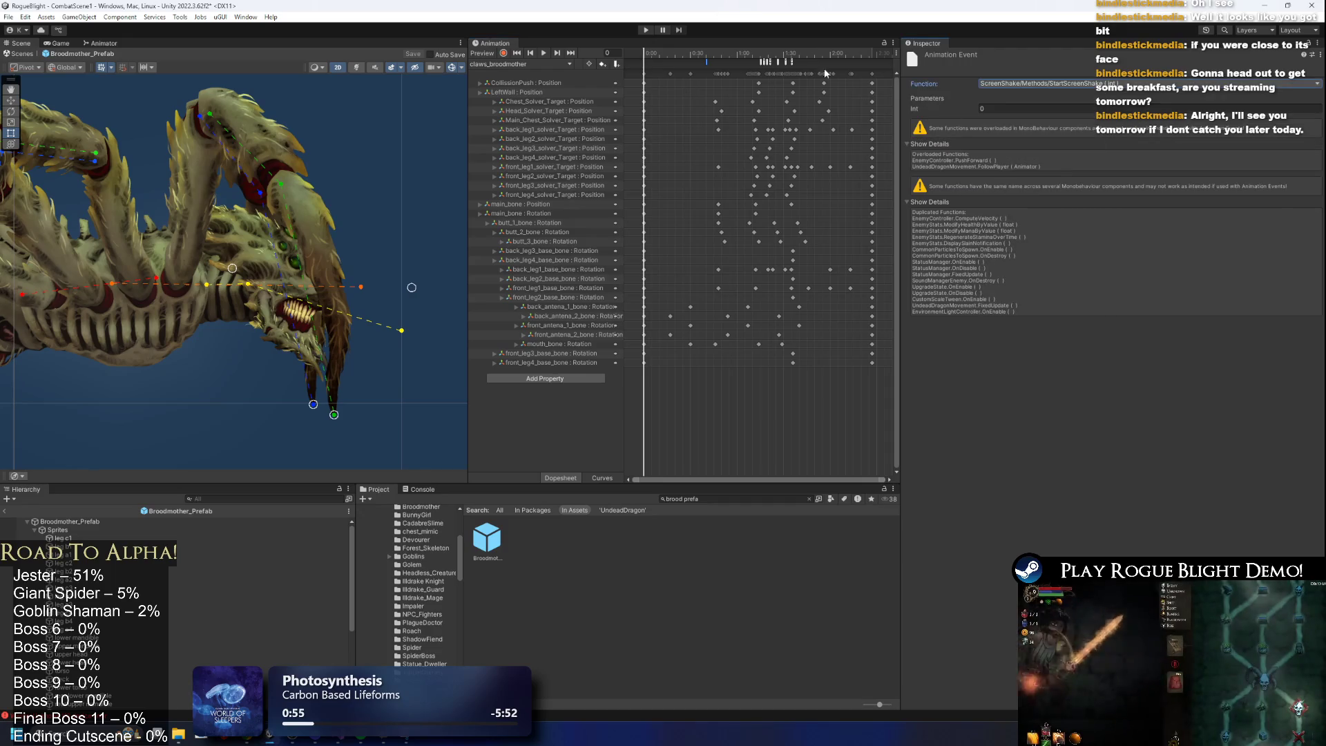
Scrub the clip to frame 94, step one frame forward, and start Play mode.
left_click_drag(772, 51, 790, 55)
scroll(800, 53, "up", 3)
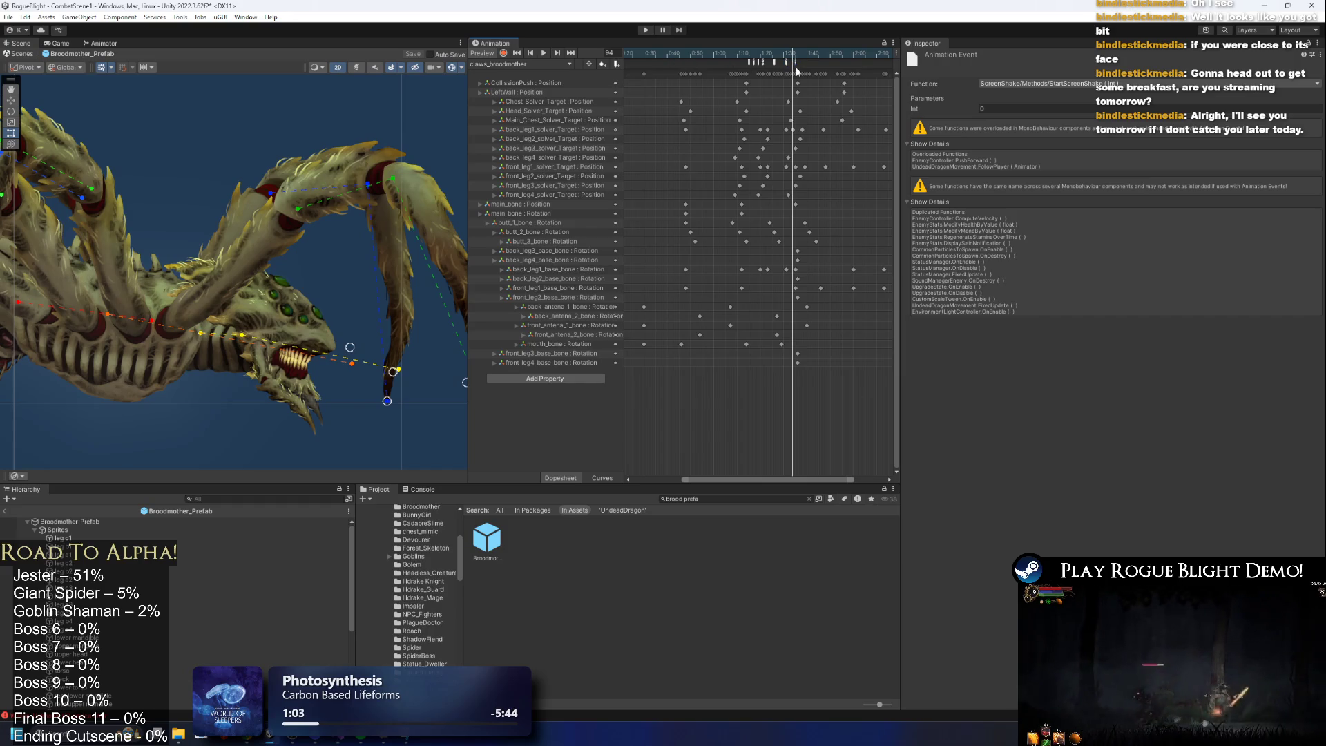
key("period")
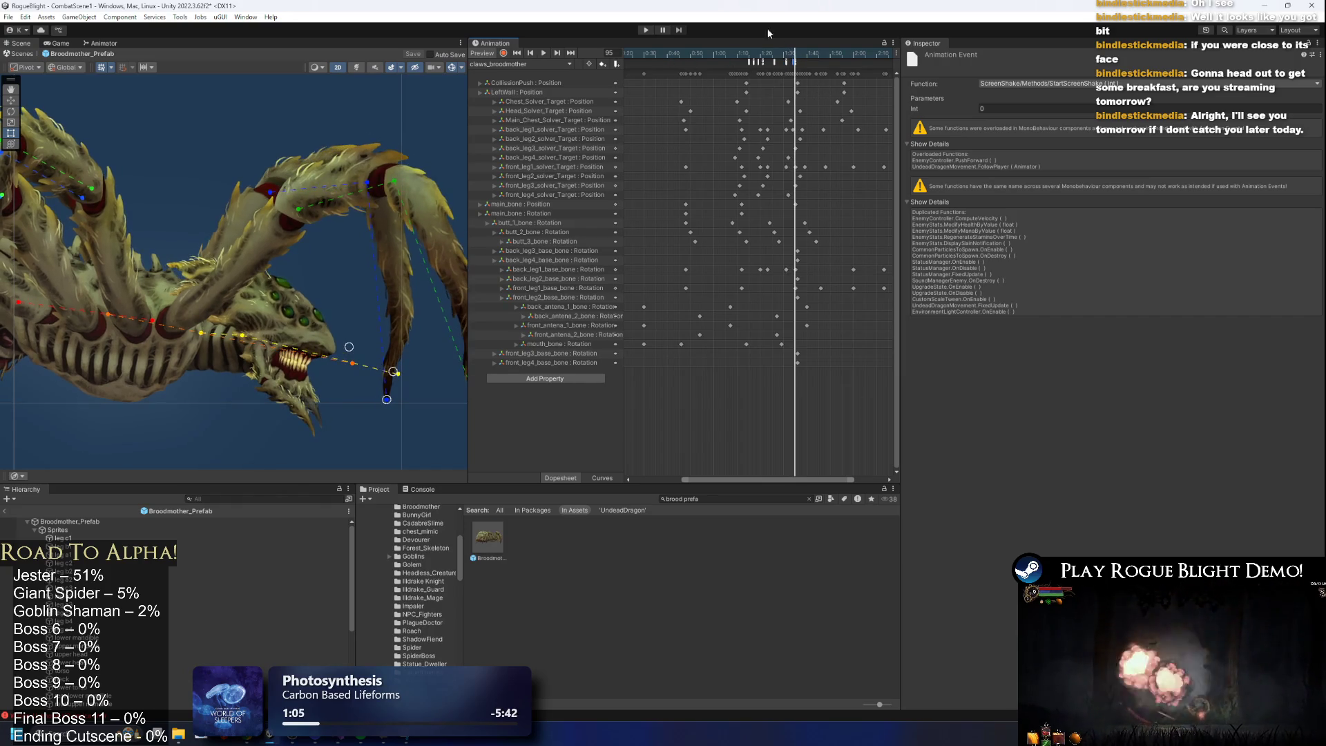
left_click(646, 32)
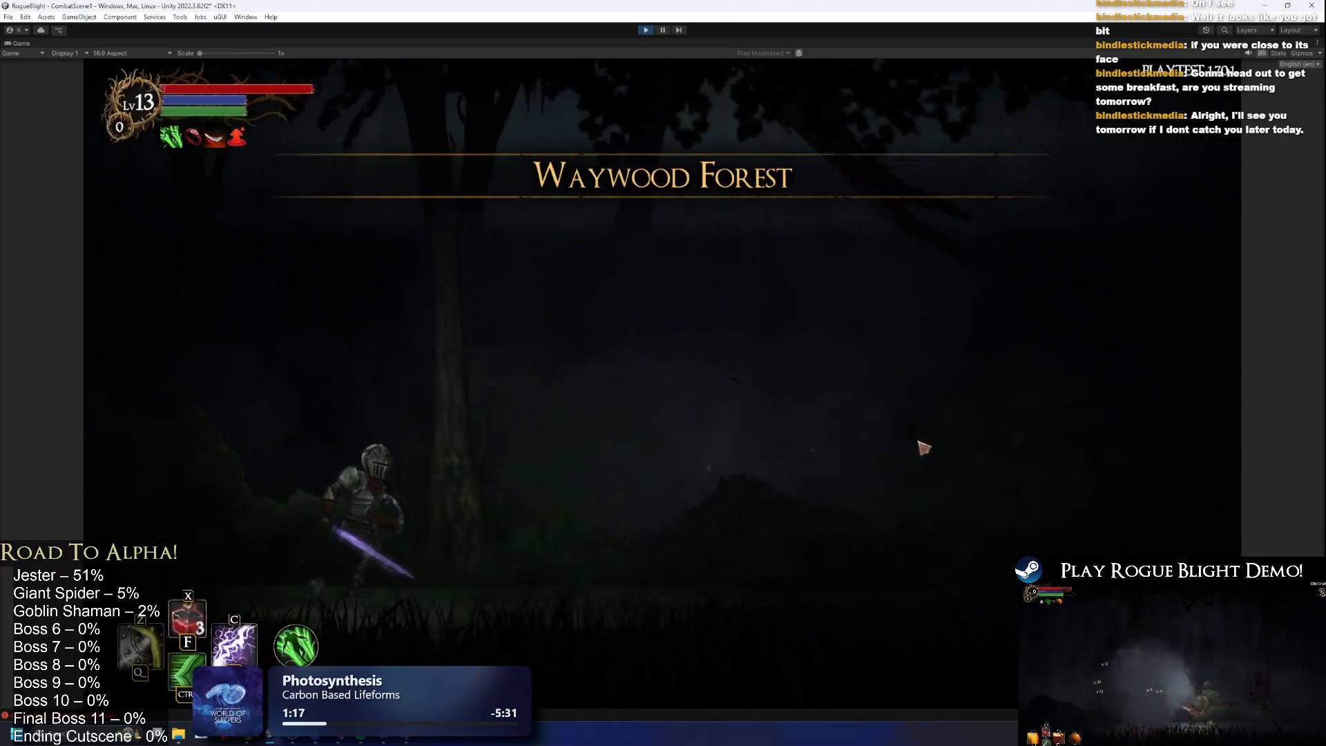
Approach, attack and retreat from the Broodmother to test the claw shake, then stop with Ctrl+P.
key("d")
key("a")
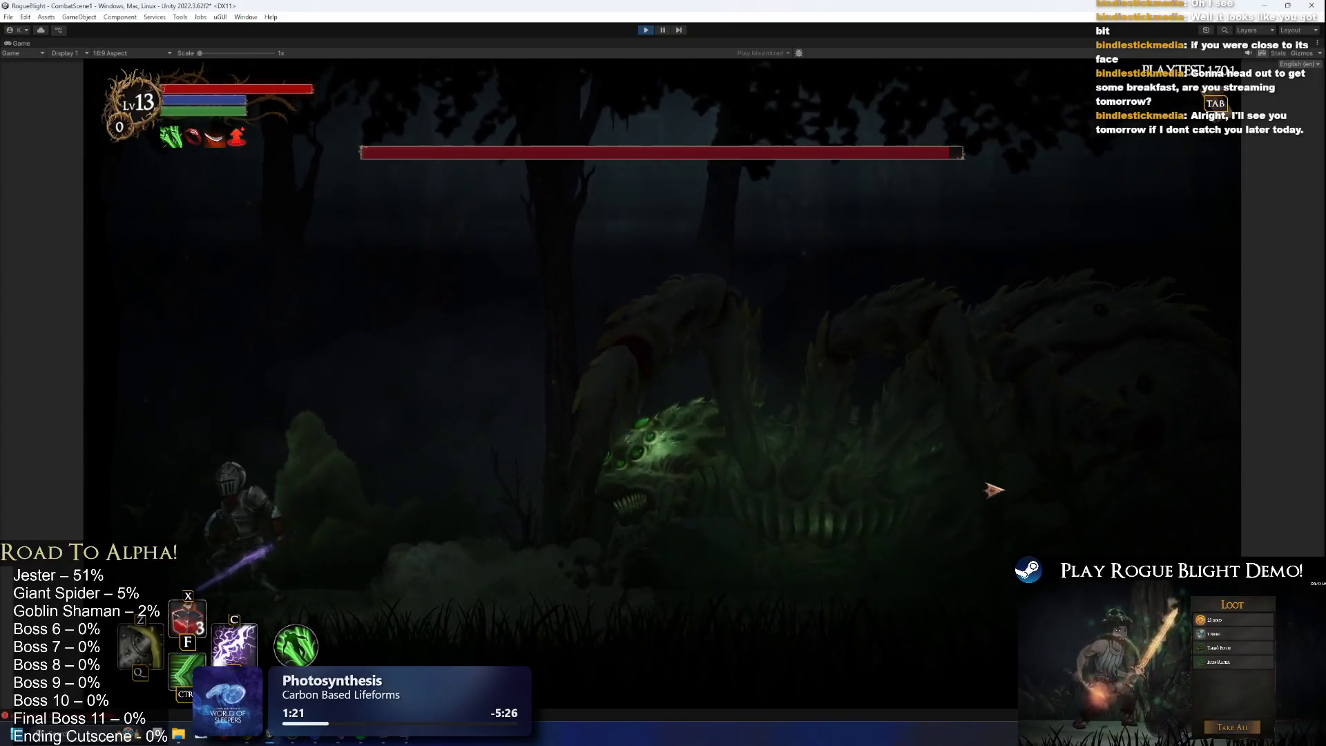
key("d")
left_click(972, 455)
key("a")
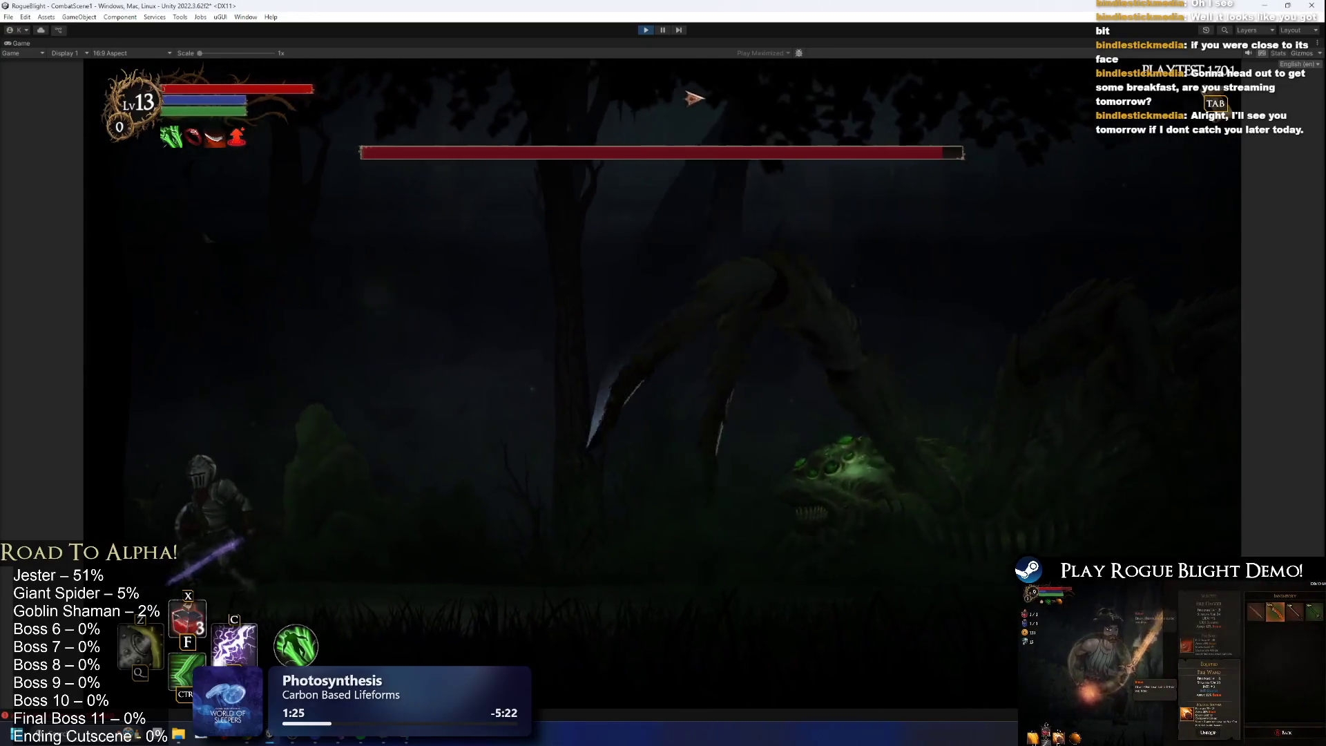
key("d")
key("d")
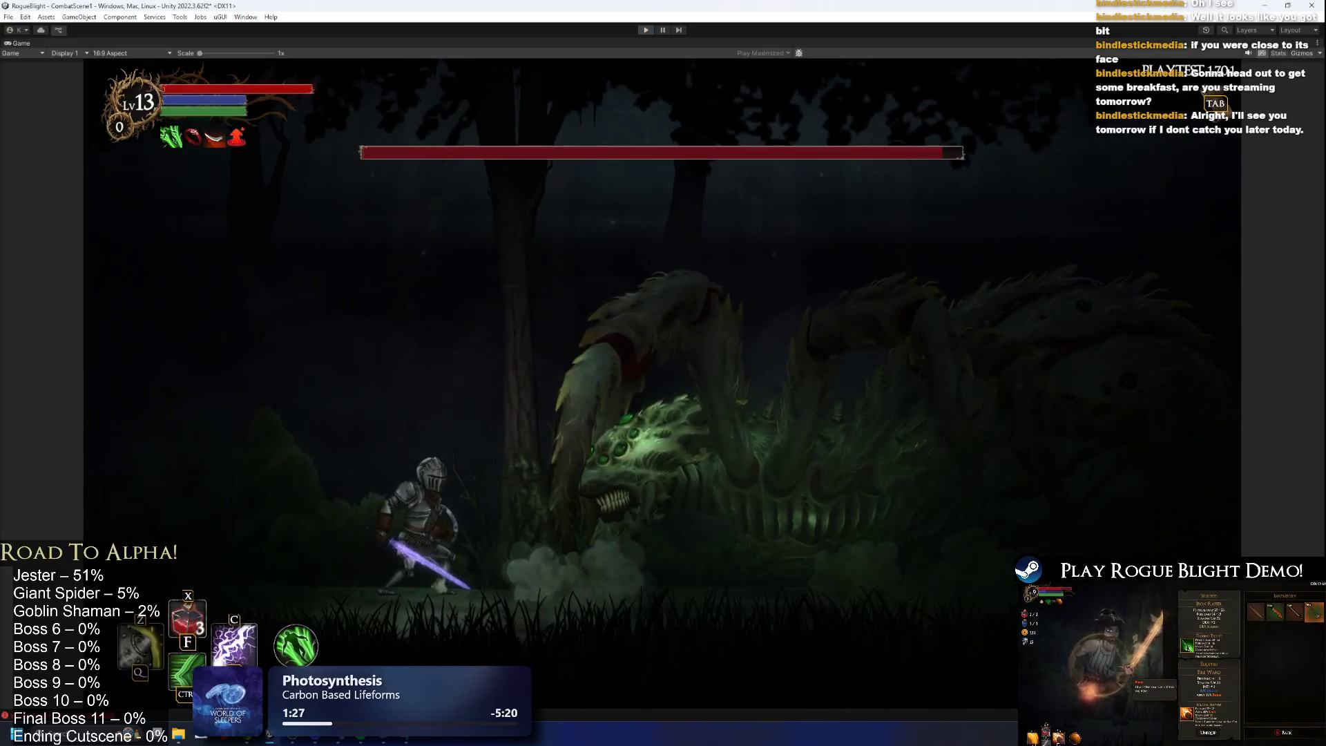
key("ctrl+p")
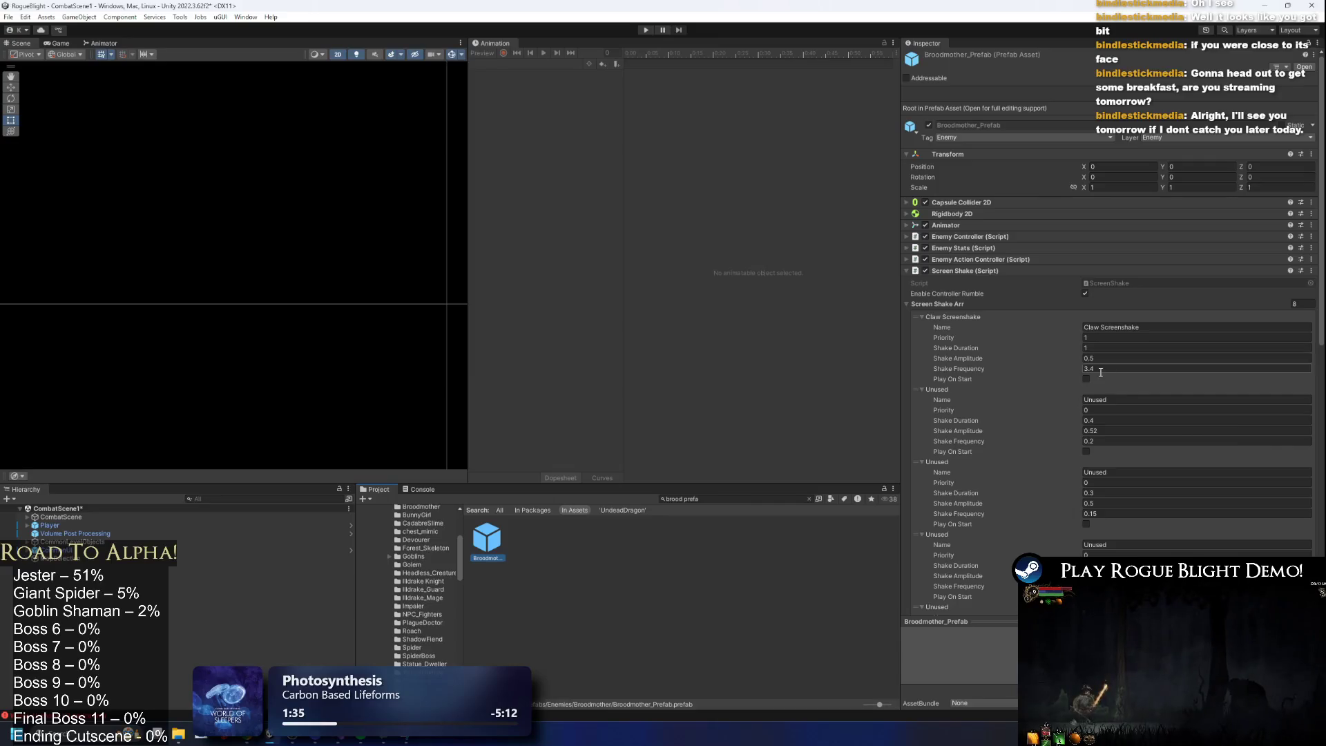
Set the Claw Screenshake Shake Duration to 0.5 and save with Ctrl+S.
left_click(1109, 348)
type("0.5")
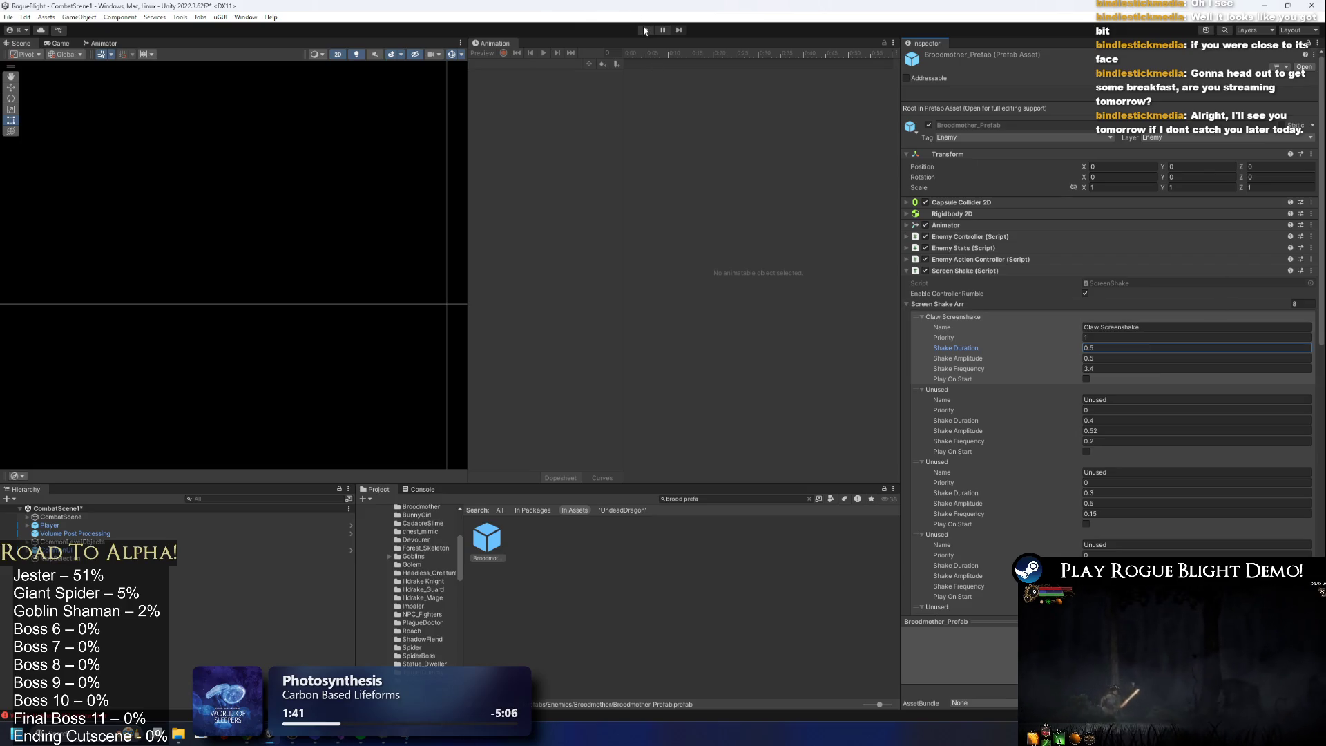
key("ctrl+s")
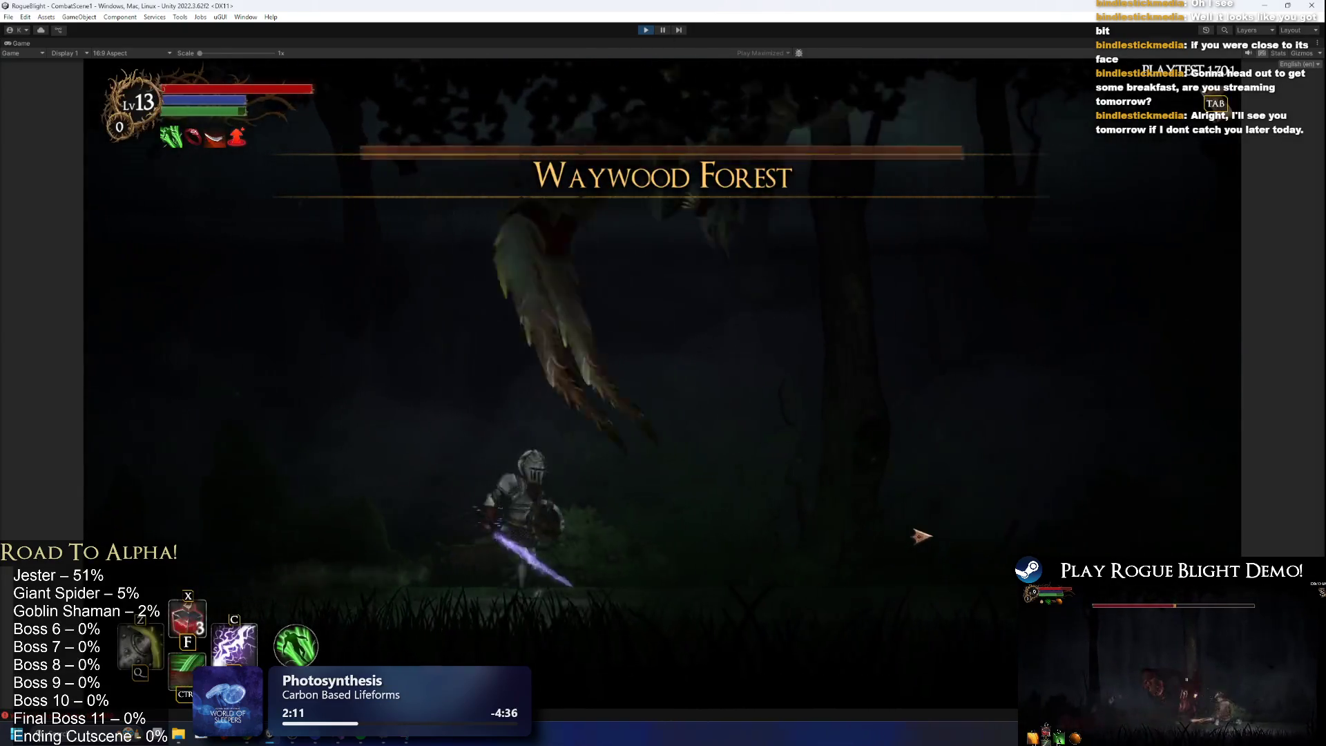
Dodge the boss's lunges with left and right moves, then attack and dash-strike through it.
key("Left")
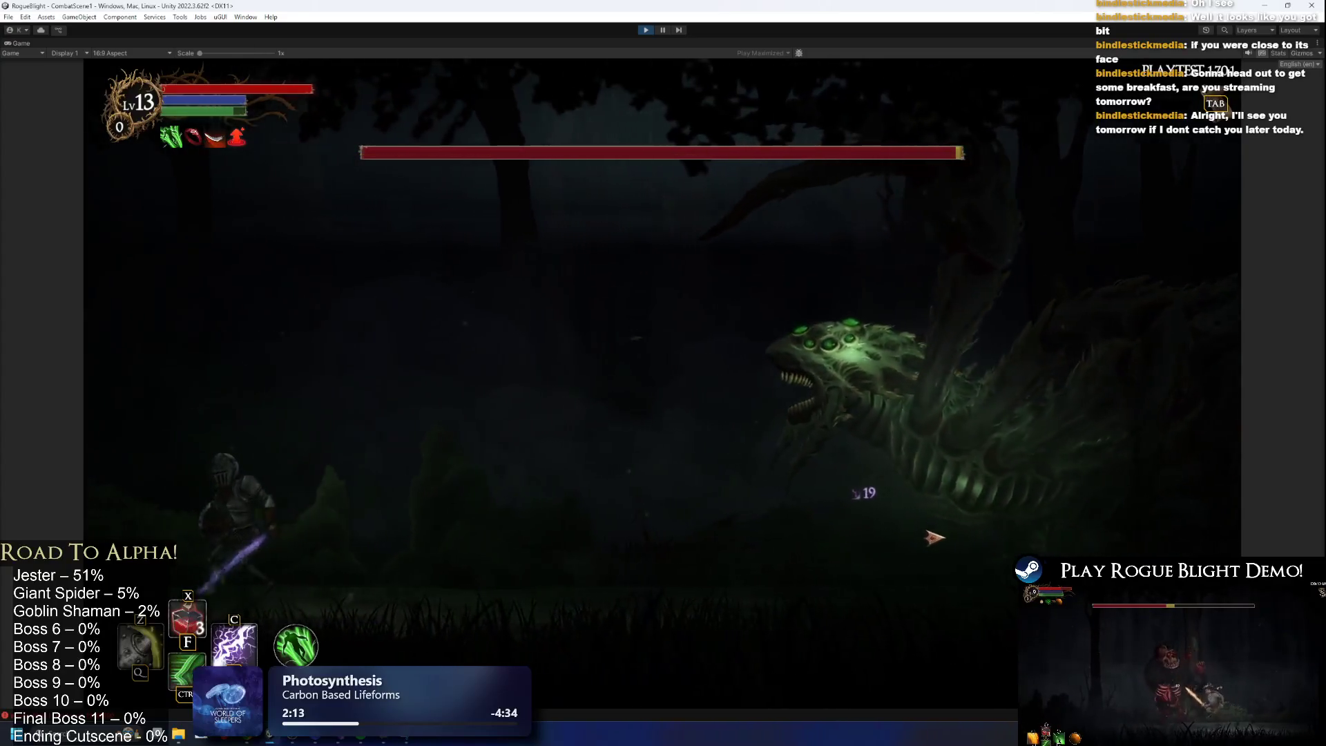
key("Right")
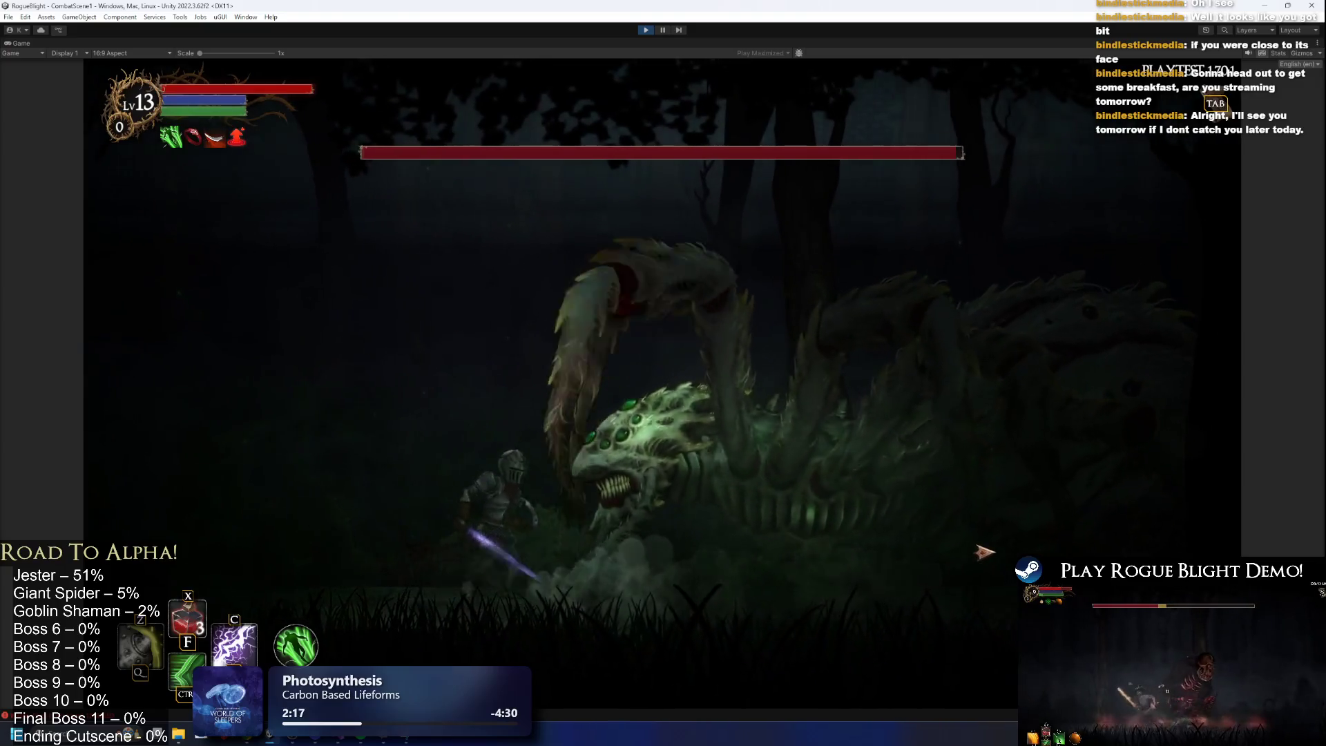
key("Left")
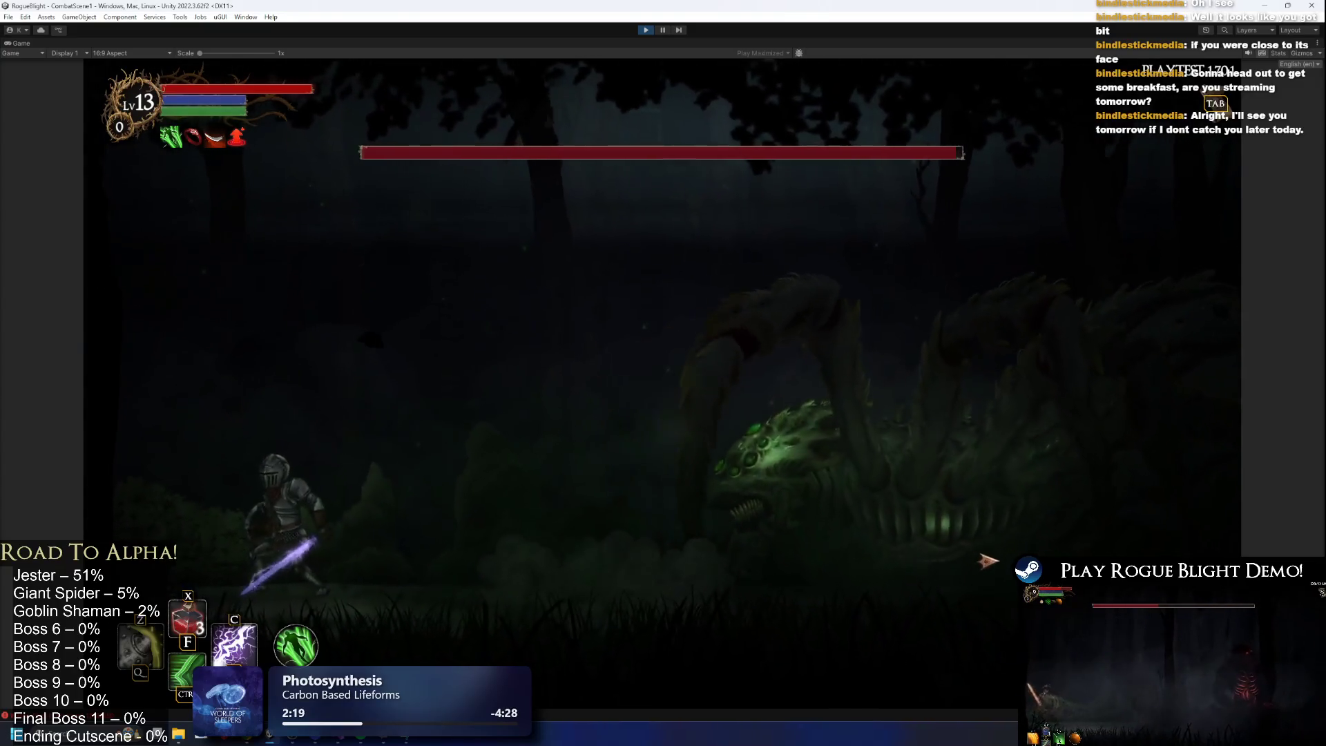
key("Right")
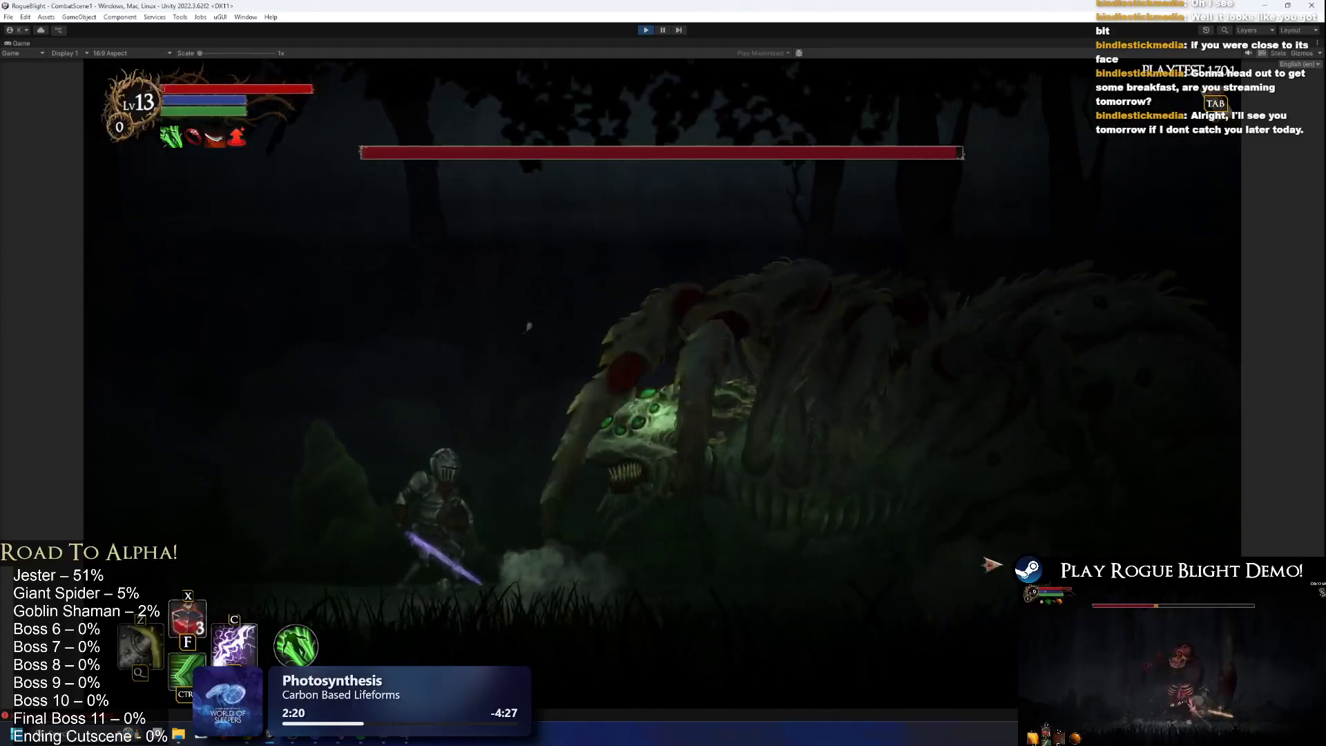
key("Left")
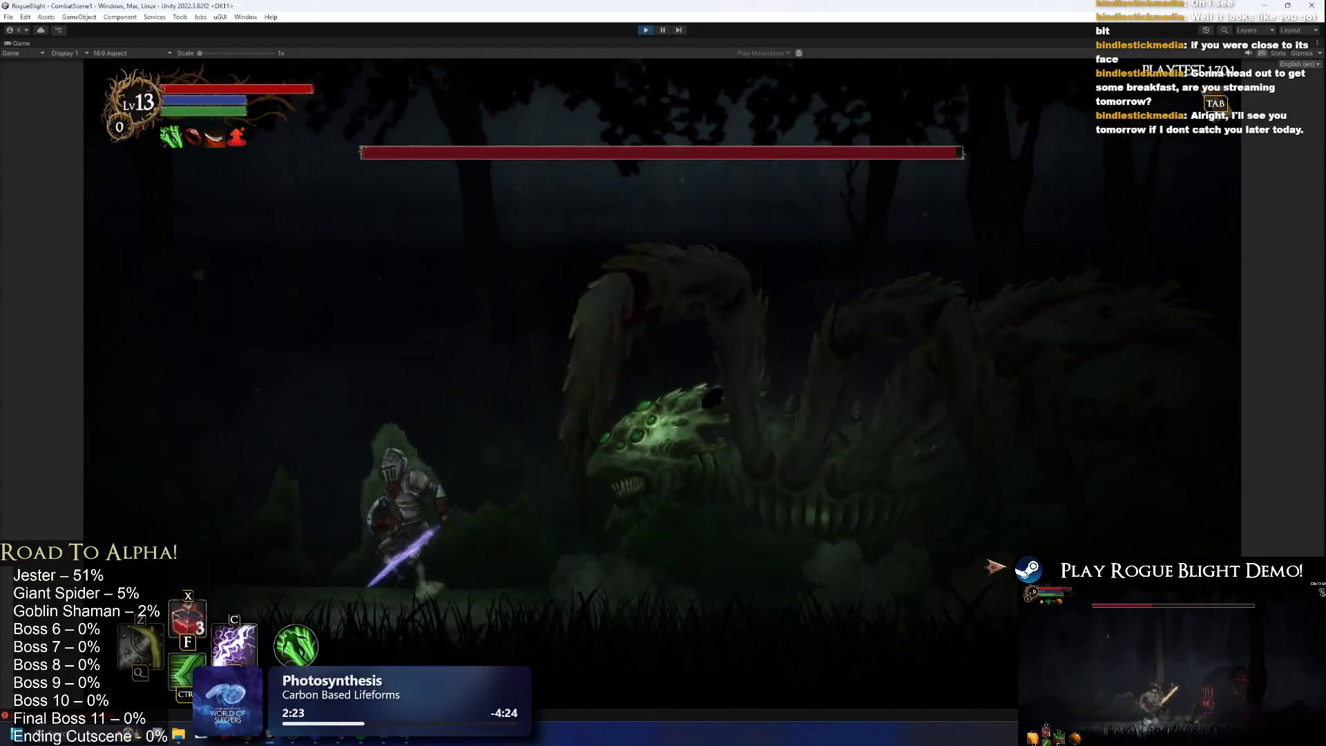
key("Left")
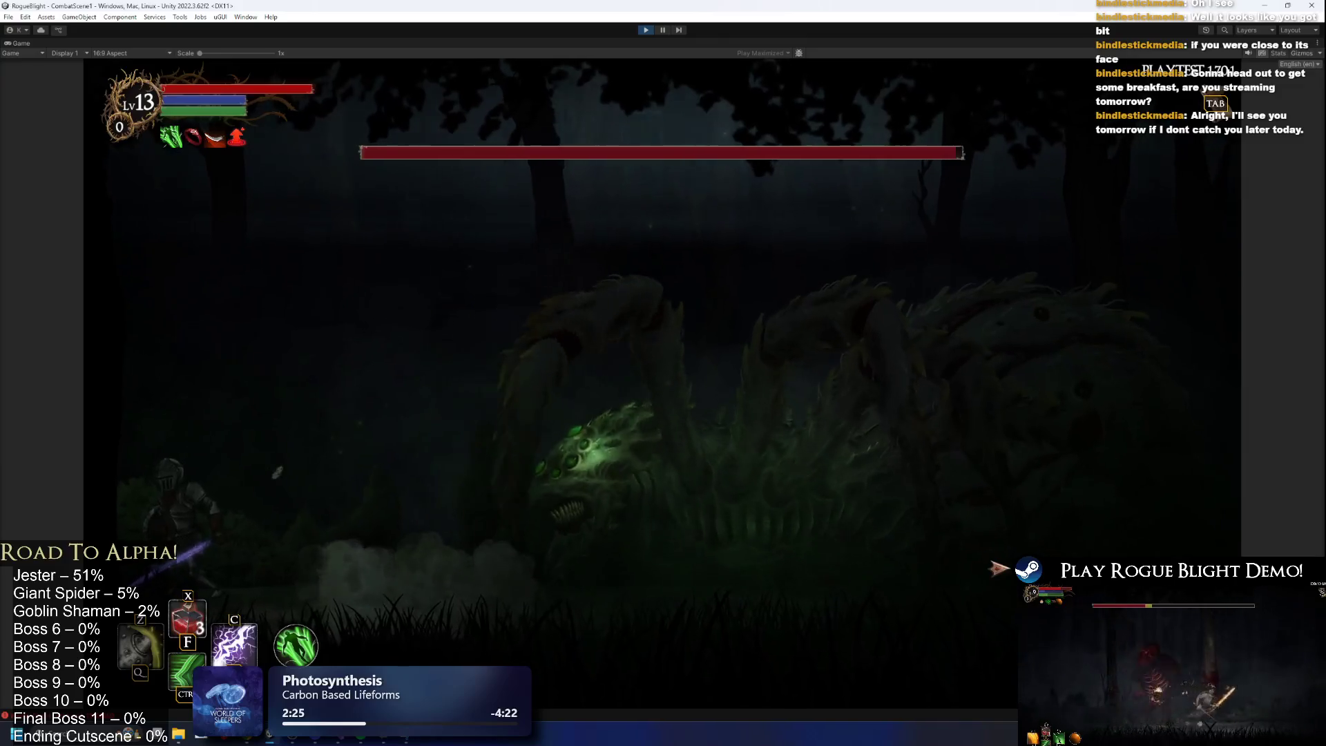
left_click(981, 542)
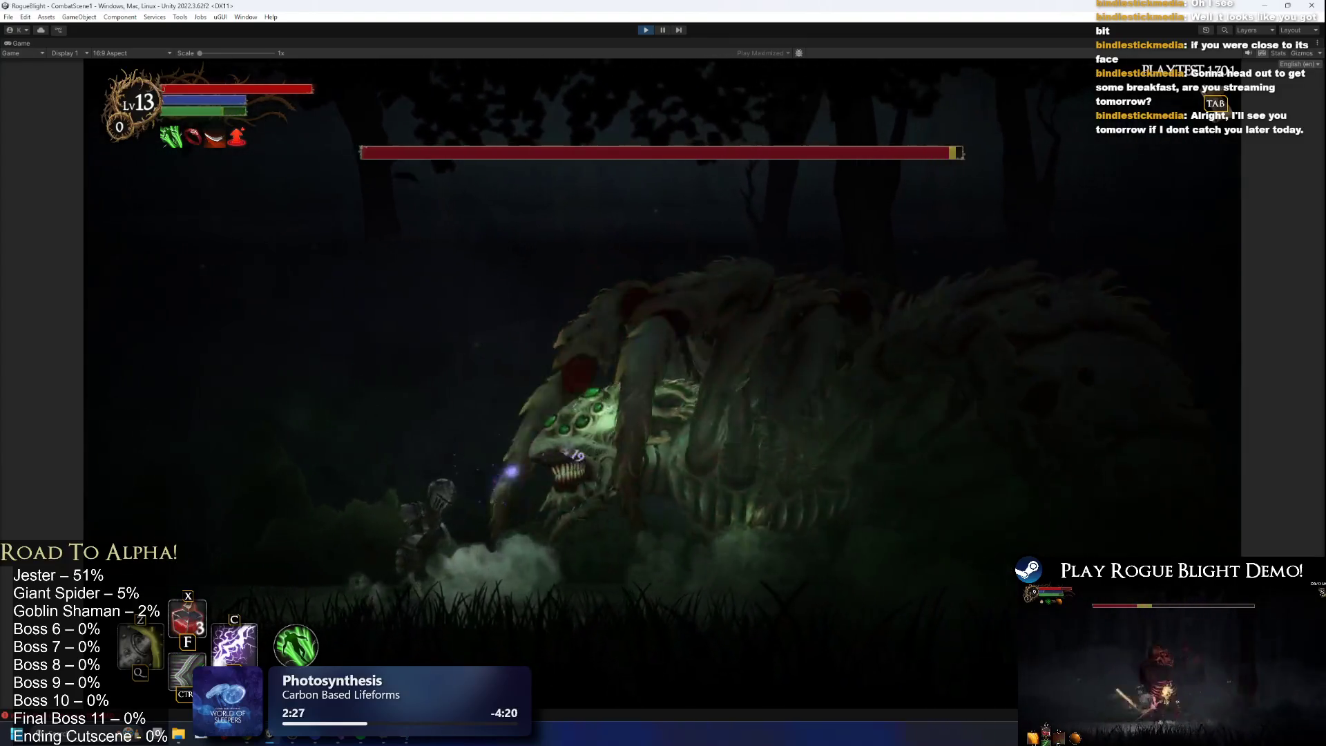
key("ctrl")
Keep weaving left and right around the rearing, lunging boss to test its attacks.
key("Right")
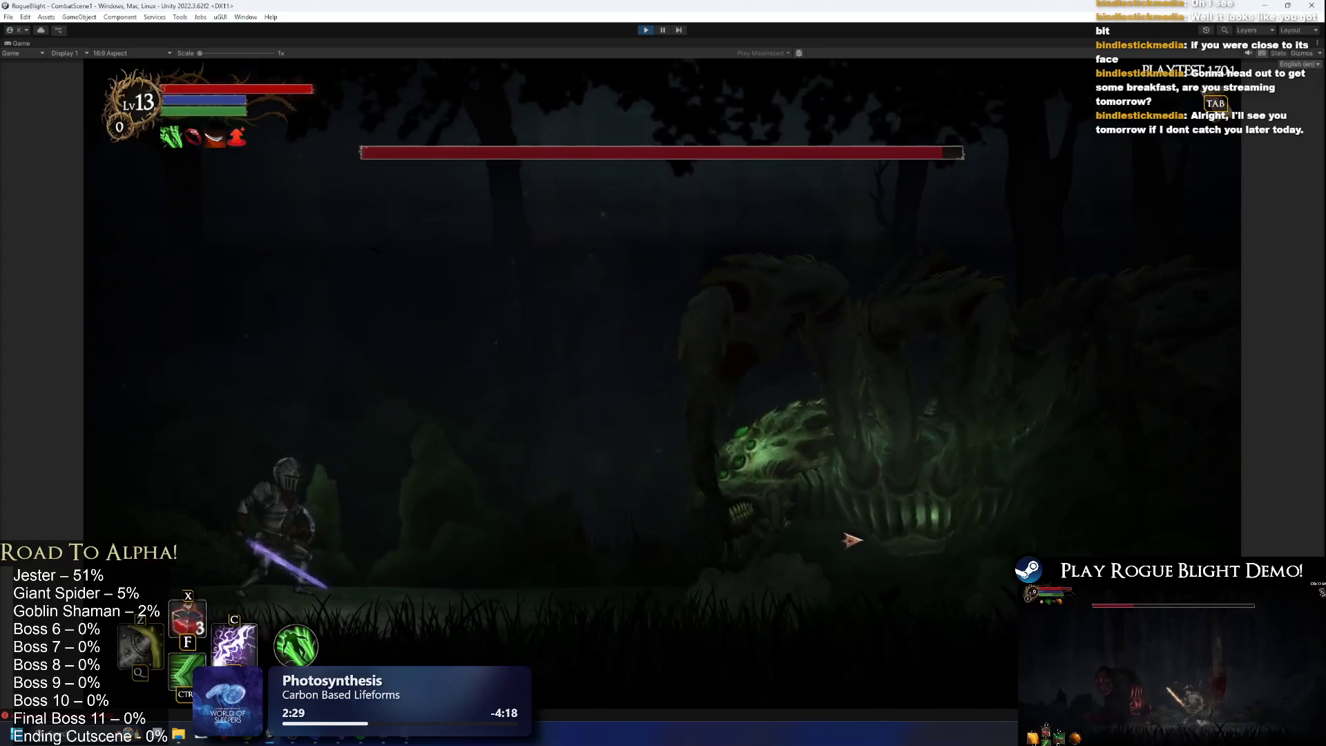
key("Left")
key("ctrl")
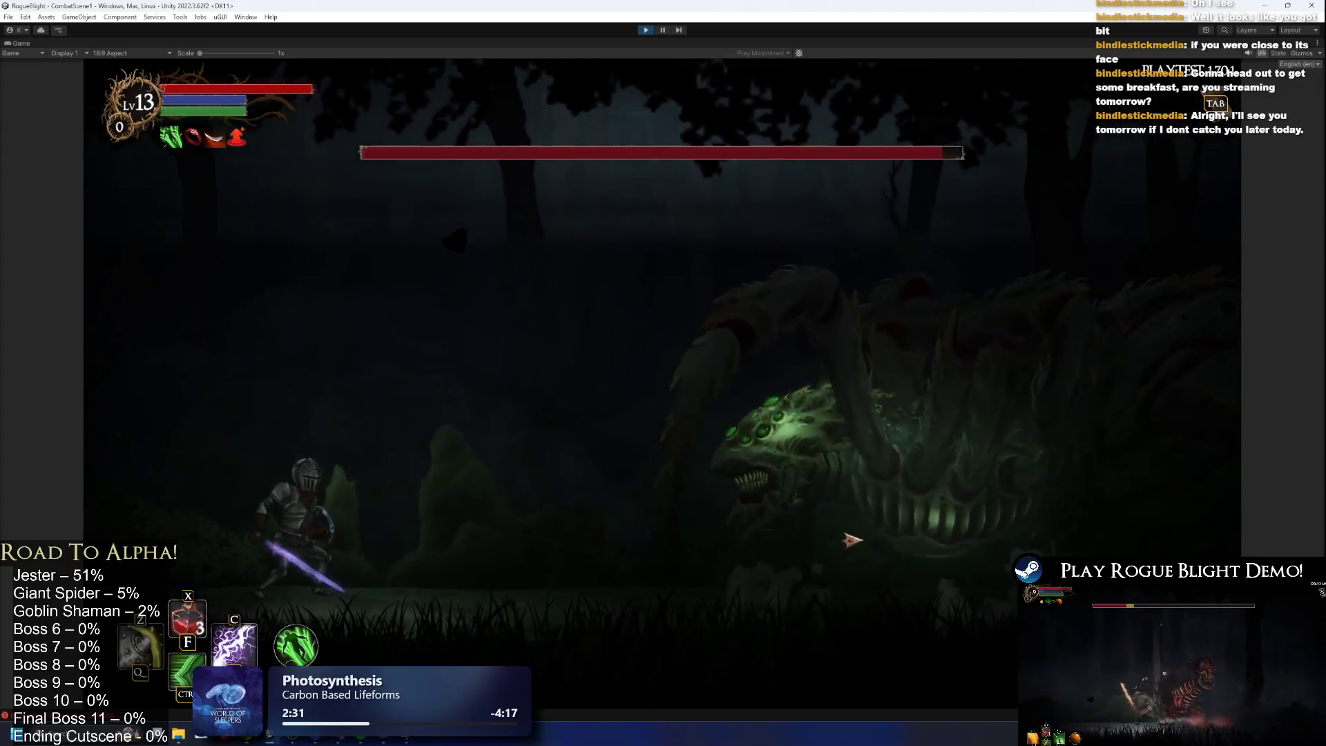
key("Right")
key("Left")
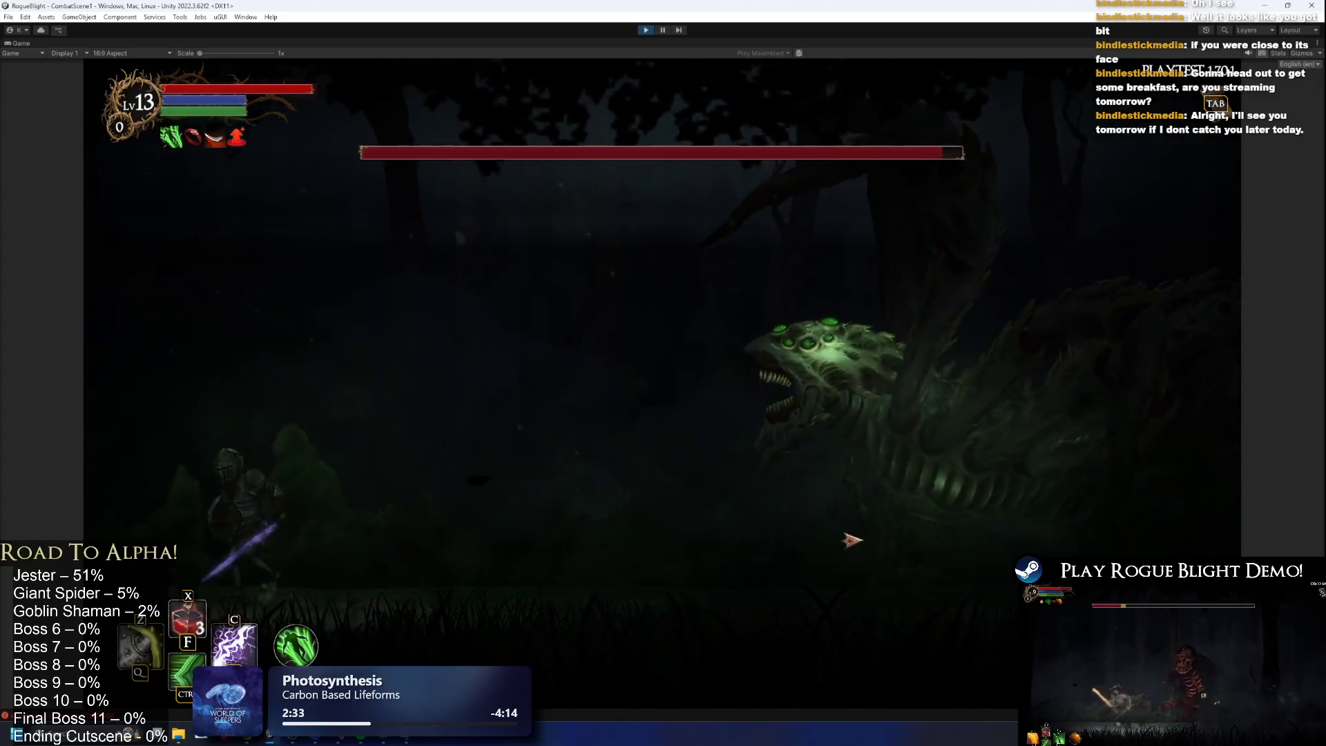
key("Right")
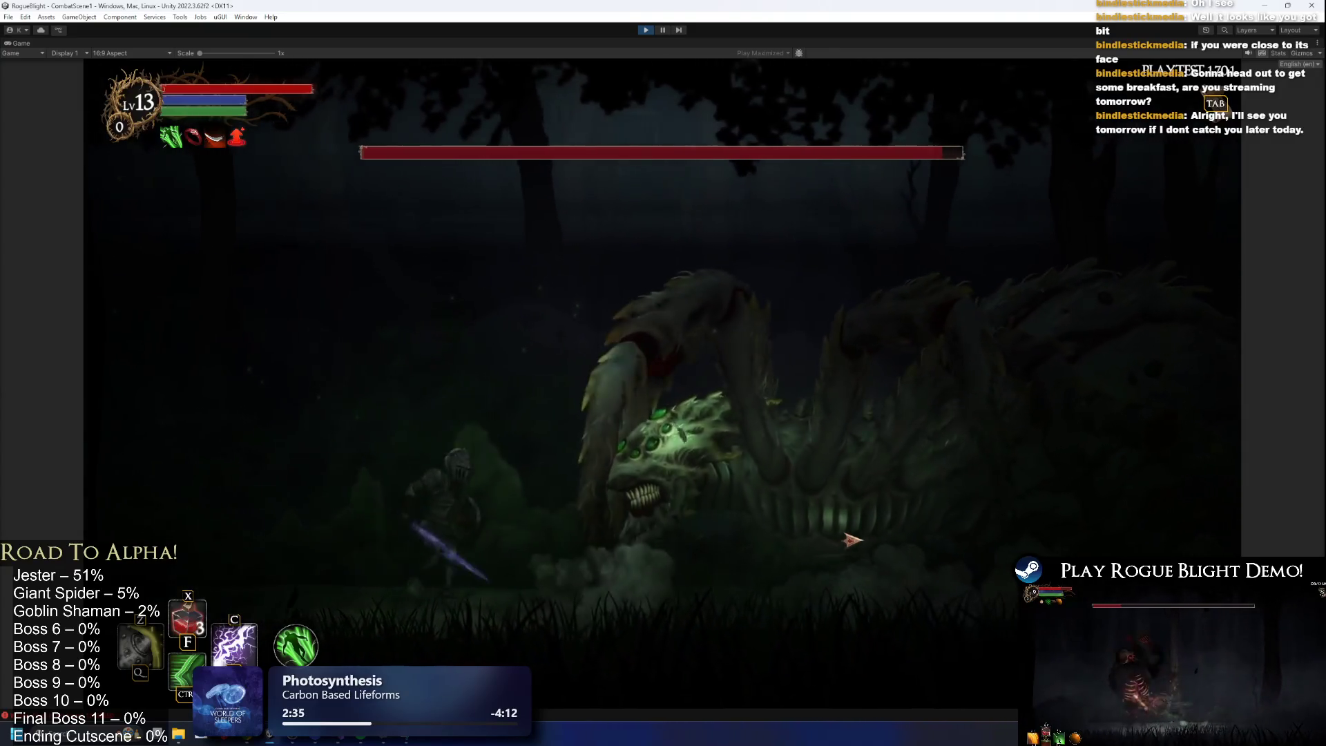
key("Left")
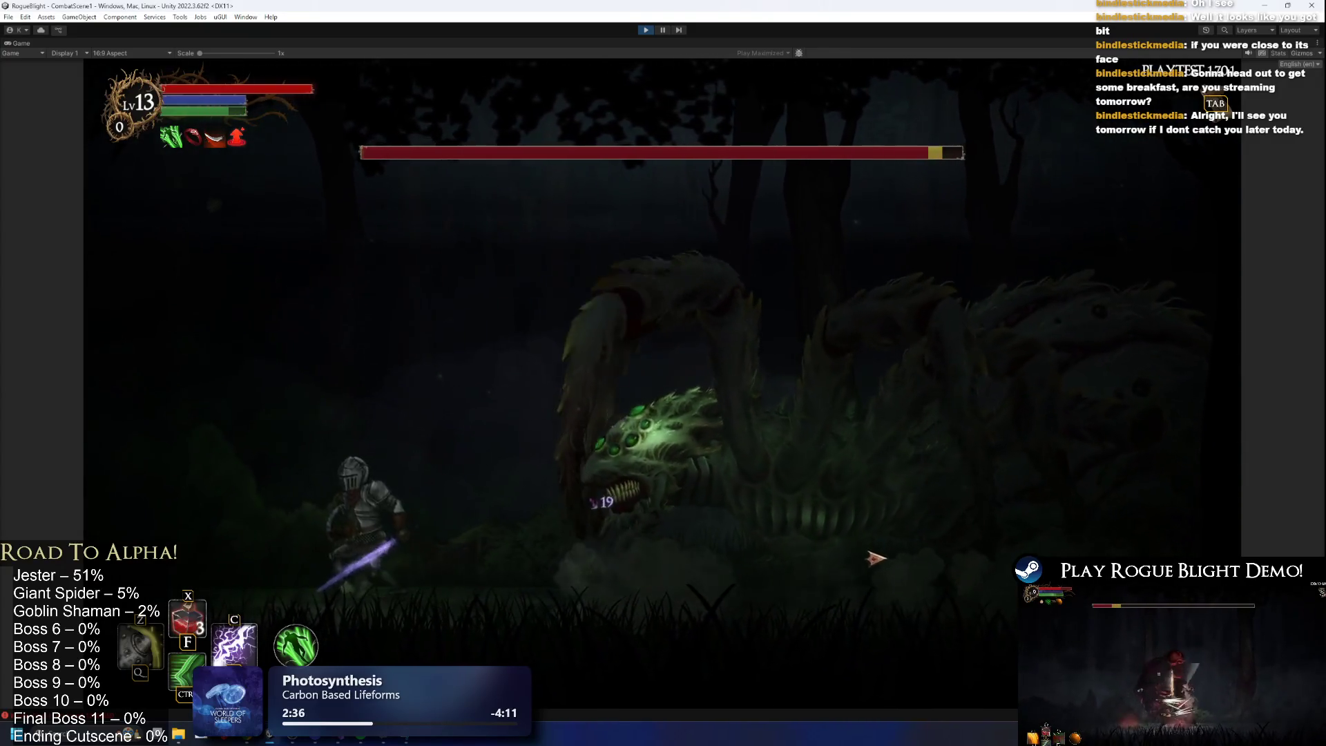
key("Right")
key("Left")
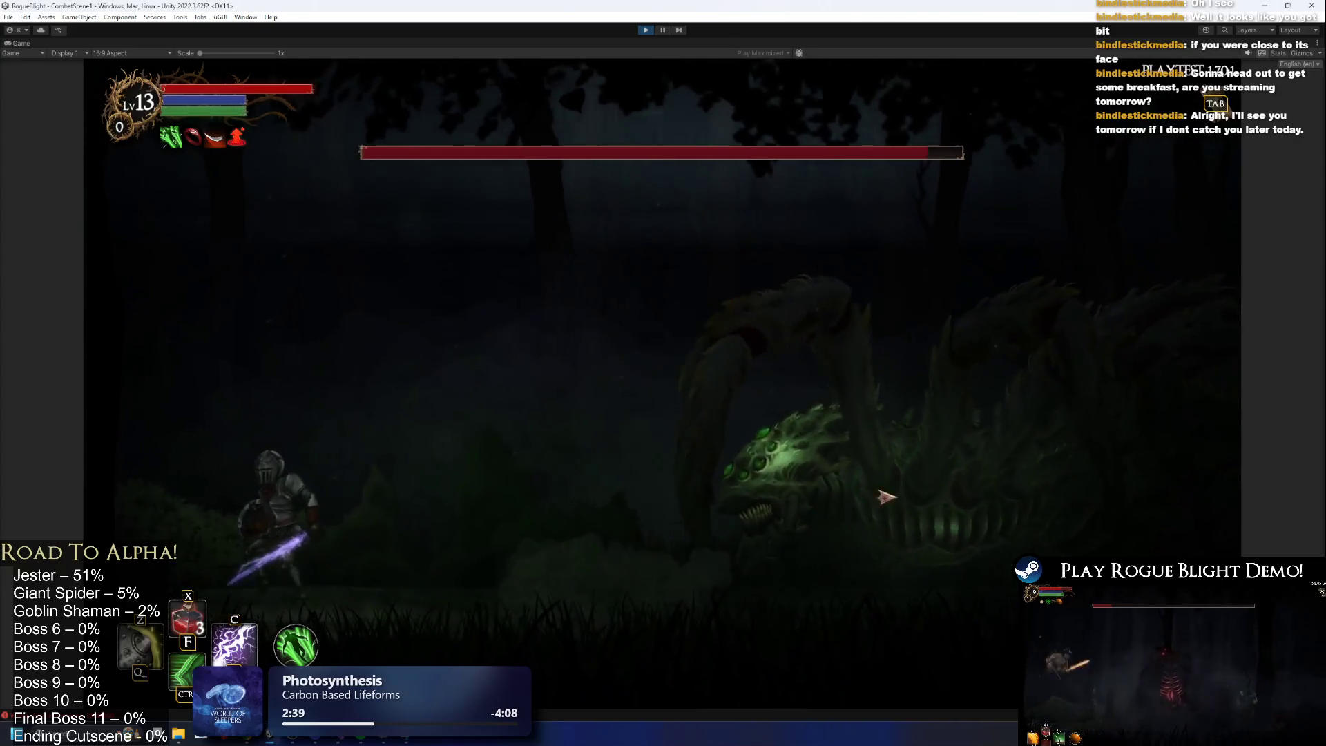
key("Right")
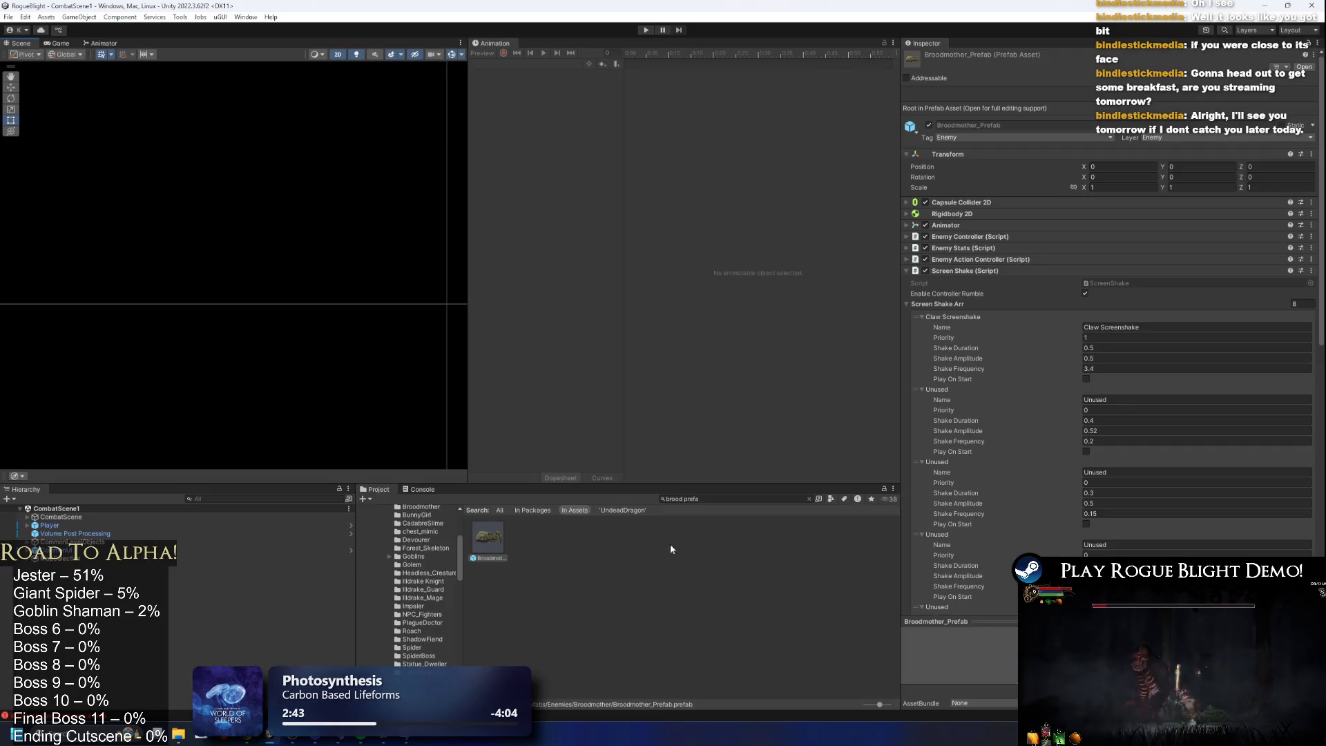
Open Broodmother_Prefab and browse its Sprites, main_bone and Particle_Positions objects.
scroll(1174, 484, "down", 8)
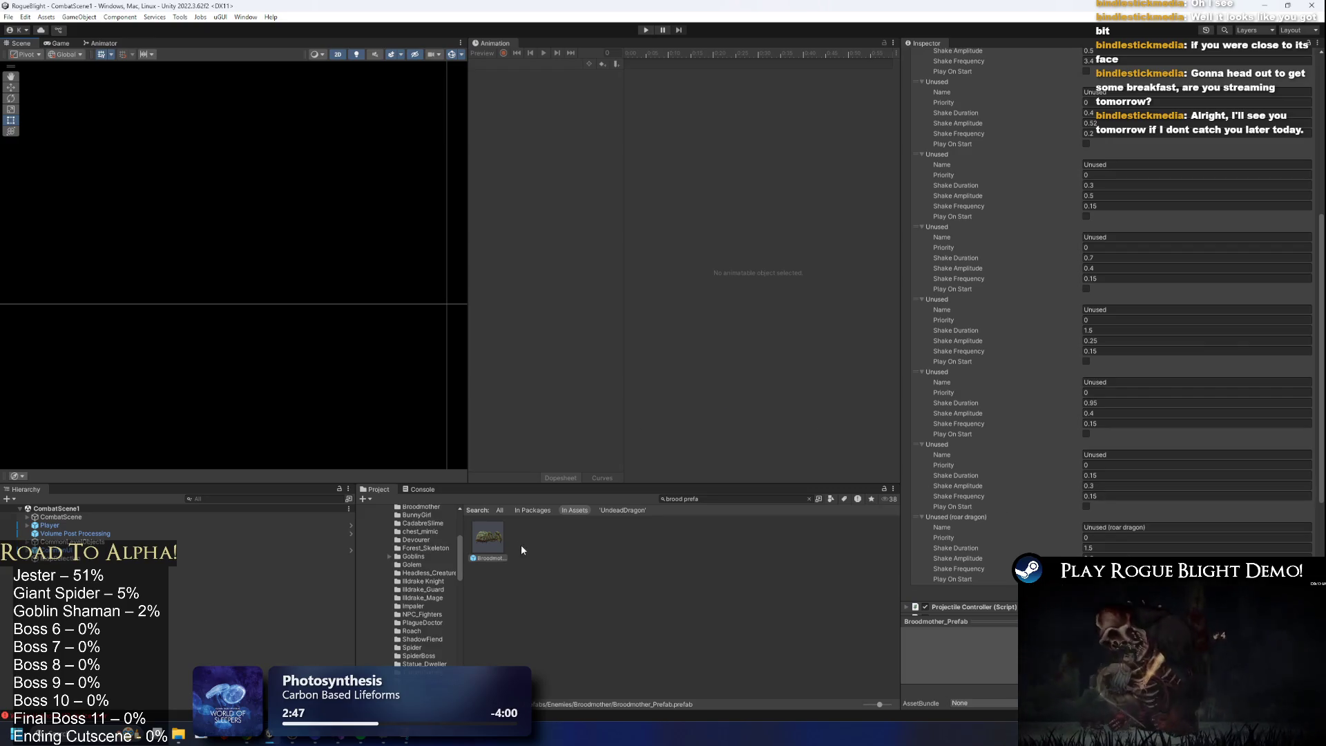
double_click(496, 532)
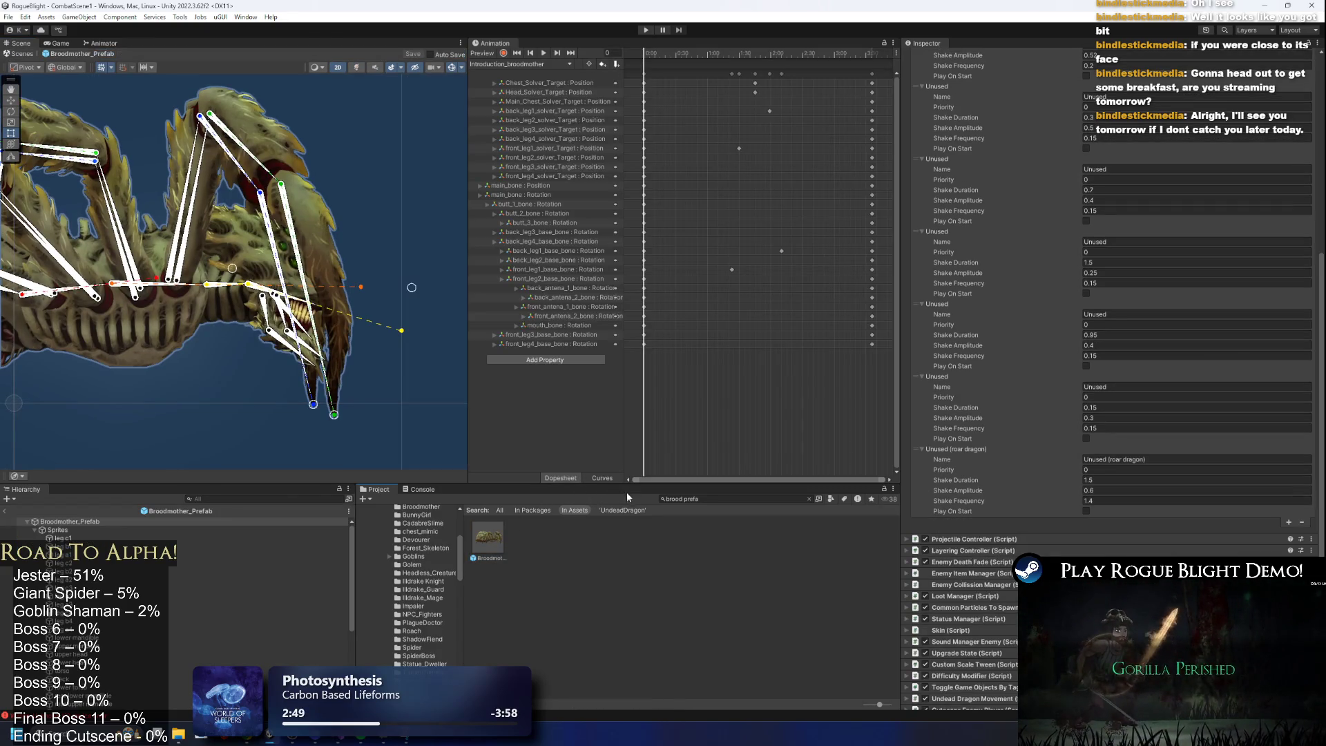
left_click(93, 527)
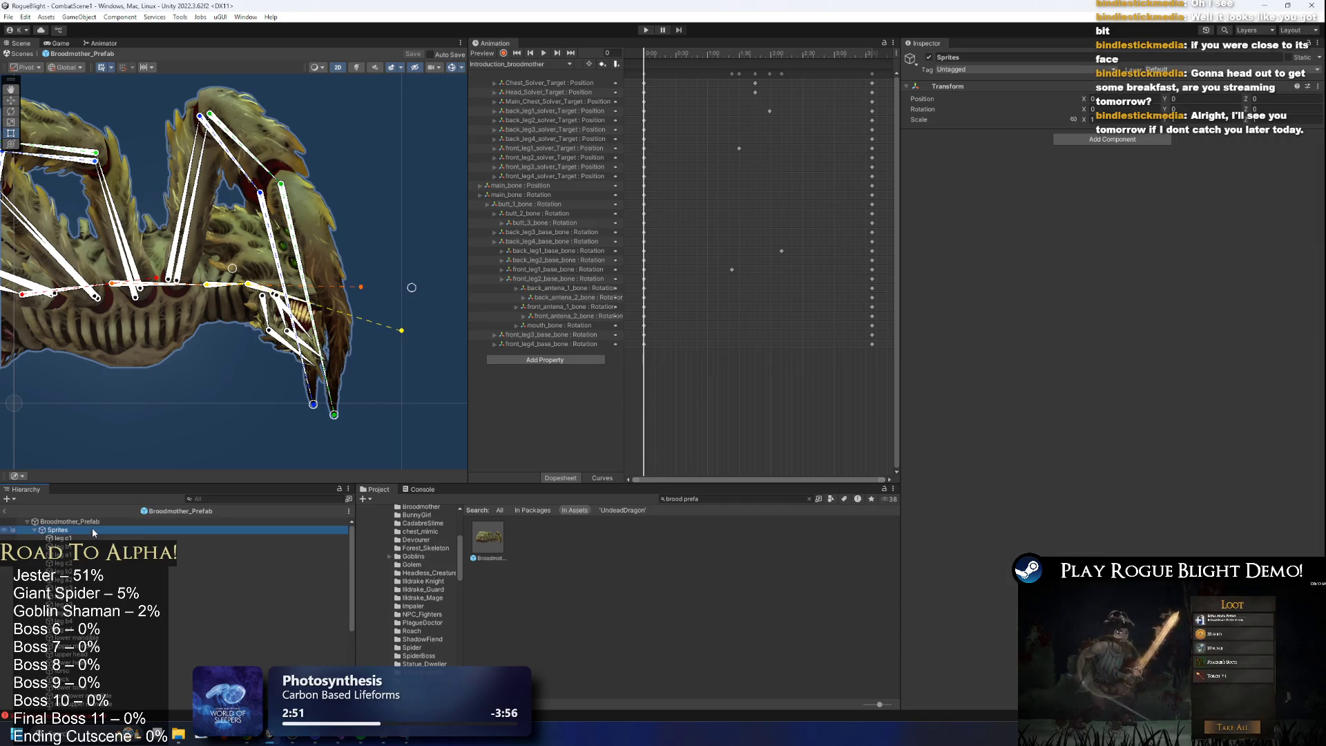
key("Left")
left_click(139, 536)
key("Down")
key("Down")
key("Down")
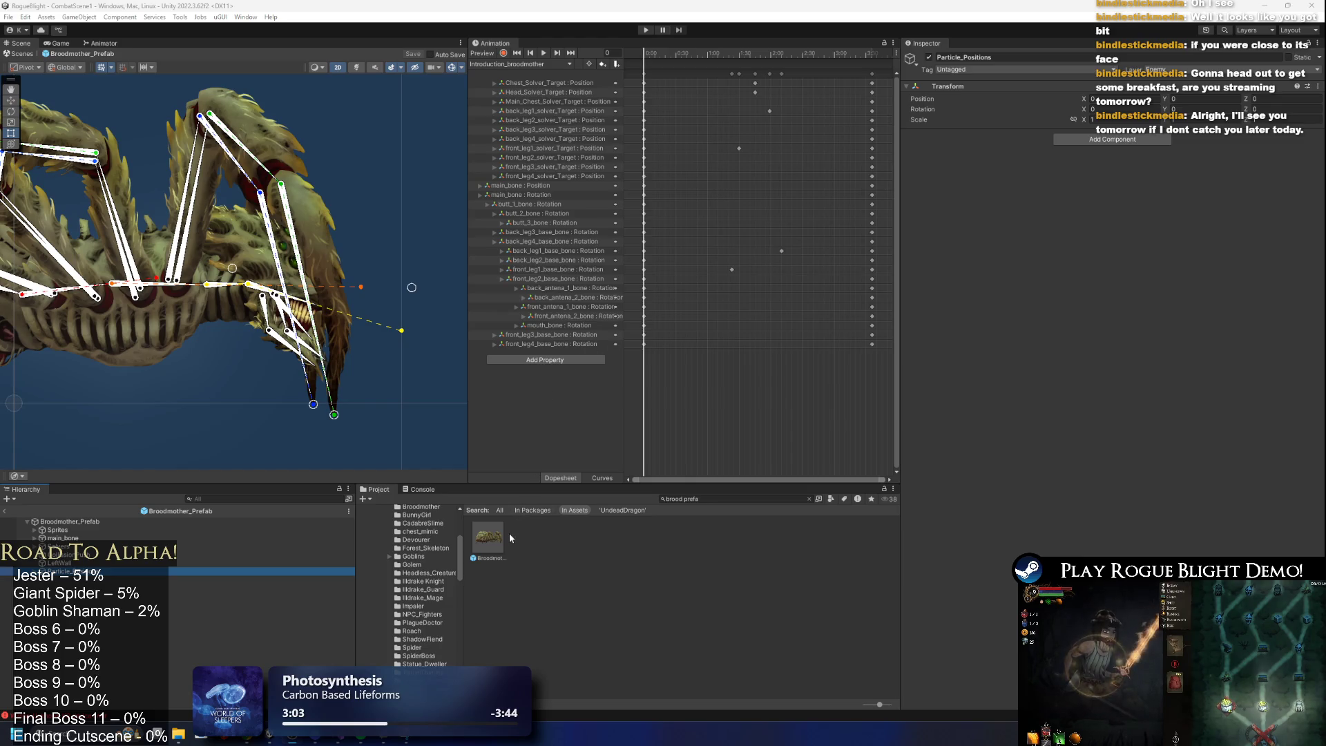
Clear the Project search field and close the boss-move sketch window.
left_click(736, 498)
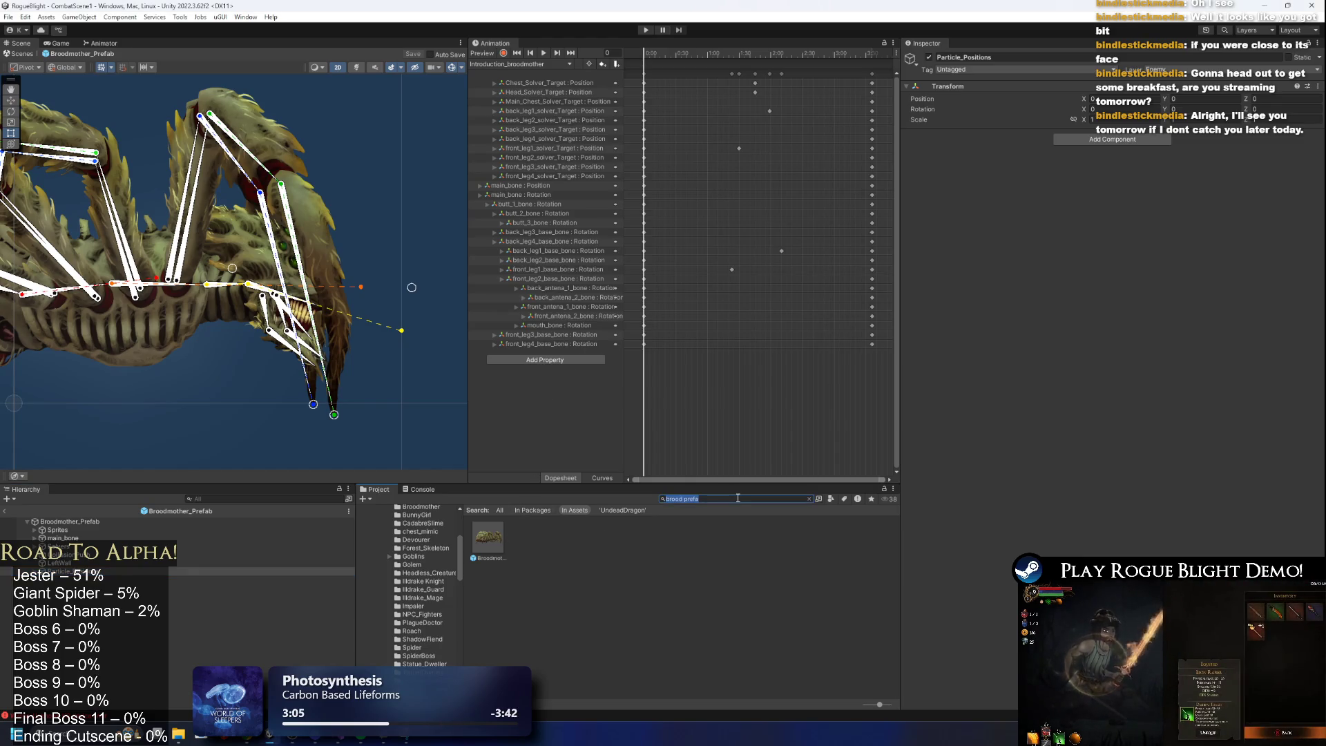
key("BackSpace")
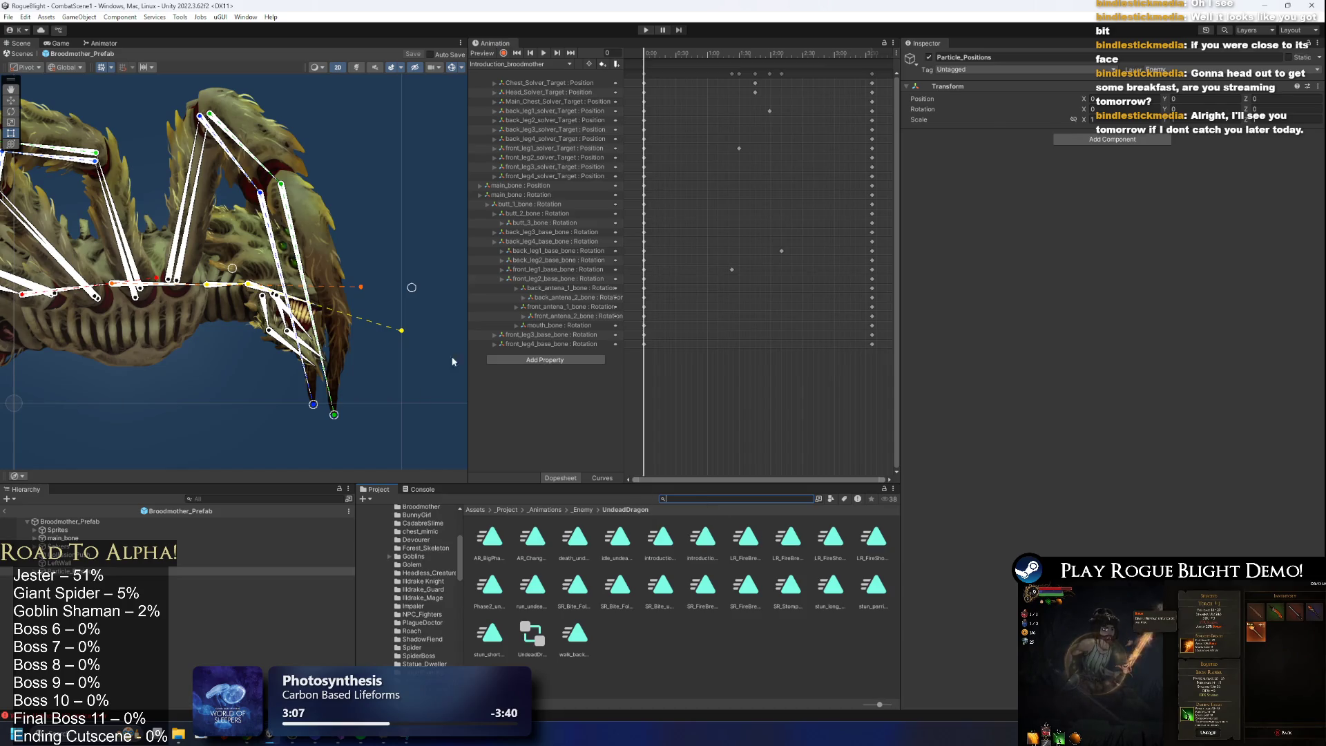
left_click(408, 739)
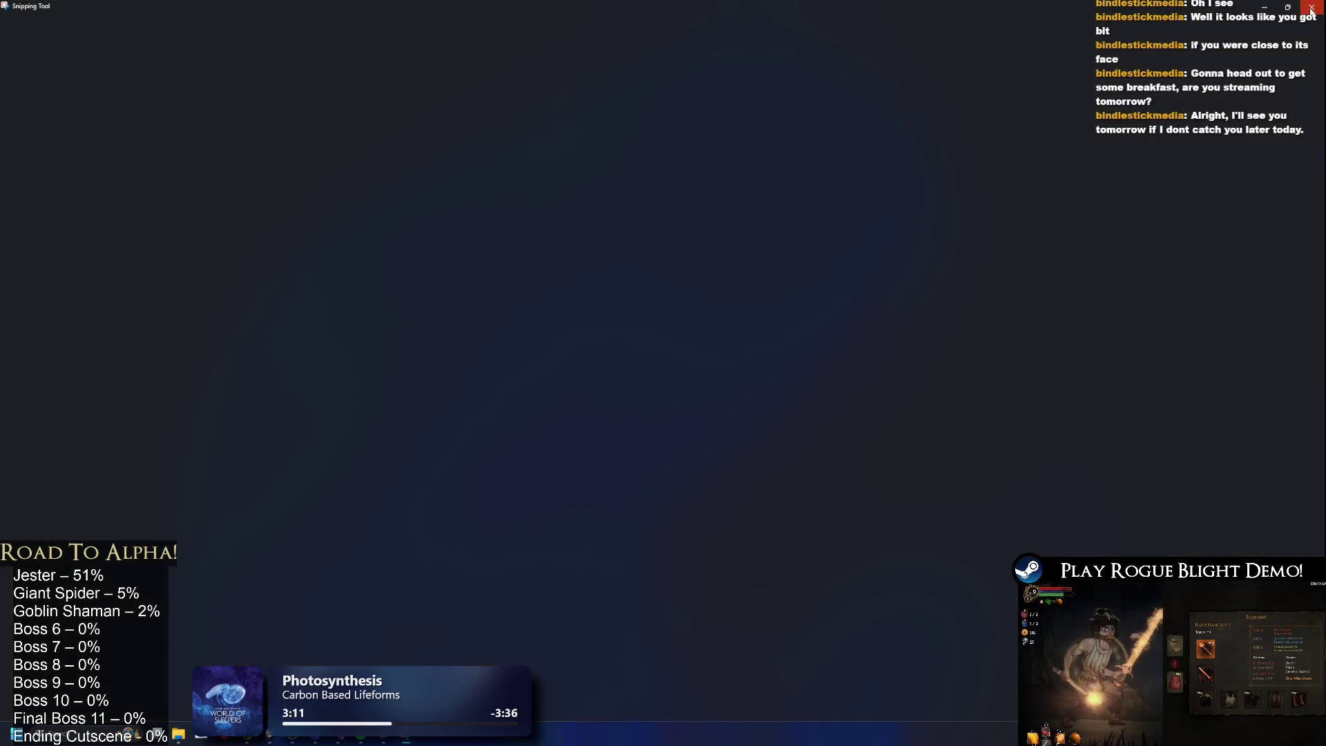
left_click(1312, 9)
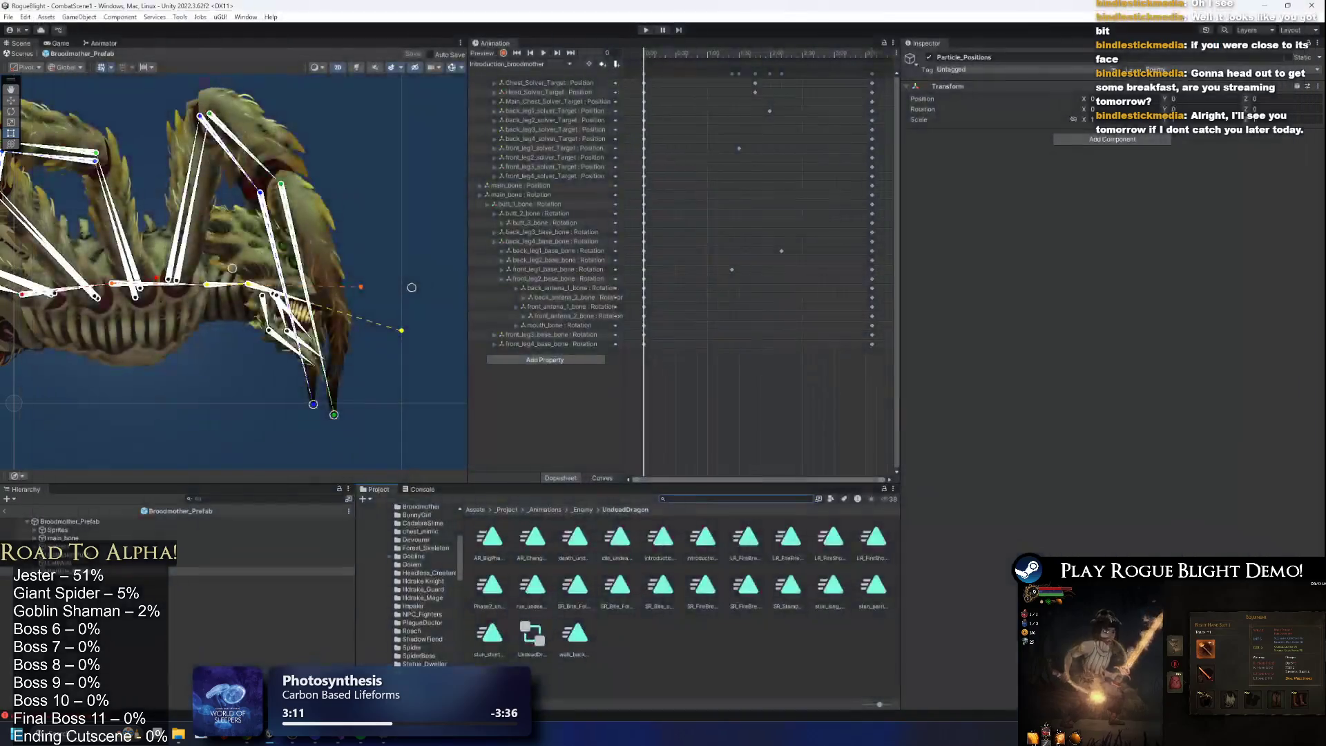
left_click(331, 740)
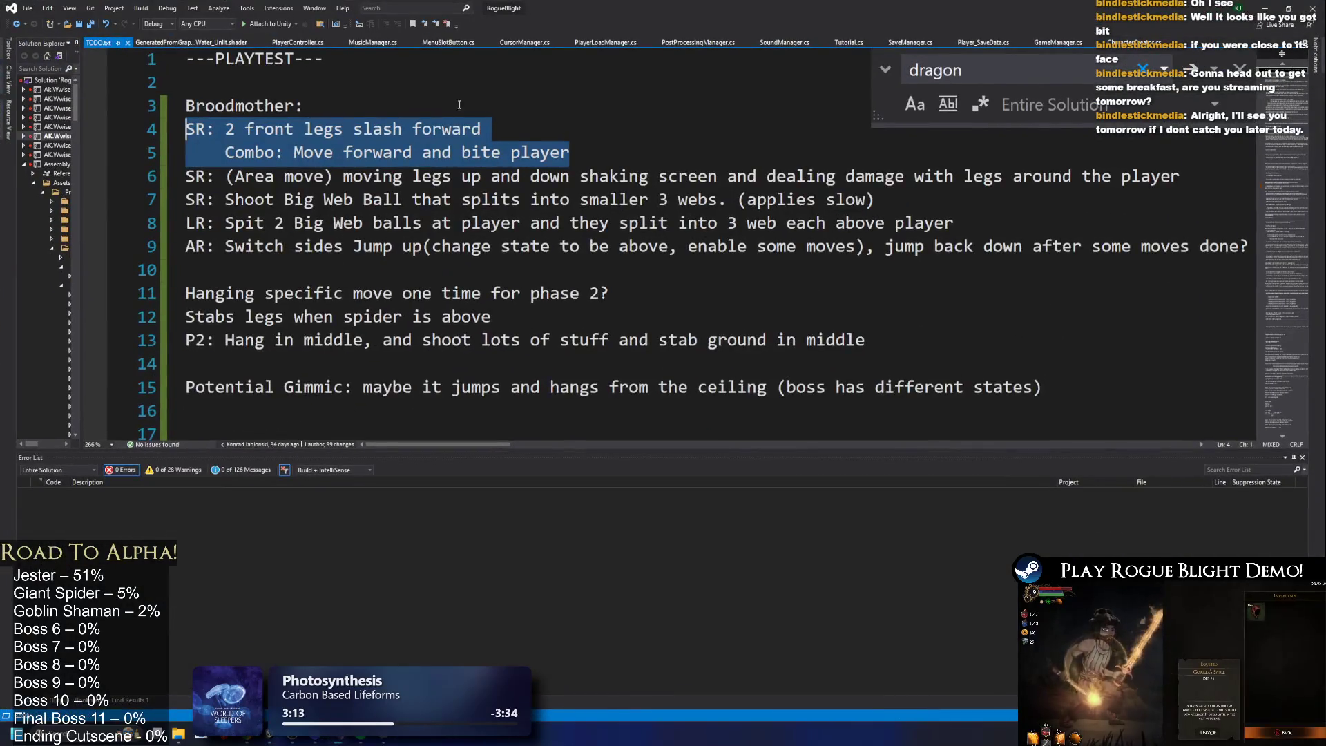
Prefix line 4 of TODO.txt with 'DONE:' and save the file.
key("End")
key("Home")
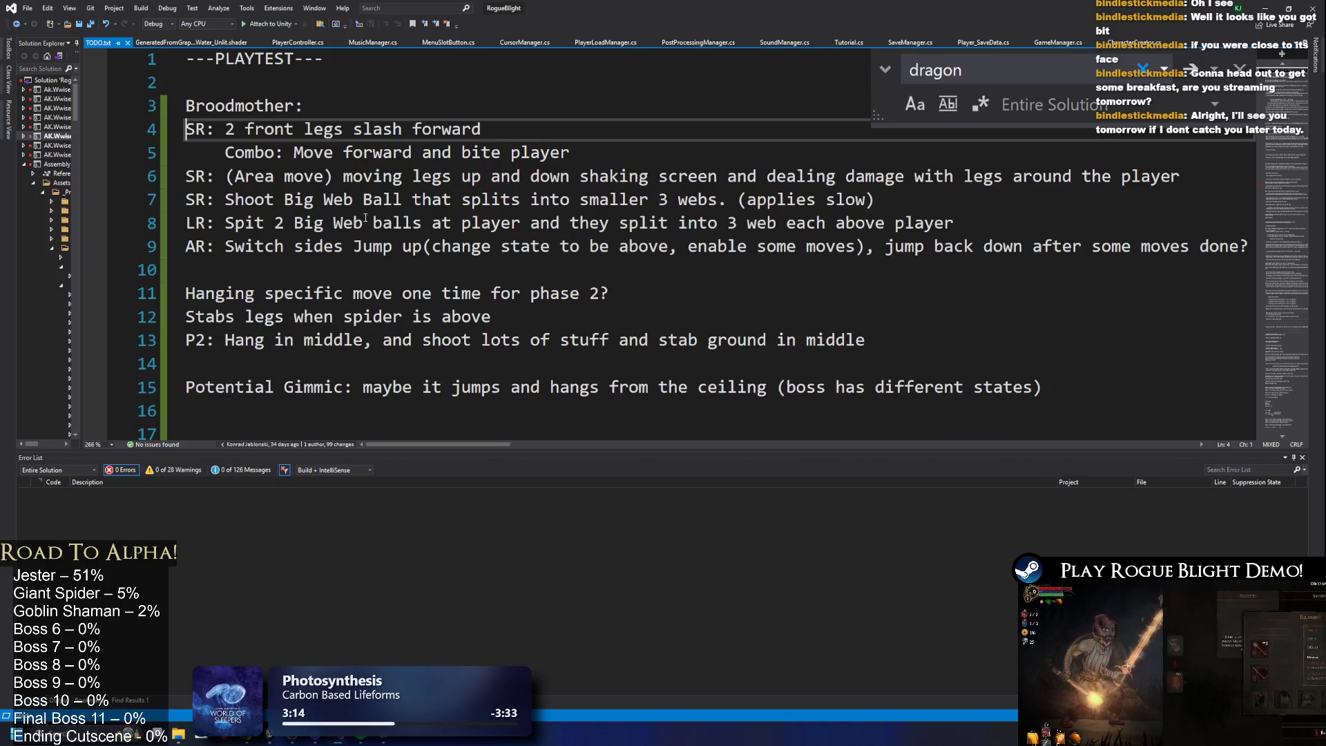
type("DONE")
type(":")
key("ctrl+s")
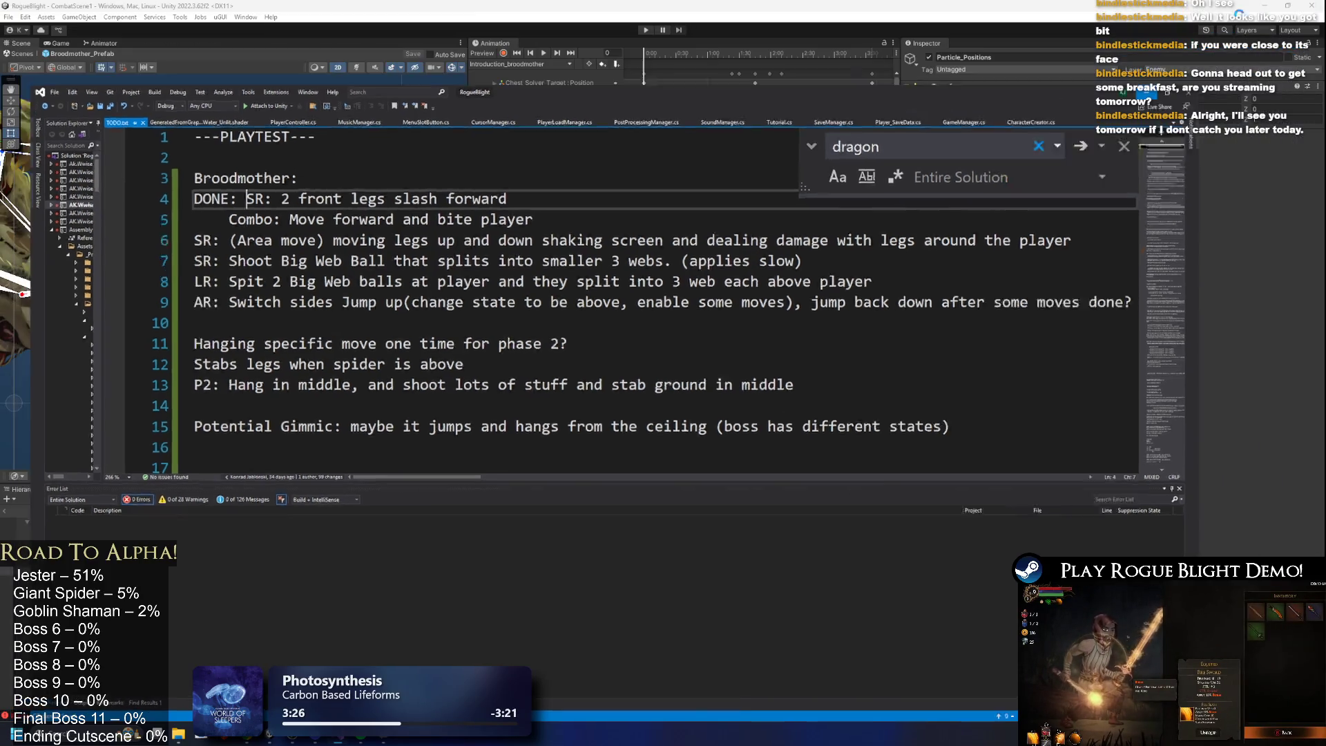
Return to Unity and start creating a new animation clip from the clip list.
key("alt+Tab")
left_click(519, 64)
left_click(590, 182)
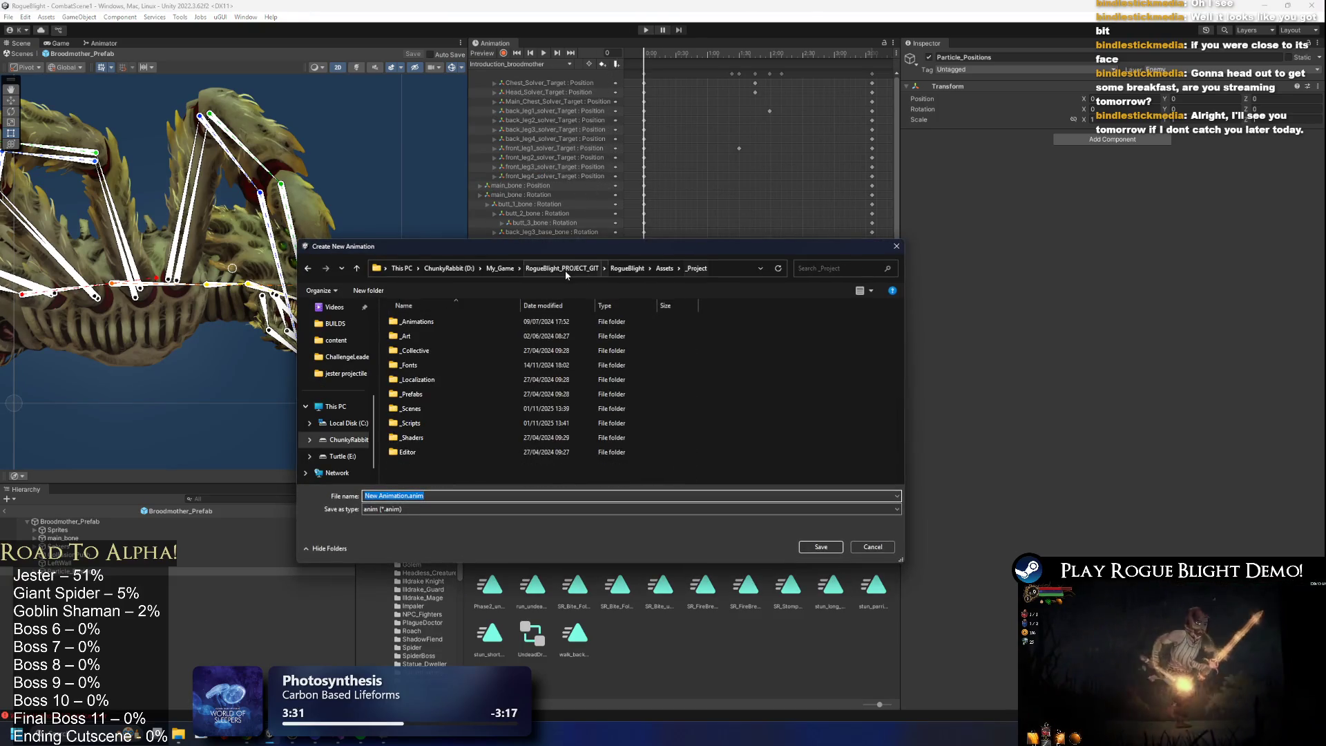
Save a new bite_broodmother.anim clip in _Animations/_Enemy/Broodmother, adapting the claws clip's name.
double_click(417, 321)
double_click(427, 353)
double_click(437, 349)
left_click(444, 324)
left_click_drag(382, 495, 366, 496)
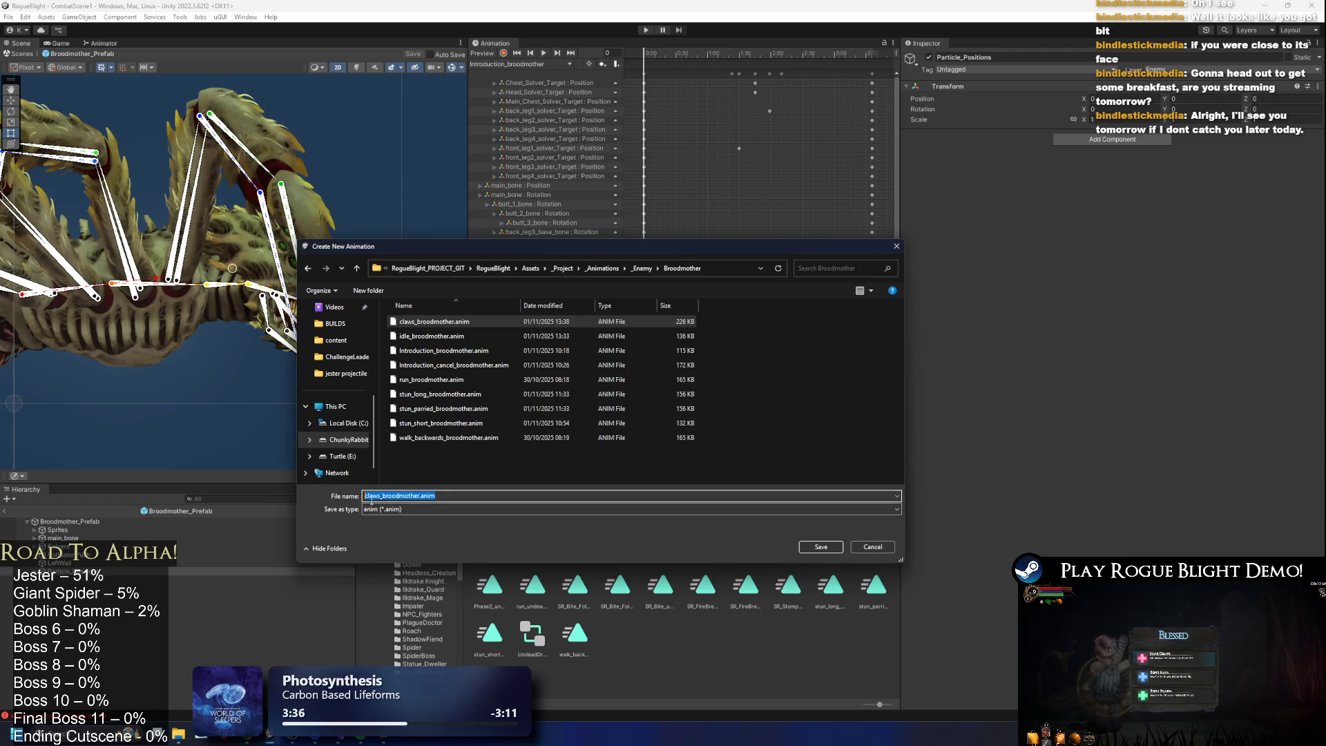
key("BackSpace")
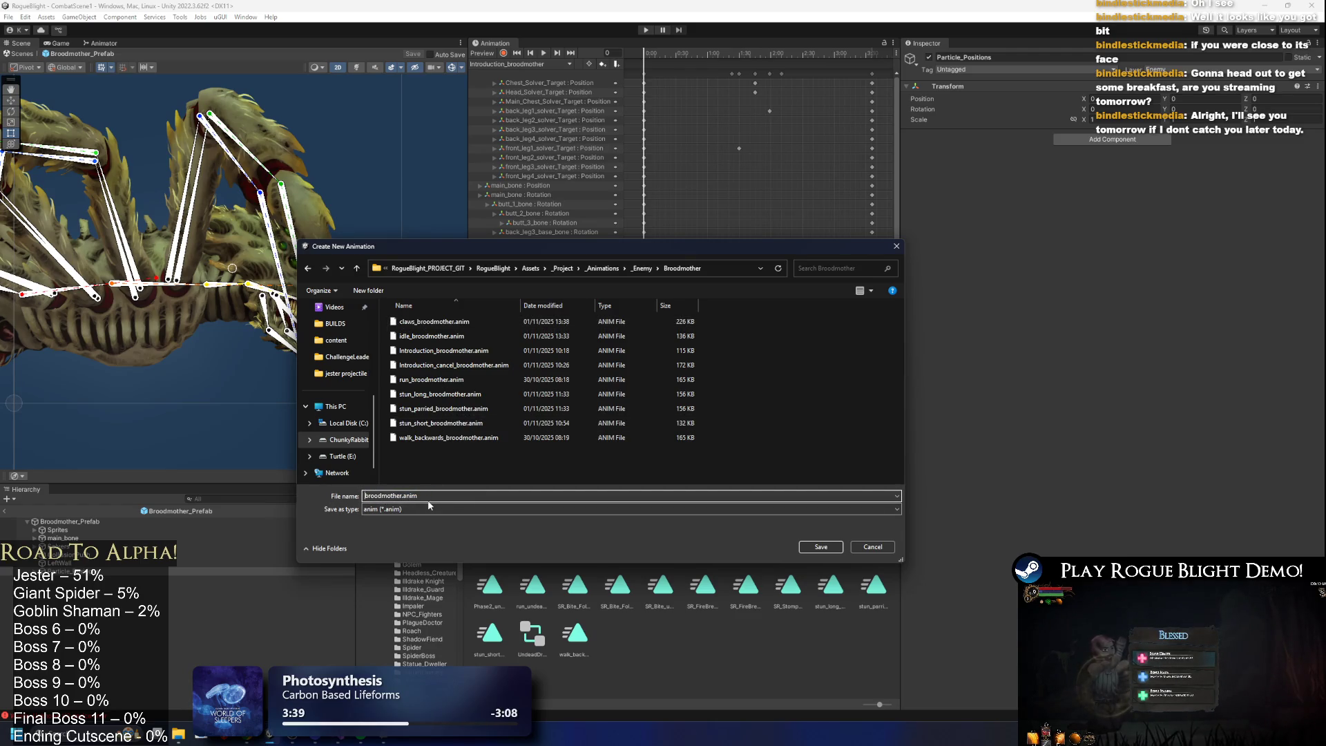
type("bite_")
key("Return")
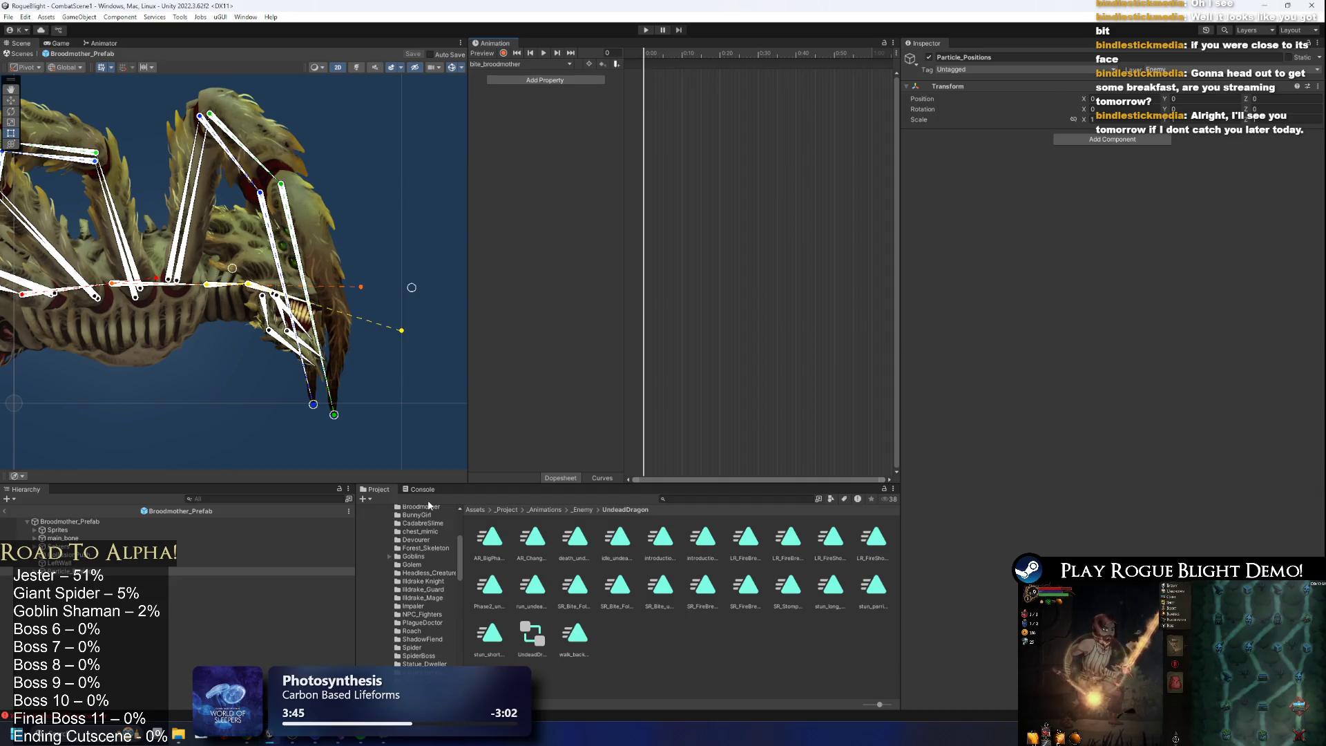
Compare claws_broodmother with bite_broodmother, scrub the bite clip to frame 111 and enable recording.
left_click(538, 64)
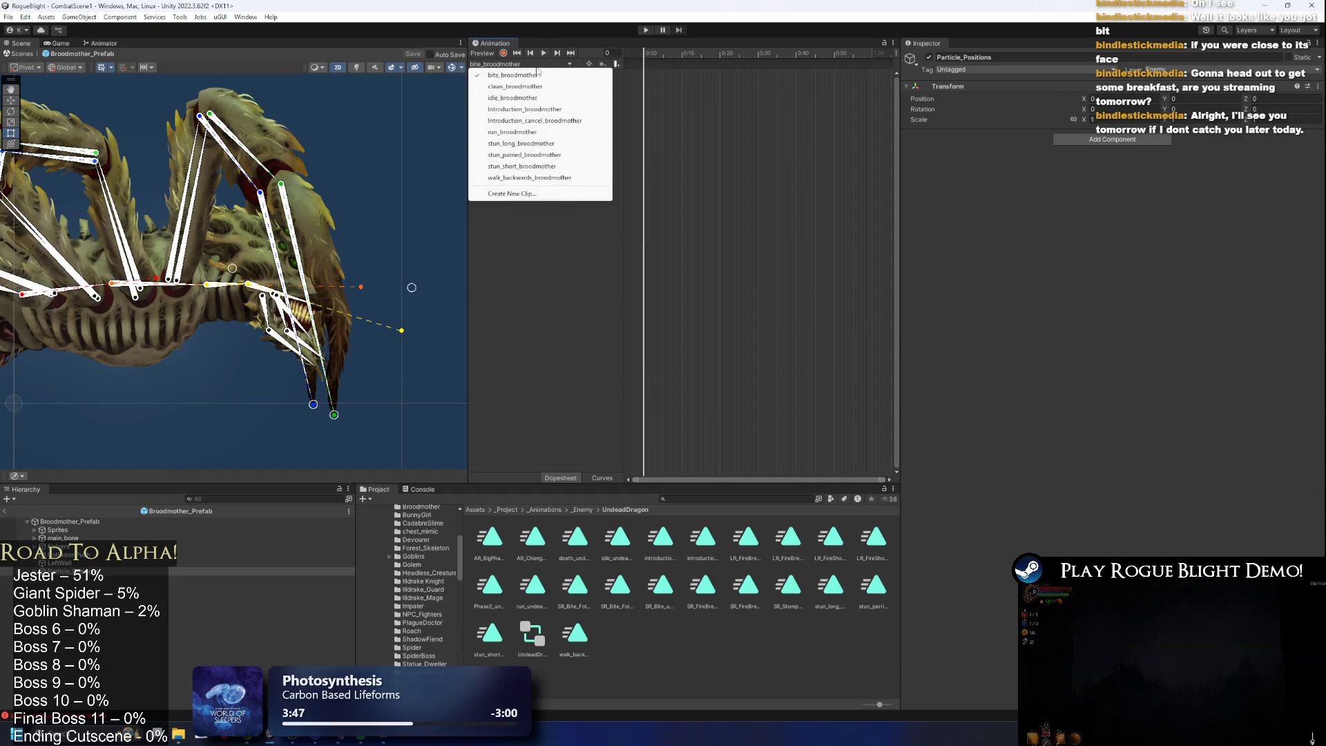
left_click(538, 87)
left_click(539, 64)
left_click(539, 76)
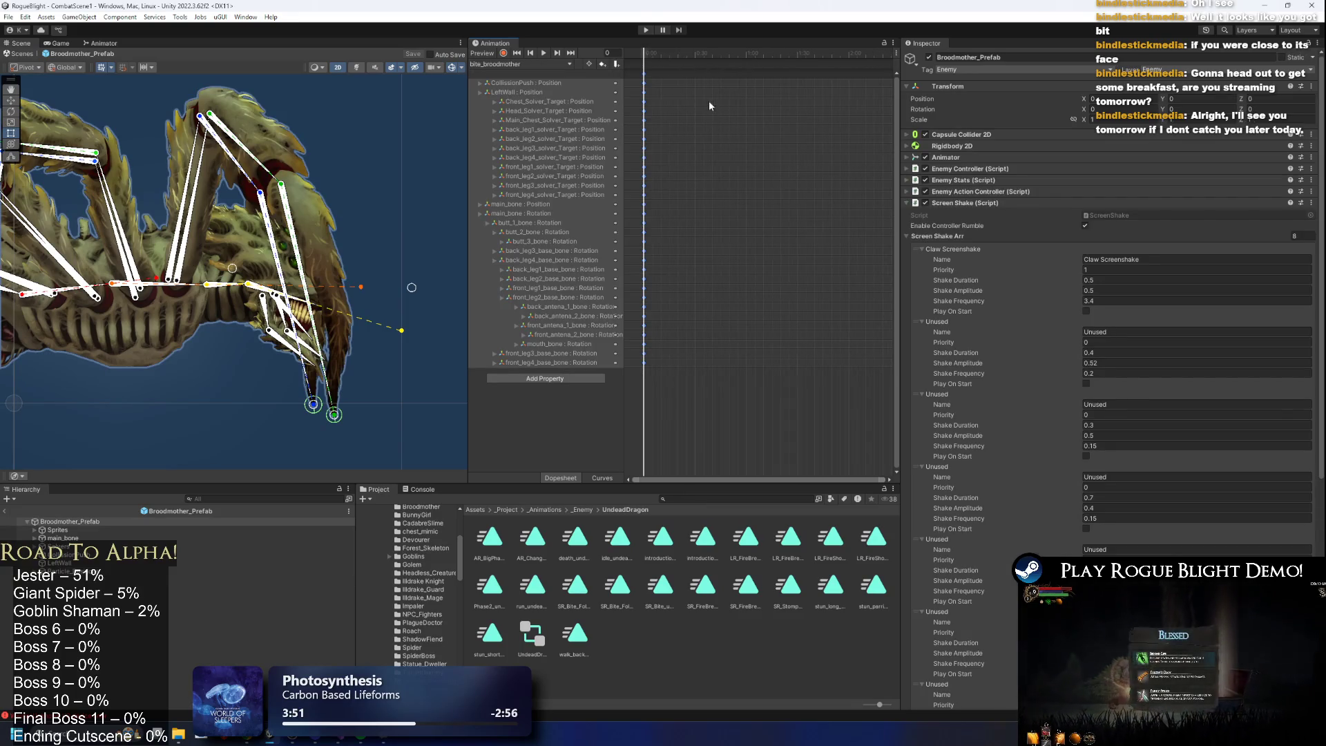
mouse_move(657, 58)
left_mouse_down()
mouse_move(855, 60)
mouse_move(740, 56)
left_mouse_up()
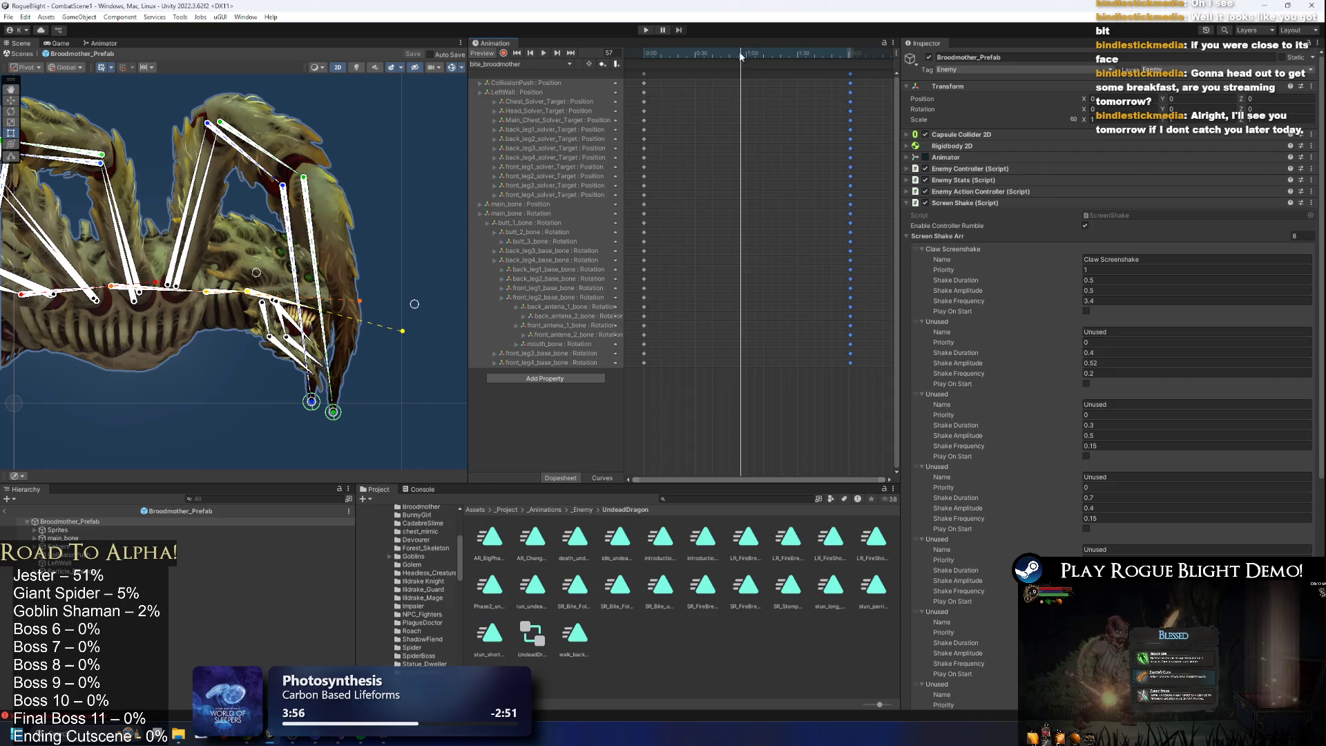
left_click(506, 55)
Review the claws_broodmother clip from frame 97 onward for reference.
scroll(257, 221, "down", 1)
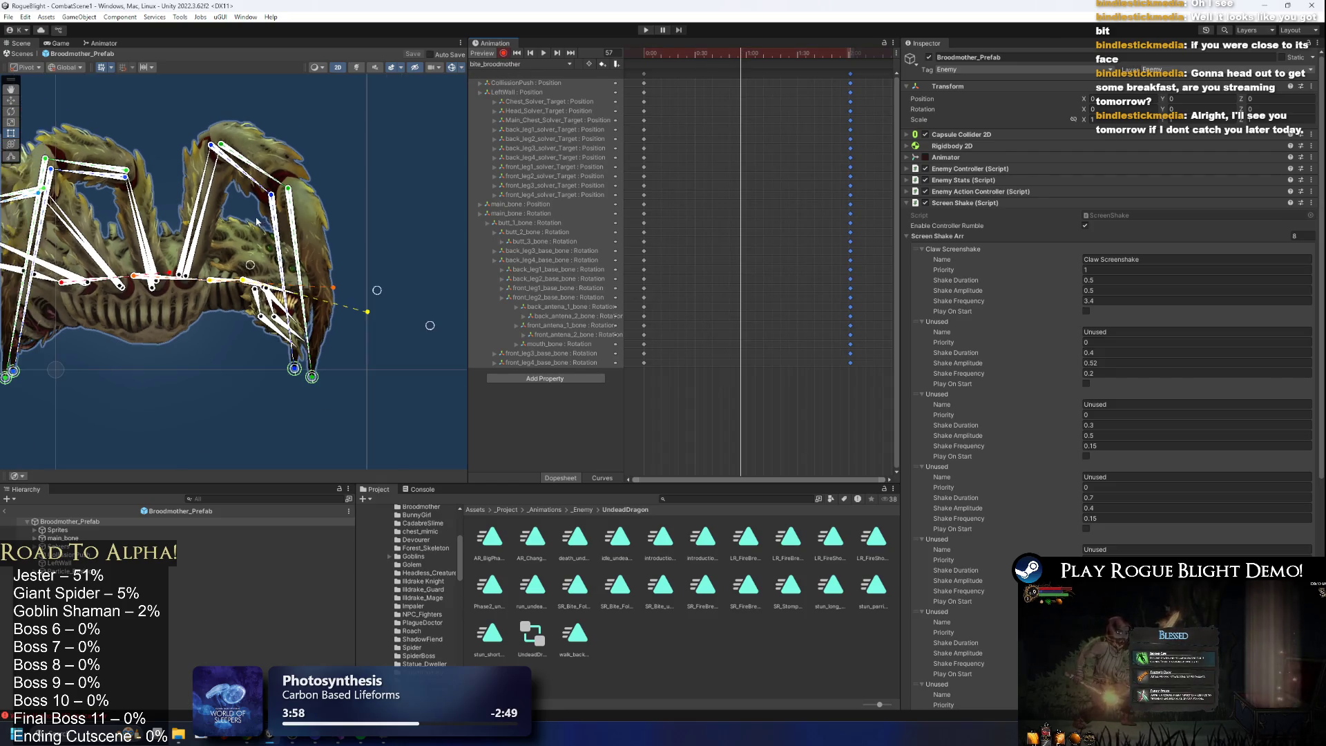
left_click(516, 63)
left_click(536, 86)
left_click_drag(745, 57, 792, 57)
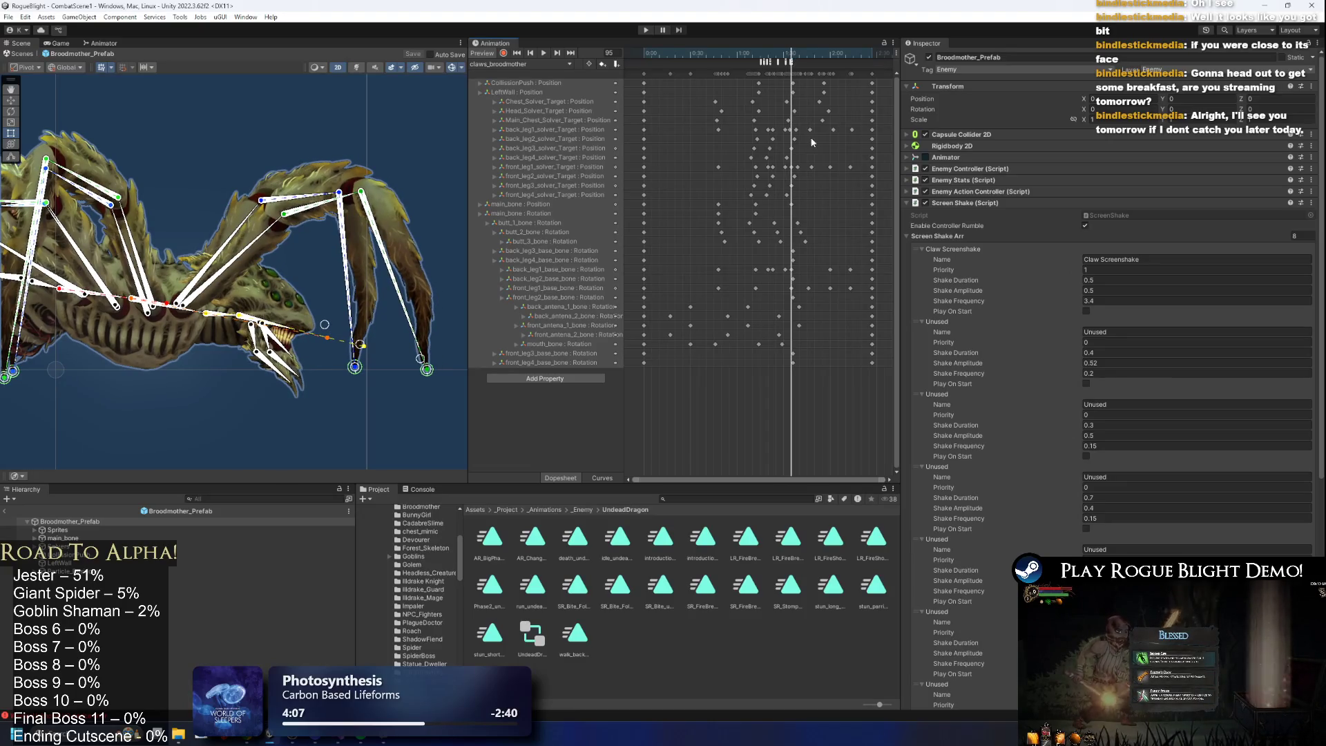
scroll(809, 150, "up", 3)
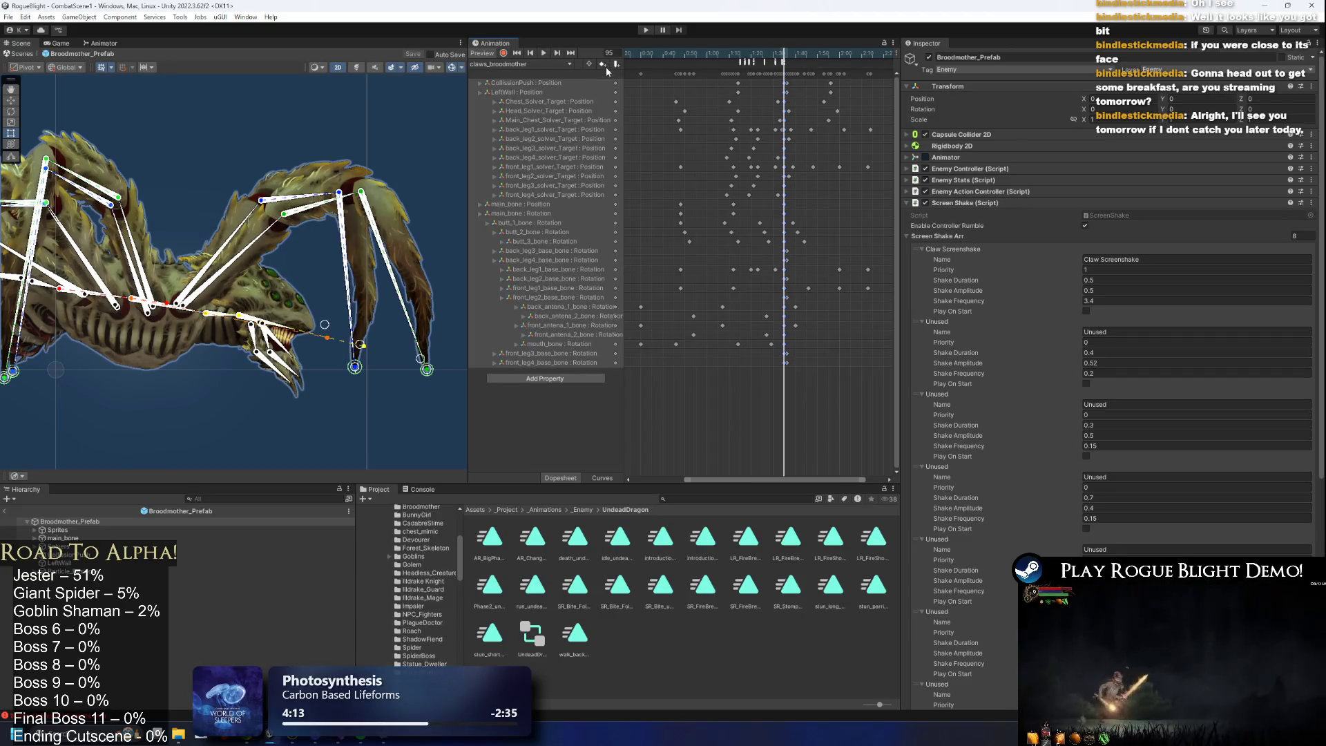
left_click_drag(783, 61, 821, 55)
Return to bite_broodmother, rewind it to frame 0 and preview it playing.
left_click(518, 63)
left_click(514, 80)
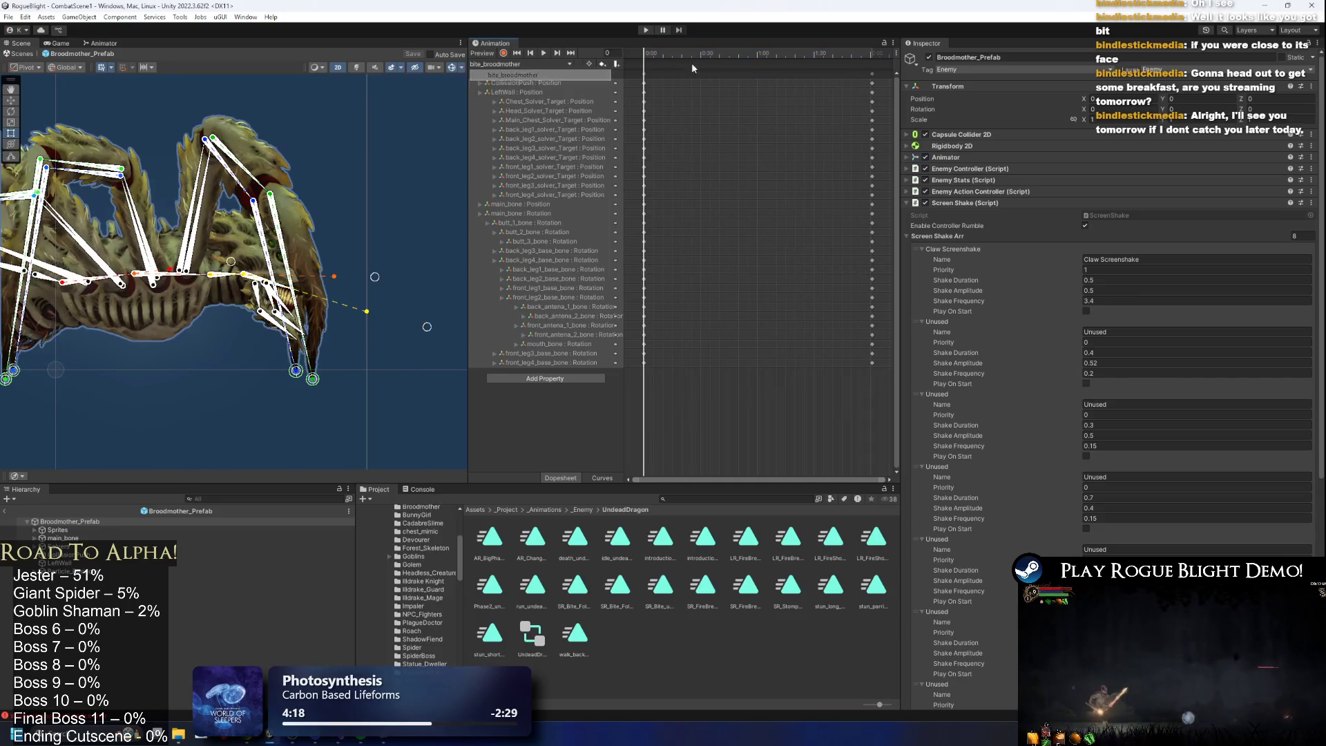
mouse_move(680, 62)
left_mouse_down()
mouse_move(656, 62)
mouse_move(856, 61)
mouse_move(472, 63)
left_mouse_up()
scroll(368, 247, "down", 2)
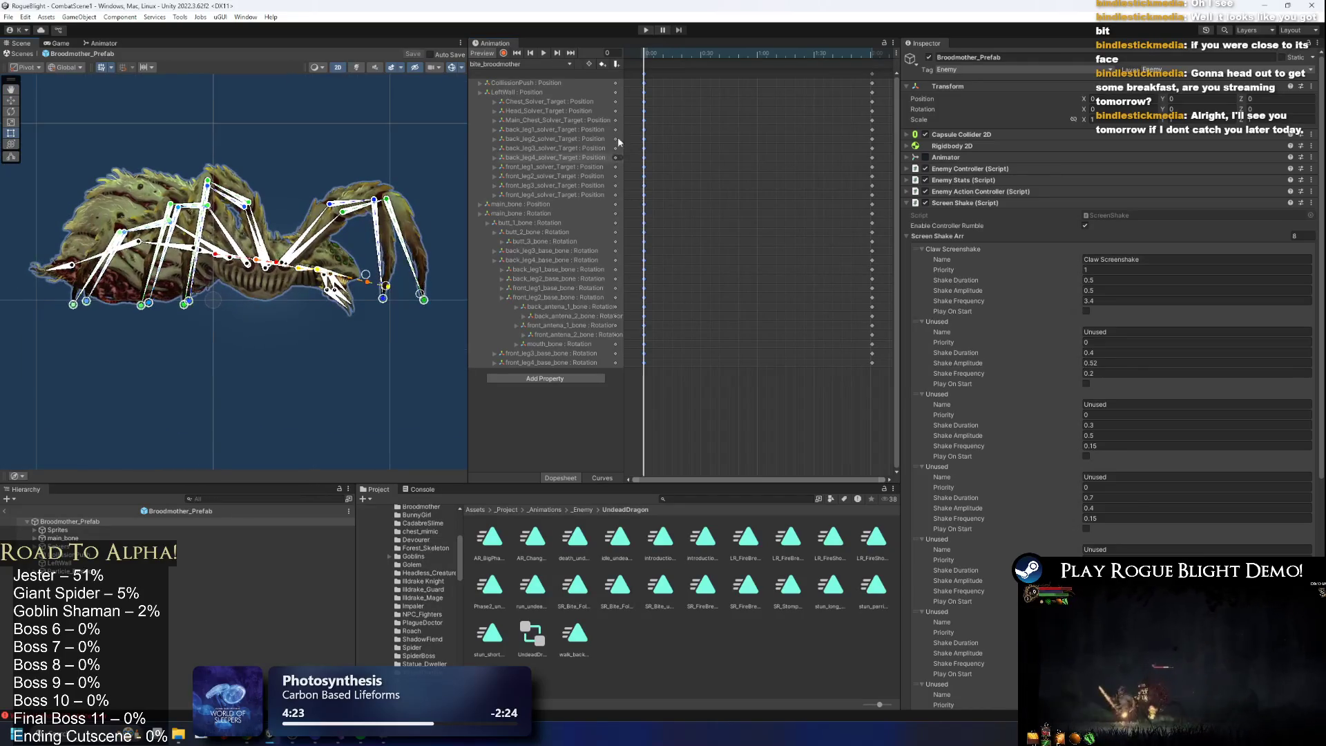
key("space")
left_click(662, 88)
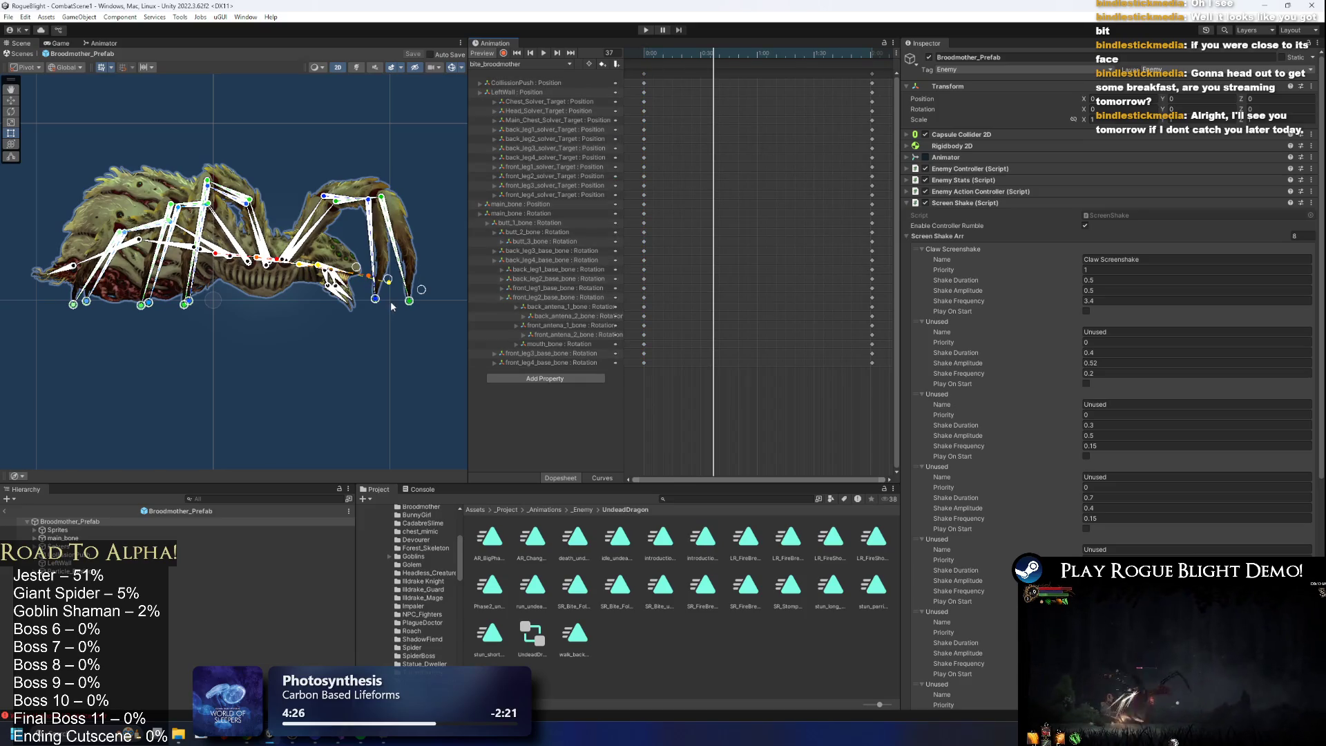
Lower the two right-leg foot targets at frame 37, undoing the second move.
left_click_drag(377, 299, 377, 316)
scroll(394, 319, "up", 2)
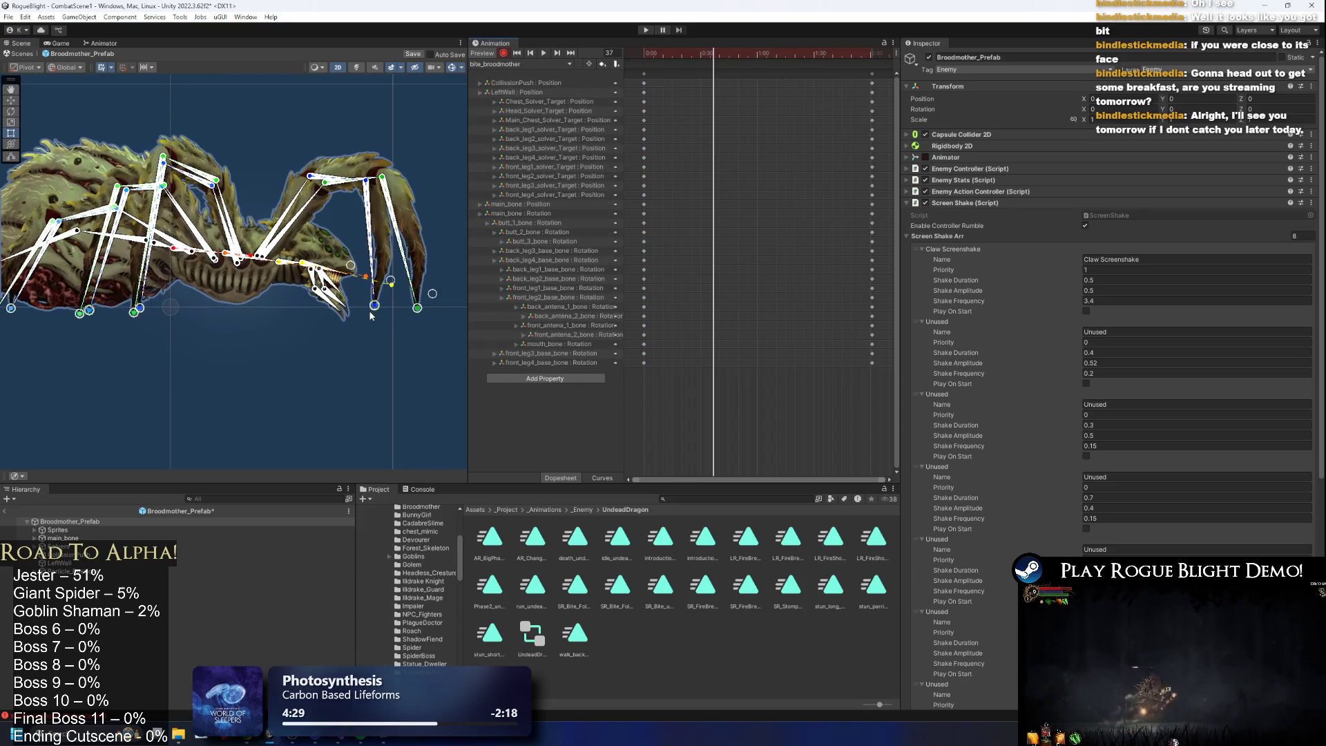
left_click_drag(418, 312, 415, 326)
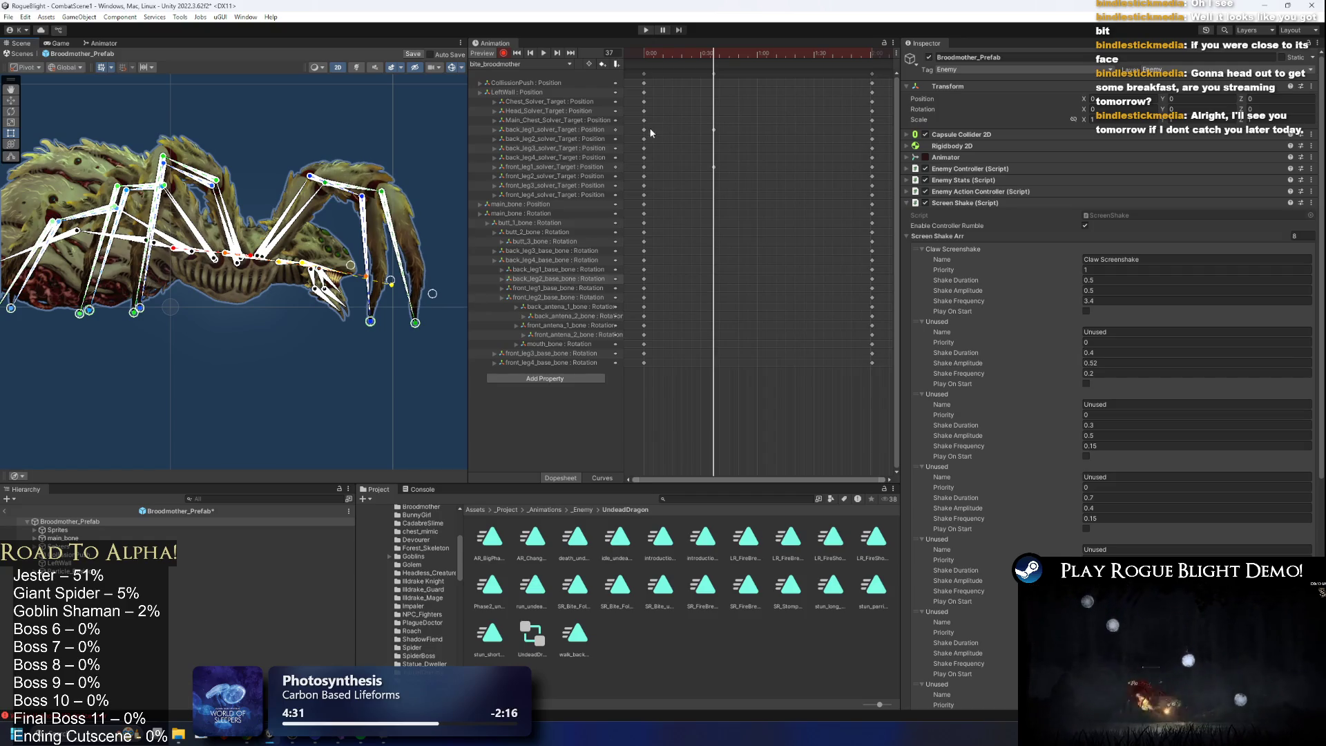
key("ctrl+z")
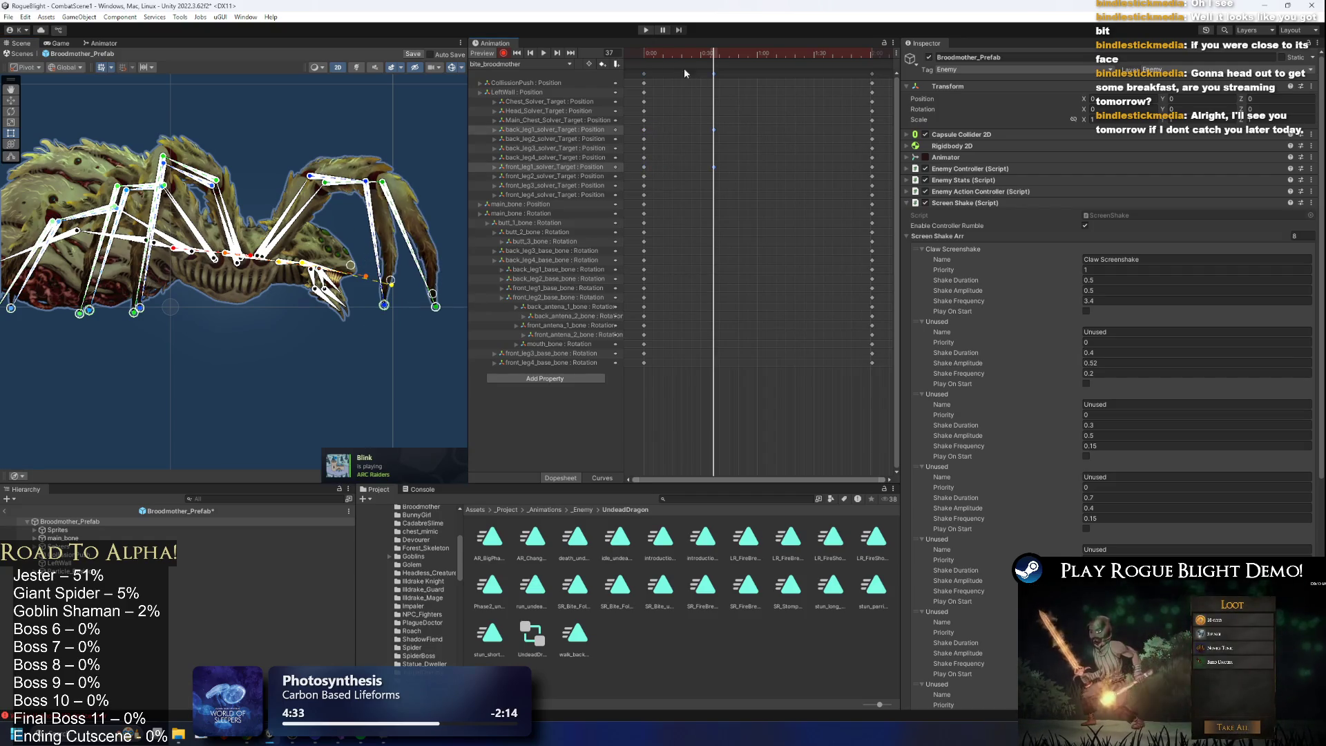
Select the leg base bones' frame-37 keys and scrub to review the leg motion.
left_click(304, 217)
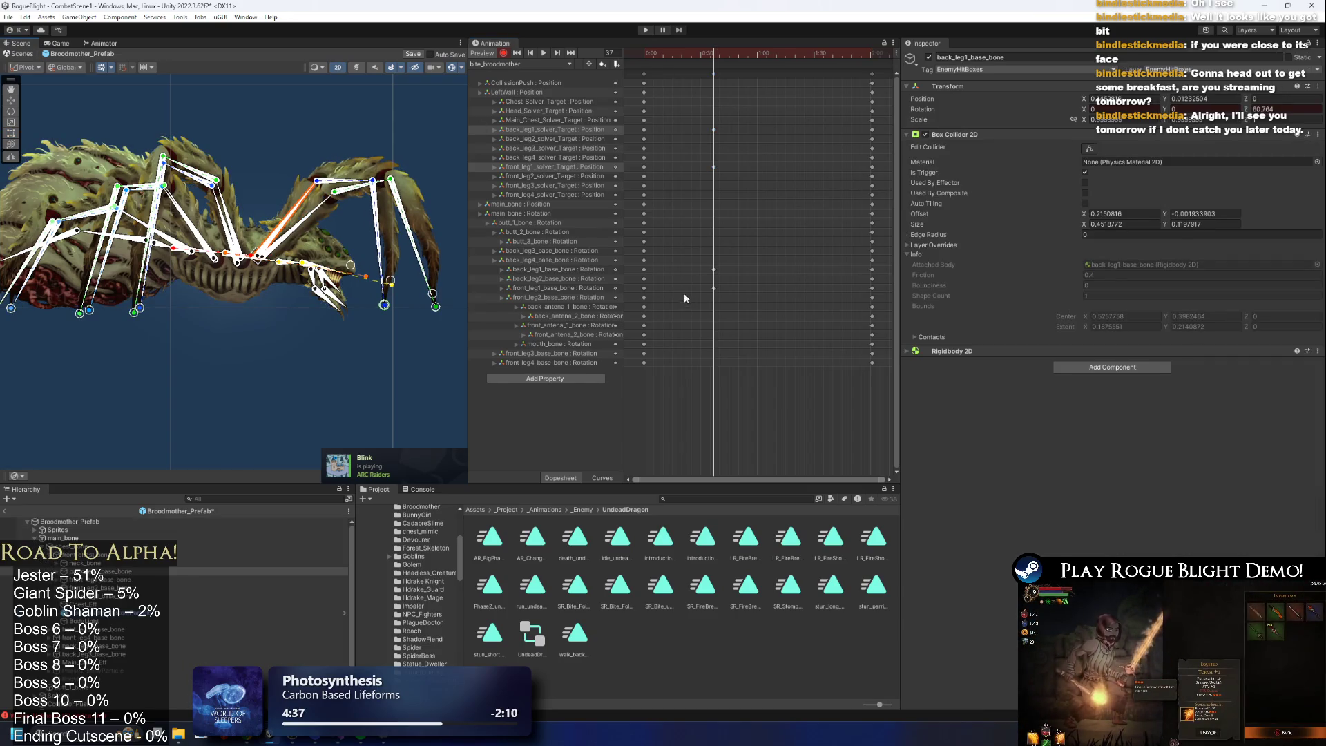
left_click(644, 288)
left_click_drag(647, 293, 791, 214)
left_click(666, 54)
mouse_move(670, 58)
left_mouse_down()
mouse_move(875, 55)
mouse_move(713, 56)
left_mouse_up()
mouse_move(273, 185)
left_mouse_down()
mouse_move(295, 235)
mouse_move(280, 221)
mouse_move(176, 213)
mouse_move(380, 215)
left_mouse_up()
Inspect the main body, butt and front leg bones while panning toward the head.
left_click(205, 209)
scroll(425, 218, "up", 1)
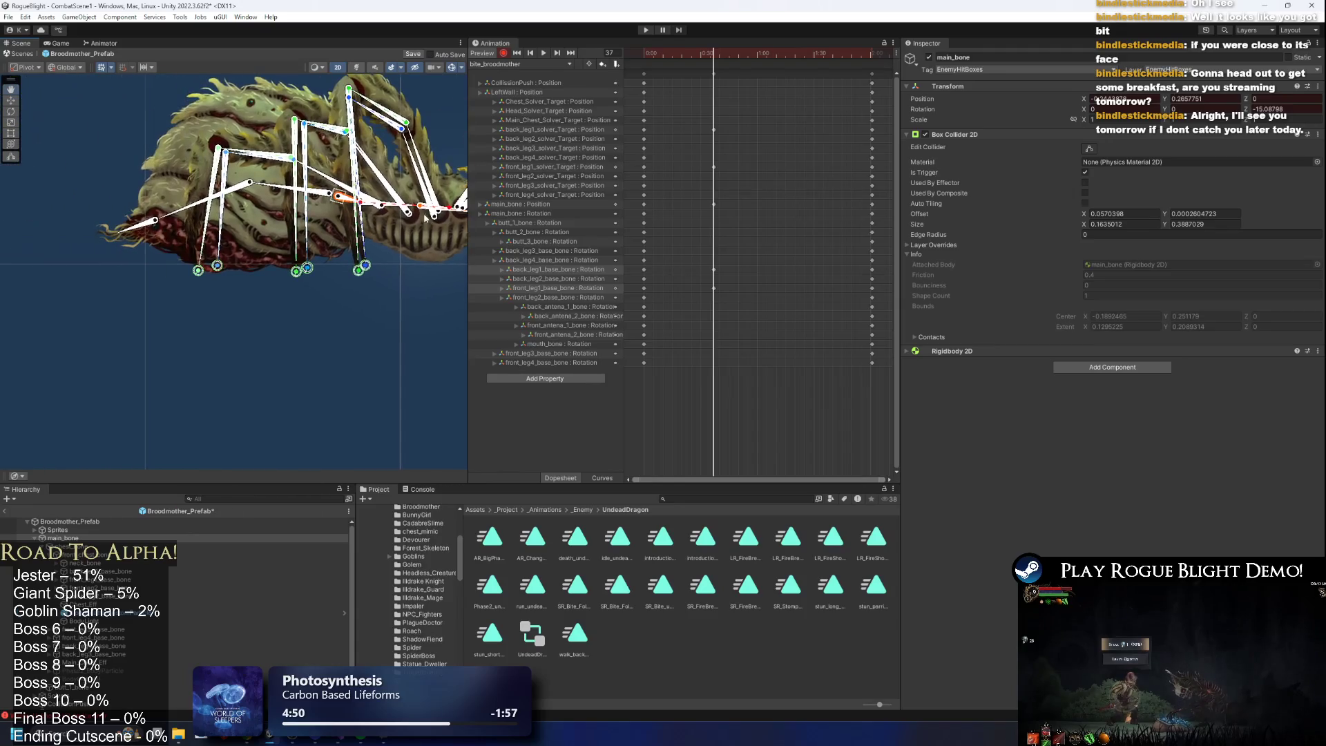
left_click(134, 185)
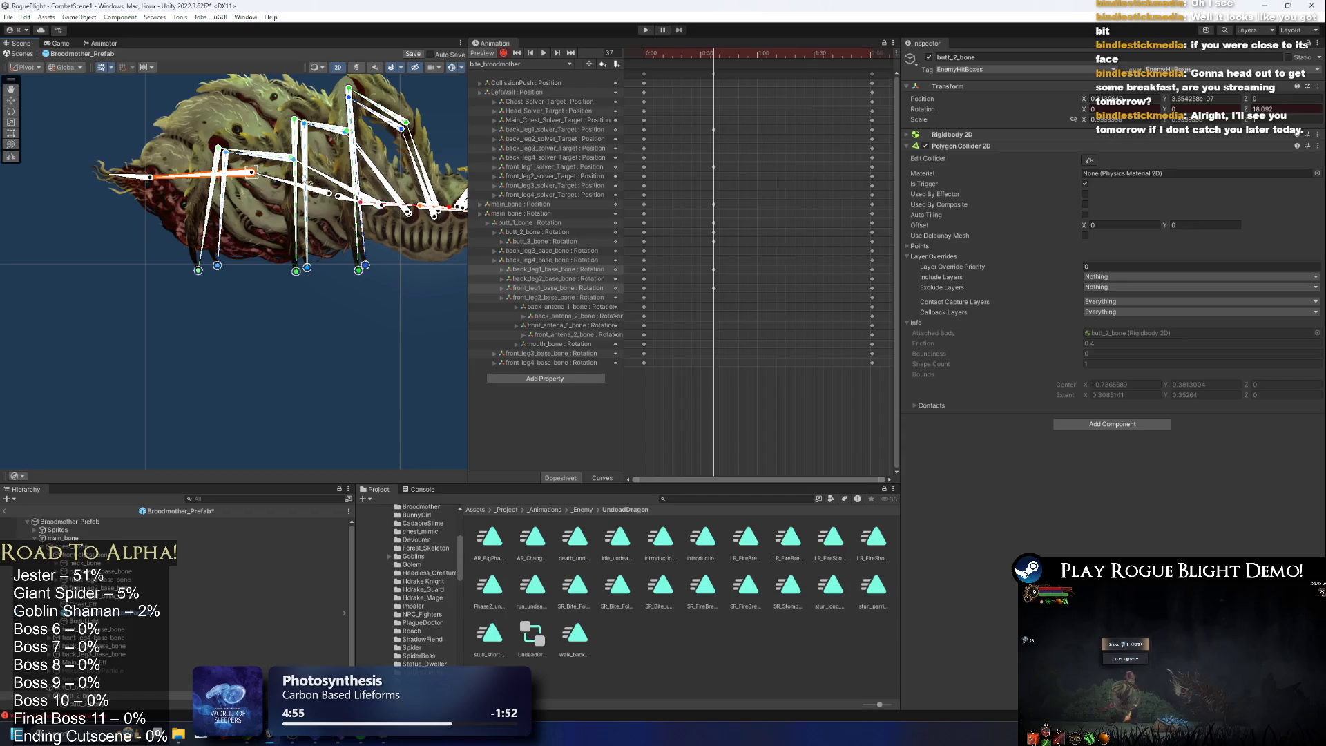
left_click(272, 181)
left_click_drag(272, 181, 37, 170)
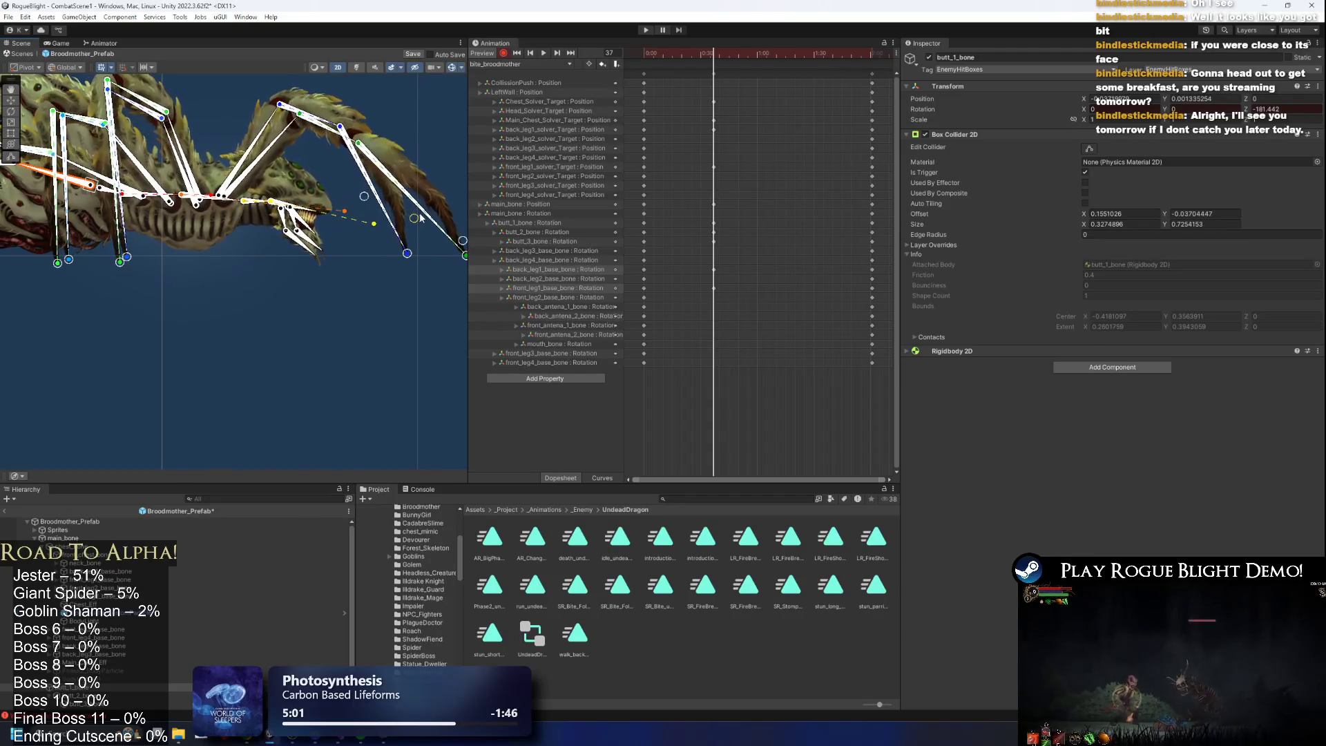
left_click(279, 152)
left_click(286, 150)
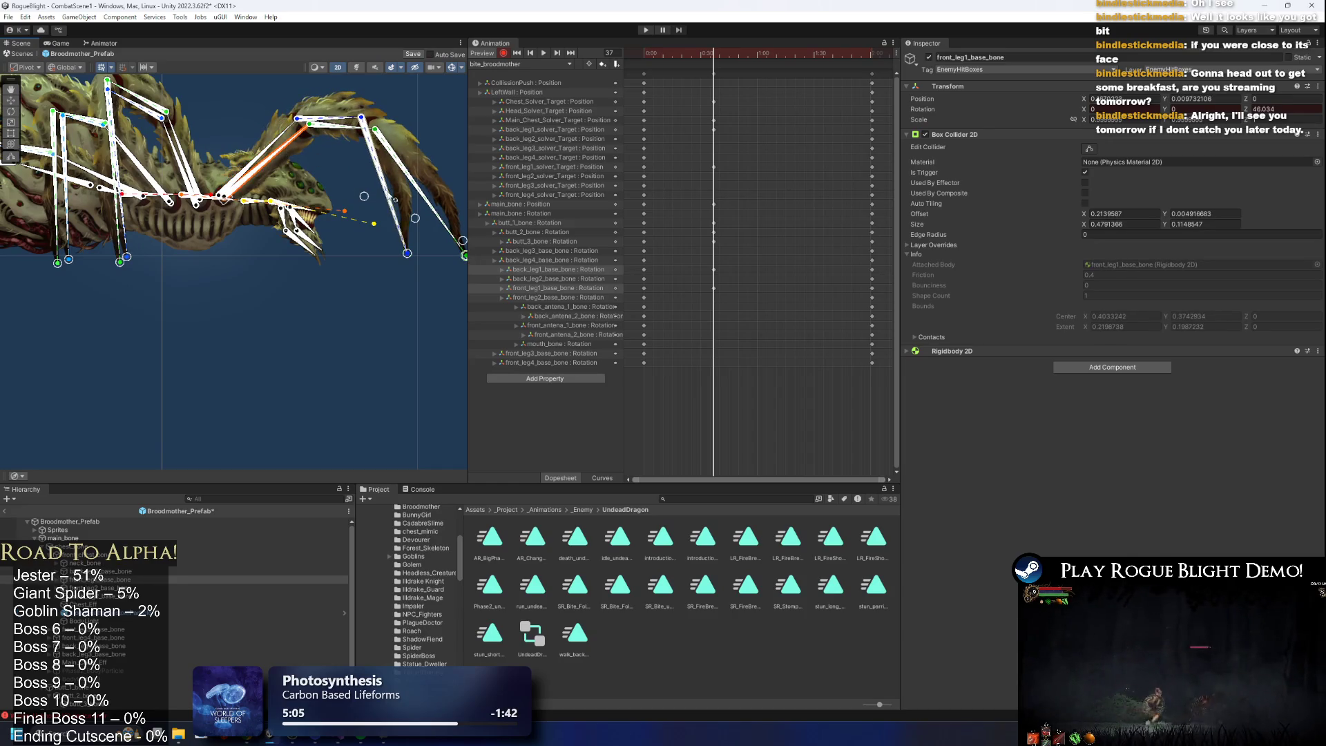
left_click_drag(361, 189, 284, 164)
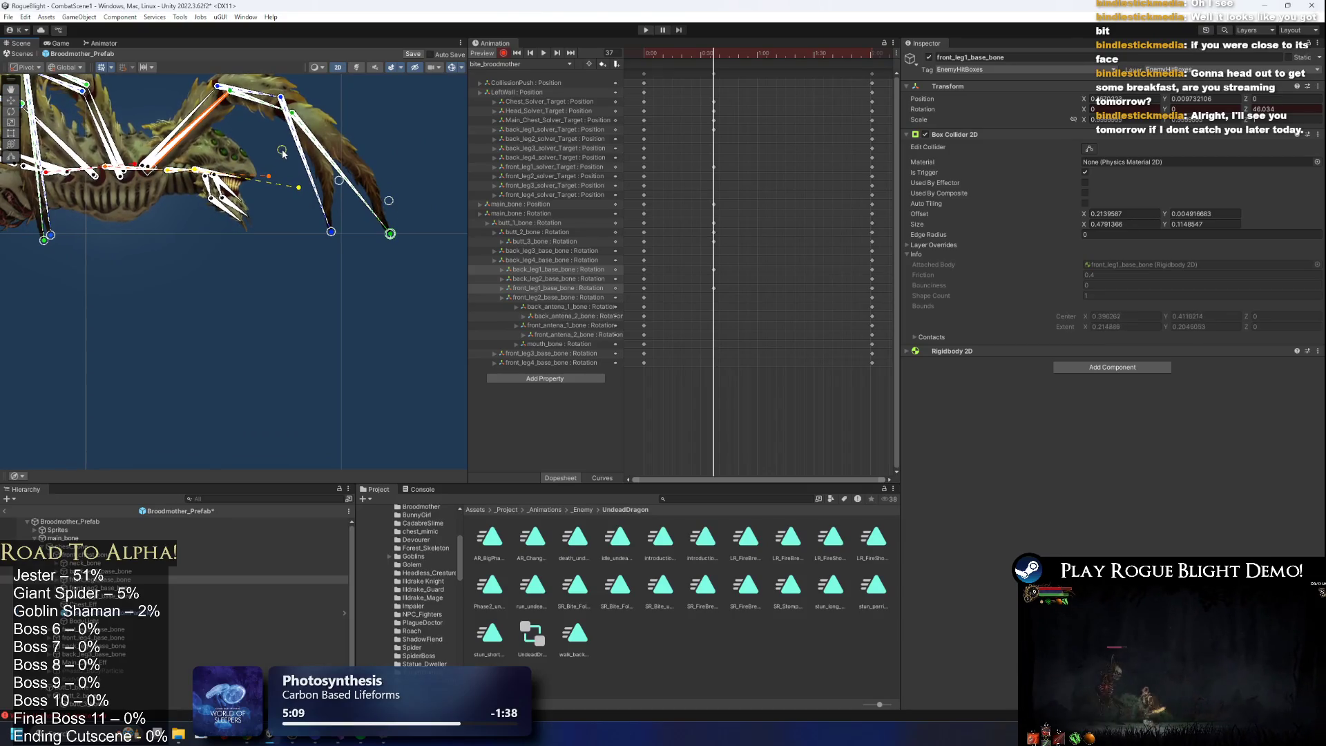
left_click(394, 183)
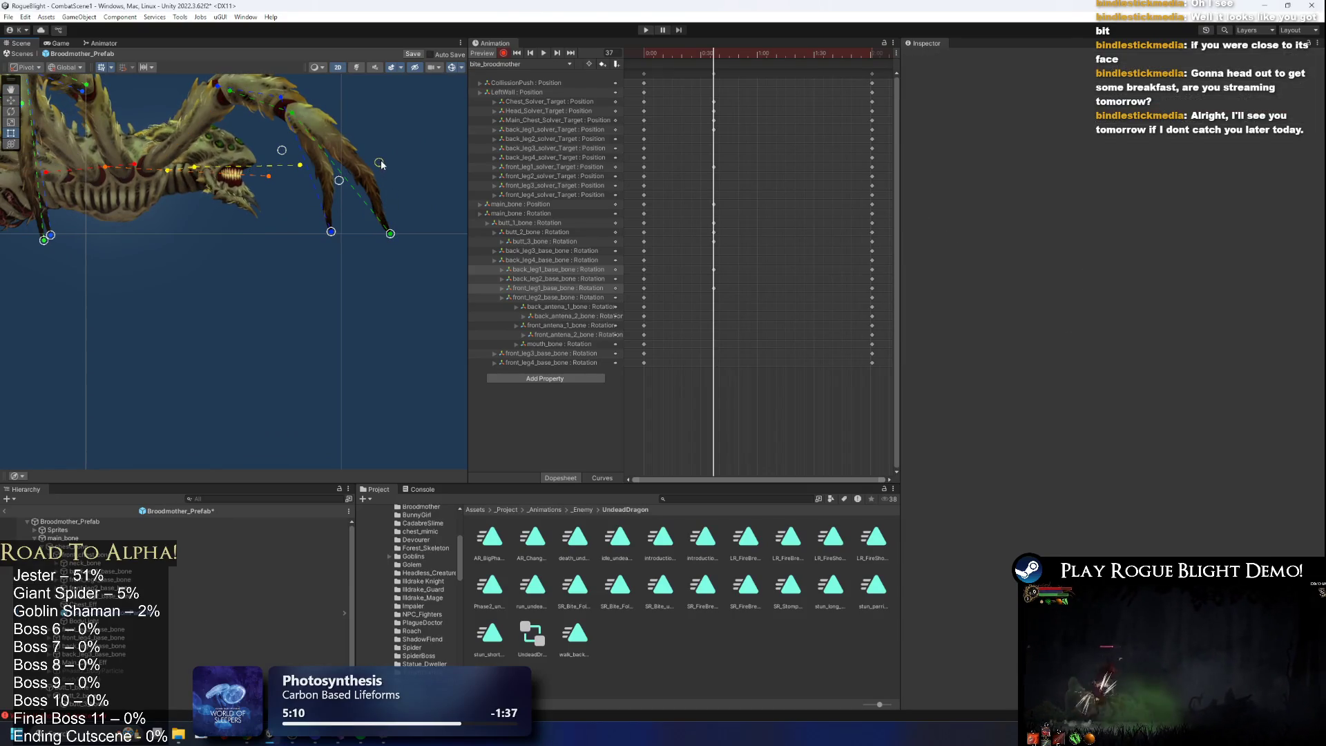
scroll(243, 181, "up", 2)
Check the upper mandible, mouth_bone and front and back antenna bones of the head.
left_click(217, 185)
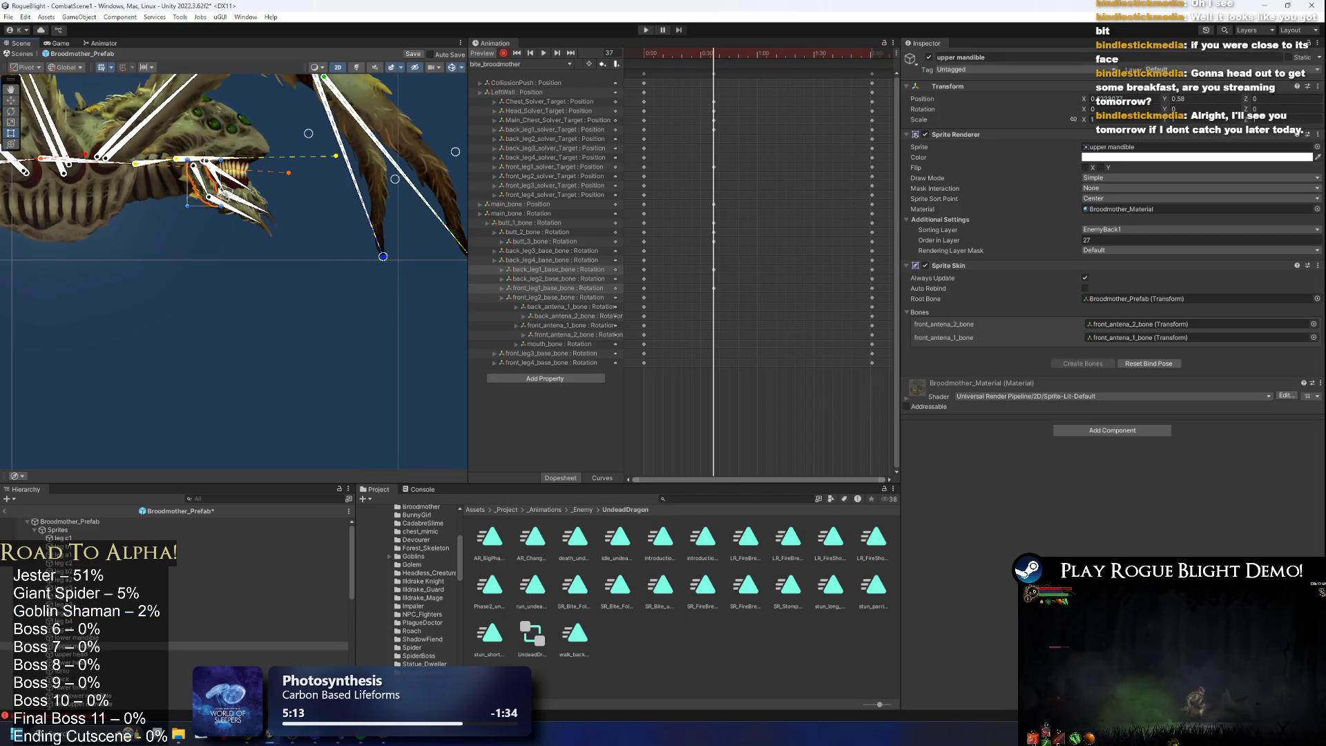
left_click(217, 198)
left_click(196, 192)
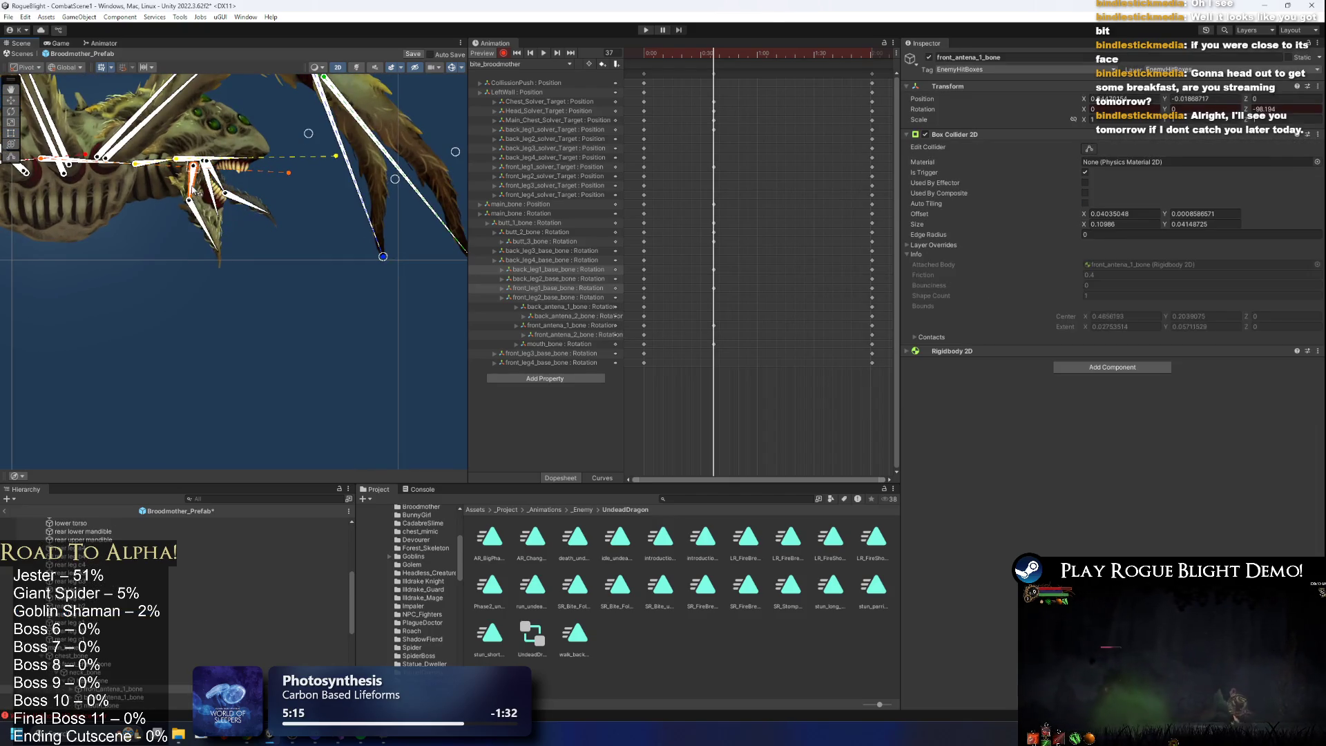
left_click(200, 197)
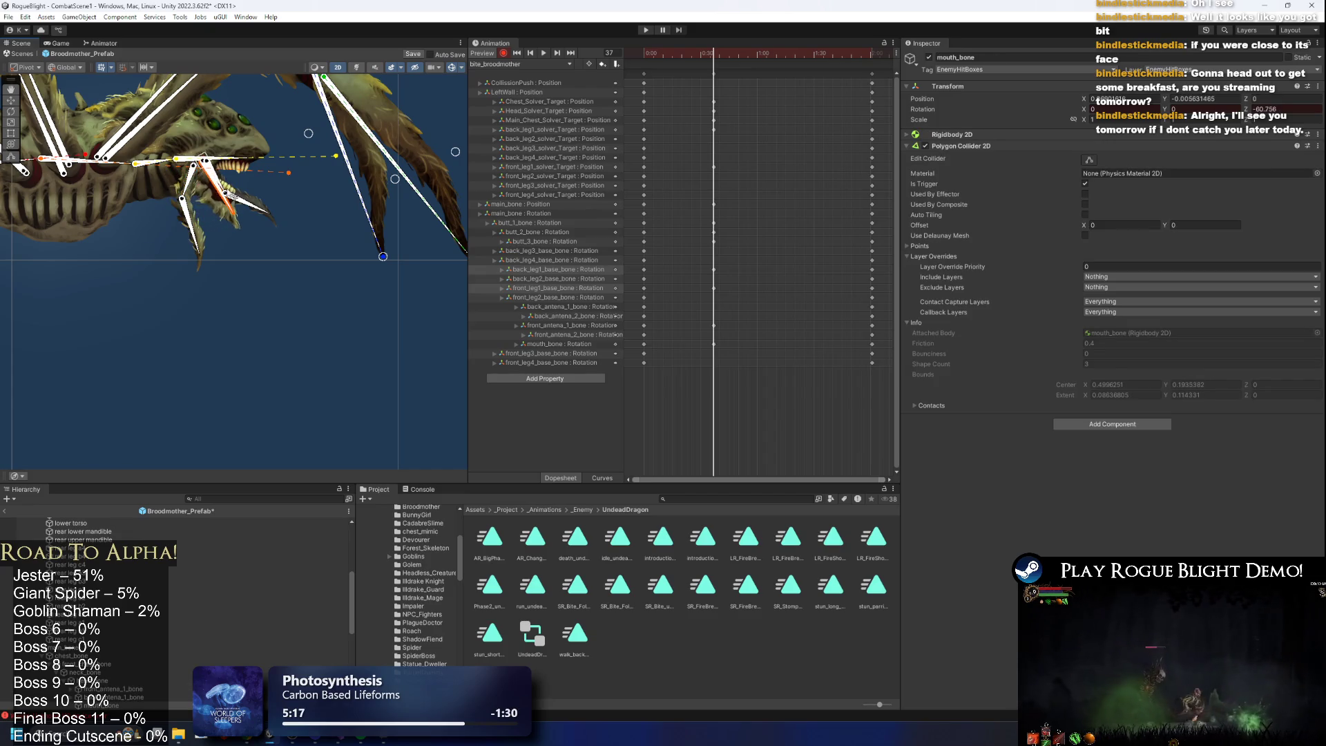
left_click(206, 196)
left_click(212, 230)
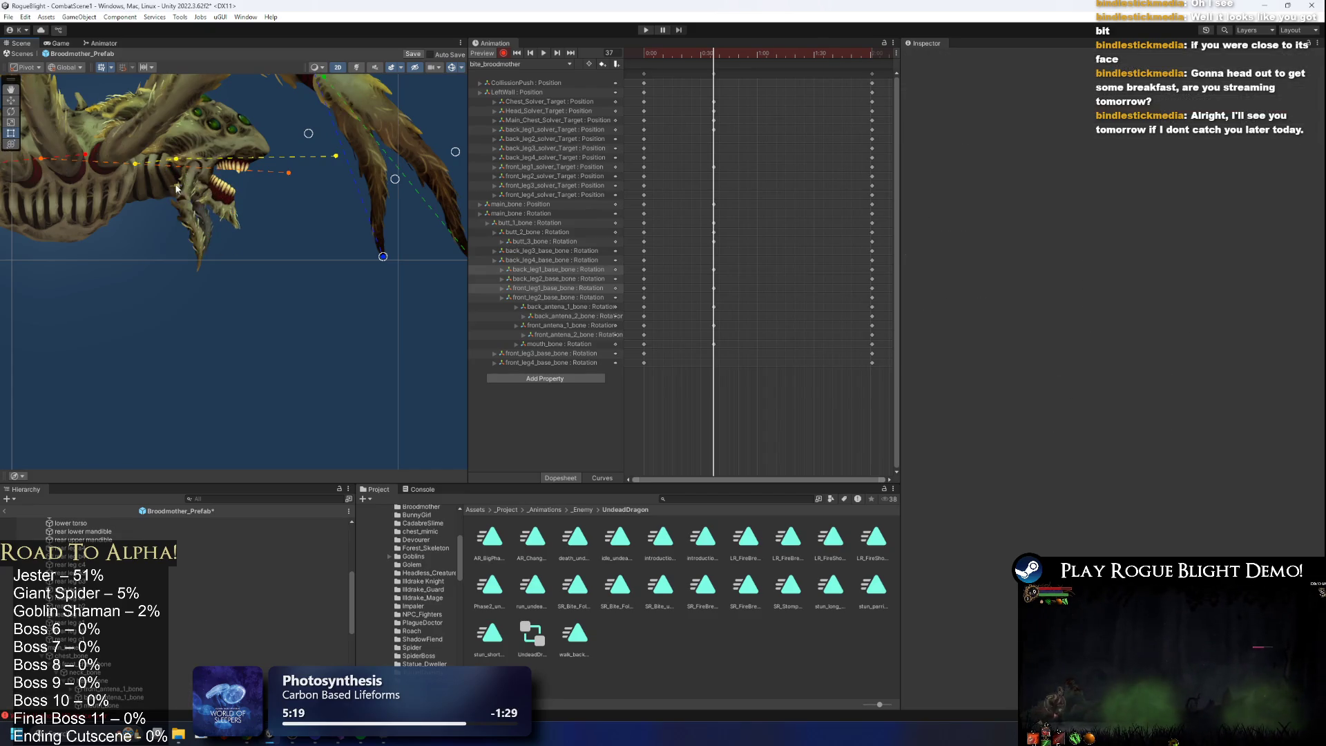
scroll(183, 197, "up", 2)
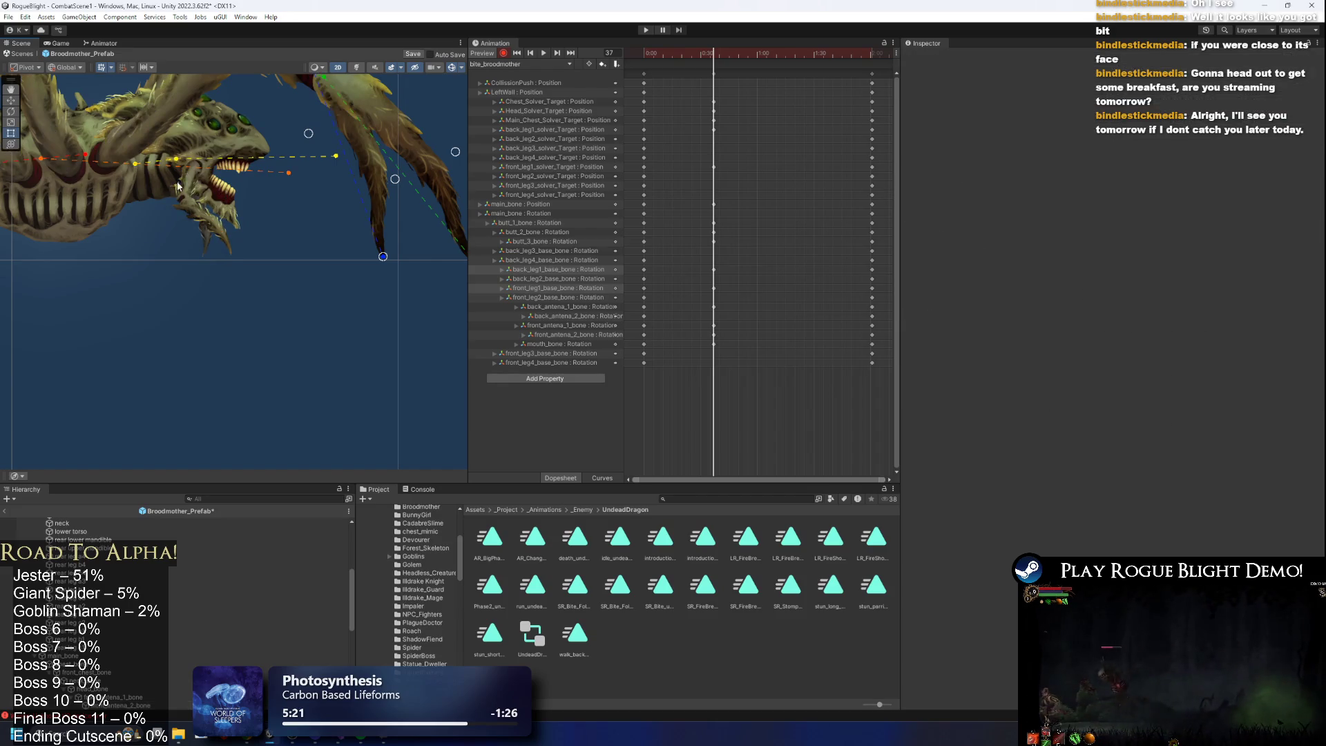
left_click(178, 181)
left_click(205, 191)
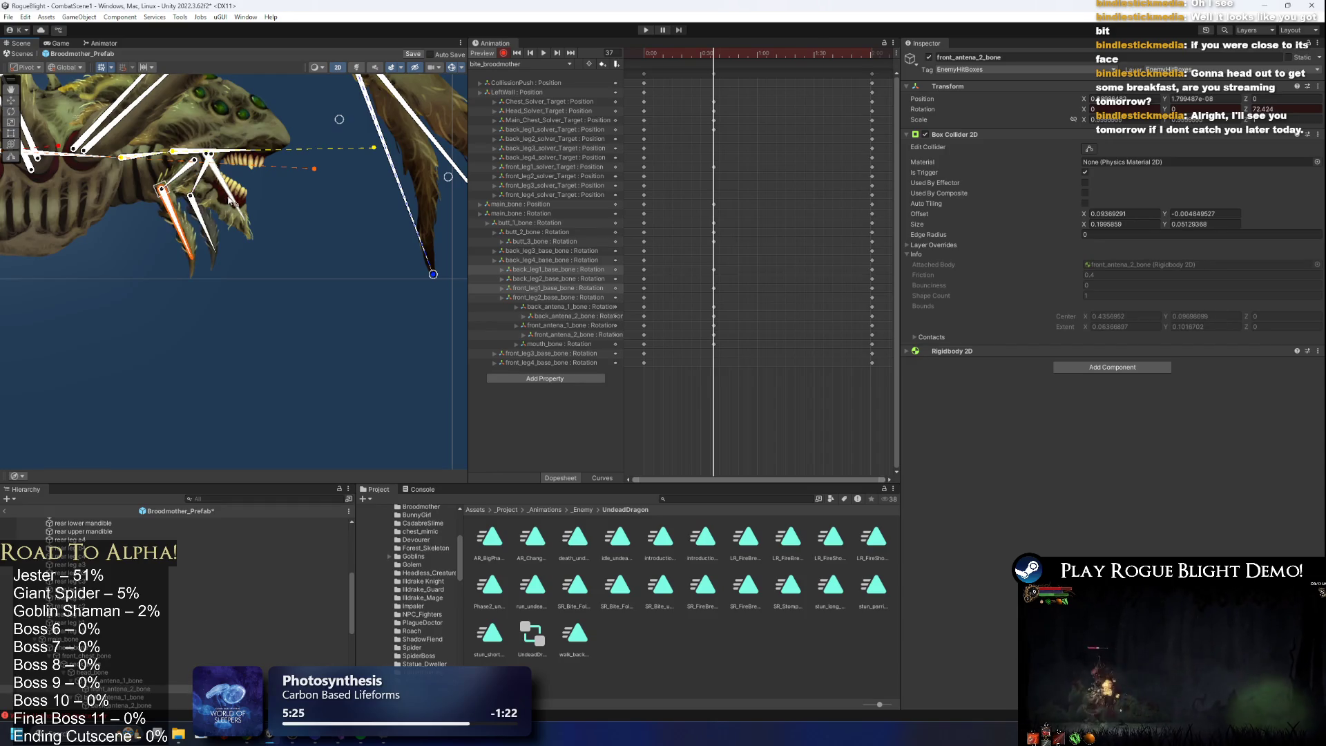
left_click(220, 210)
Adjust the mouth_bone's collider outline and play back the bite animation.
scroll(318, 192, "down", 3)
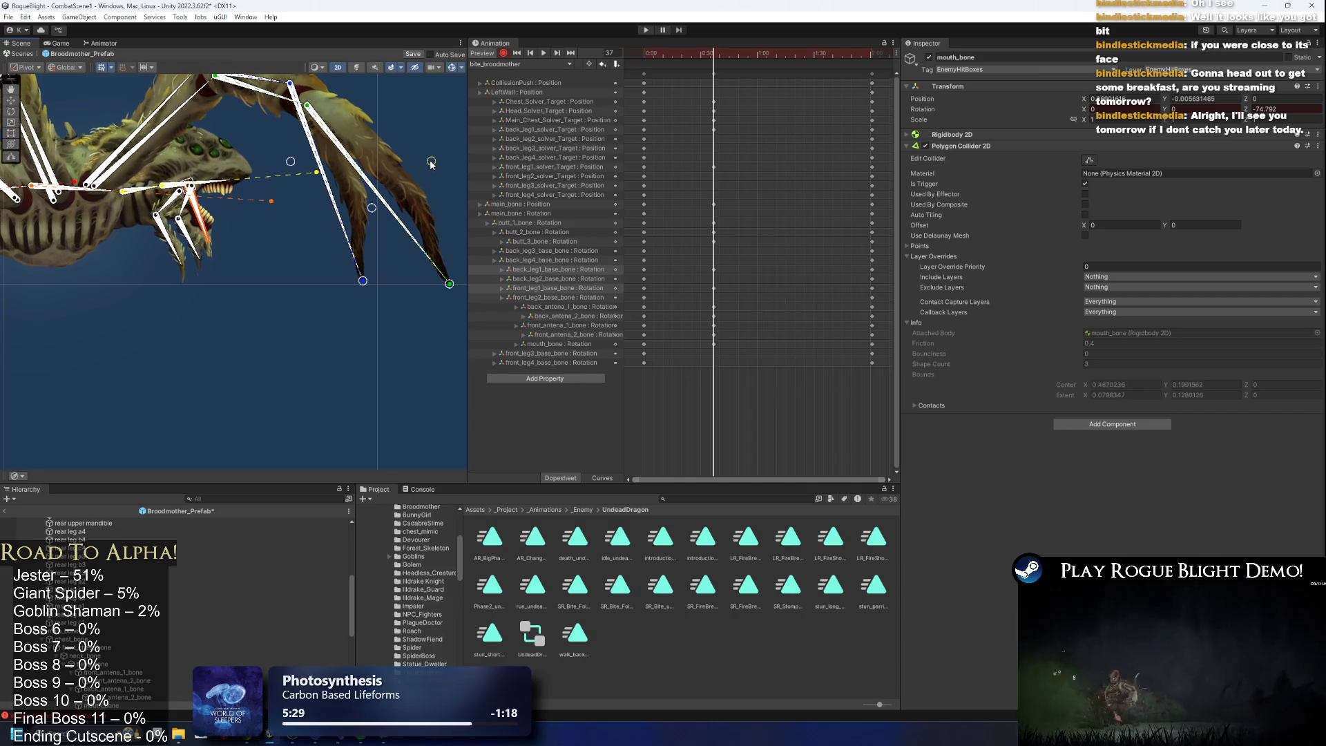
left_click_drag(431, 161, 428, 153)
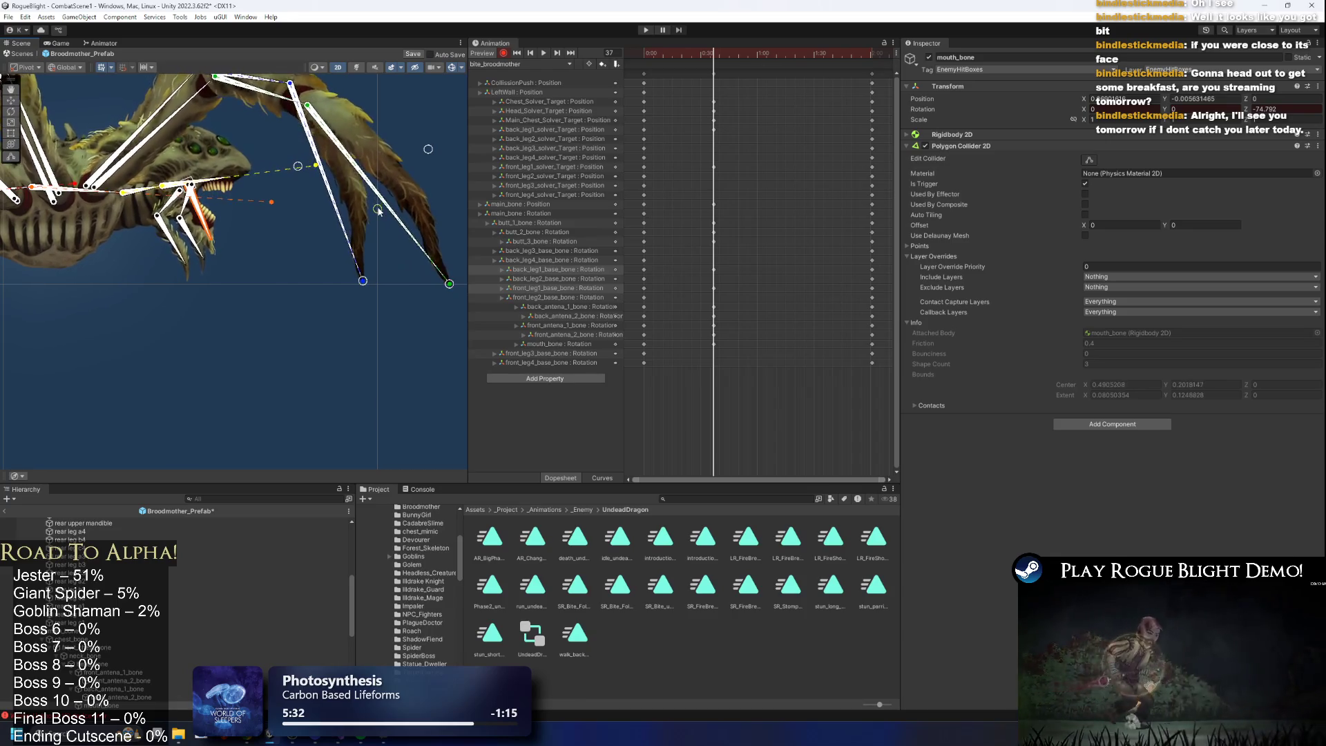
scroll(376, 208, "down", 3)
scroll(375, 205, "down", 2)
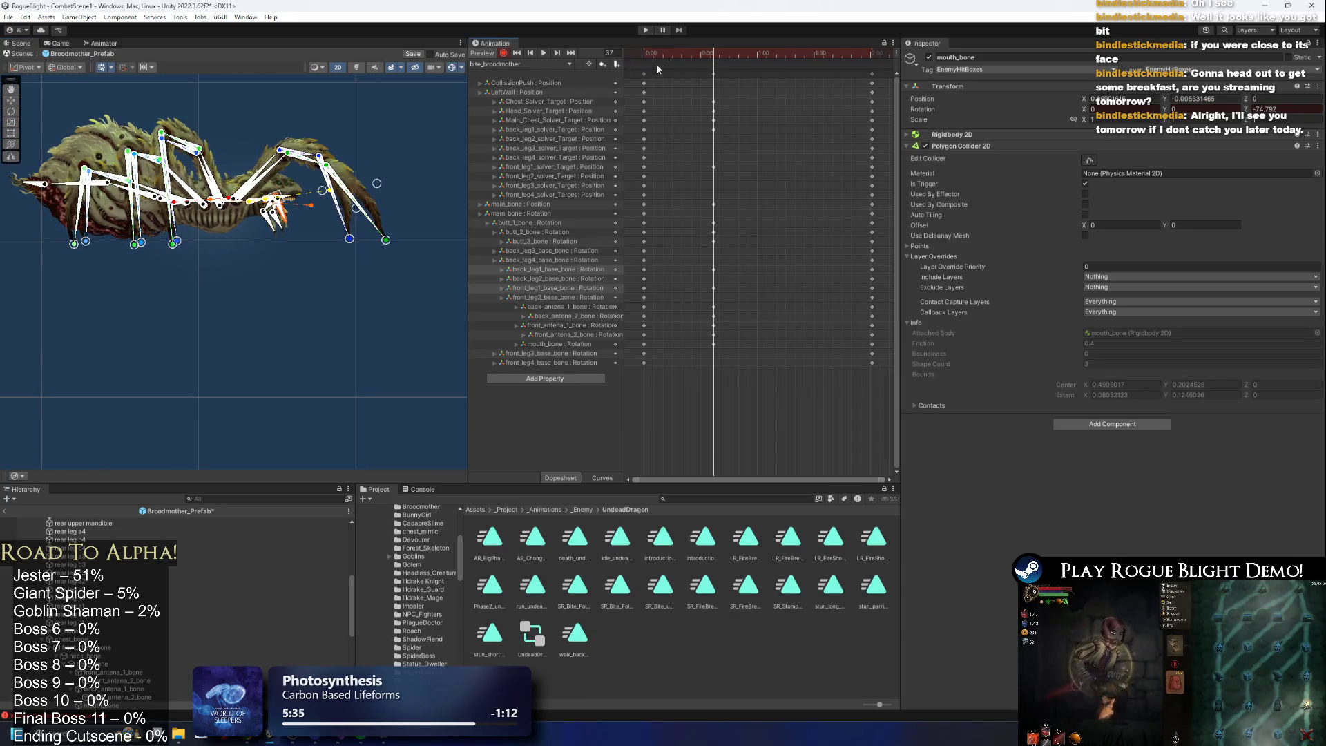
key("space")
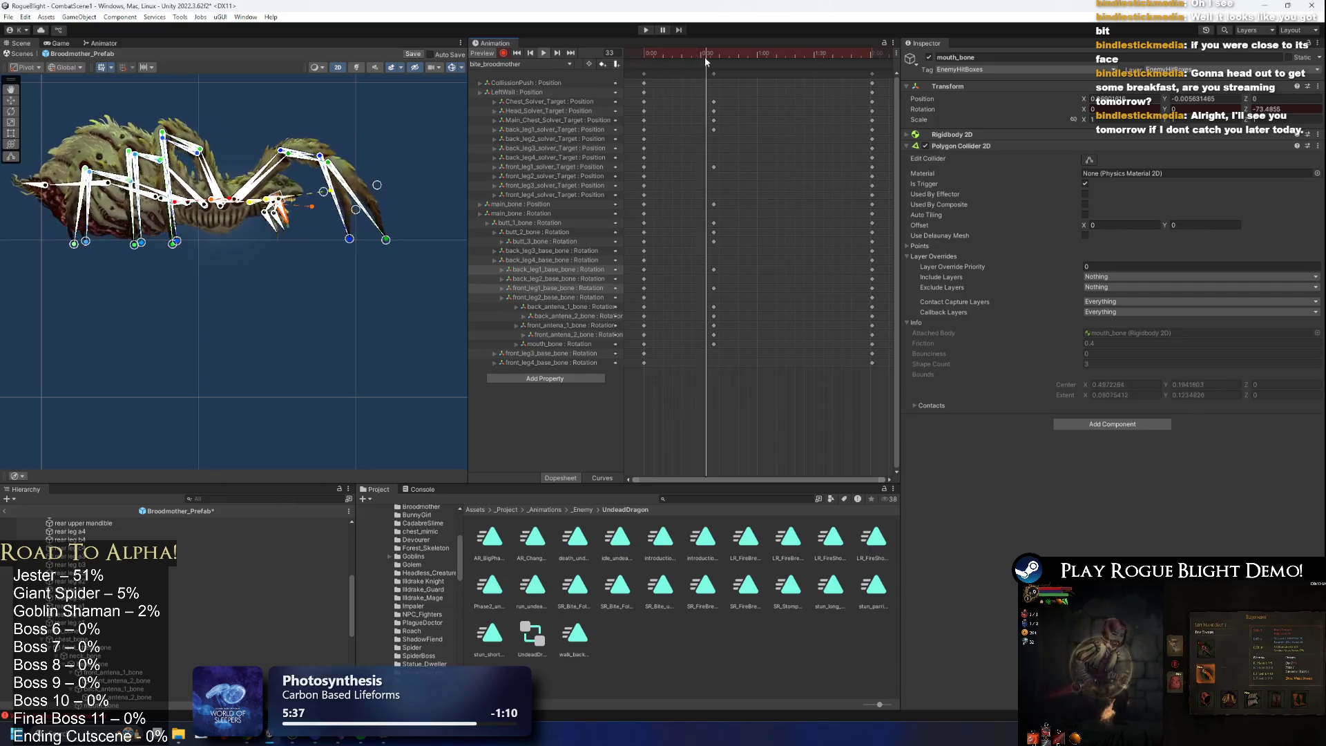
Paste the frame-30 key pose onto frame 74.
left_click(704, 57)
left_click(714, 73)
left_click(784, 56)
key("ctrl+v")
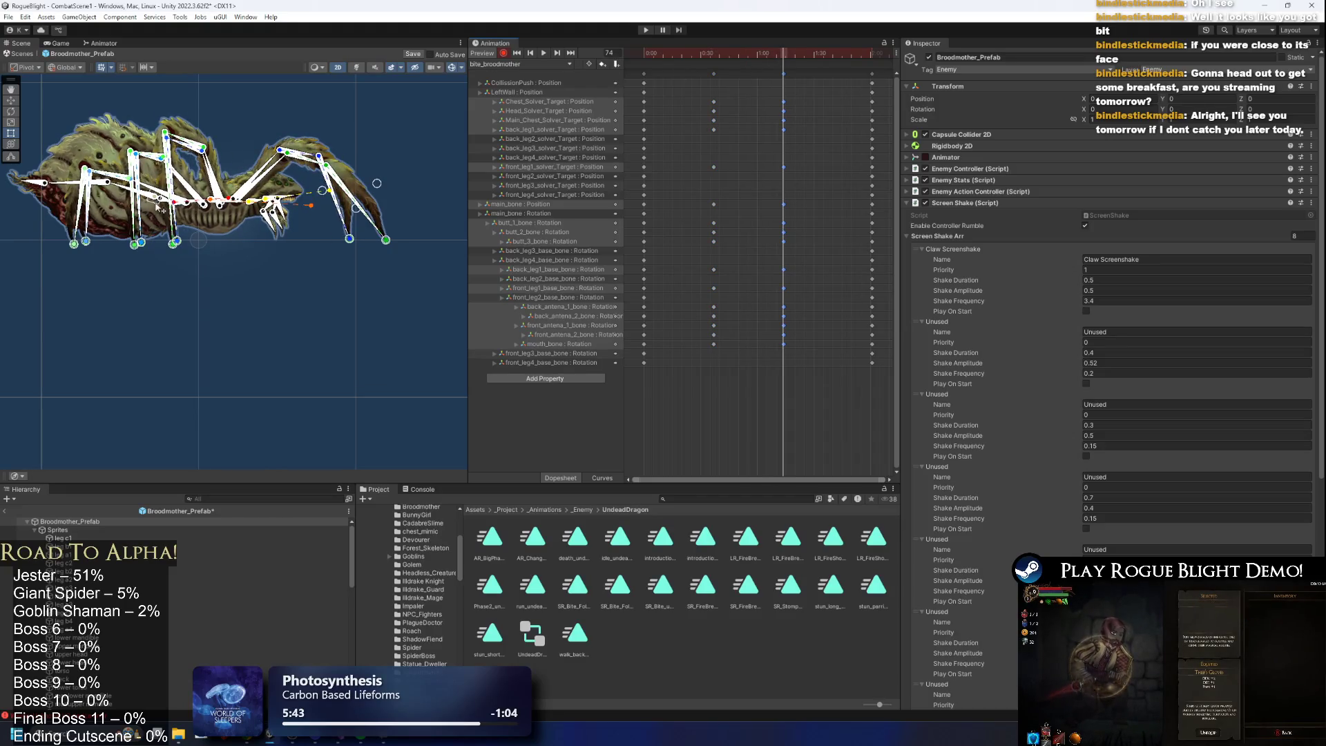
Re-pose the front leg and rotate the front_leg1 base bone to about 88 degrees.
scroll(164, 207, "up", 2)
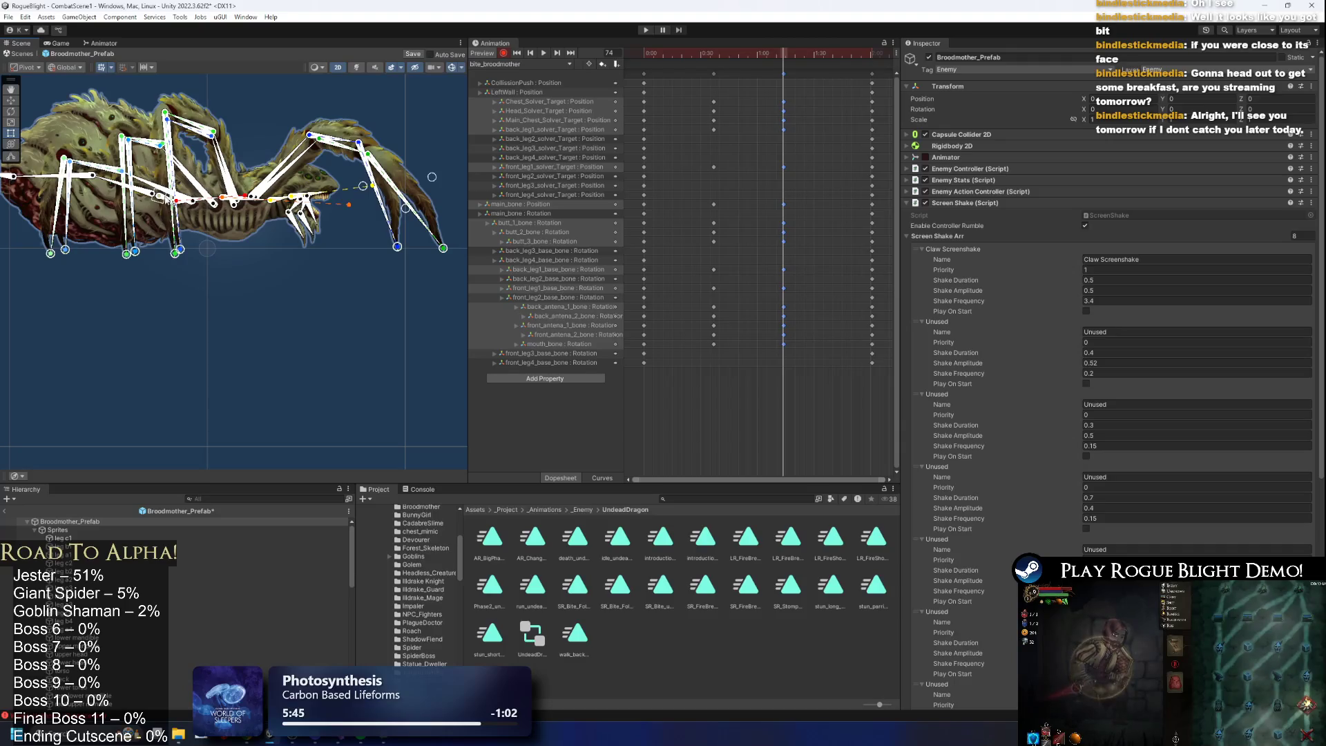
left_click(406, 247)
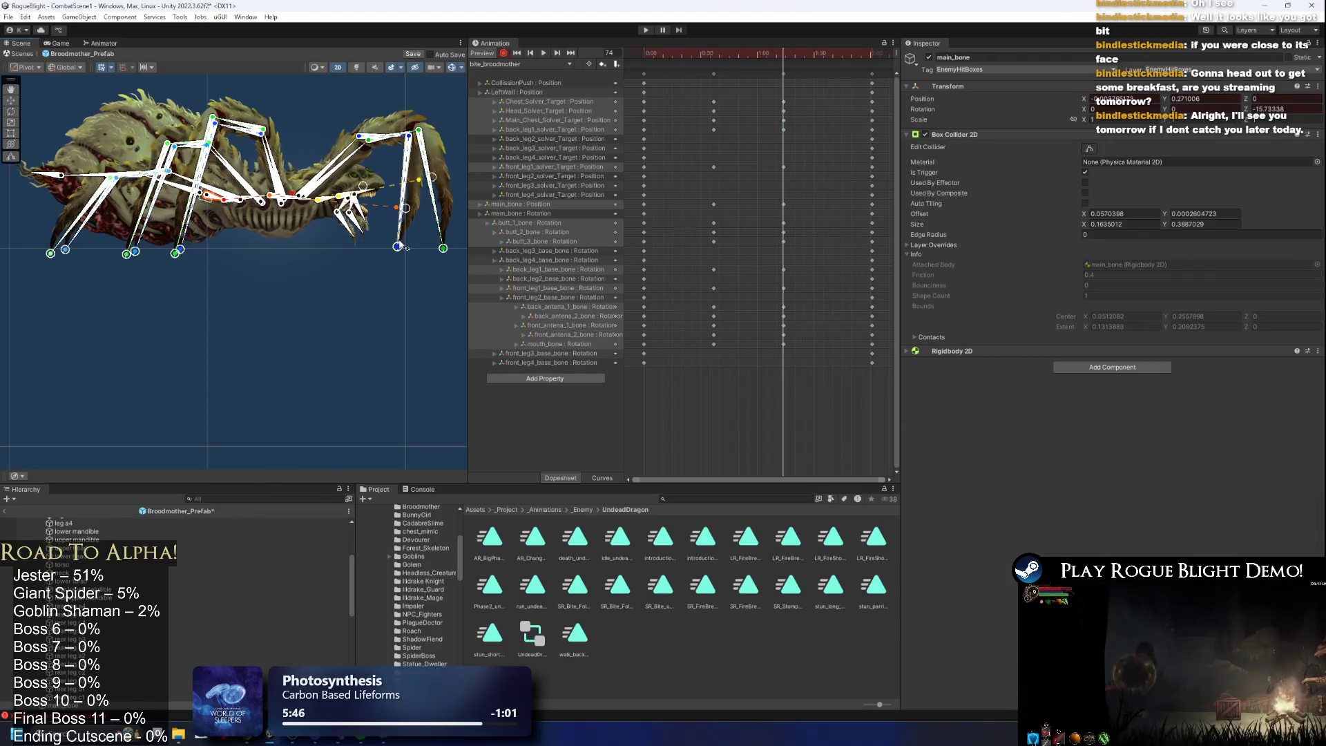
left_click_drag(406, 248, 309, 171)
left_click(319, 169)
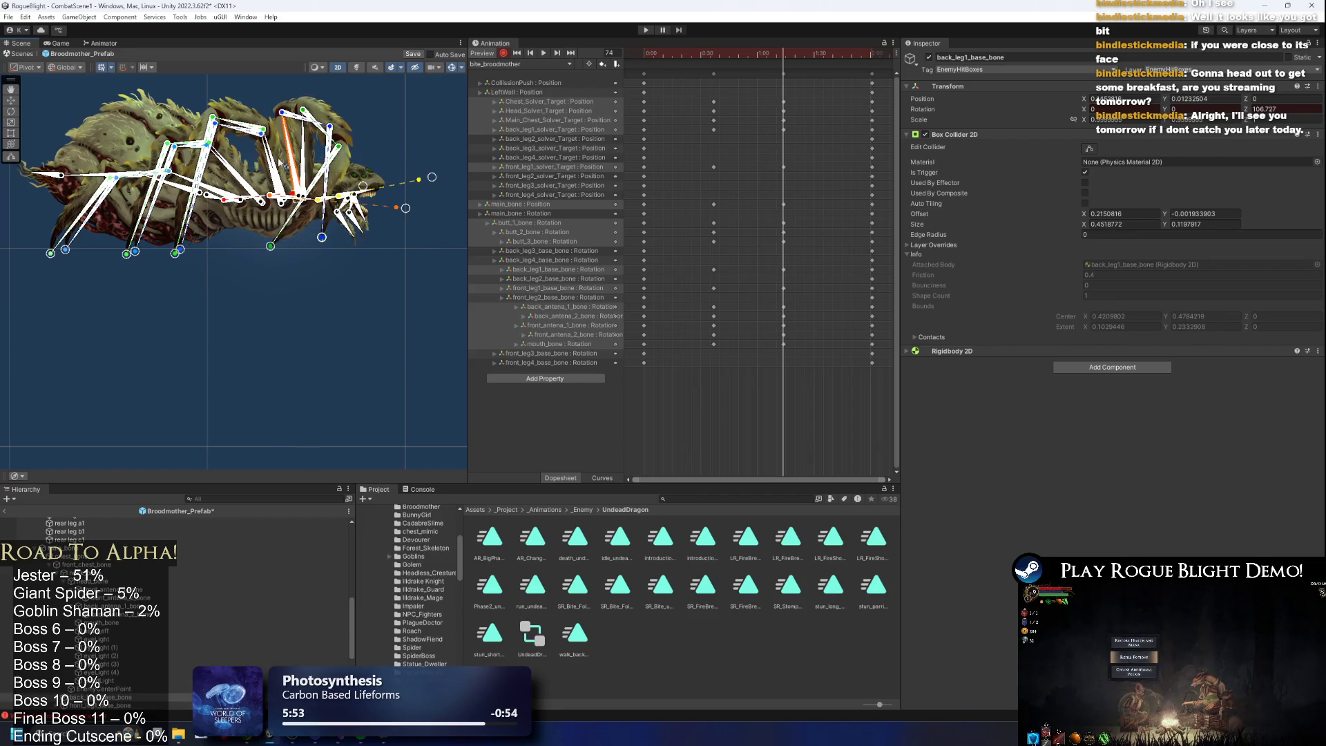
left_click(221, 178)
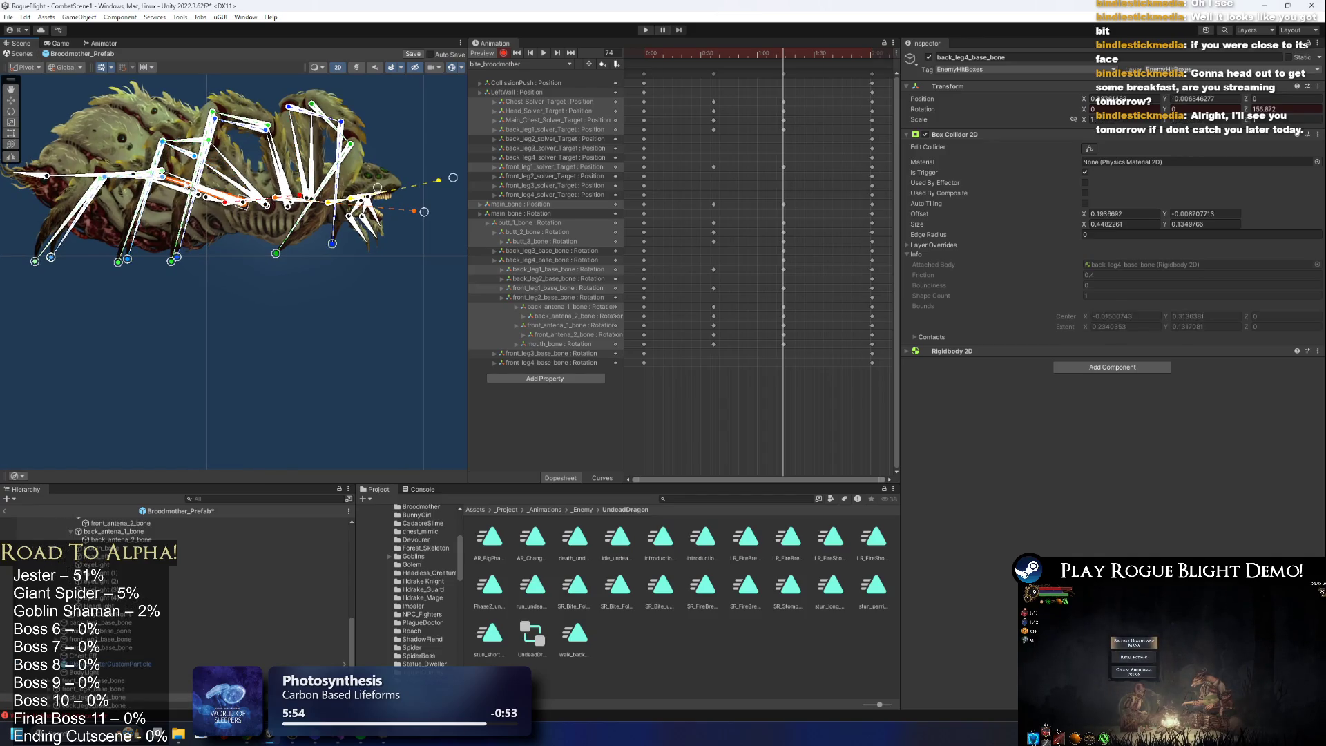
left_click(230, 173)
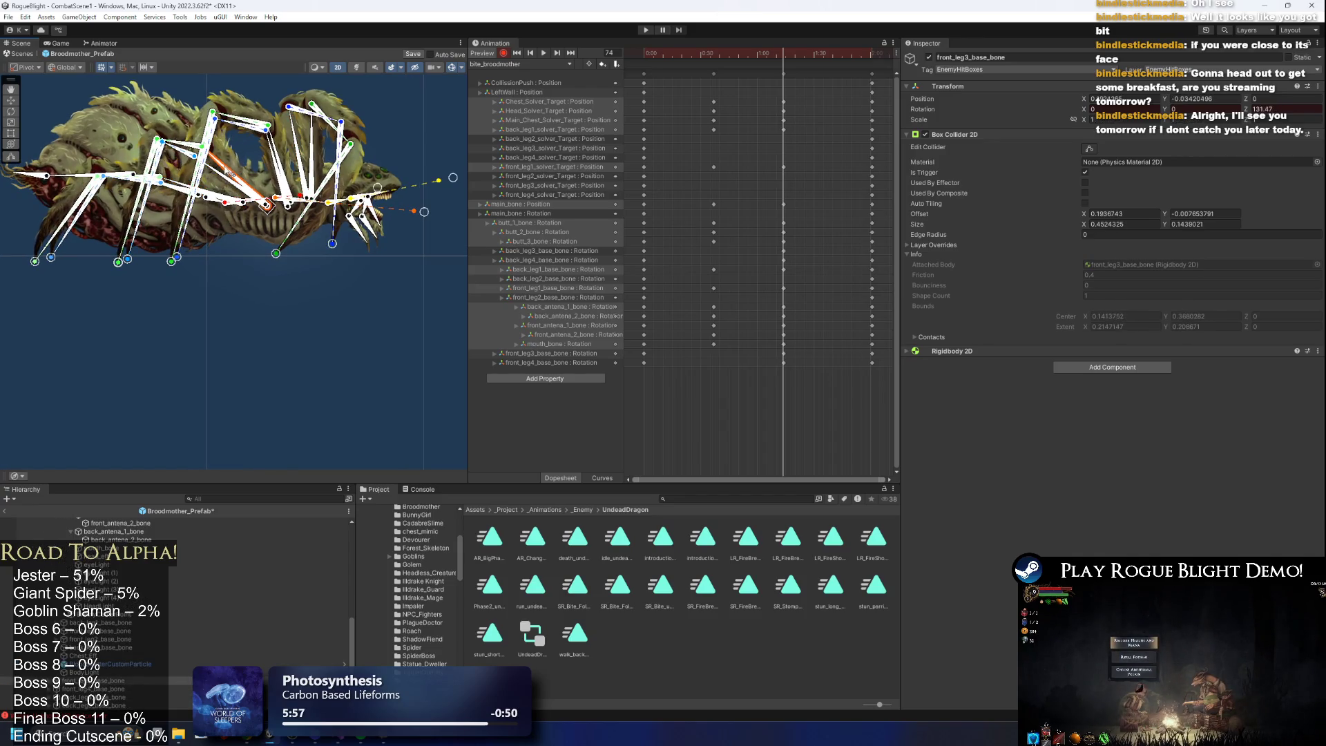
left_click(269, 160)
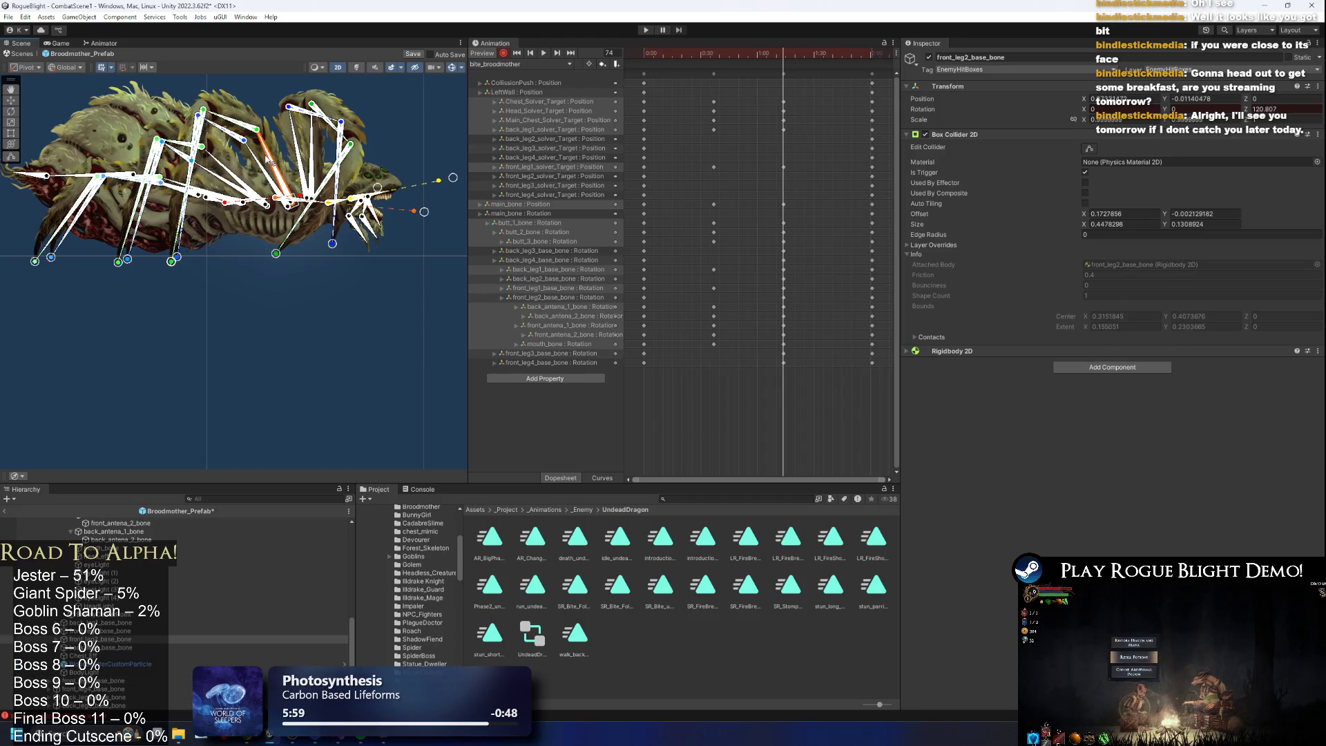
left_click(302, 154)
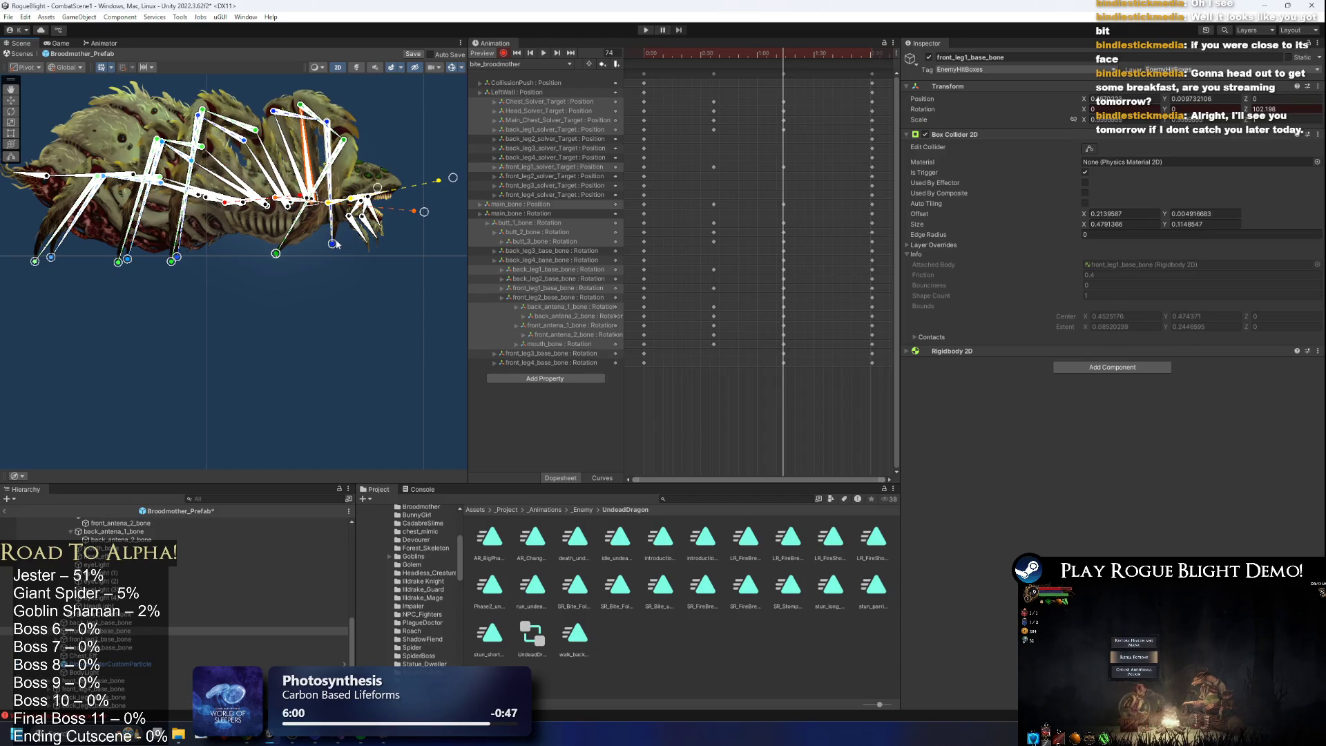
mouse_move(298, 143)
left_mouse_down()
mouse_move(321, 156)
mouse_move(307, 167)
left_mouse_up()
Swing the back_leg1 leg and its IK target up toward the head, then preview.
scroll(307, 167, "up", 2)
scroll(306, 167, "up", 2)
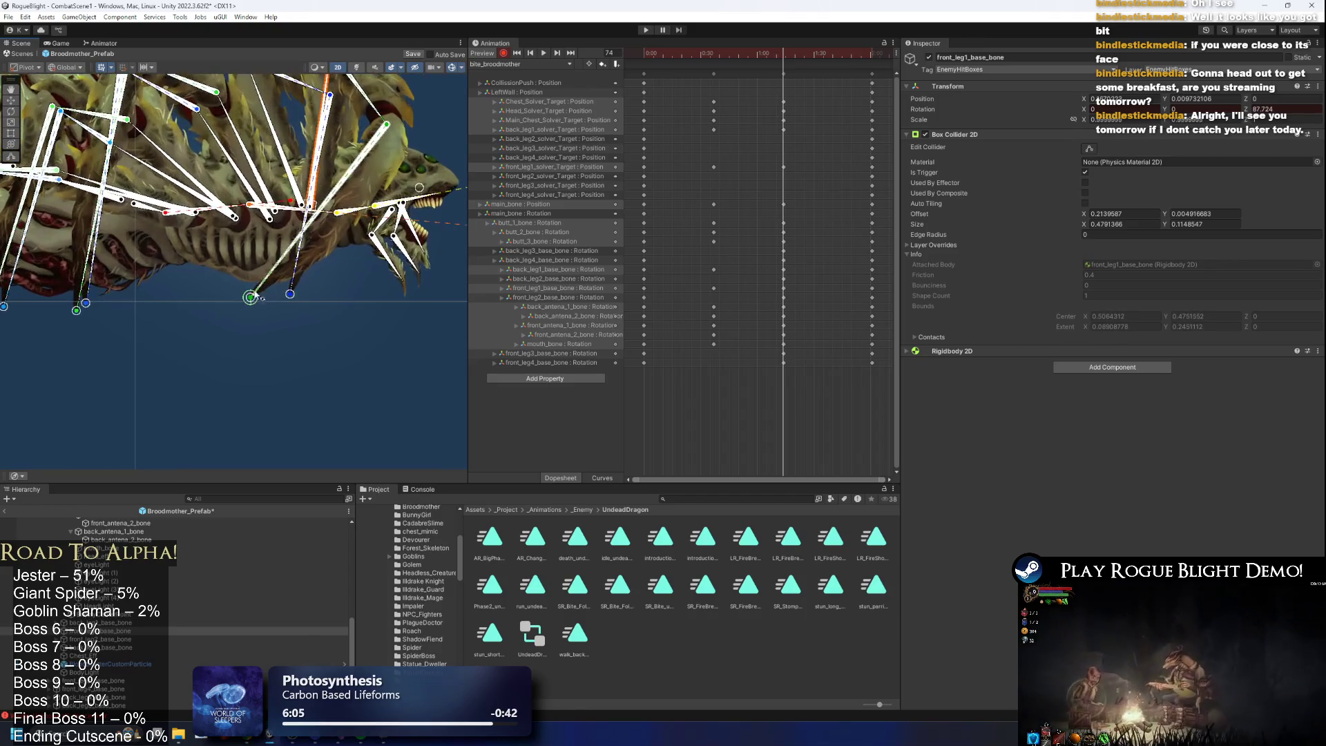
scroll(232, 225, "up", 2)
left_click_drag(232, 226, 256, 274)
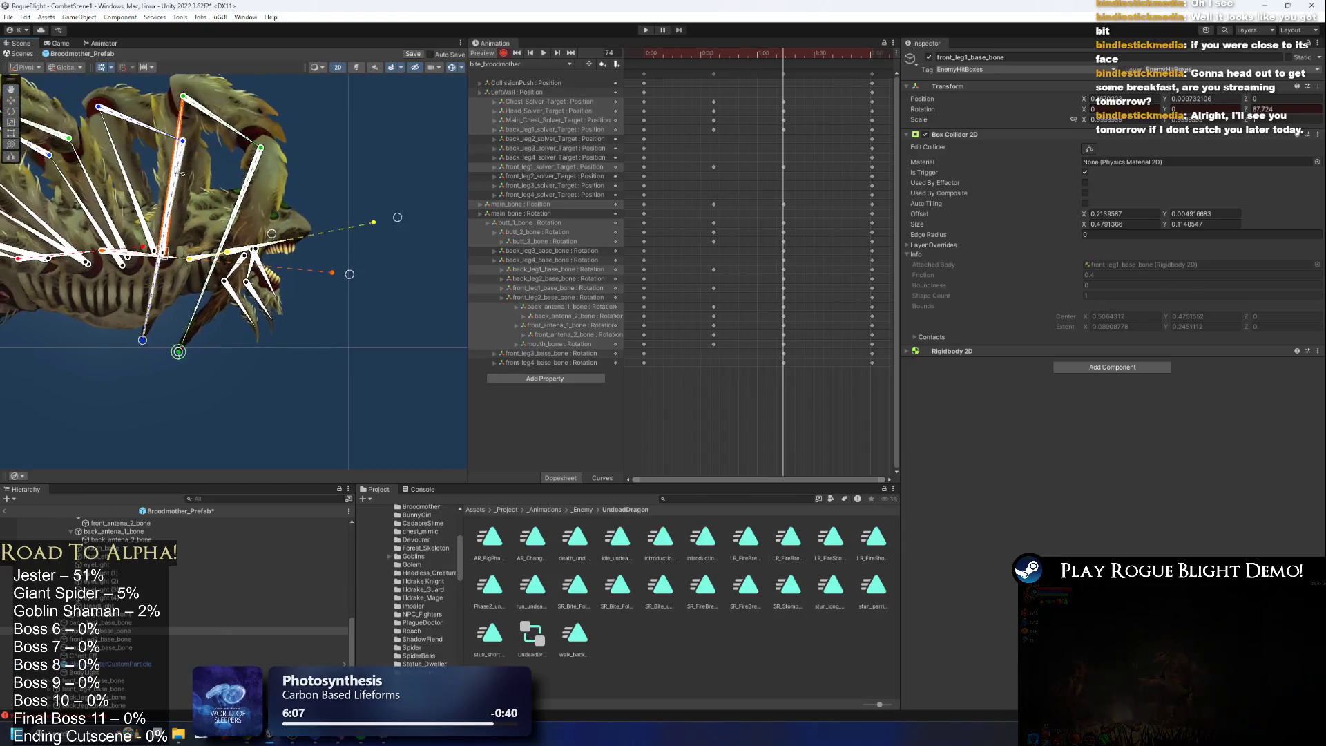
left_click(163, 313)
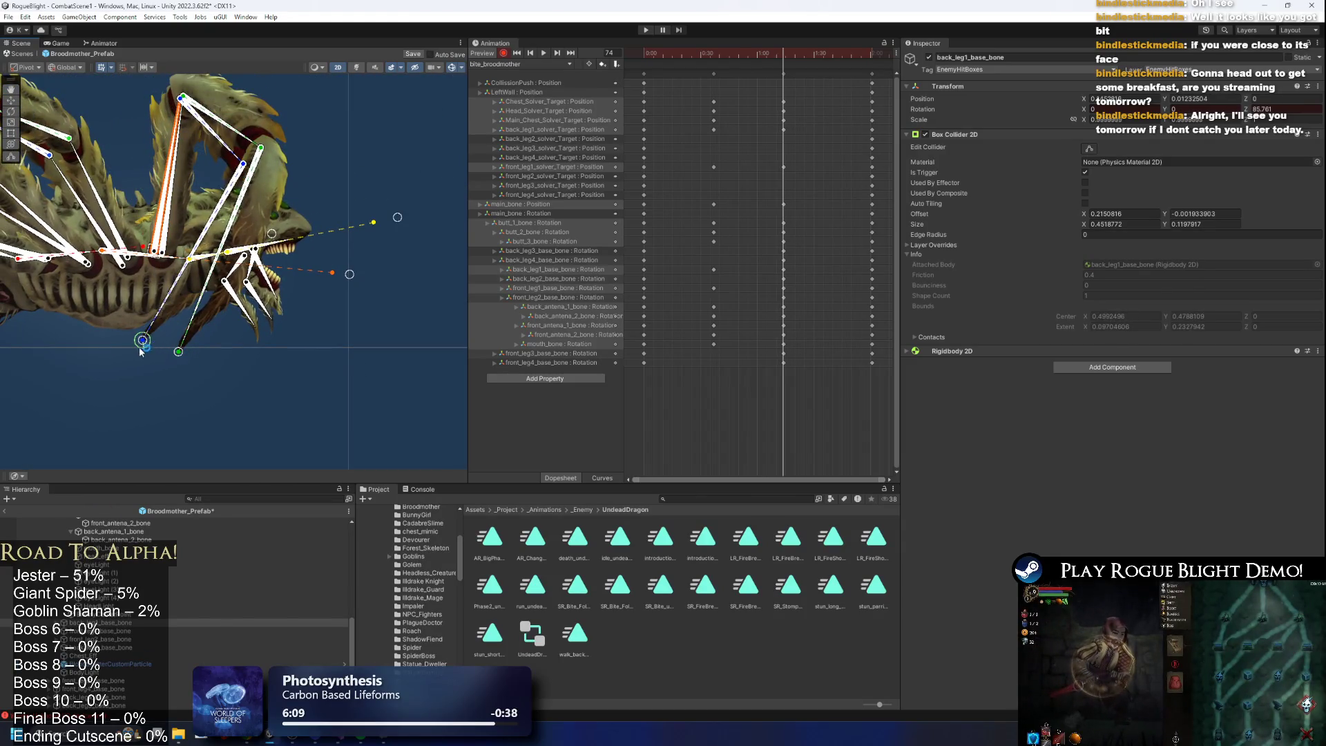
left_click_drag(140, 348, 387, 201)
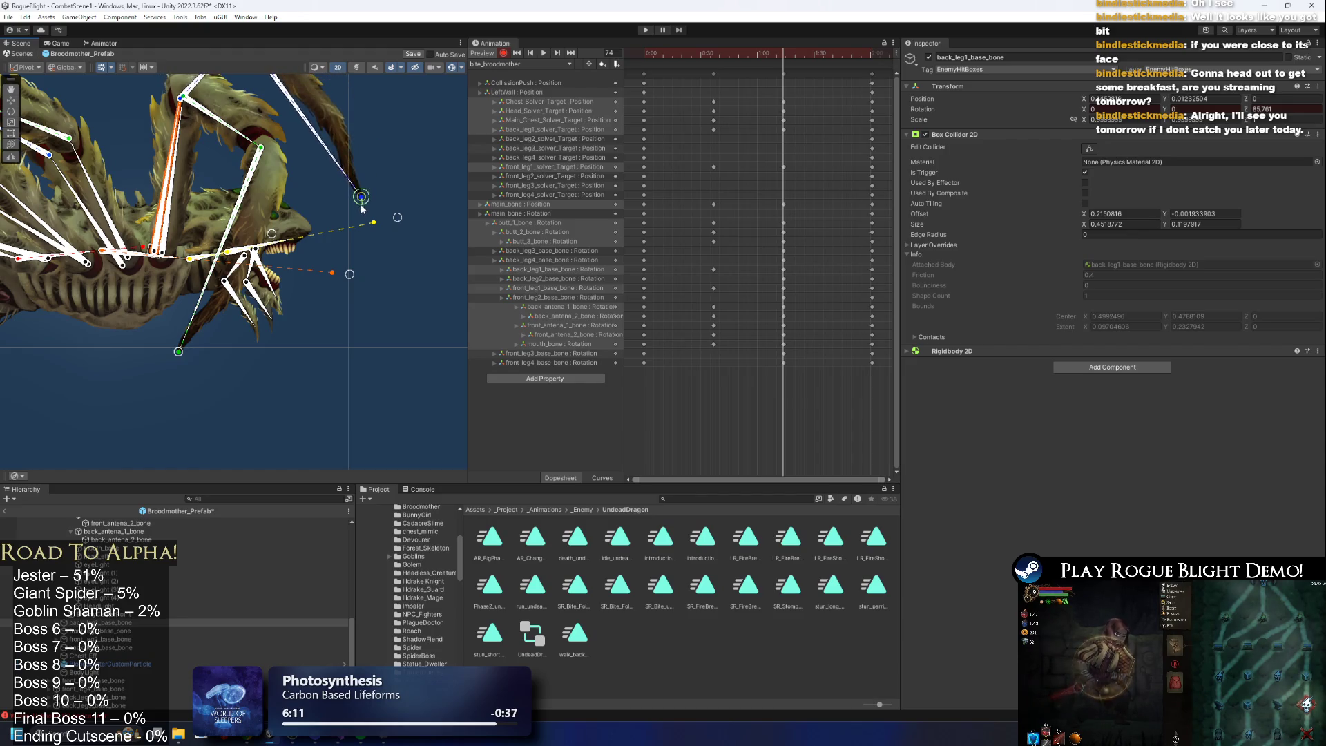
mouse_move(179, 350)
left_mouse_down()
mouse_move(382, 191)
mouse_move(395, 202)
left_mouse_up()
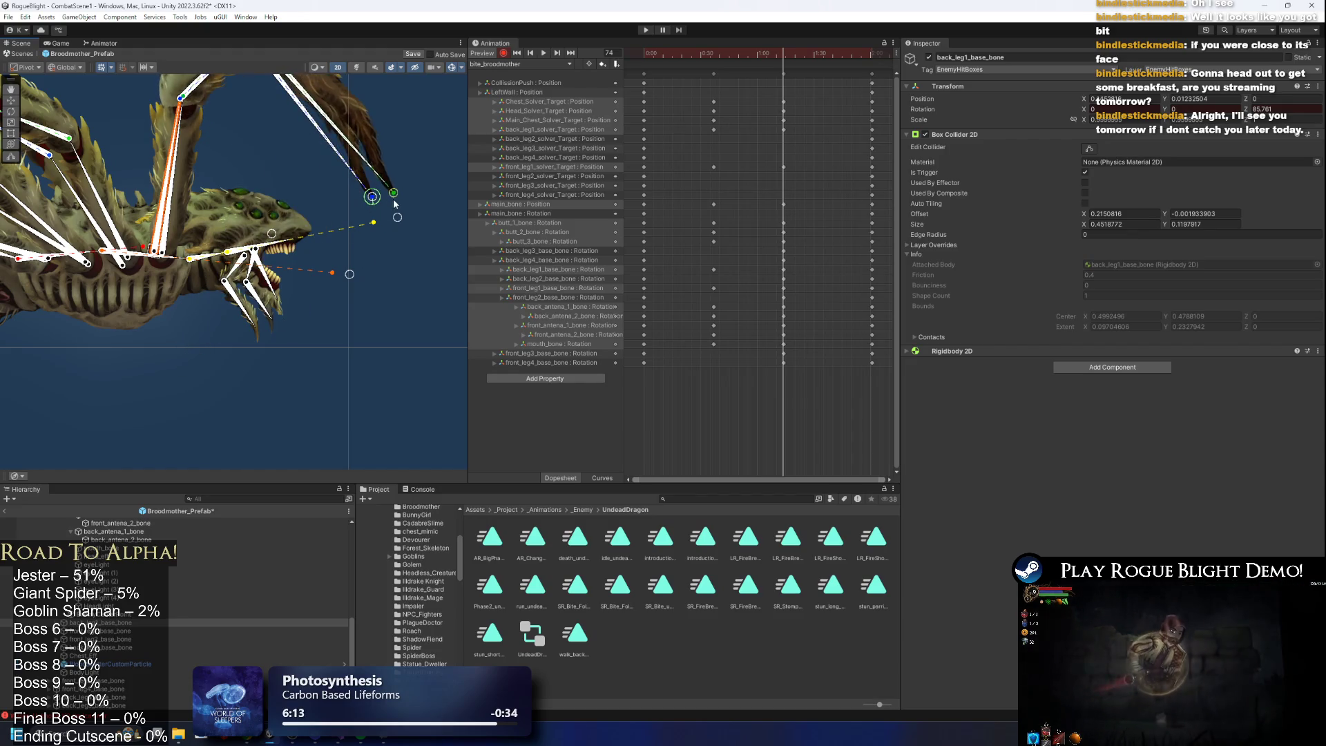
left_click(165, 203)
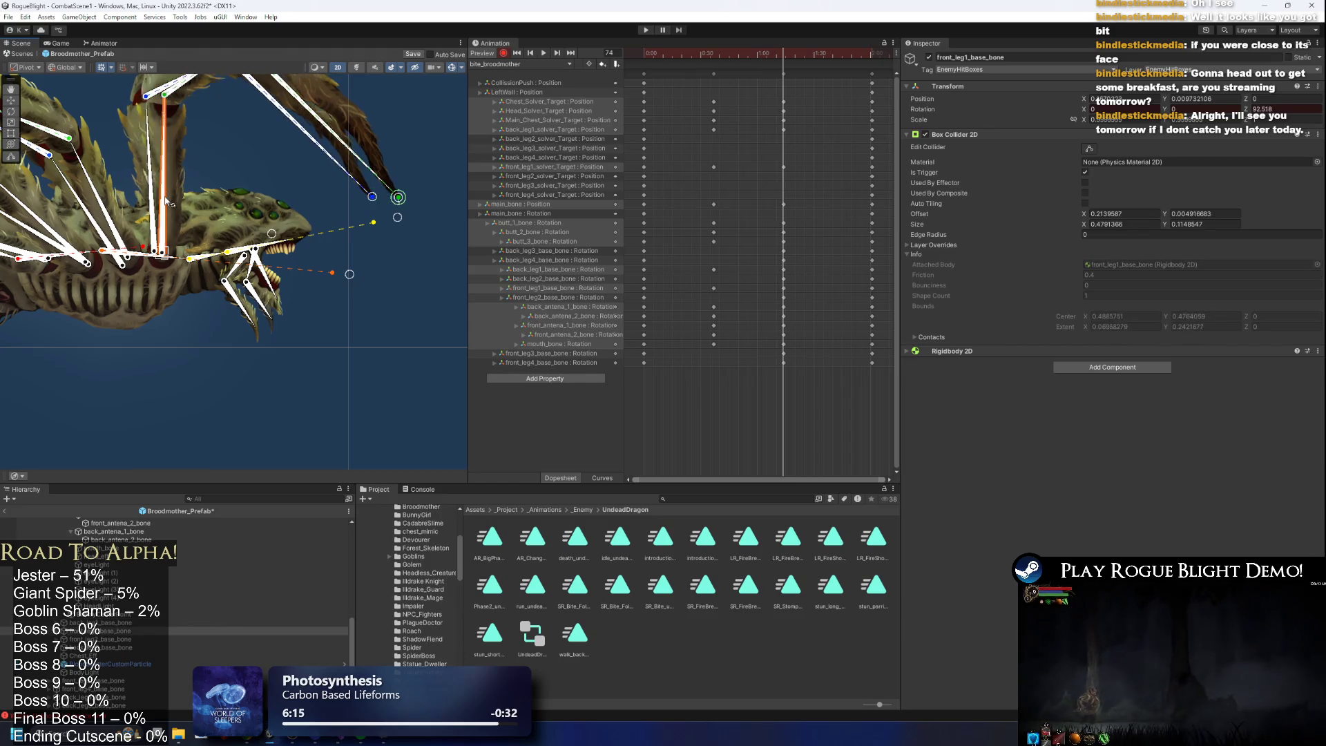
key("space")
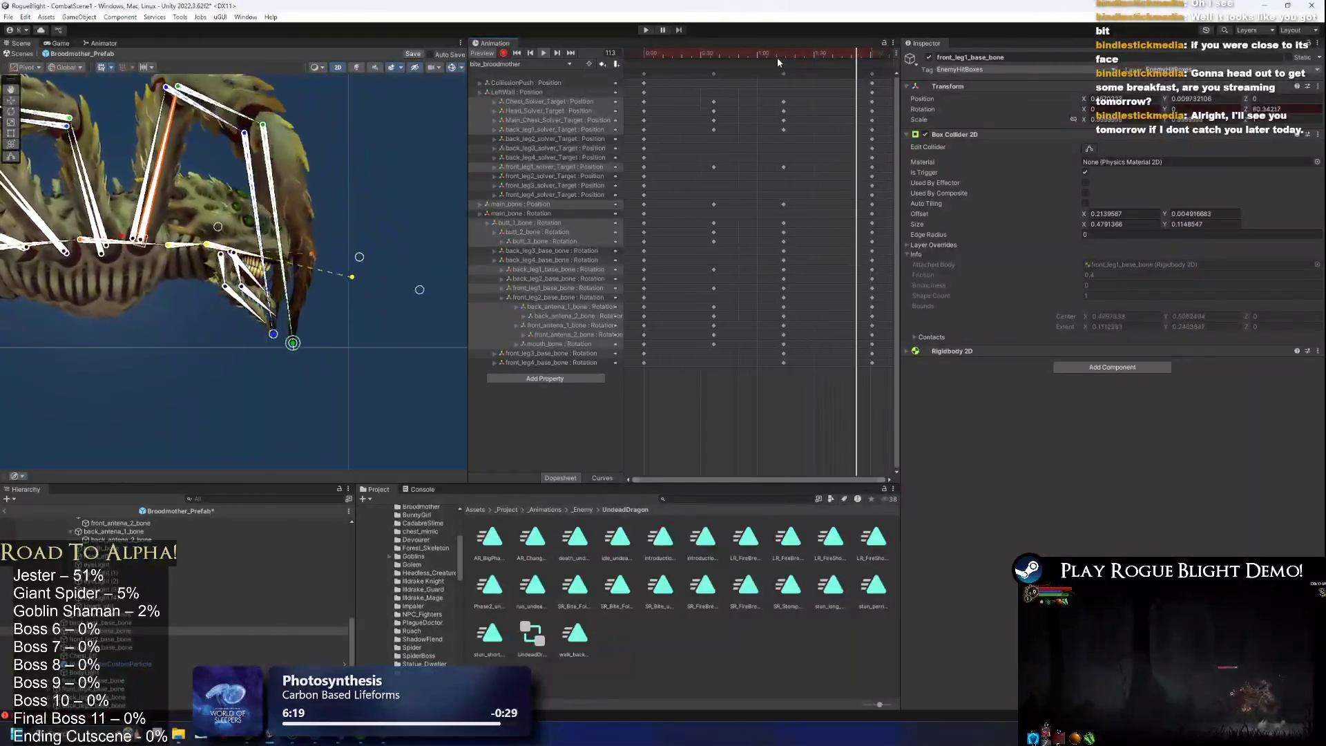
At frame 74, move the head IK target forward and rebend the upper-right leg.
left_click_drag(777, 51, 784, 52)
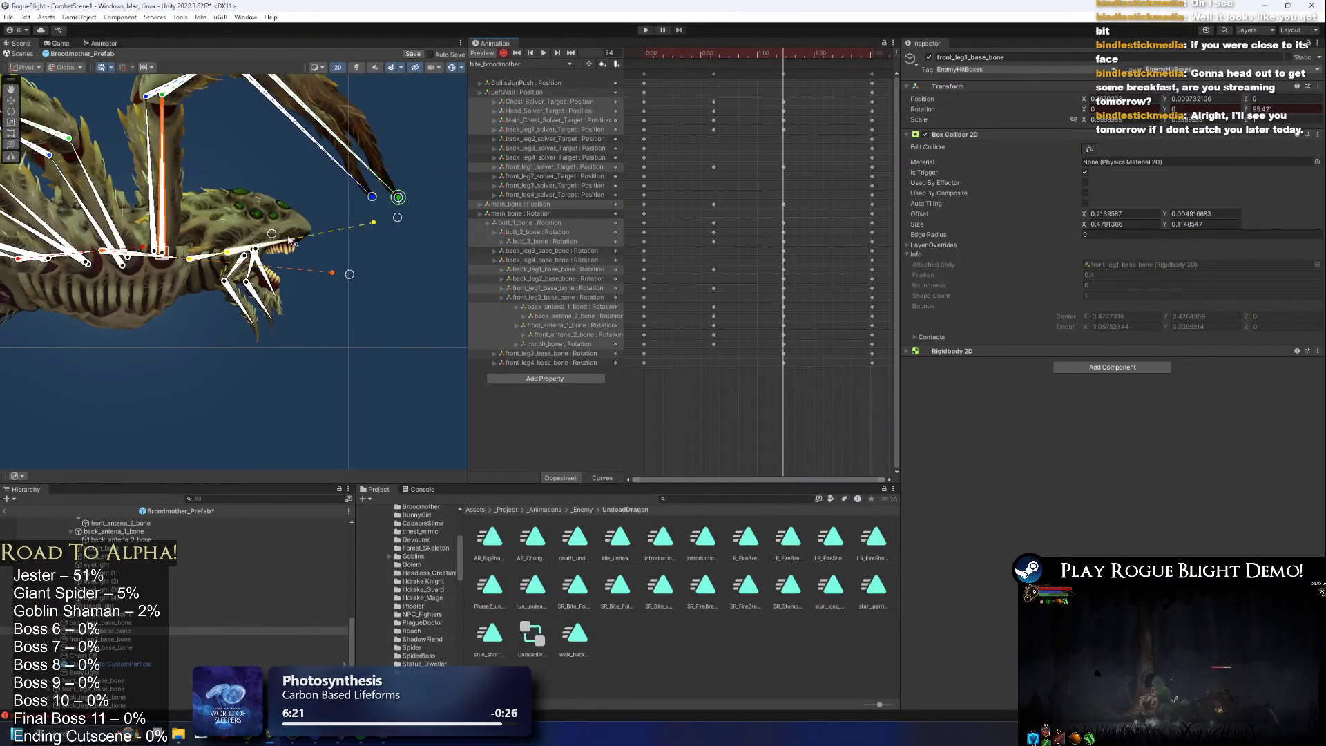
left_click_drag(286, 243, 315, 253)
left_click_drag(377, 213, 189, 330)
mouse_move(352, 208)
left_mouse_down()
mouse_move(176, 329)
mouse_move(196, 330)
left_mouse_up()
left_click_drag(312, 251, 316, 262)
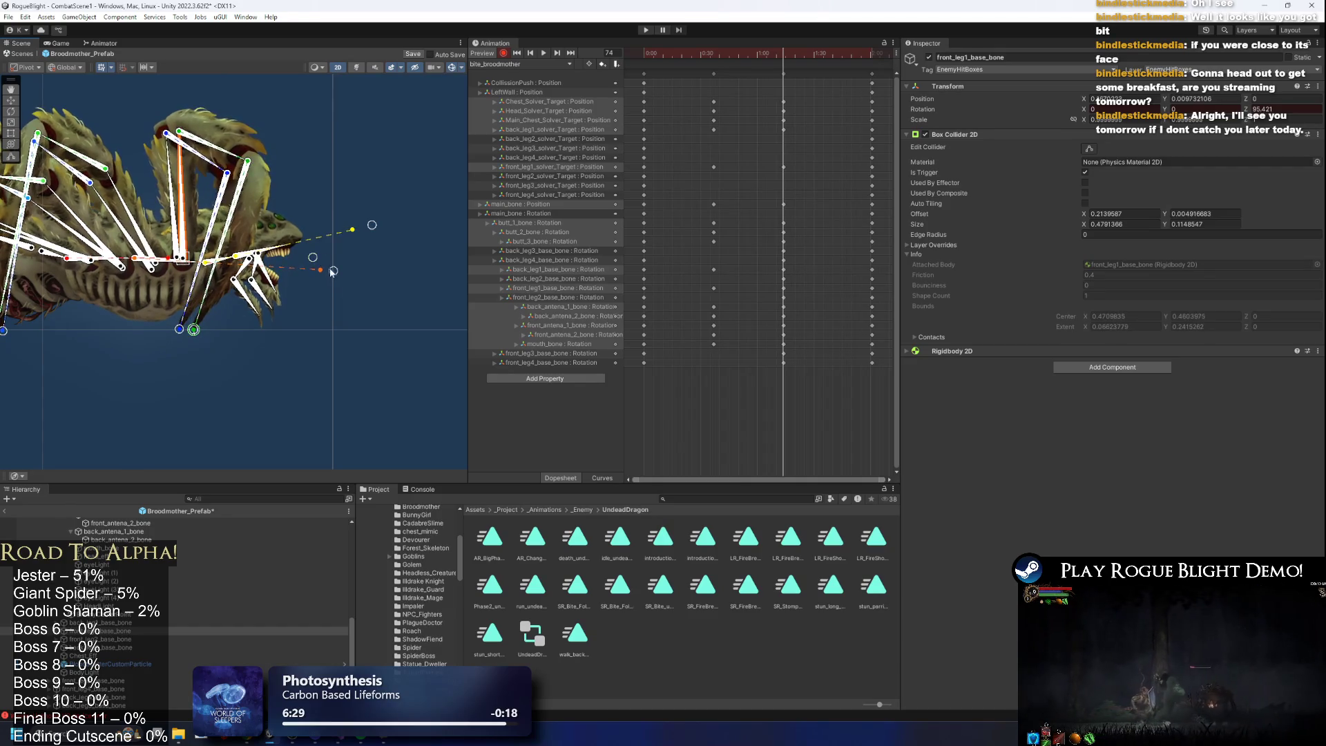
key("f")
key("space")
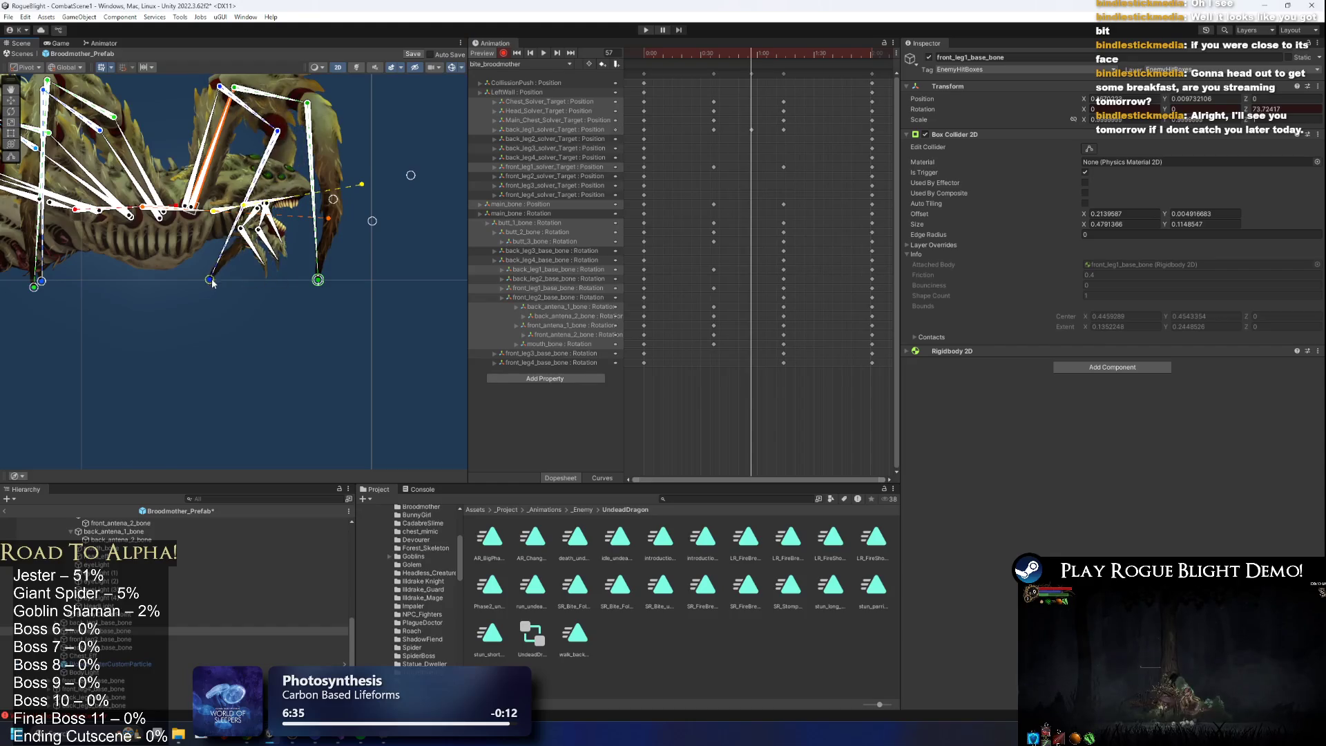
Key the front-leg IK target further left and review the clip back to frame 58.
left_click_drag(316, 284, 196, 289)
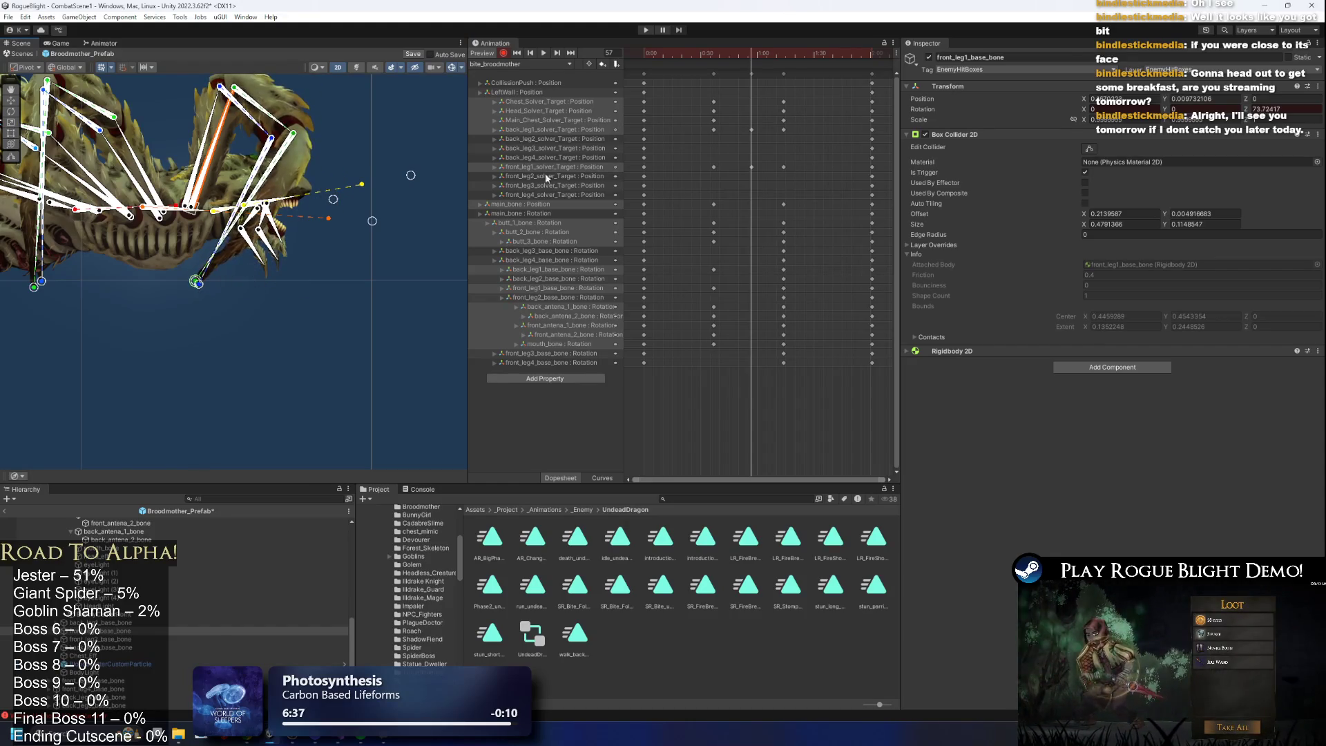
left_click_drag(718, 58, 798, 65)
key("space")
left_click(243, 371)
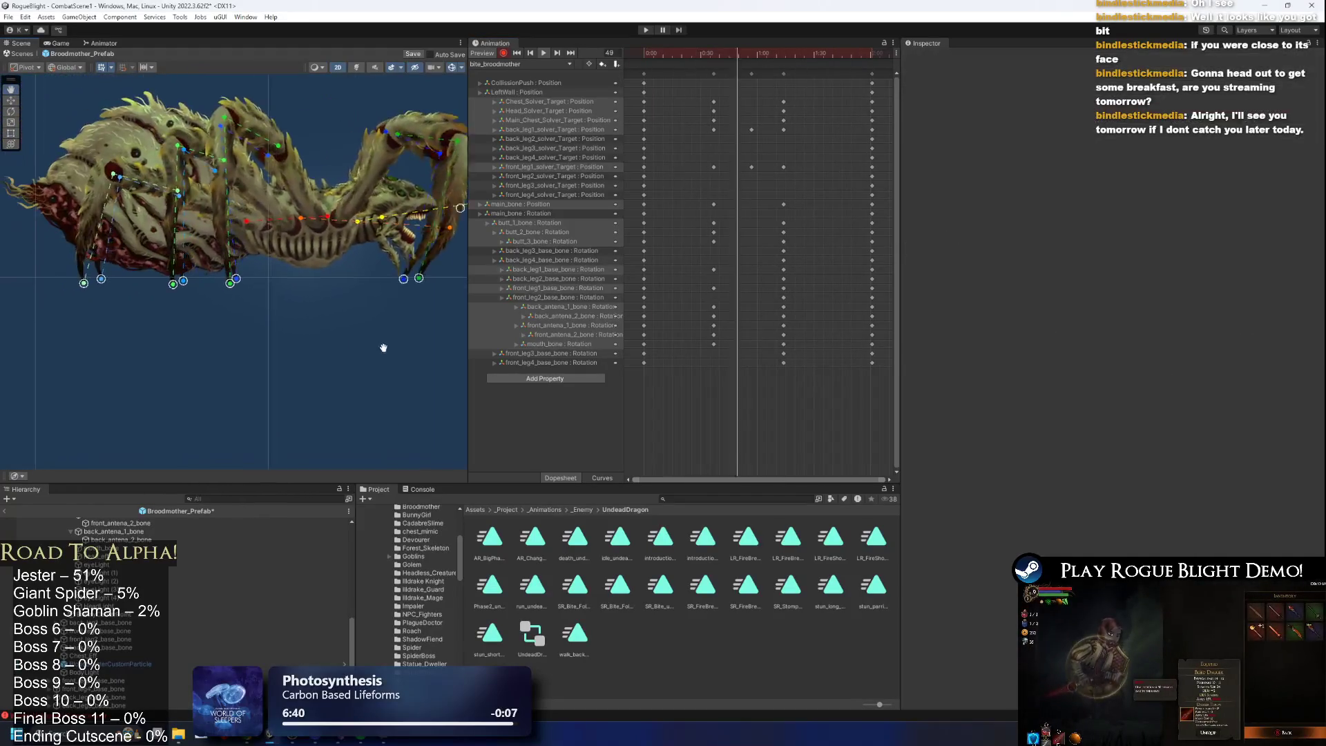
left_click_drag(729, 60, 752, 56)
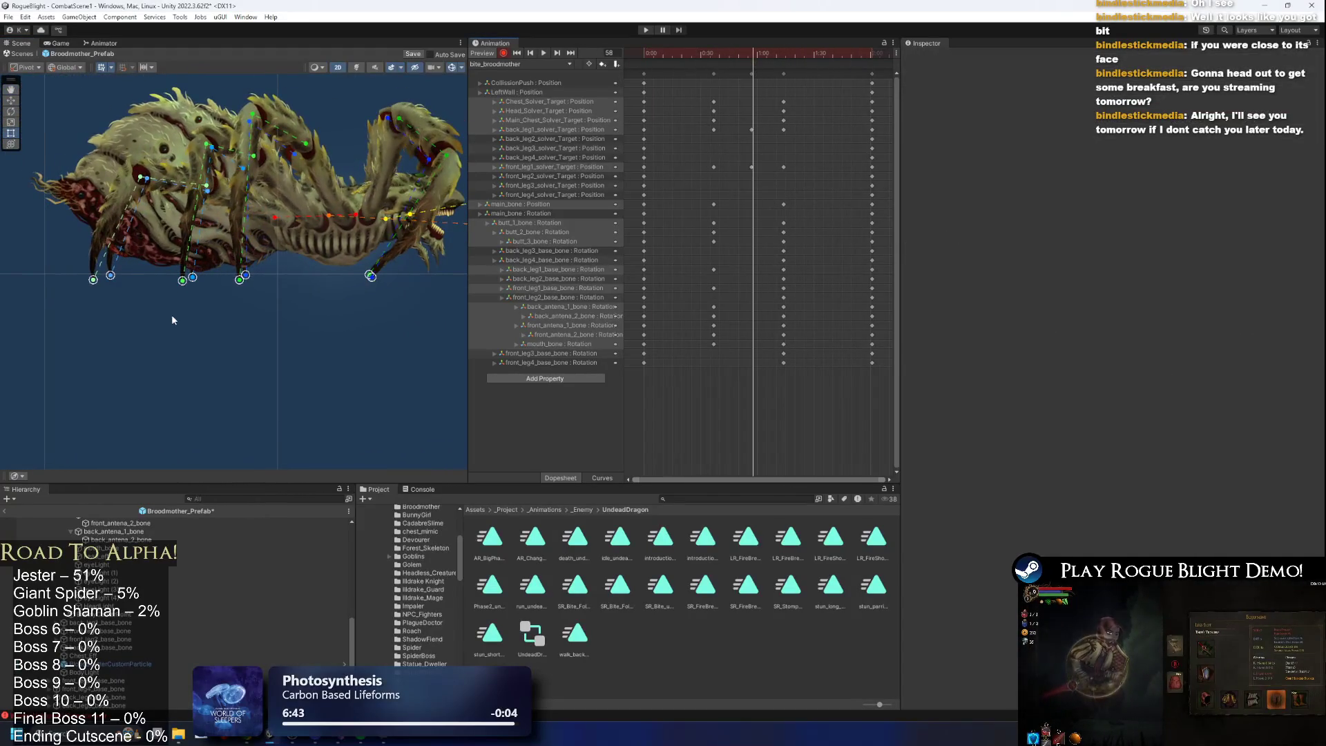
At frame 58, swing the leg c3 end joint progressively left.
scroll(210, 201, "up", 3)
left_click(211, 200)
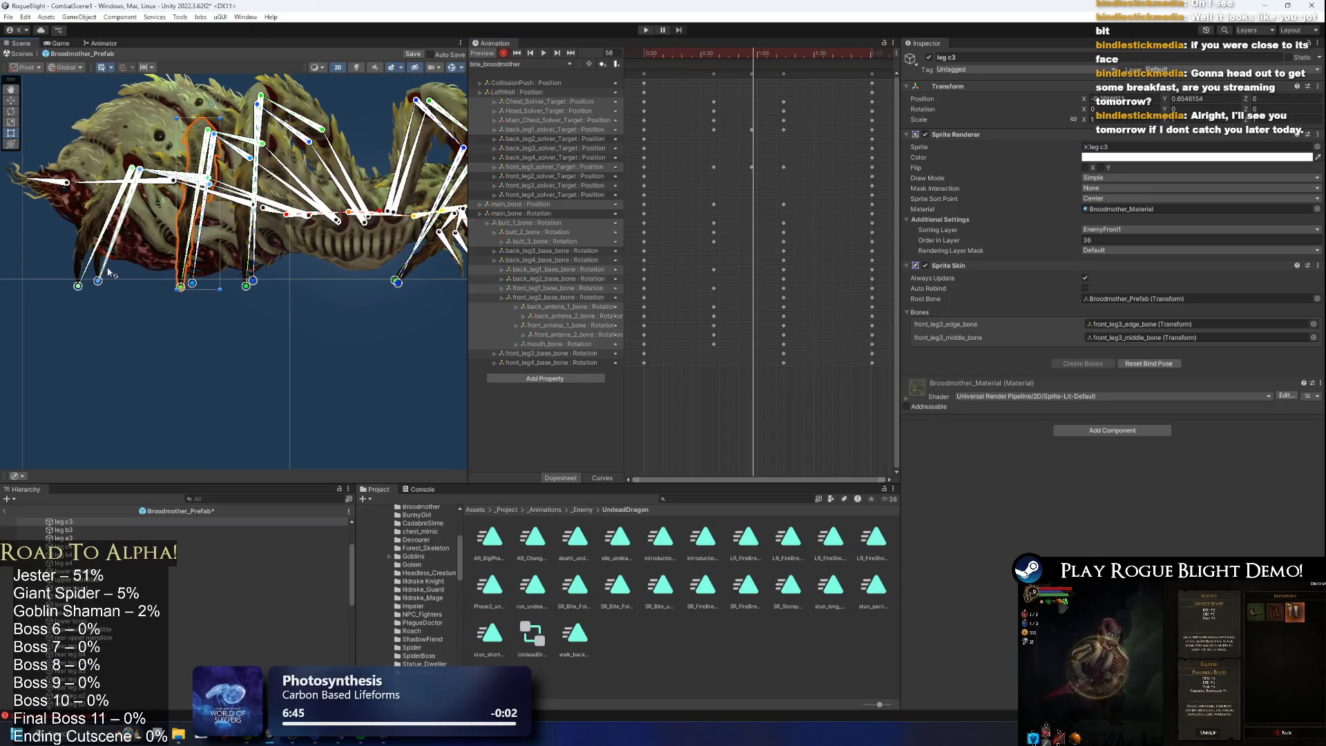
left_click_drag(85, 267, 67, 260)
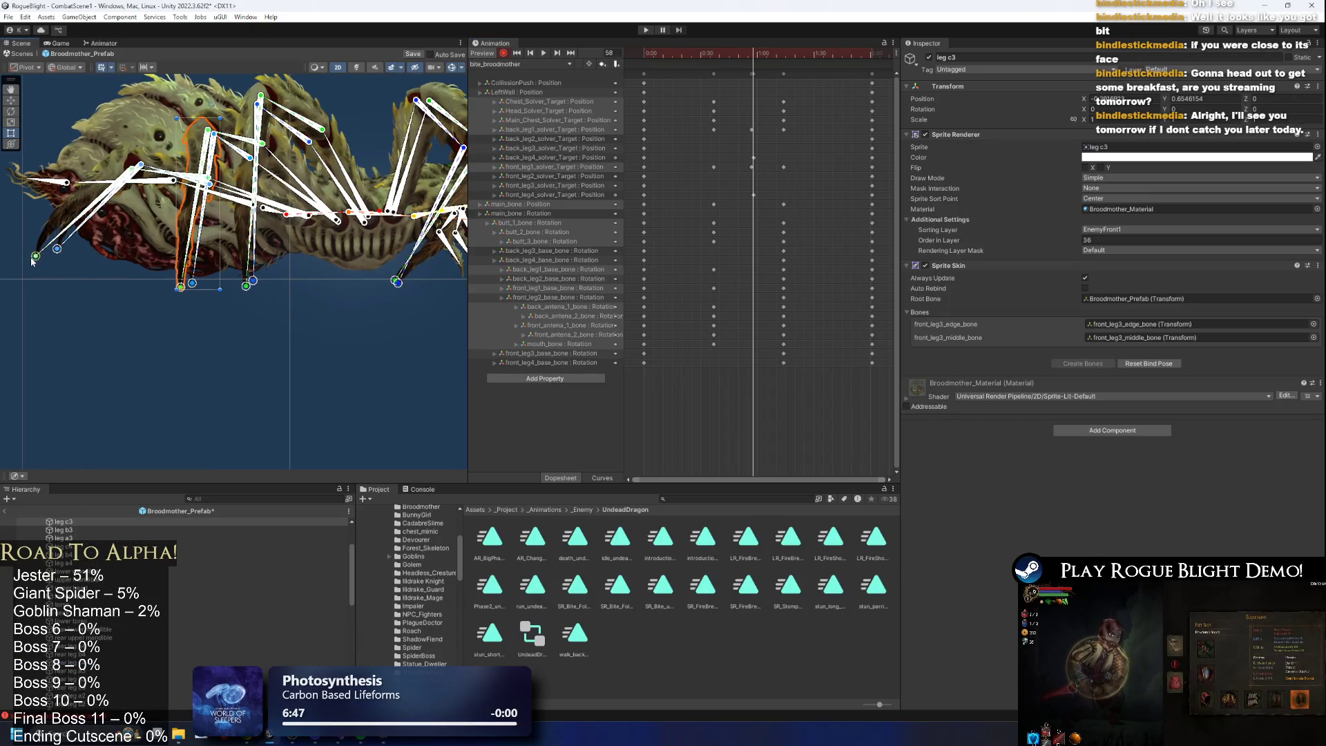
left_click_drag(173, 288, 101, 283)
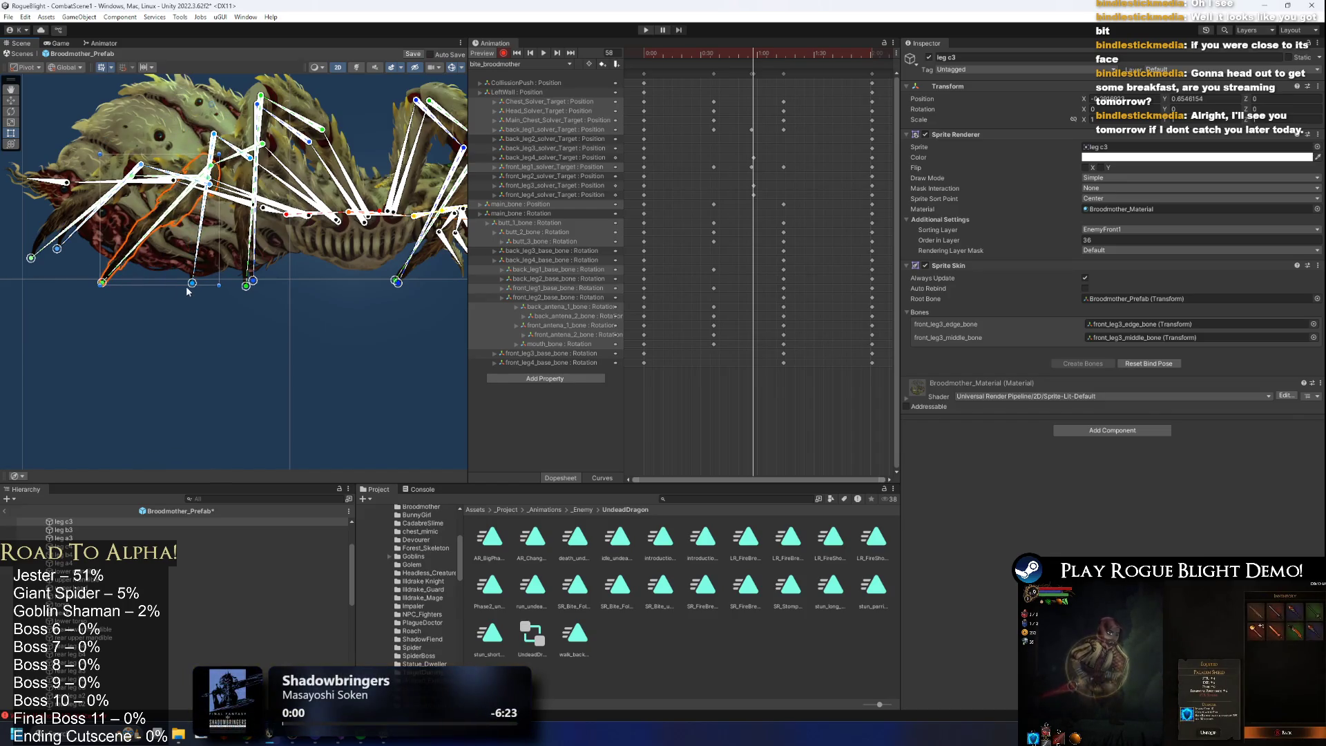
left_click_drag(245, 286, 148, 279)
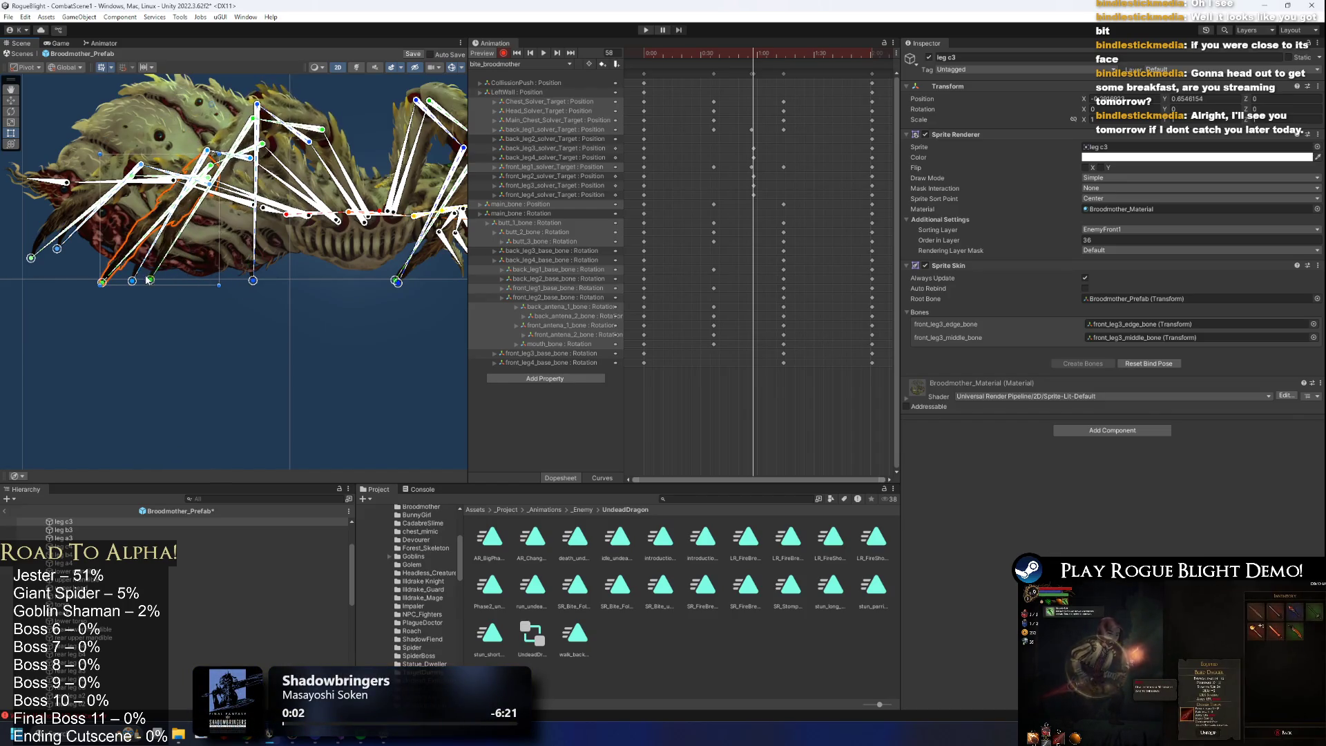
Rotate the front_leg3 base bone to about 141 degrees and preview the clip.
left_click(329, 170)
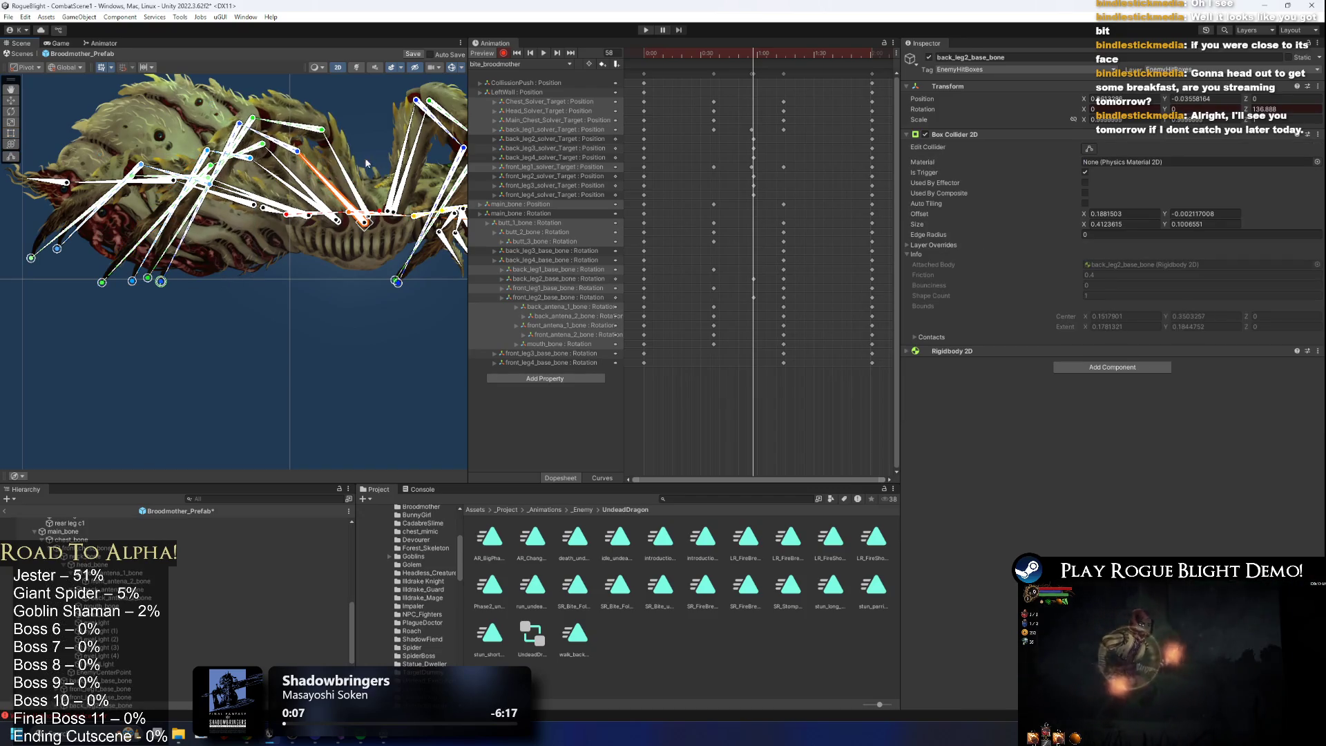
left_click(268, 194)
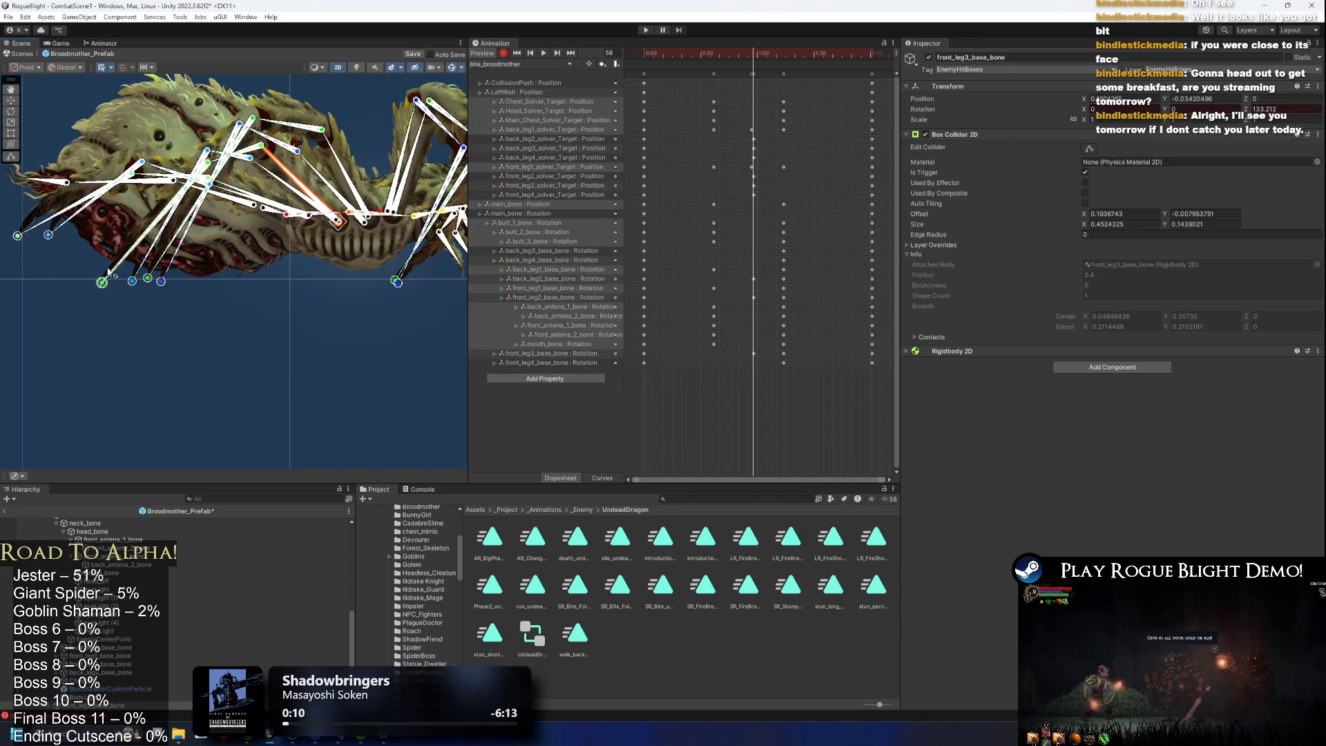
left_click_drag(289, 183, 277, 185)
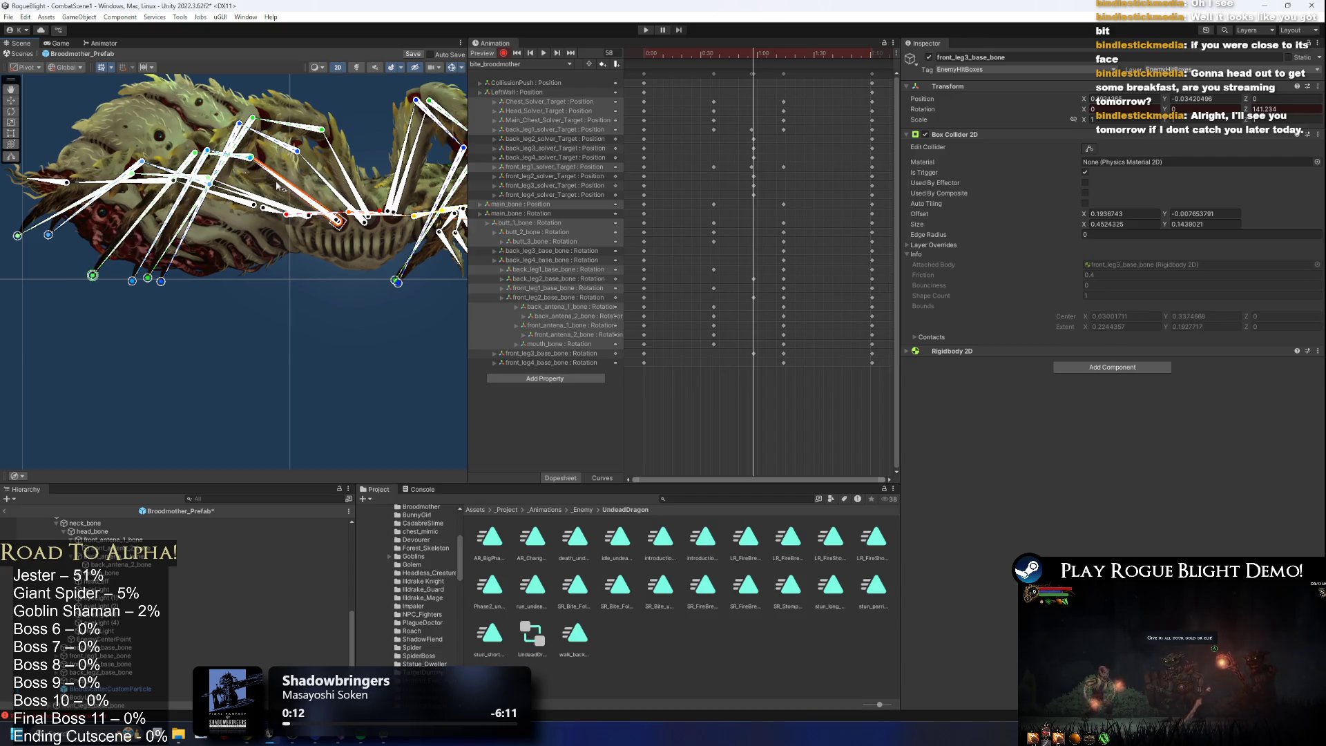
left_click(277, 187)
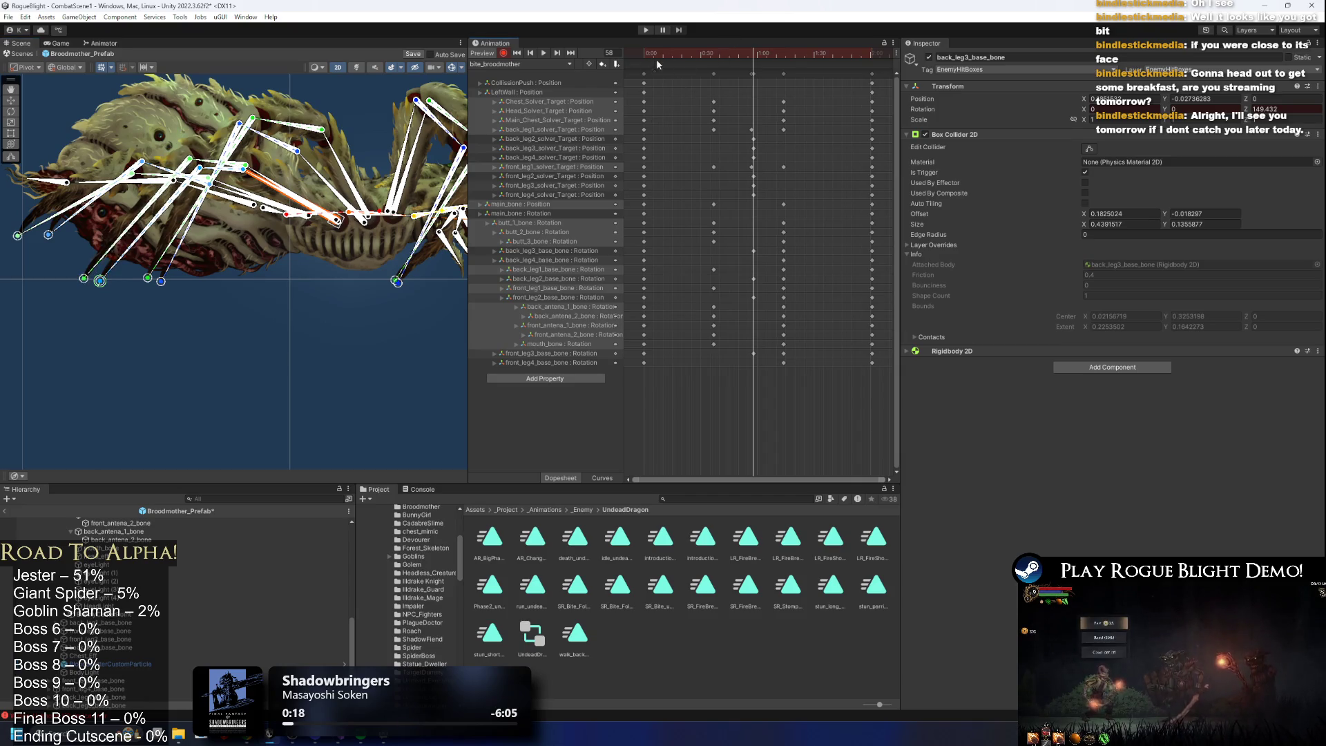
left_click(544, 52)
left_click(145, 345)
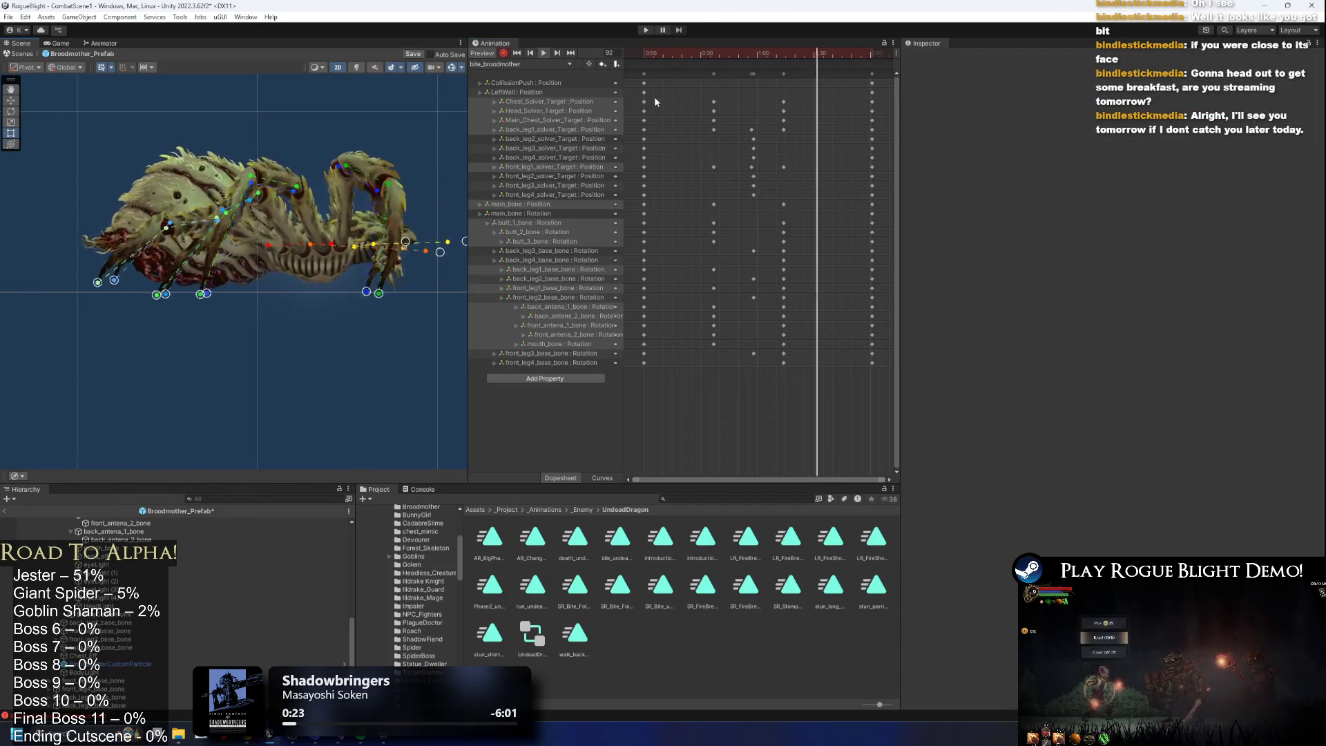
Select the back-leg solver and front_leg2 keys while previewing the clip.
left_click_drag(665, 137, 635, 160)
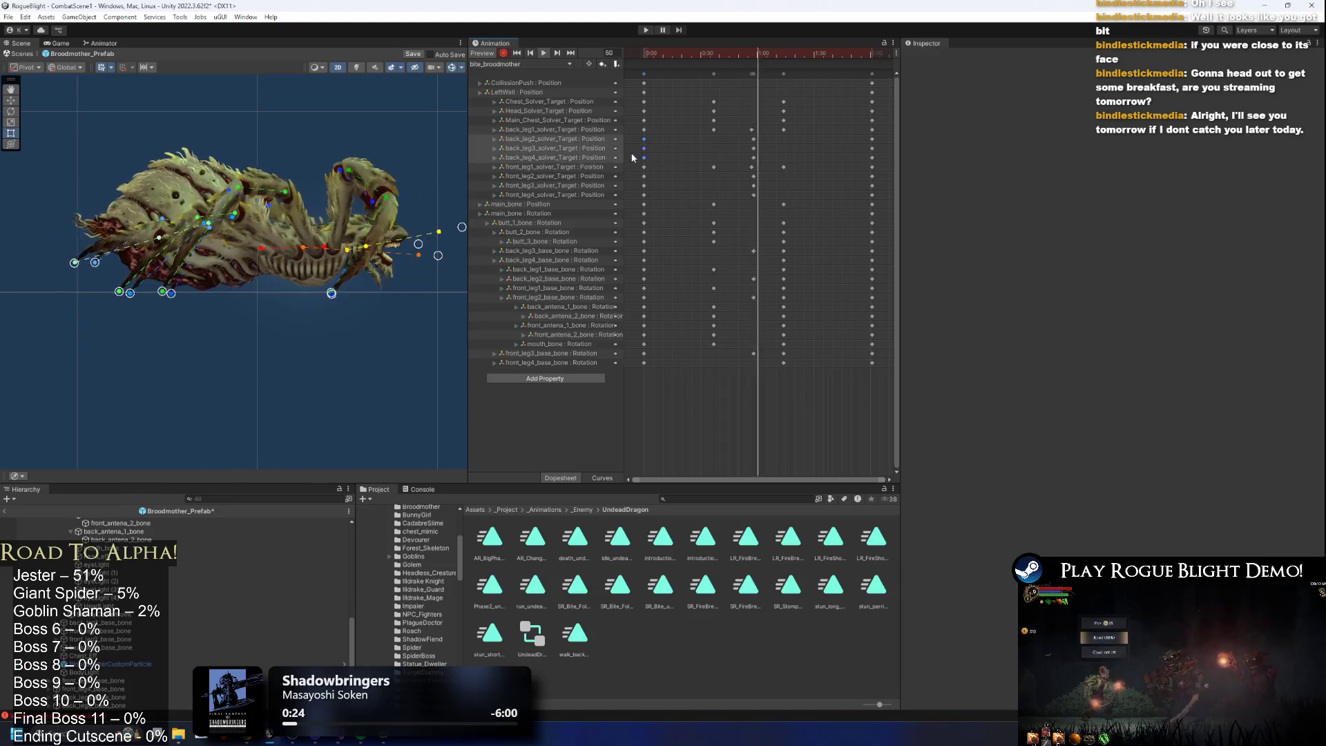
left_click(710, 55)
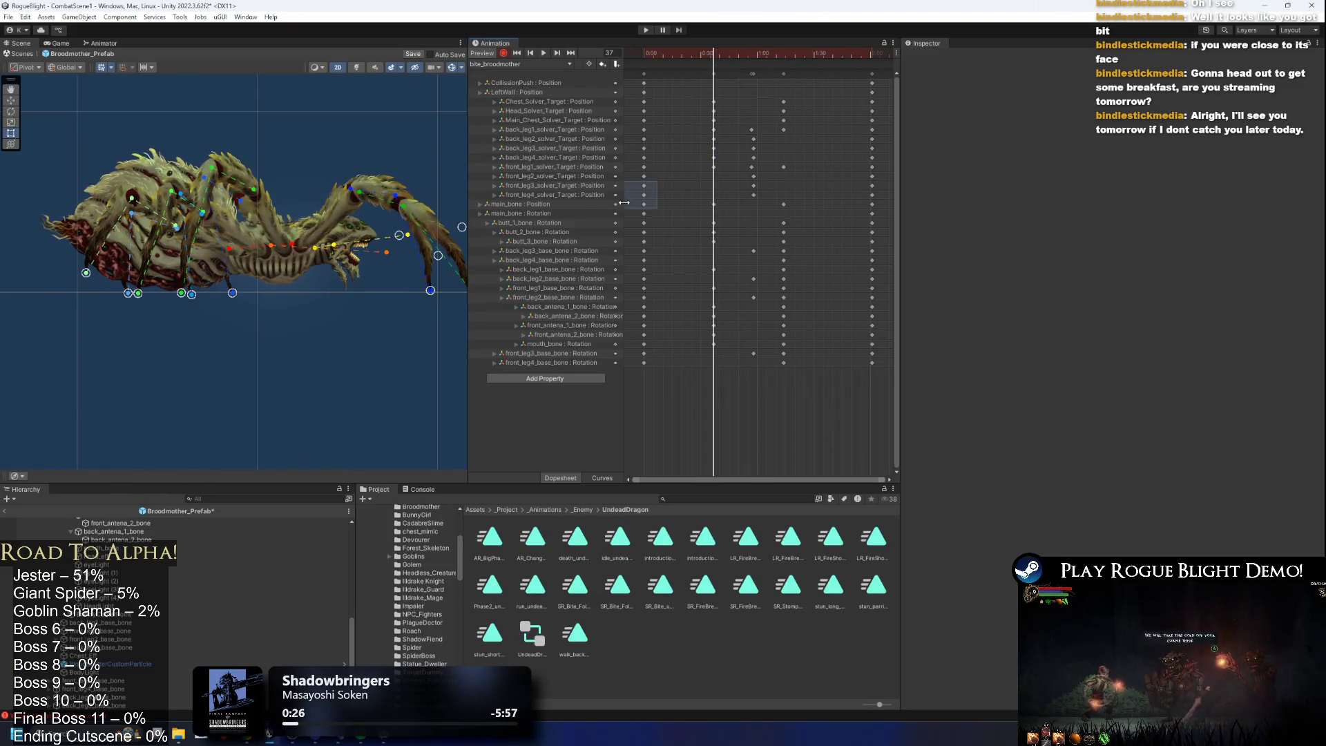
mouse_move(637, 184)
left_mouse_down()
mouse_move(675, 177)
mouse_move(641, 187)
left_mouse_up()
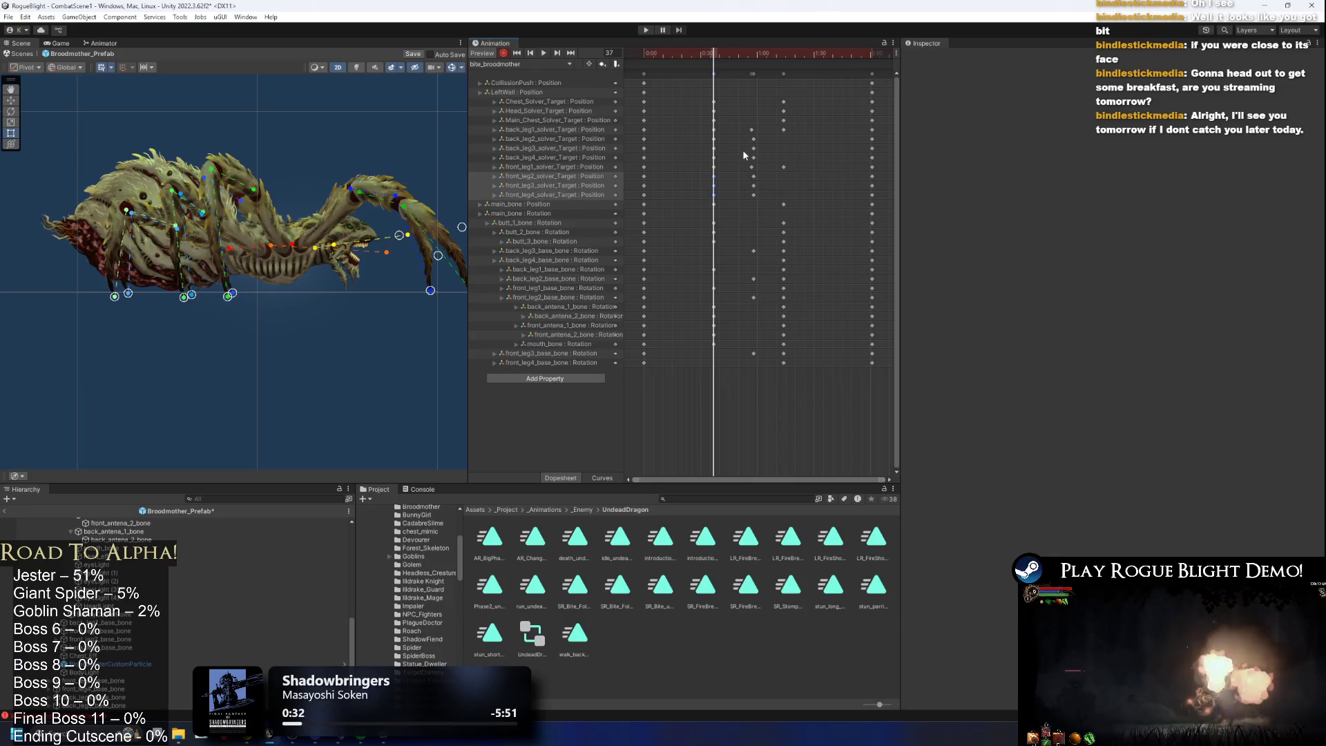
key("space")
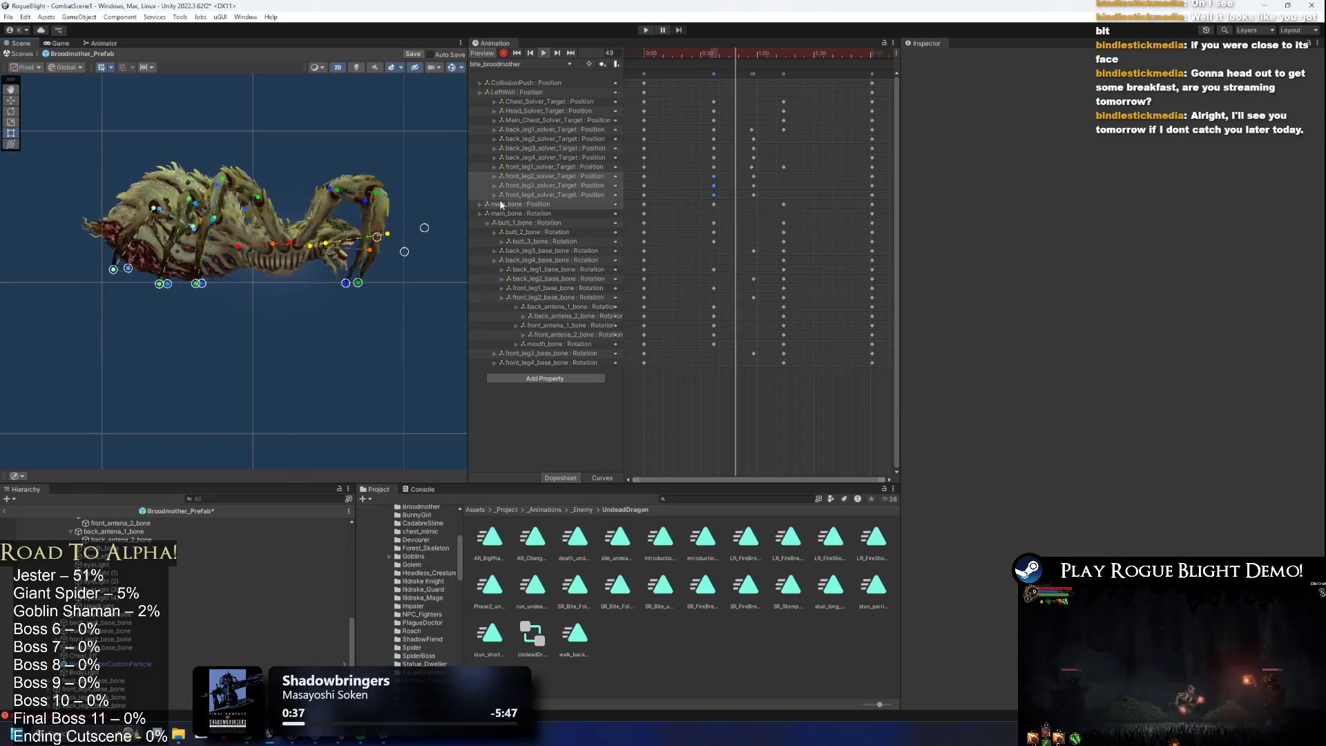
left_click(698, 77)
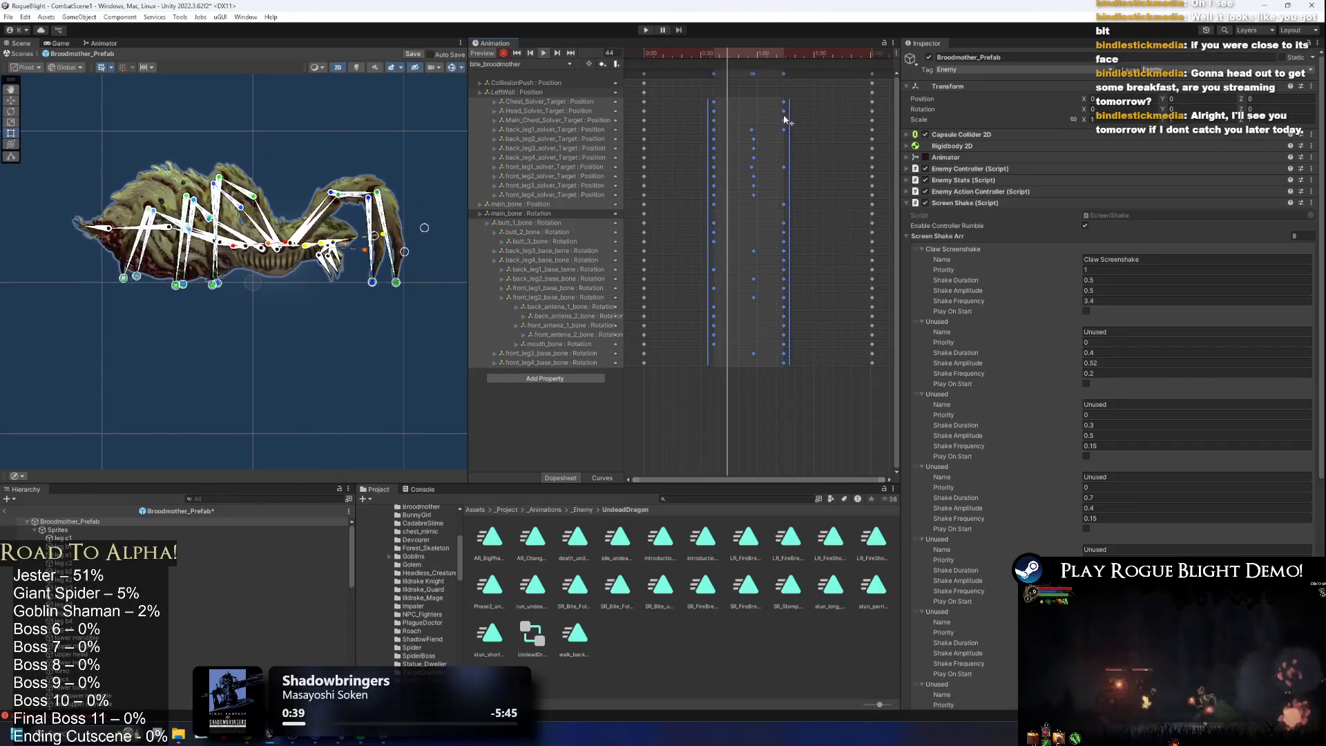
Shift later key columns earlier and pull the final keys in, then widen the Scene view.
left_click_drag(753, 73, 736, 73)
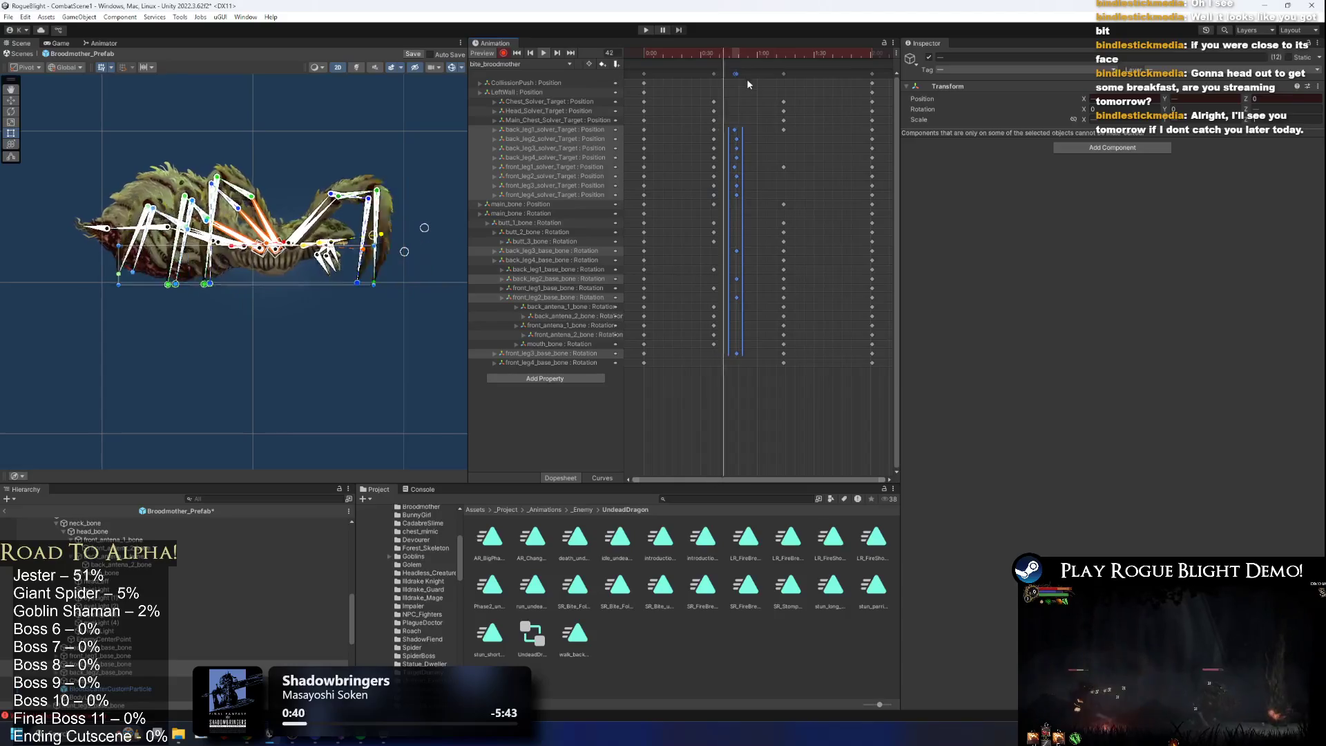
key("ctrl+z")
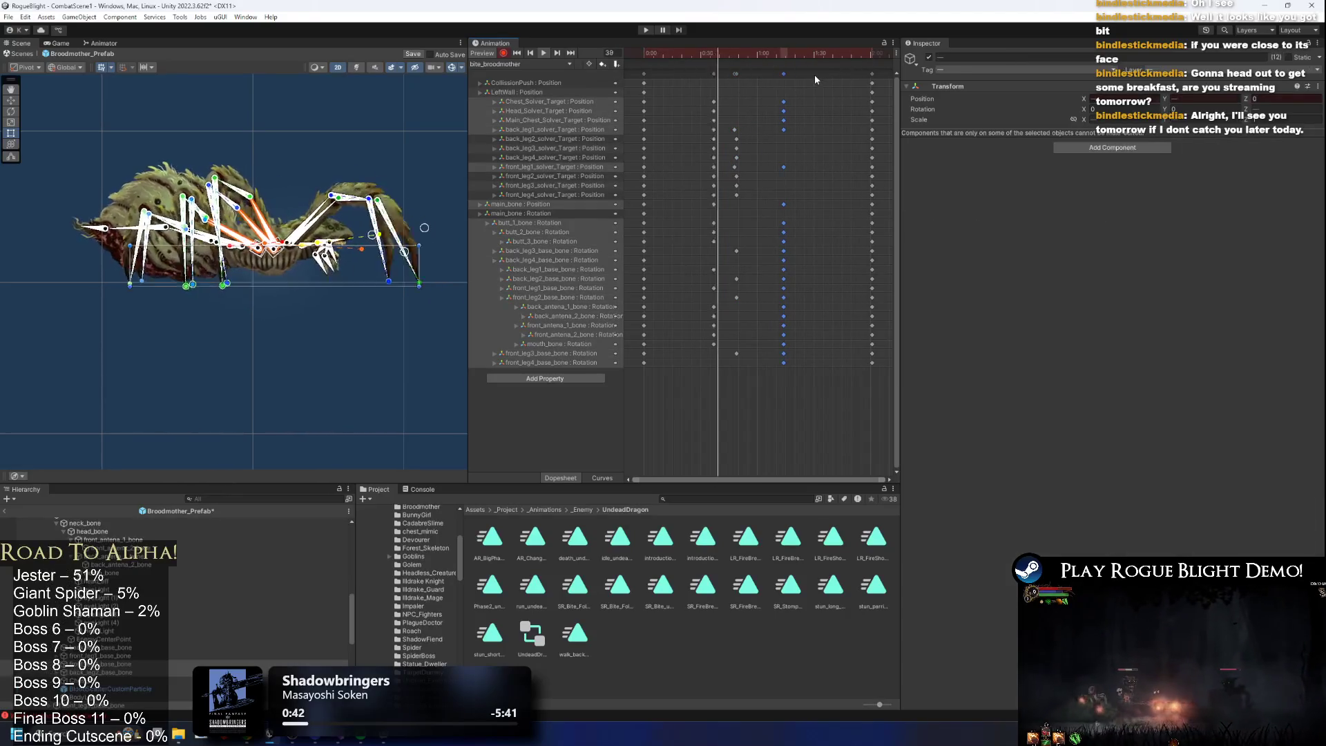
left_click_drag(782, 73, 771, 73)
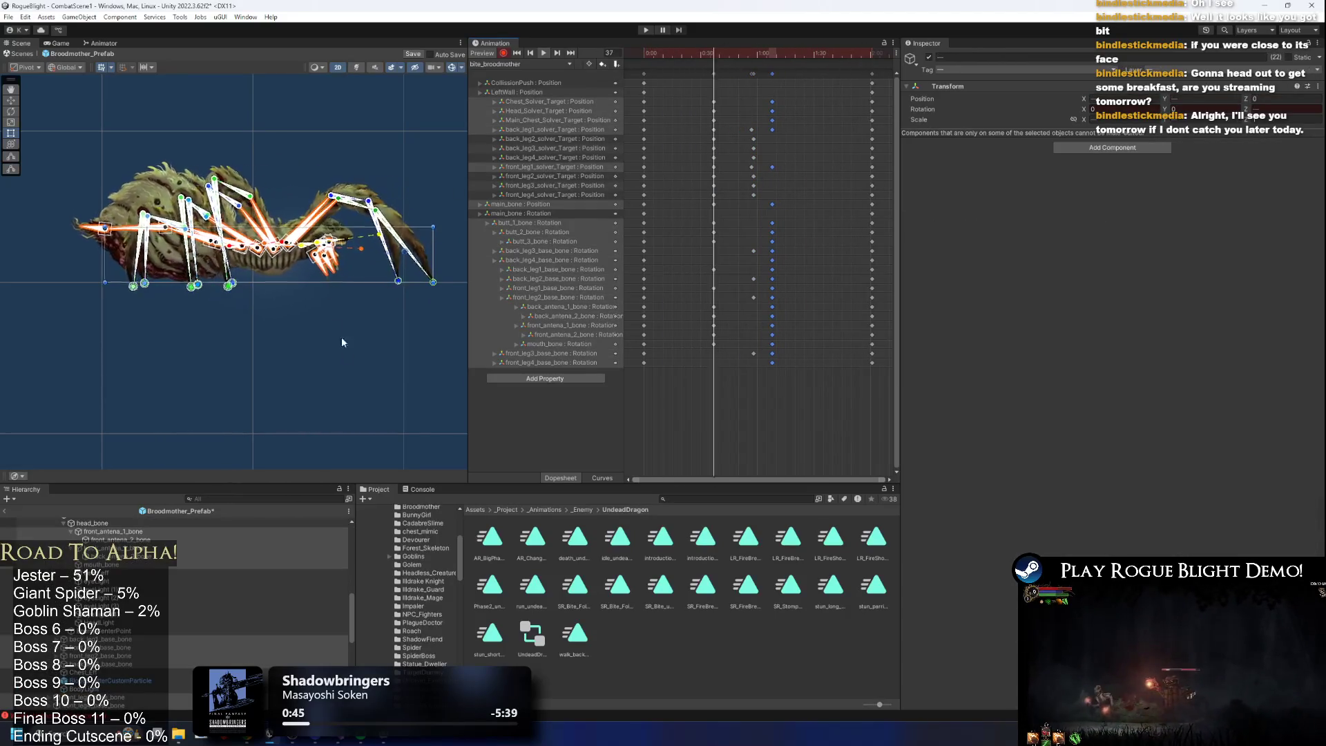
scroll(231, 290, "up", 1)
mouse_move(309, 269)
left_mouse_down()
mouse_move(193, 258)
mouse_move(229, 247)
left_mouse_up()
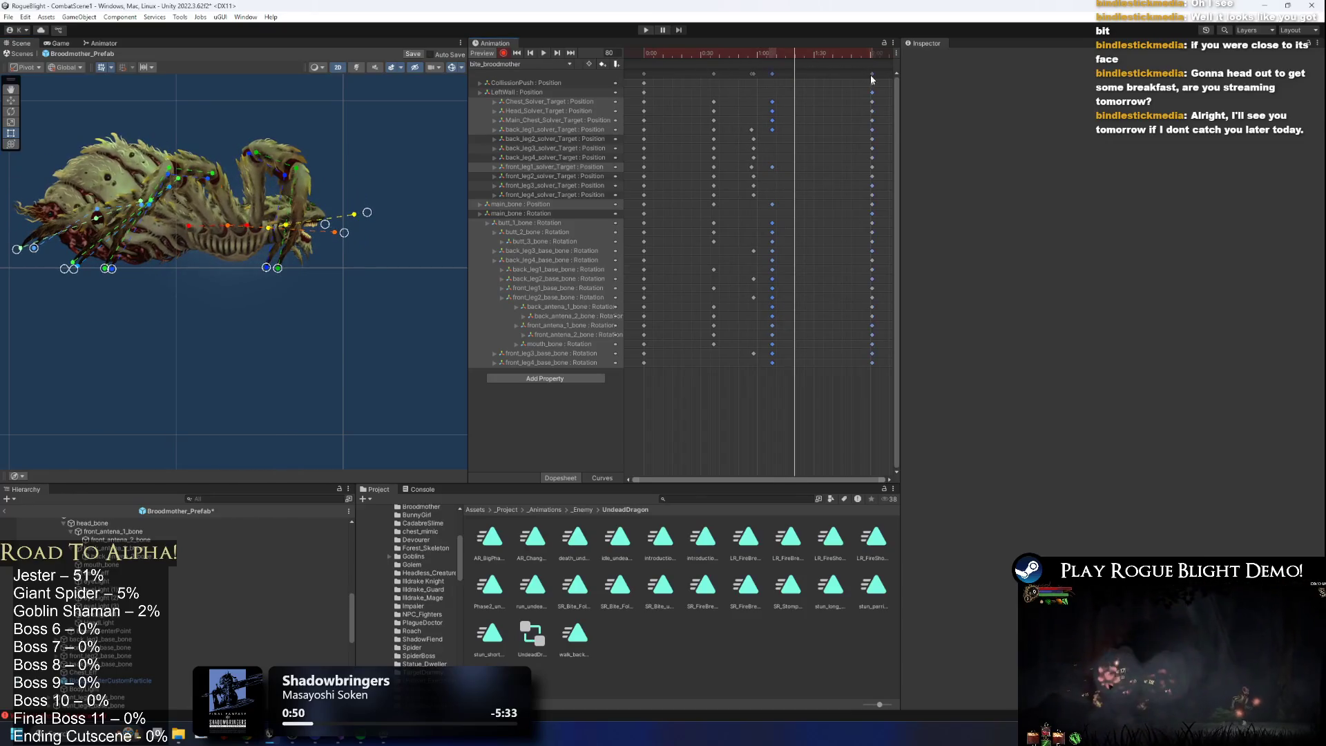
left_click_drag(871, 77, 804, 74)
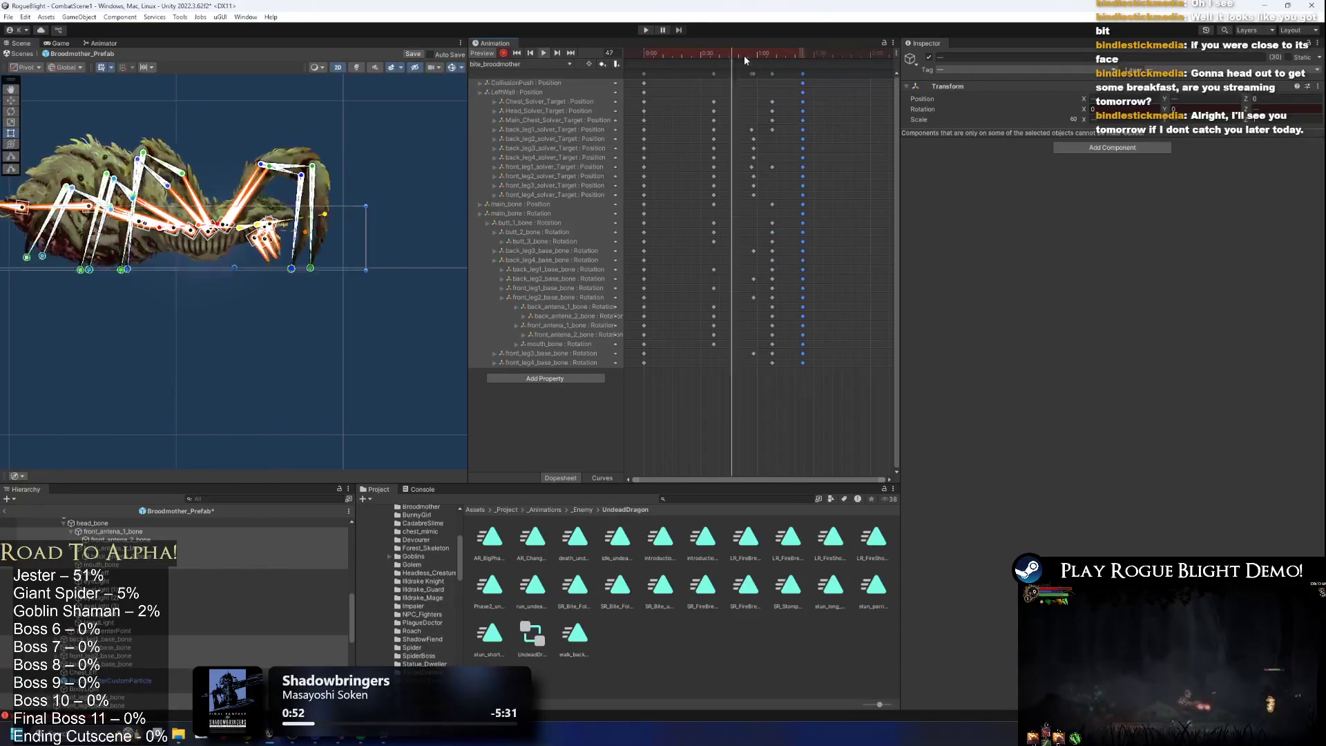
left_click(306, 337)
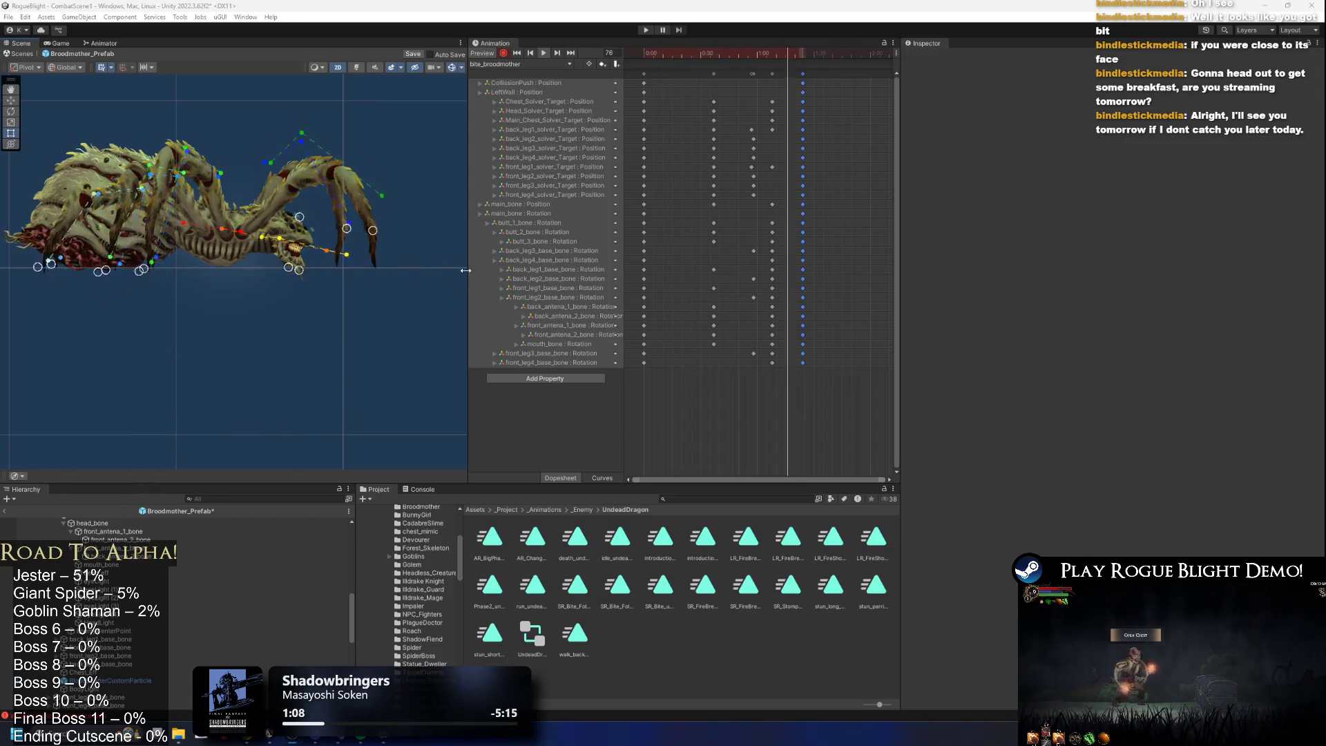
left_click_drag(465, 270, 611, 271)
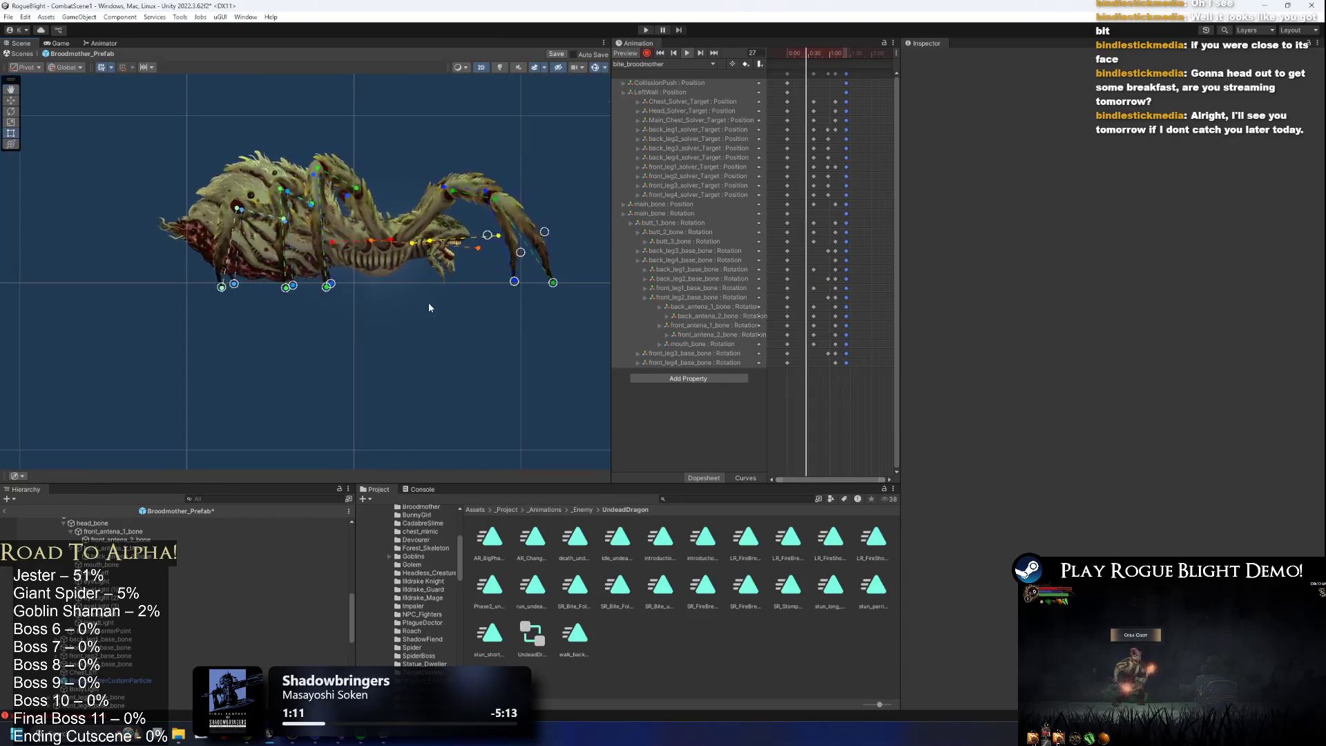
At frame 58, raise the head IK target so the jaw tilts upward.
left_click(823, 56)
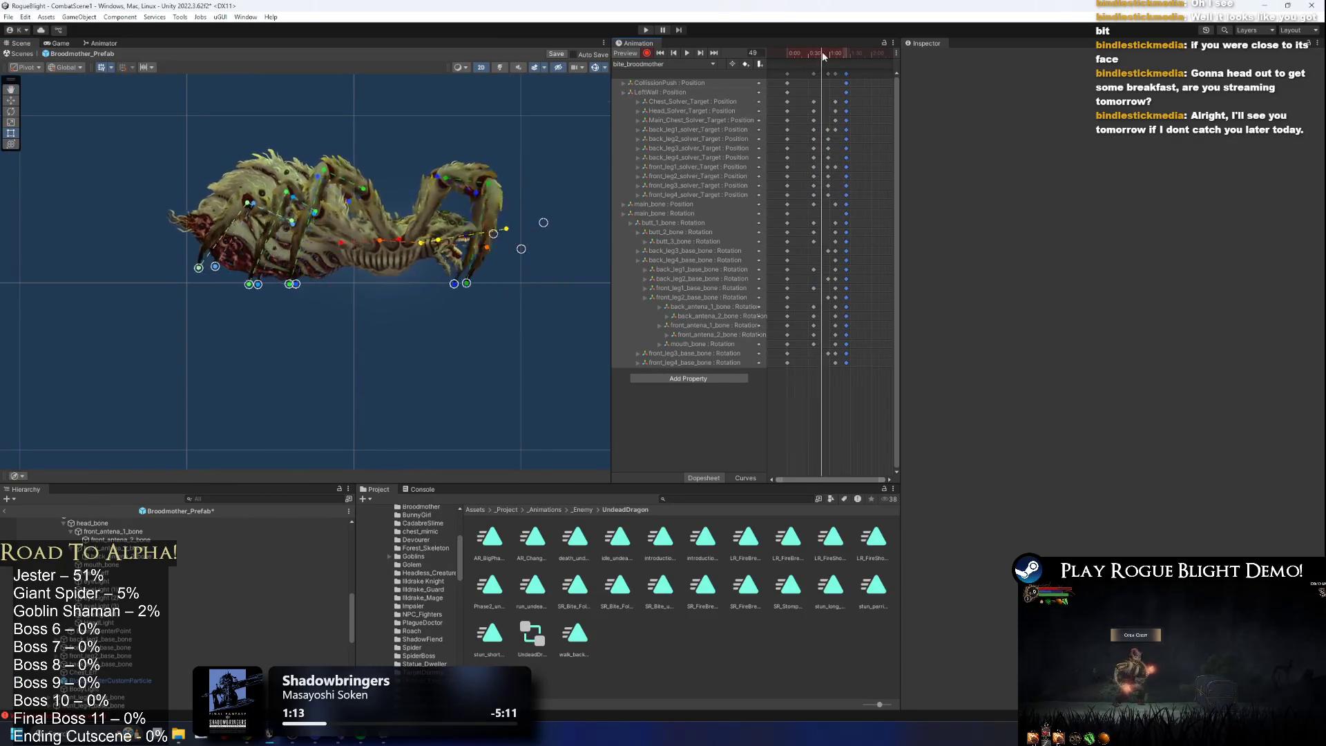
left_click_drag(823, 55, 829, 57)
mouse_move(520, 247)
left_mouse_down()
mouse_move(539, 214)
mouse_move(547, 242)
left_mouse_up()
scroll(560, 252, "up", 6)
Pick out the neck bone from the head bones and bend it to reposition the head.
left_click(481, 257)
left_click(476, 255)
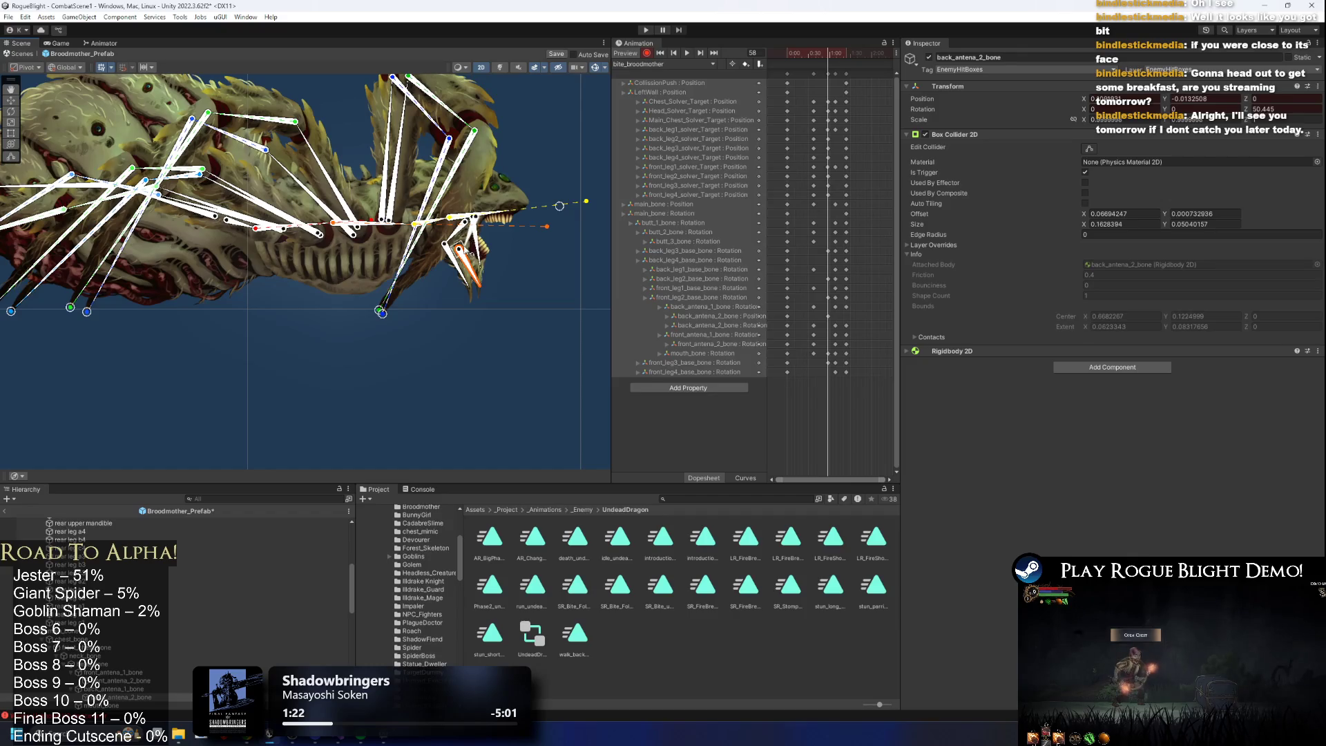
scroll(471, 239, "up", 2)
left_click(454, 233)
left_click(463, 261)
left_click(429, 219)
mouse_move(402, 219)
left_mouse_down()
mouse_move(391, 226)
mouse_move(398, 215)
mouse_move(409, 230)
left_mouse_up()
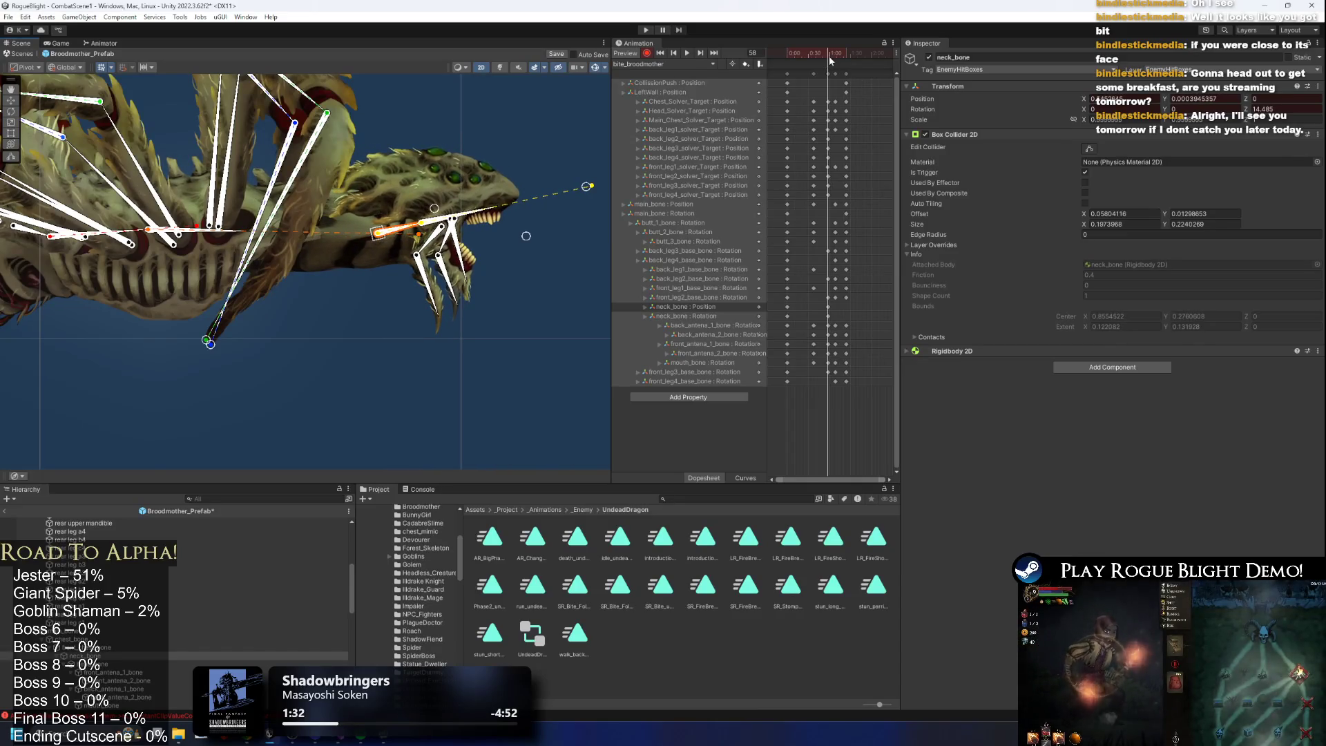
Preview the bite and select the frame-26 key column.
left_click(686, 52)
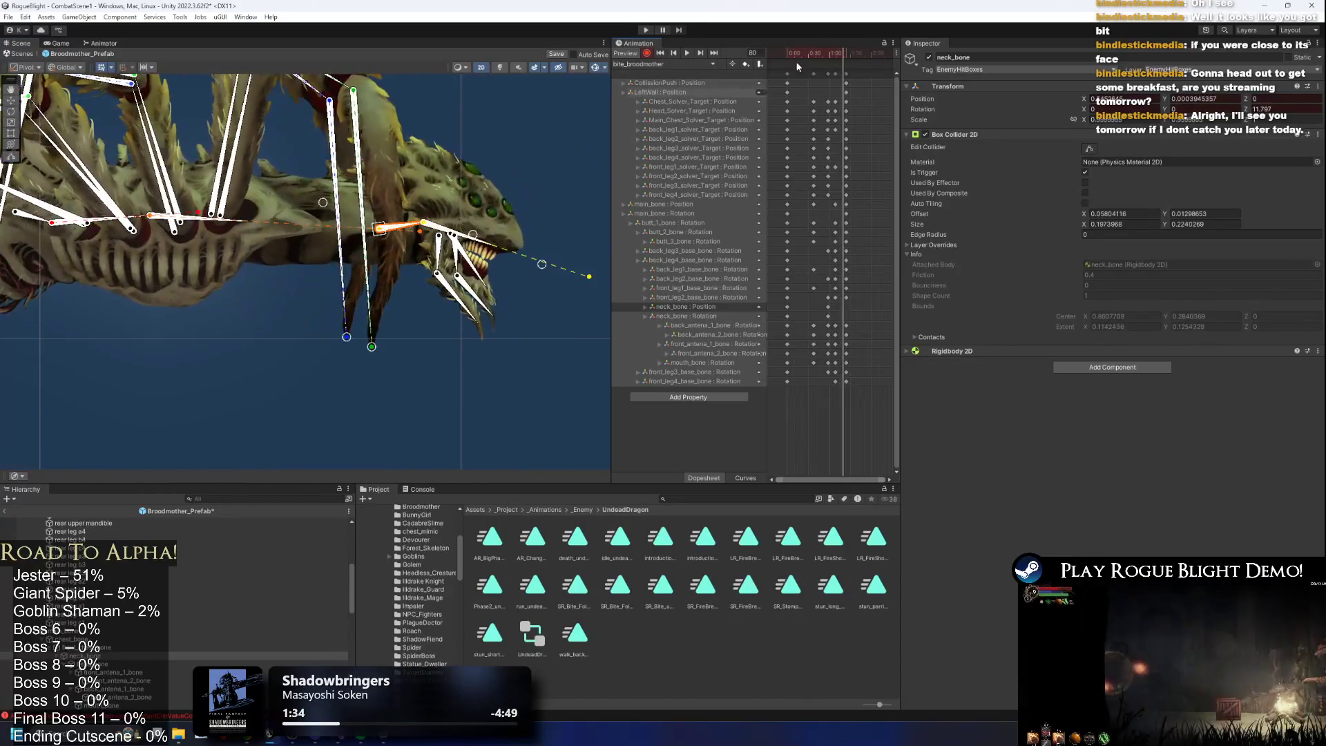
left_click(805, 54)
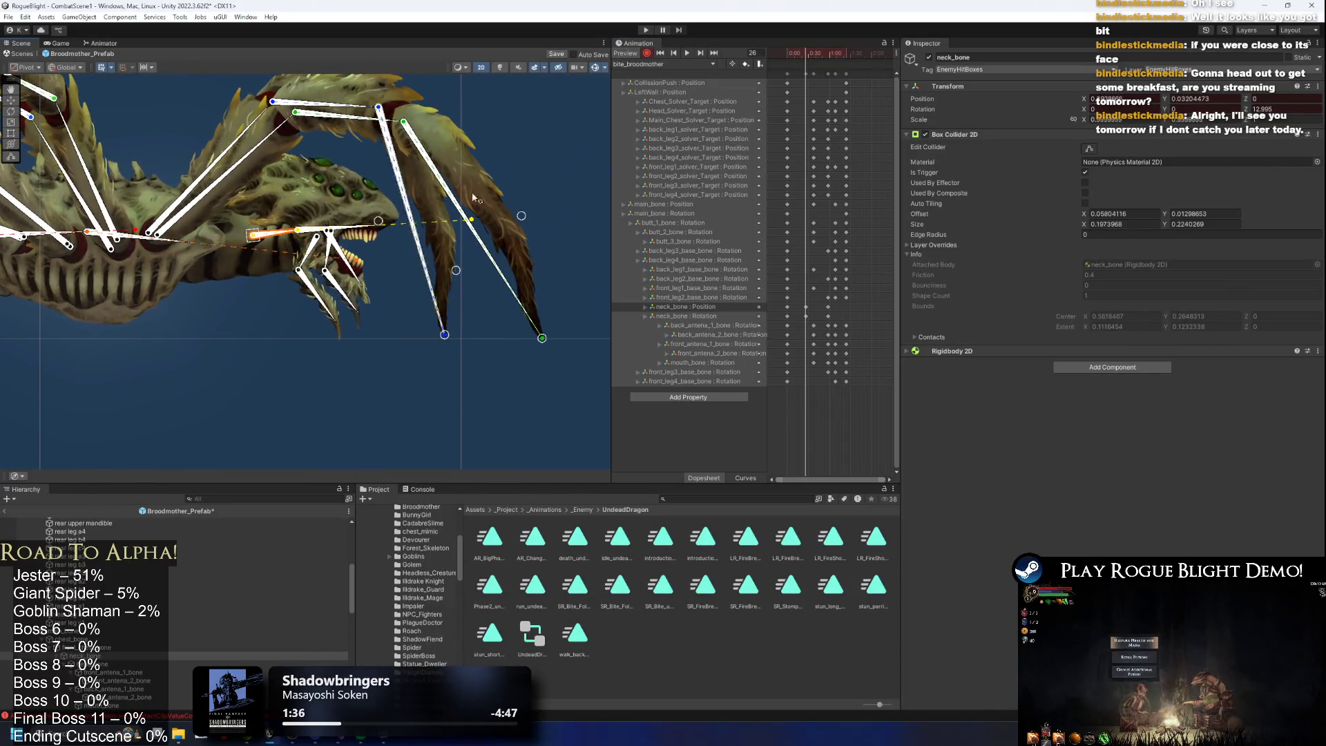
left_click(805, 306)
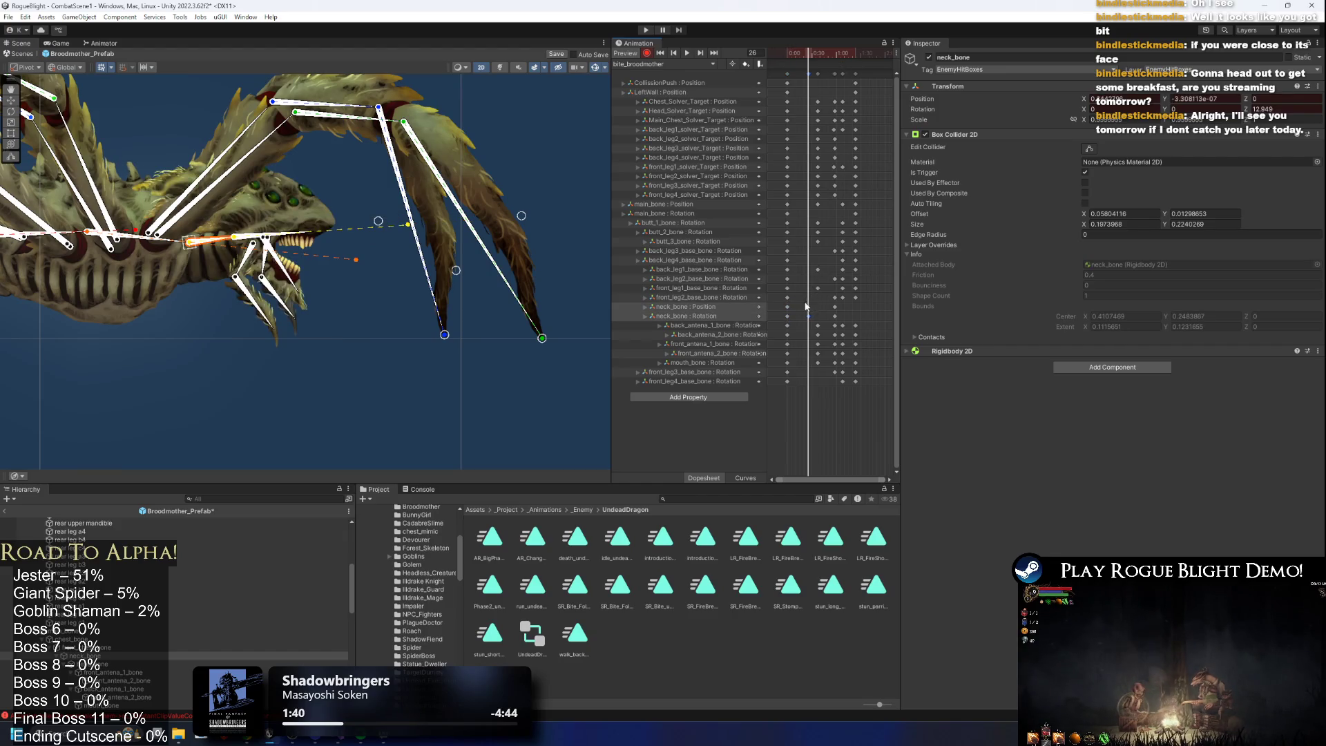
key("space")
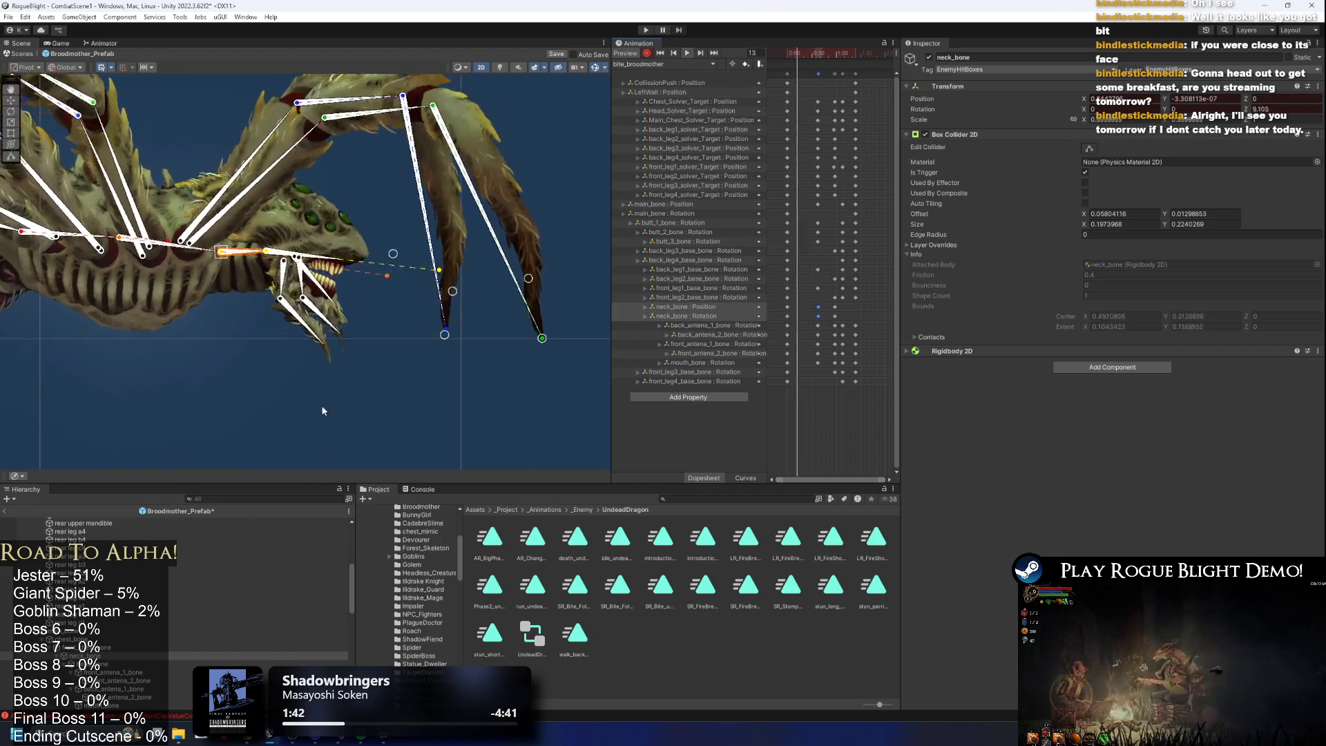
left_click(334, 394)
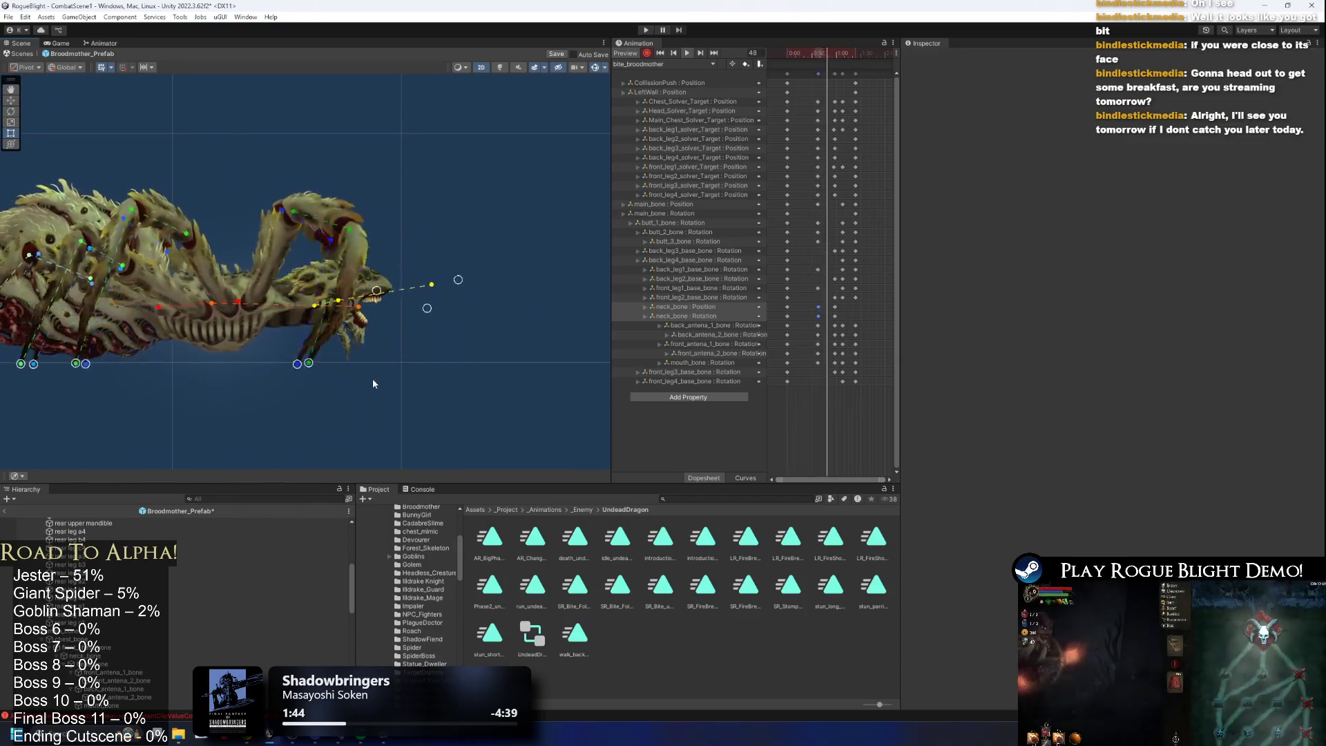
At frame 61, rotate the neck bone slightly, then select the head bone.
scroll(862, 287, "up", 2)
left_click_drag(826, 52, 832, 53)
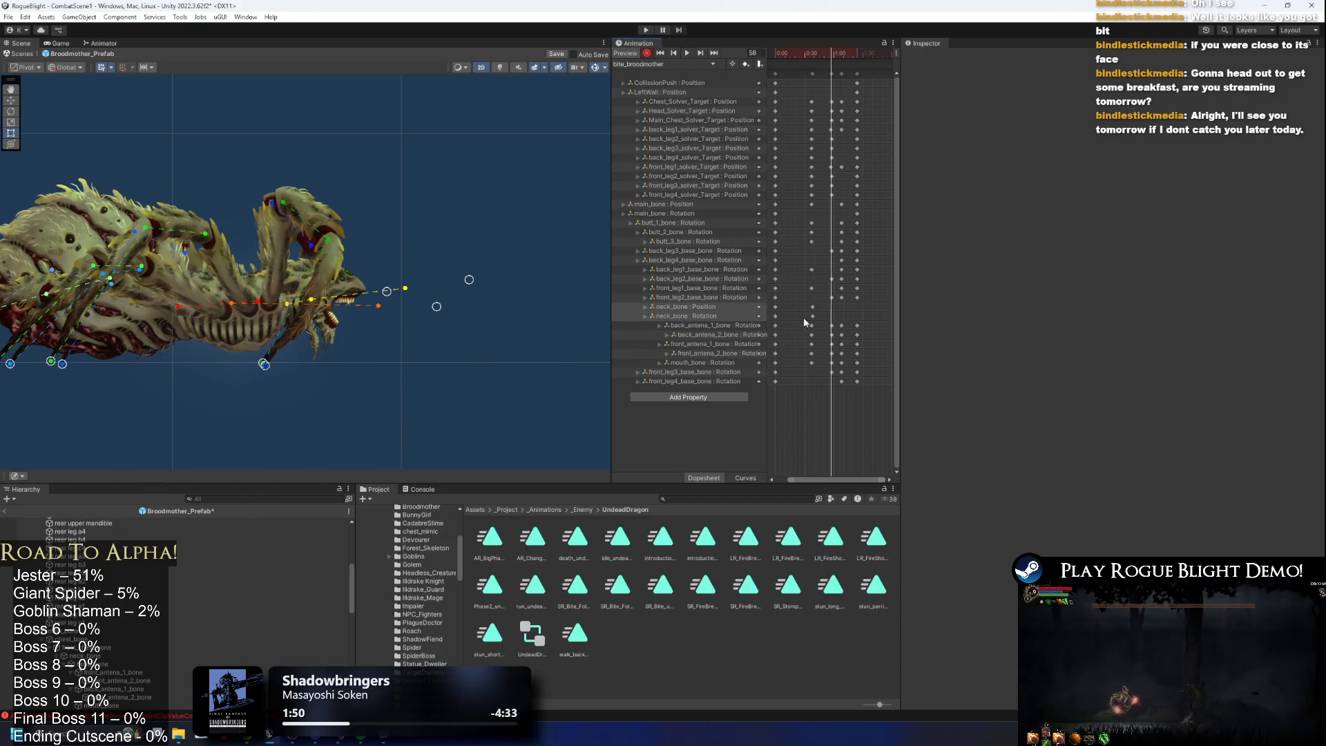
scroll(298, 309, "up", 2)
left_click(299, 308)
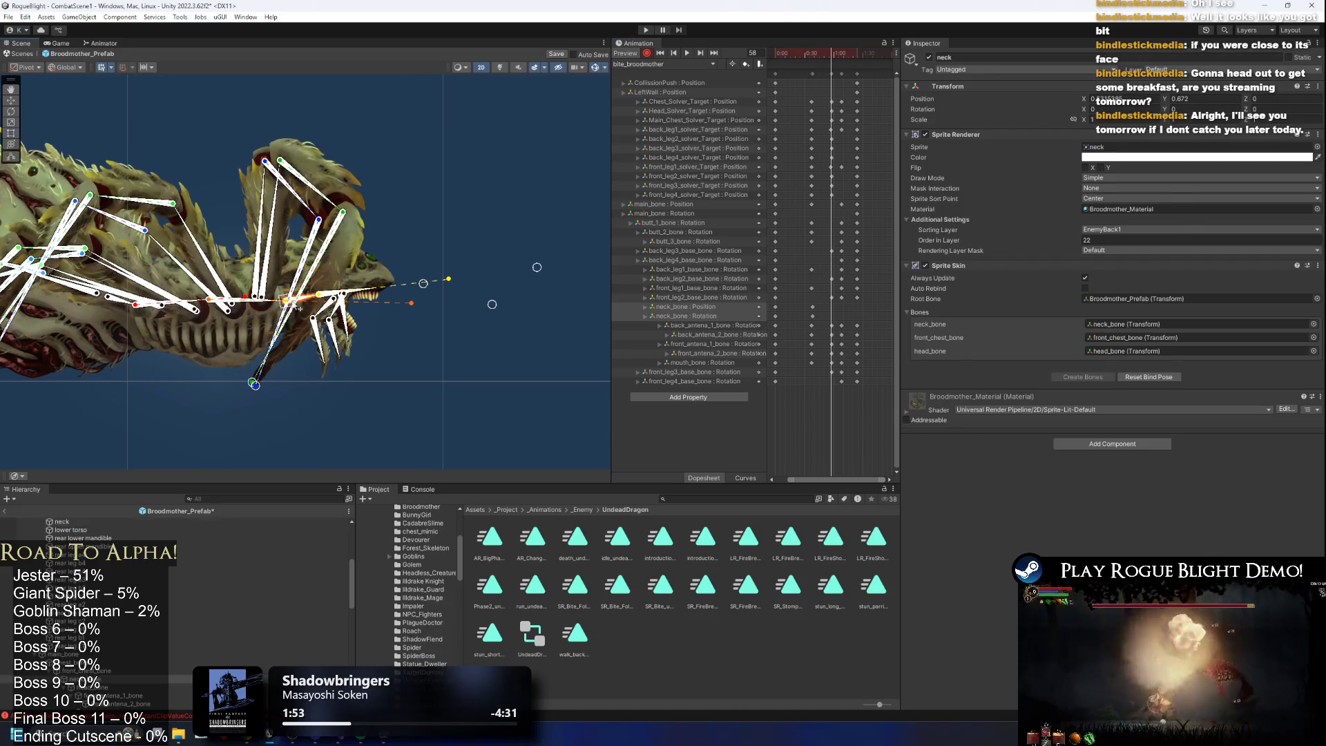
left_click(303, 308)
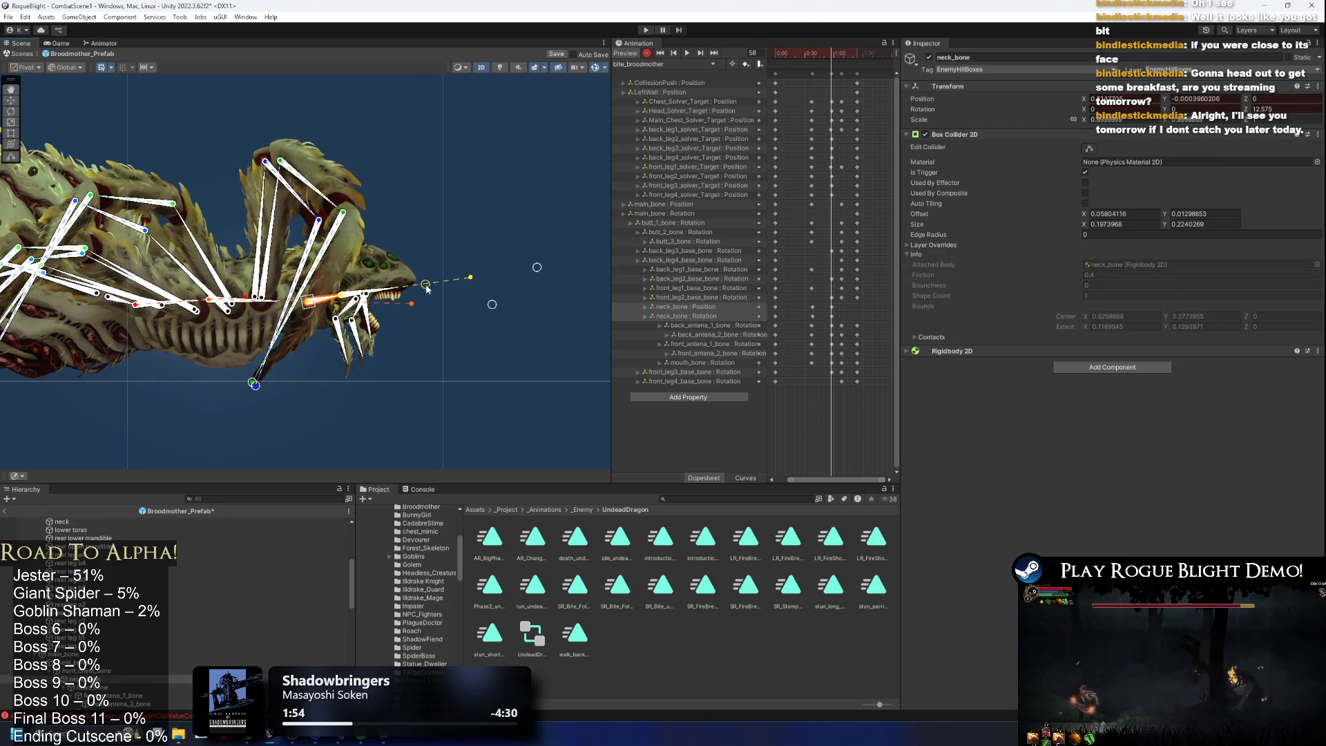
left_click_drag(426, 288, 430, 291)
left_click(356, 299)
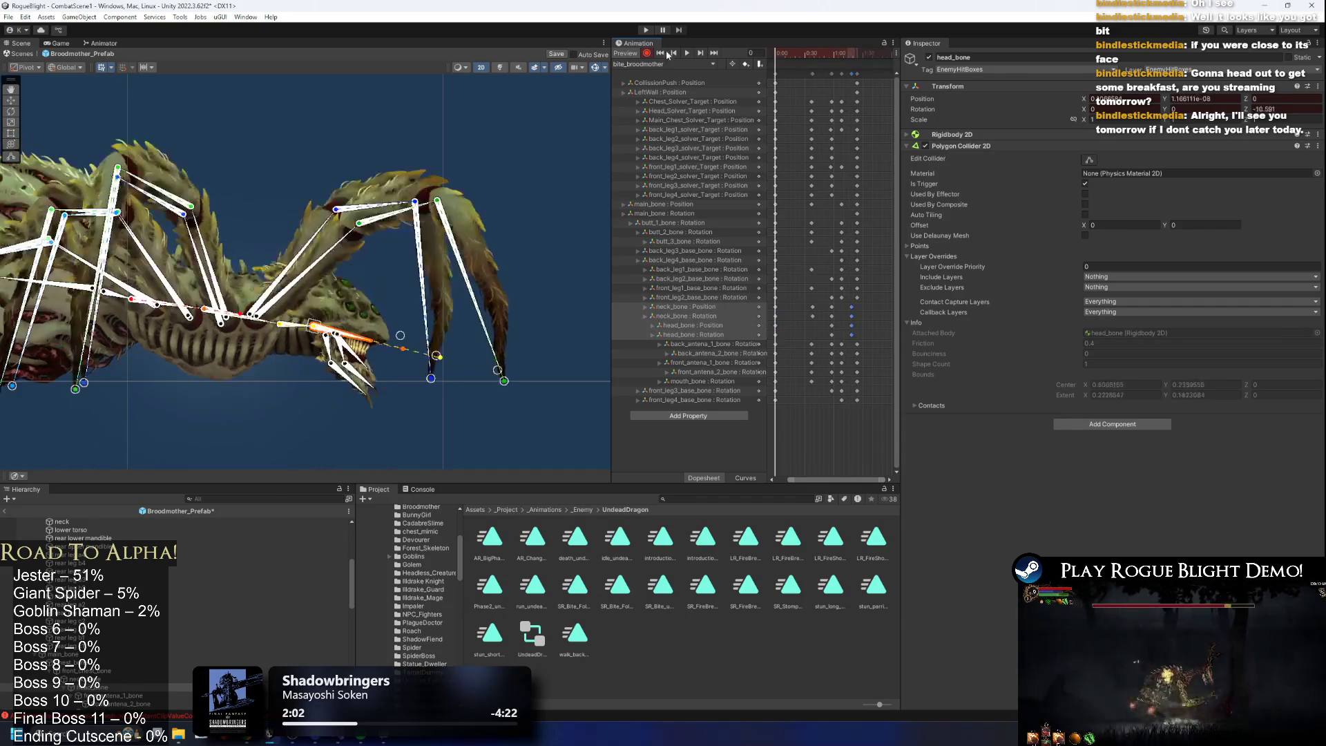
Preview the bite with the mouth bone selected, then clear the bone selection.
left_click(416, 409)
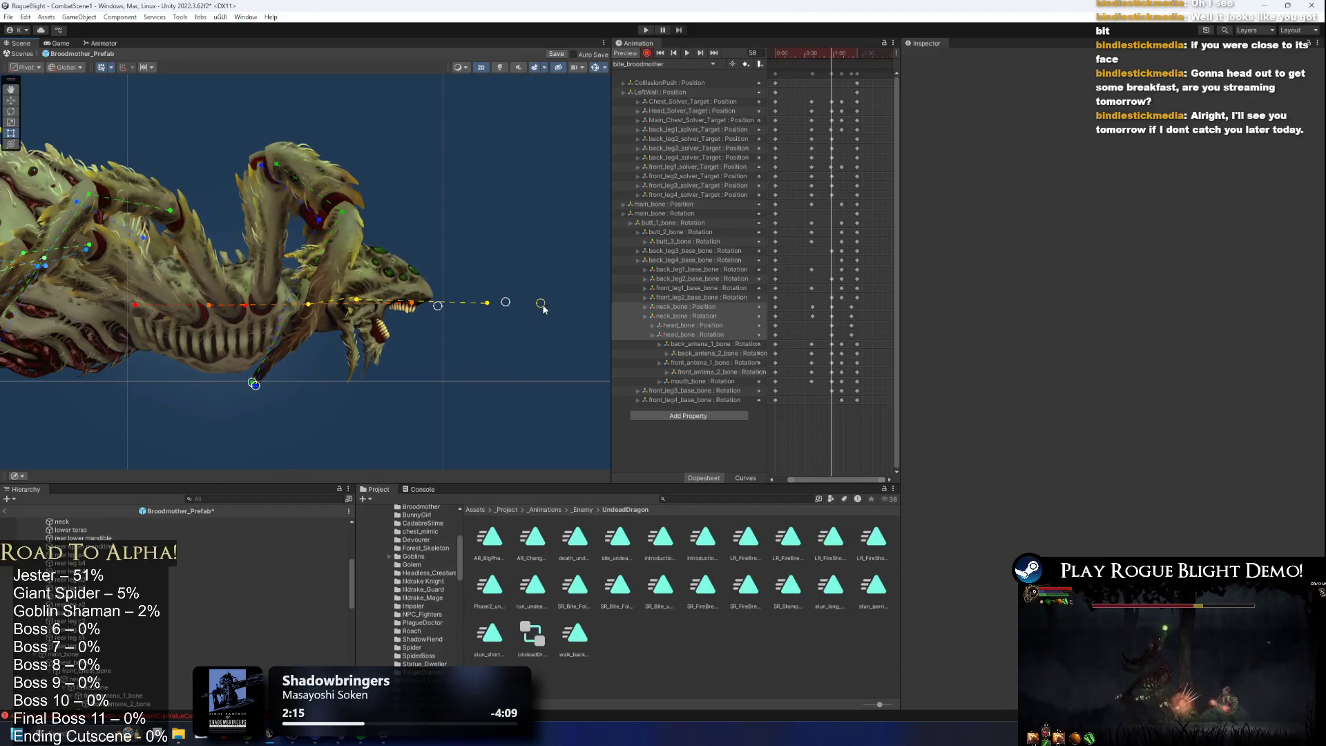
left_click(375, 307)
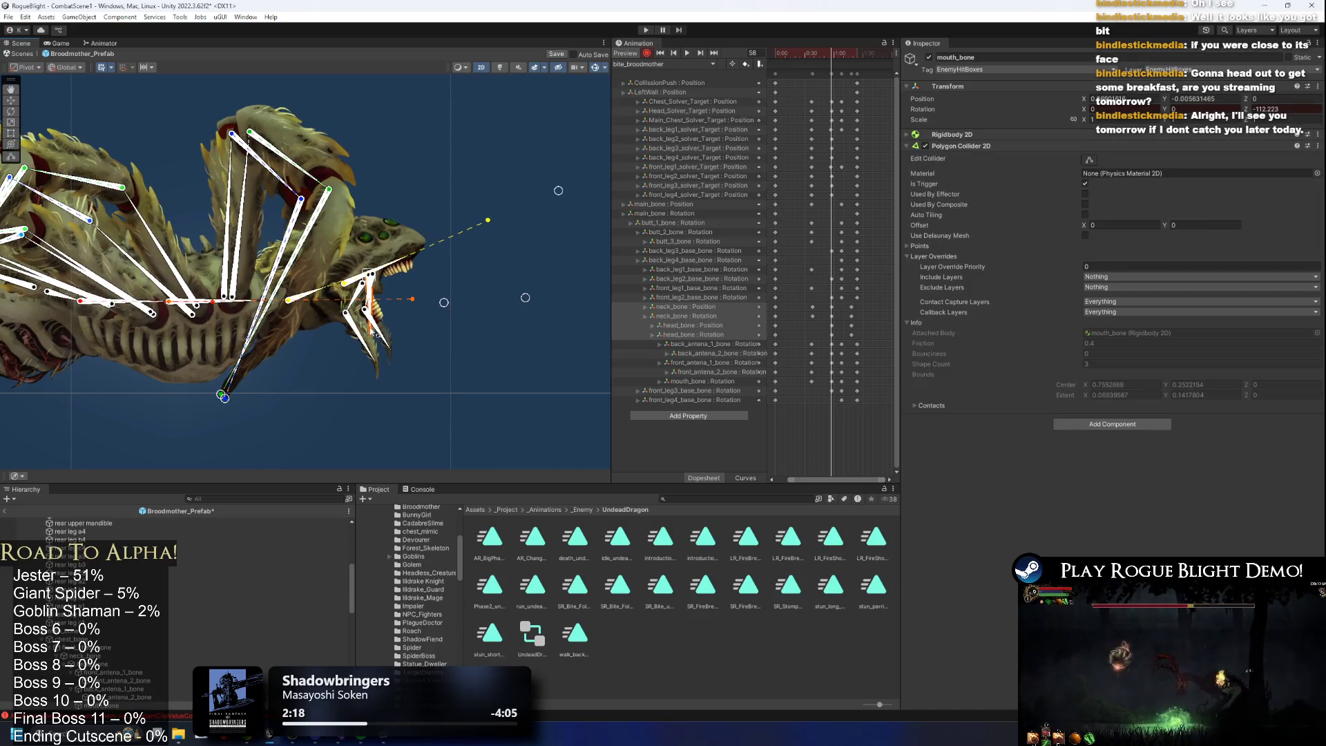
key("space")
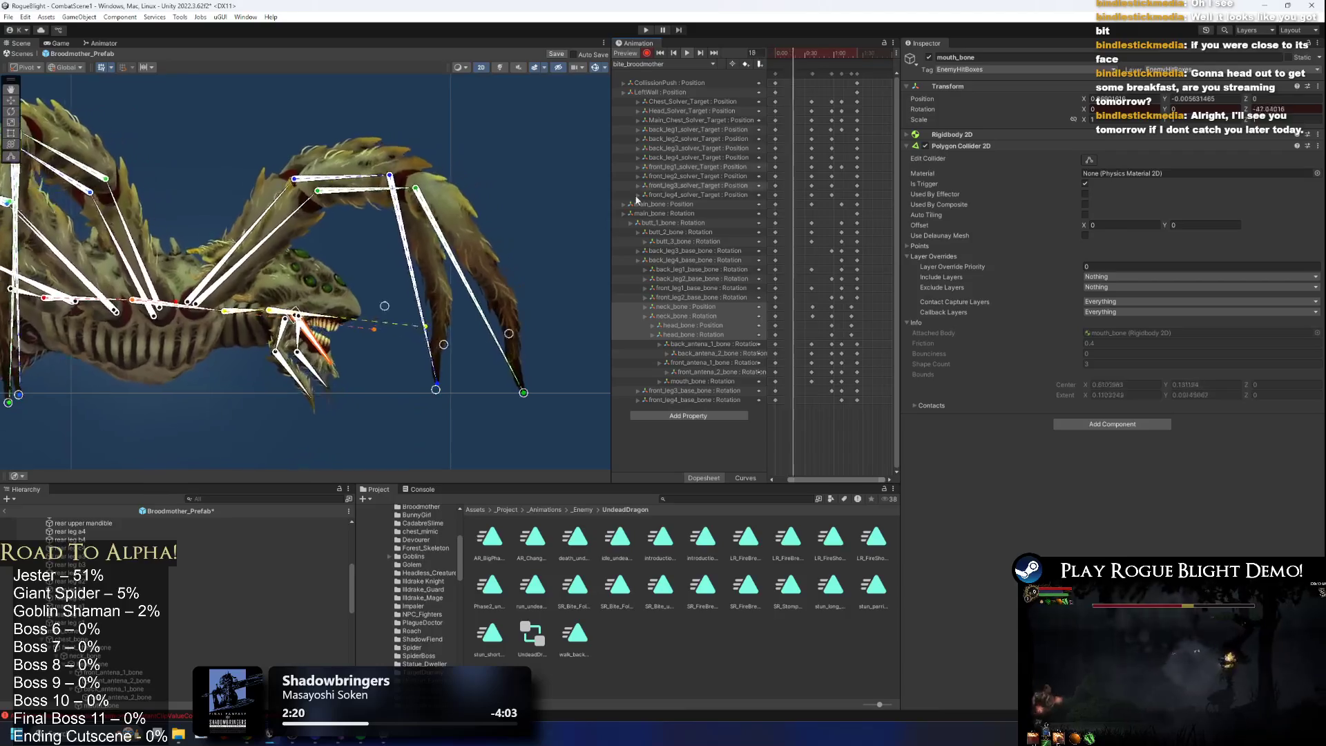
left_click(427, 421)
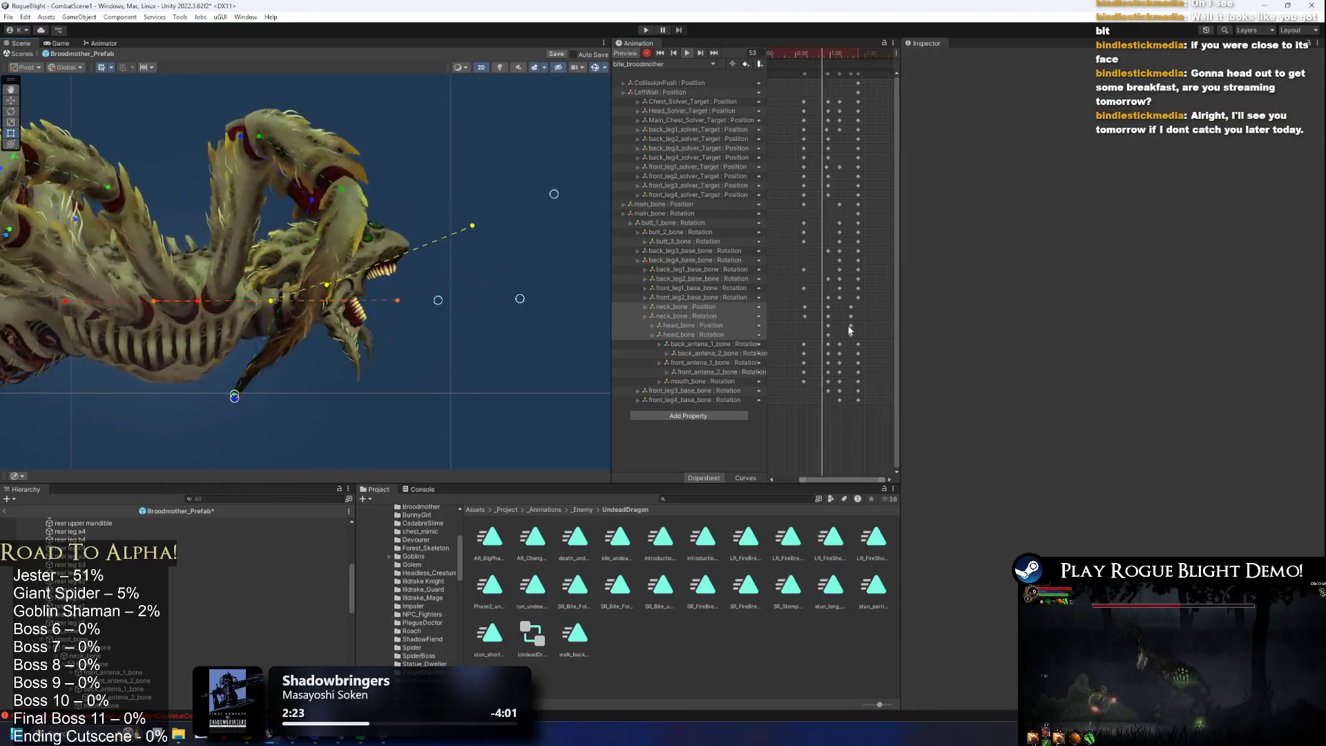
scroll(815, 290, "up", 3)
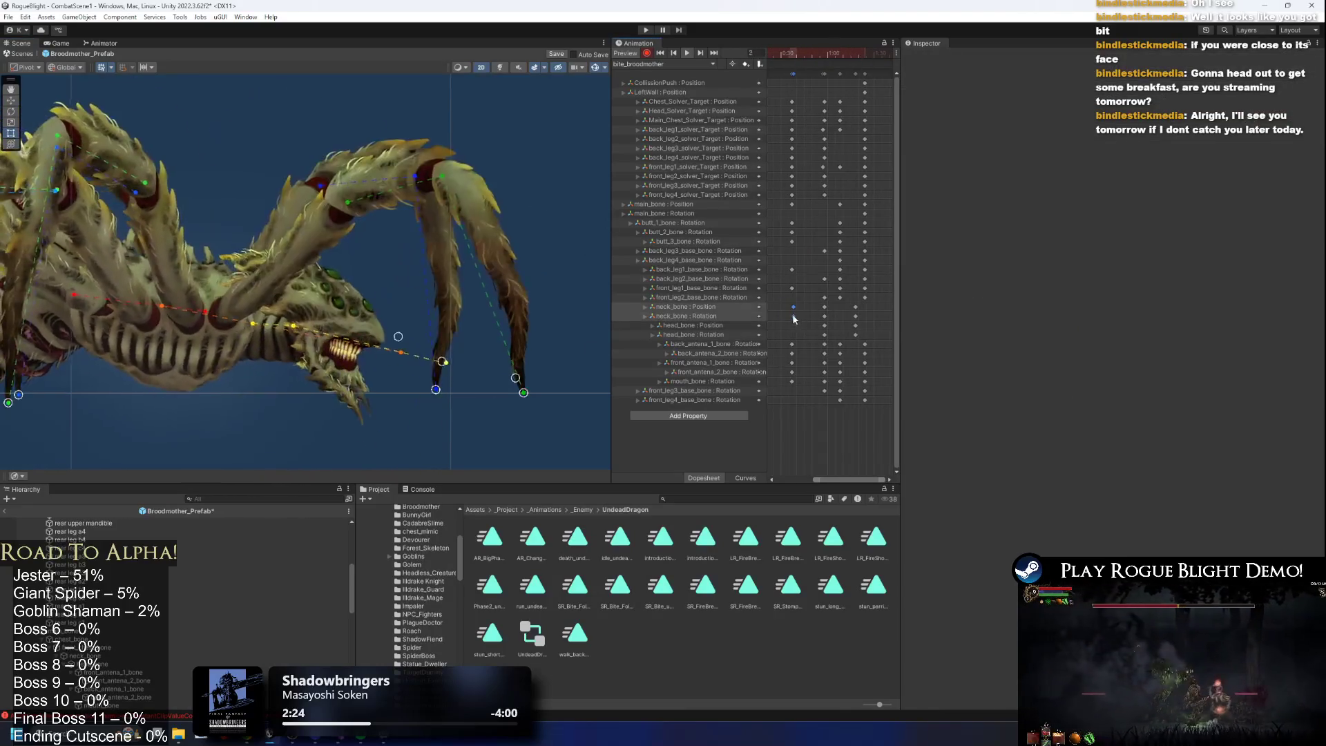
Drag the neck bone keys later in the Dopesheet, restoring its deleted rotation keys with undo.
mouse_move(805, 316)
left_mouse_down()
mouse_move(789, 304)
mouse_move(854, 339)
mouse_move(841, 339)
left_mouse_up()
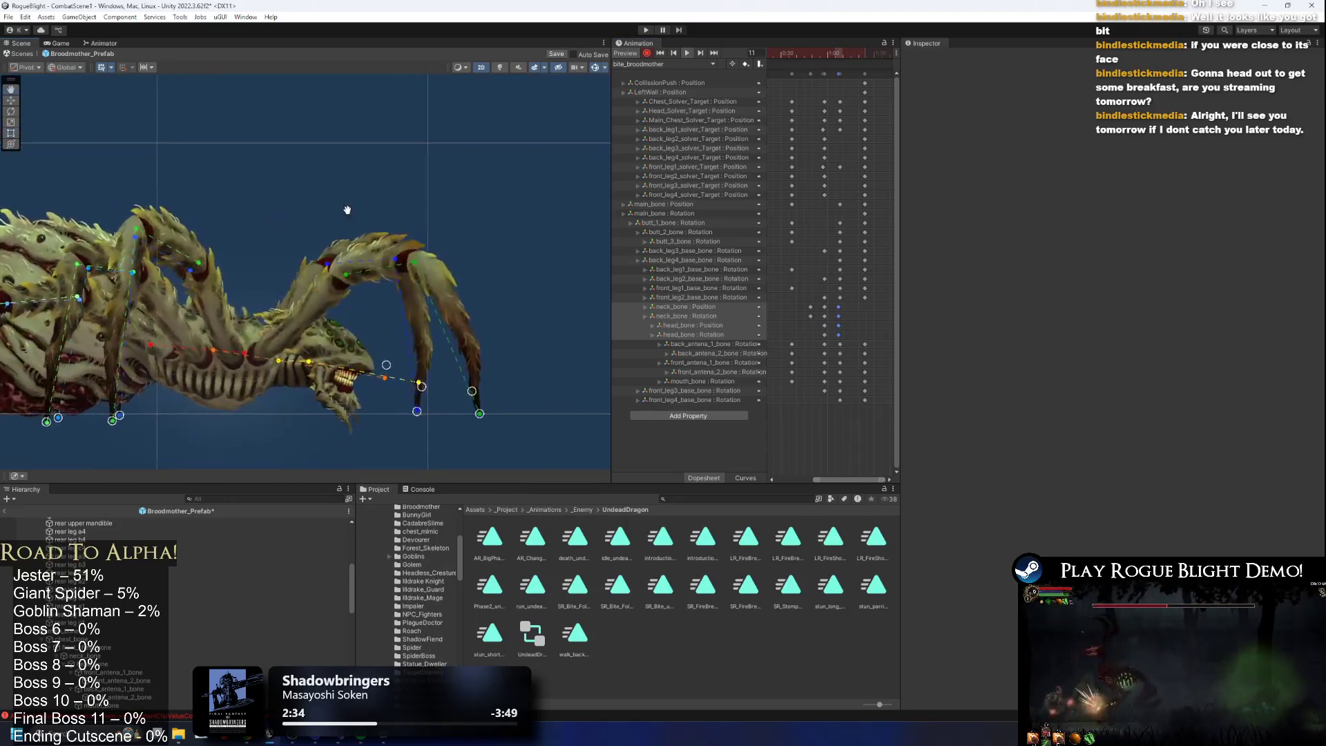
mouse_move(803, 302)
left_mouse_down()
mouse_move(848, 330)
mouse_move(829, 332)
left_mouse_up()
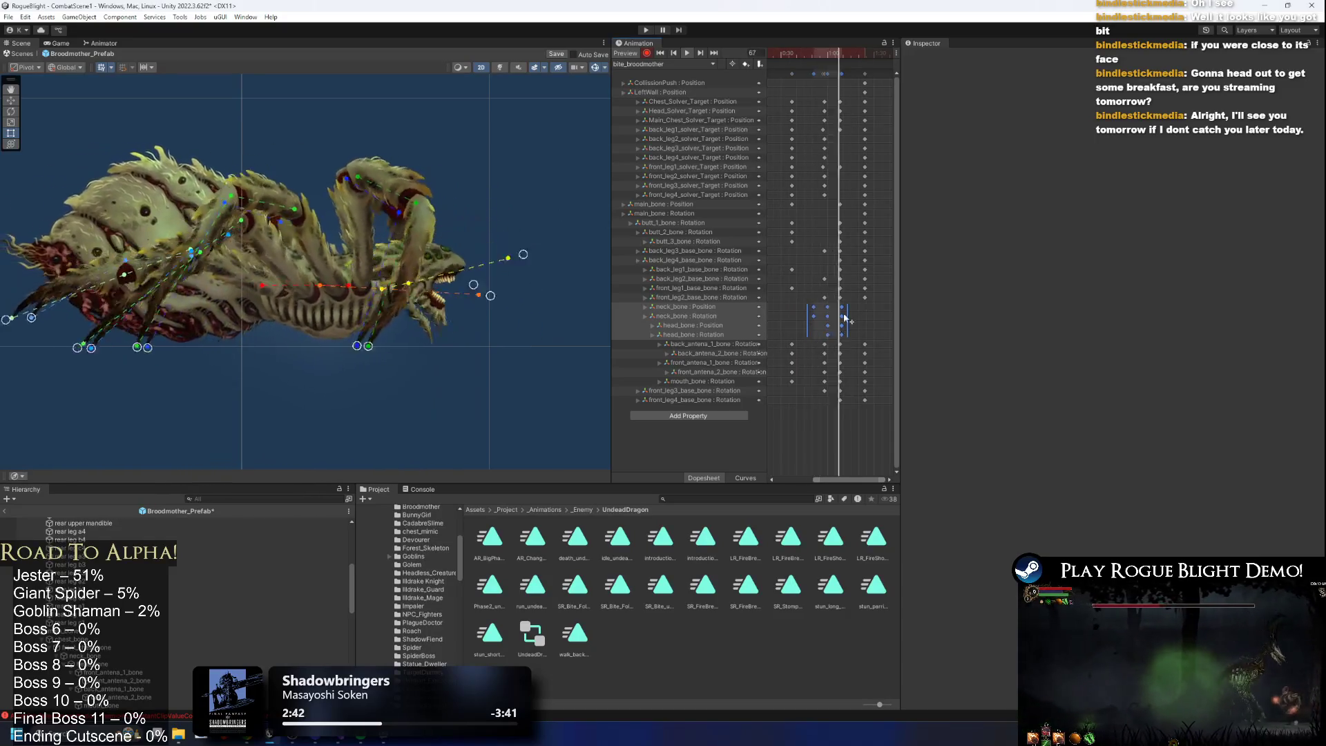
left_click_drag(863, 312, 806, 317)
key("Delete")
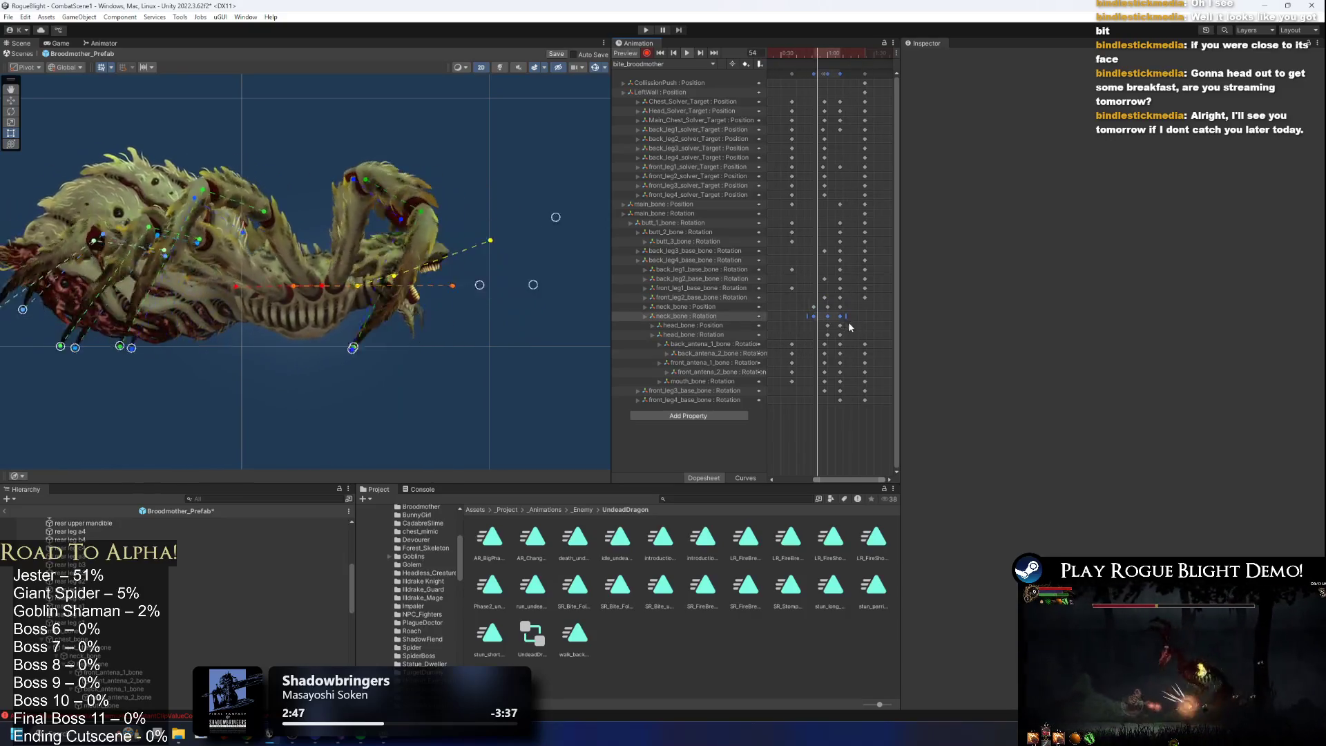
key("ctrl+z")
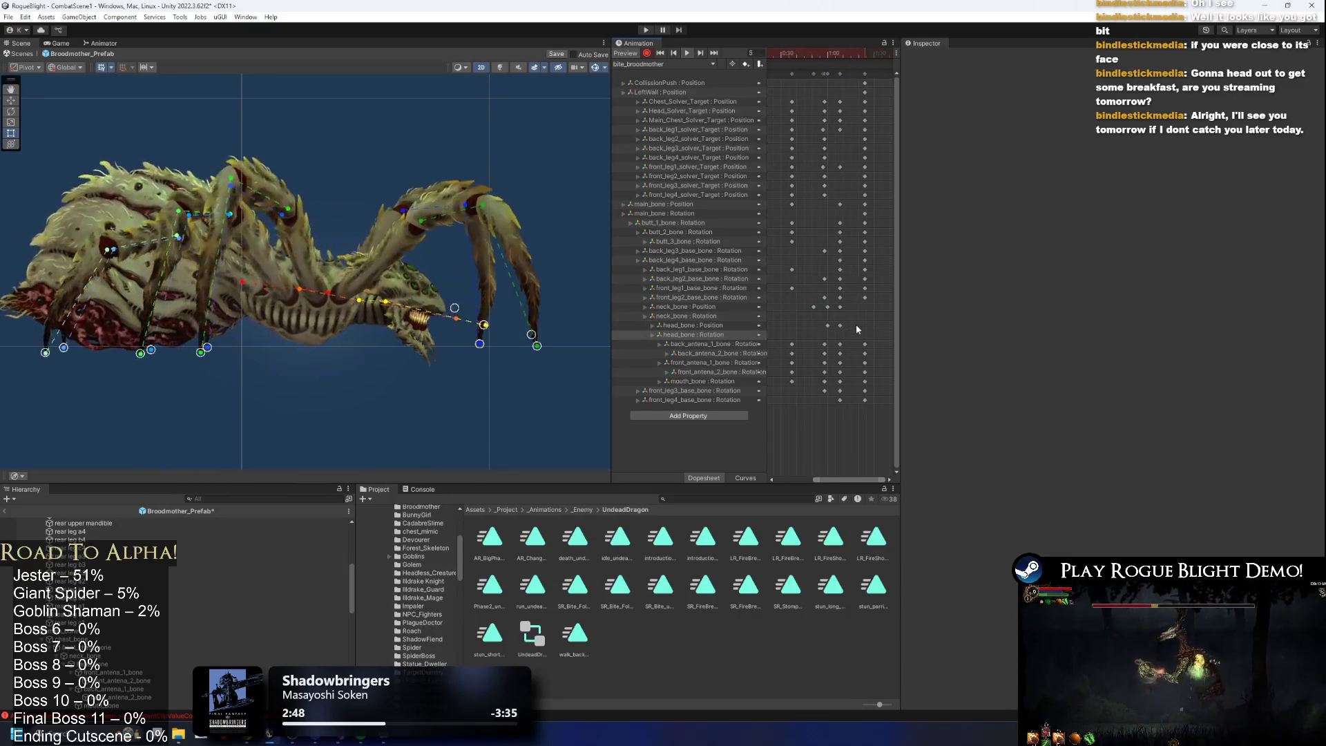
left_click(804, 308)
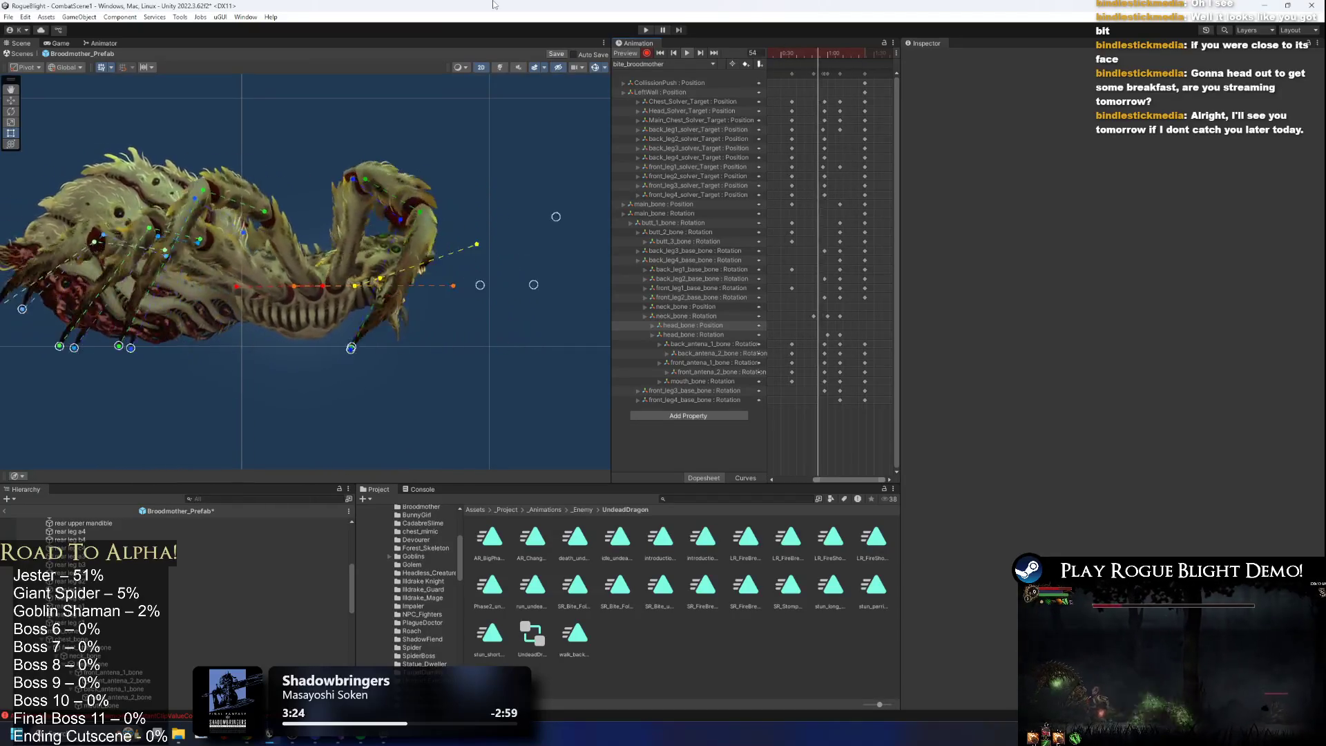
key("alt+Tab")
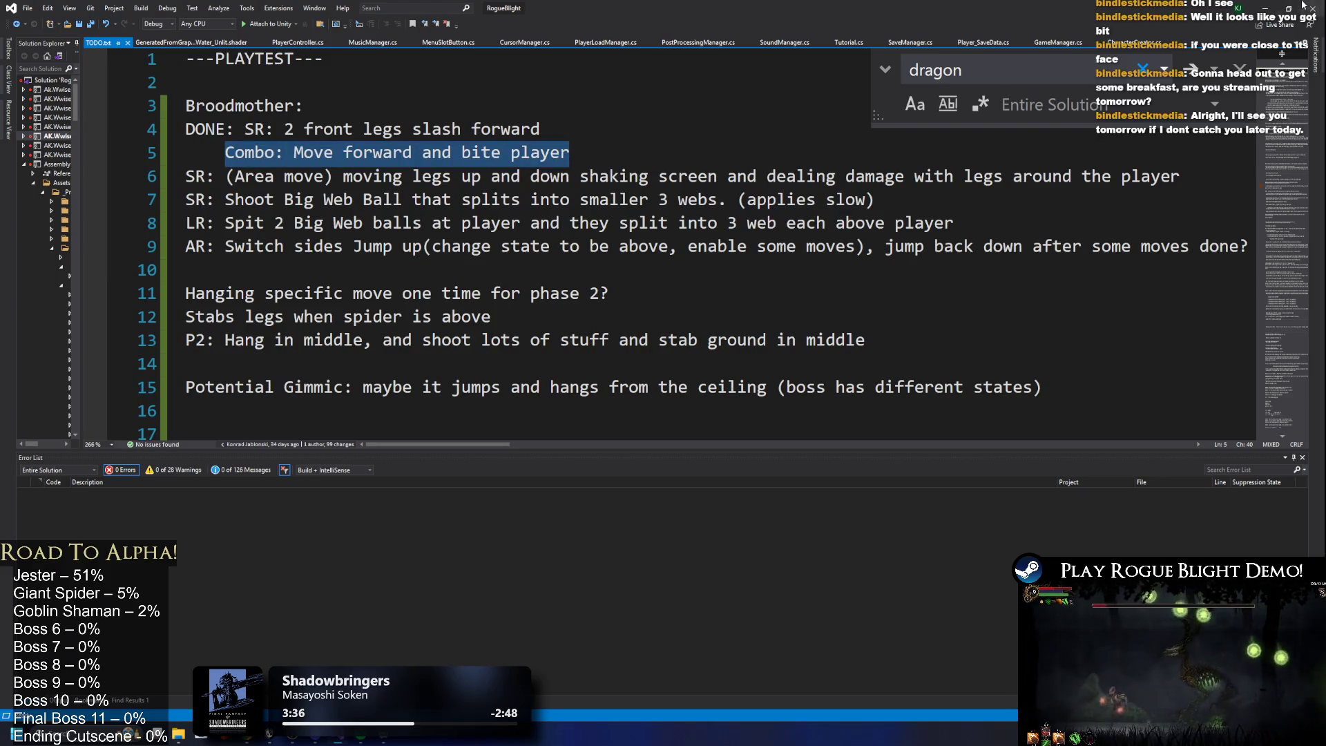
key("alt+Tab")
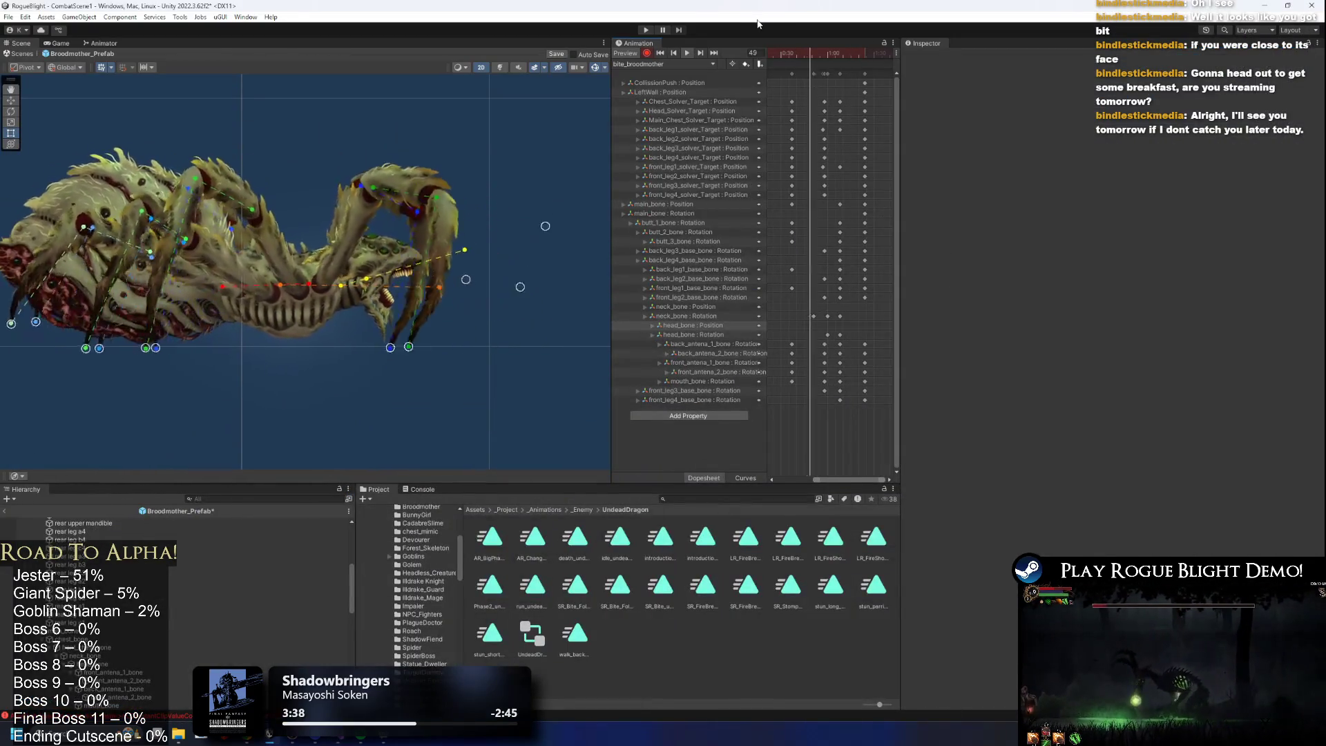